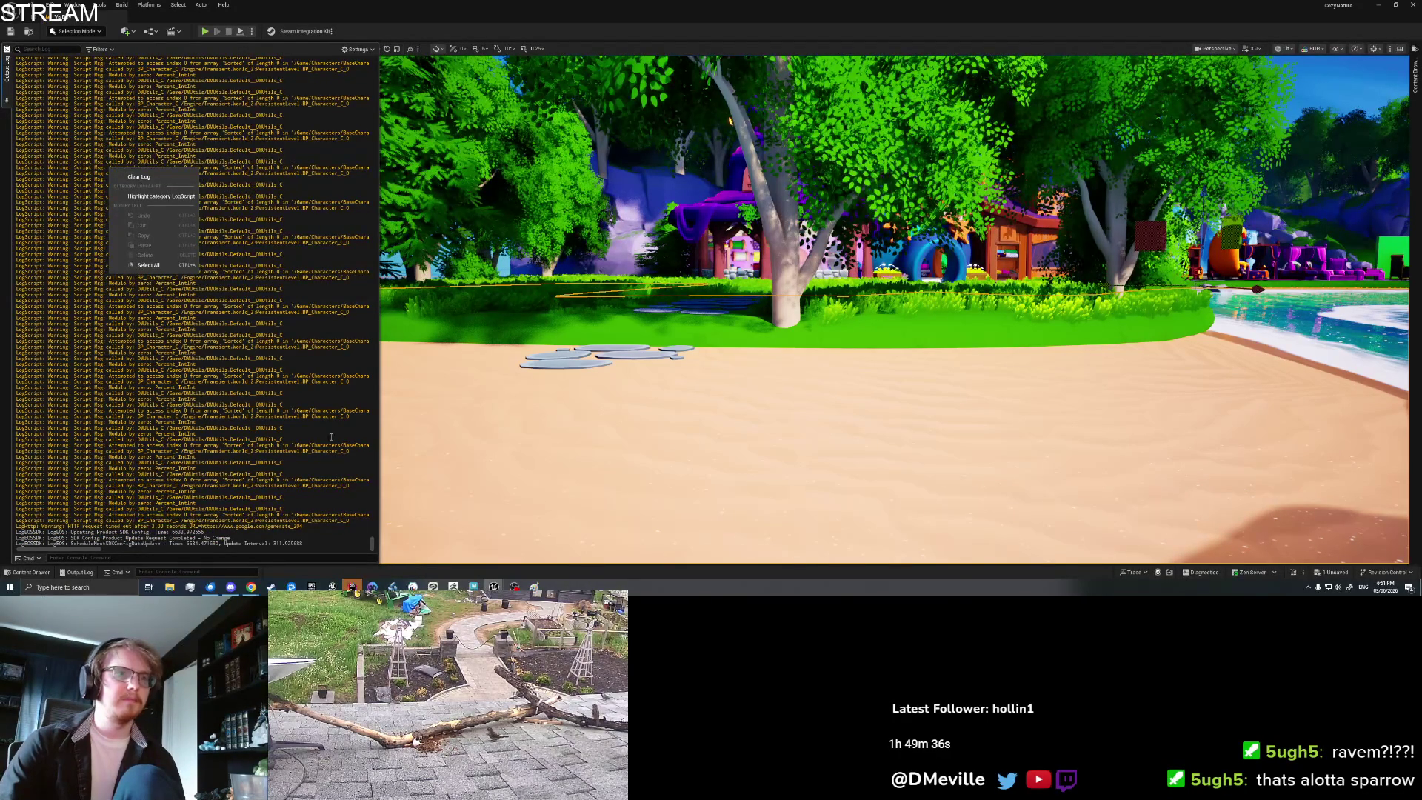
Step: Dismiss the Output Log menu and switch to the BP_ItemPickup Blueprint window
key("Escape")
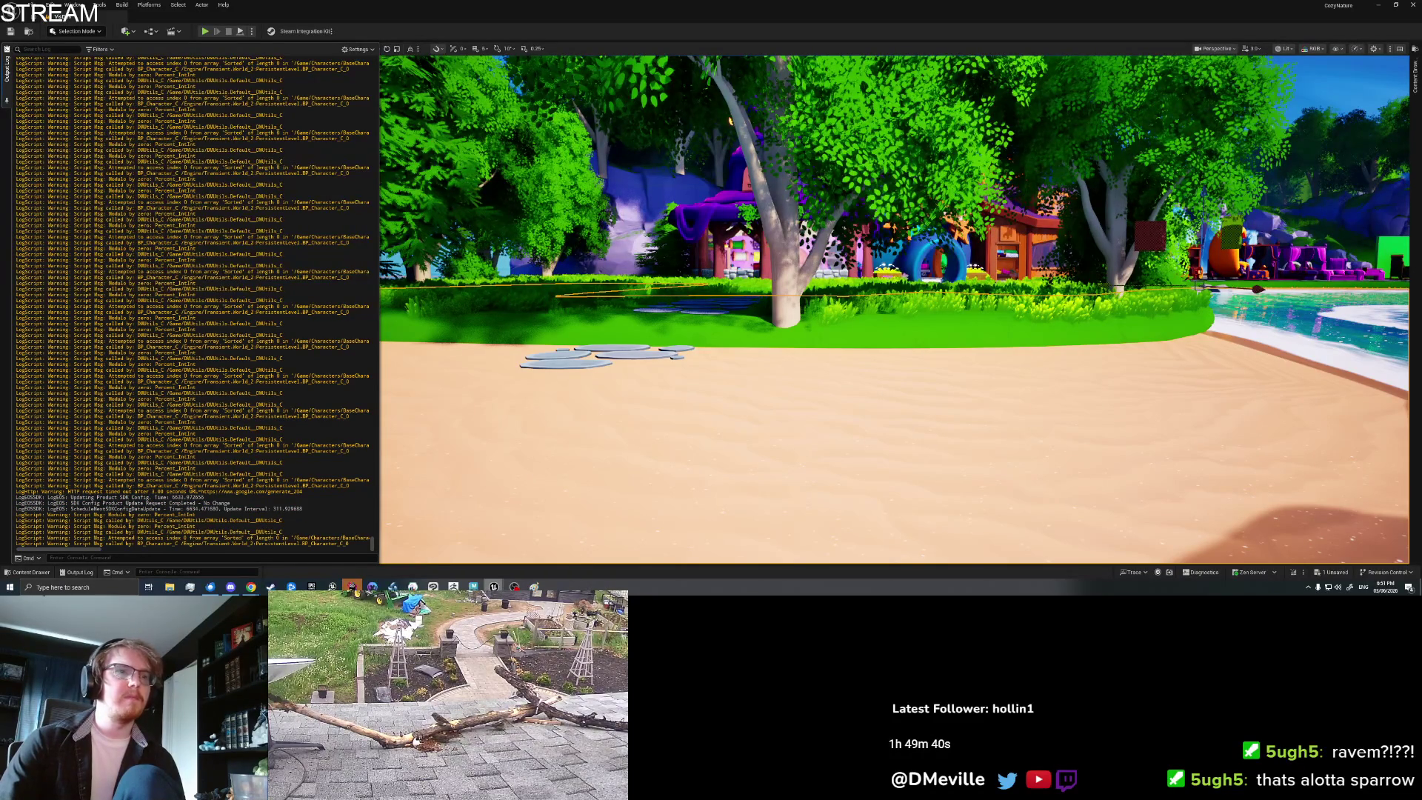
mouse_move(494, 587)
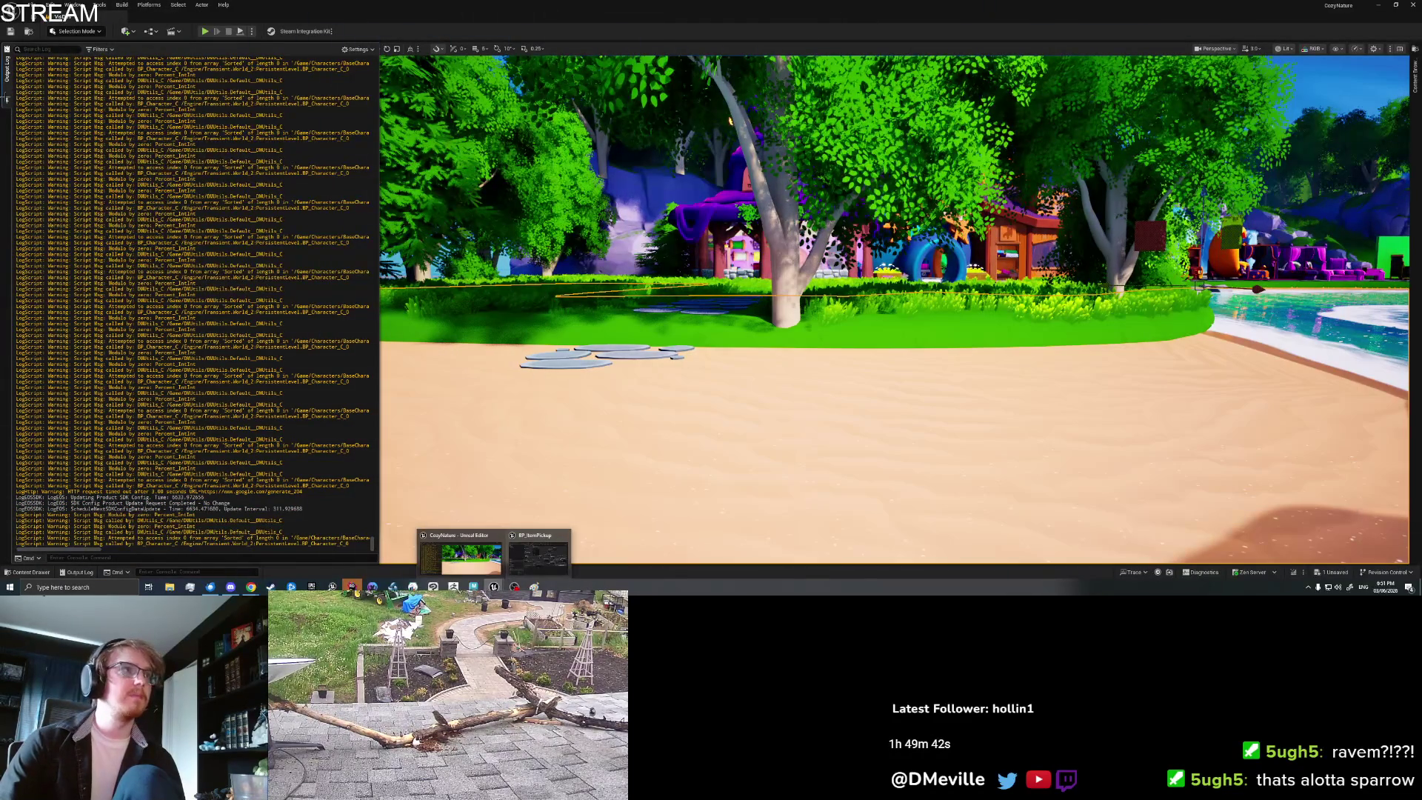
left_click(538, 556)
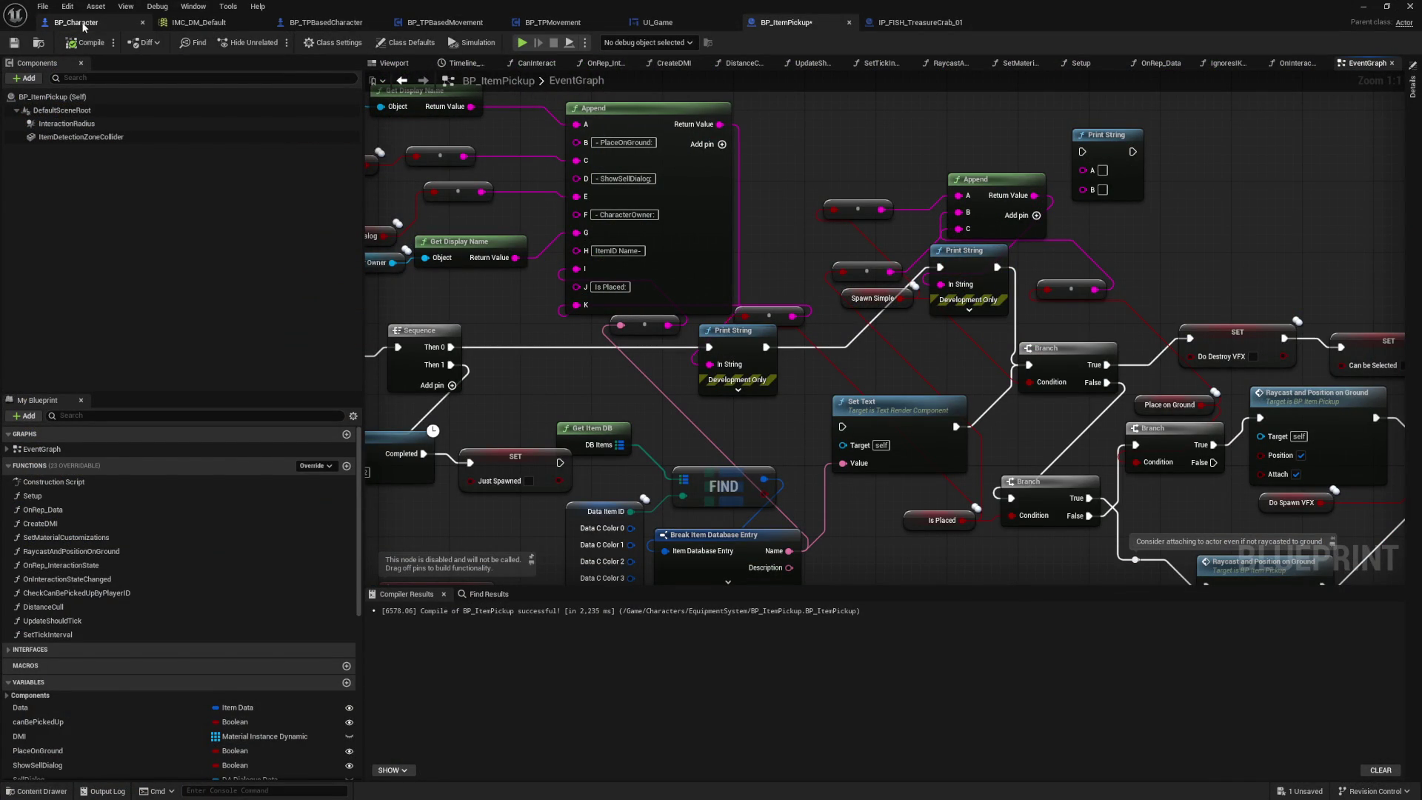
Step: Inspect BP_Character's GetClosestInteractable graph, then show the Output Log message-type filters
left_click(82, 23)
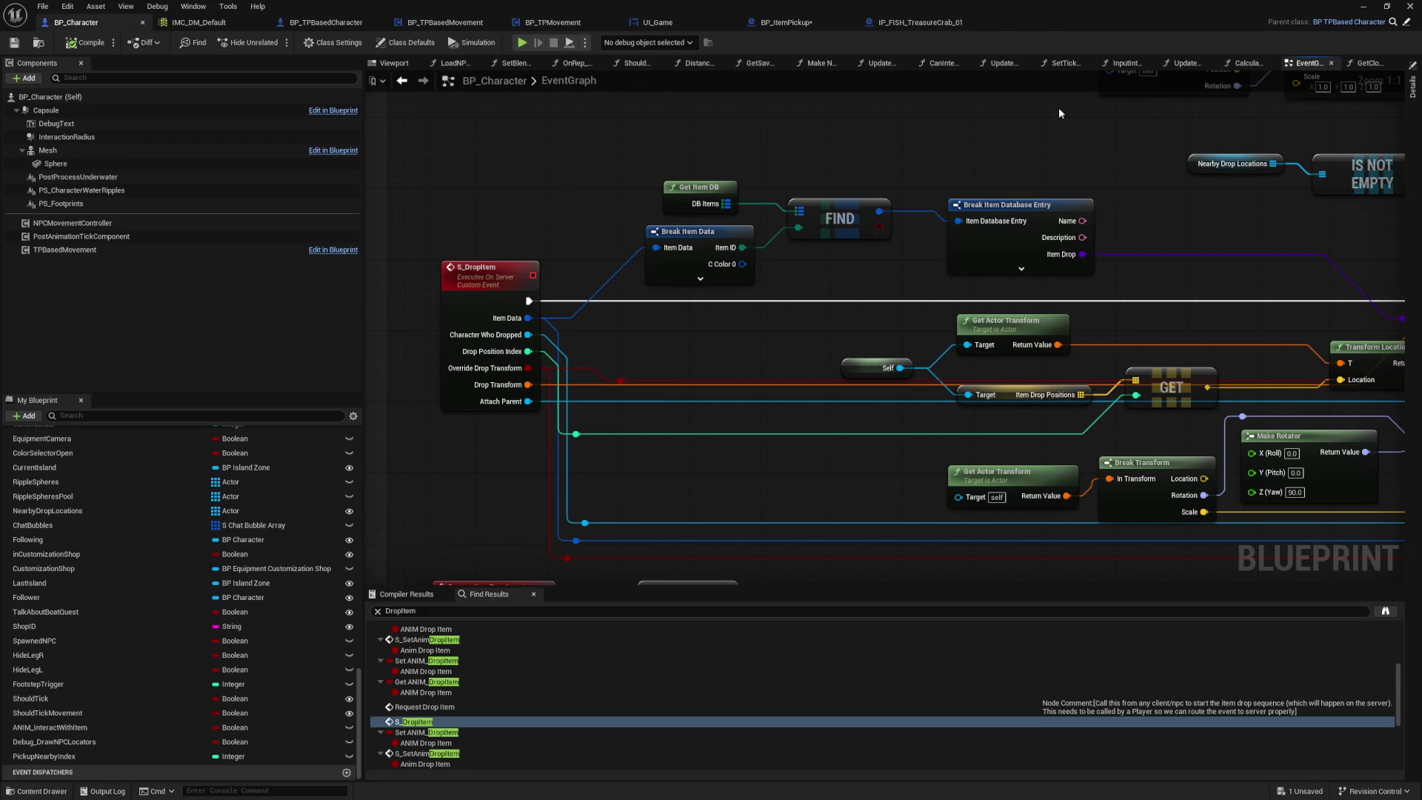
left_click(1360, 64)
mouse_move(943, 502)
left_mouse_down()
mouse_move(953, 474)
mouse_move(935, 414)
mouse_move(929, 431)
left_mouse_up()
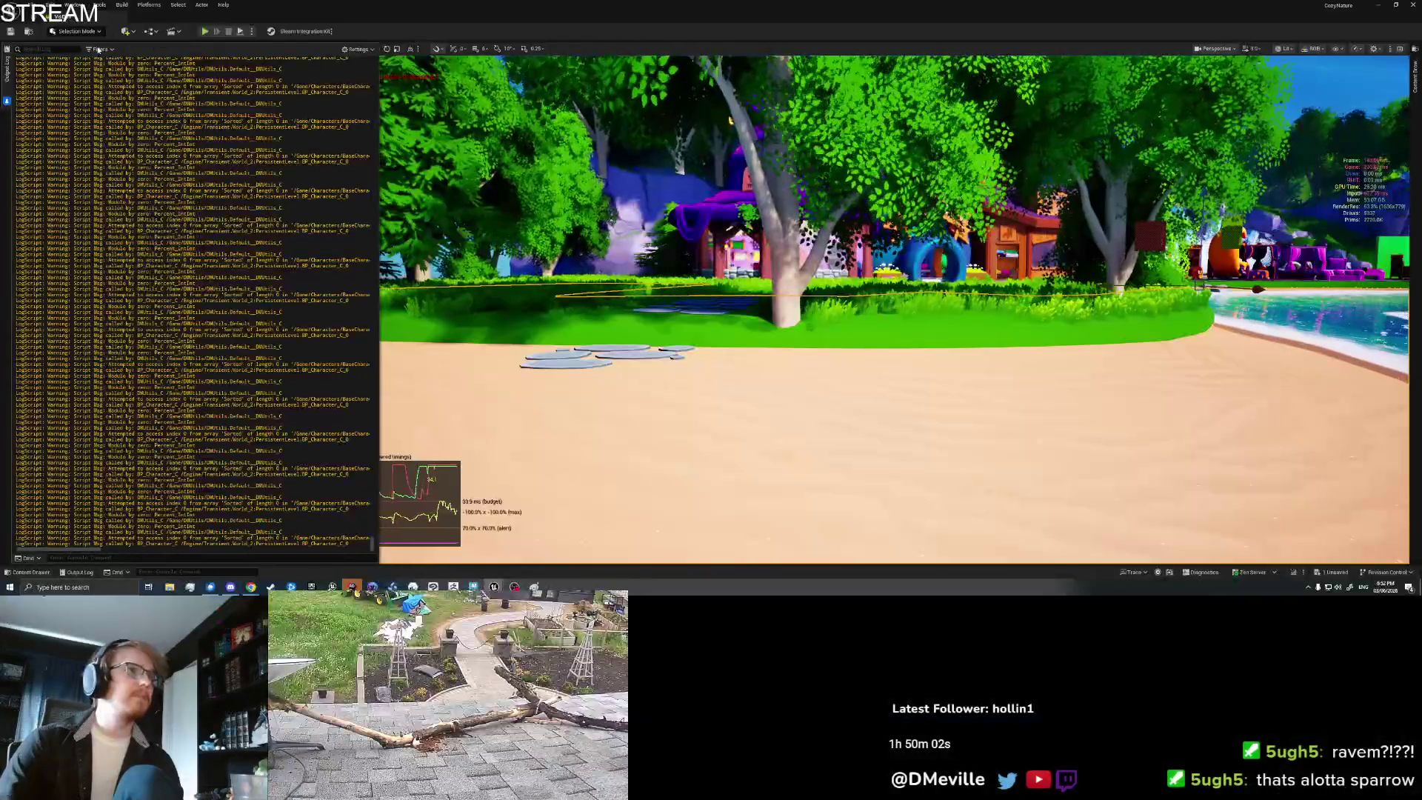
left_click(98, 50)
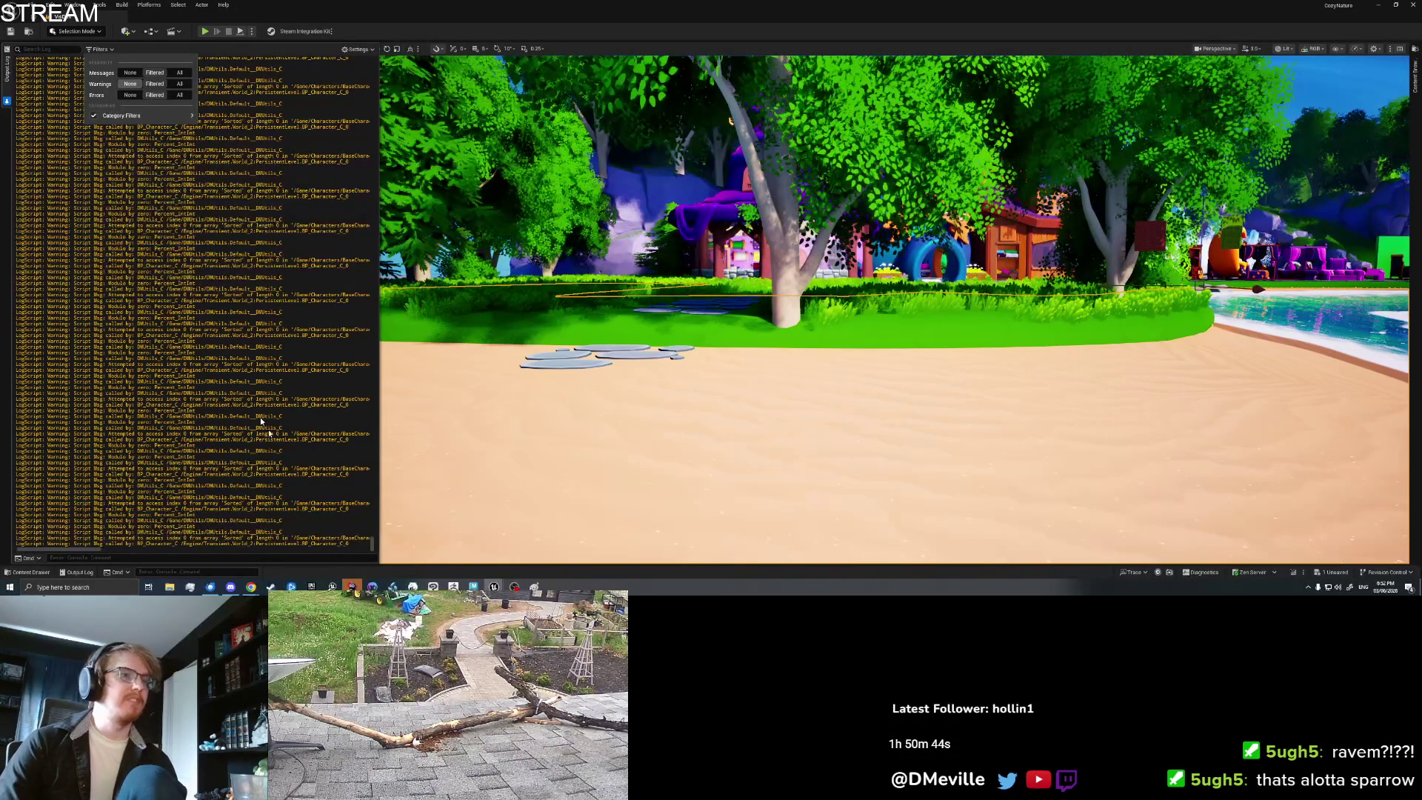
Step: Switch back to the BP_Character window, glancing at the File and Output Log menus unused
mouse_move(499, 586)
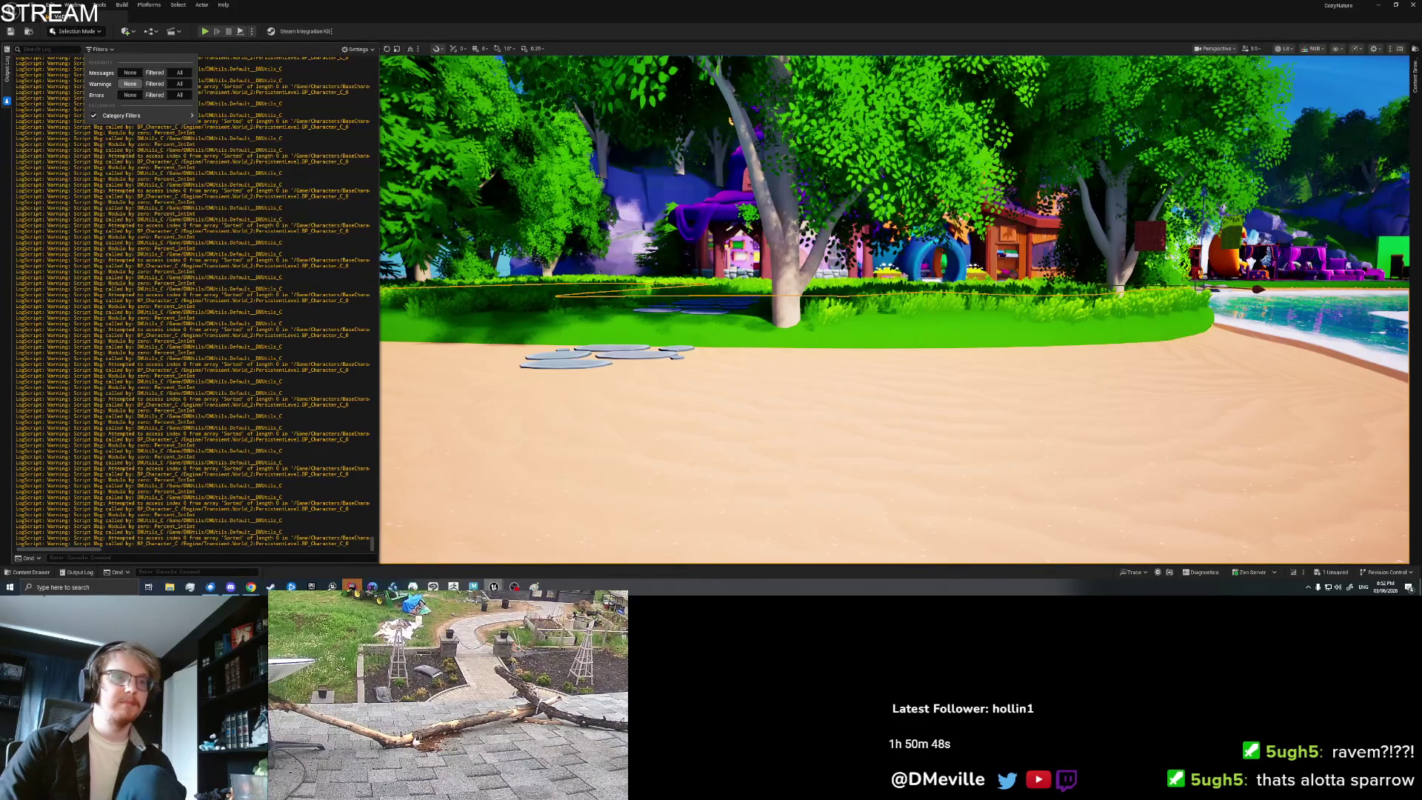
left_click(537, 554)
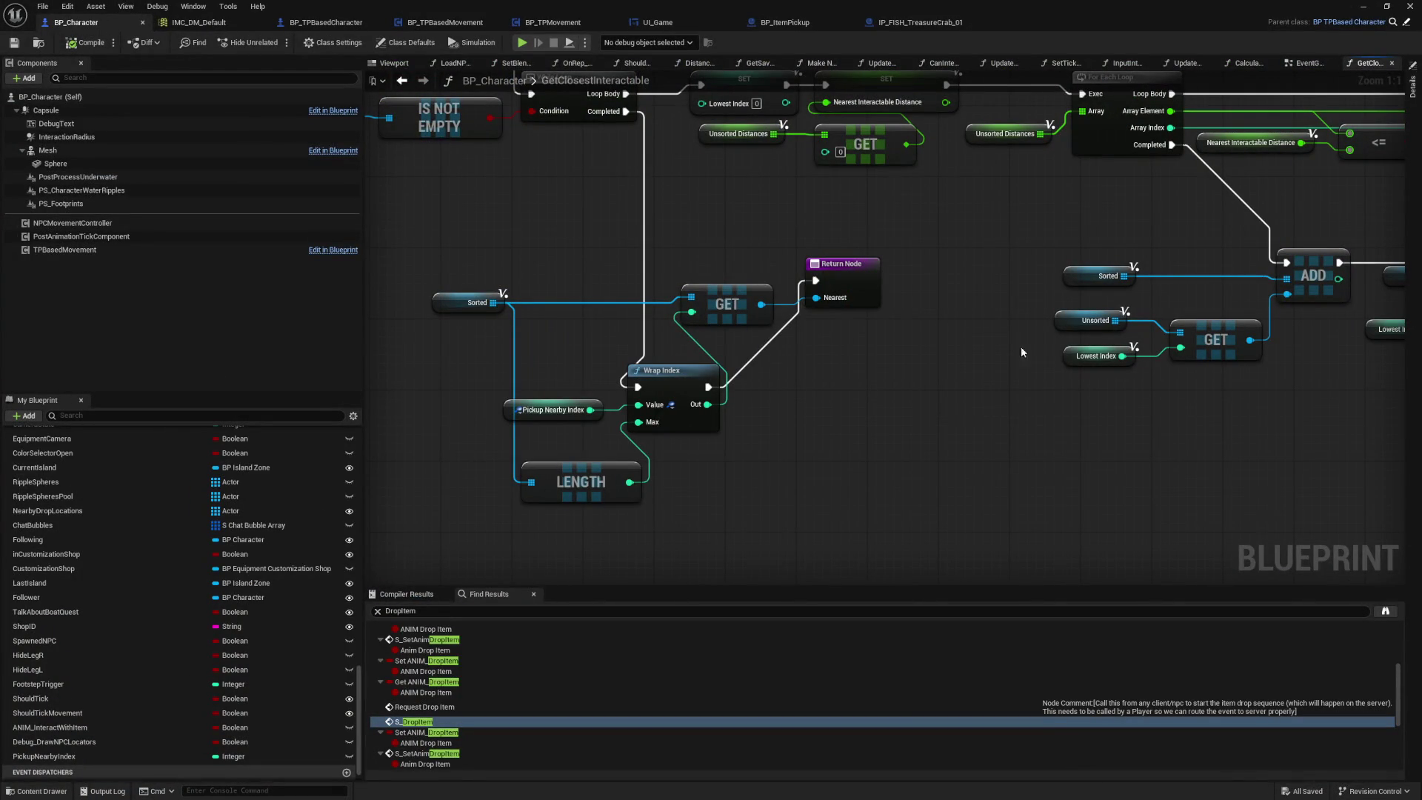
left_click(43, 6)
left_click(43, 5)
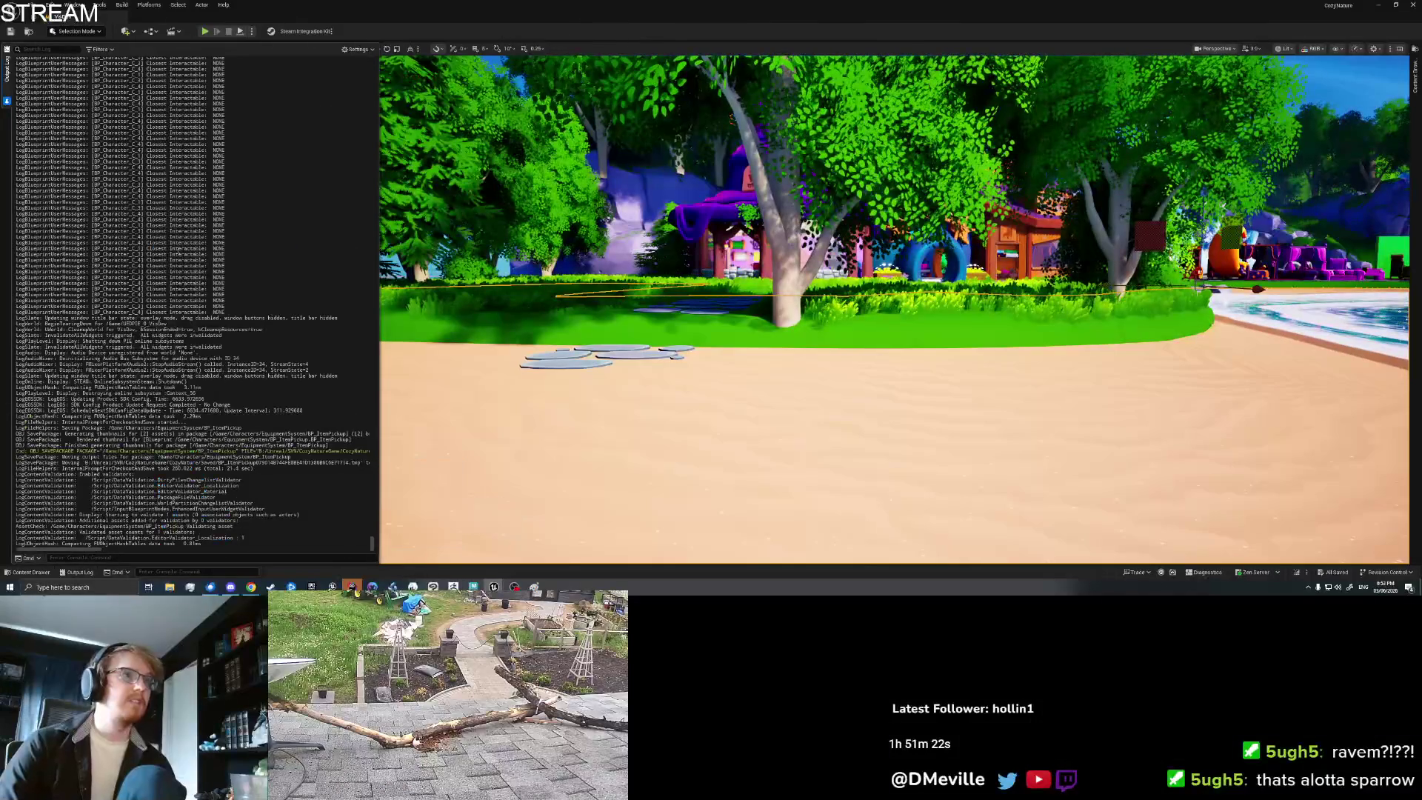
right_click(153, 245)
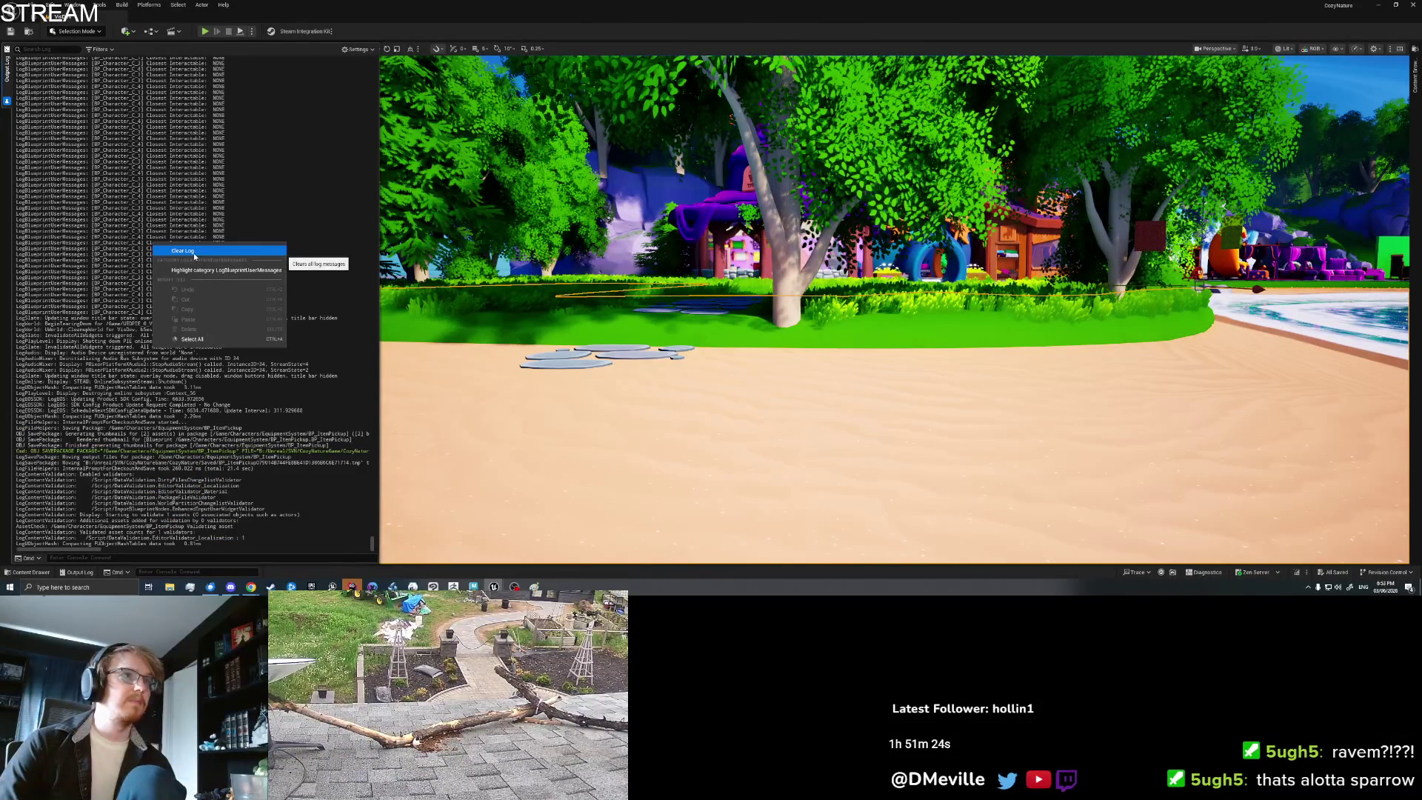
key("Escape")
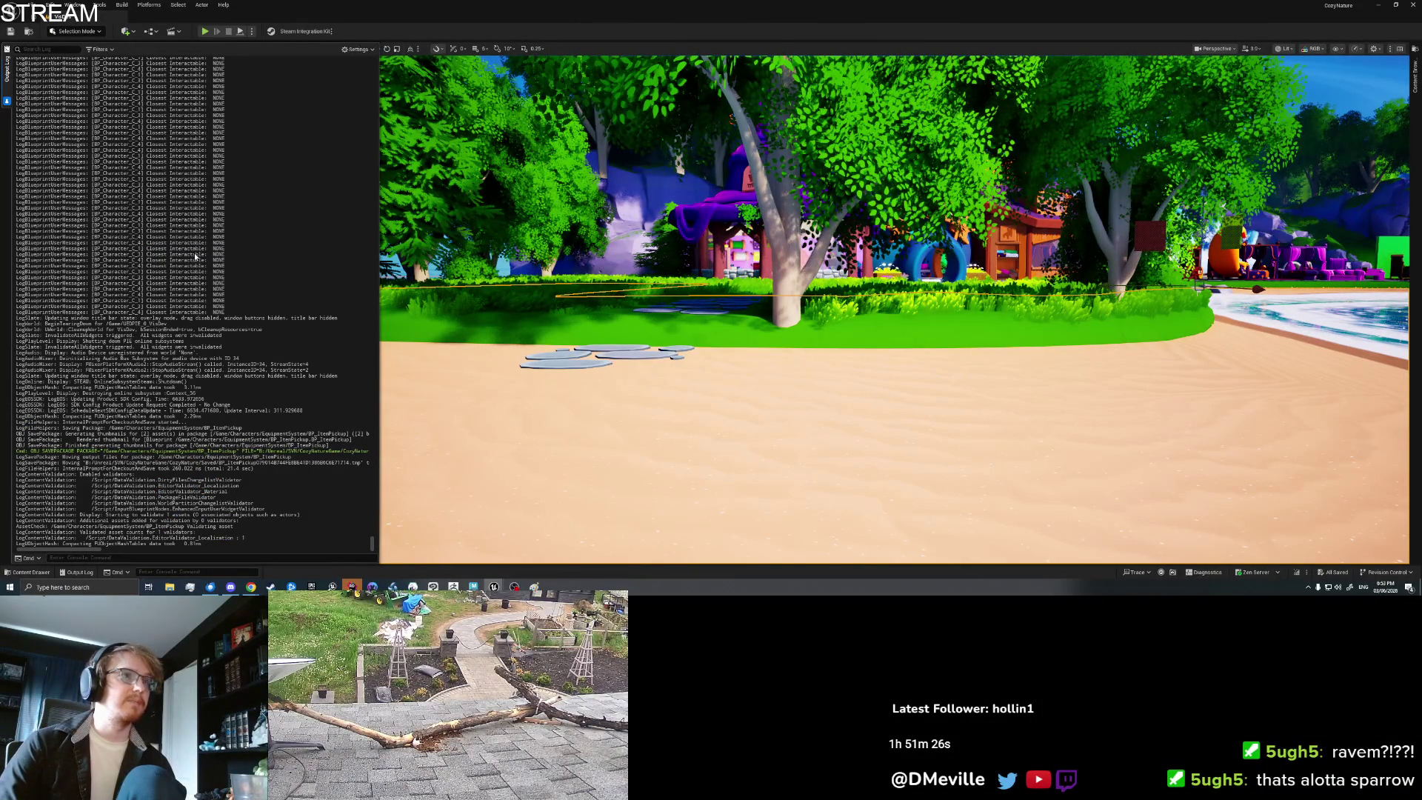
key("alt+p")
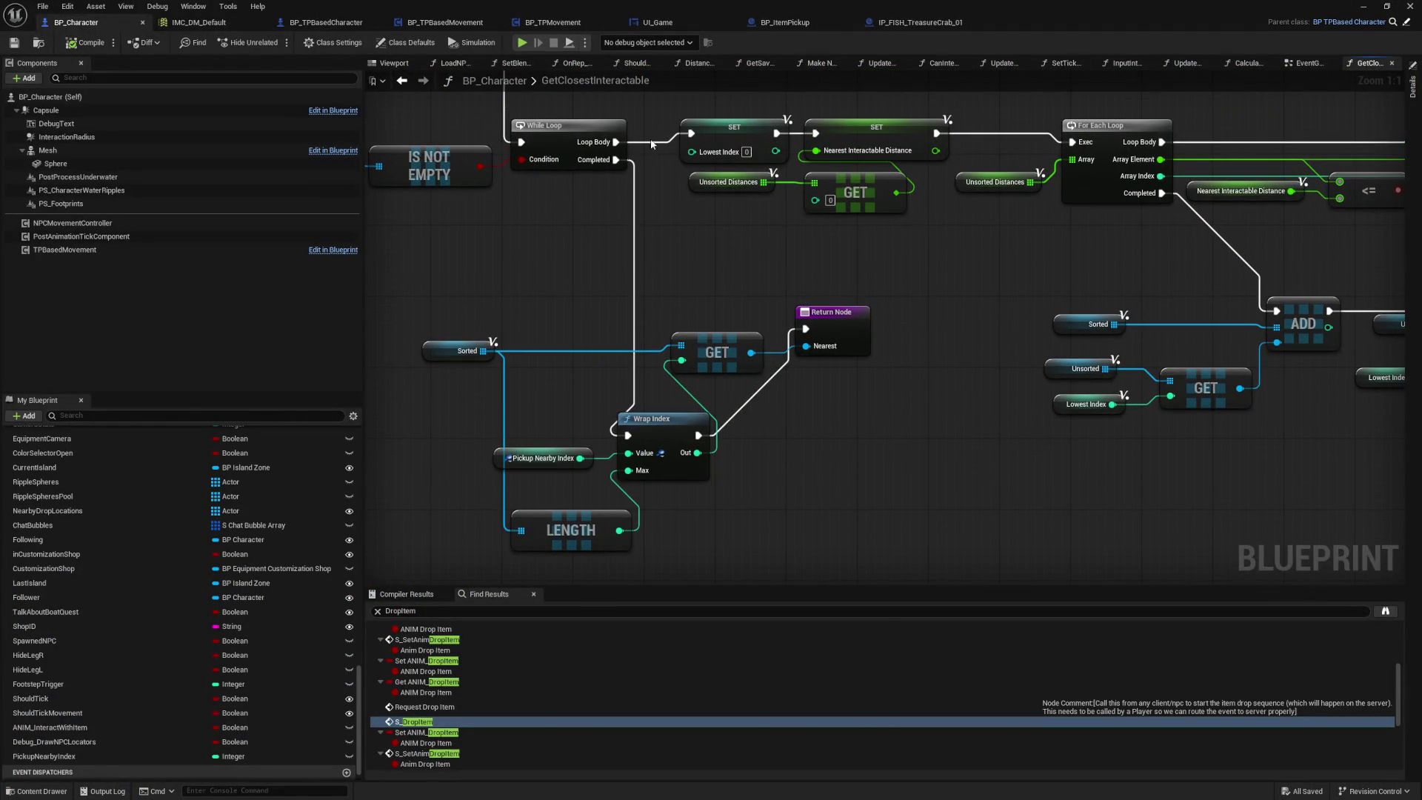
Step: Add a Branch after the loop's Completed, conditioned on Sorted Is Empty
mouse_move(615, 160)
left_mouse_down()
mouse_move(720, 443)
mouse_move(776, 505)
mouse_move(603, 229)
mouse_move(574, 233)
left_mouse_up()
type("bran")
key("Return")
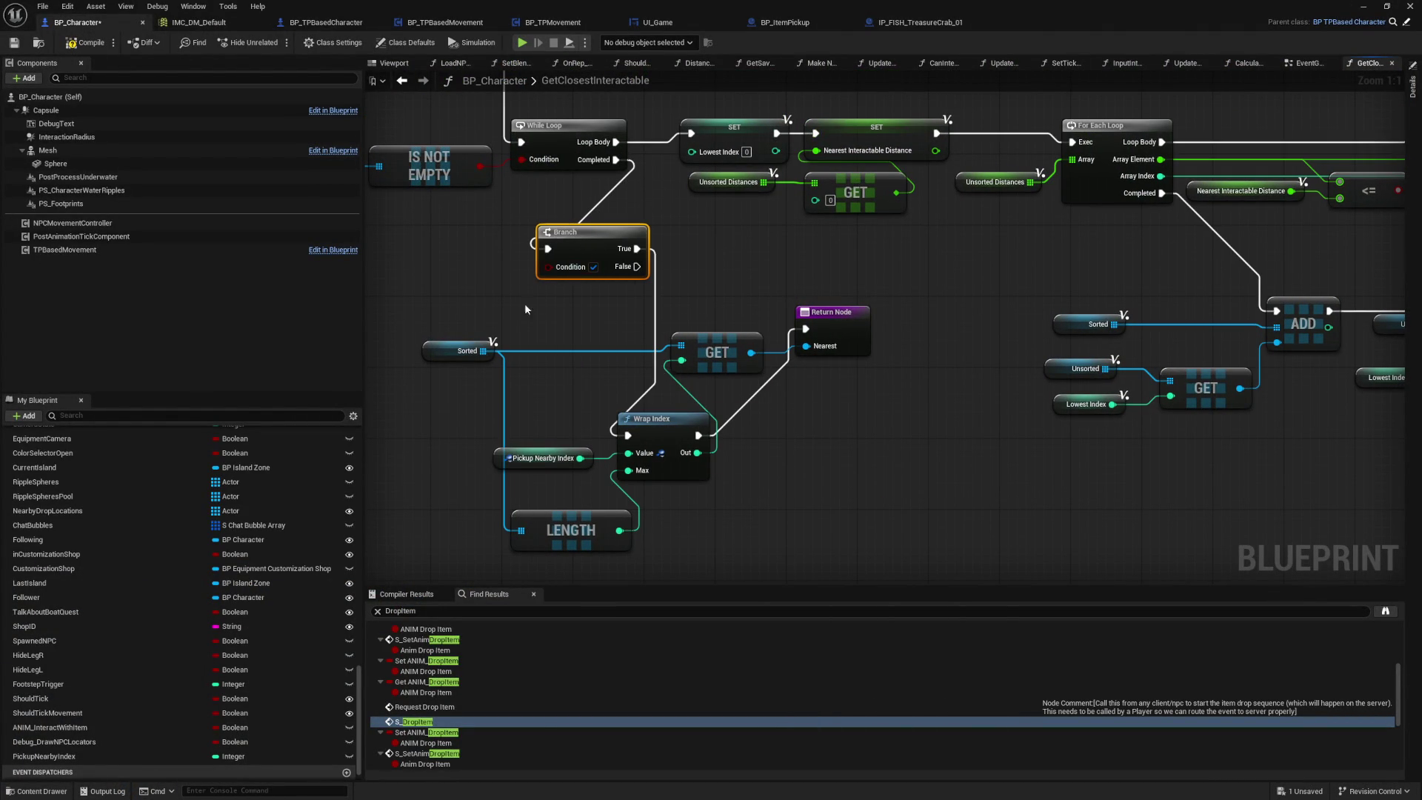
left_click_drag(483, 351, 557, 319)
type("is em")
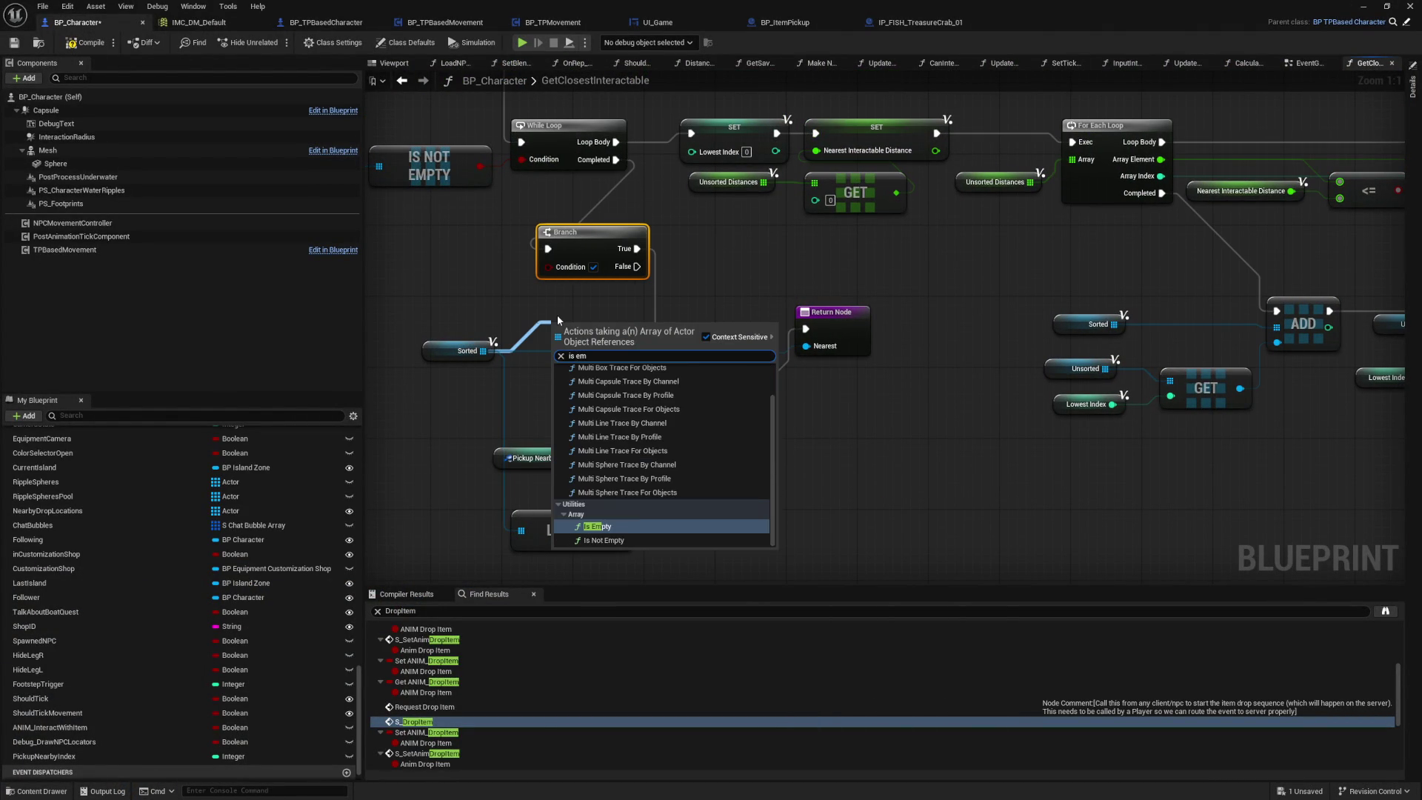
key("Return")
mouse_move(574, 315)
left_mouse_down()
mouse_move(440, 264)
mouse_move(549, 266)
mouse_move(601, 409)
left_mouse_up()
Step: Route Branch False into Wrap Index and True into a new Return Node
mouse_move(599, 221)
left_mouse_down()
mouse_move(750, 285)
mouse_move(730, 234)
left_mouse_up()
type("return")
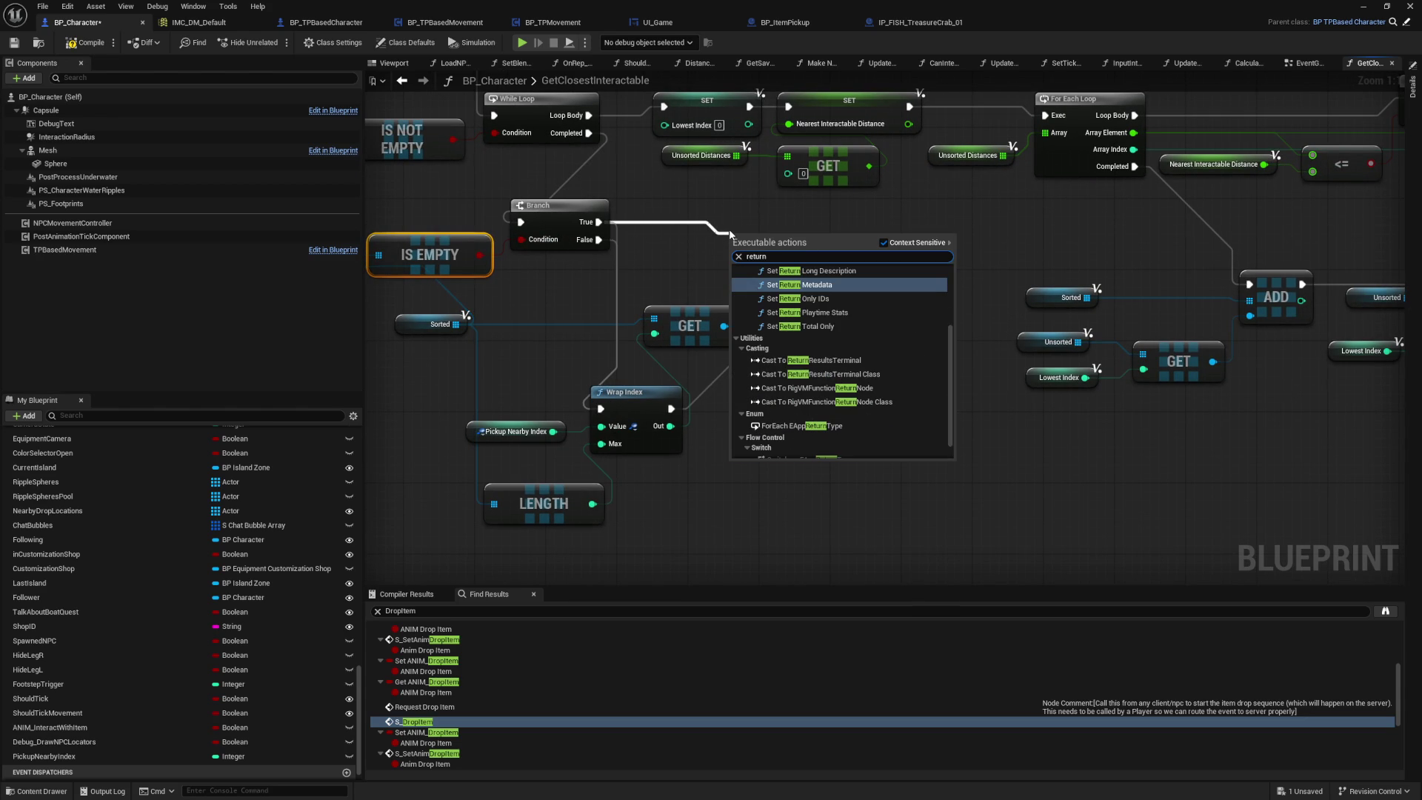
scroll(778, 445, "down", 1)
left_click(778, 453)
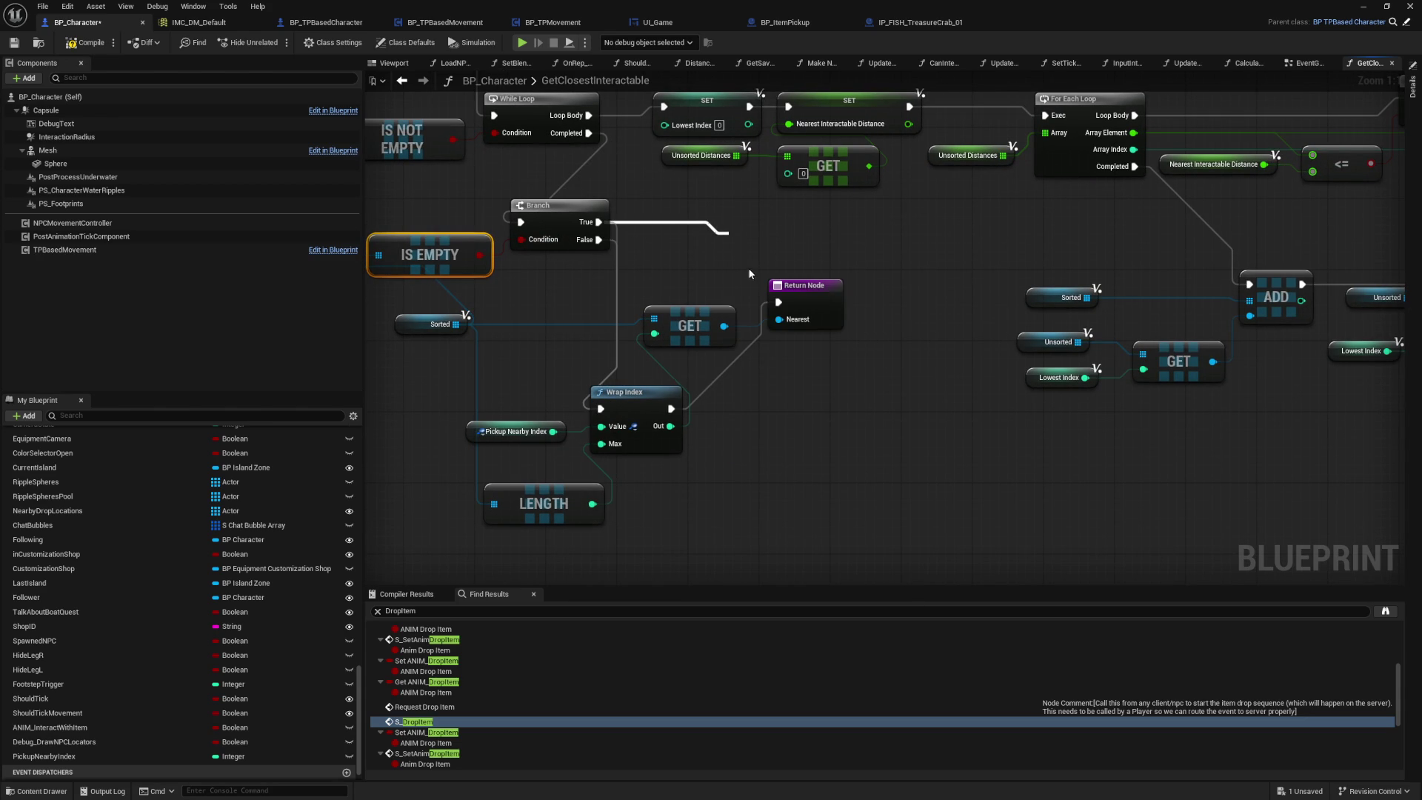
left_click_drag(756, 255, 738, 239)
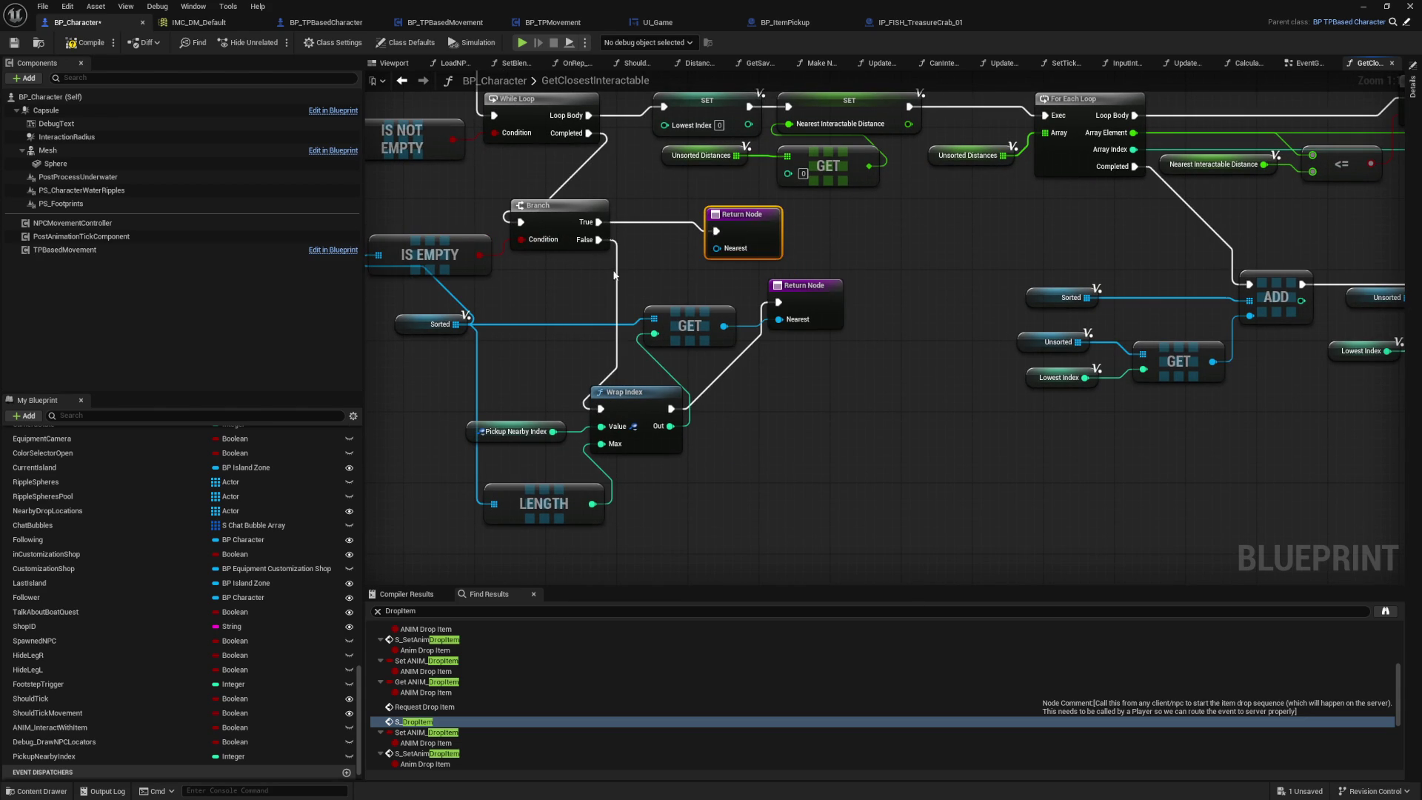
left_click_drag(613, 271, 717, 321)
left_click_drag(530, 305, 659, 333)
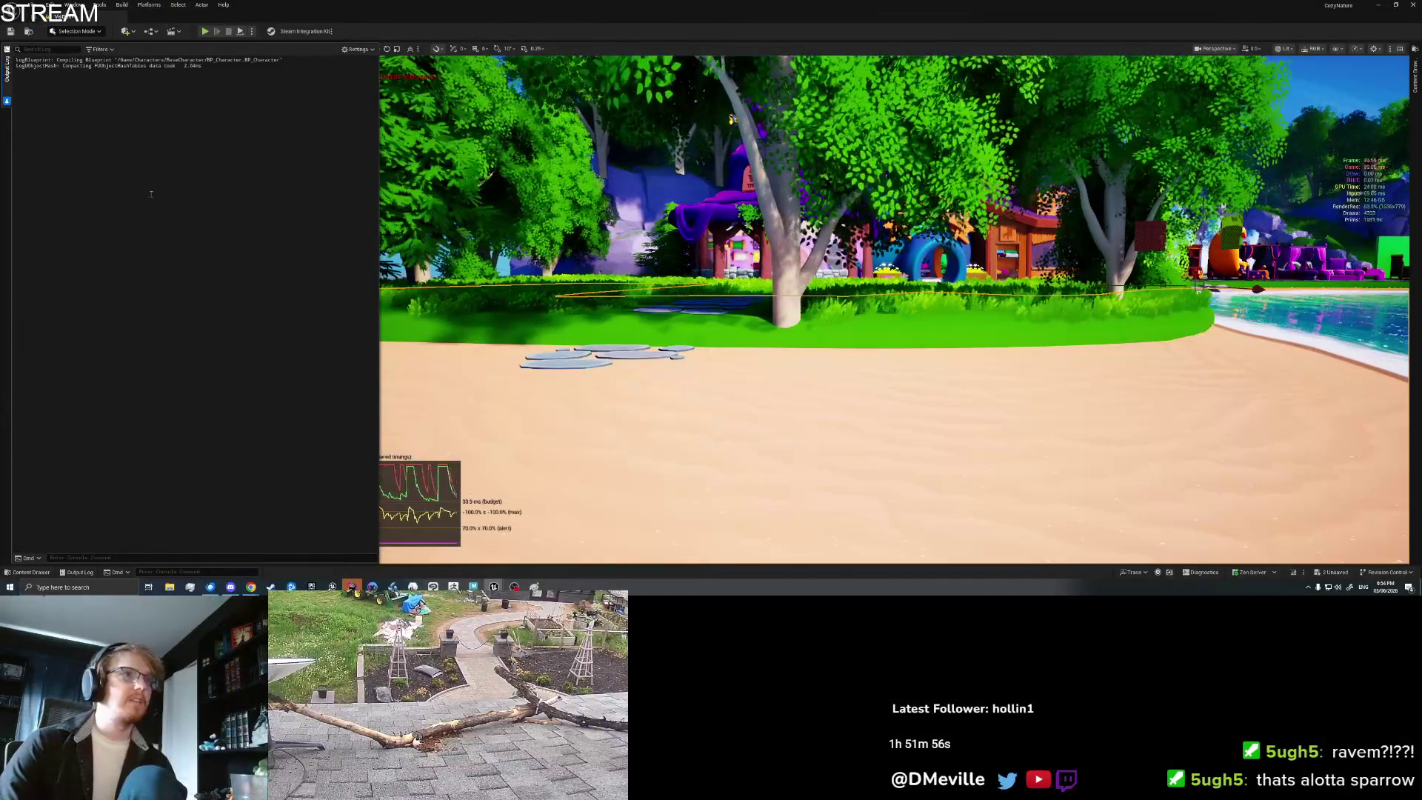
right_click(150, 194)
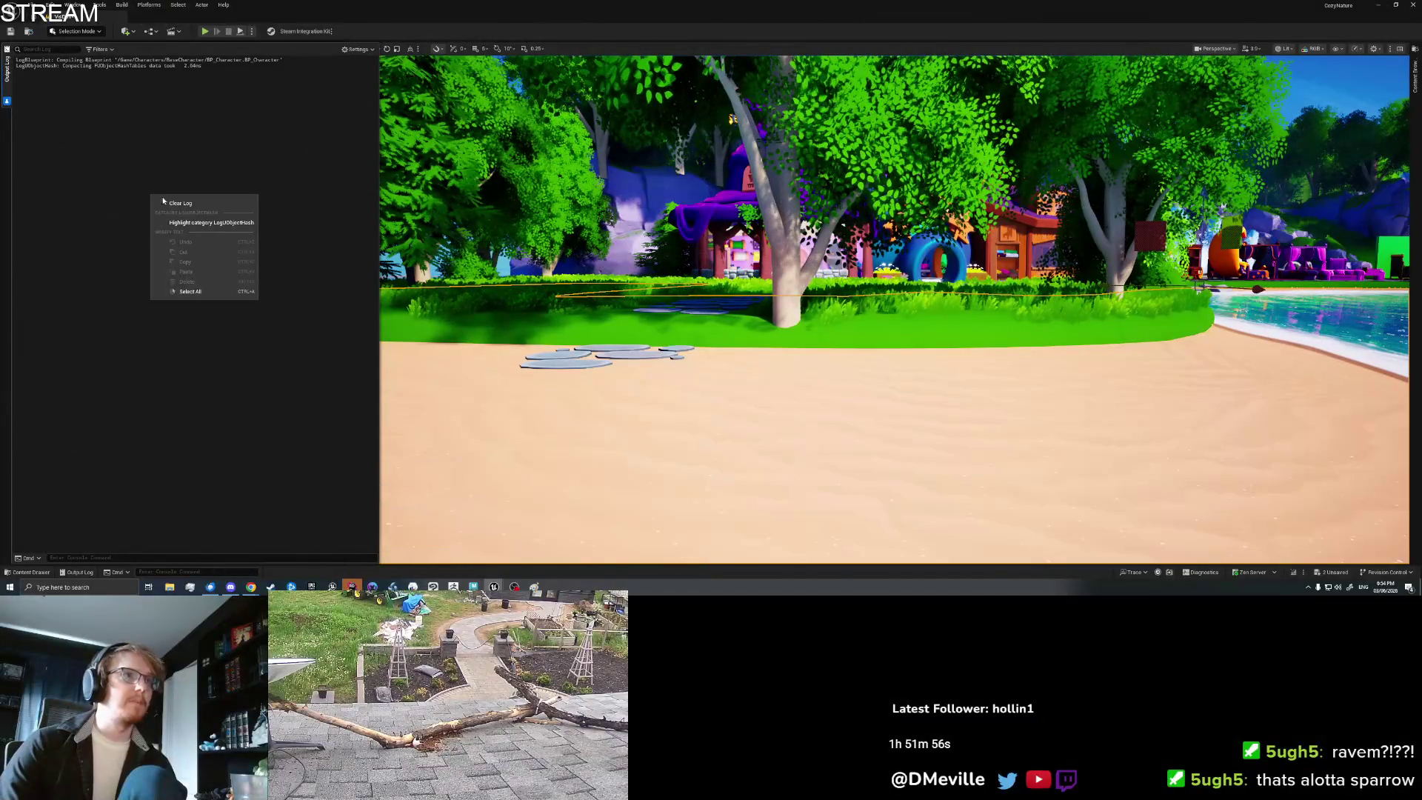
Step: Clear the output log, run a quick play-in-editor test, then stop it
left_click(169, 201)
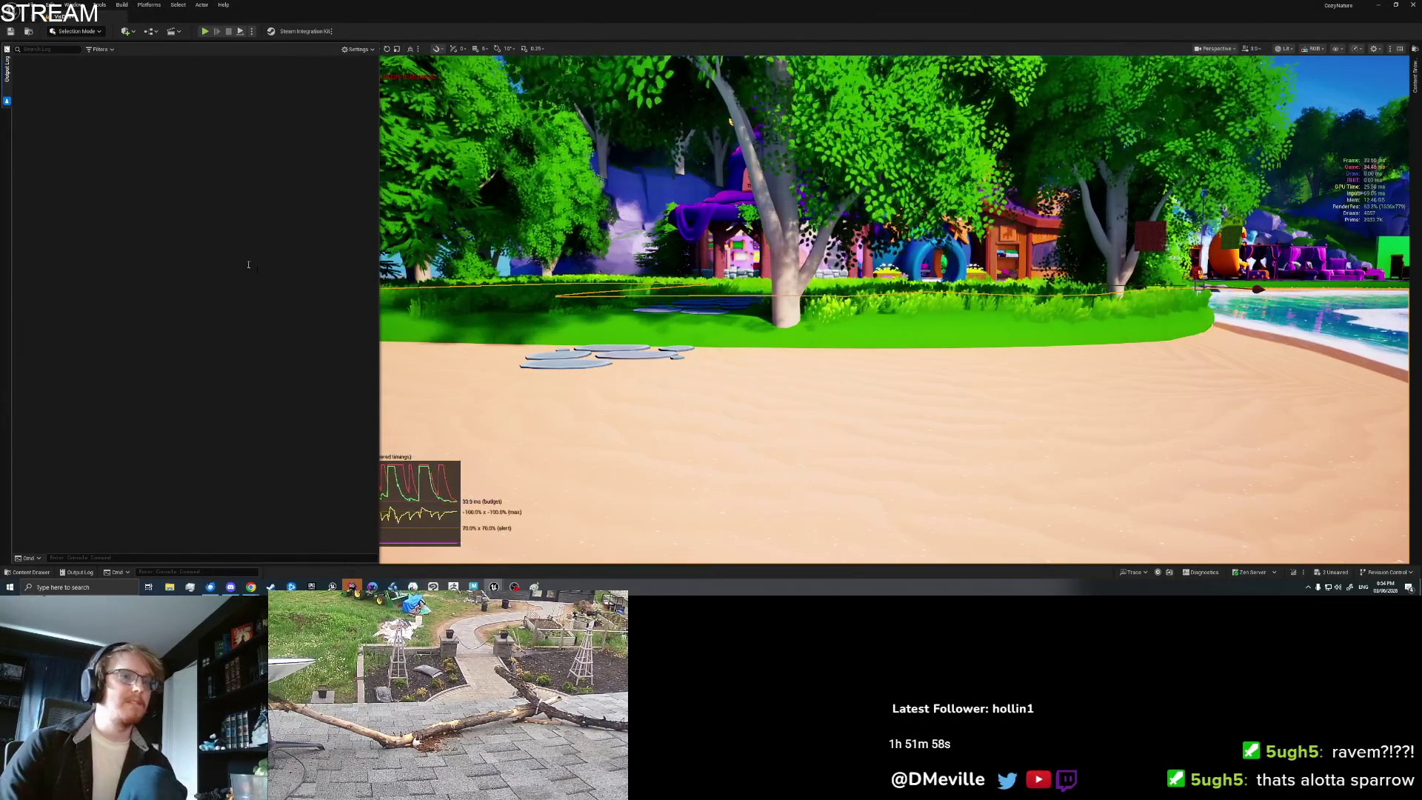
key("1")
key("0")
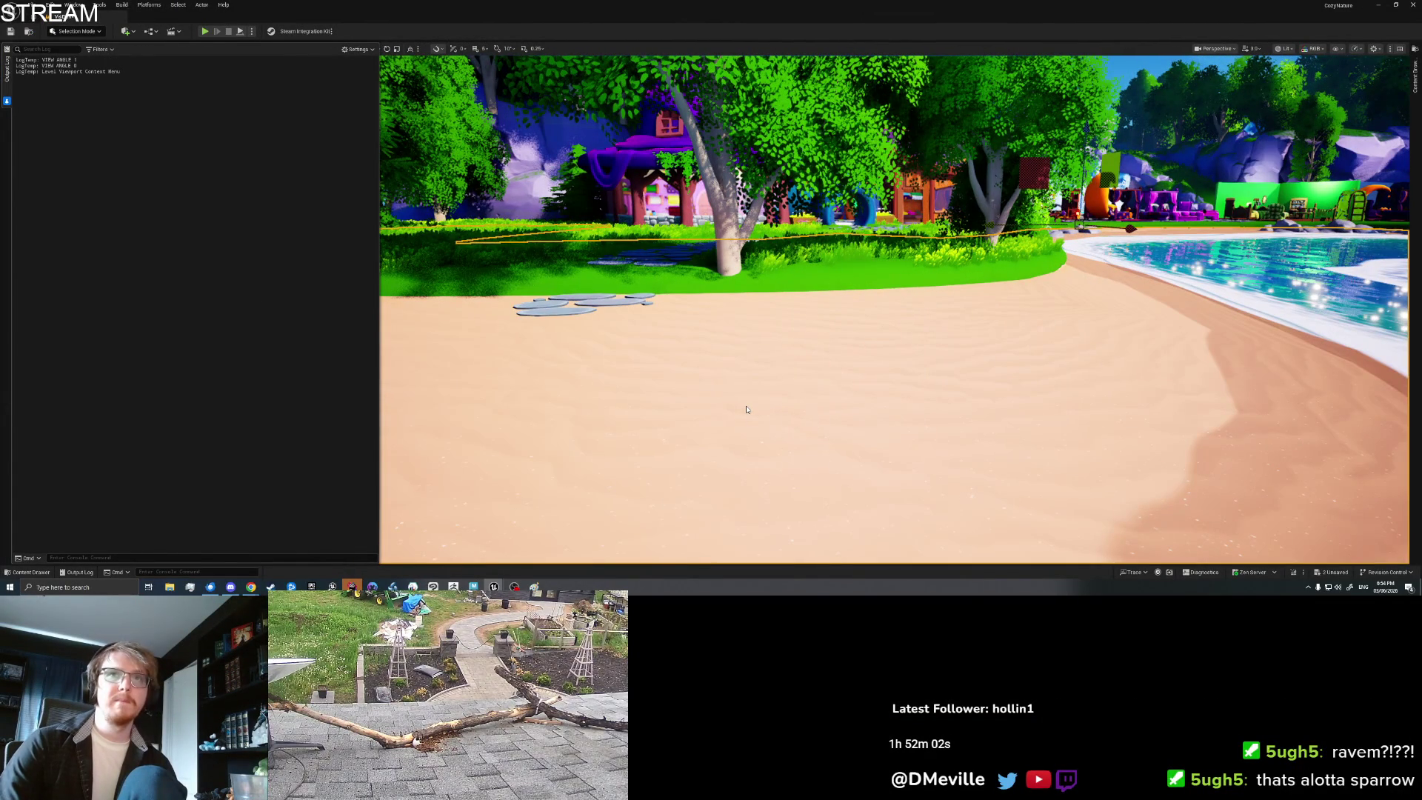
key("alt+p")
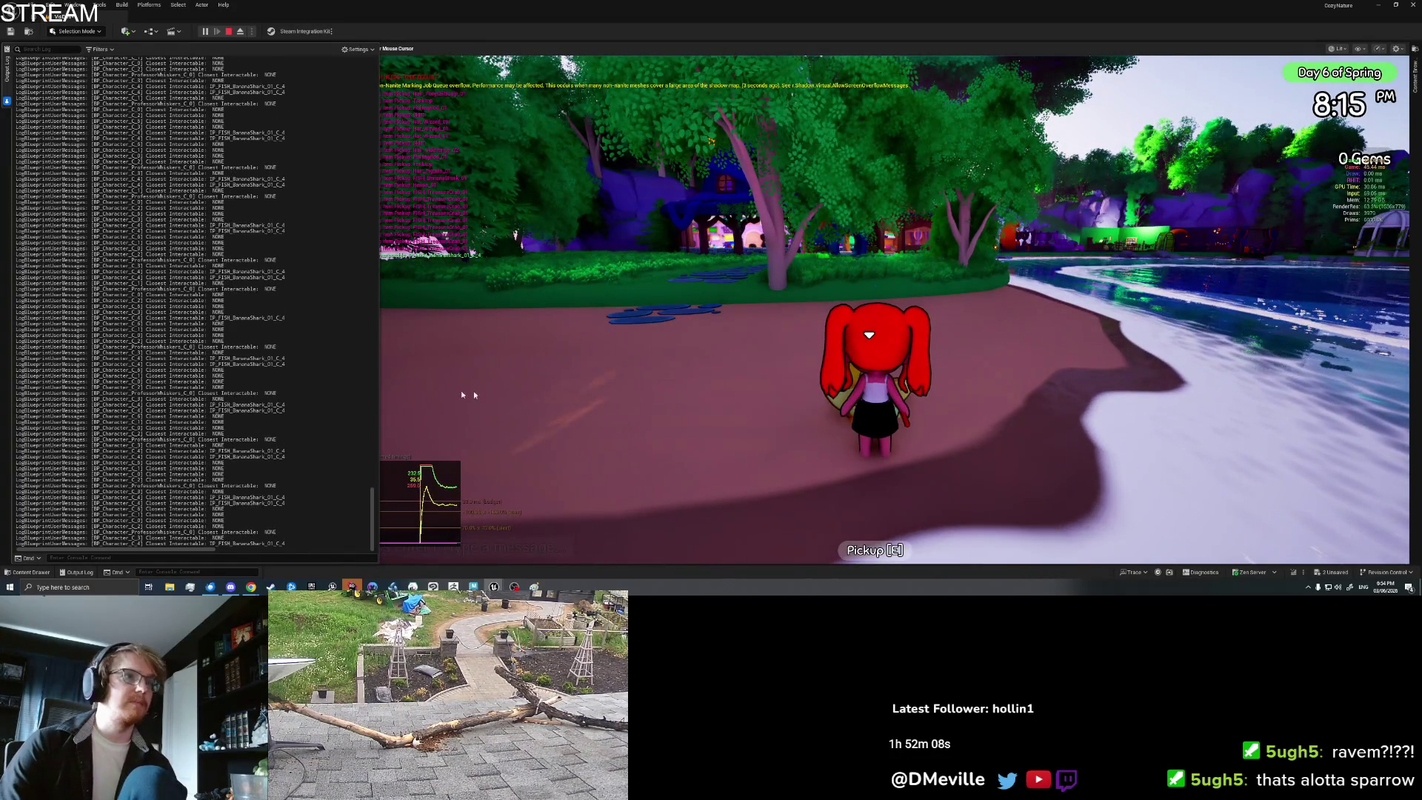
key("Escape")
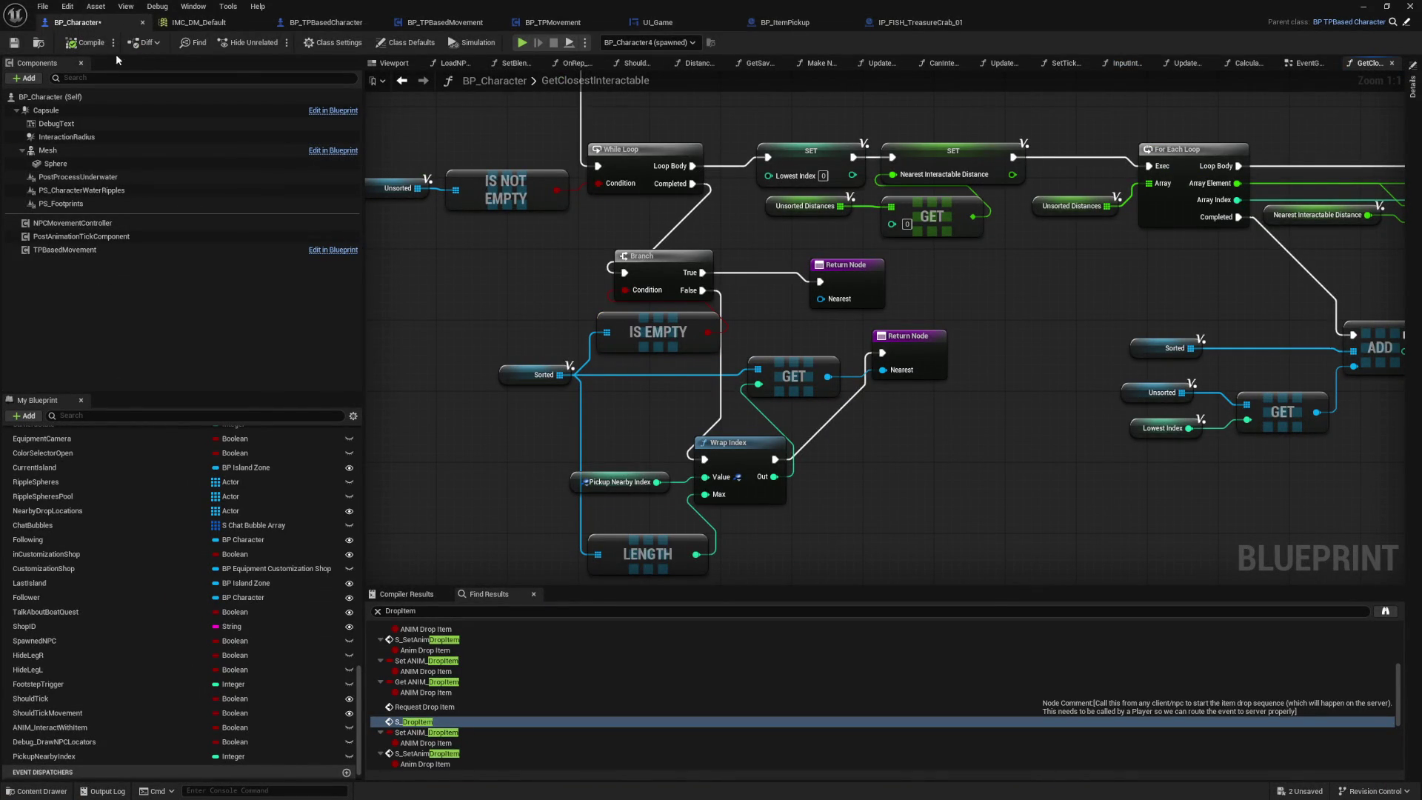
Step: Search BP_Character for 'Closest Interactable' and jump to the matching Print String node
key("ctrl+f")
type("CLose")
key("BackSpace")
key("BackSpace")
key("BackSpace")
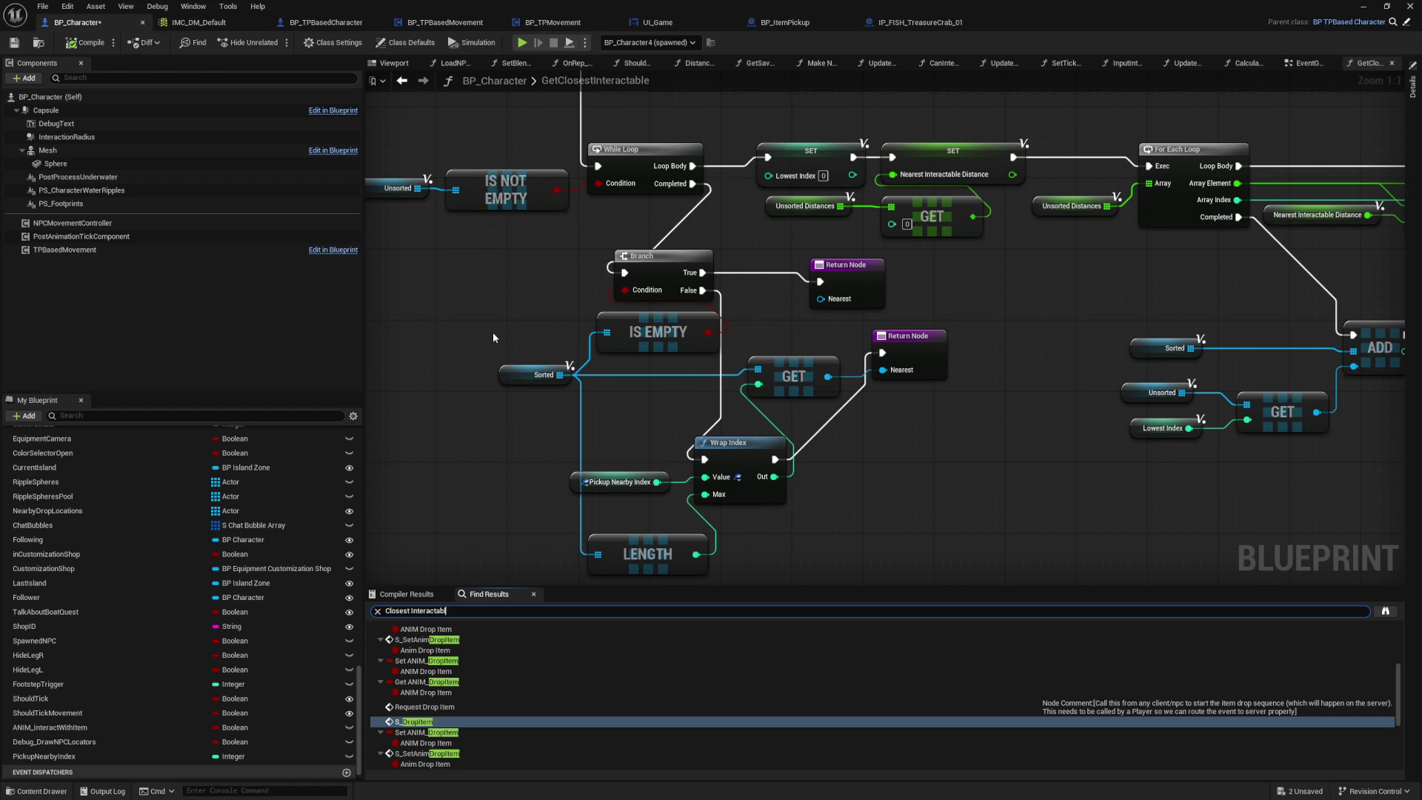
key("Return")
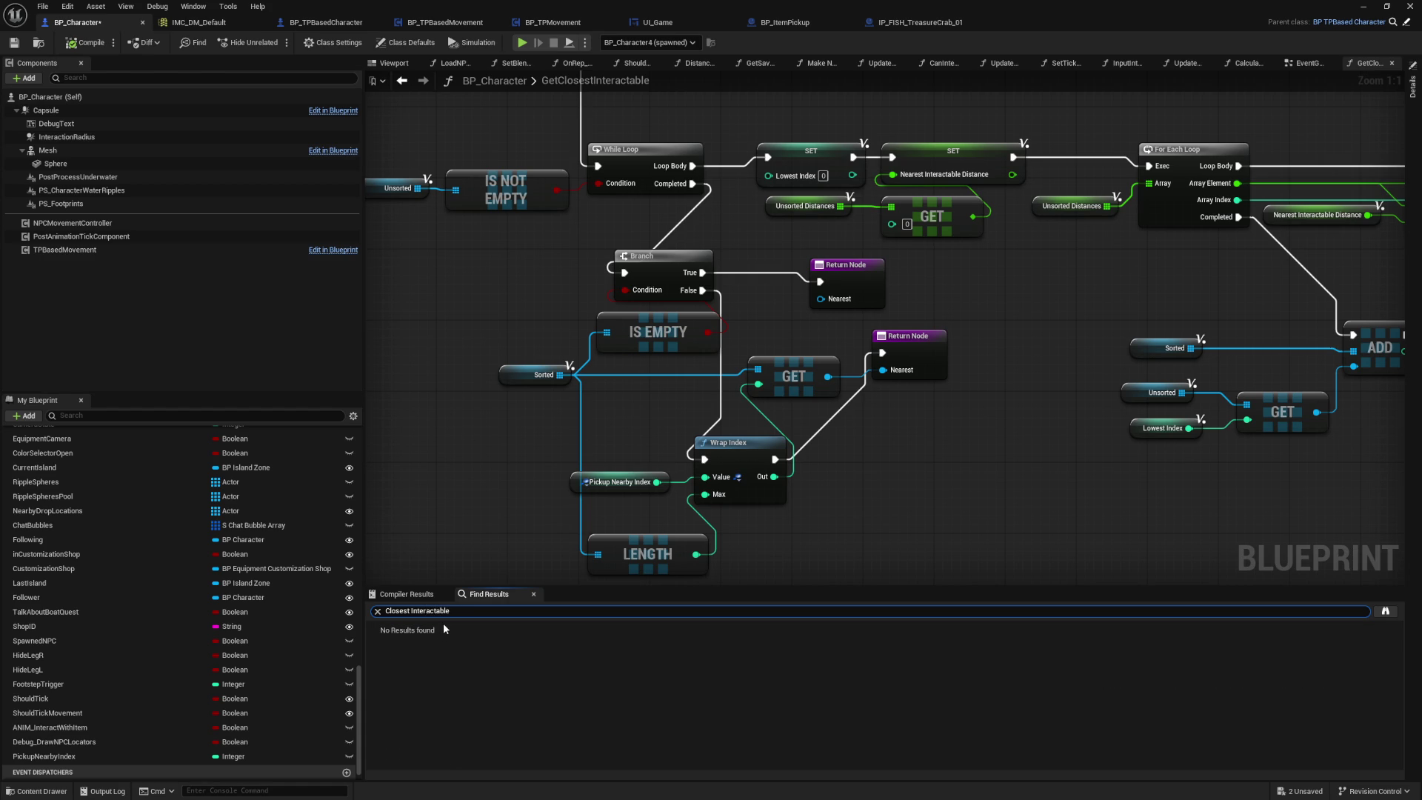
key("Return")
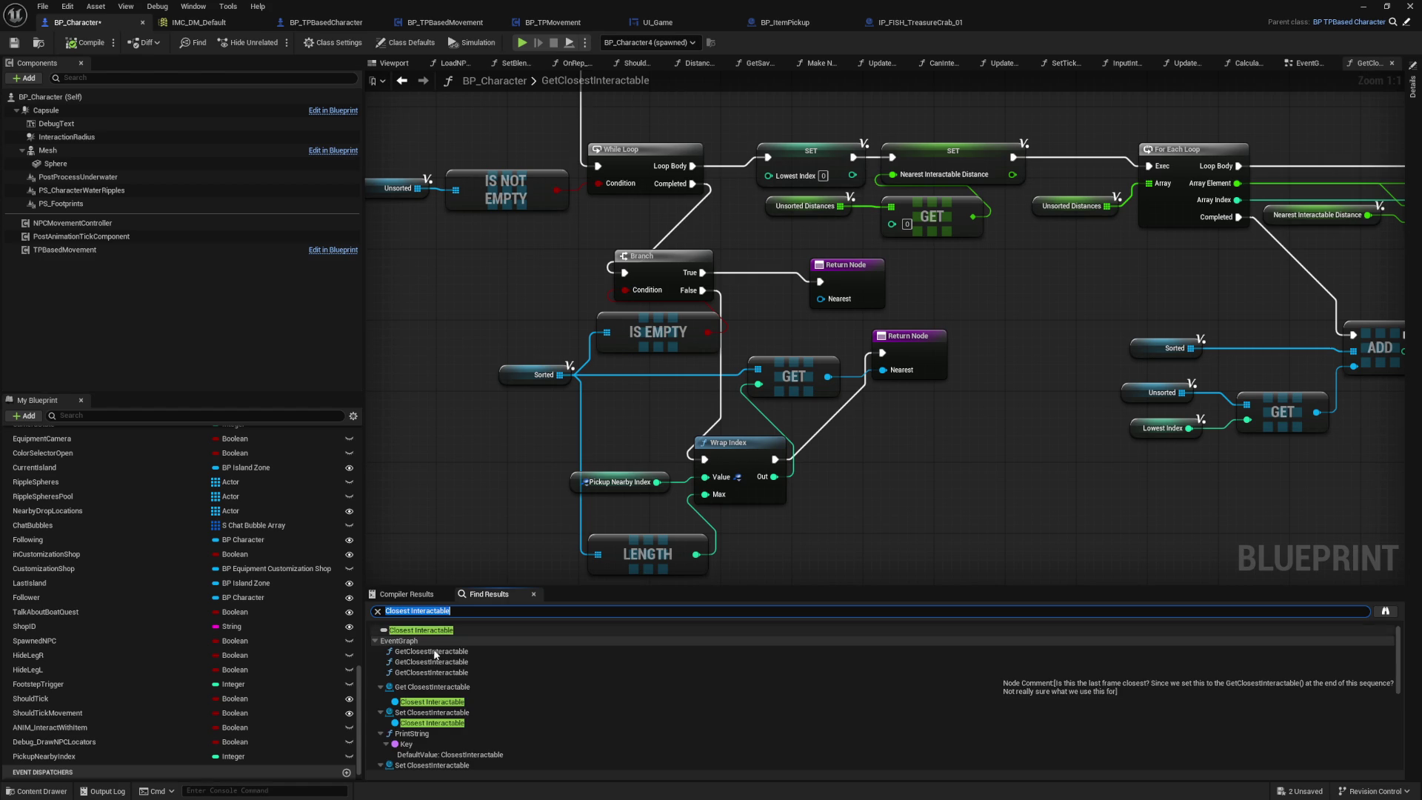
left_click(483, 735)
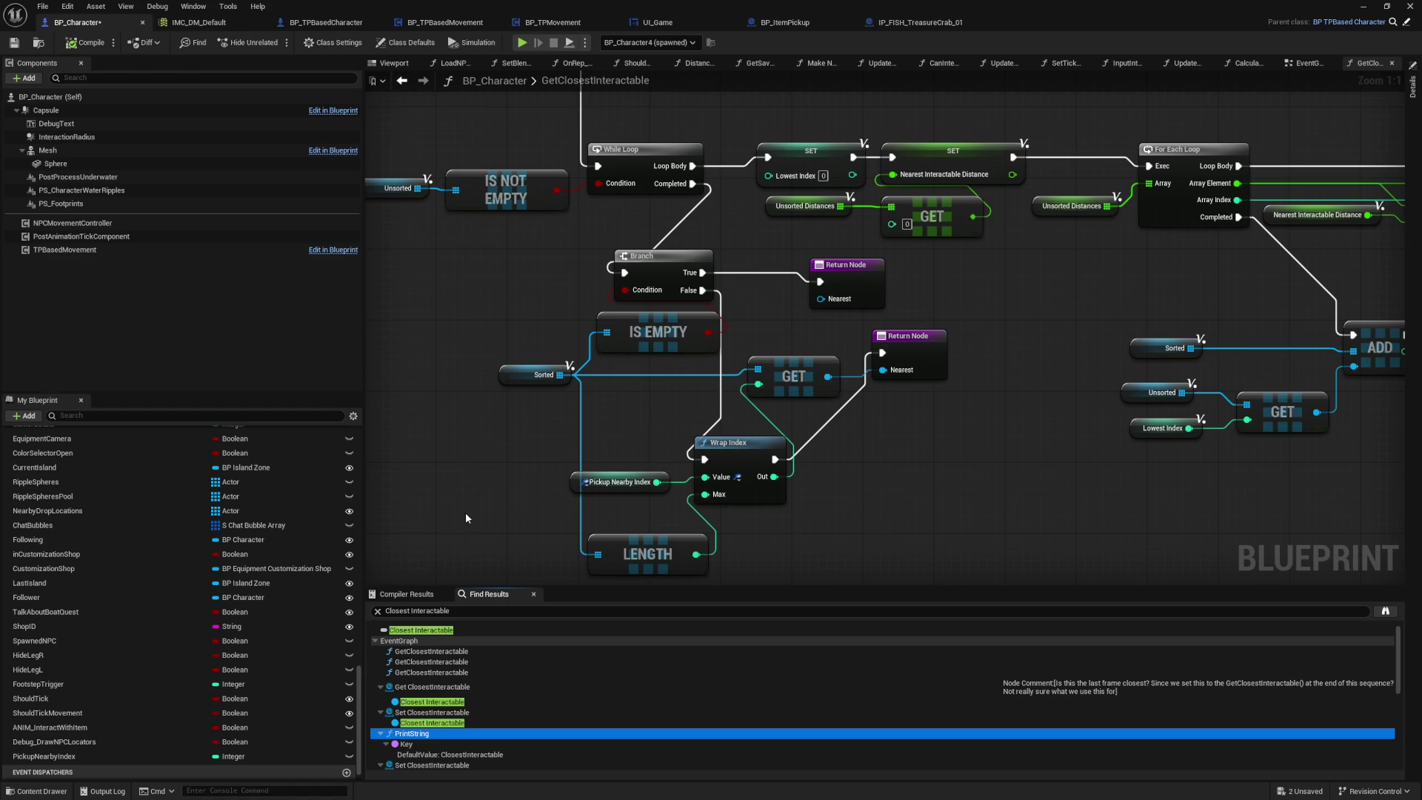
key("Return")
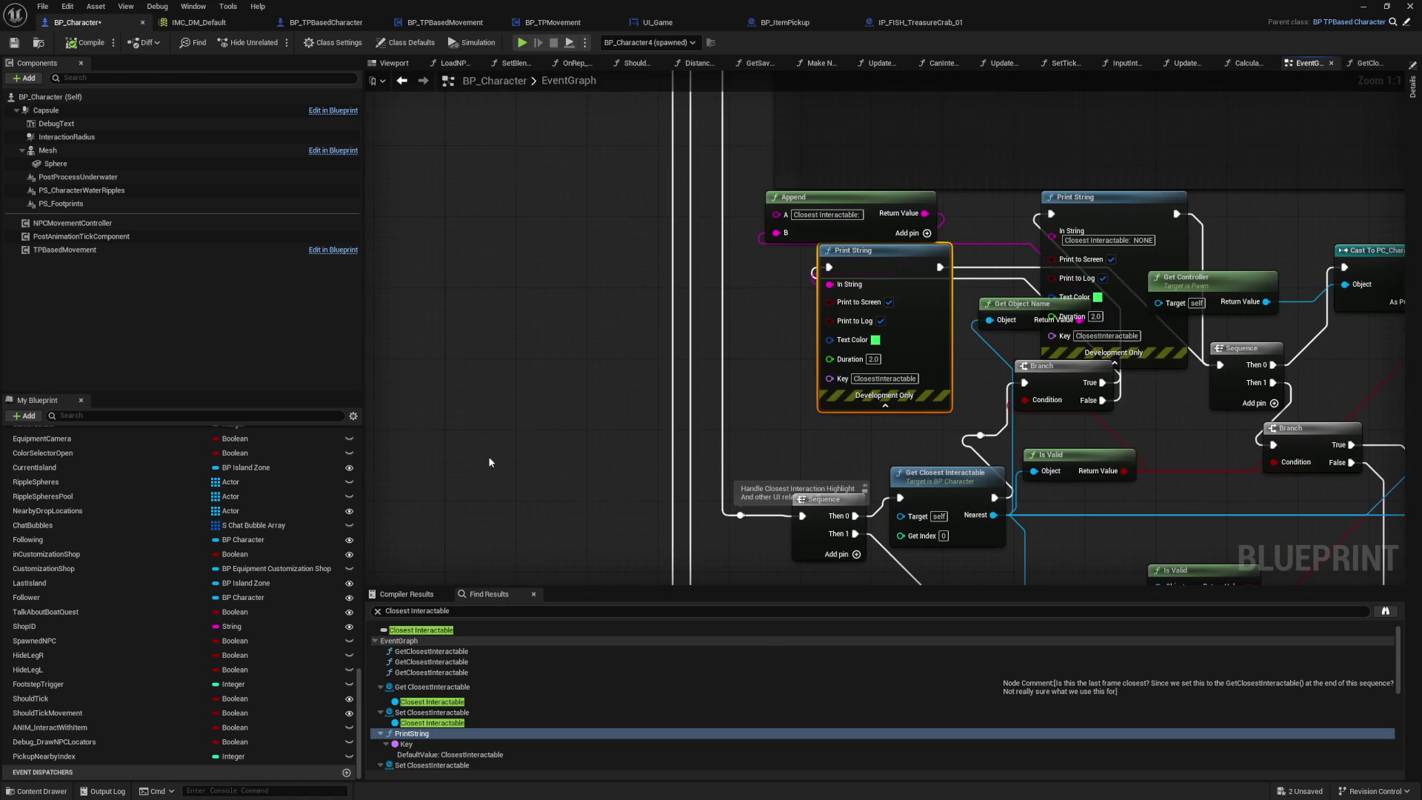
Step: Toggle the Print String's screen and log output options and rearrange the Branch node
left_click(657, 337)
left_click(650, 357)
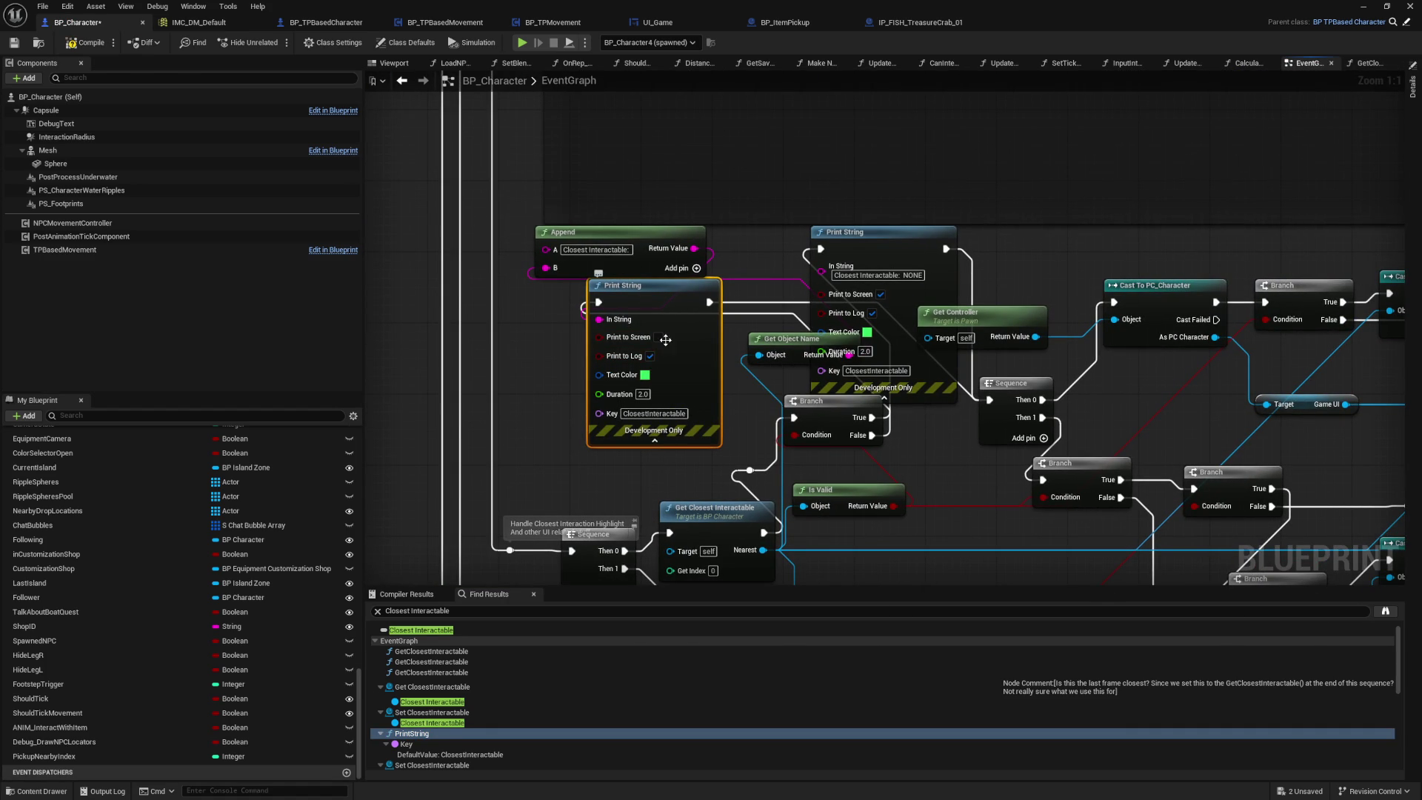
left_click(658, 337)
mouse_move(648, 262)
left_mouse_down()
mouse_move(664, 235)
mouse_move(567, 270)
mouse_move(923, 208)
mouse_move(1047, 214)
mouse_move(648, 231)
mouse_move(537, 300)
mouse_move(606, 284)
left_mouse_up()
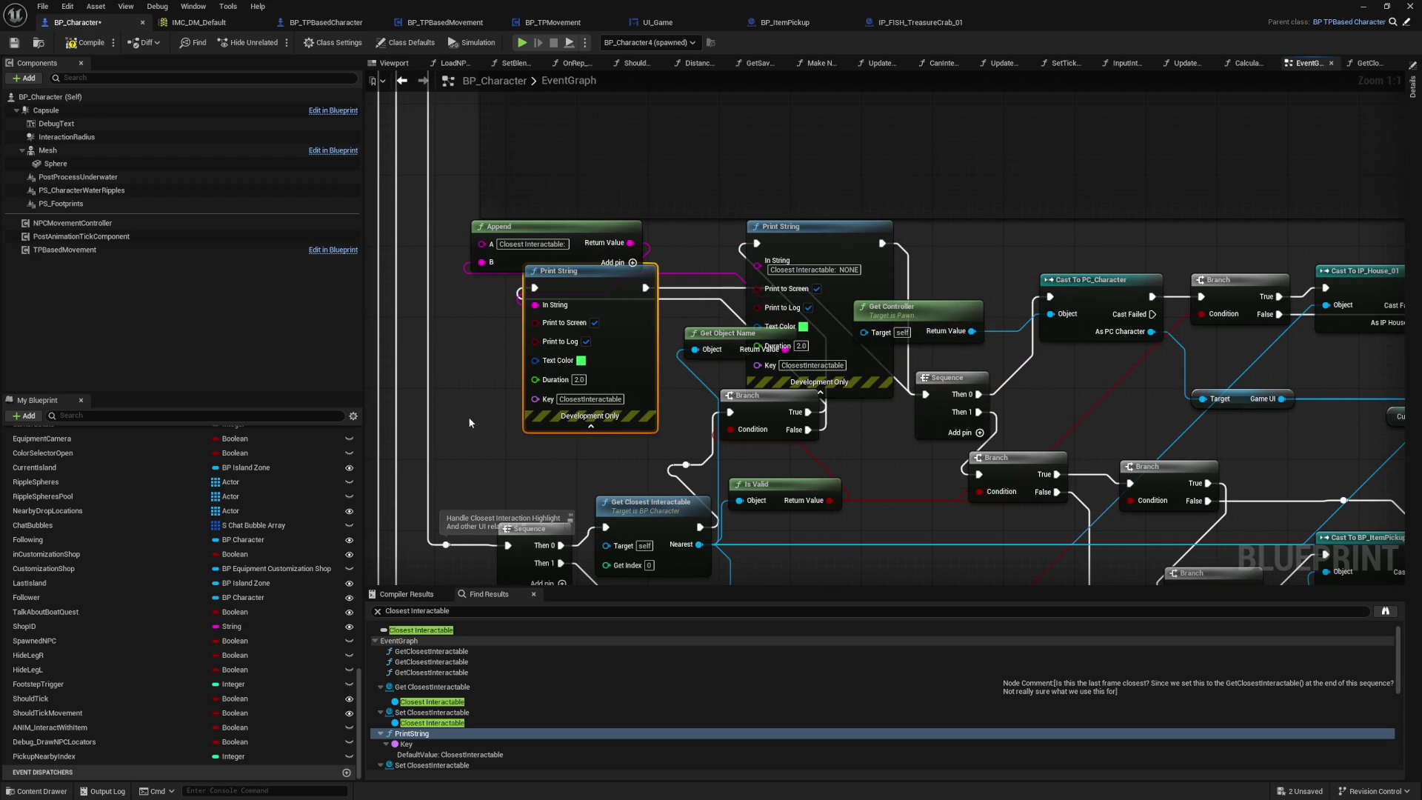
left_click_drag(468, 423, 514, 415)
mouse_move(779, 407)
left_mouse_down()
mouse_move(708, 413)
mouse_move(752, 419)
left_mouse_up()
left_click_drag(486, 364, 460, 367)
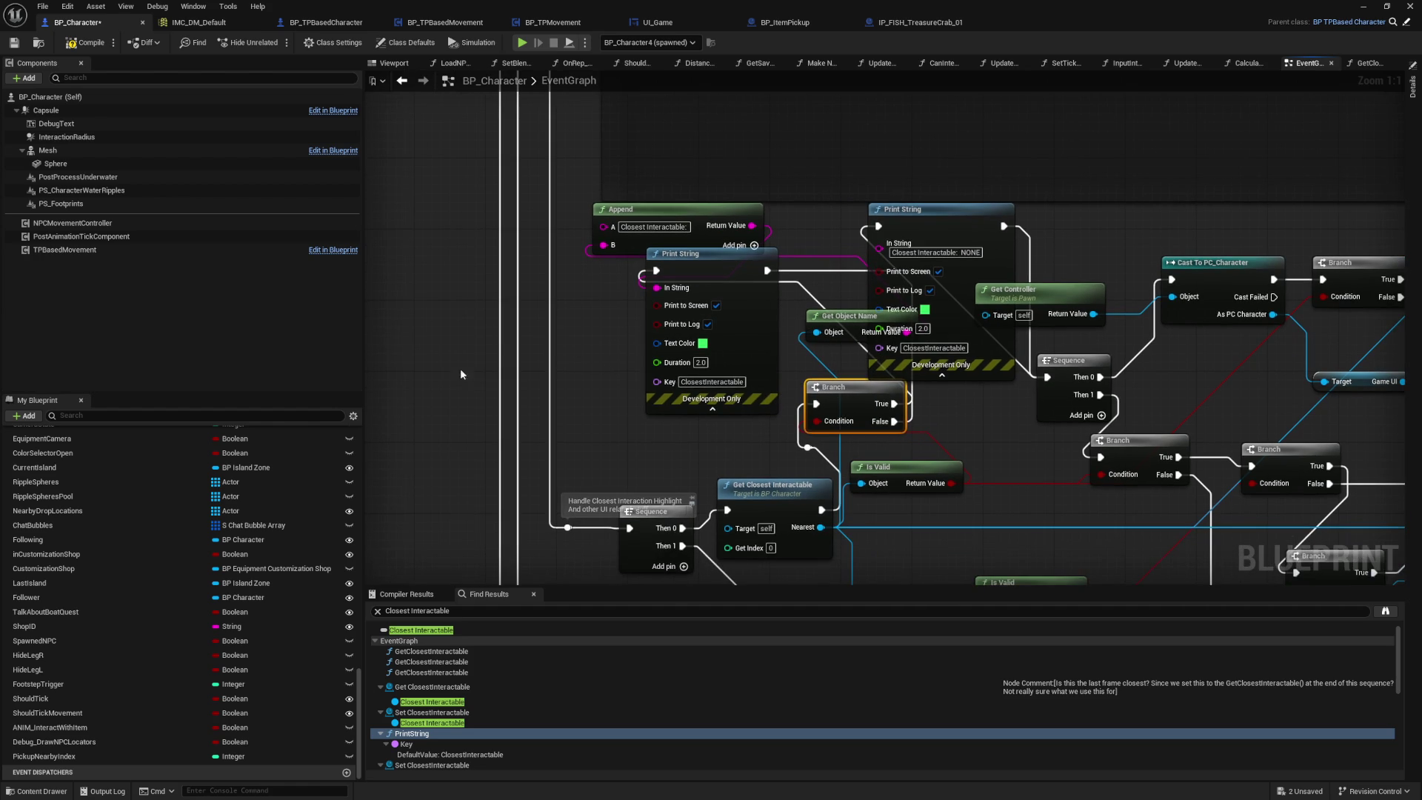
Step: Add a Get Is NPC node to the event graph
right_click(447, 365)
type("get is npc")
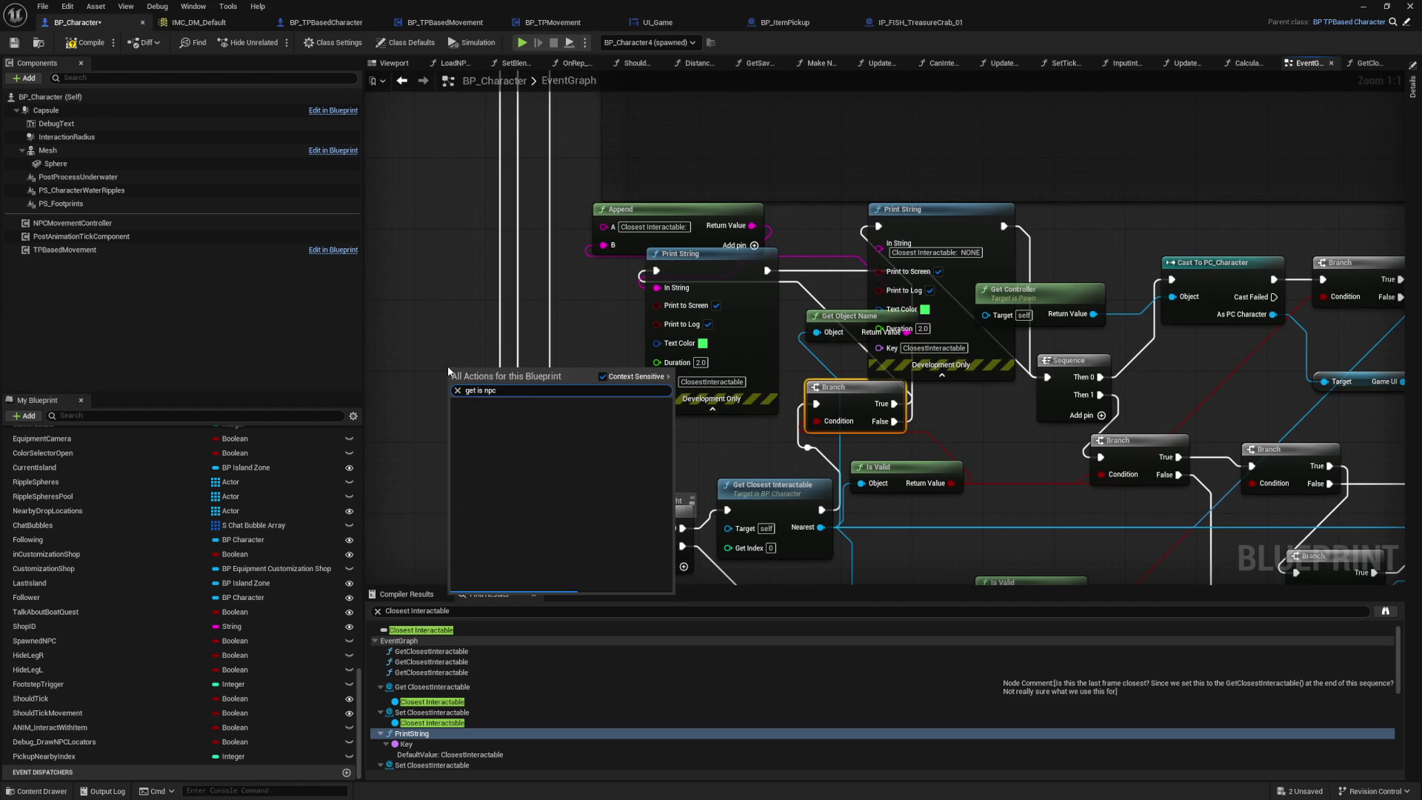
key("Down")
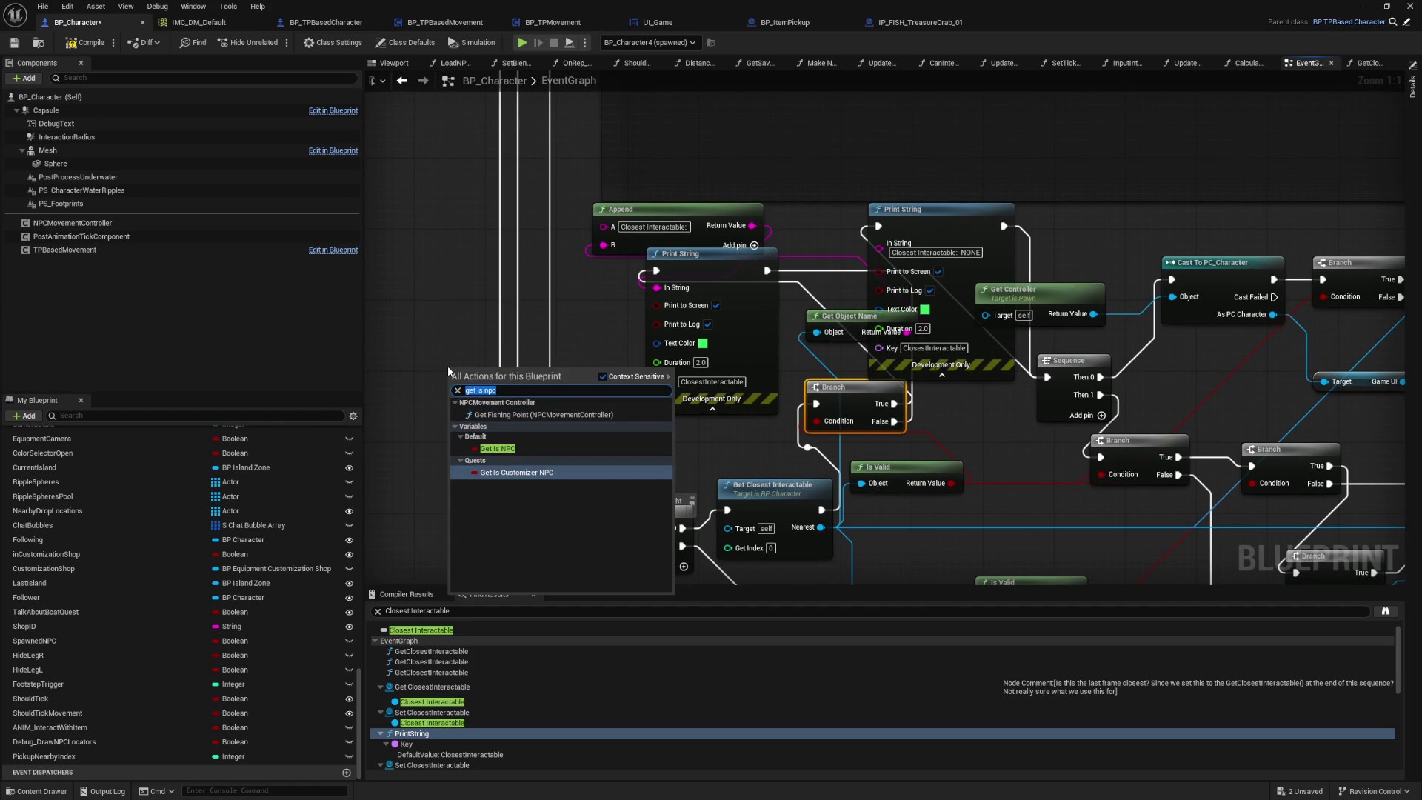
key("Return")
left_click_drag(430, 463, 521, 475)
Step: Drive a new Branch from Is NPC: False to Print String, True to Sequence; compile
mouse_move(566, 386)
left_mouse_down()
mouse_move(518, 384)
mouse_move(602, 388)
mouse_move(587, 376)
left_mouse_up()
type("branch")
key("Return")
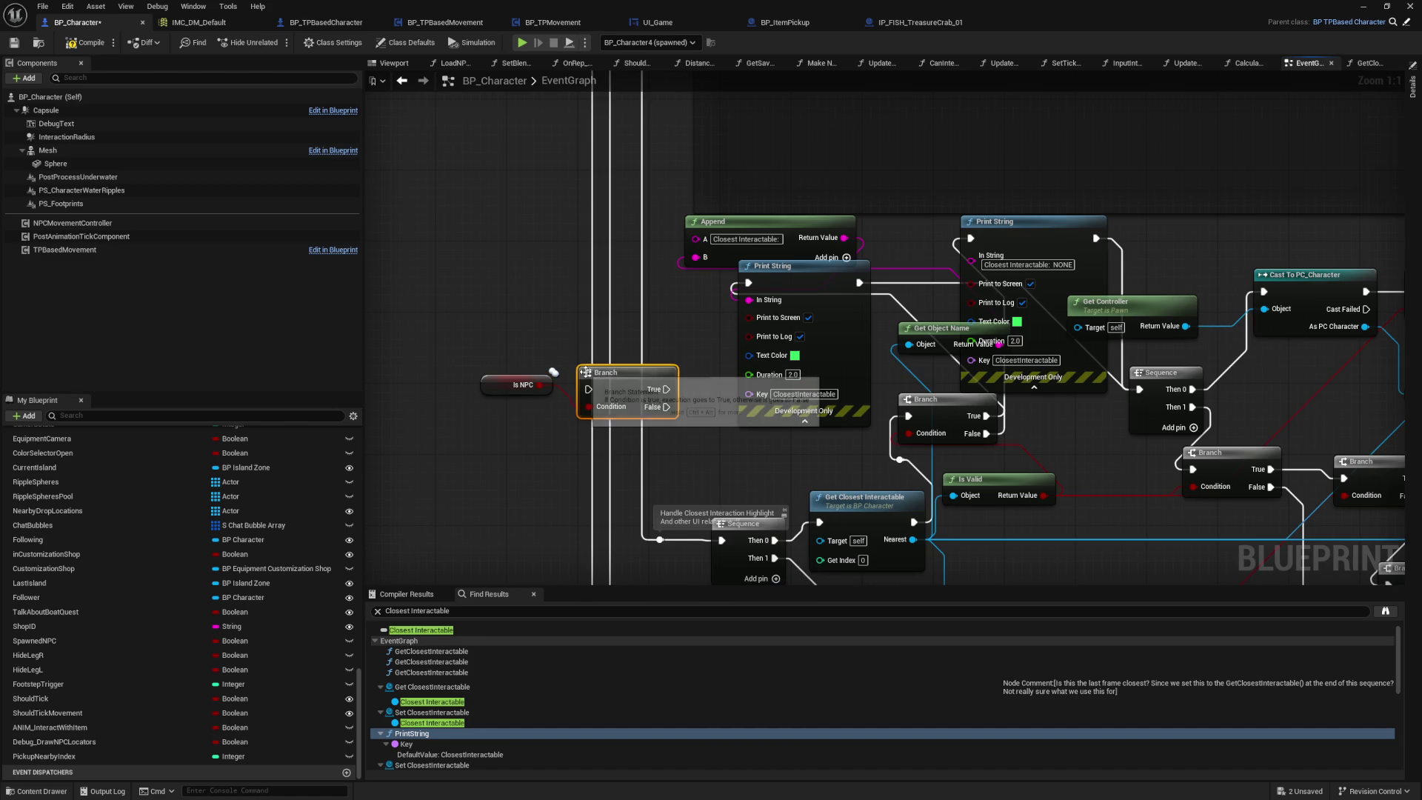
left_click_drag(654, 363, 664, 355)
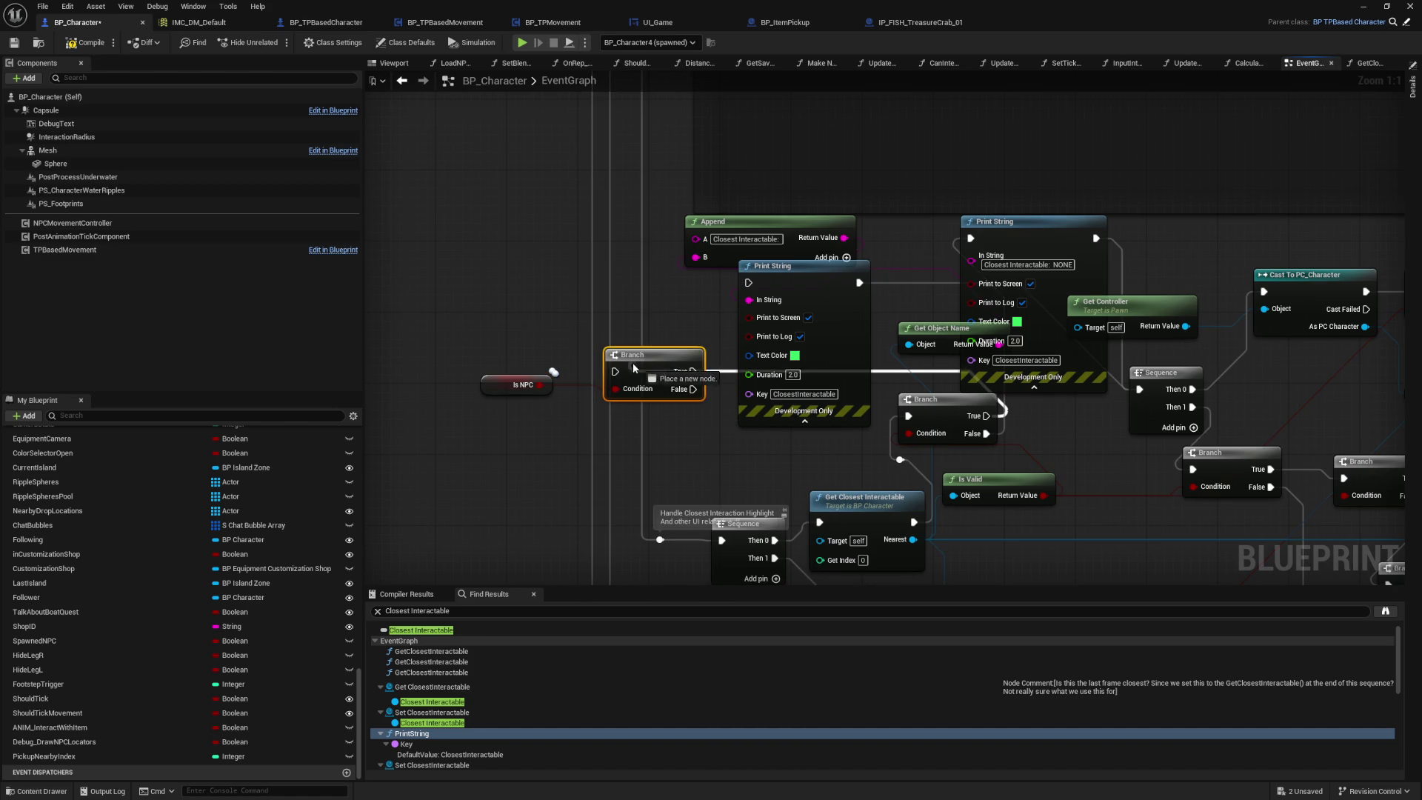
mouse_move(693, 389)
left_mouse_down()
mouse_move(741, 319)
mouse_move(610, 306)
left_mouse_up()
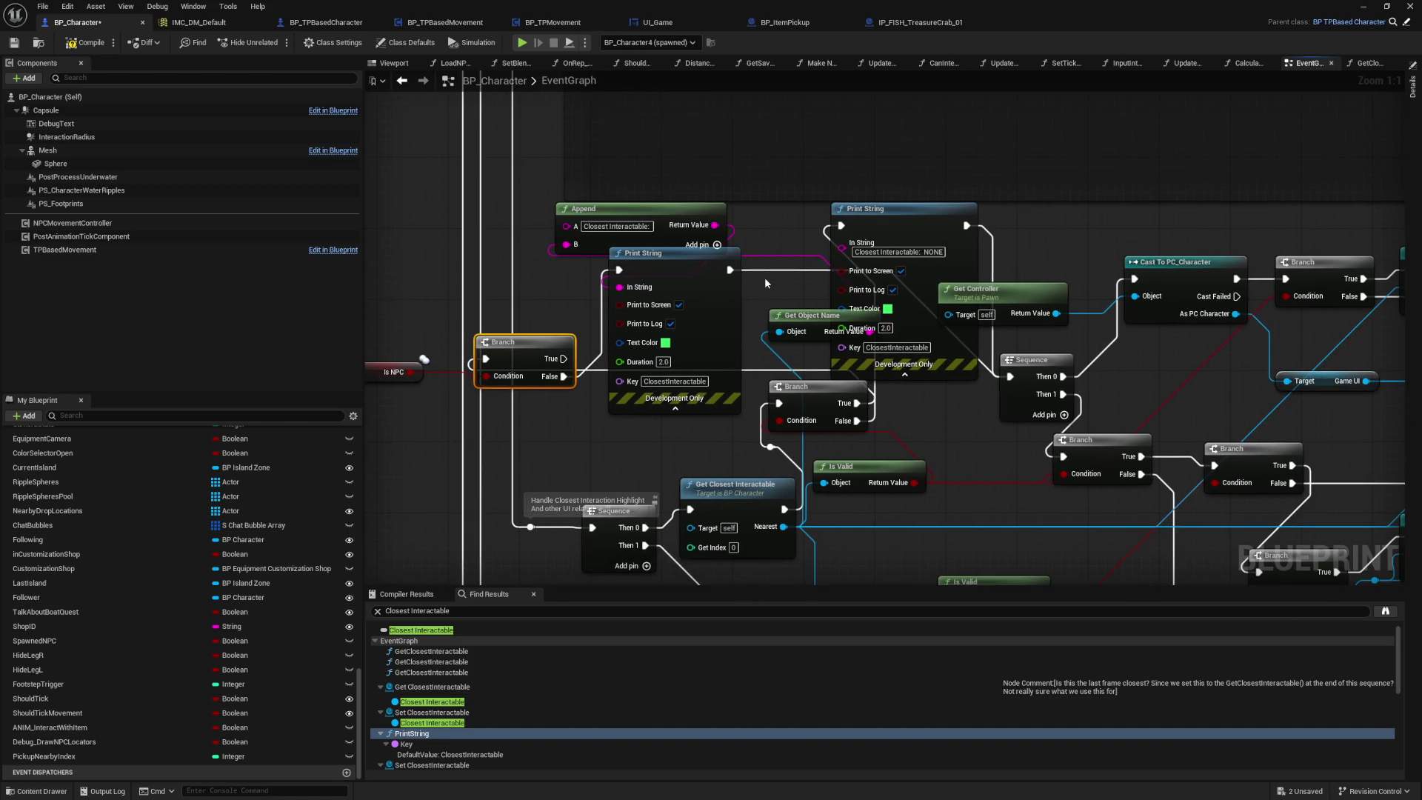
mouse_move(563, 358)
left_mouse_down()
mouse_move(985, 389)
mouse_move(999, 374)
left_mouse_up()
left_click(592, 424)
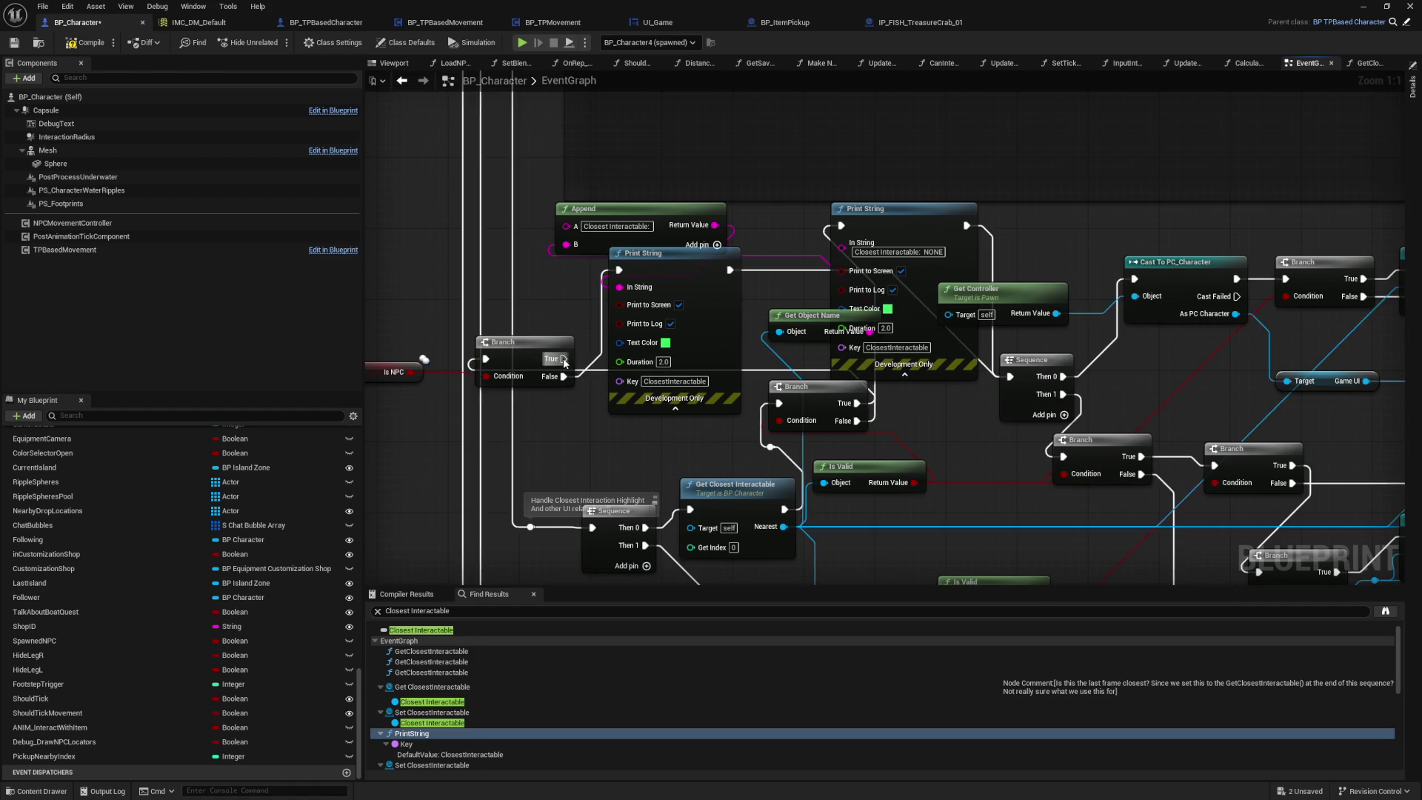
left_click(83, 43)
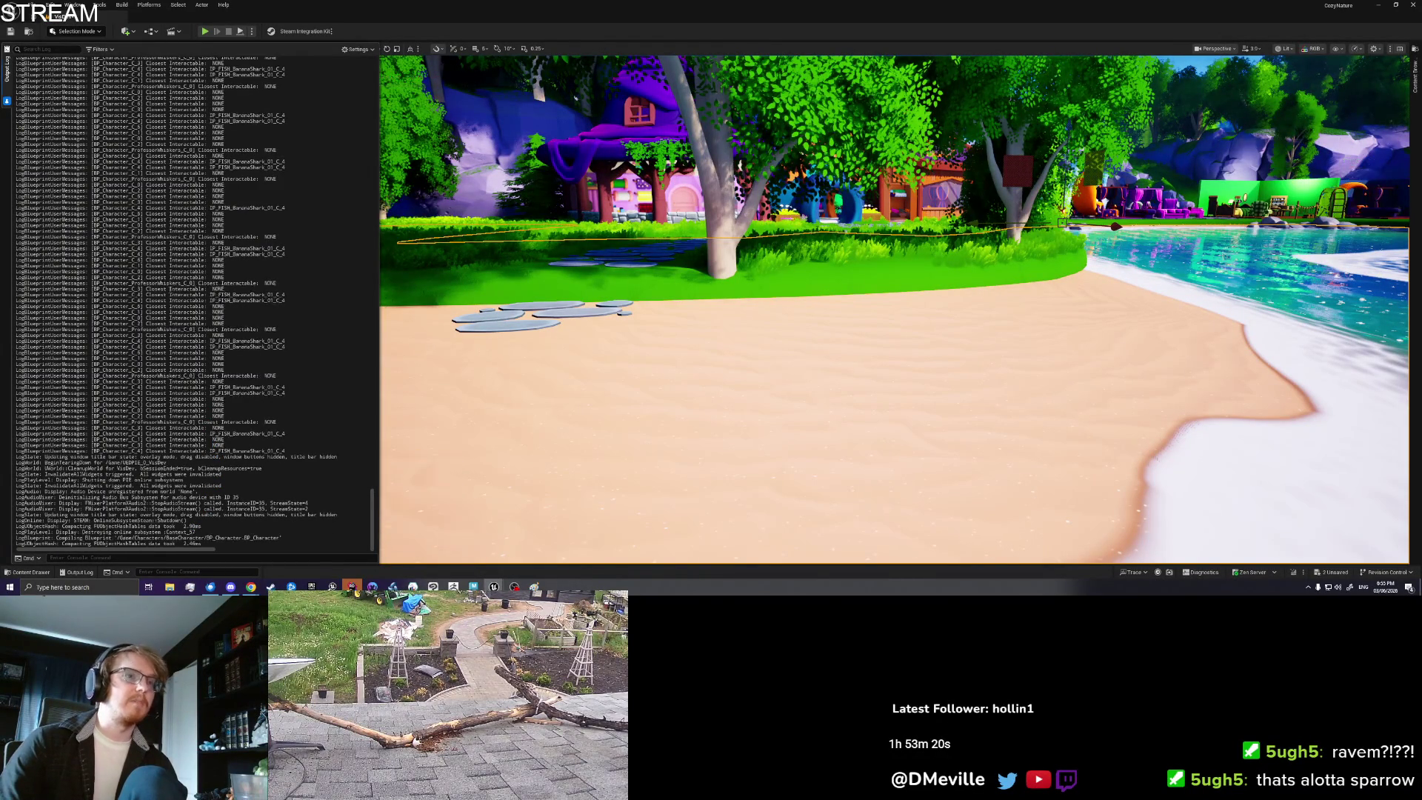
Step: Clear the output log and briefly play from a spot in the level, then stop
right_click(170, 294)
left_click(201, 304)
right_click(626, 438)
left_click(682, 432)
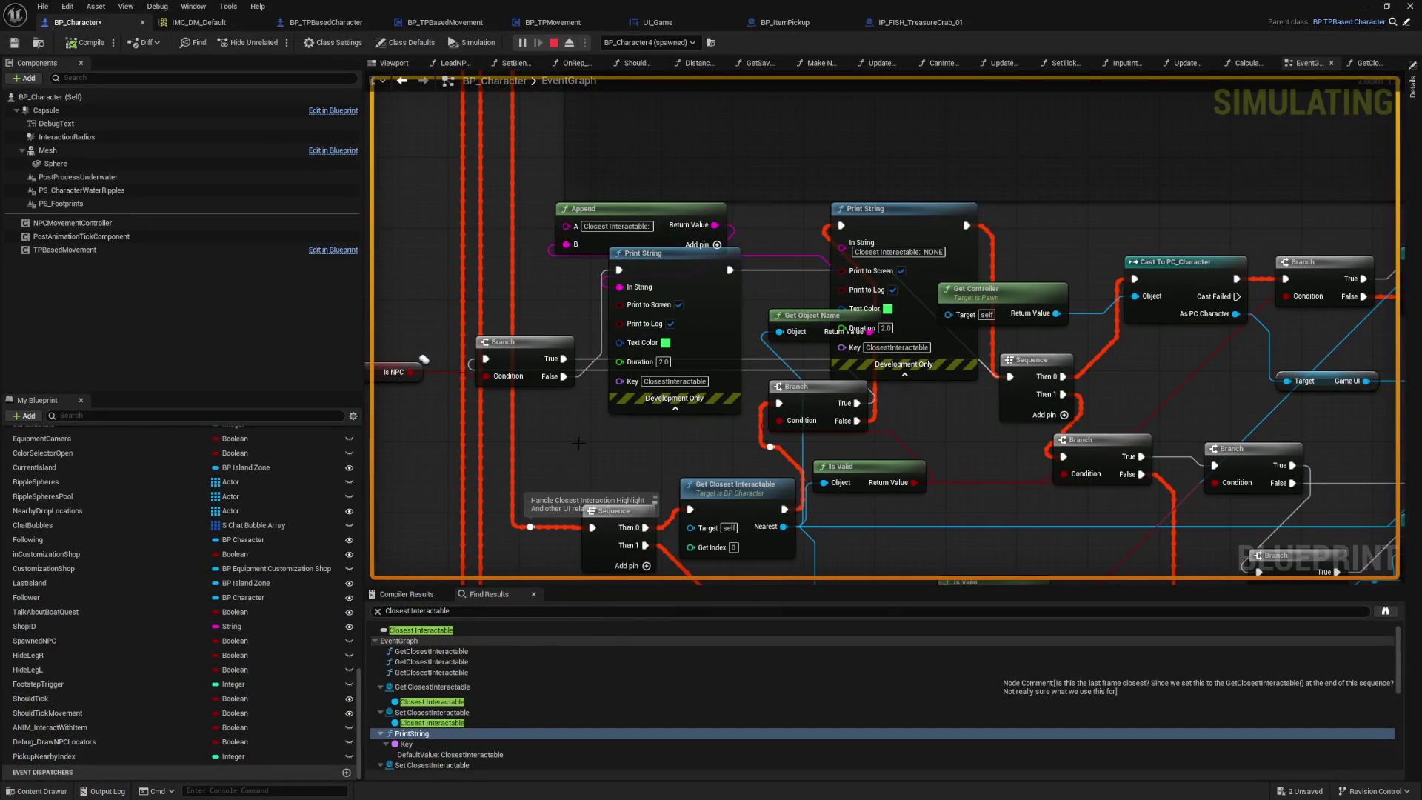
key("Escape")
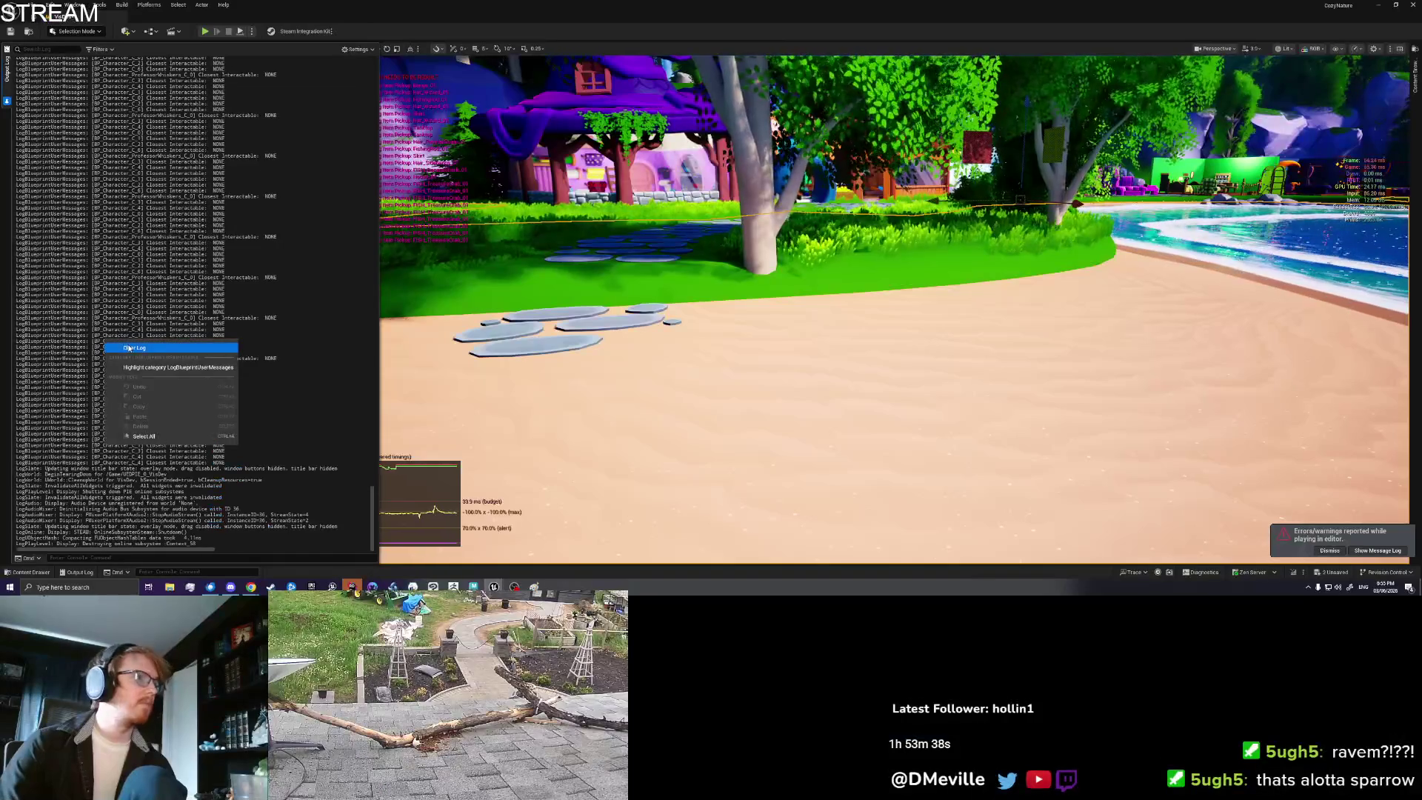
right_click(597, 374)
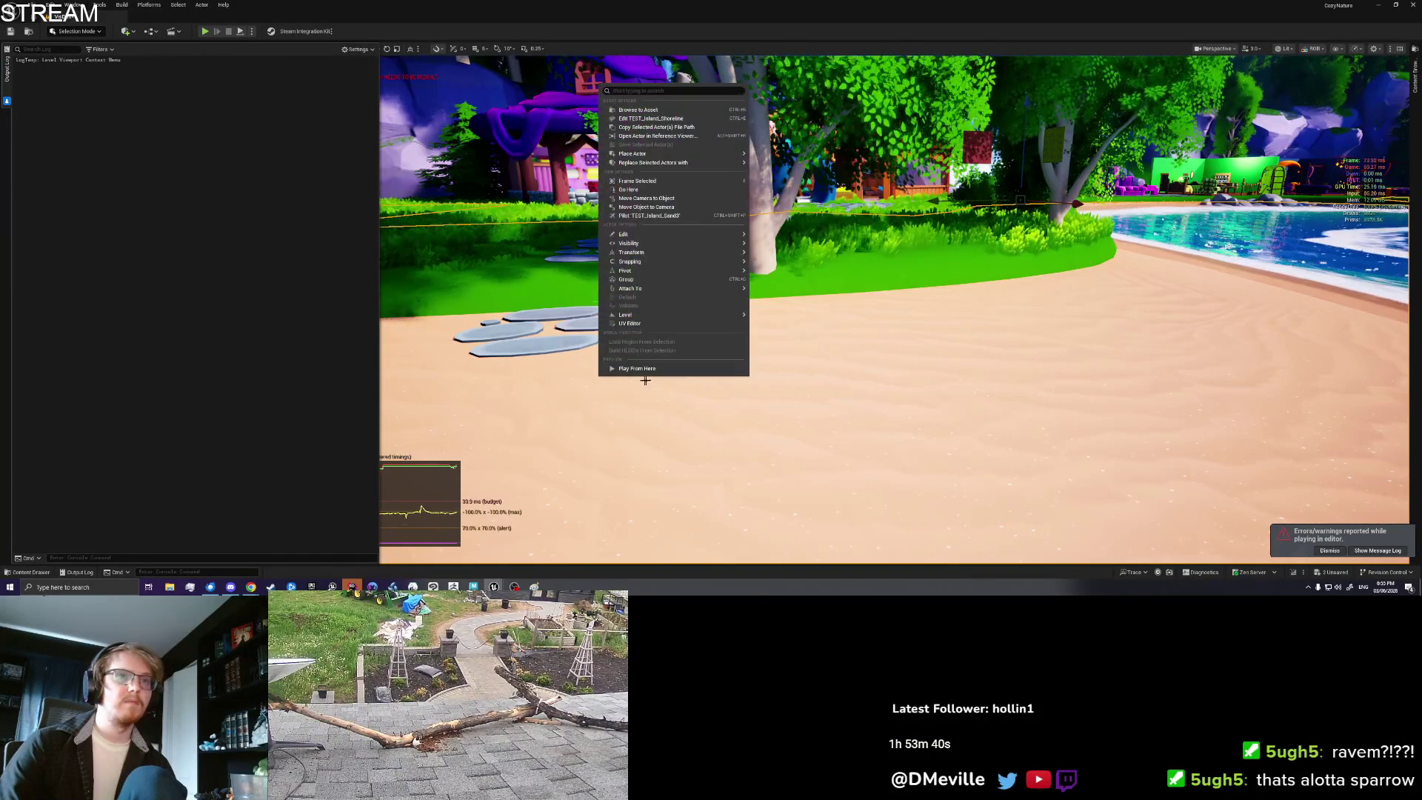
left_click(652, 371)
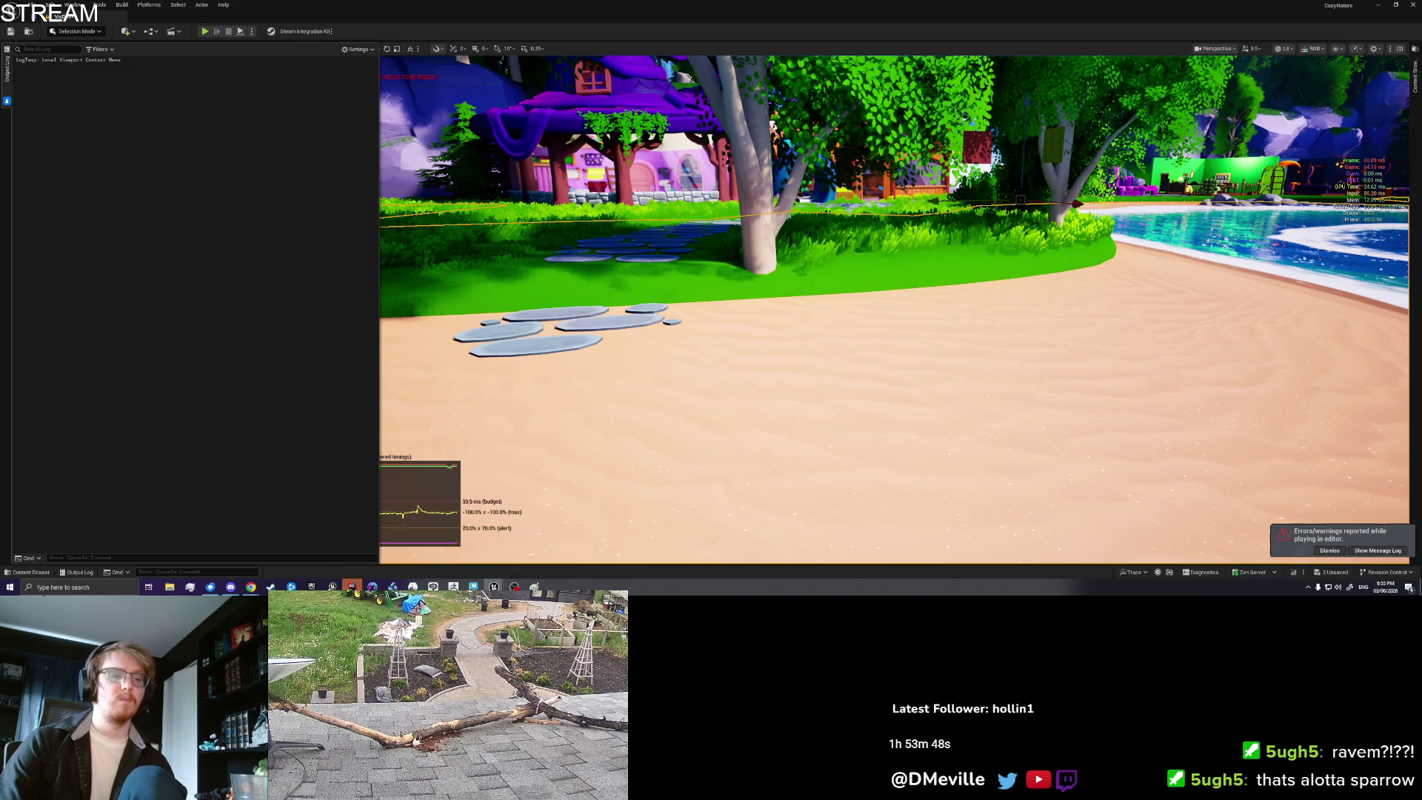
Step: Start play-in-editor, open the inventory and drop the Treasure Crab on the ground
key("alt+p")
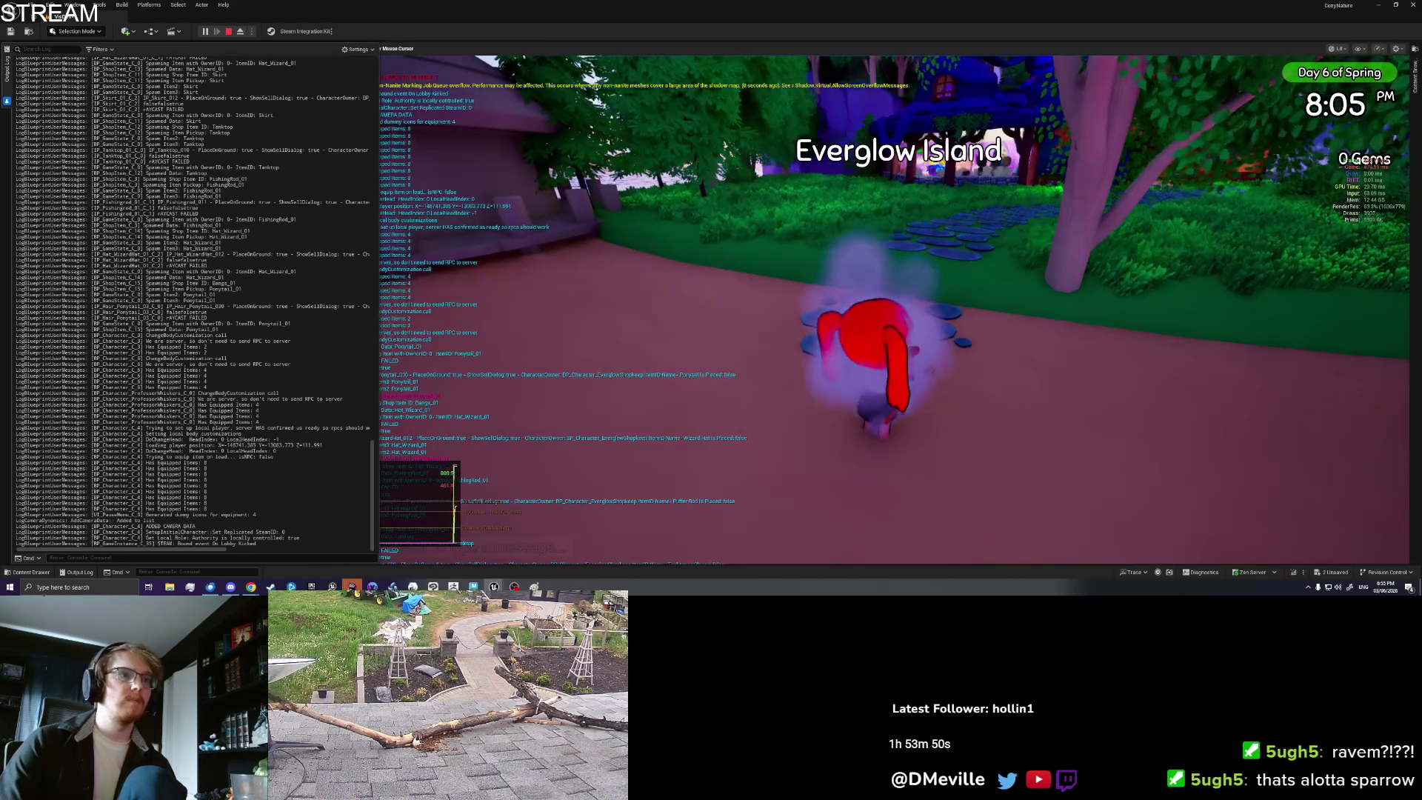
right_click(189, 348)
left_click(251, 363)
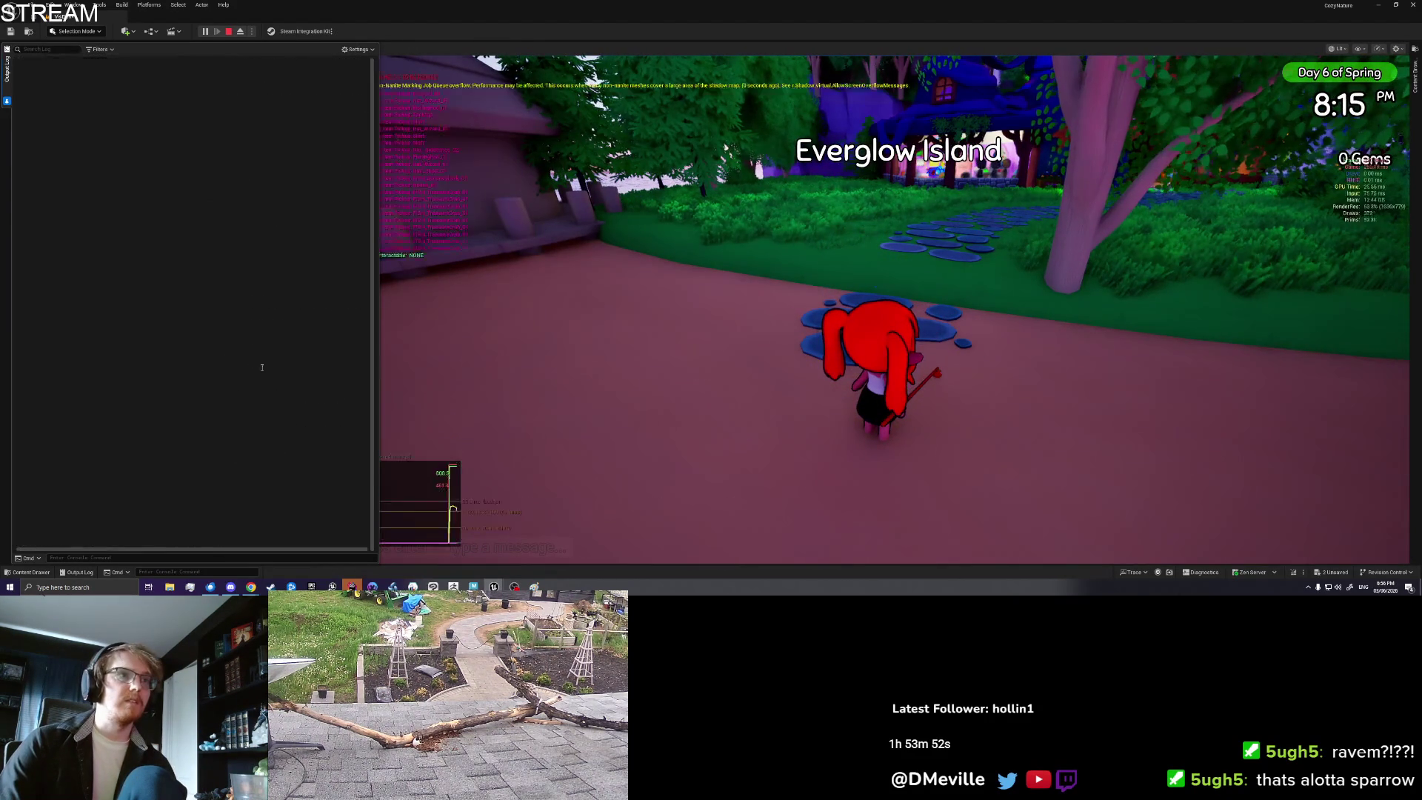
left_click(667, 333)
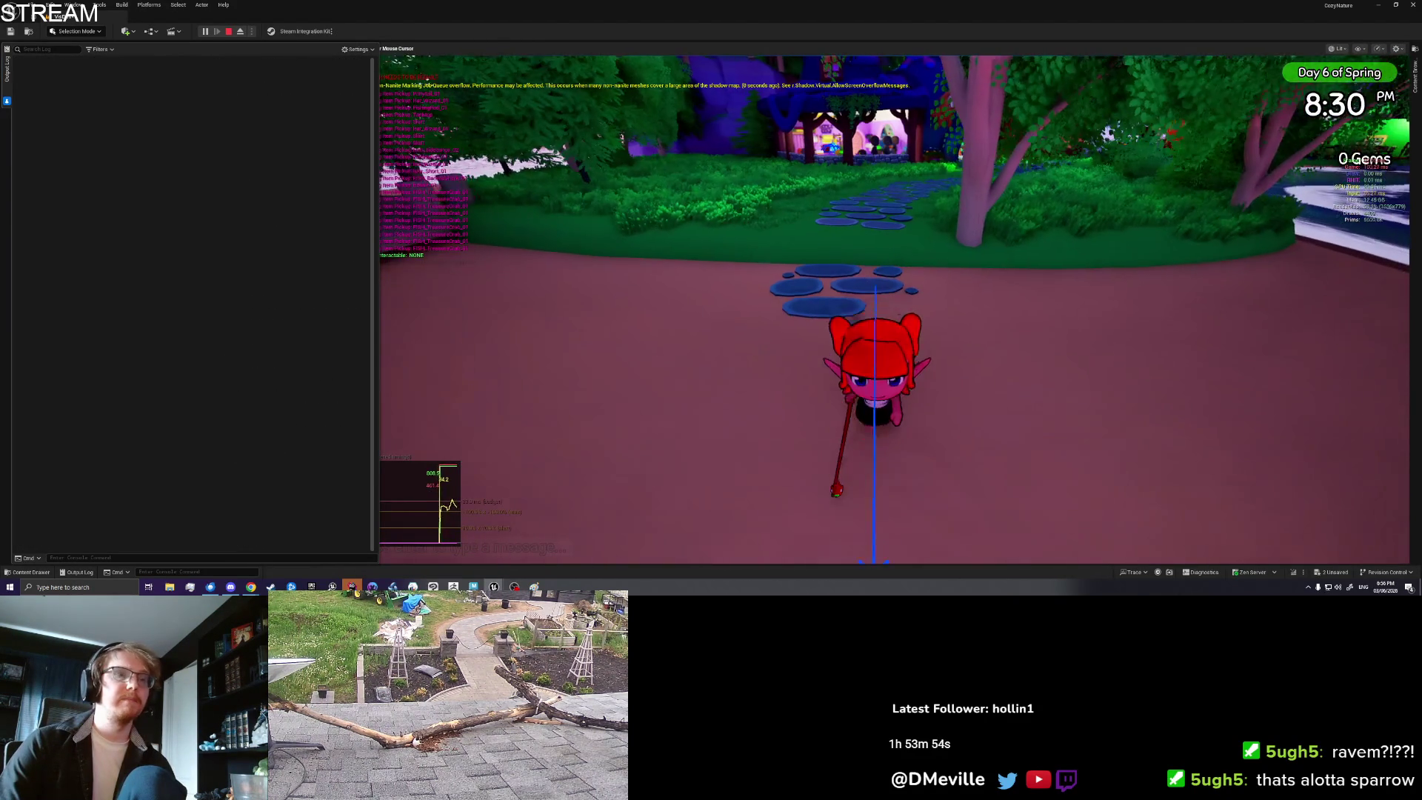
key("Tab")
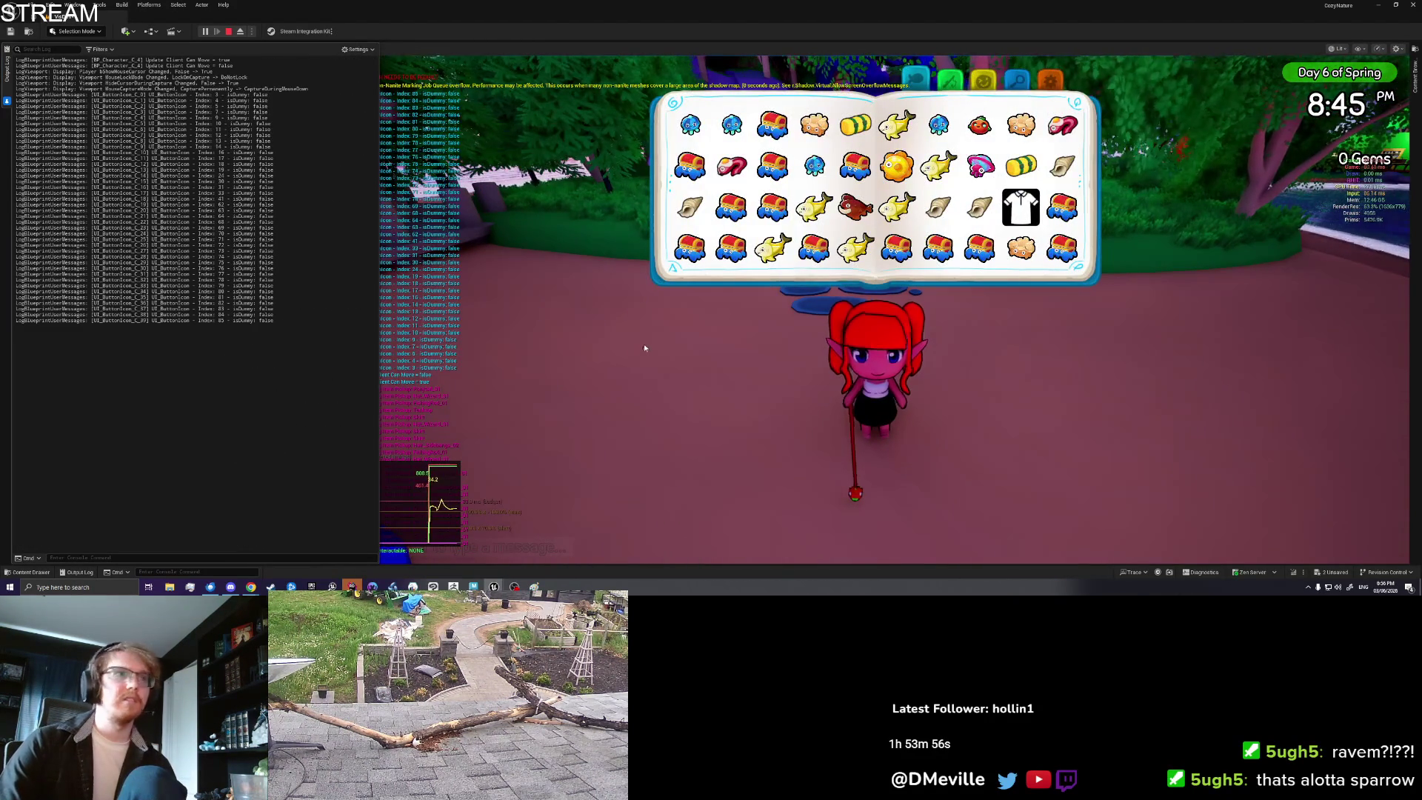
right_click(284, 306)
left_click(312, 315)
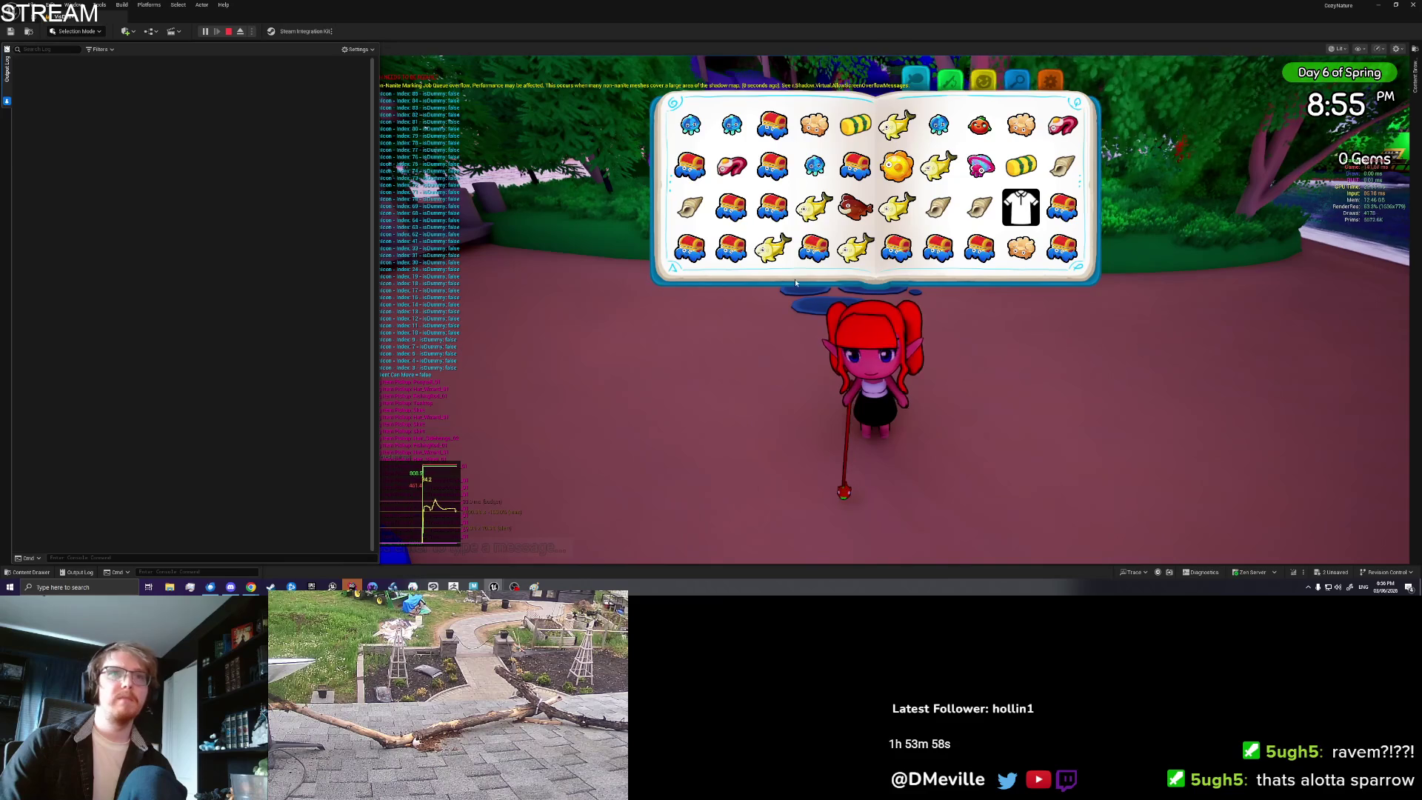
left_click(1065, 256)
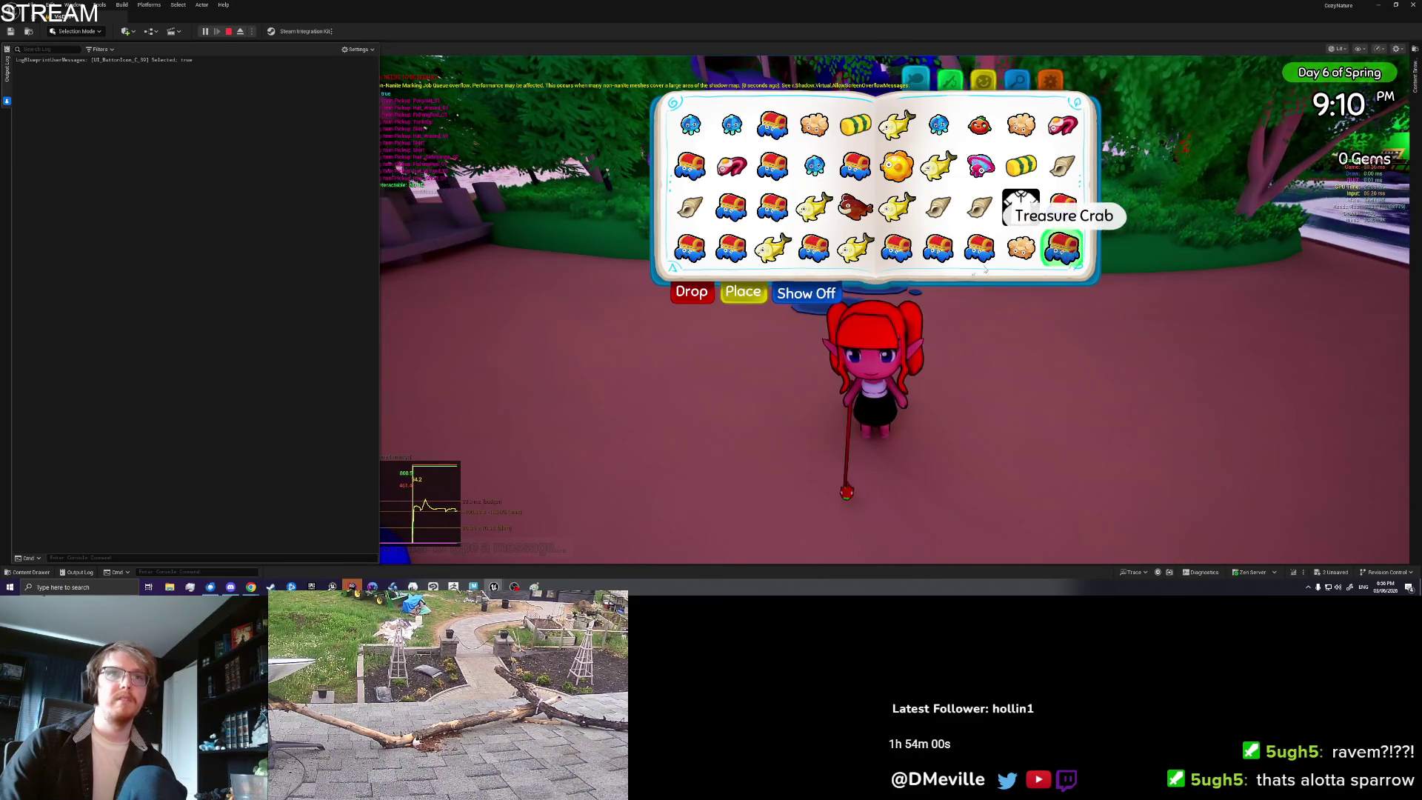
left_click(696, 293)
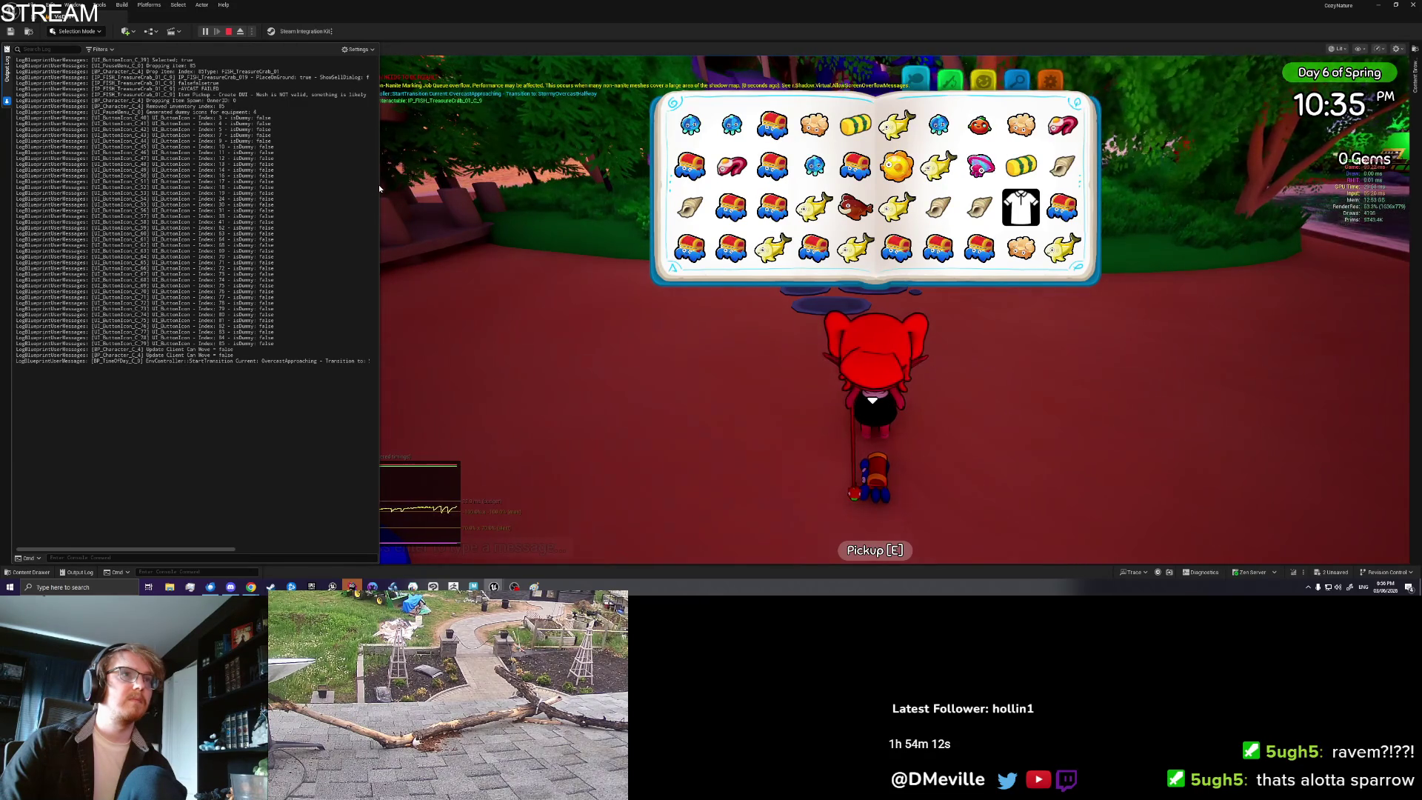
Step: Widen the output log to read the PlaceOnGround lines, then Save & Quit the game
left_click_drag(380, 185, 630, 169)
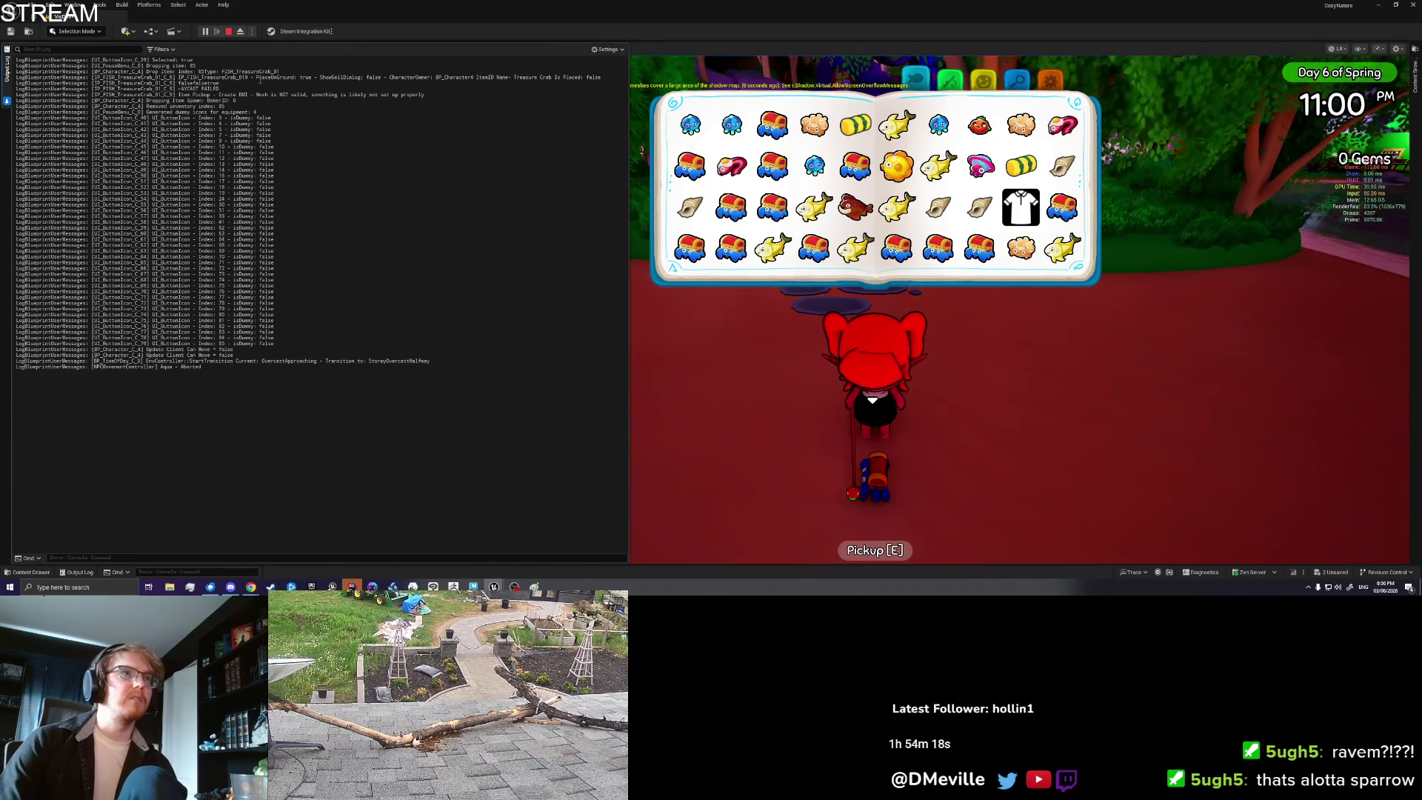
left_click_drag(256, 77, 319, 83)
left_click(497, 77)
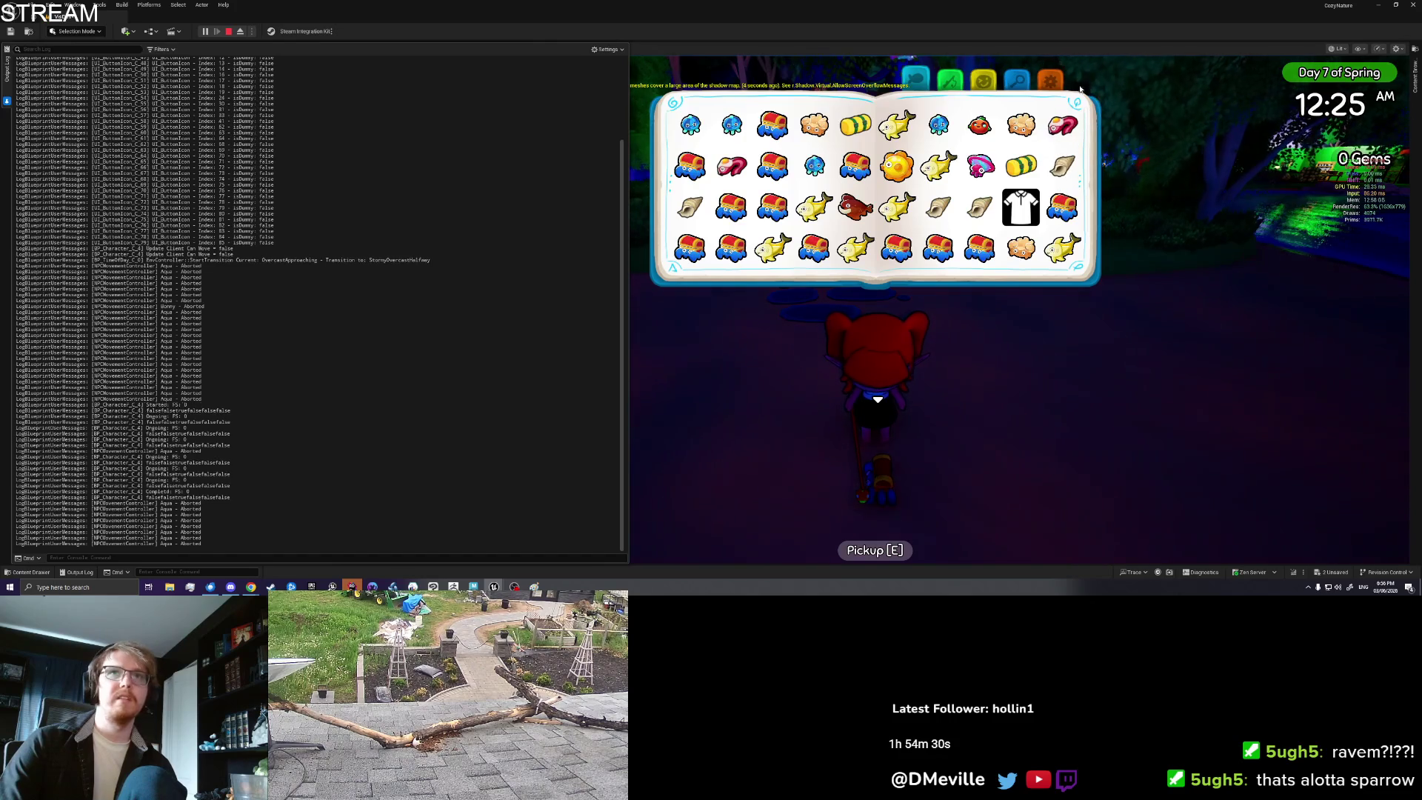
left_click(1050, 79)
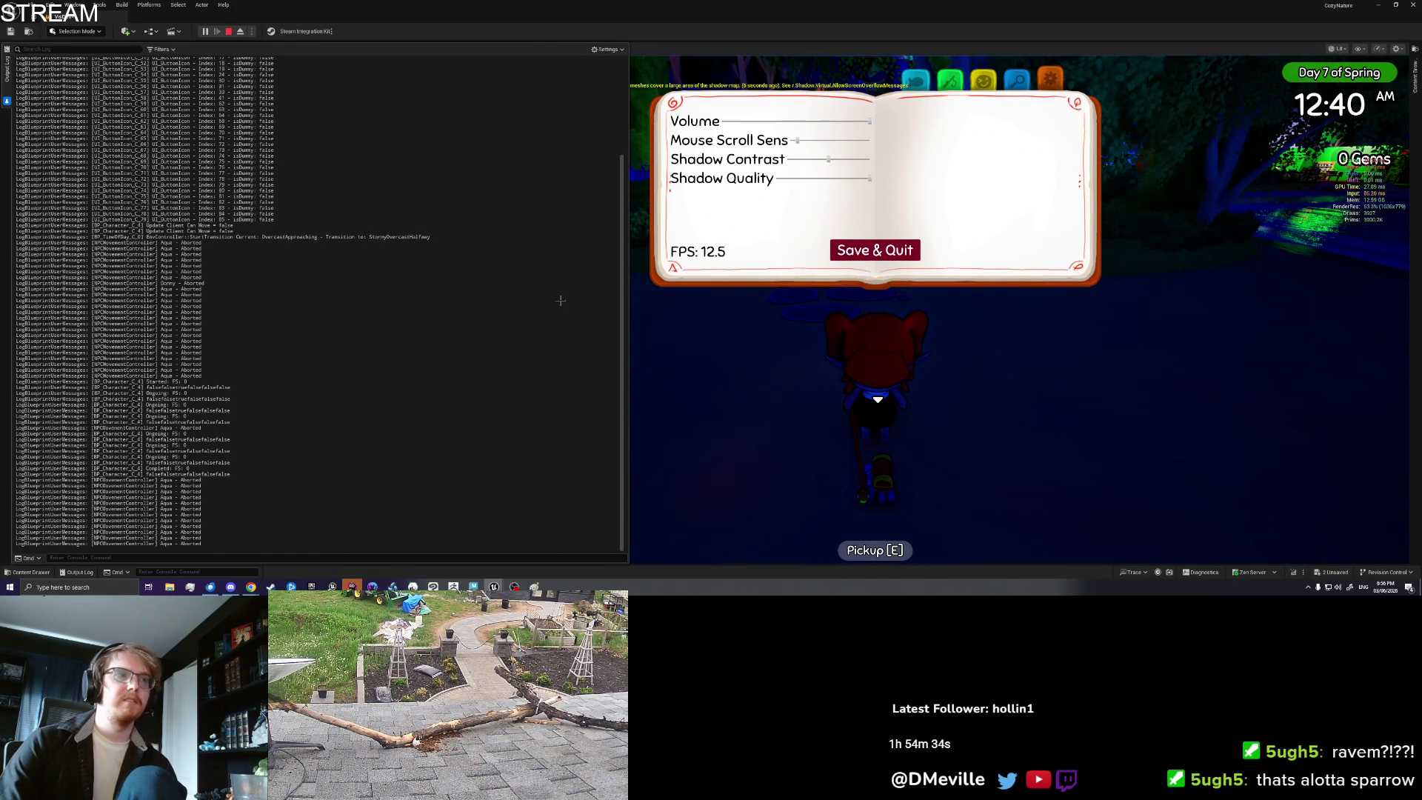
left_click(904, 241)
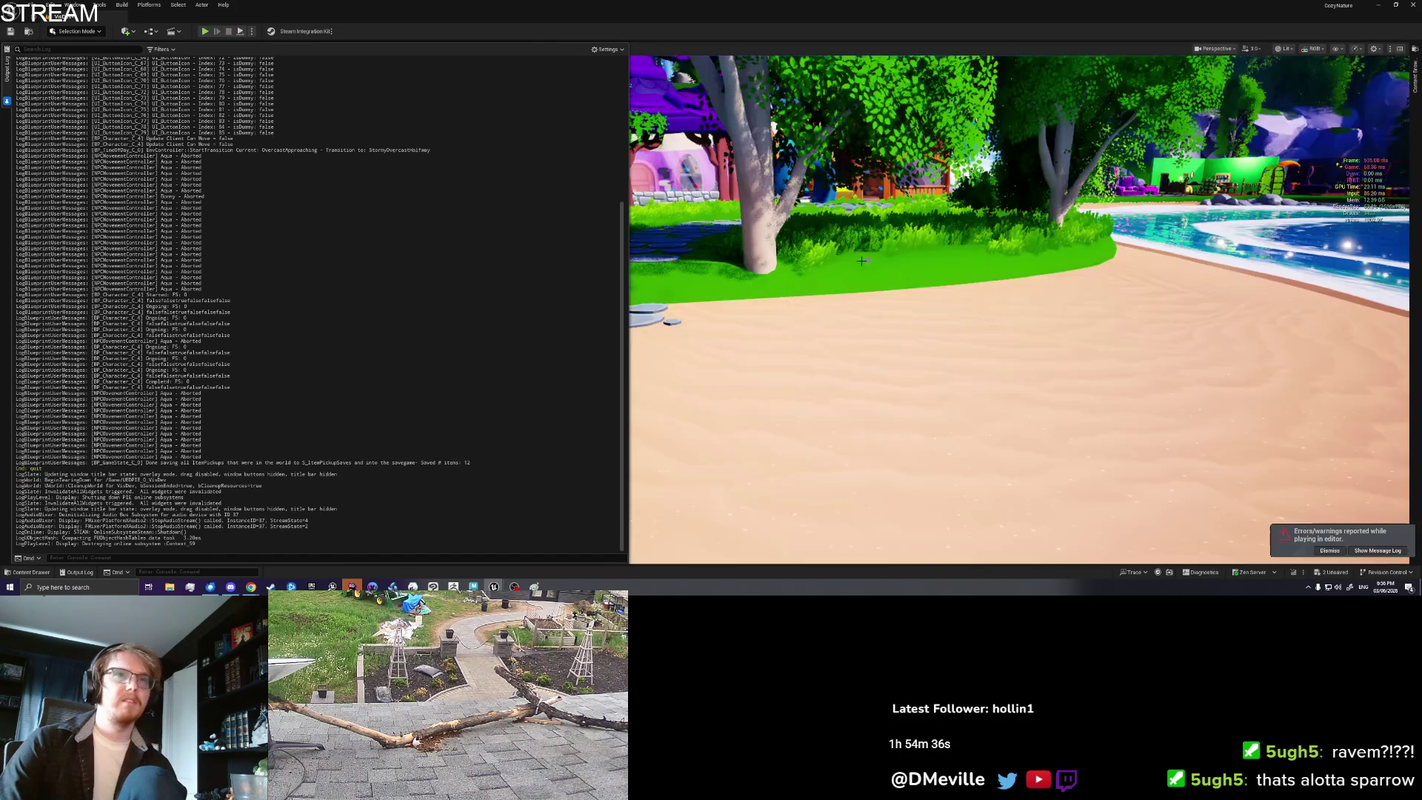
Step: Clear the output log and start a new play-in-editor session
right_click(433, 352)
left_click(469, 360)
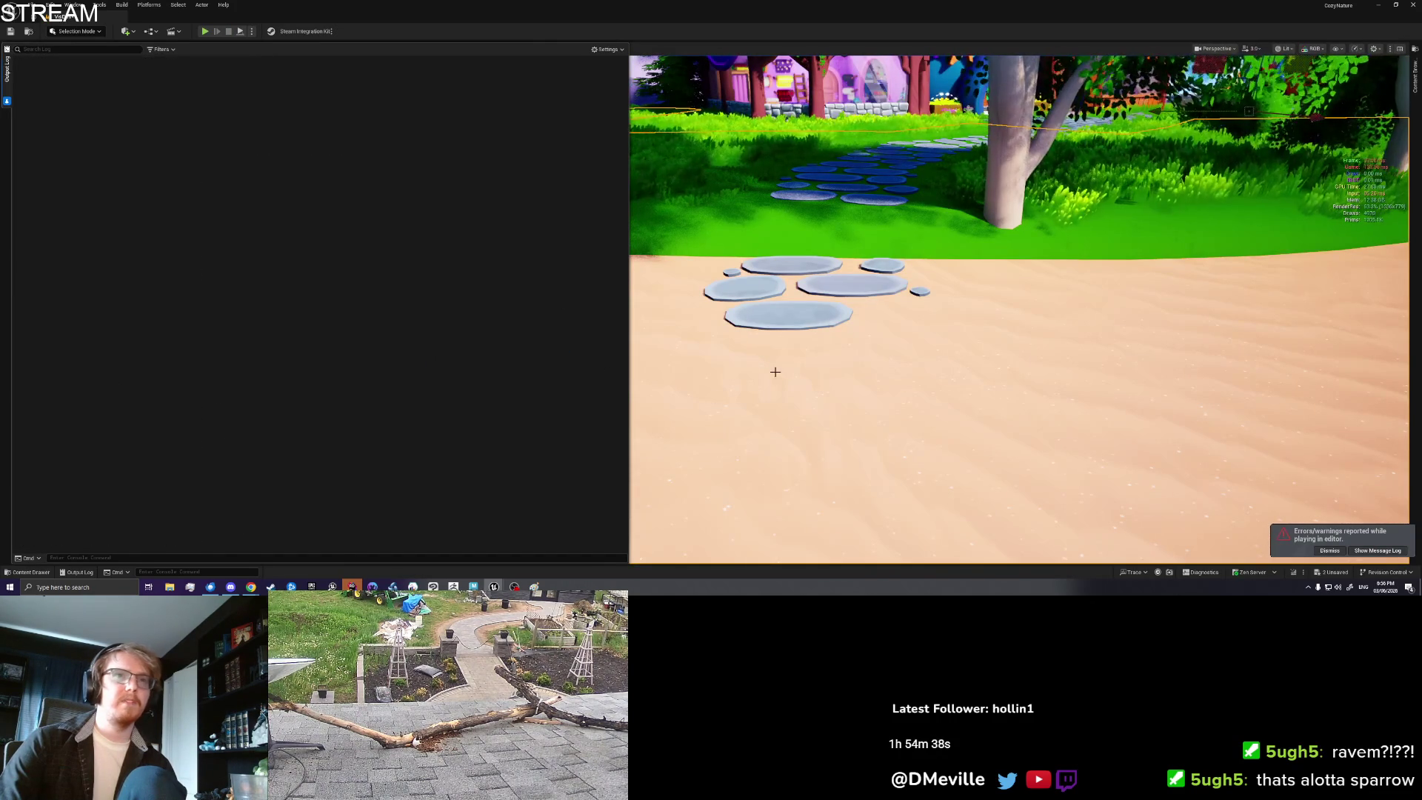
right_click(771, 371)
left_click(816, 370)
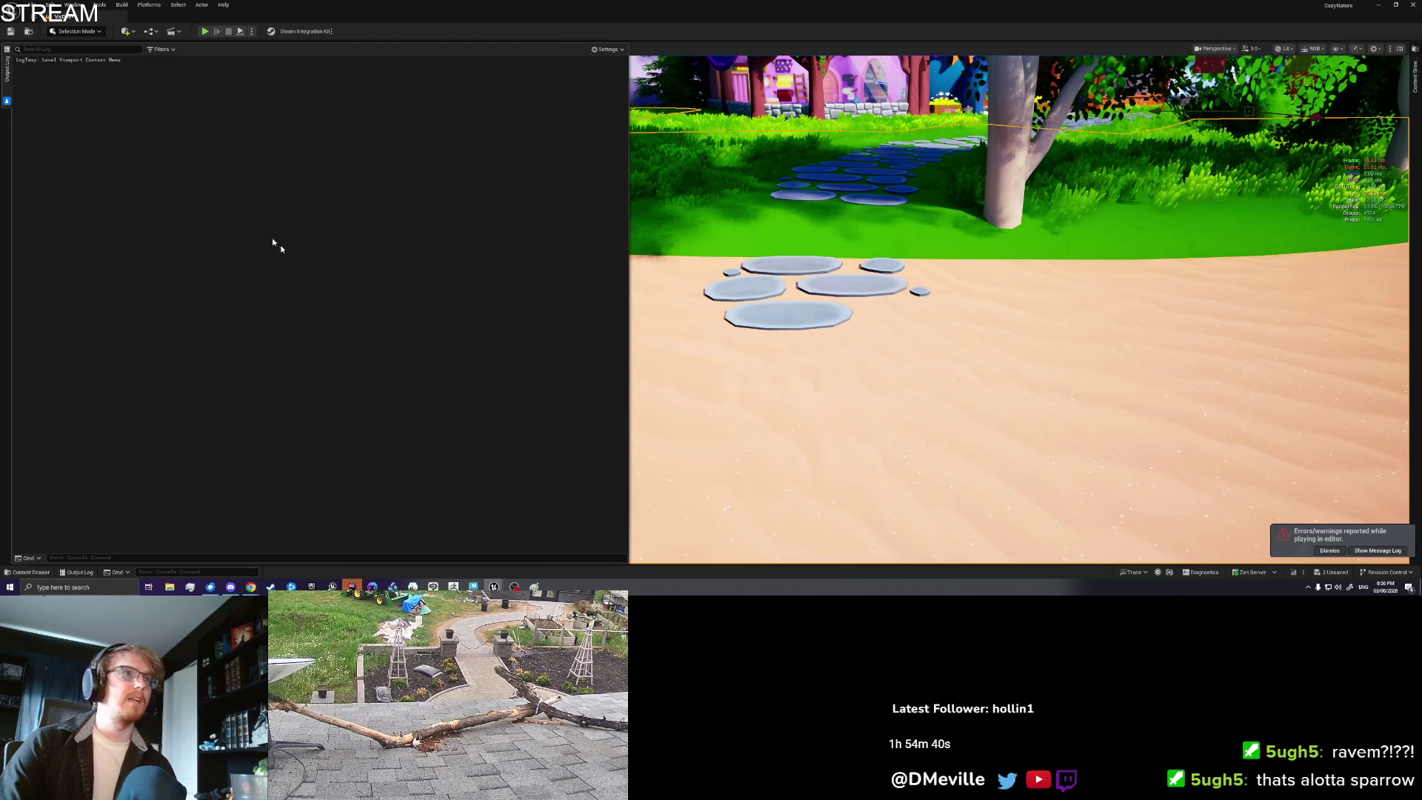
left_click(205, 31)
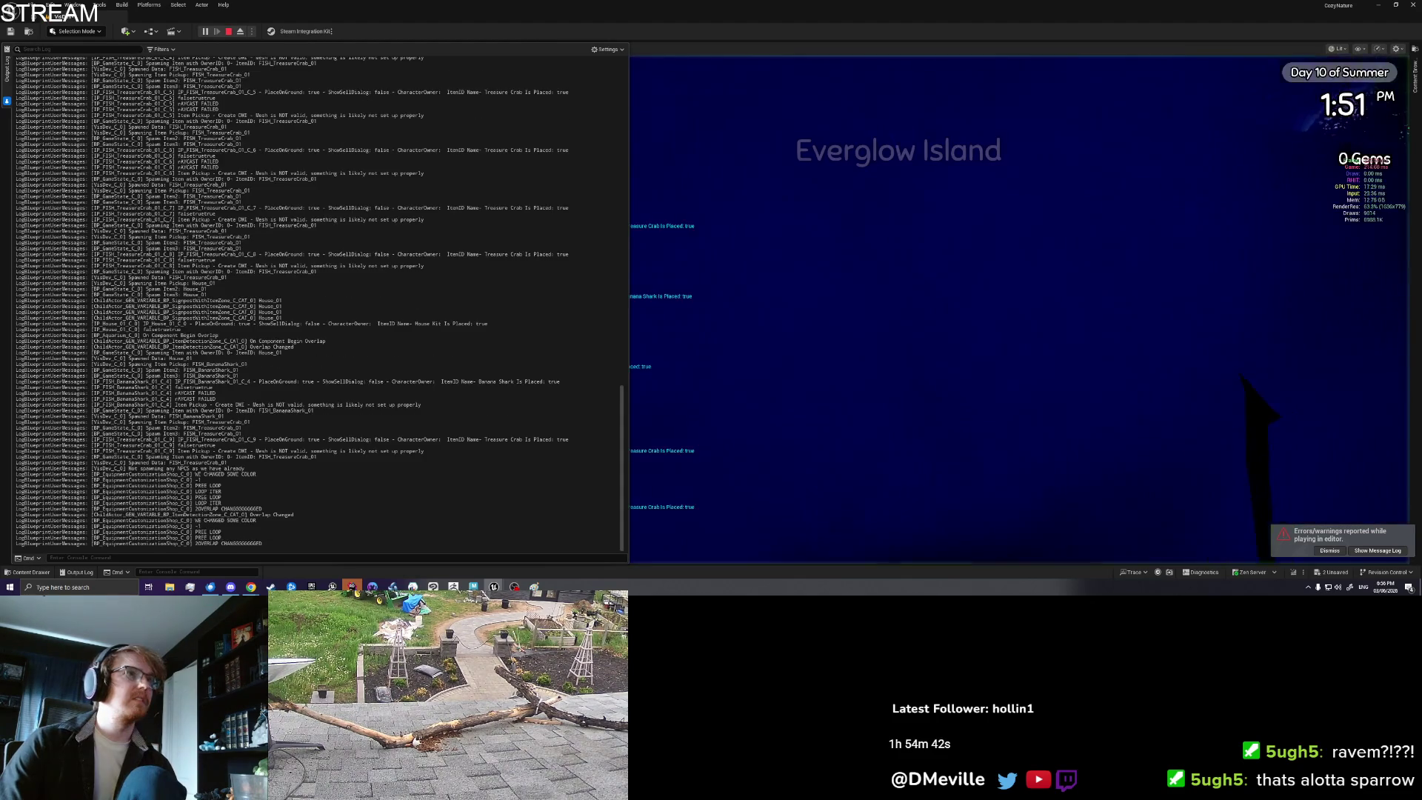
Step: Filter the log to 'crab', read the C_9 PlaceOnGround line, and stop playing
left_click(95, 47)
type("crab")
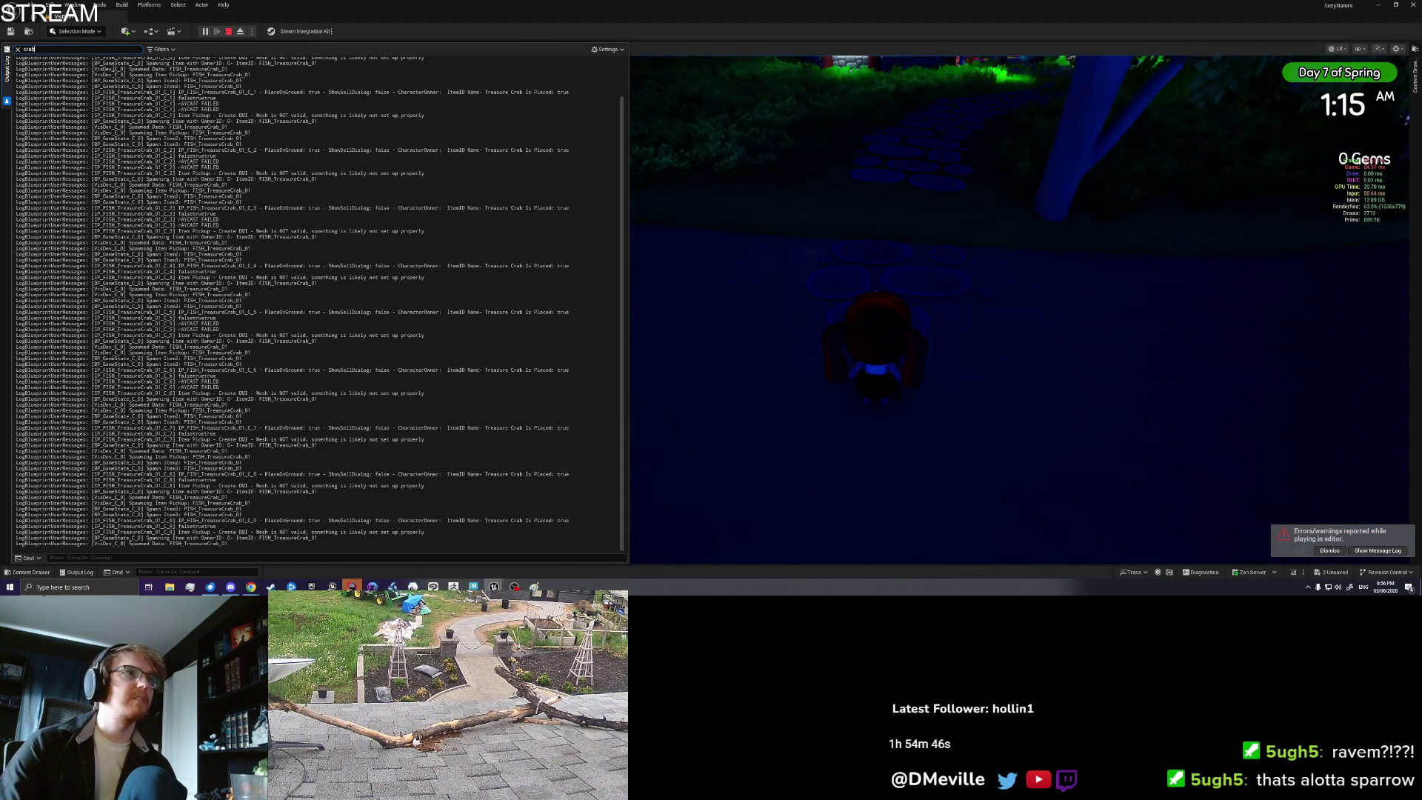
scroll(319, 300, "up", 3)
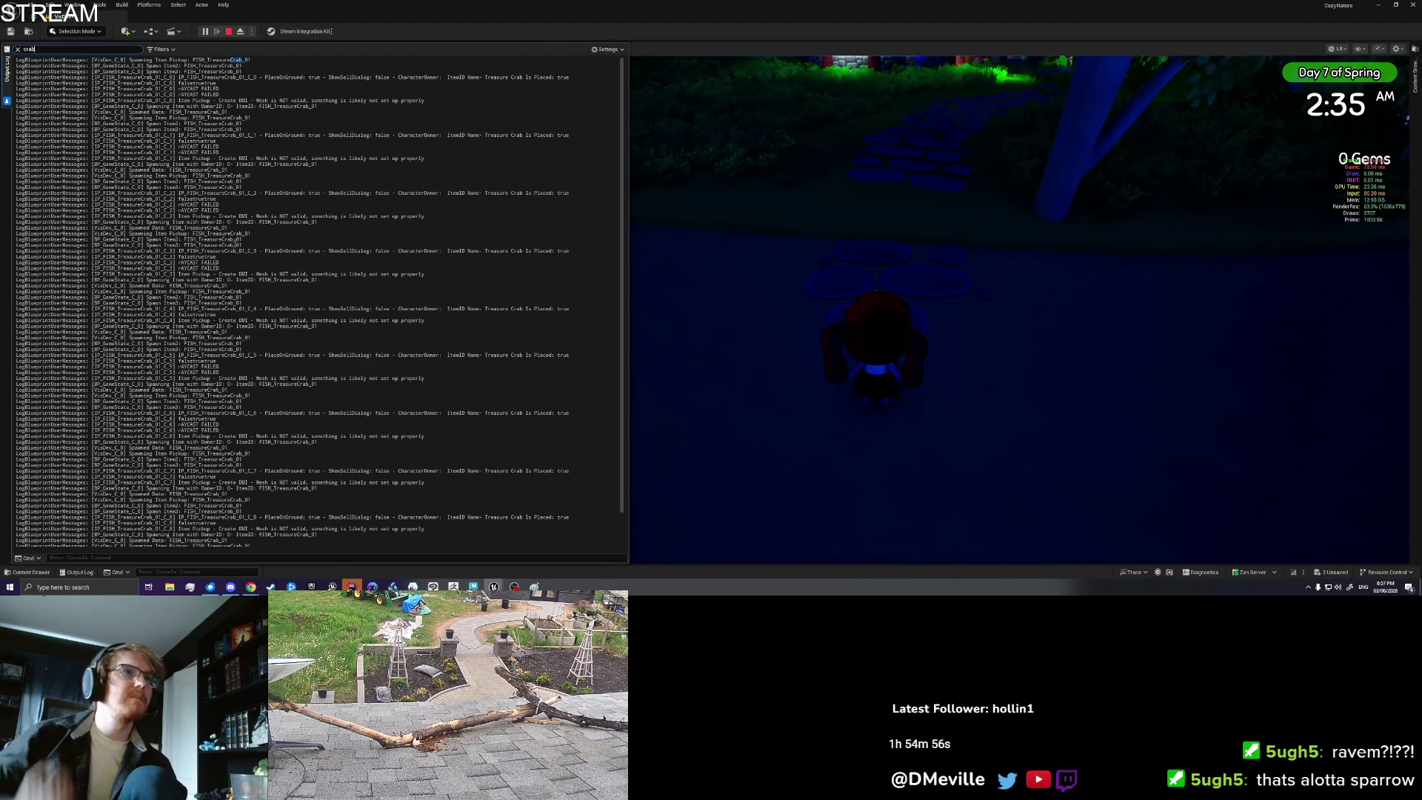
scroll(310, 375, "down", 2)
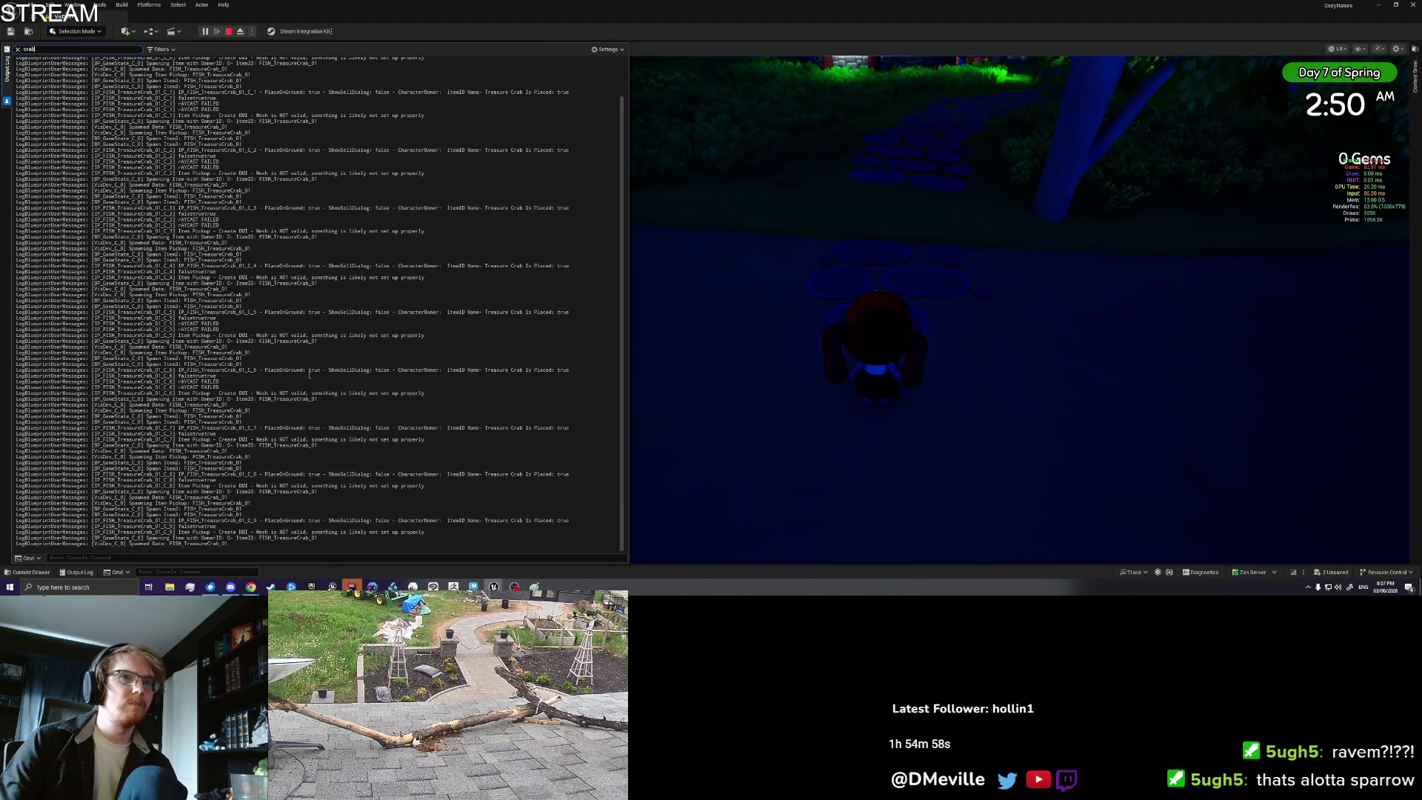
left_click_drag(557, 519, 570, 507)
left_click(564, 394)
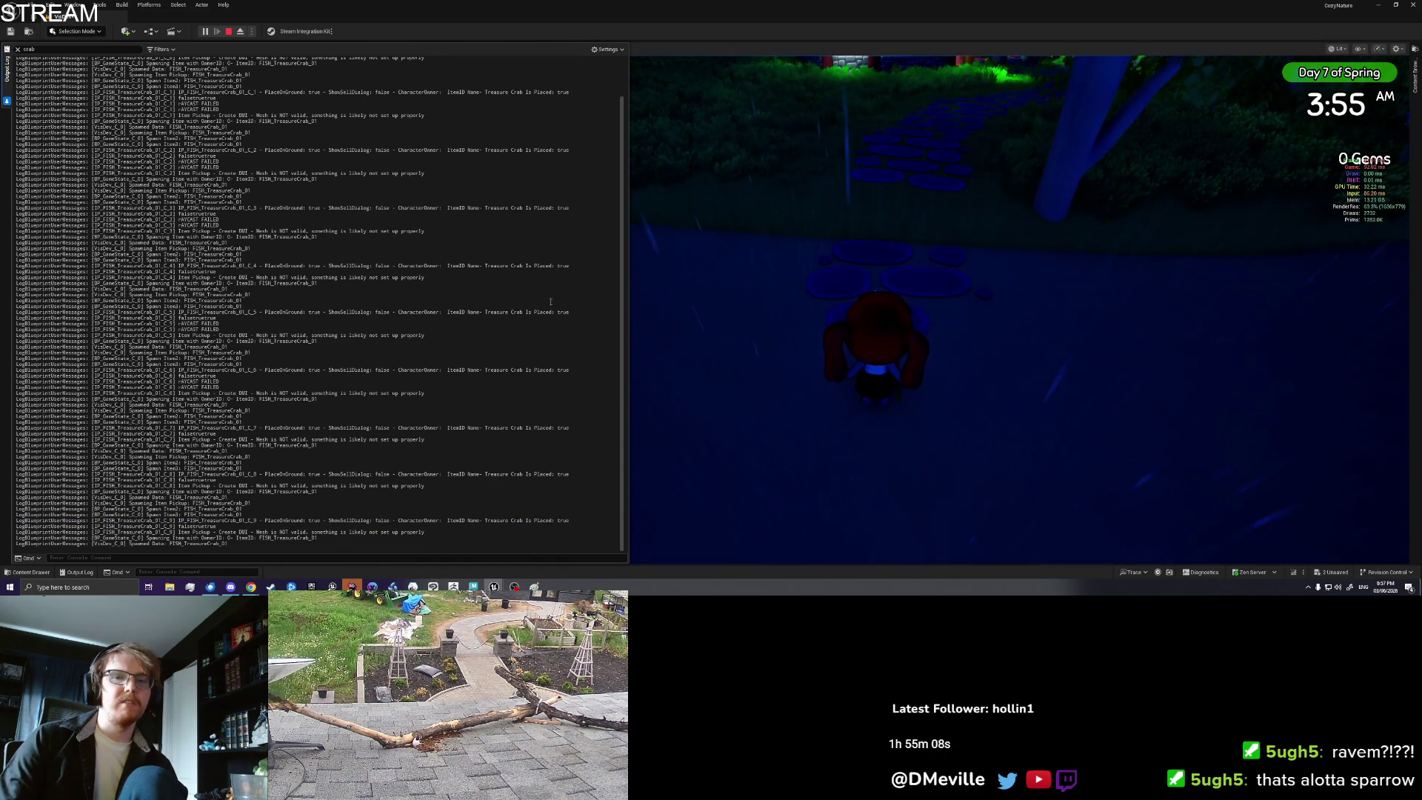
left_click(228, 32)
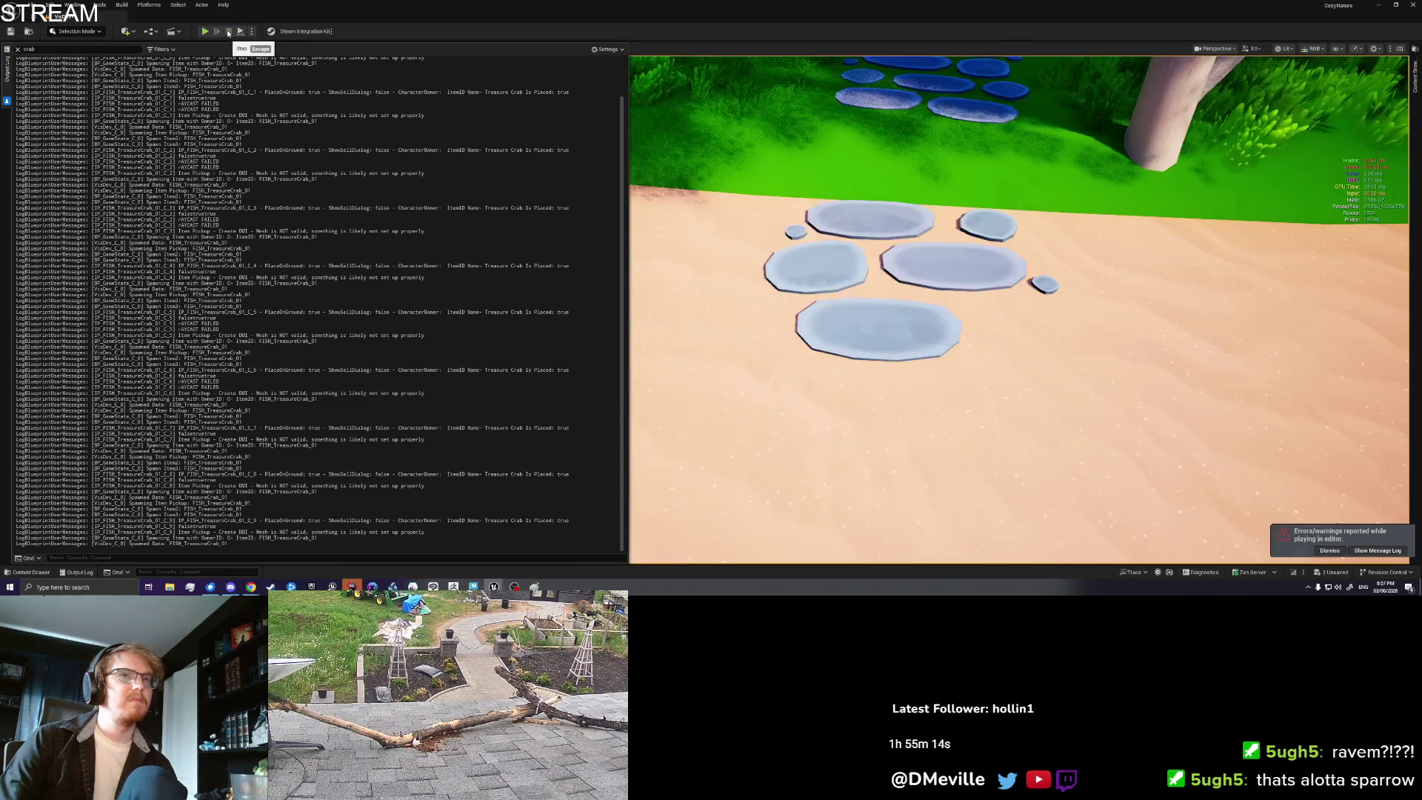
Step: Clear the output log and look over the BP_ItemPickup event graph
right_click(316, 227)
left_click(318, 233)
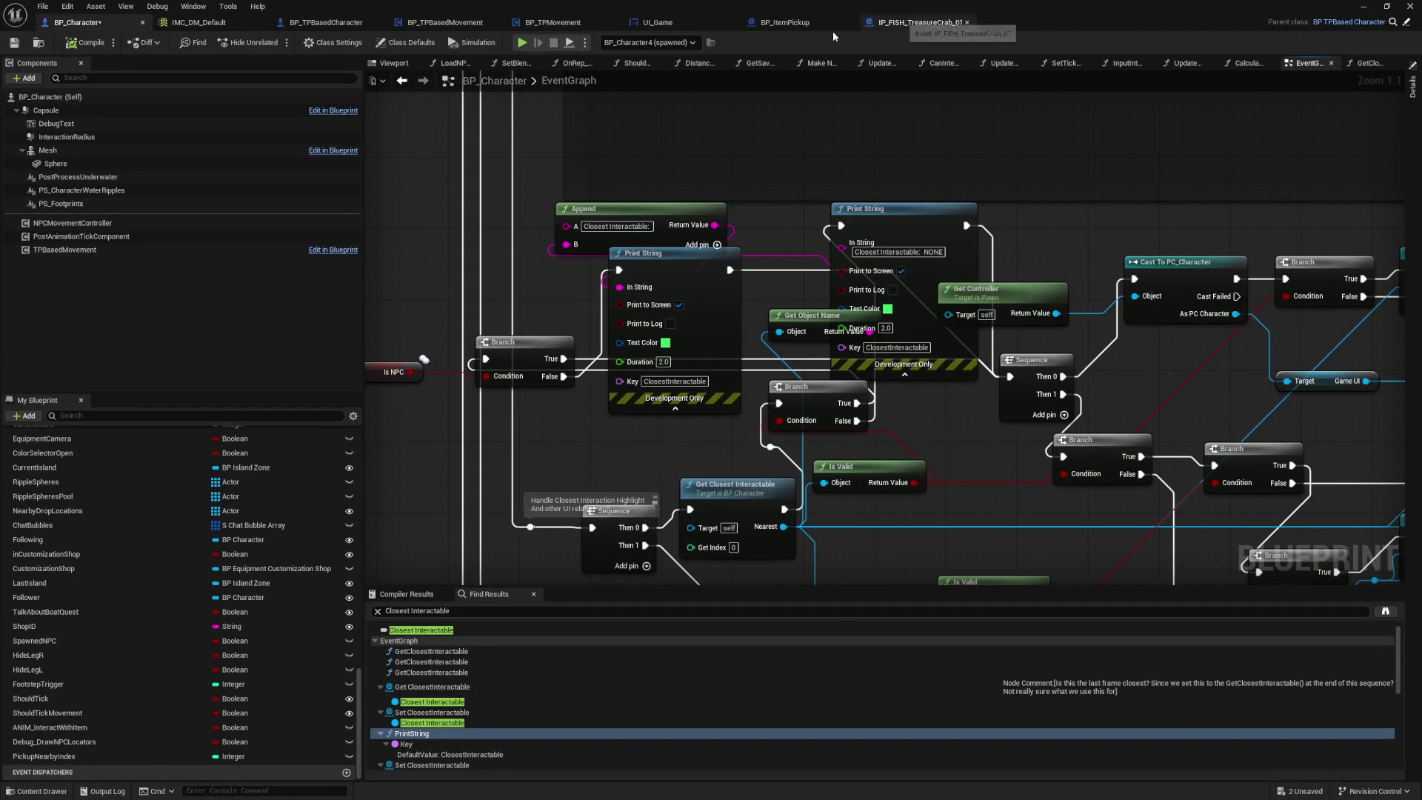
left_click(785, 22)
mouse_move(882, 154)
left_mouse_down()
mouse_move(824, 137)
mouse_move(712, 146)
mouse_move(827, 160)
left_mouse_up()
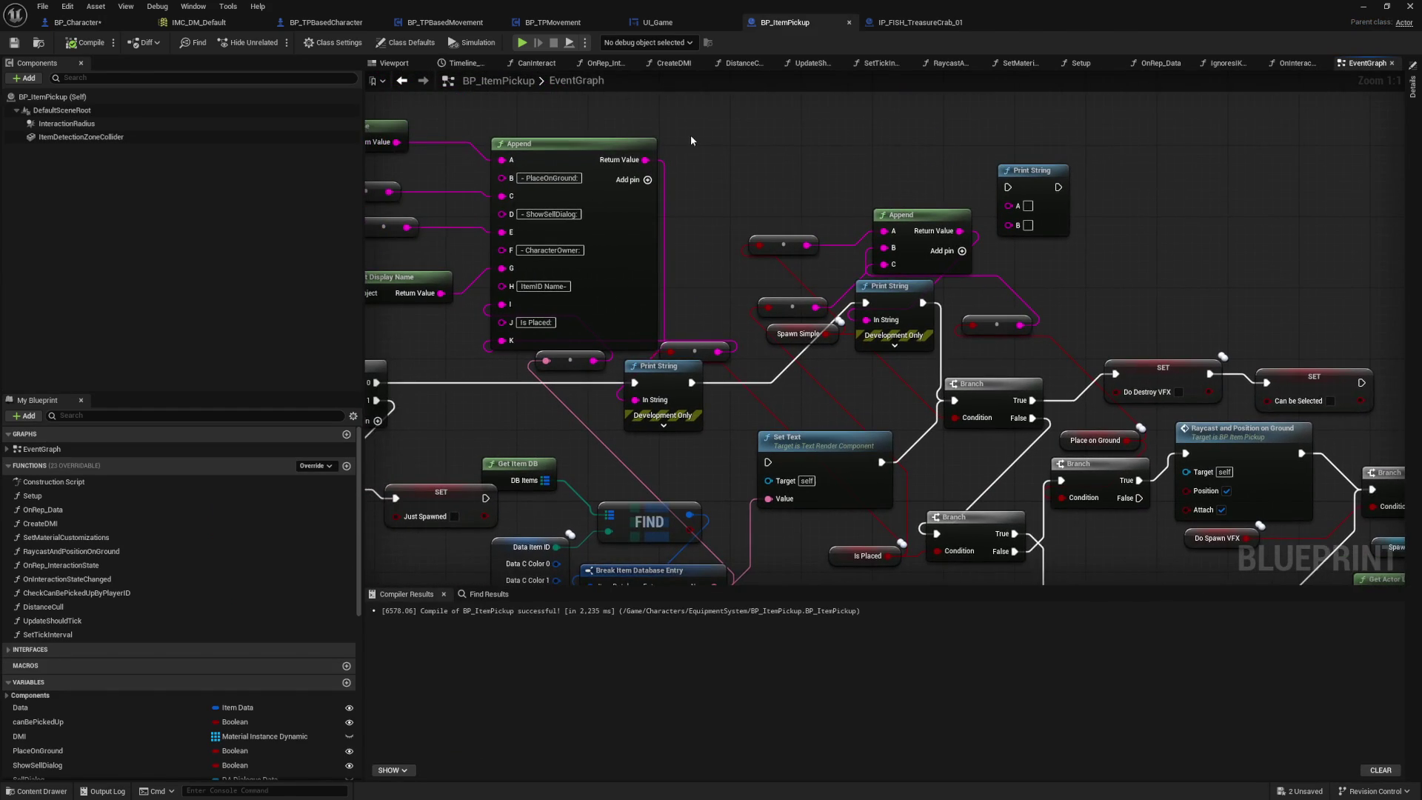
left_click_drag(692, 141, 724, 142)
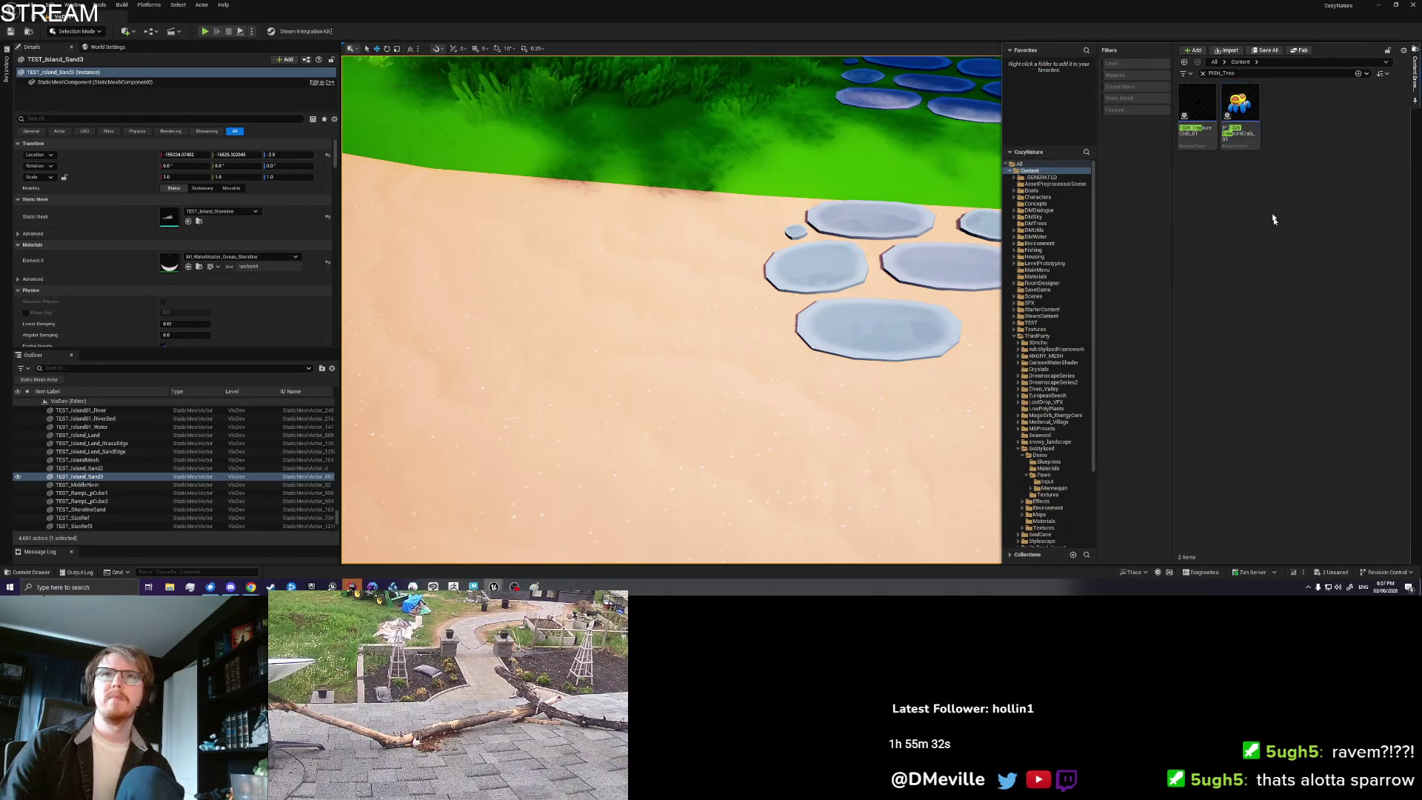
Step: Search the Content Drawer for 'BP_GameState' and open that Blueprint
left_click(1029, 170)
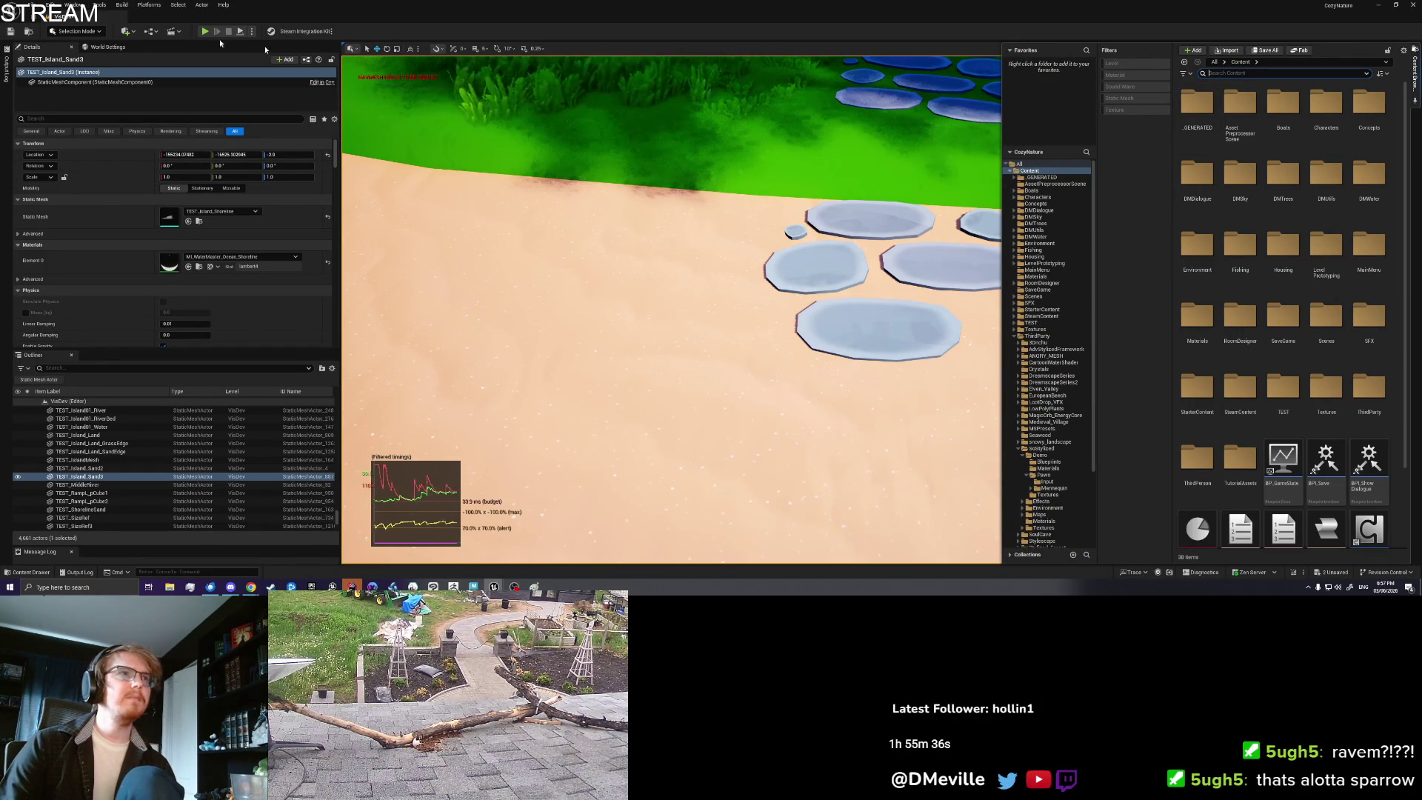
type("BP_Game")
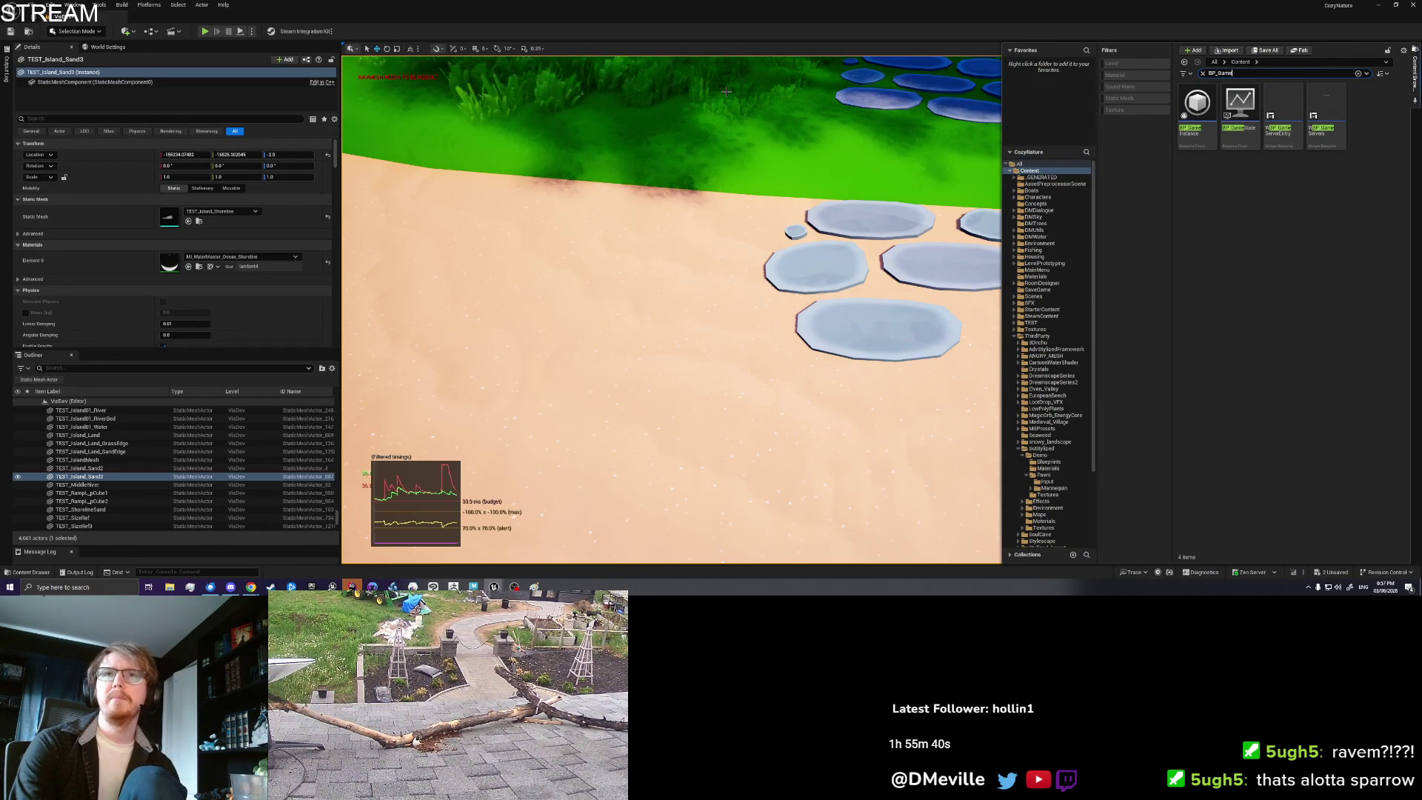
type("State")
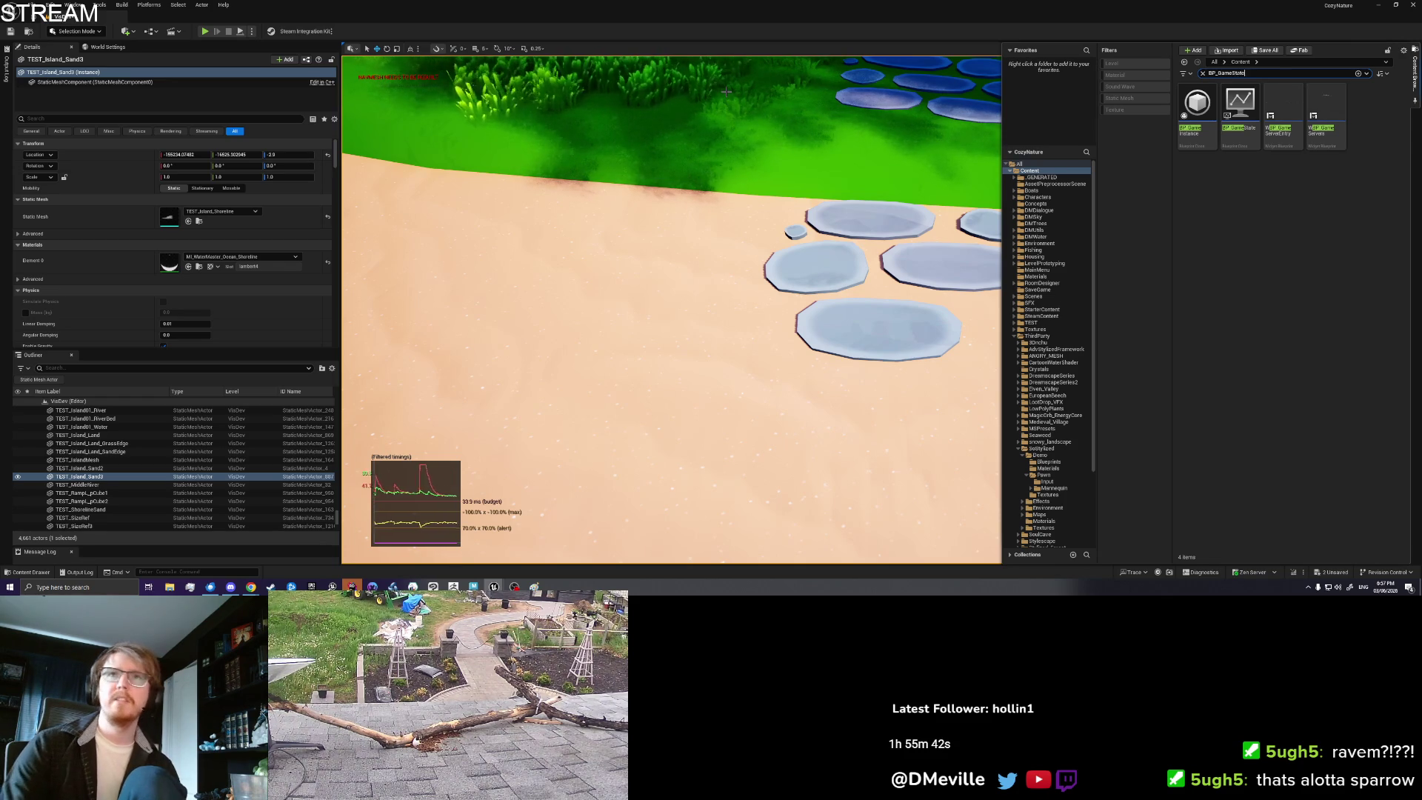
key("Down")
key("Return")
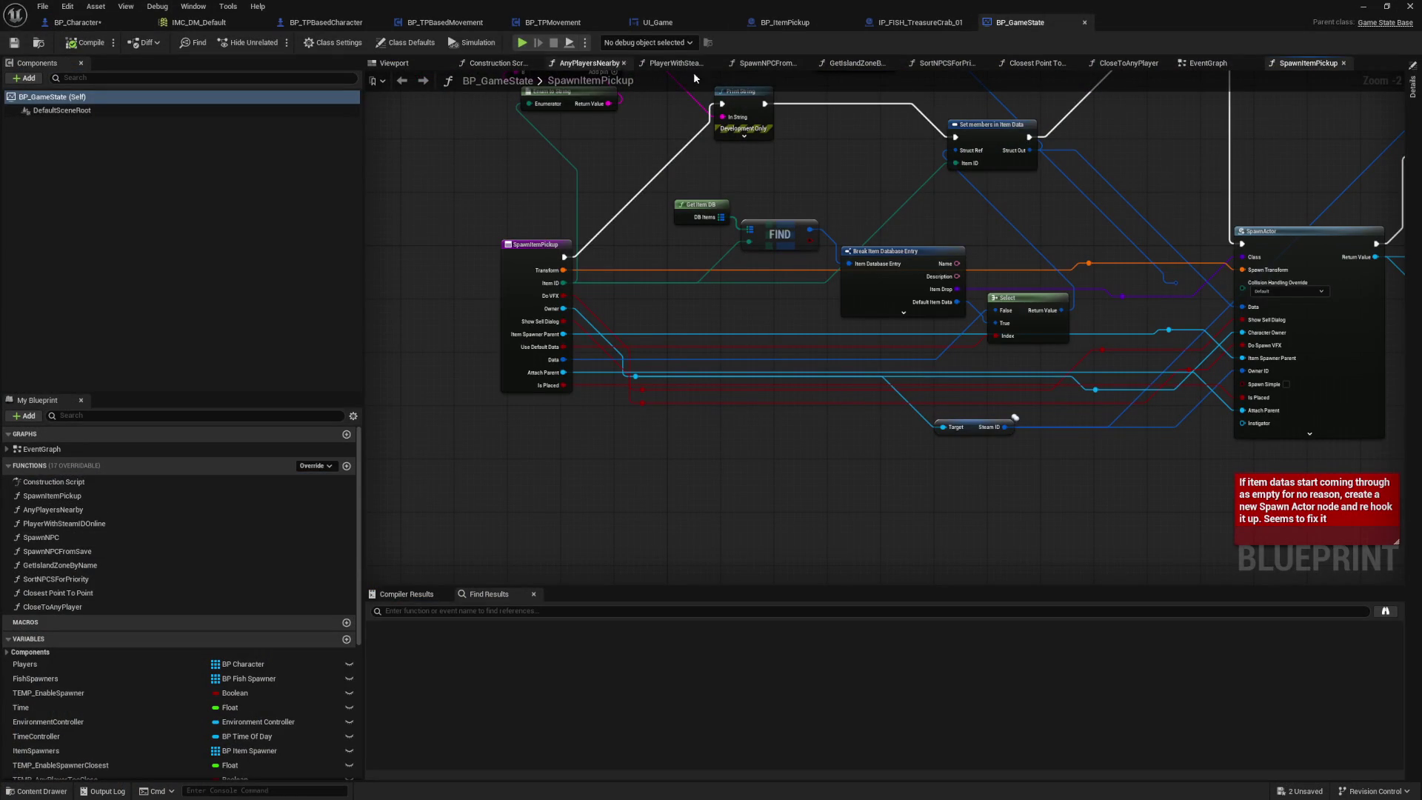
Step: Open BP_GameState's main EventGraph and look over the Do Once, Delay and OnDayStart nodes
double_click(44, 449)
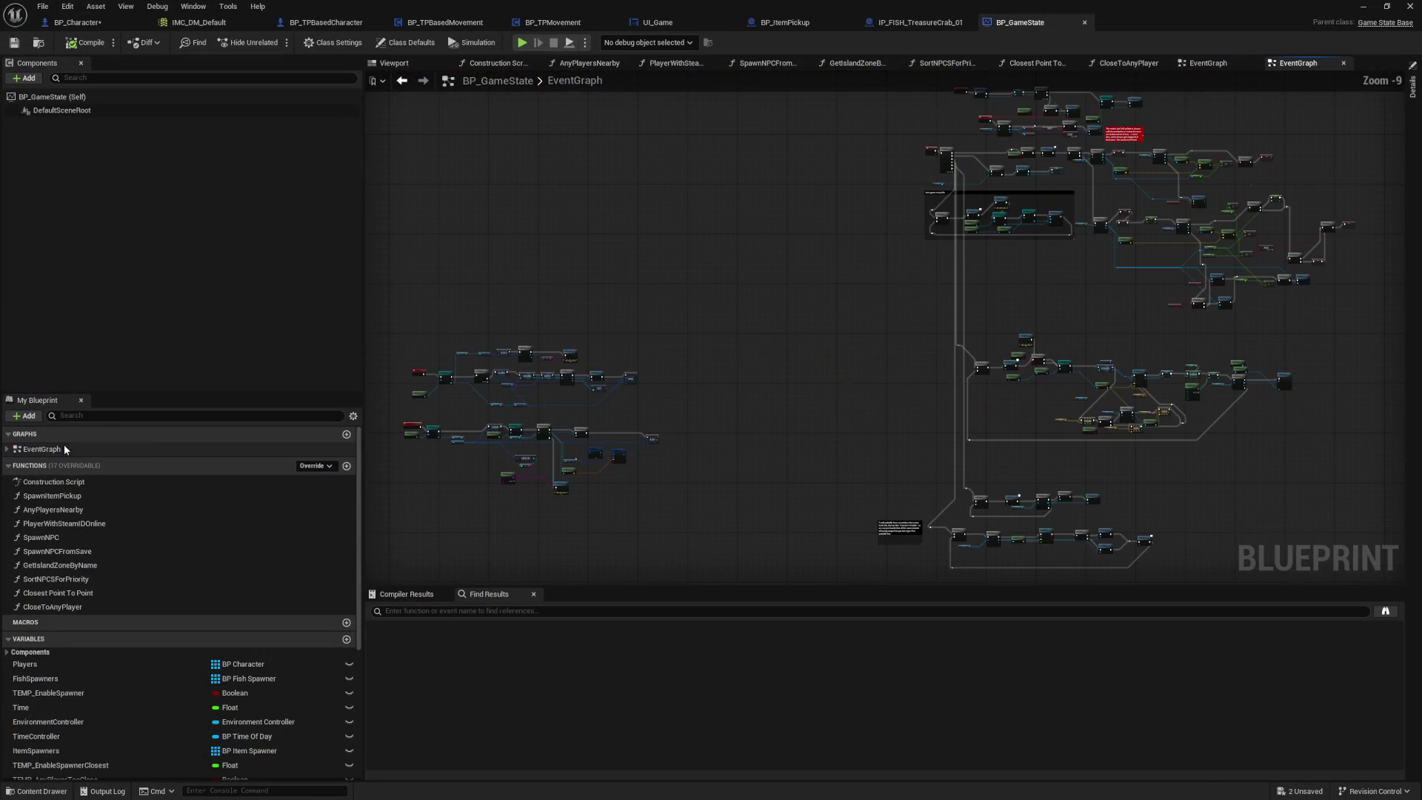
scroll(789, 383, "up", 7)
mouse_move(682, 497)
left_mouse_down()
mouse_move(1080, 434)
mouse_move(916, 307)
left_mouse_up()
left_click_drag(804, 271, 632, 117)
scroll(711, 197, "down", 2)
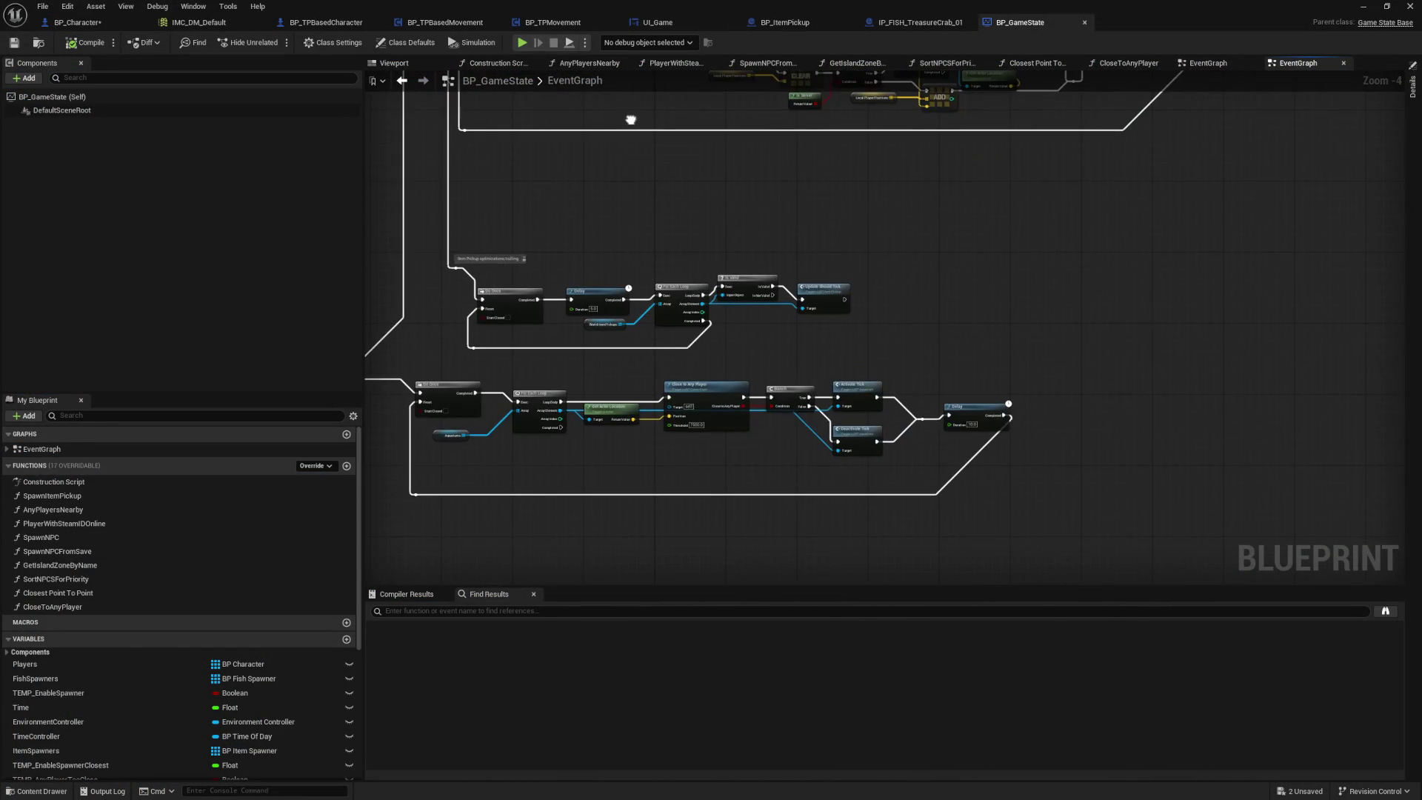
scroll(647, 290, "up", 3)
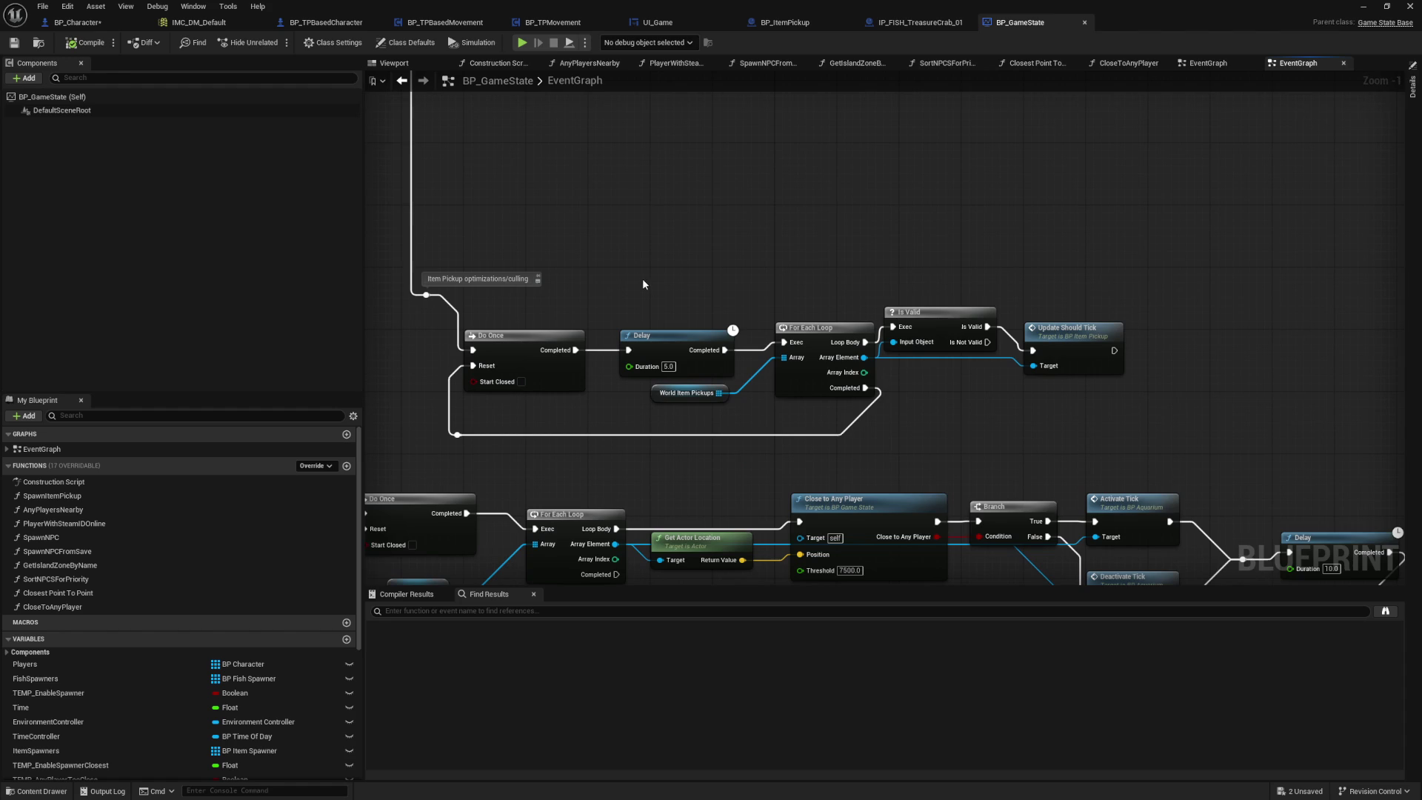
scroll(642, 278, "down", 4)
scroll(807, 367, "down", 2)
scroll(553, 570, "up", 4)
left_click_drag(509, 338, 667, 395)
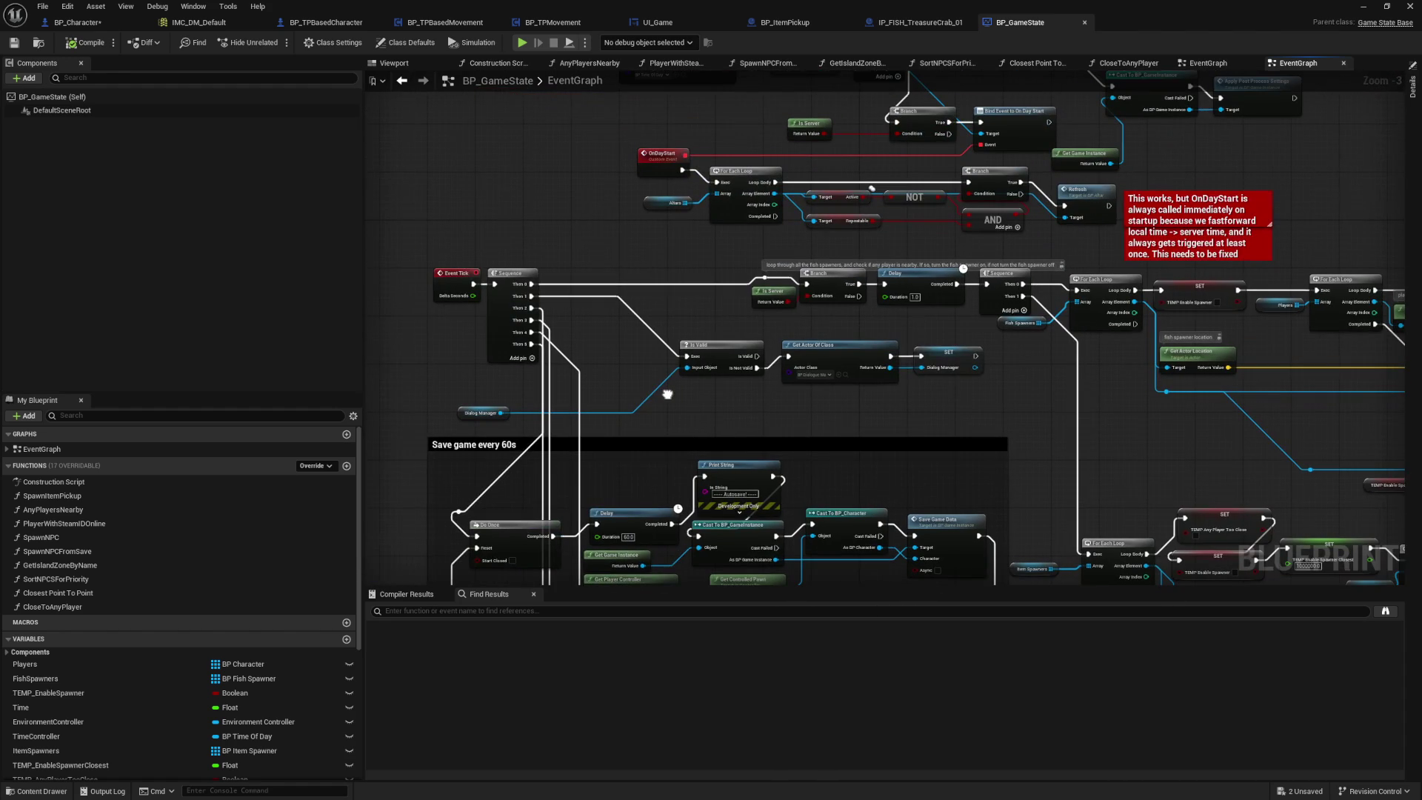
Step: Zoom out to survey the whole EventGraph node cluster, then return to the level editor
scroll(667, 395, "down", 2)
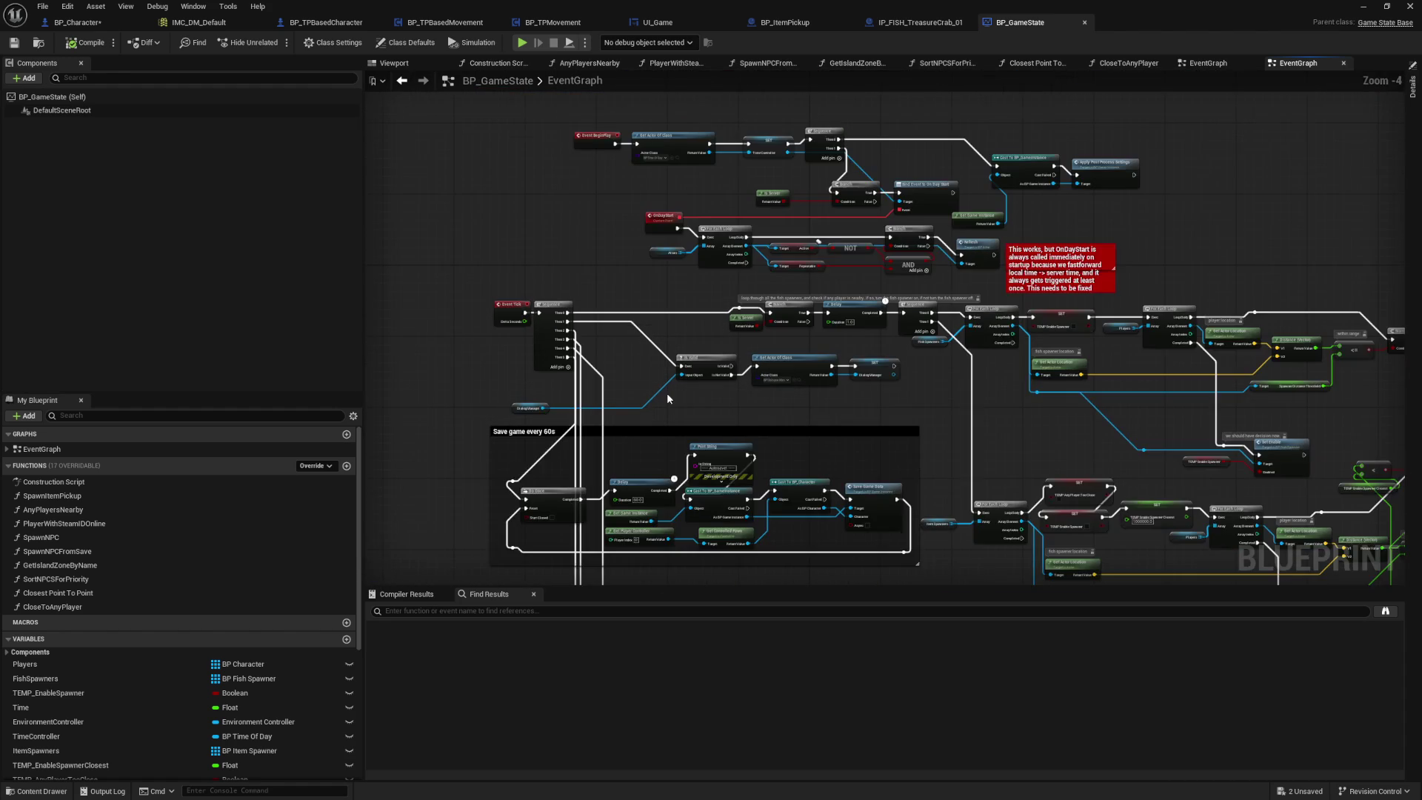
scroll(667, 394, "down", 3)
left_click_drag(667, 395, 1005, 116)
scroll(625, 388, "up", 6)
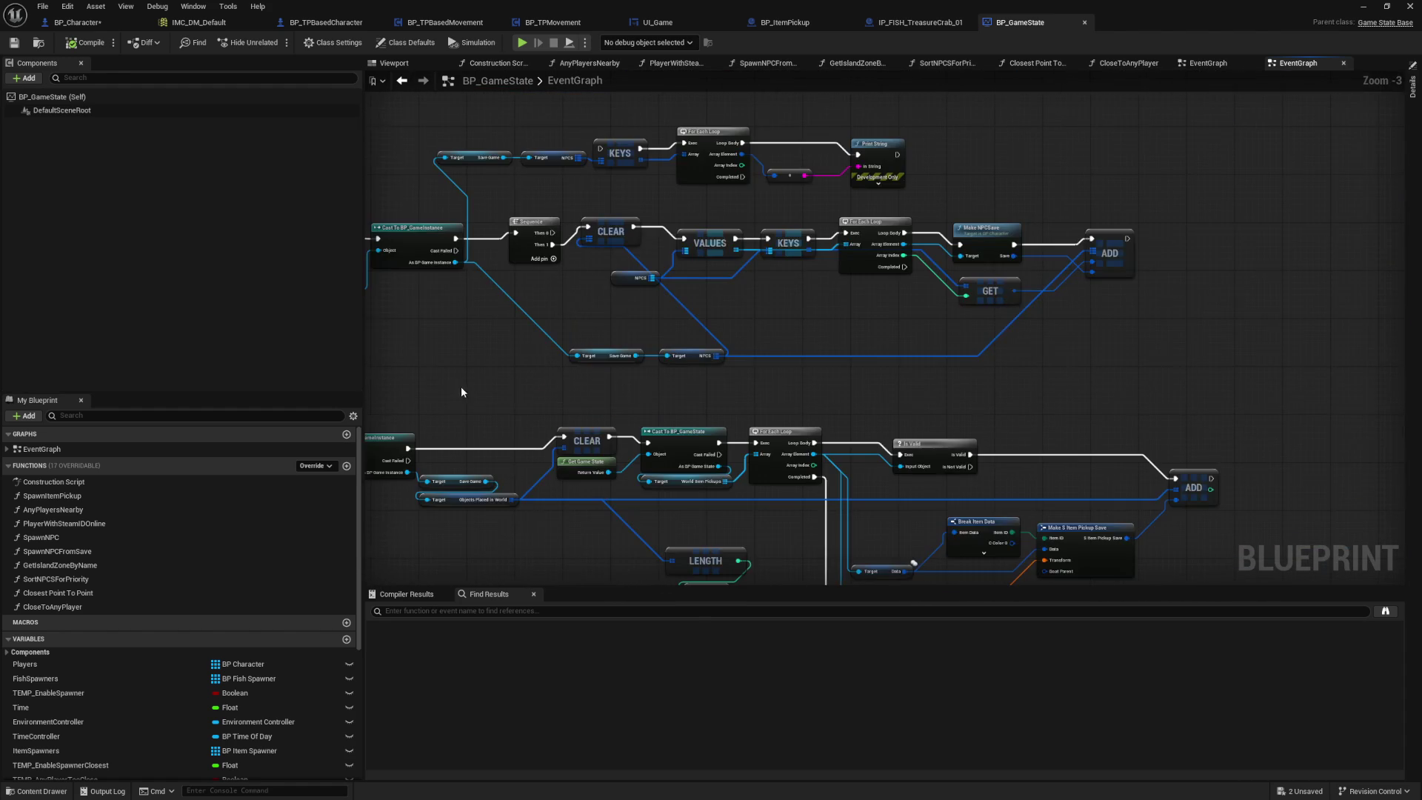
scroll(676, 384, "down", 1)
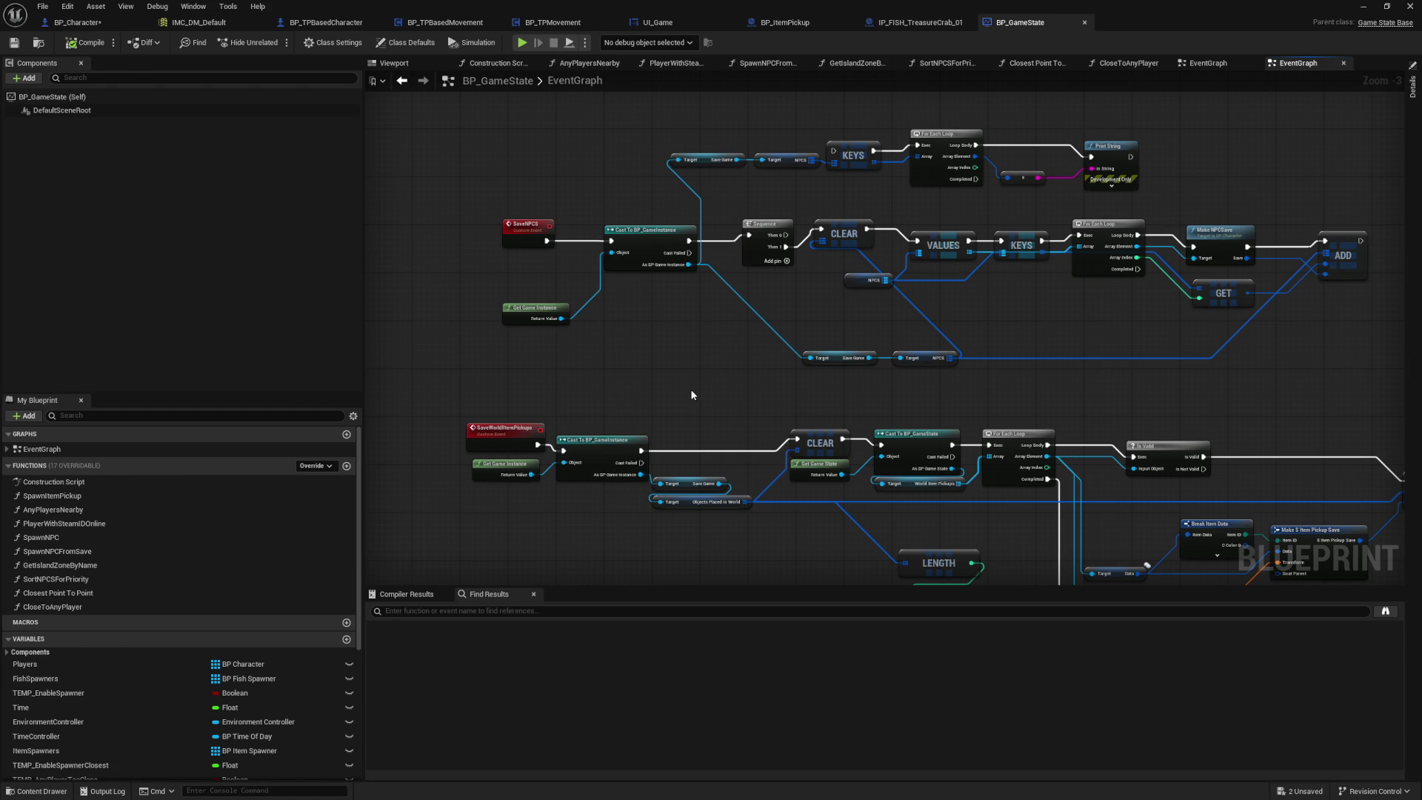
scroll(692, 395, "down", 5)
scroll(695, 307, "up", 2)
scroll(685, 254, "down", 1)
left_click_drag(685, 255, 709, 342)
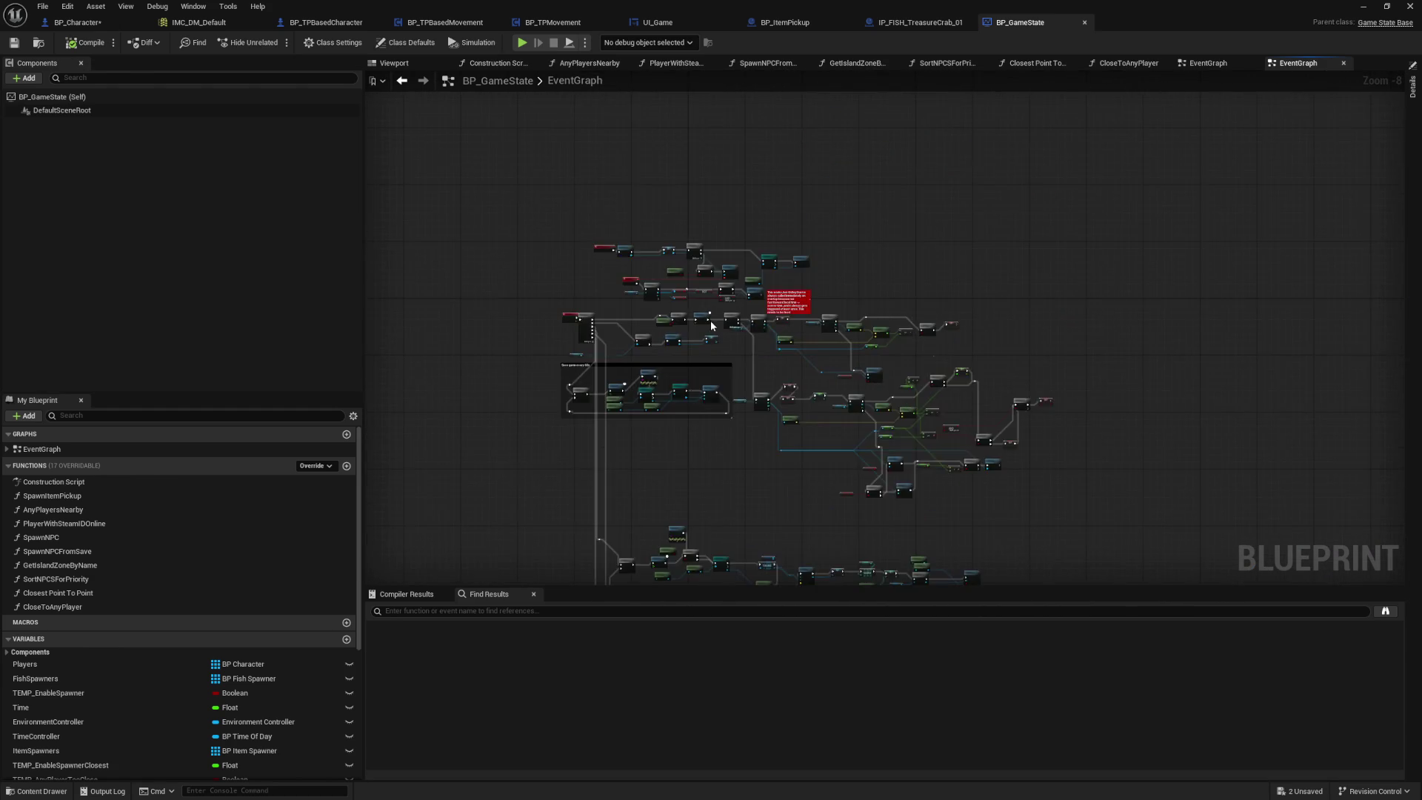
scroll(709, 342, "up", 3)
scroll(709, 342, "up", 2)
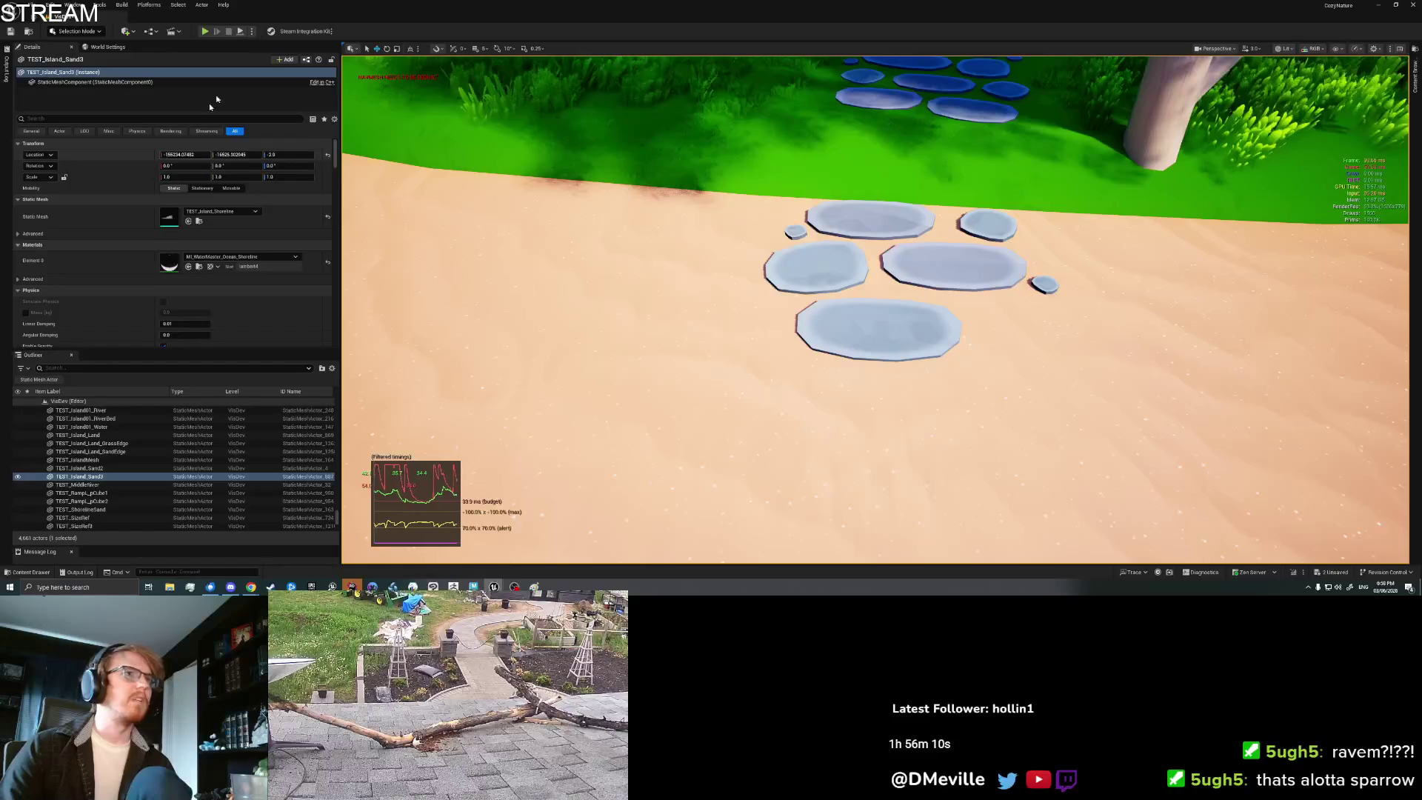
left_click(151, 31)
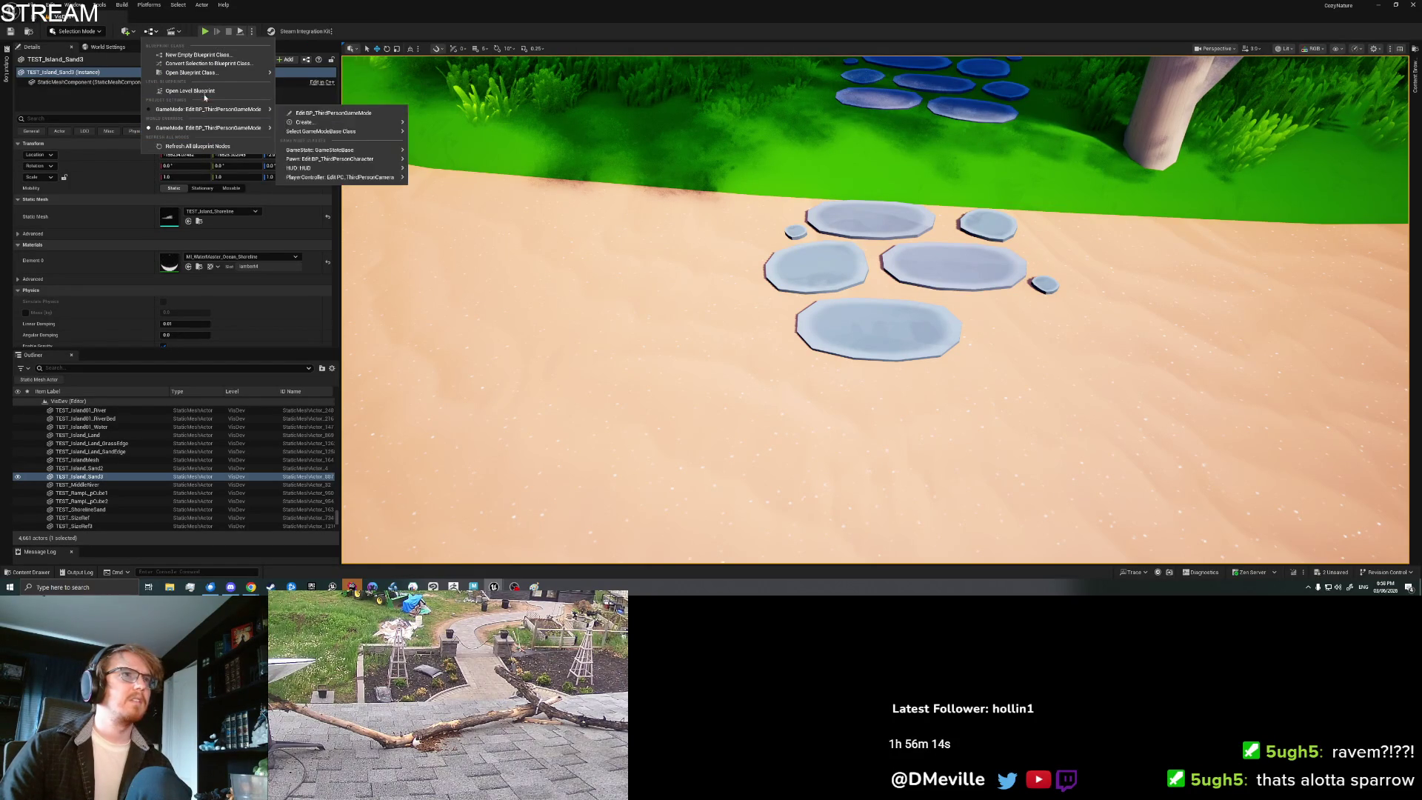
Step: Open the VisDev level Blueprint and frame its save-loading loop into Spawn Item Pickup
left_click(194, 91)
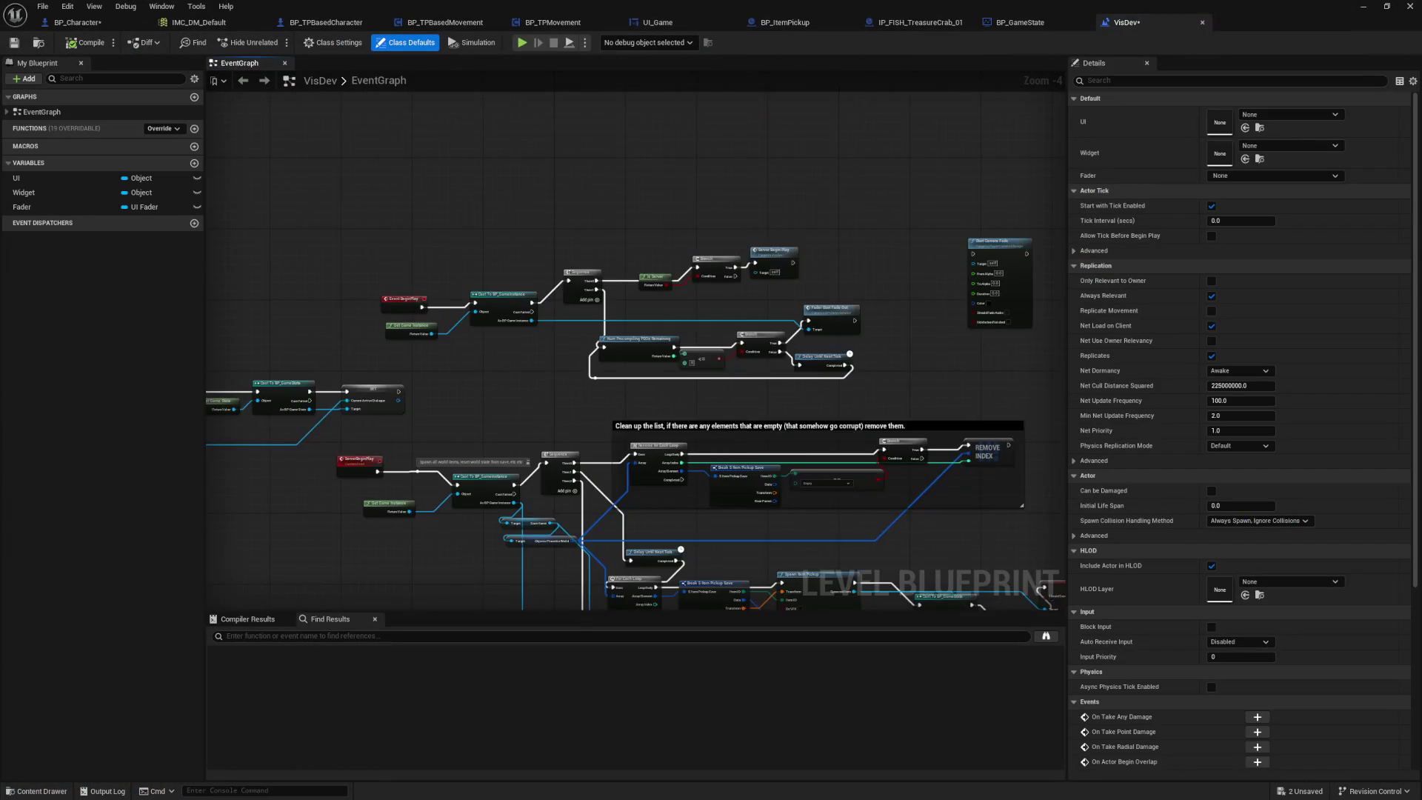
scroll(512, 425, "up", 5)
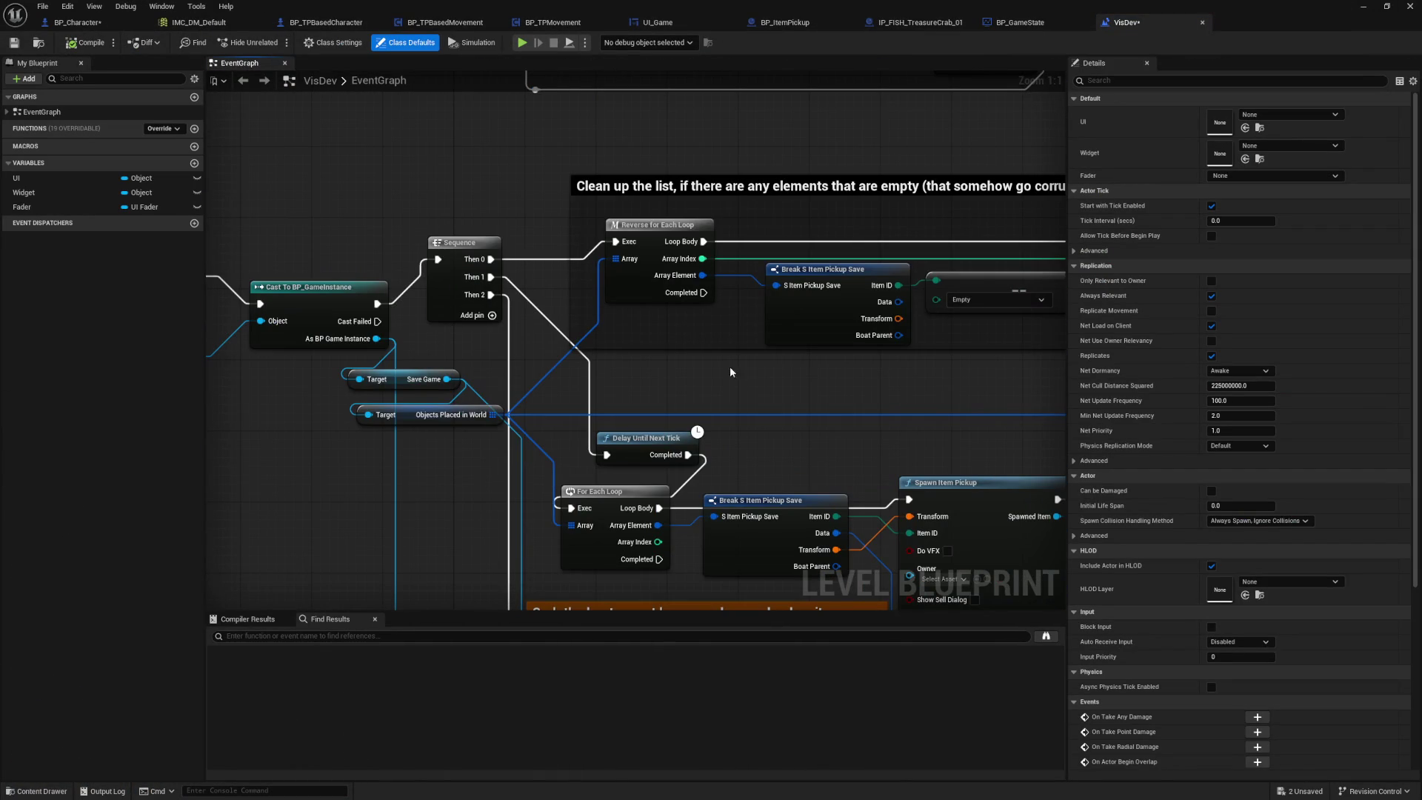
scroll(748, 366, "down", 1)
left_click_drag(787, 365, 731, 181)
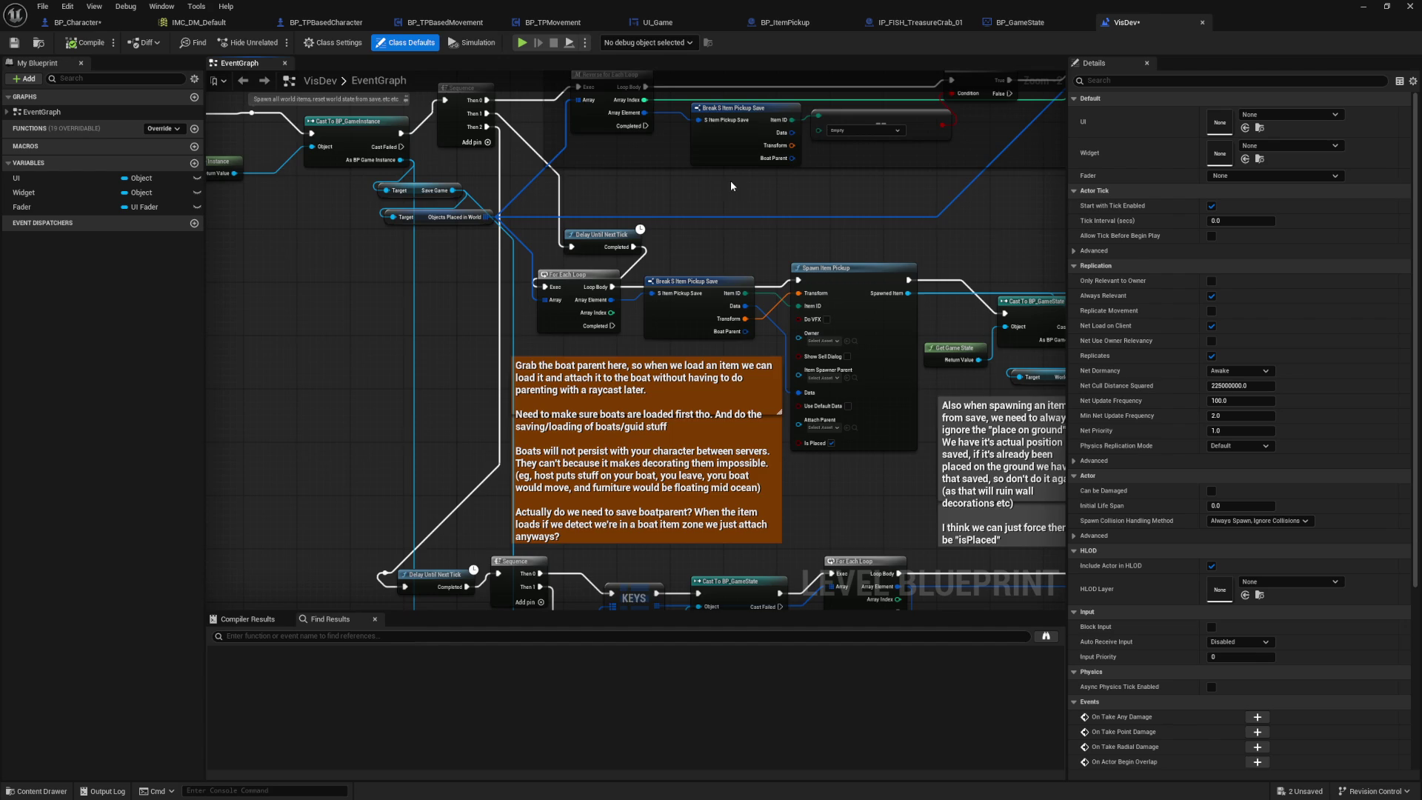
scroll(659, 240, "up", 2)
mouse_move(682, 254)
left_mouse_down()
mouse_move(746, 307)
mouse_move(585, 204)
left_mouse_up()
left_click(854, 390)
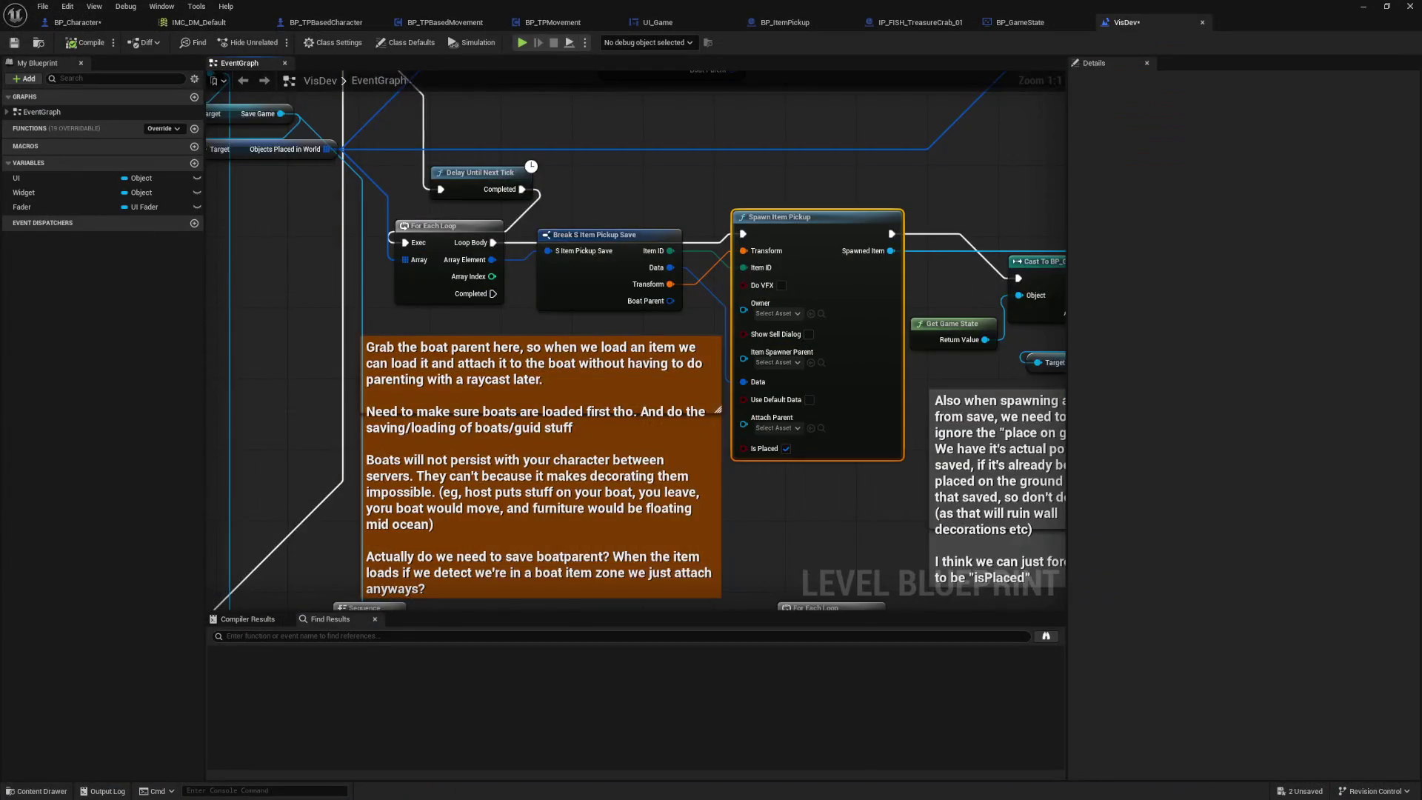
left_click_drag(806, 517, 744, 435)
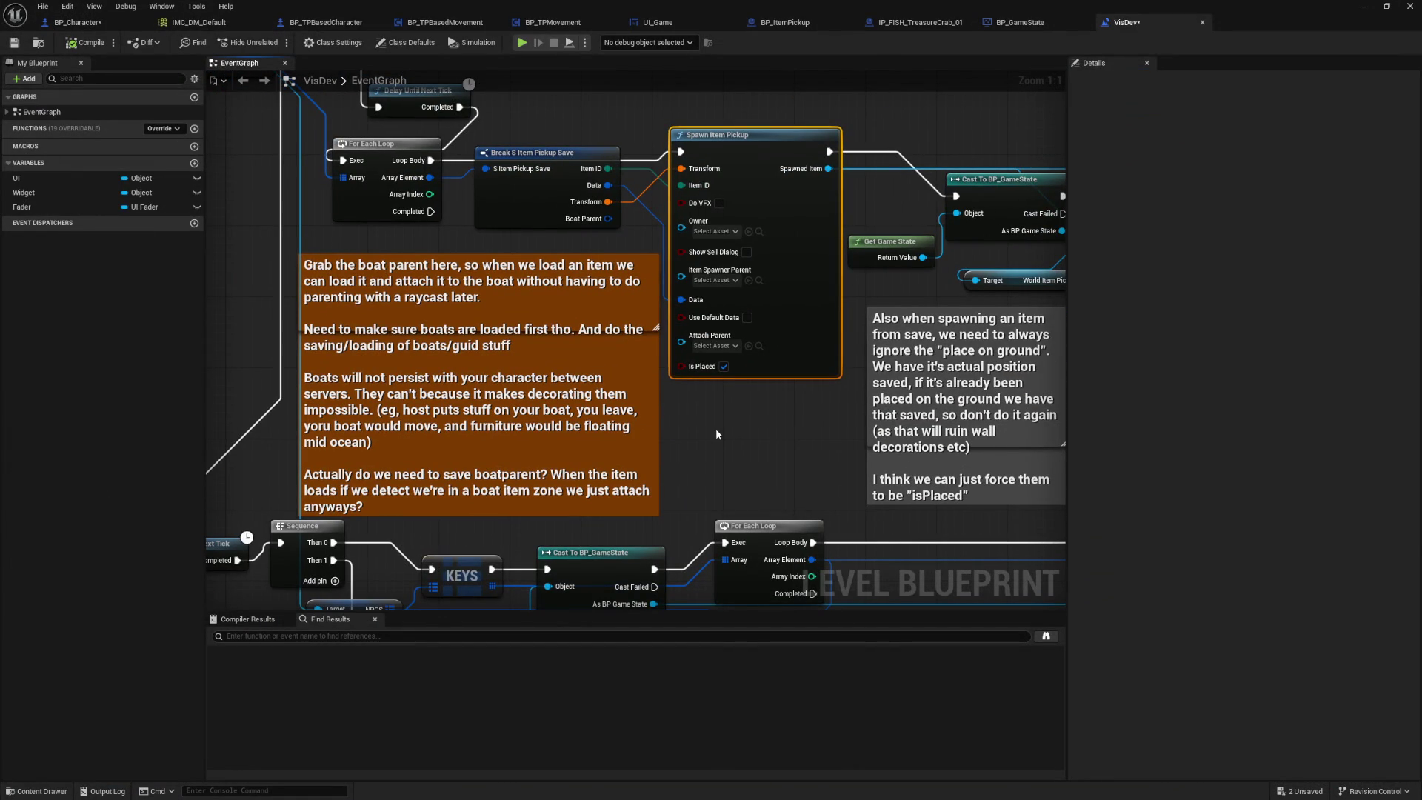
left_click_drag(716, 431, 675, 495)
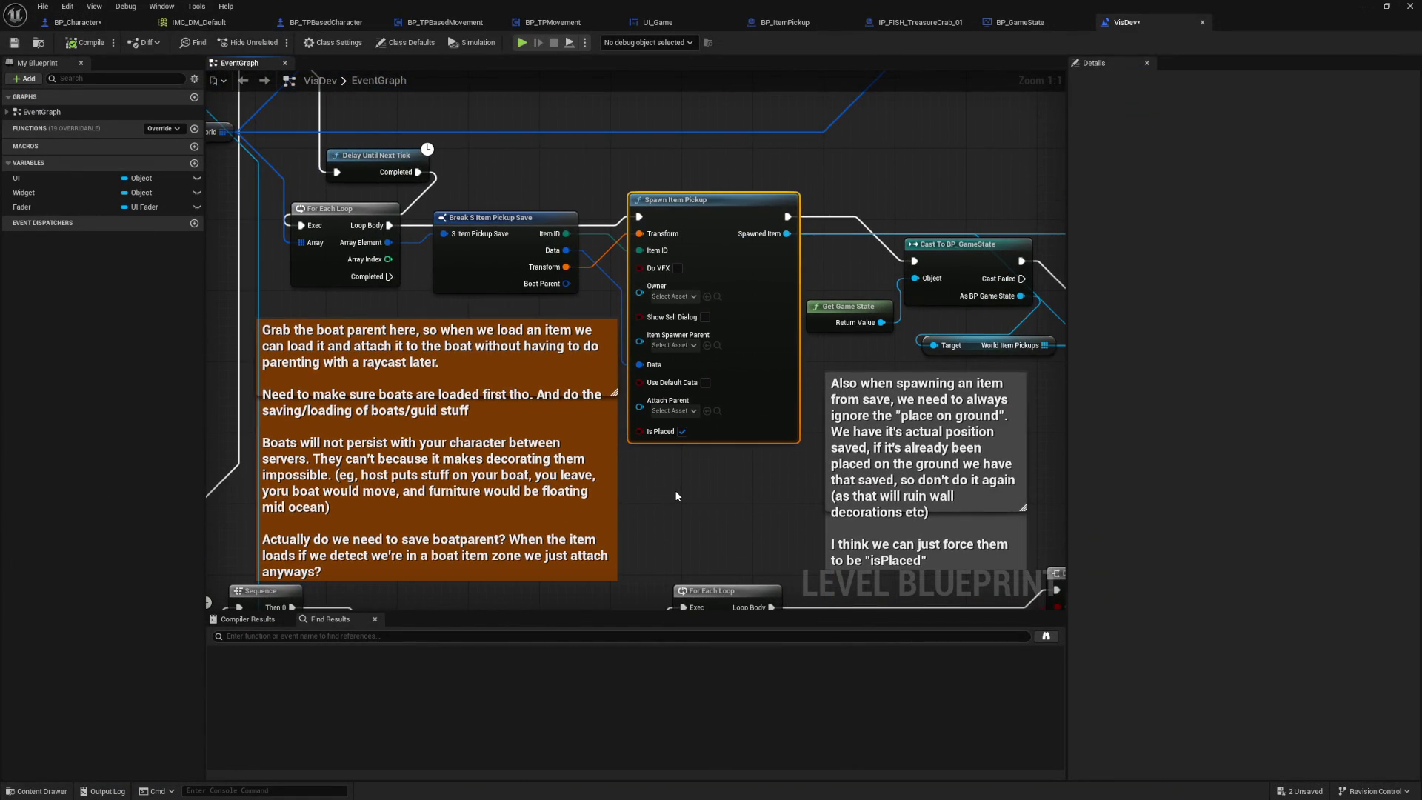
left_click(675, 493)
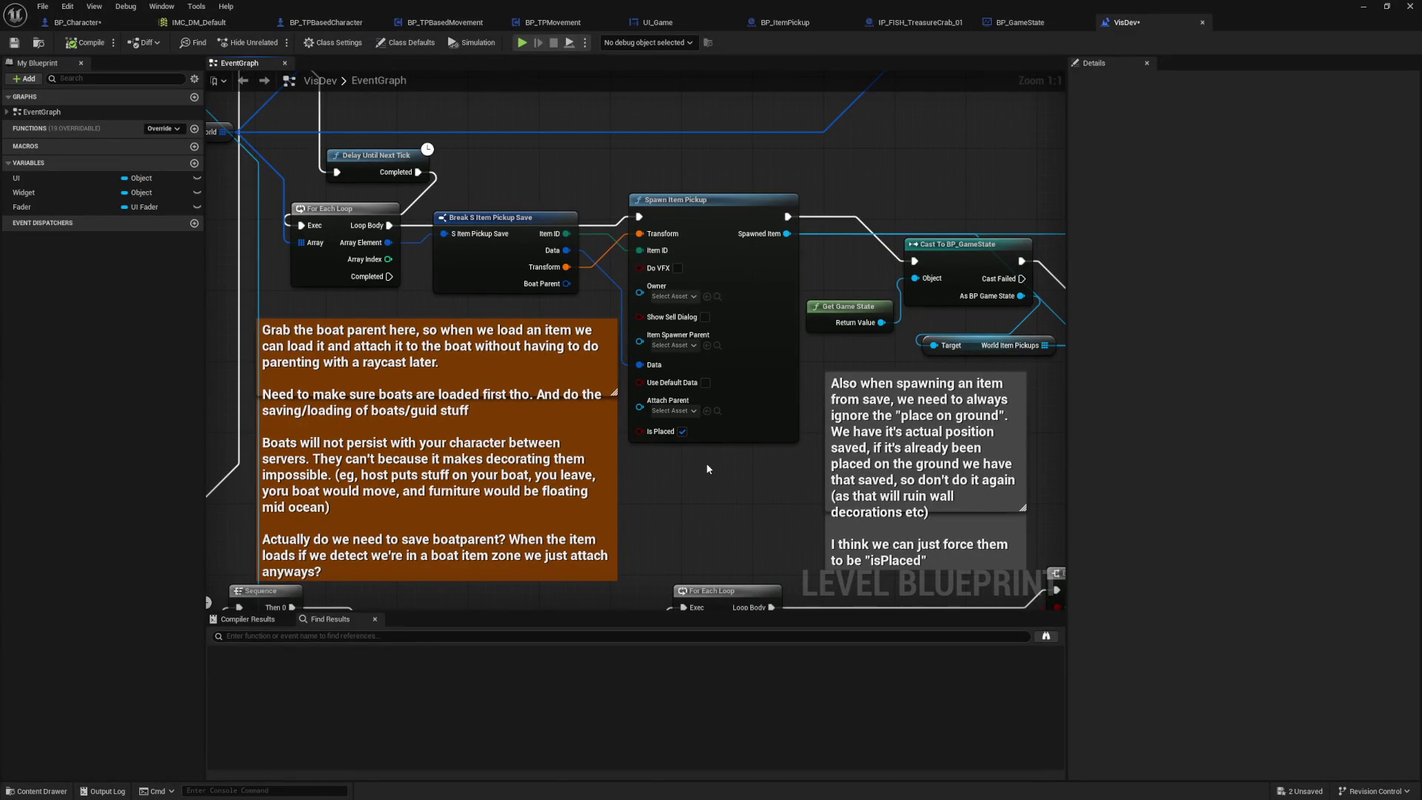
left_click_drag(699, 487, 698, 469)
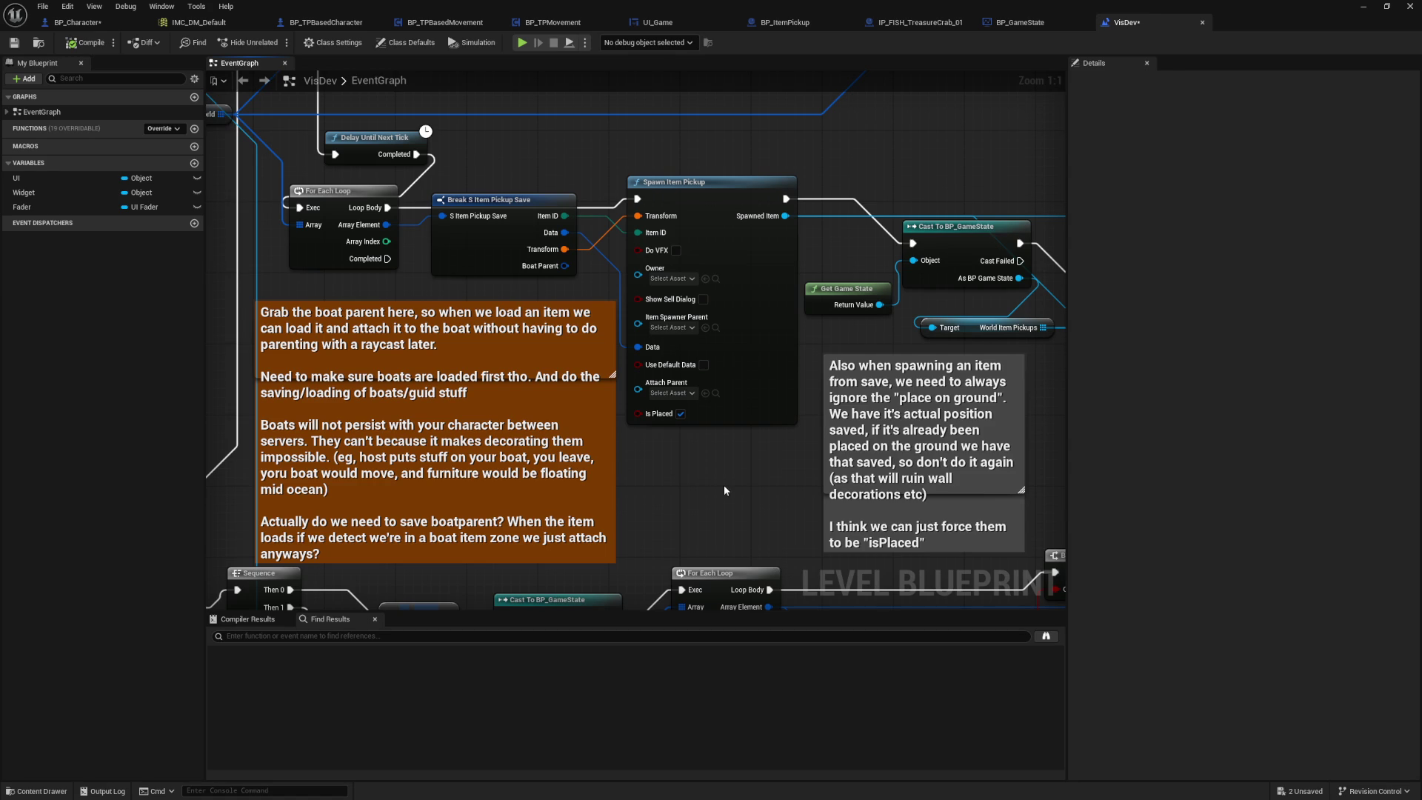
left_click(704, 414)
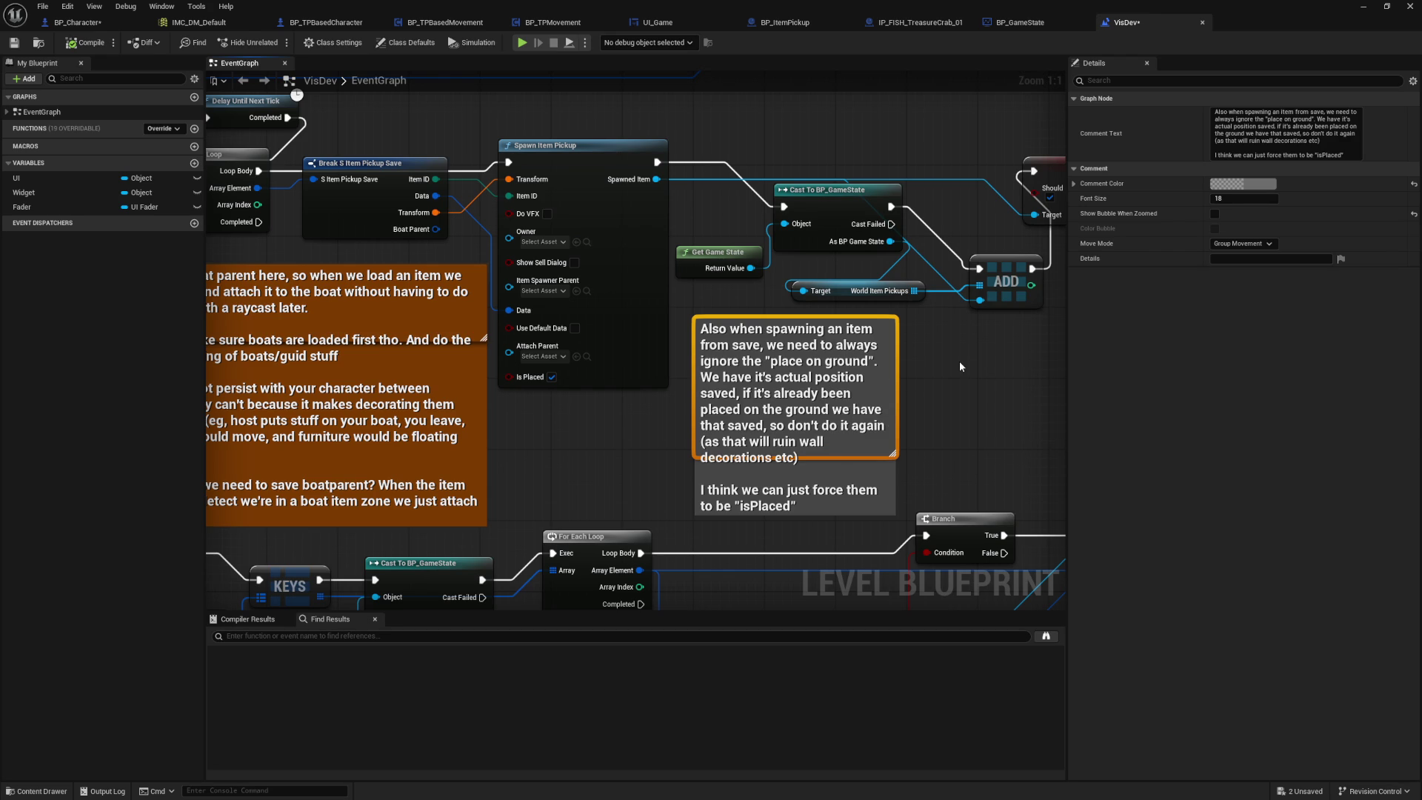
Step: Review the Should Save as World Item setter and loading nodes, then start a play-in-editor session
left_click_drag(958, 362, 888, 406)
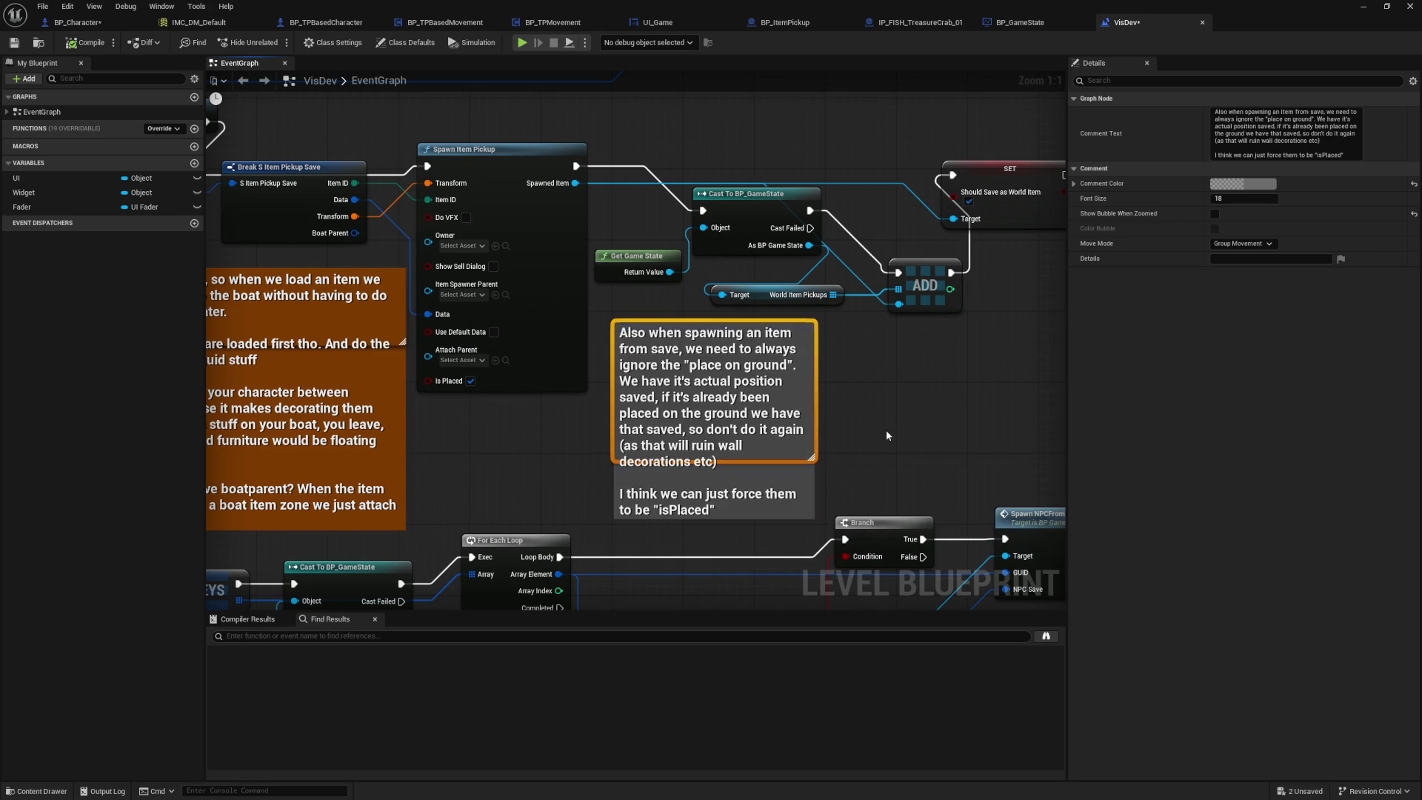
left_click(886, 436)
left_click_drag(935, 388, 698, 405)
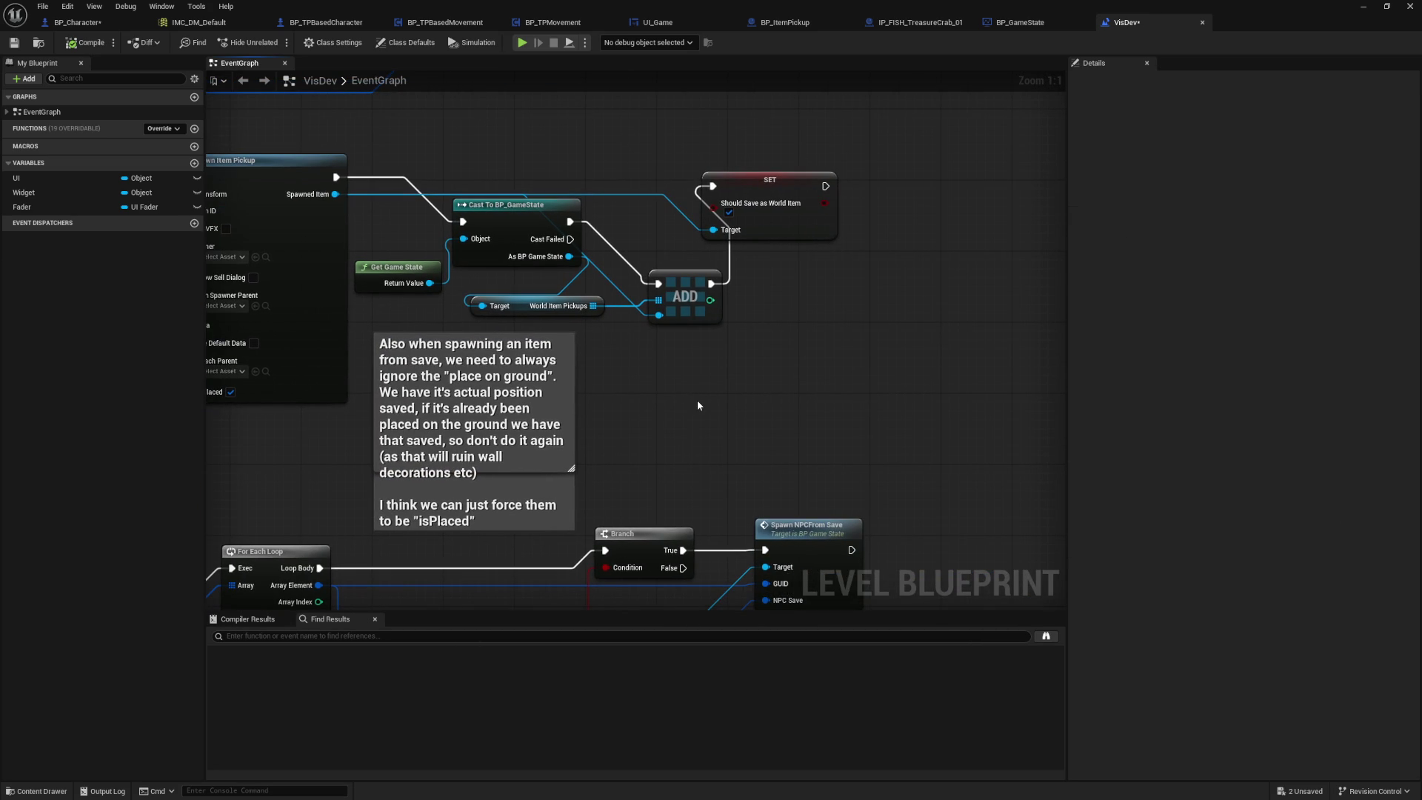
mouse_move(698, 405)
left_mouse_down()
mouse_move(780, 399)
mouse_move(964, 291)
left_mouse_up()
mouse_move(495, 390)
left_mouse_down()
mouse_move(854, 231)
mouse_move(588, 450)
mouse_move(792, 394)
left_mouse_up()
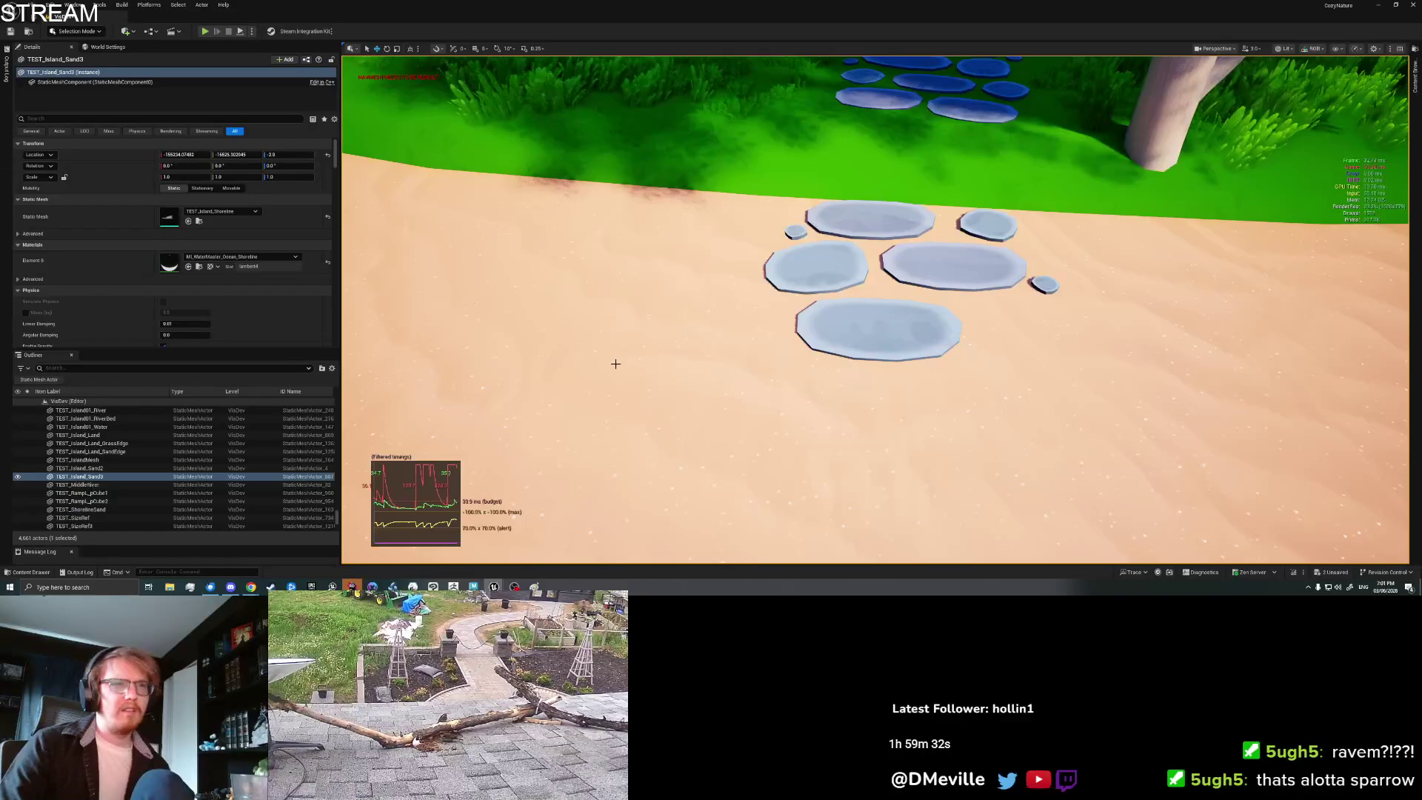
right_click(617, 363)
left_click(687, 358)
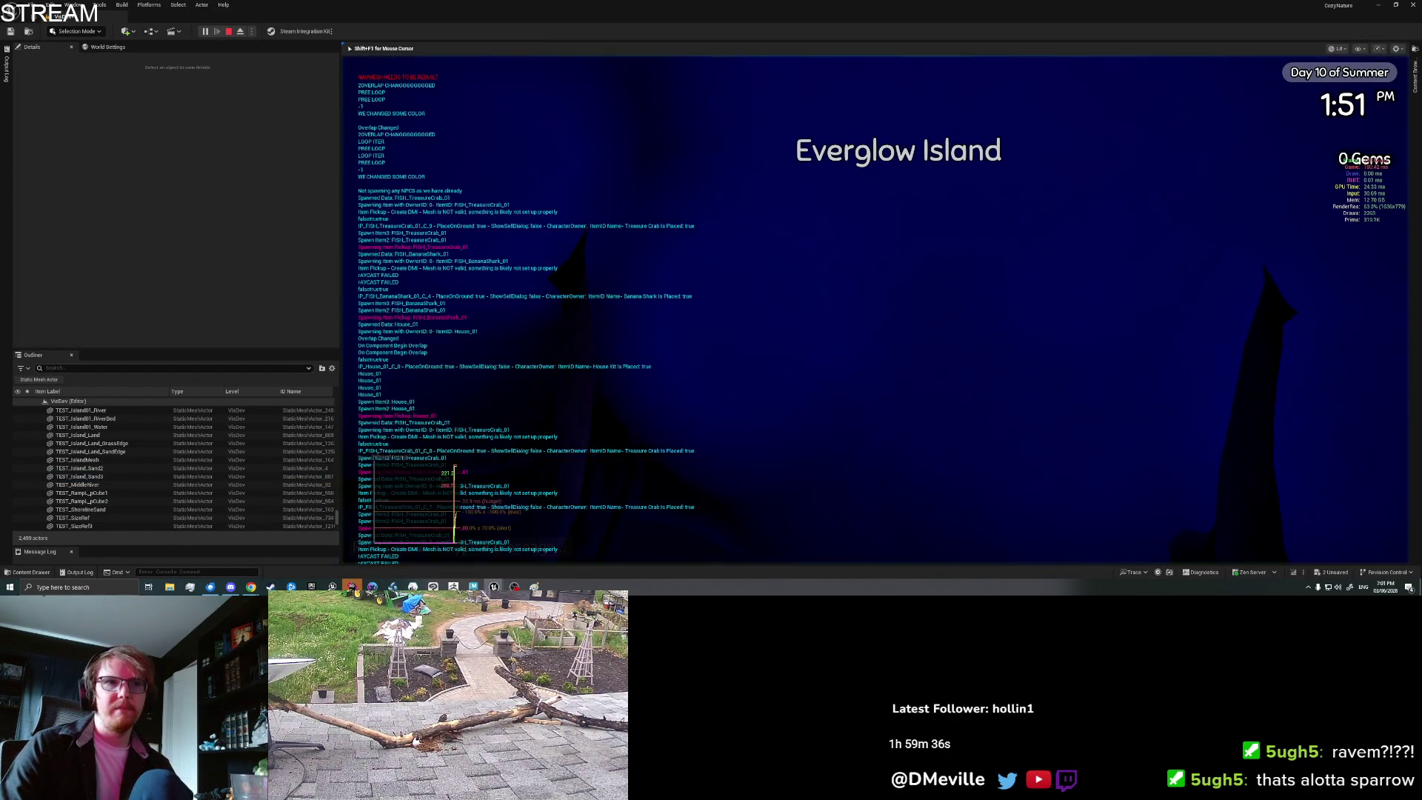
Step: Pick up the fish, then place the Banana Shark from the inventory rotated to a side-on pose
key("e")
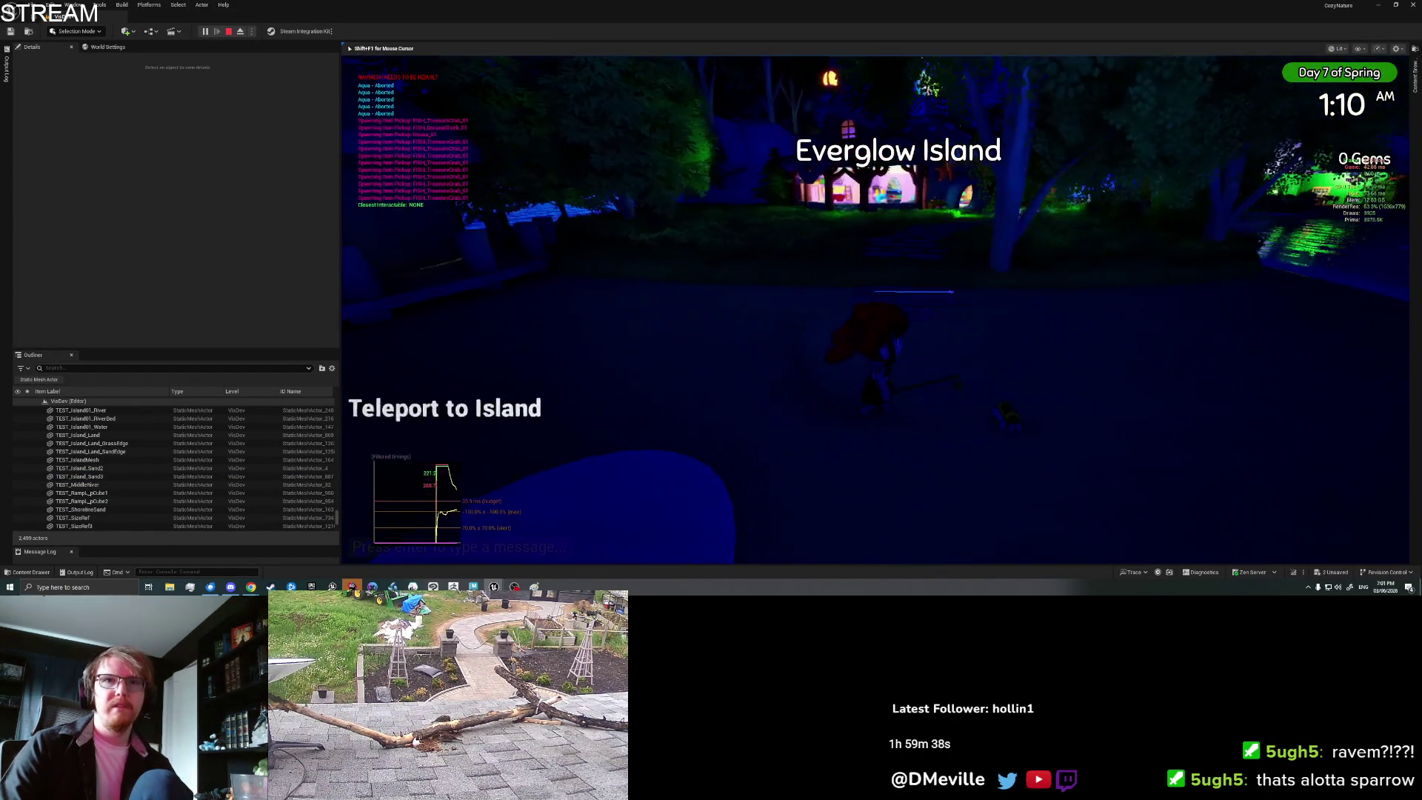
key("w")
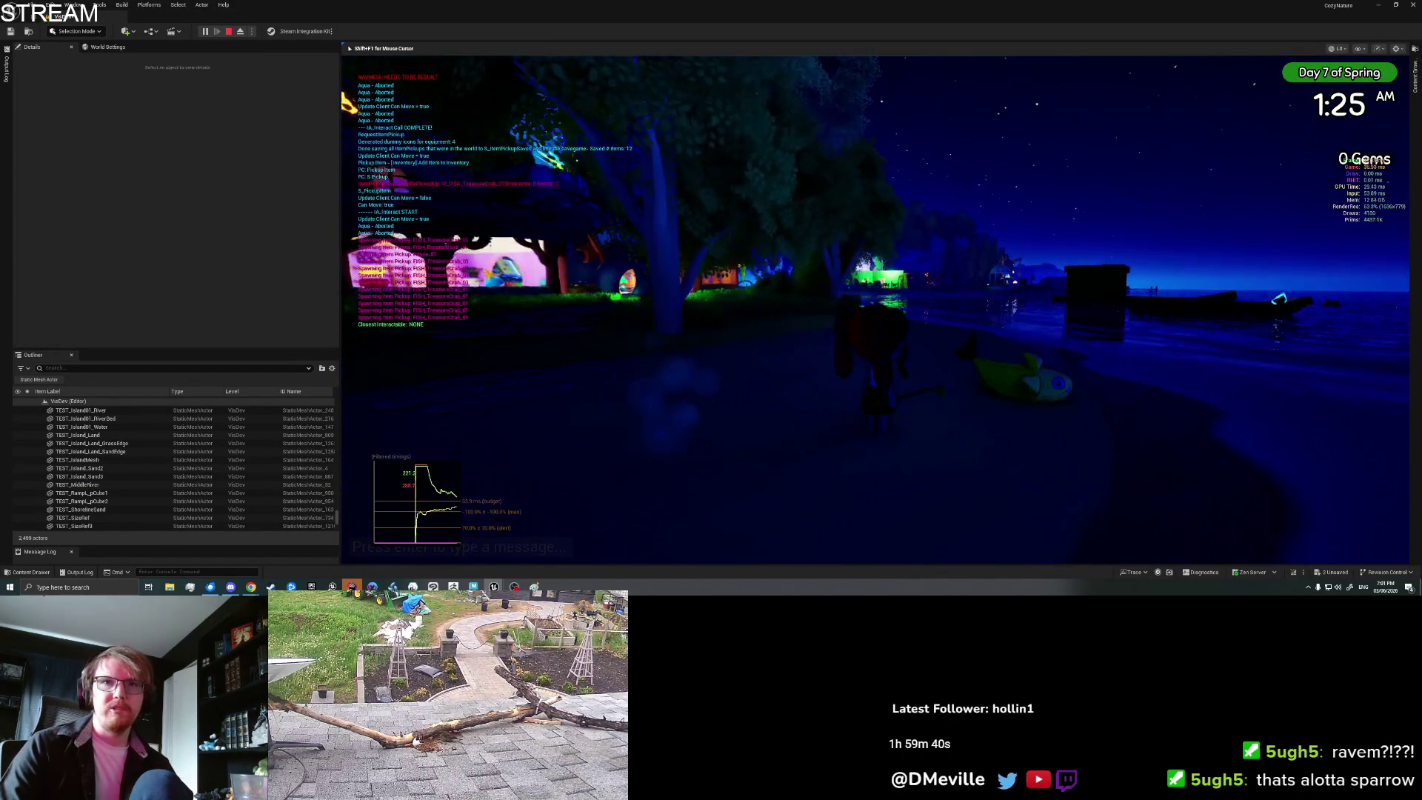
key("w")
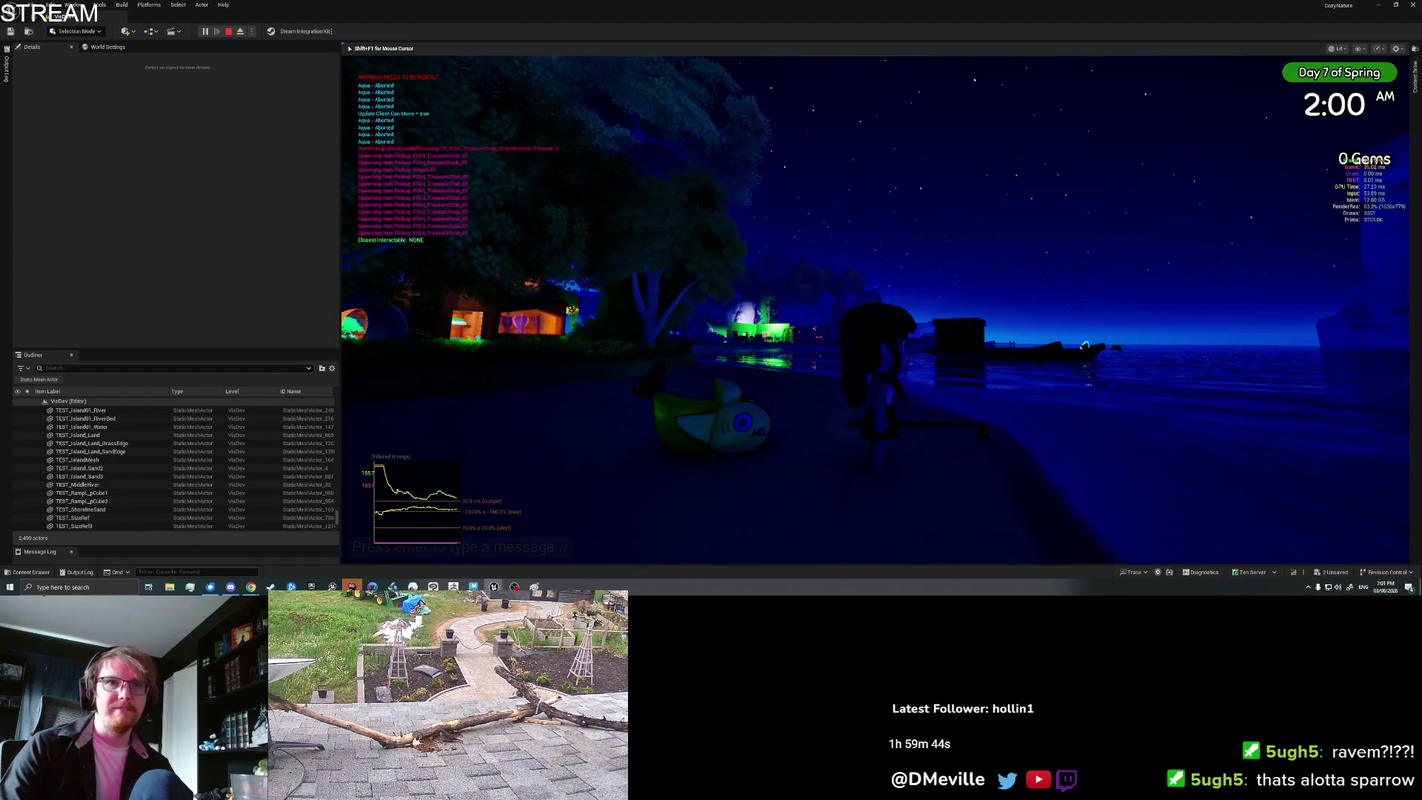
key("Tab")
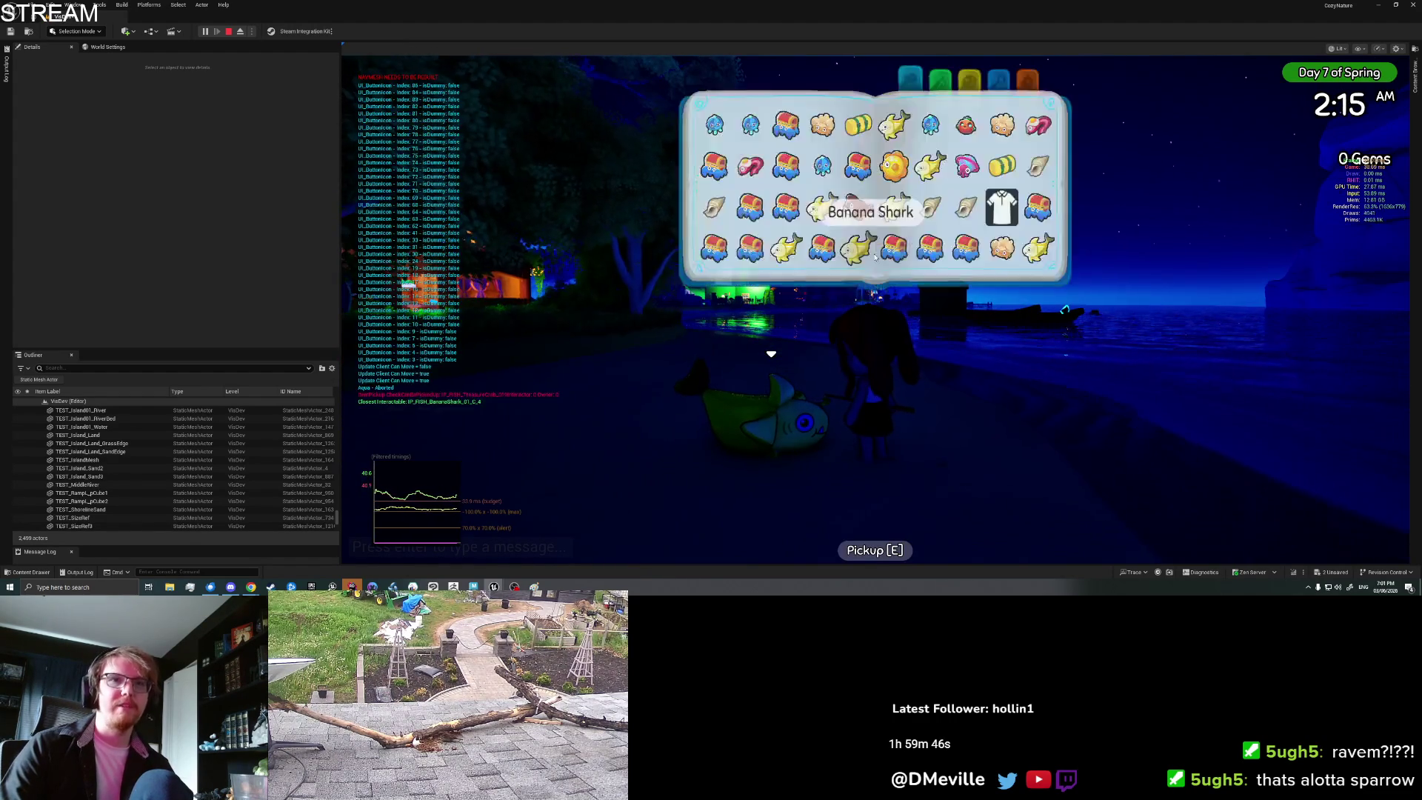
left_click(855, 248)
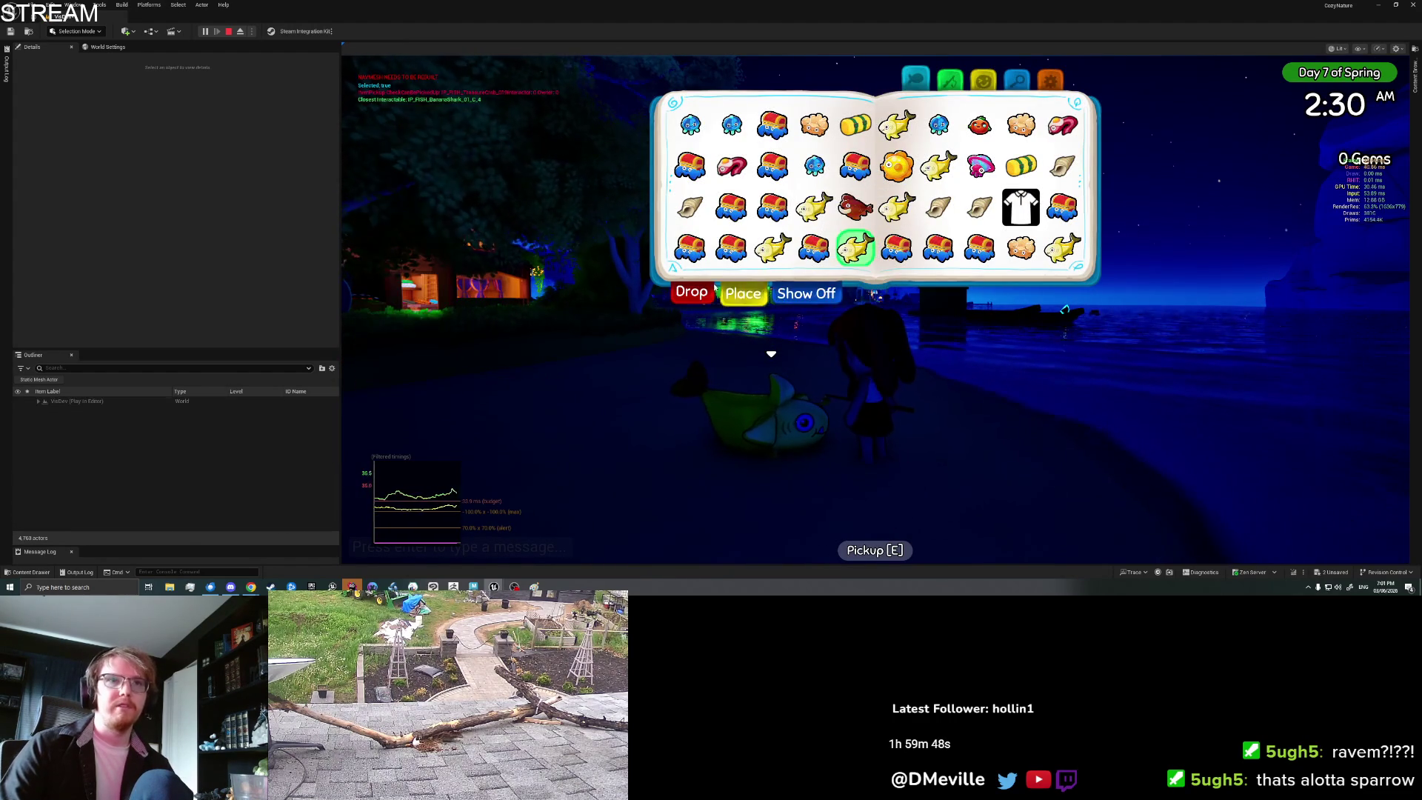
left_click(740, 294)
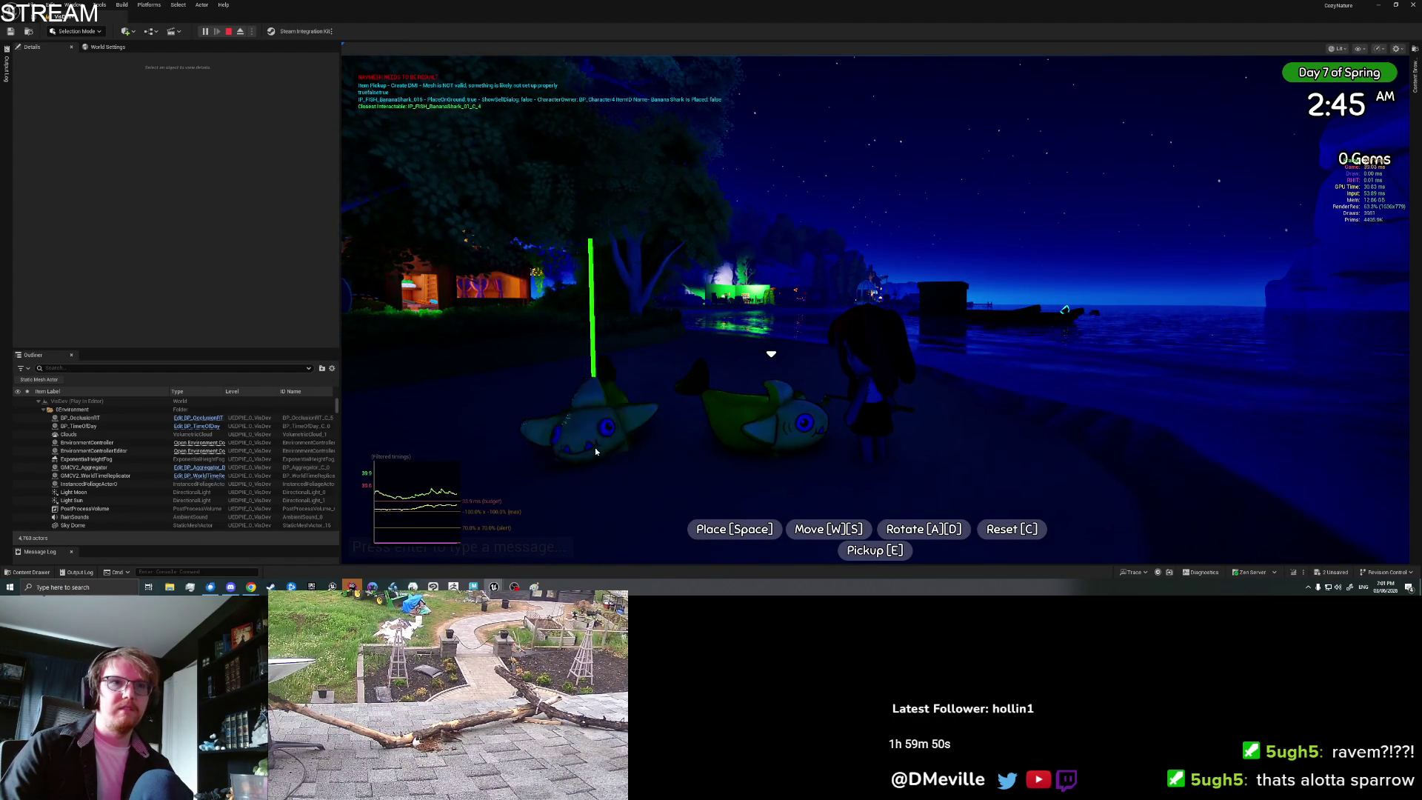
key("d")
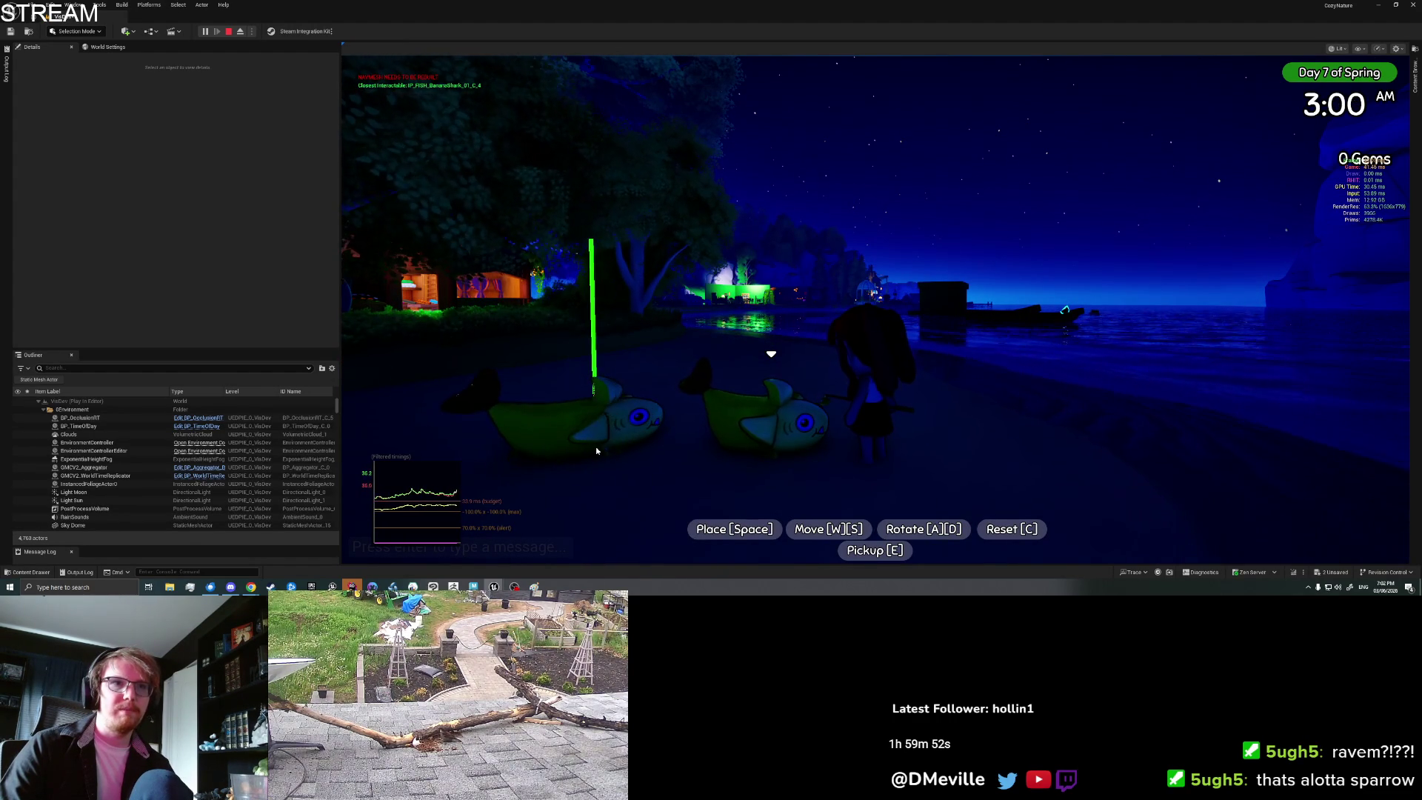
key("d")
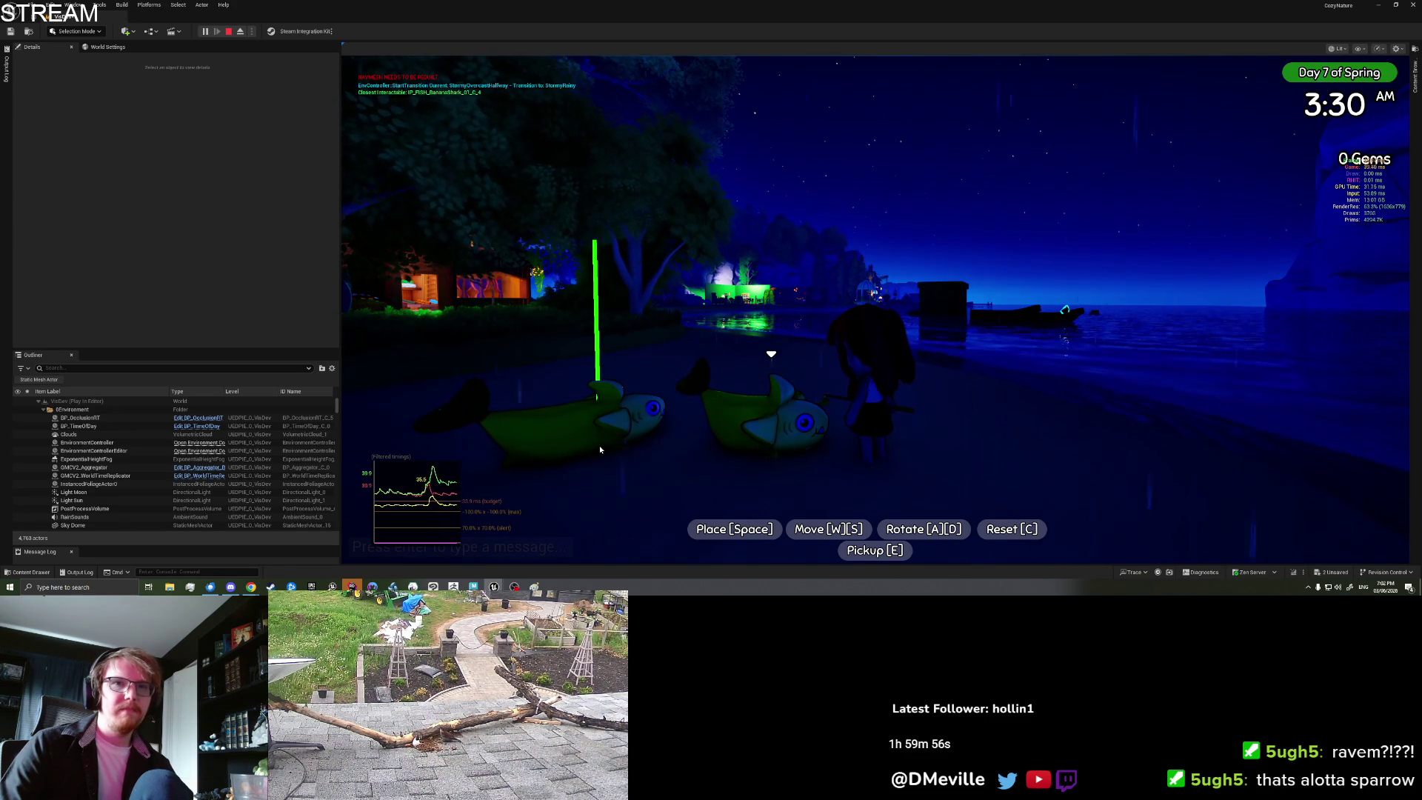
left_click(598, 446)
key("space")
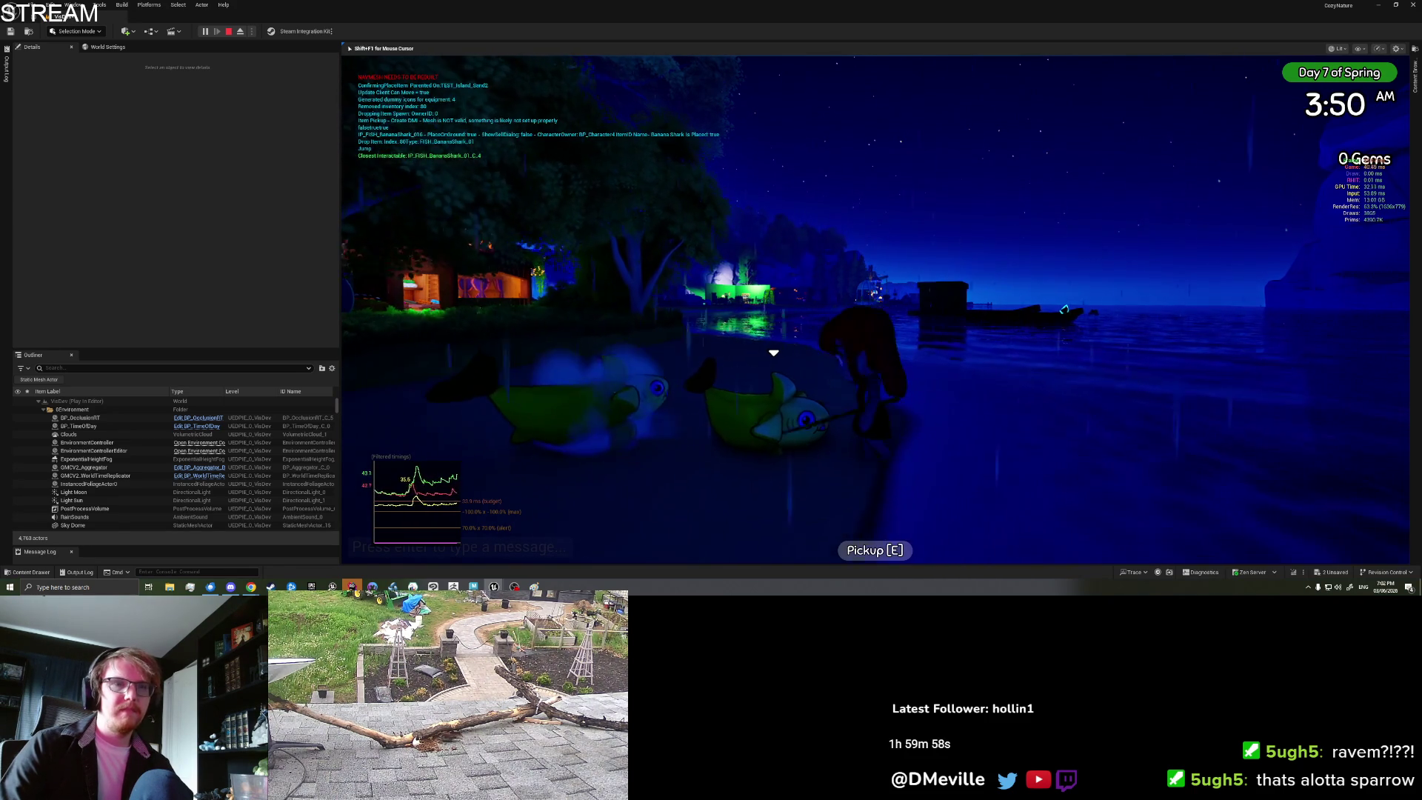
Step: Drop the Banana Shark on the ground, then pick it and the nearby fish back up
key("w")
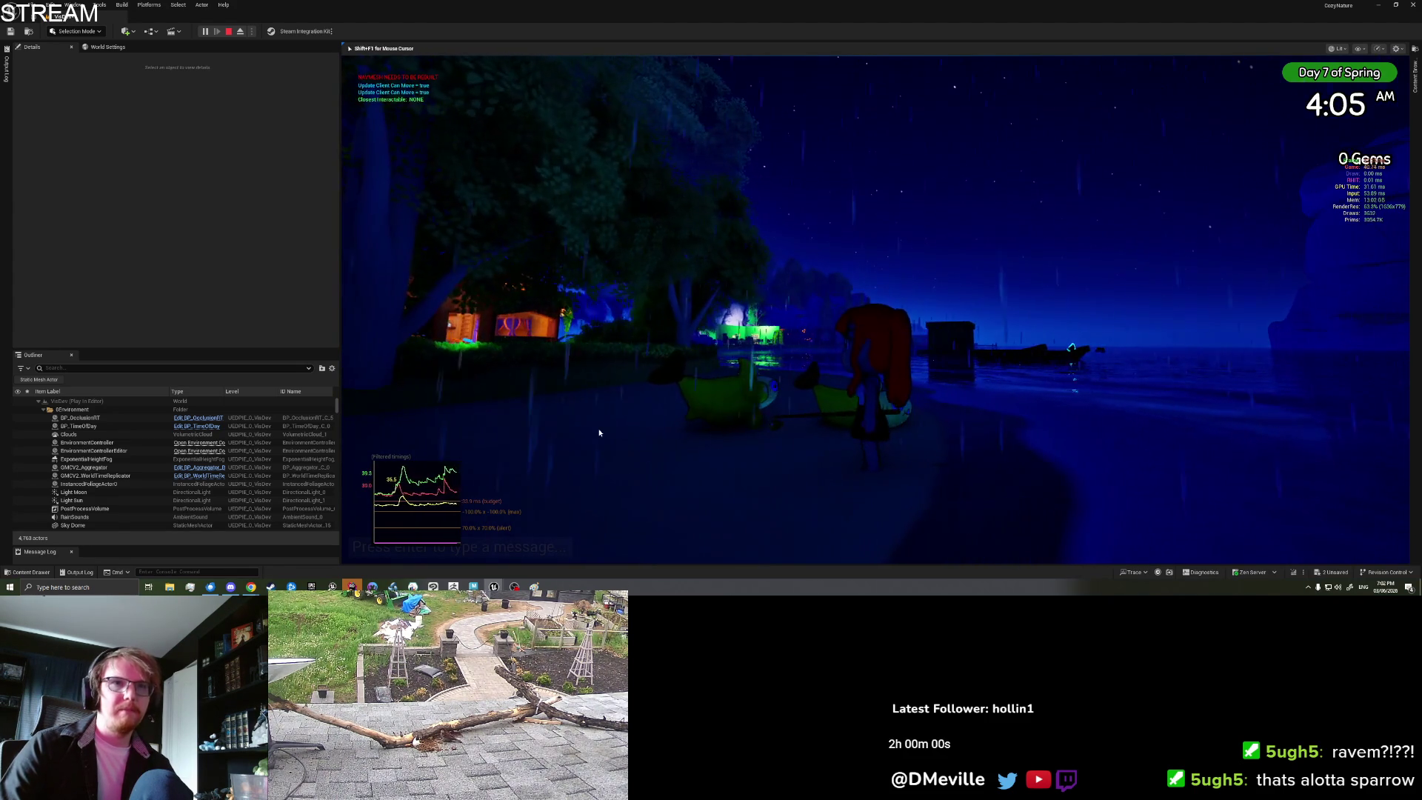
key("Tab")
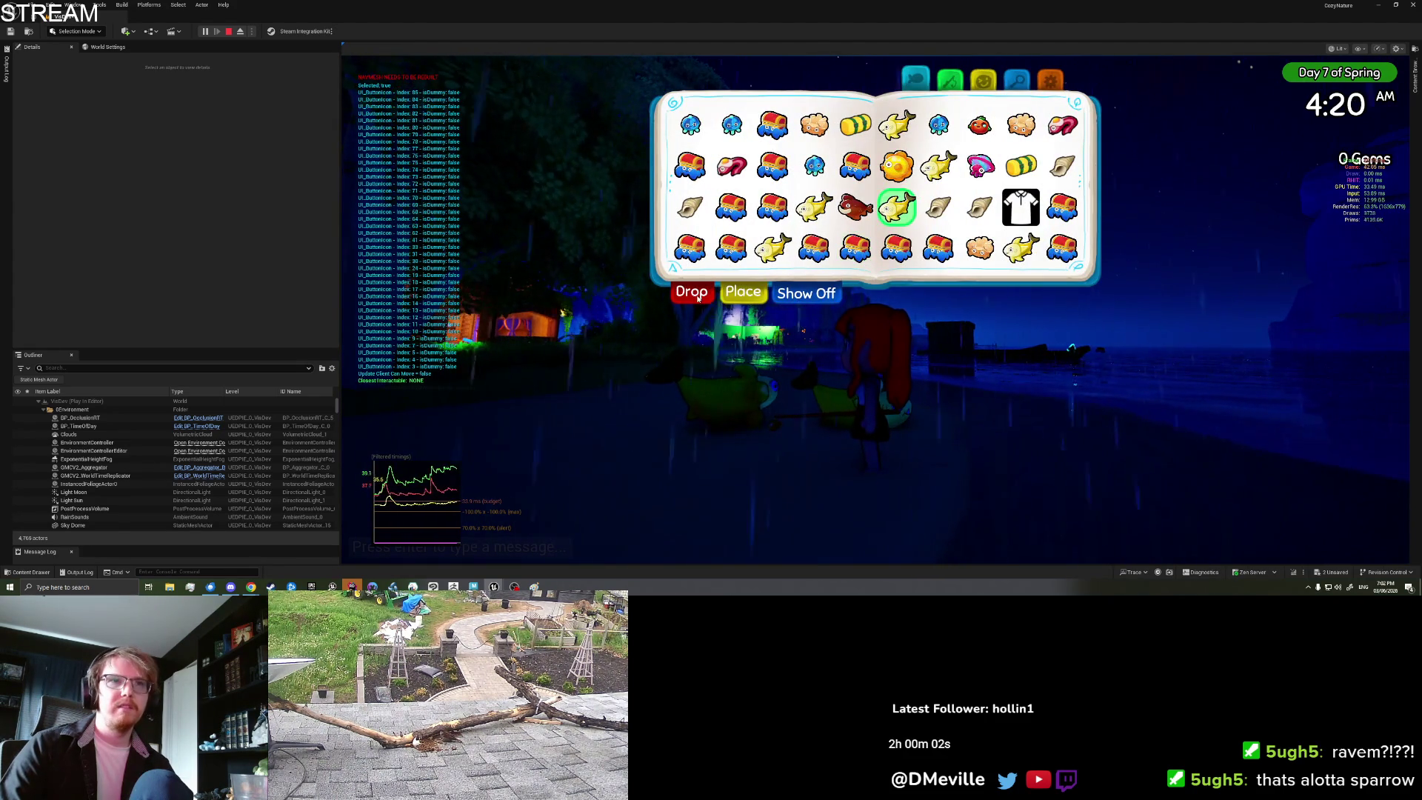
left_click(697, 295)
key("Tab")
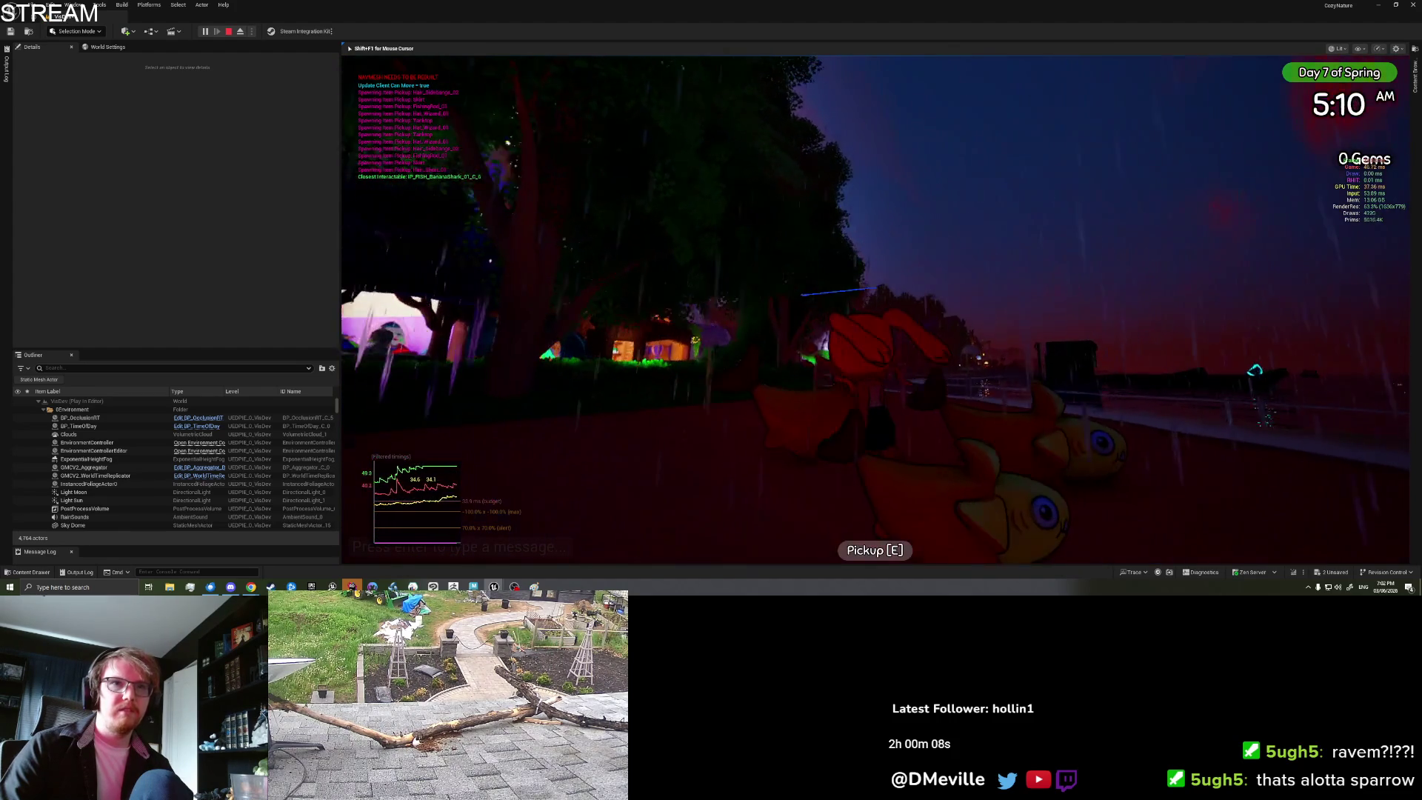
key("e")
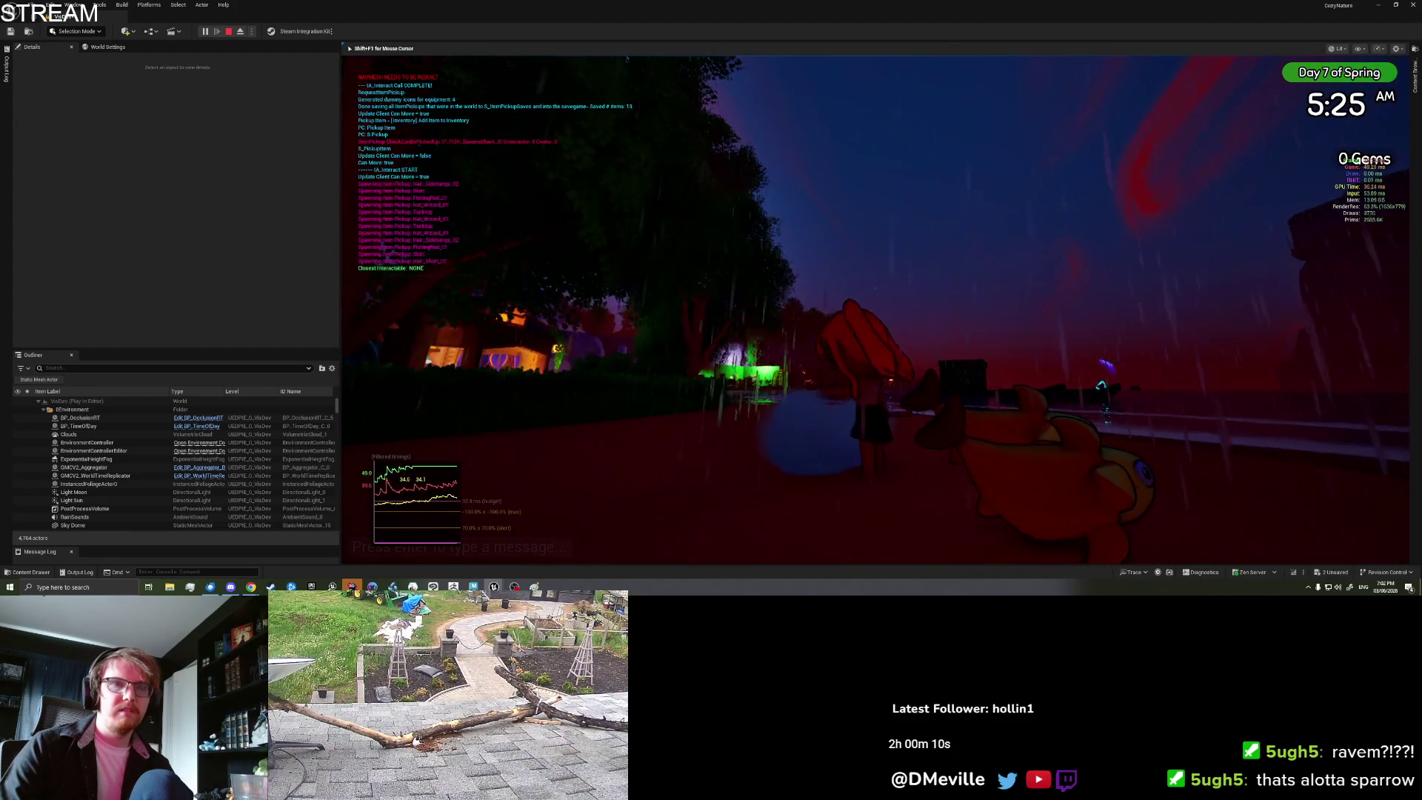
key("e")
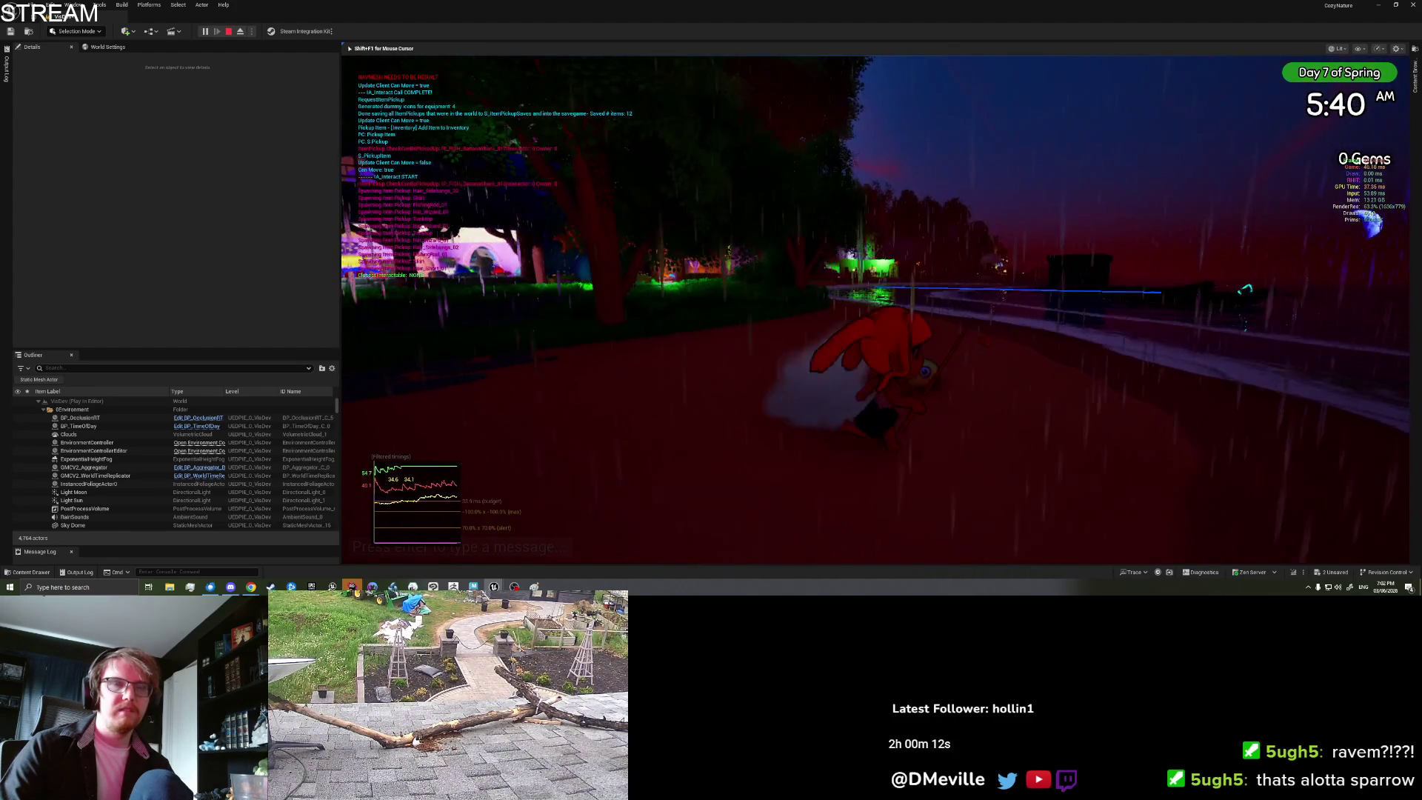
Step: Place the Banana Shark again, moving the preview closer and turning it the other way
key("i")
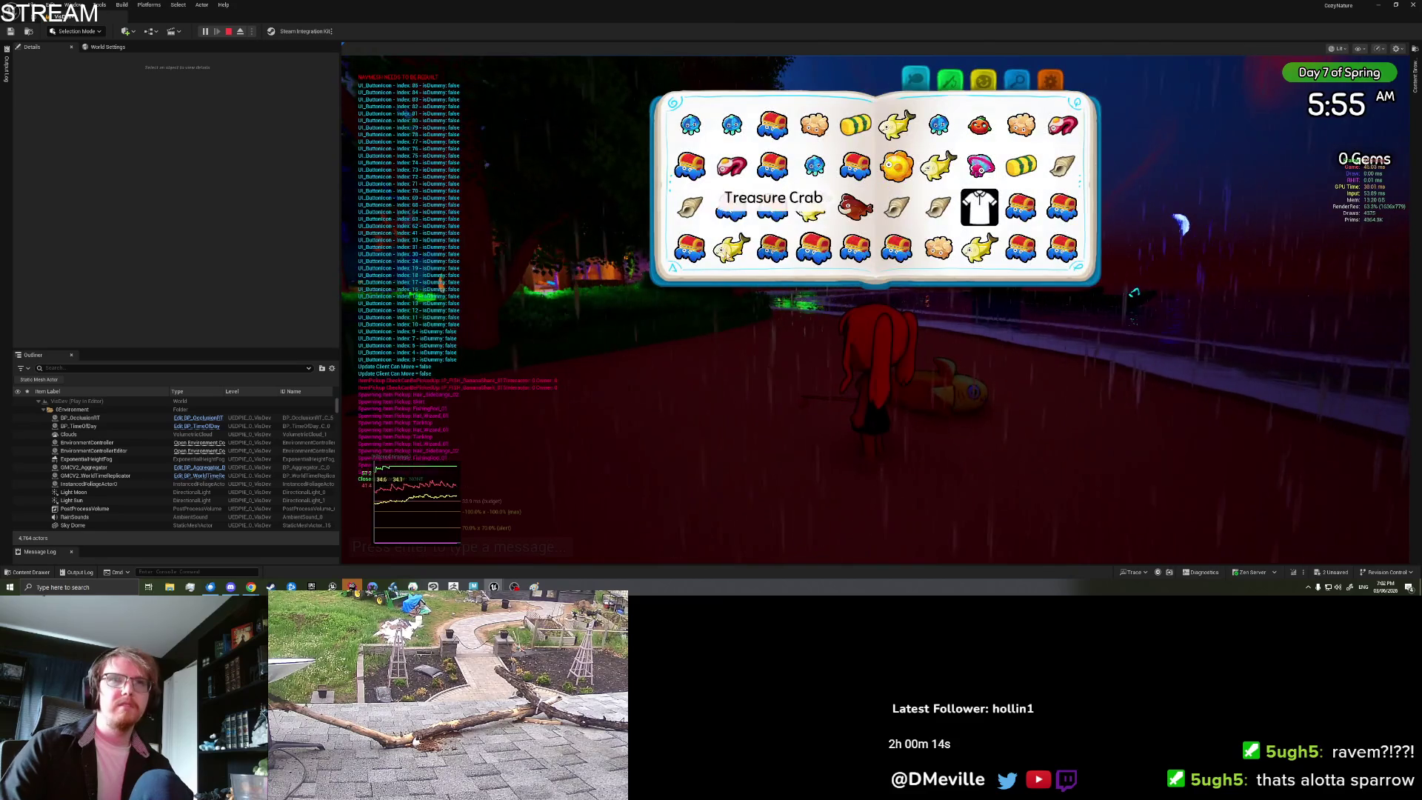
left_click(811, 211)
left_click(748, 292)
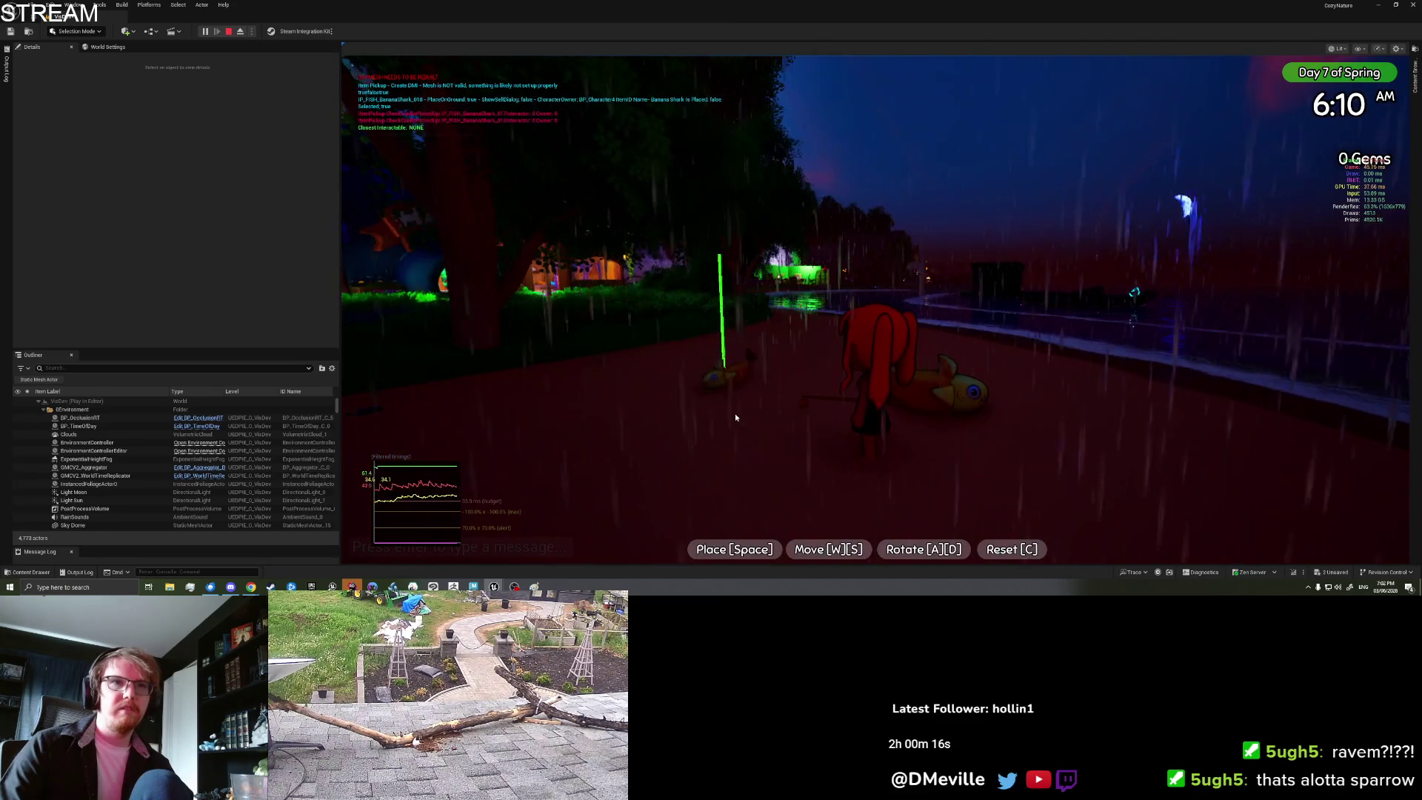
key("s")
key("d")
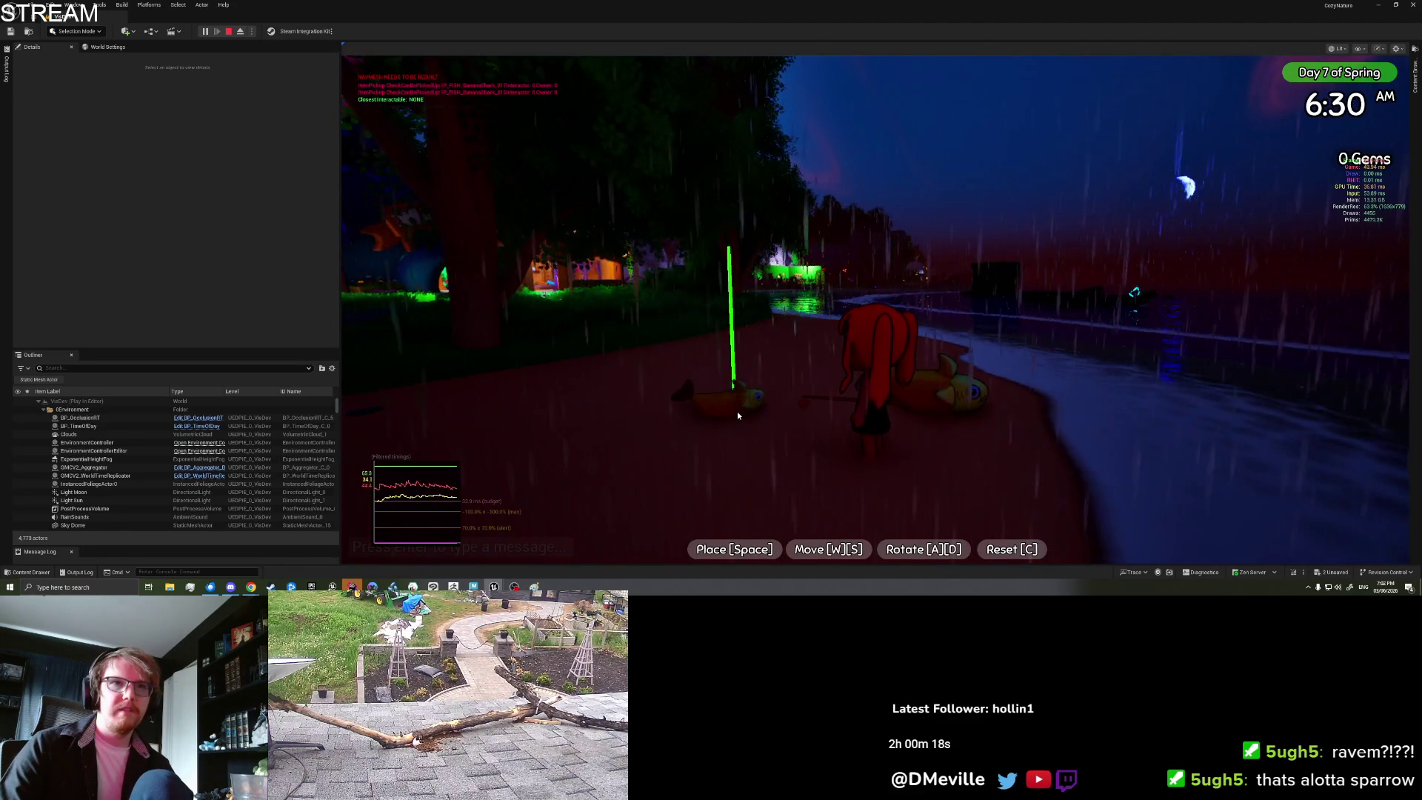
key("space")
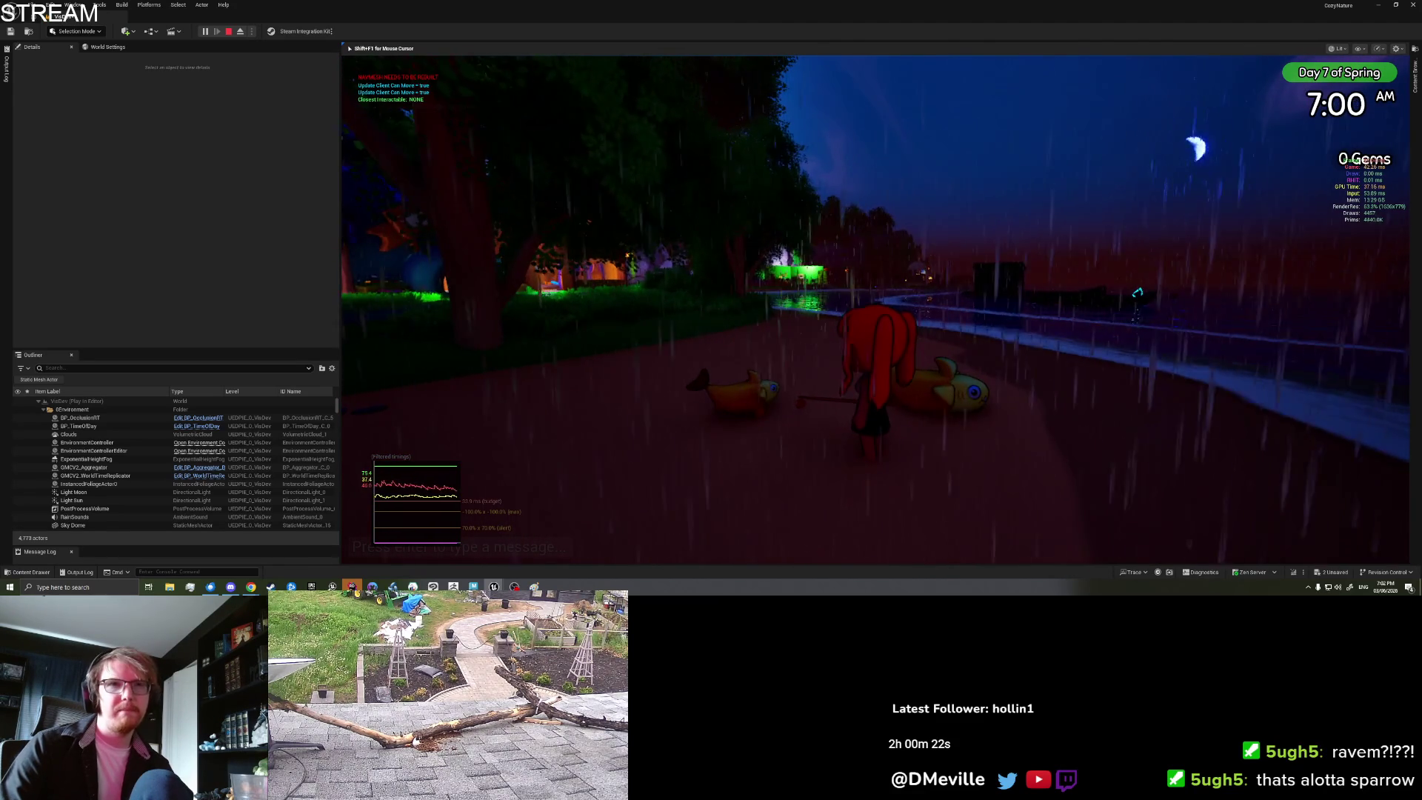
Step: Save & Quit from the inventory book's settings page to end the play session
key("i")
left_click(1049, 76)
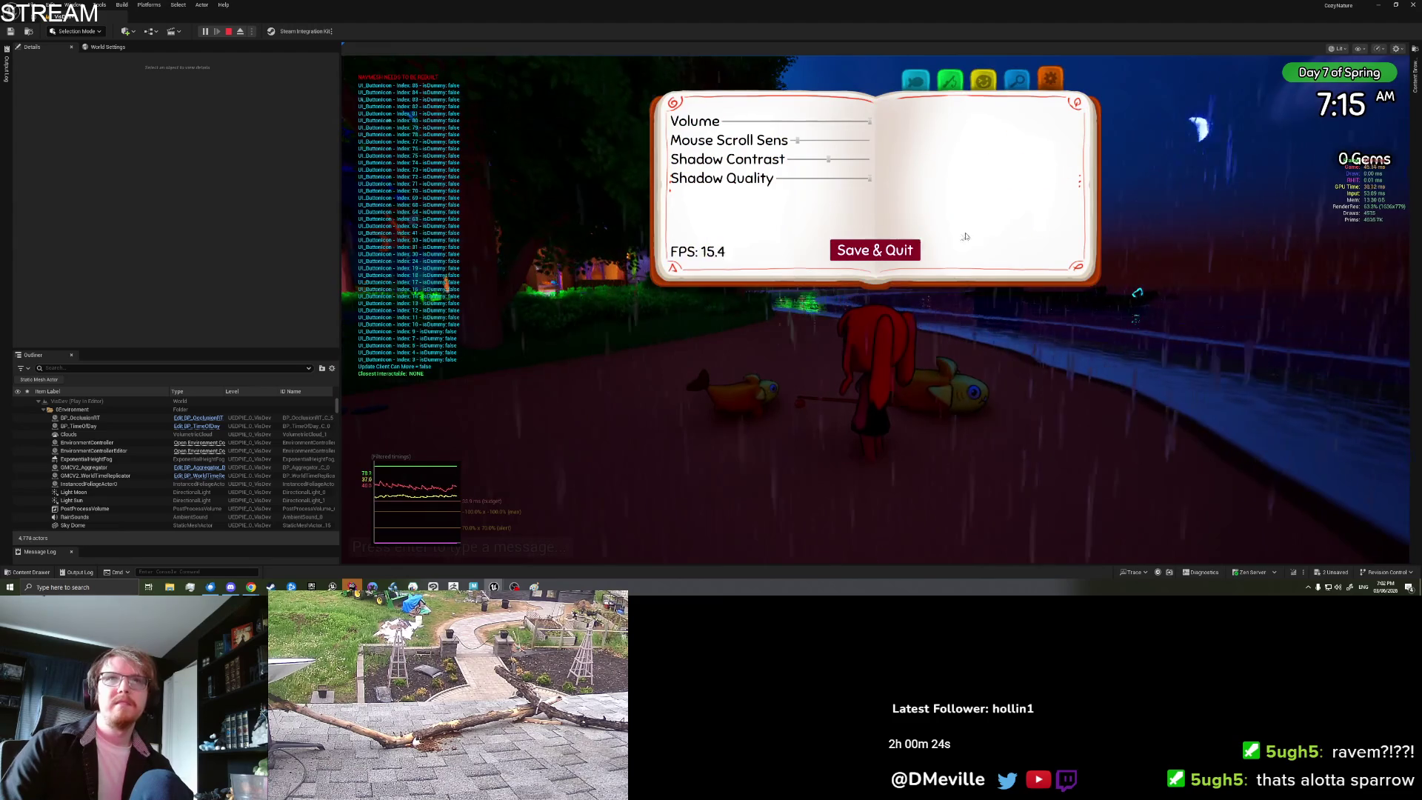
left_click(898, 254)
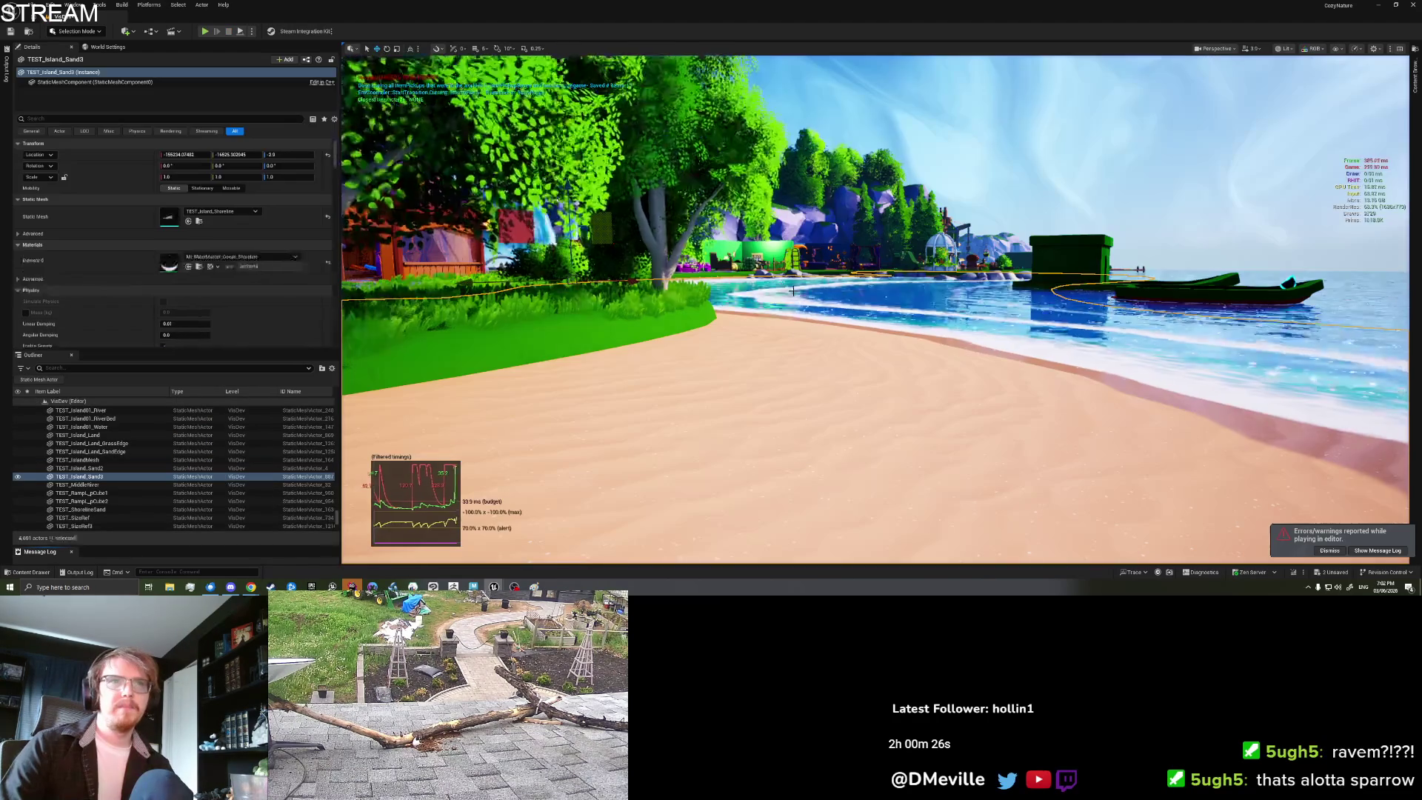
right_click(747, 481)
left_click(776, 473)
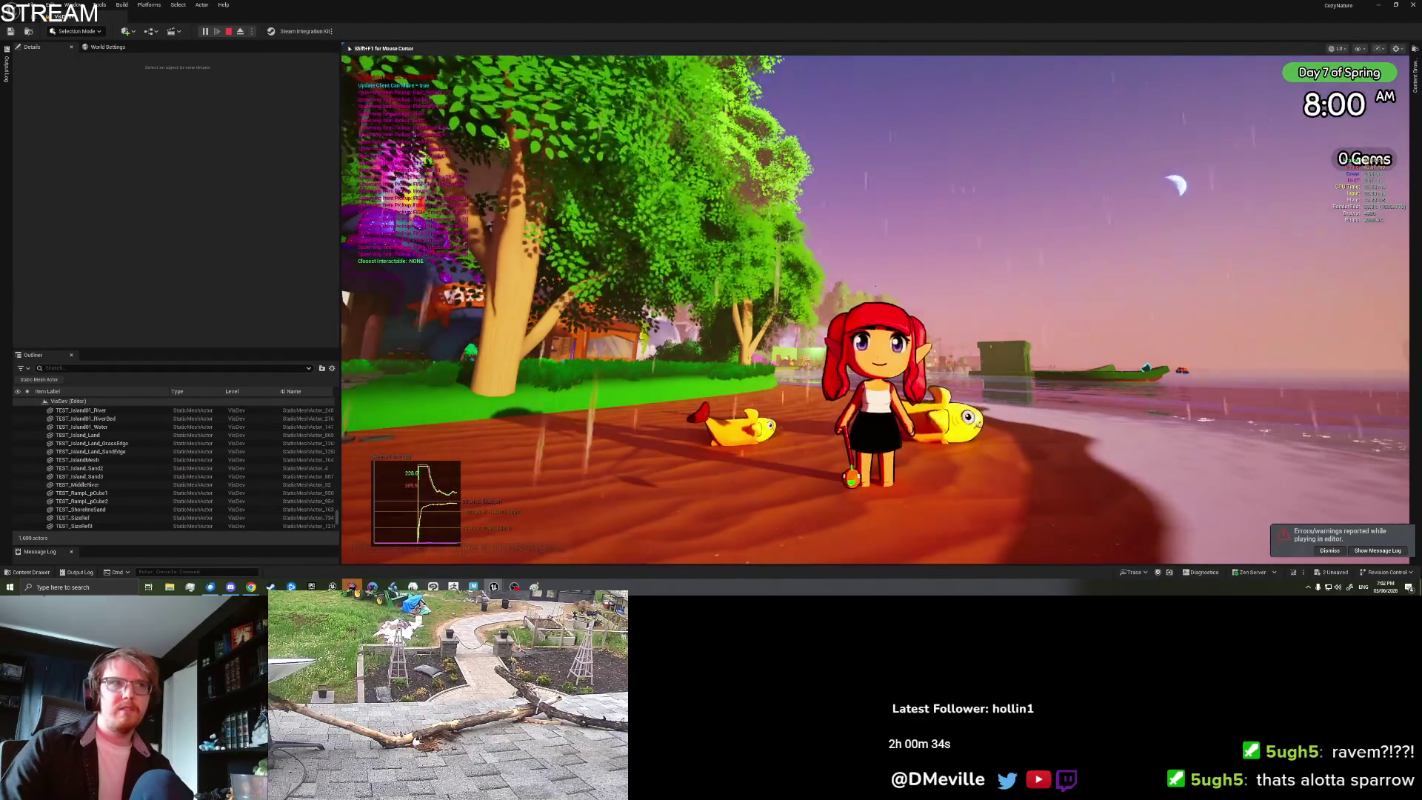
key("a")
key("e")
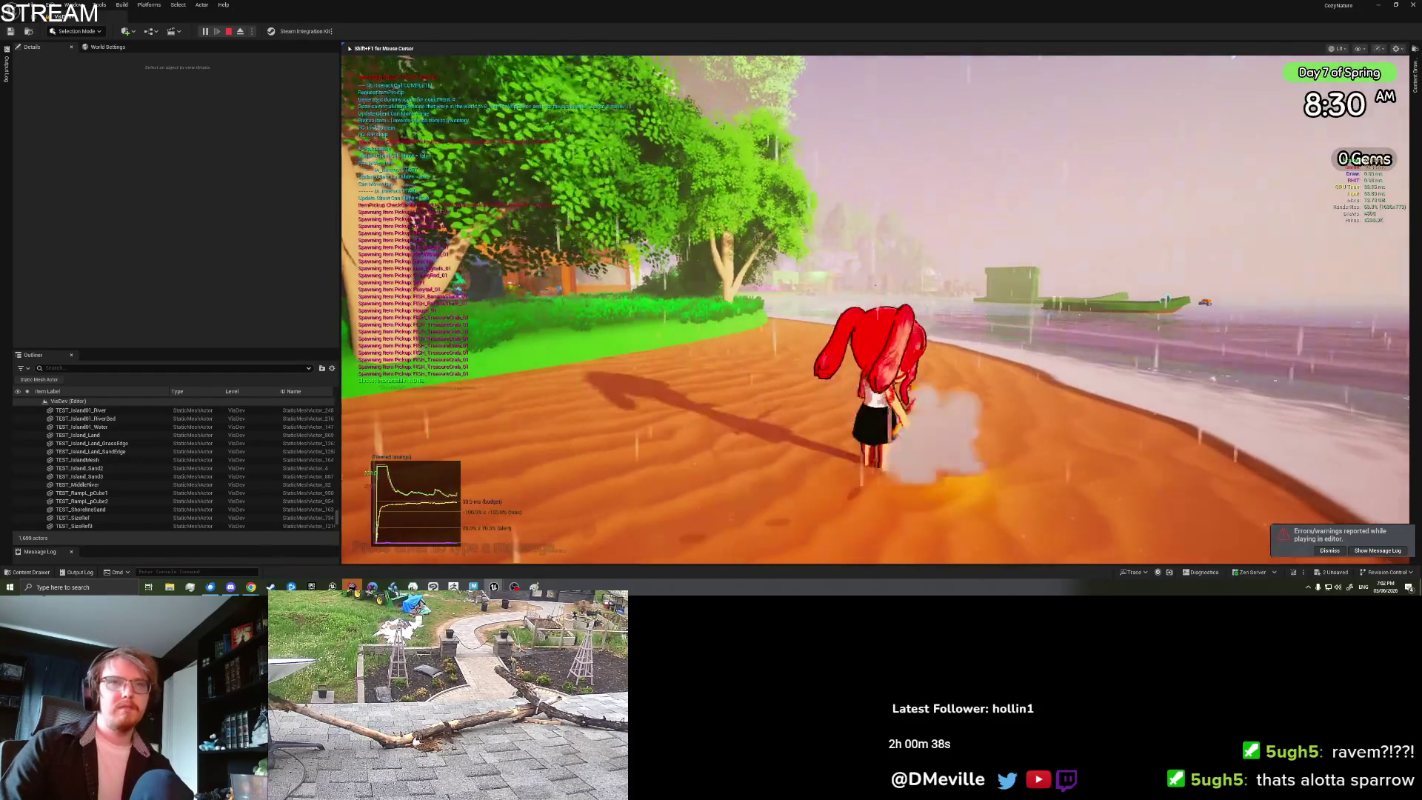
key("Escape")
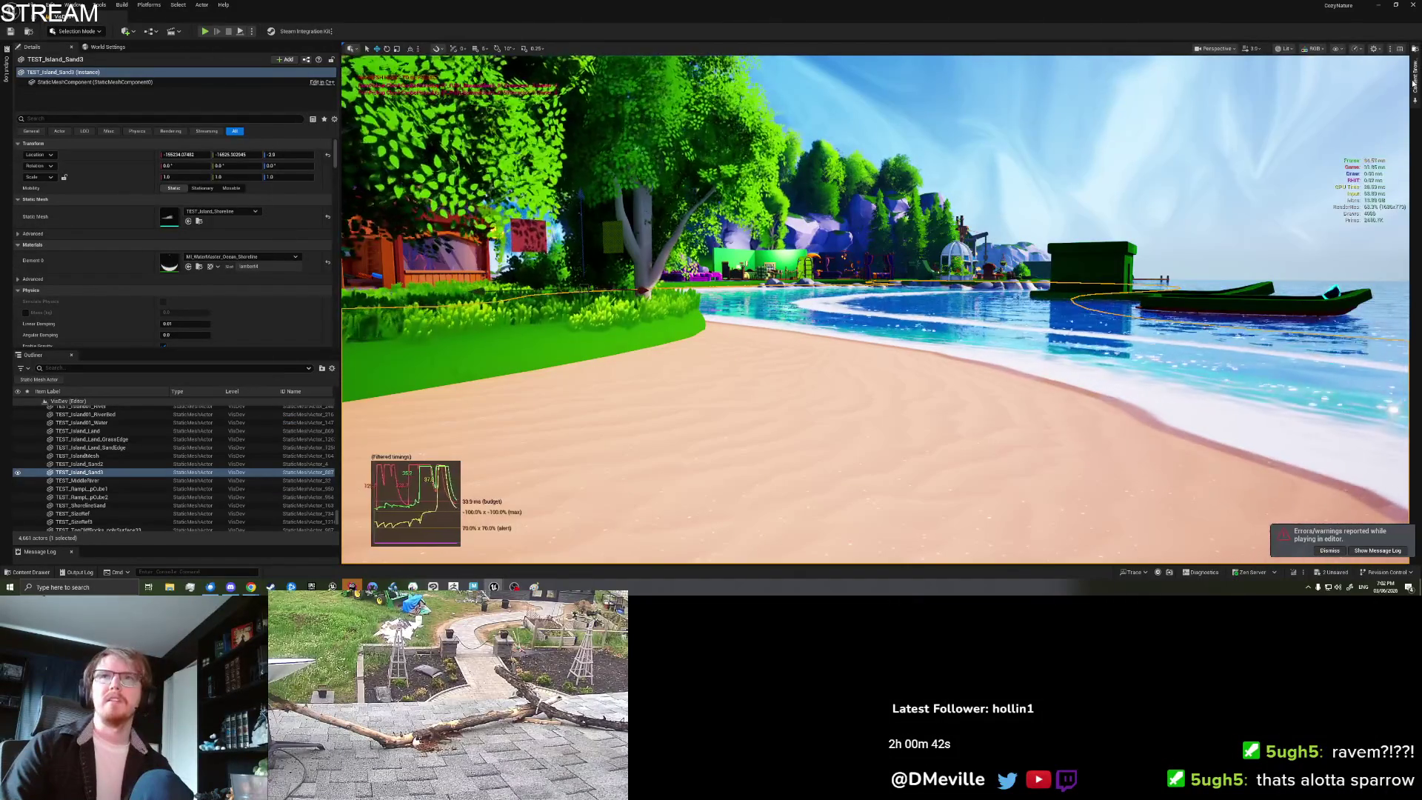
Step: Search the Content Drawer for 'BananaSH' and open the IP_FISH_BananaShark_01 Blueprint
left_click(1414, 83)
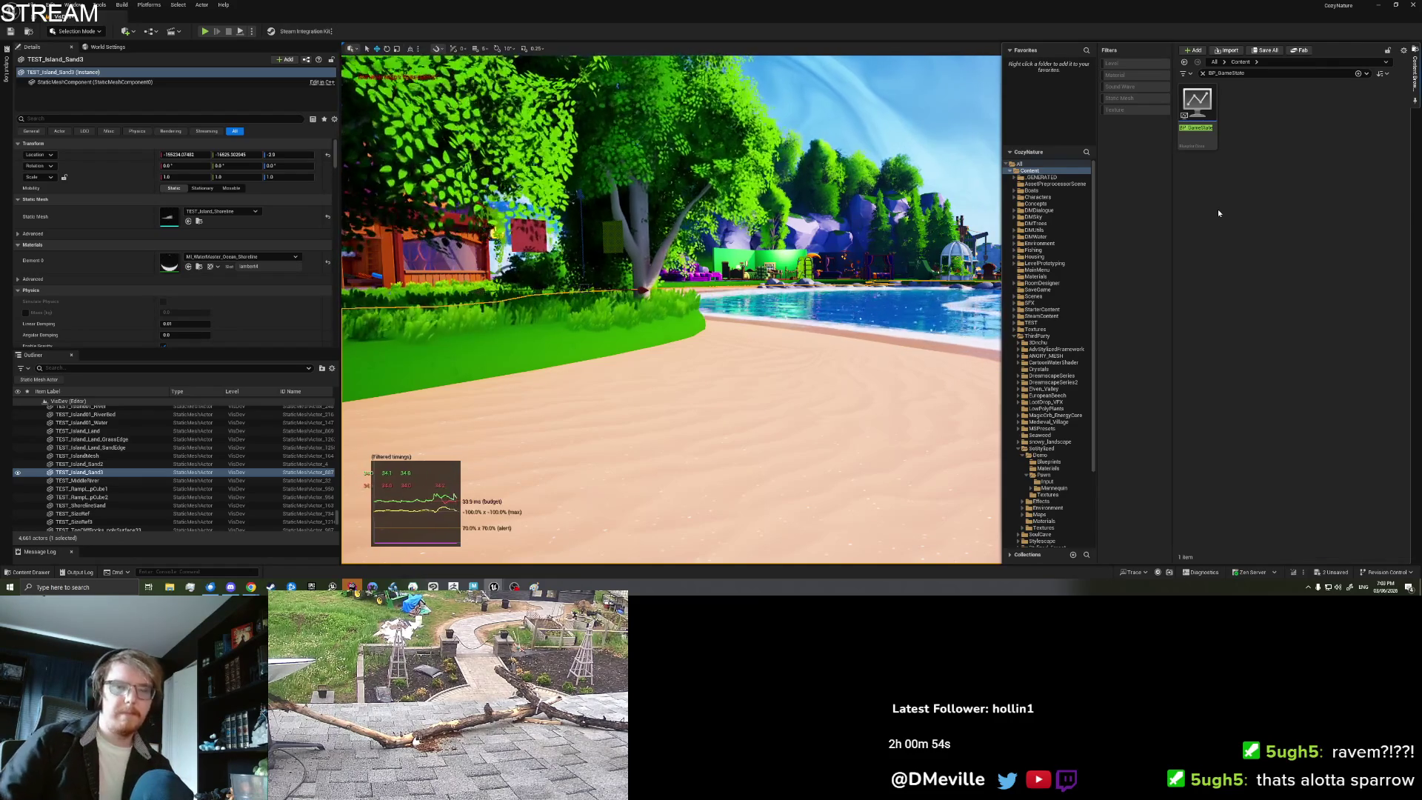
left_click(1245, 73)
key("ctrl+a")
key("BackSpace")
type("_Bana")
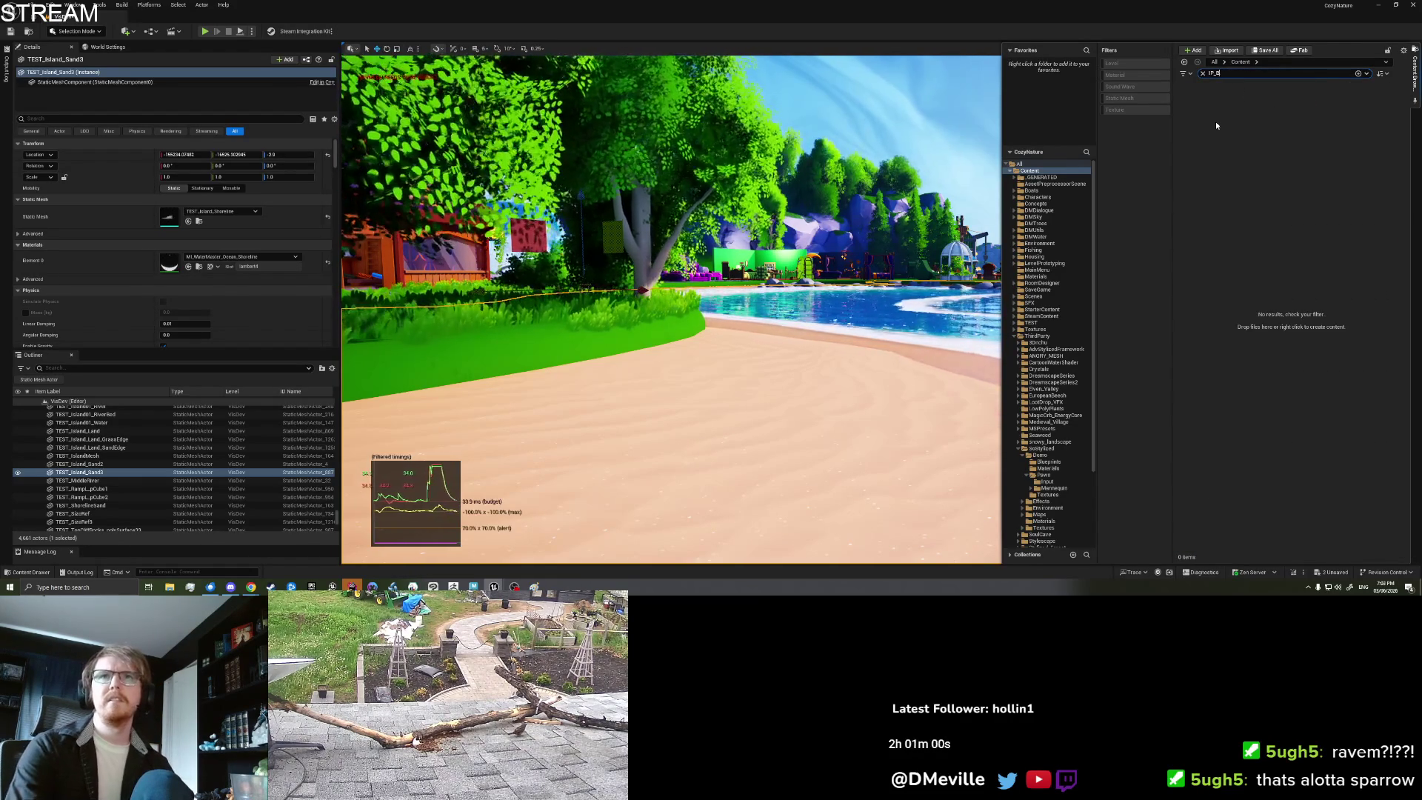
key("BackSpace")
key("BackSpace")
key("BackSpace")
key("BackSpace")
key("BackSpace")
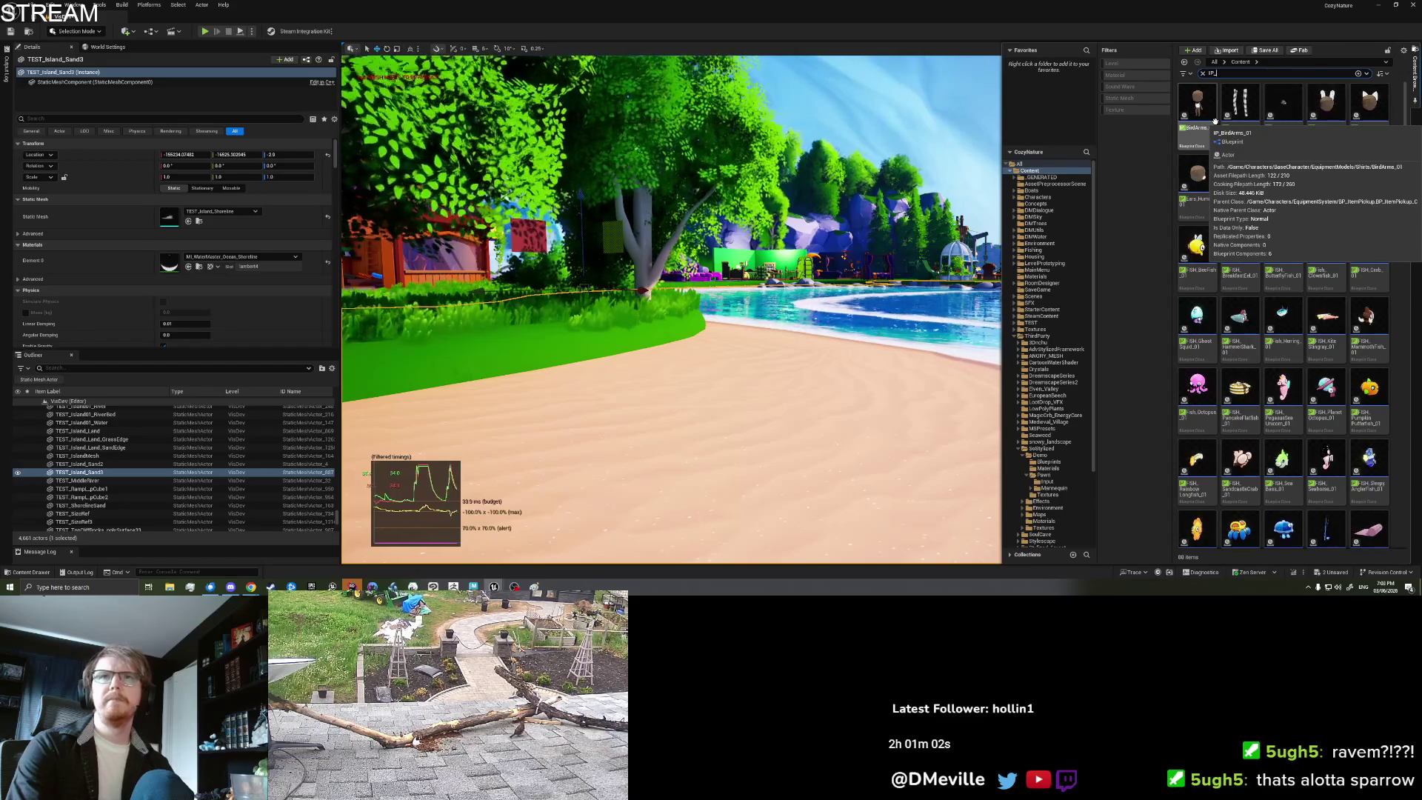
type("ananaSH")
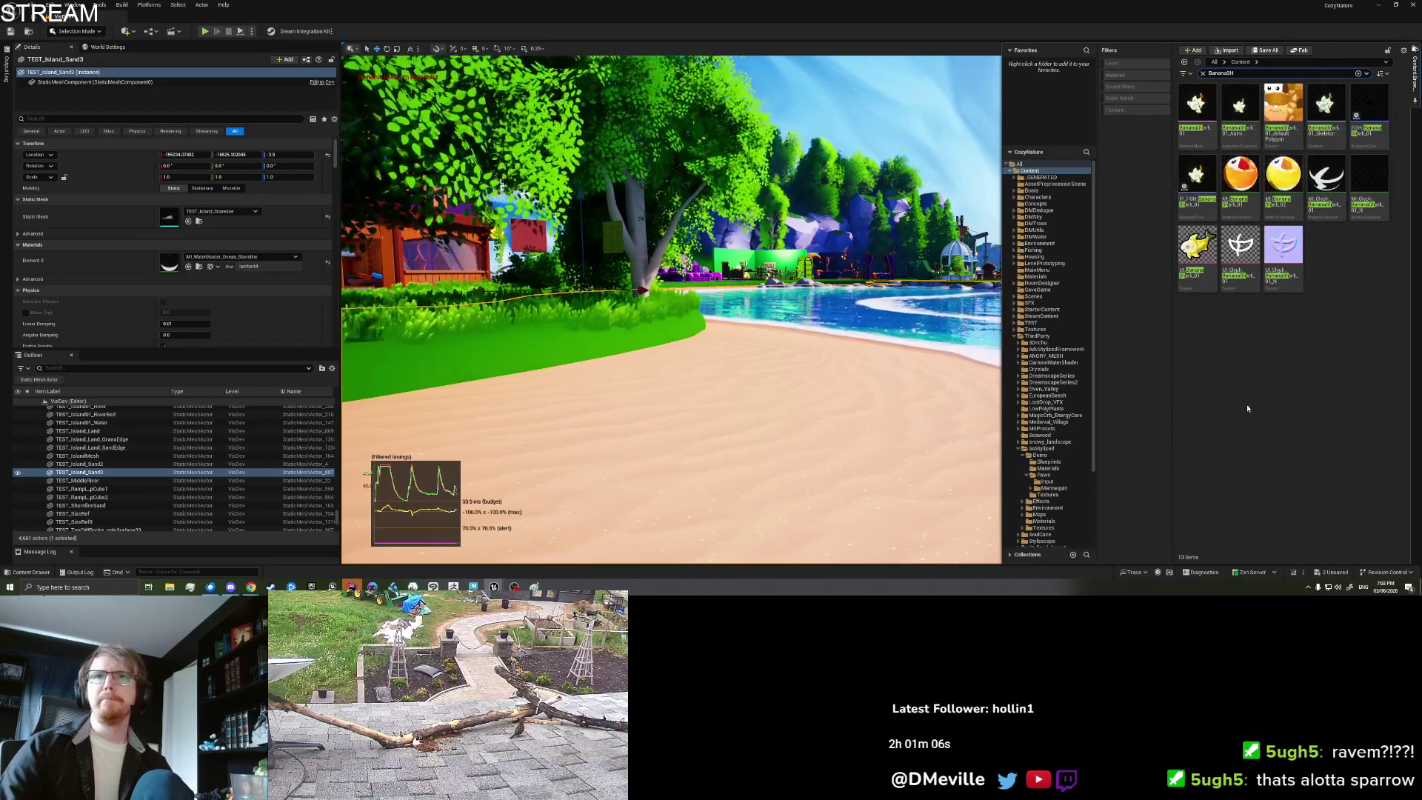
double_click(1204, 187)
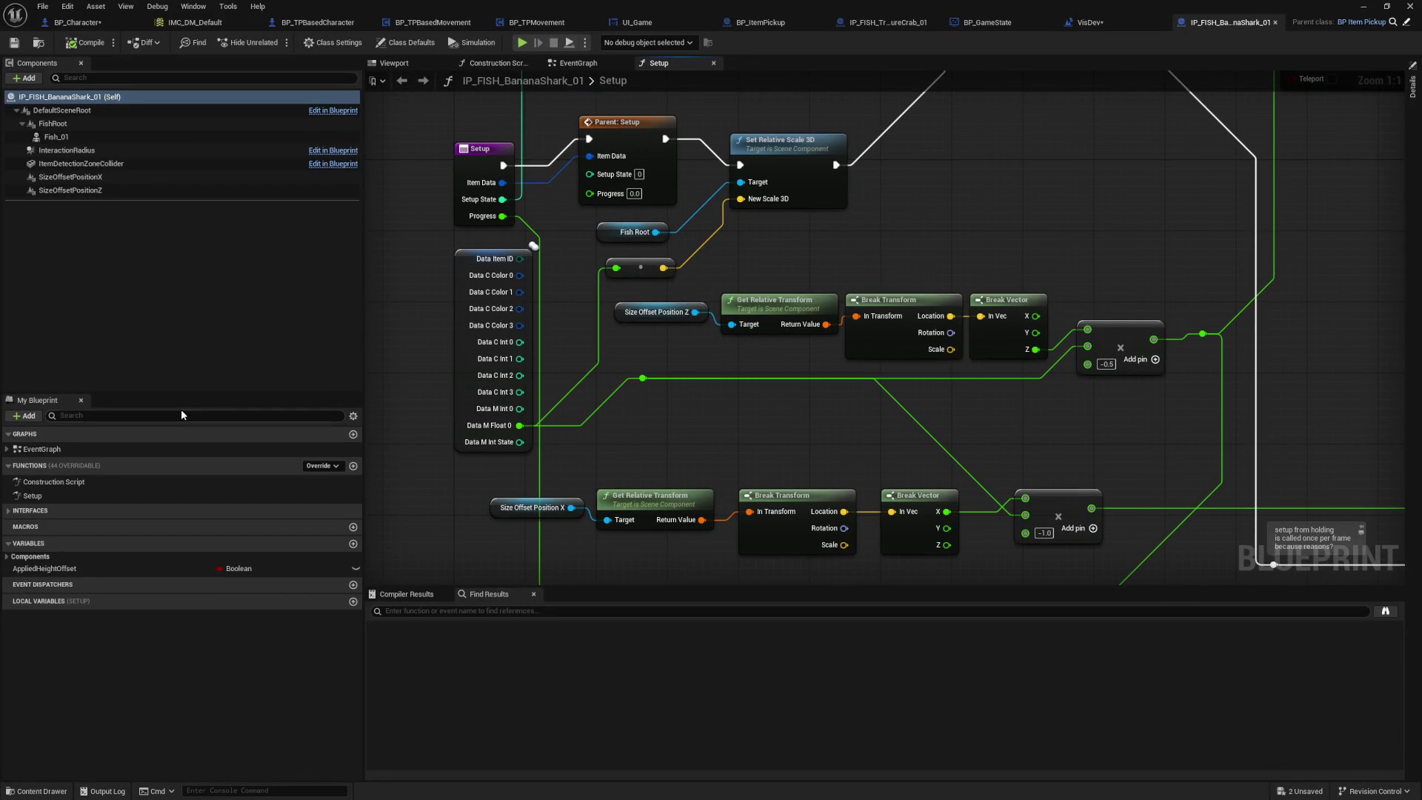
Step: Glance at the Construction Script, then frame the Setup graph's Branch and Add Local Offset nodes and deselect
mouse_move(77, 494)
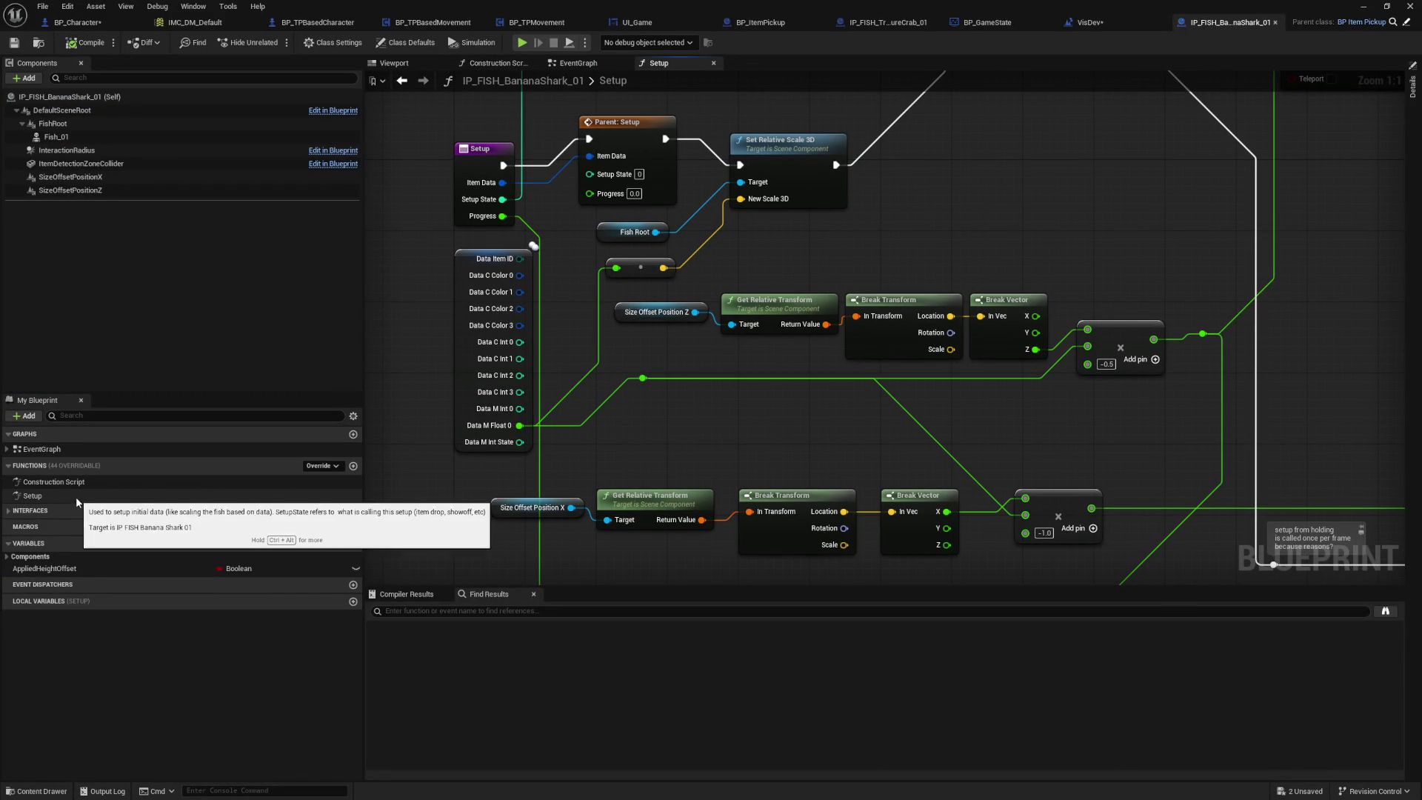
double_click(74, 484)
double_click(75, 496)
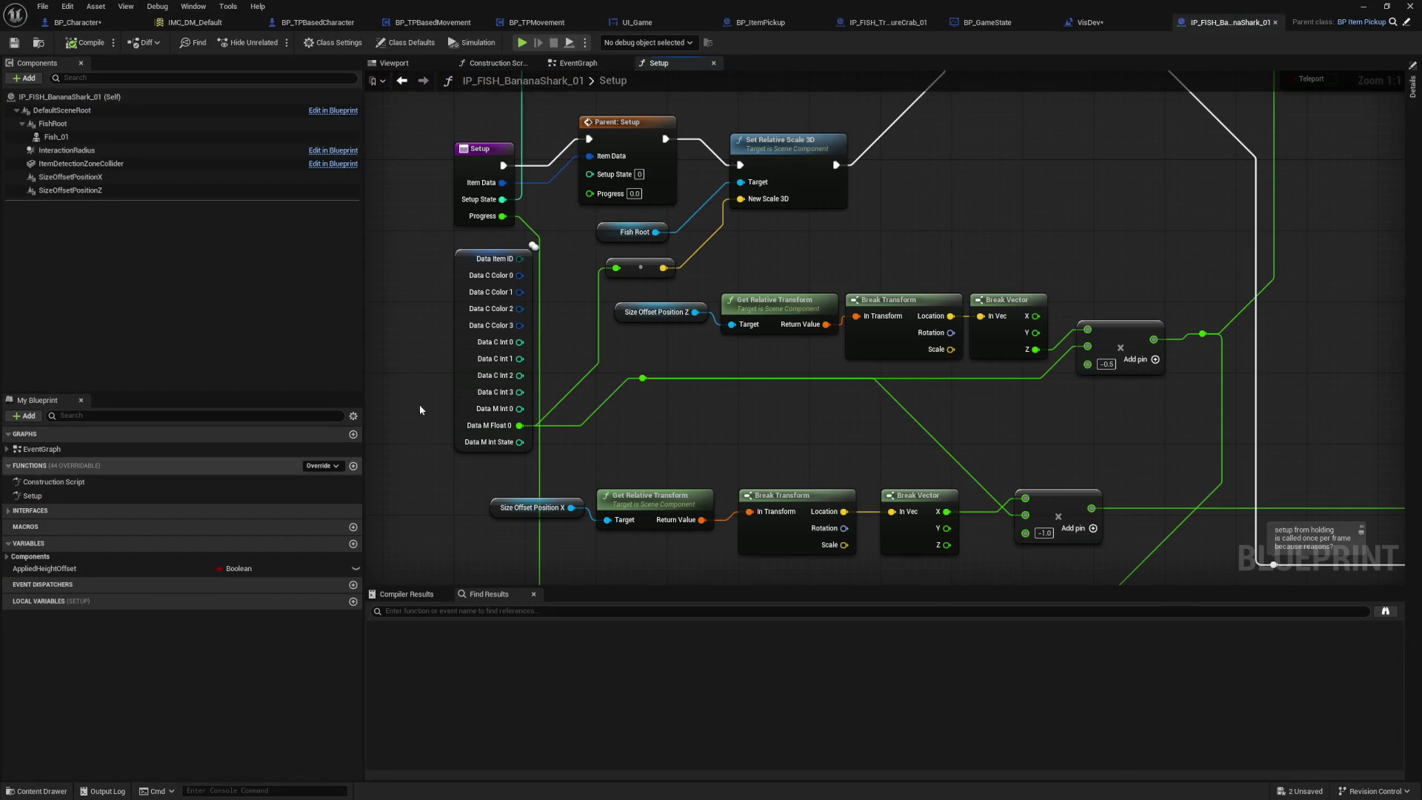
left_click_drag(427, 232, 428, 286)
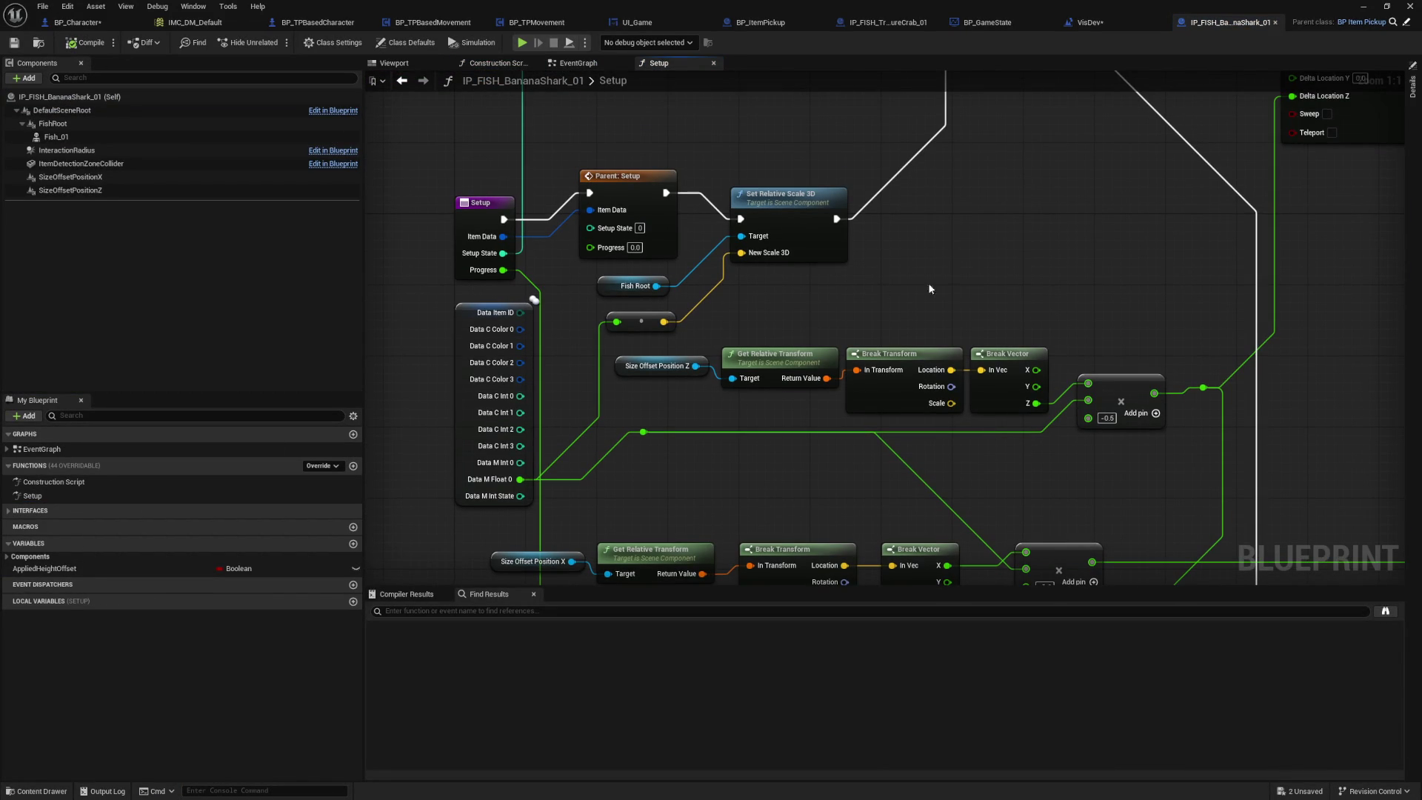
left_click_drag(795, 323, 770, 357)
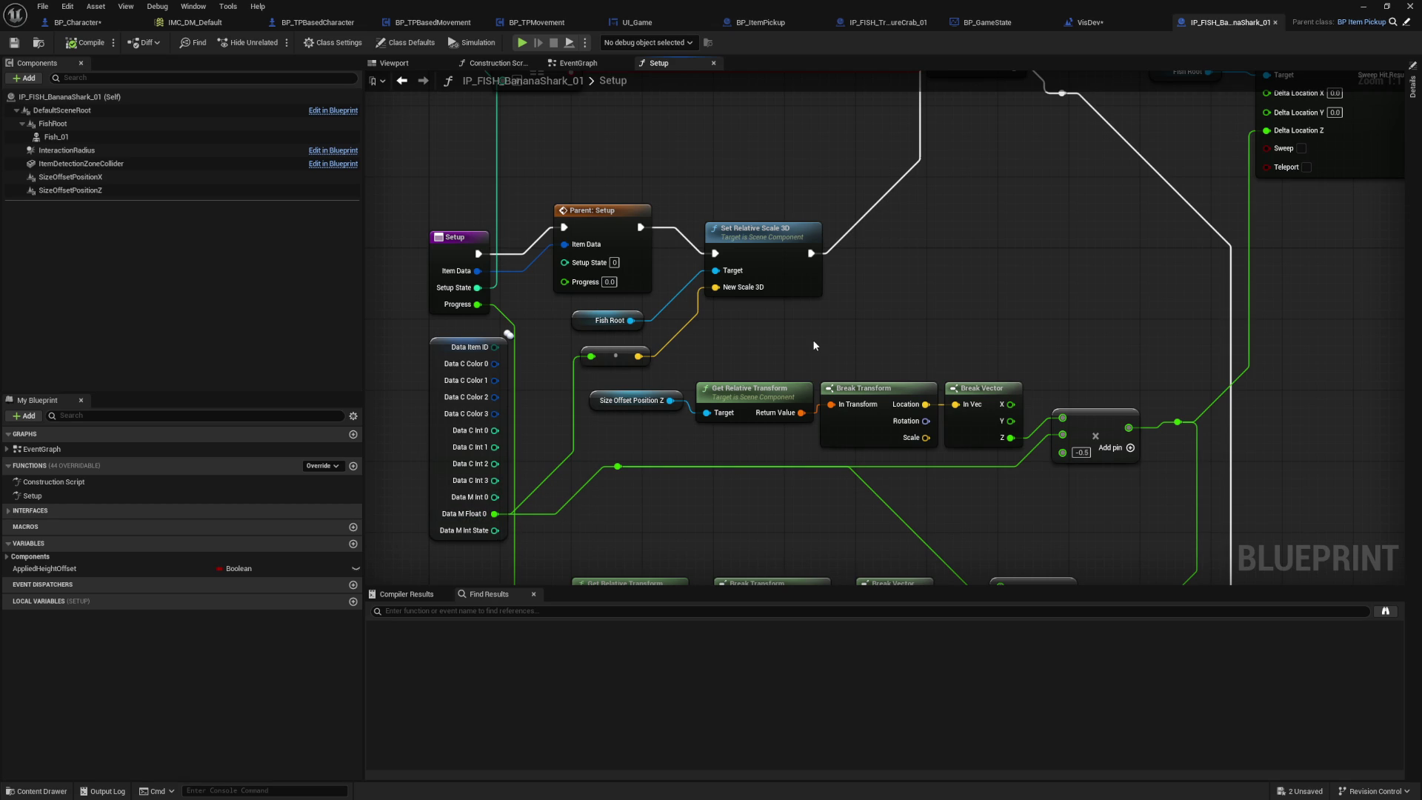
mouse_move(876, 304)
left_mouse_down()
mouse_move(762, 296)
mouse_move(758, 426)
left_mouse_up()
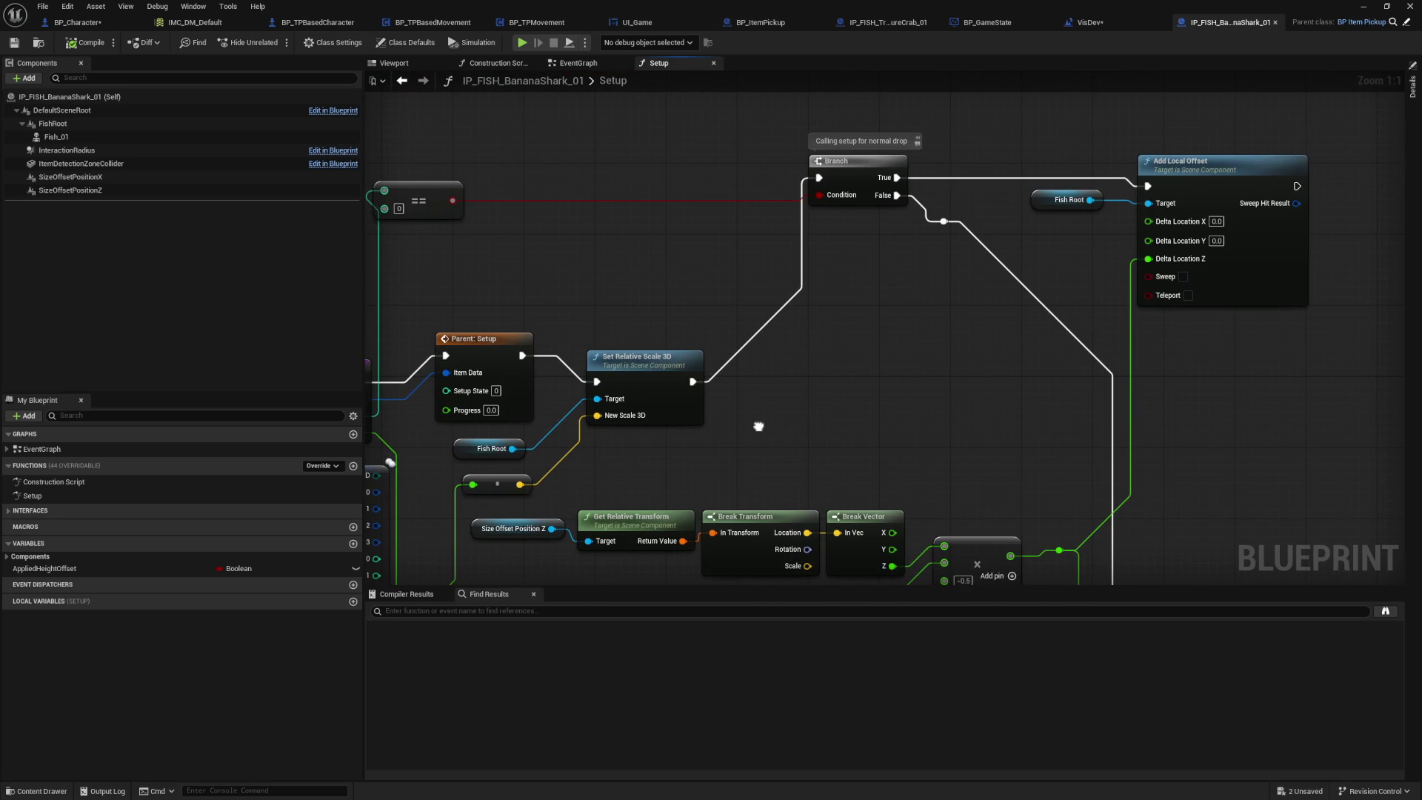
left_click_drag(759, 425, 711, 372)
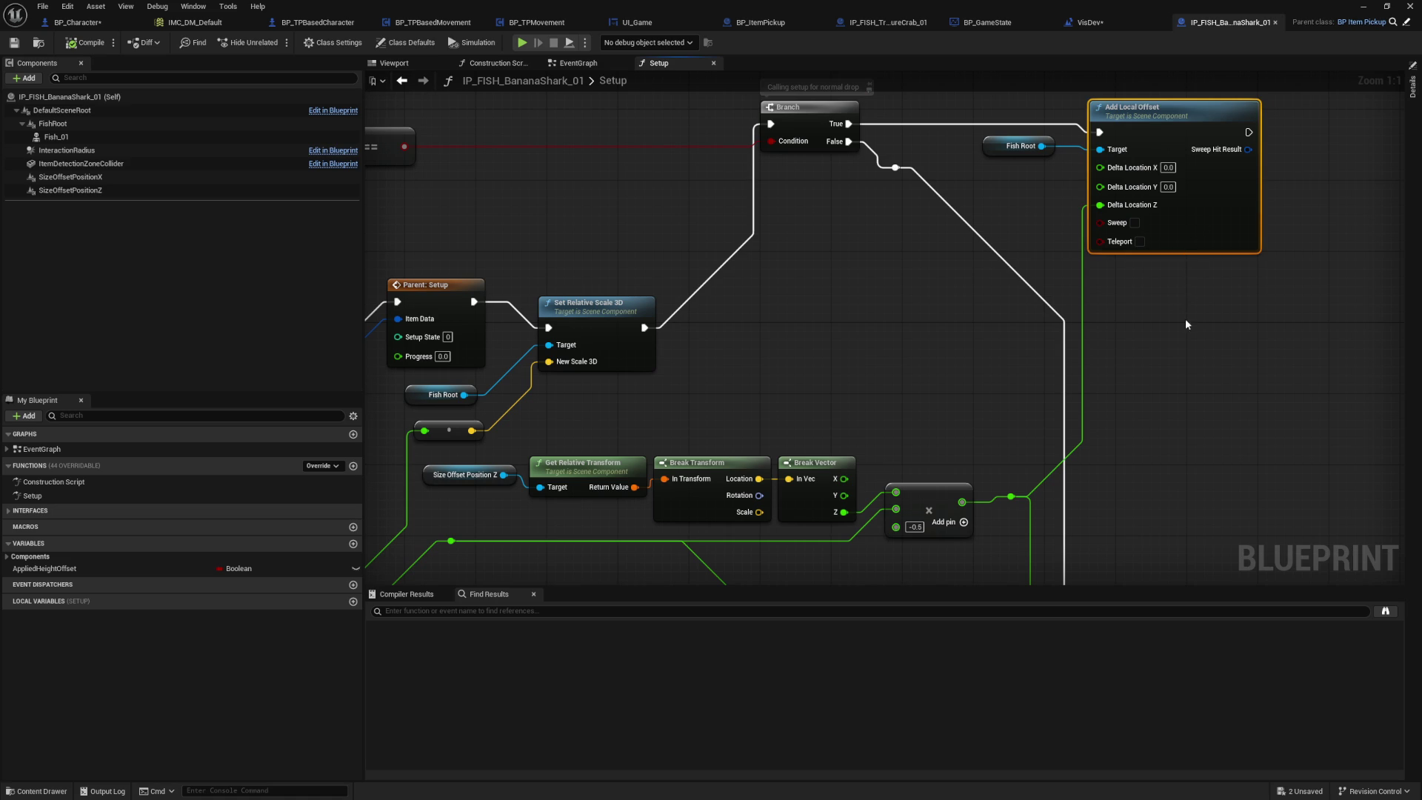
left_click_drag(1198, 225, 1196, 226)
left_click_drag(1044, 225, 1021, 275)
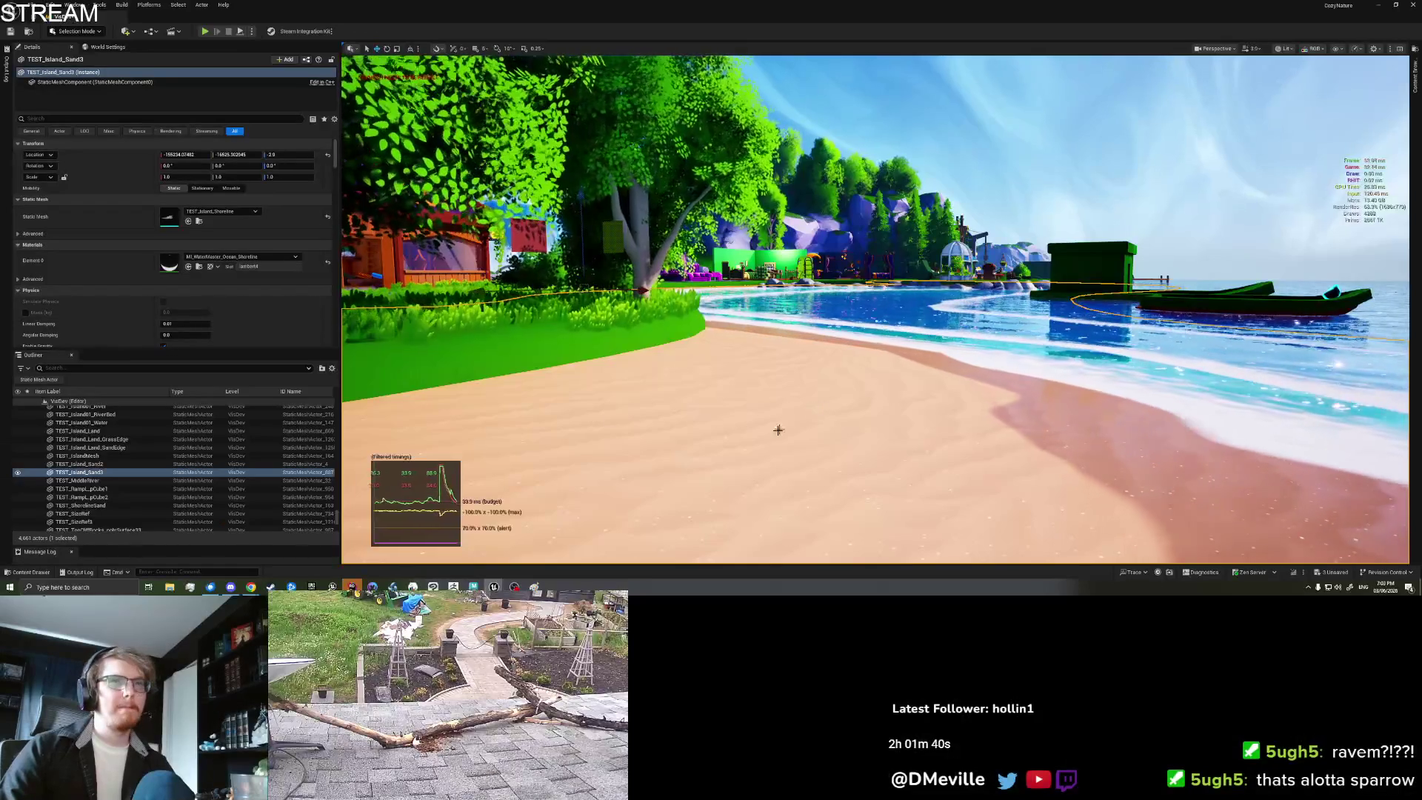
Step: Play from a spot on the beach and place a Banana Shark from the inventory
right_click(781, 437)
left_click(794, 434)
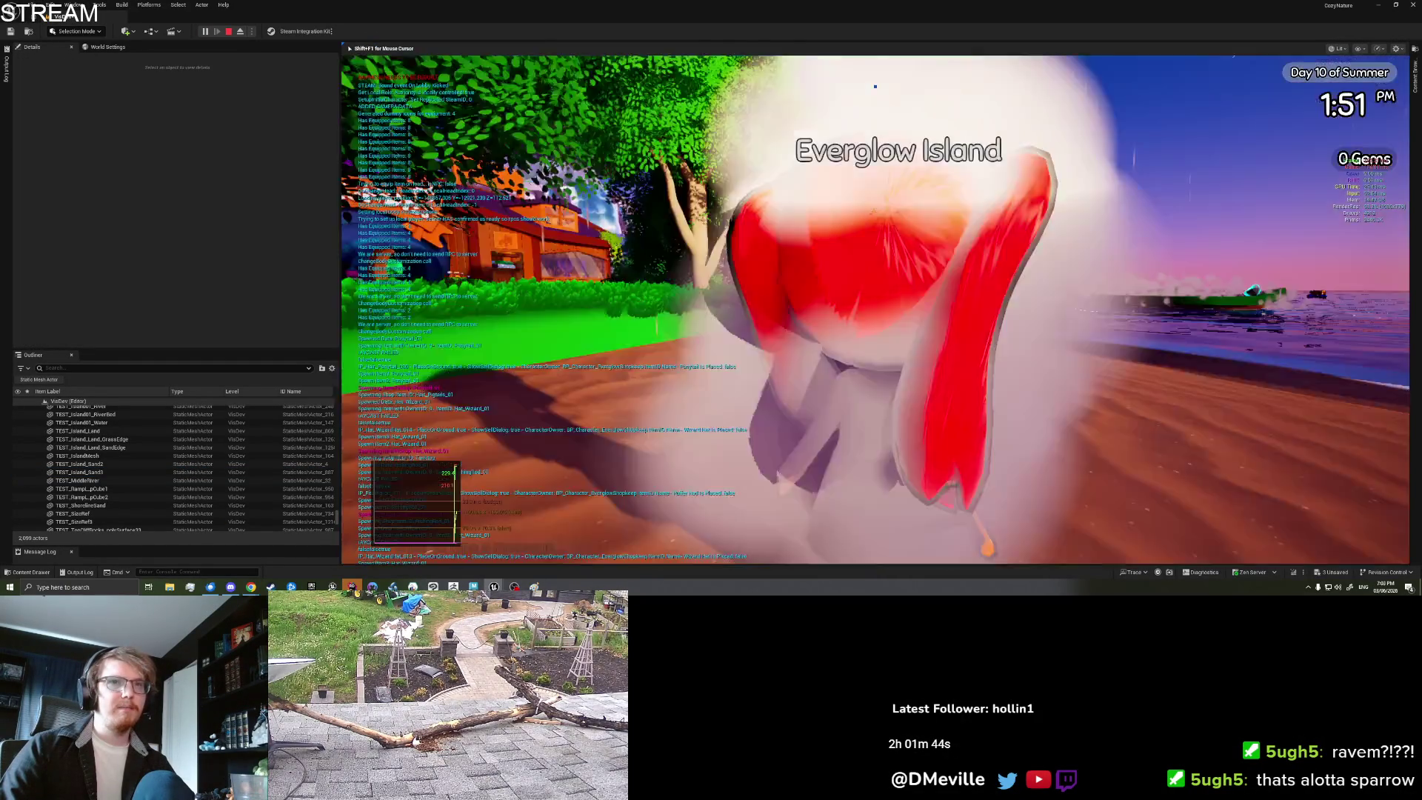
key("i")
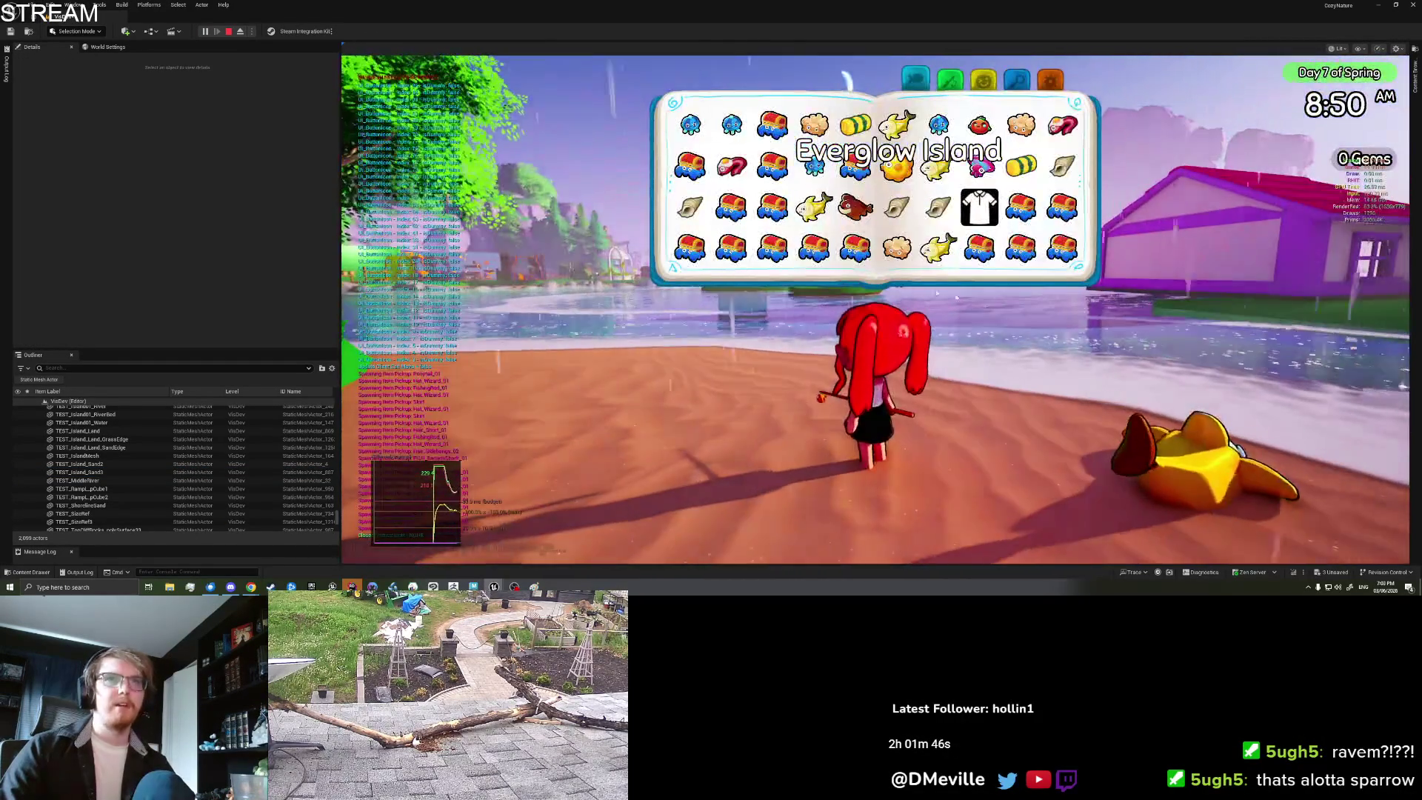
left_click(813, 206)
left_click(744, 294)
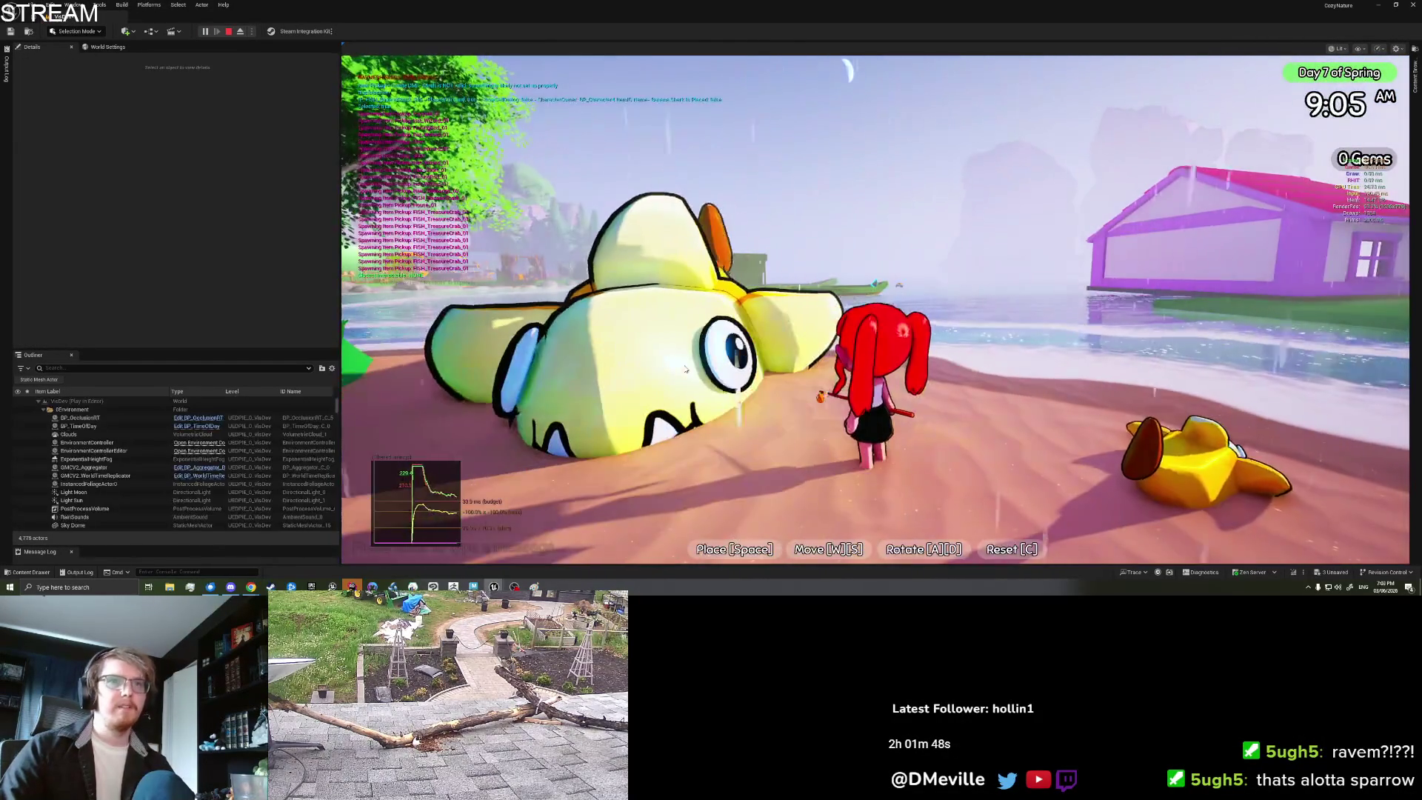
key("space")
Step: Place two more Banana Sharks from the inventory to compare where they land
key("i")
left_click(896, 247)
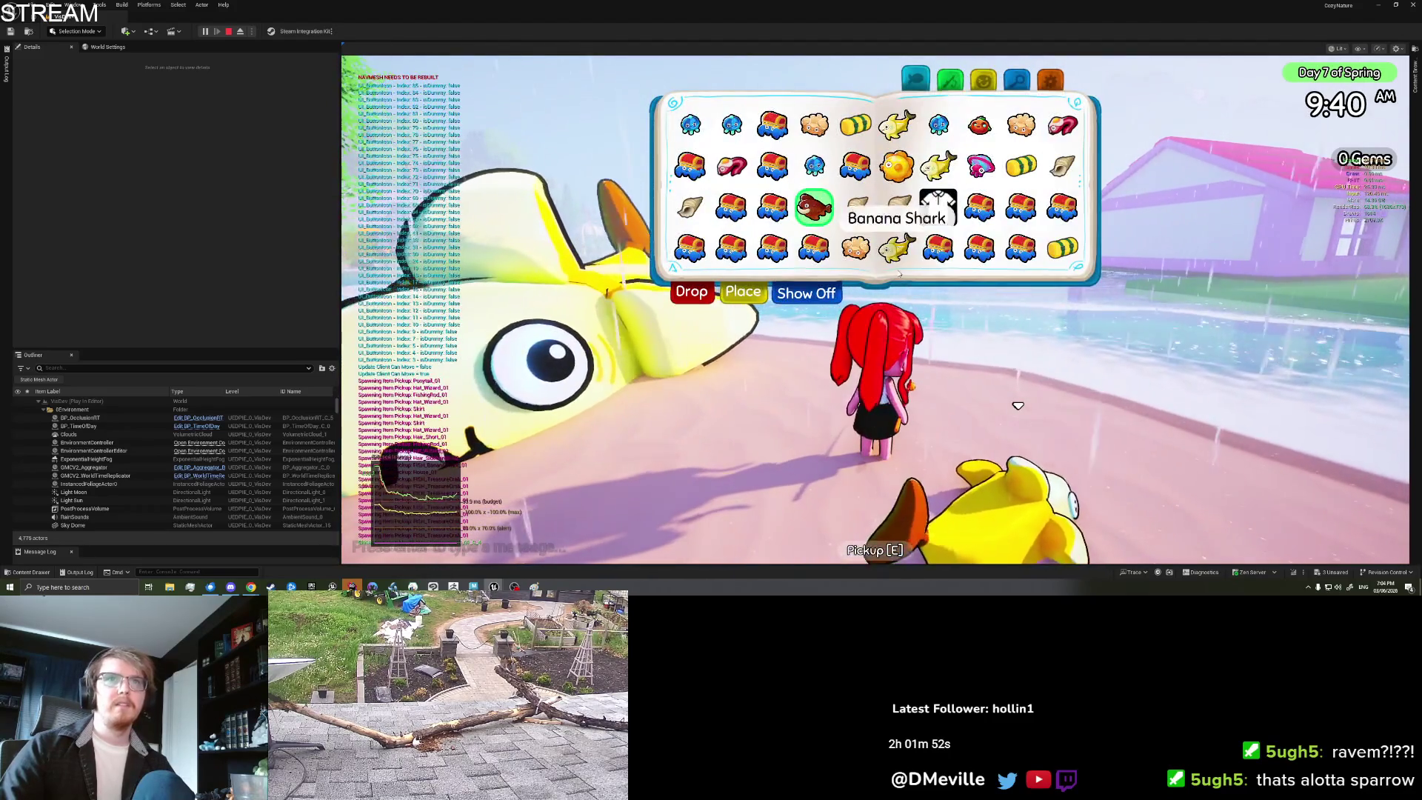
left_click(734, 296)
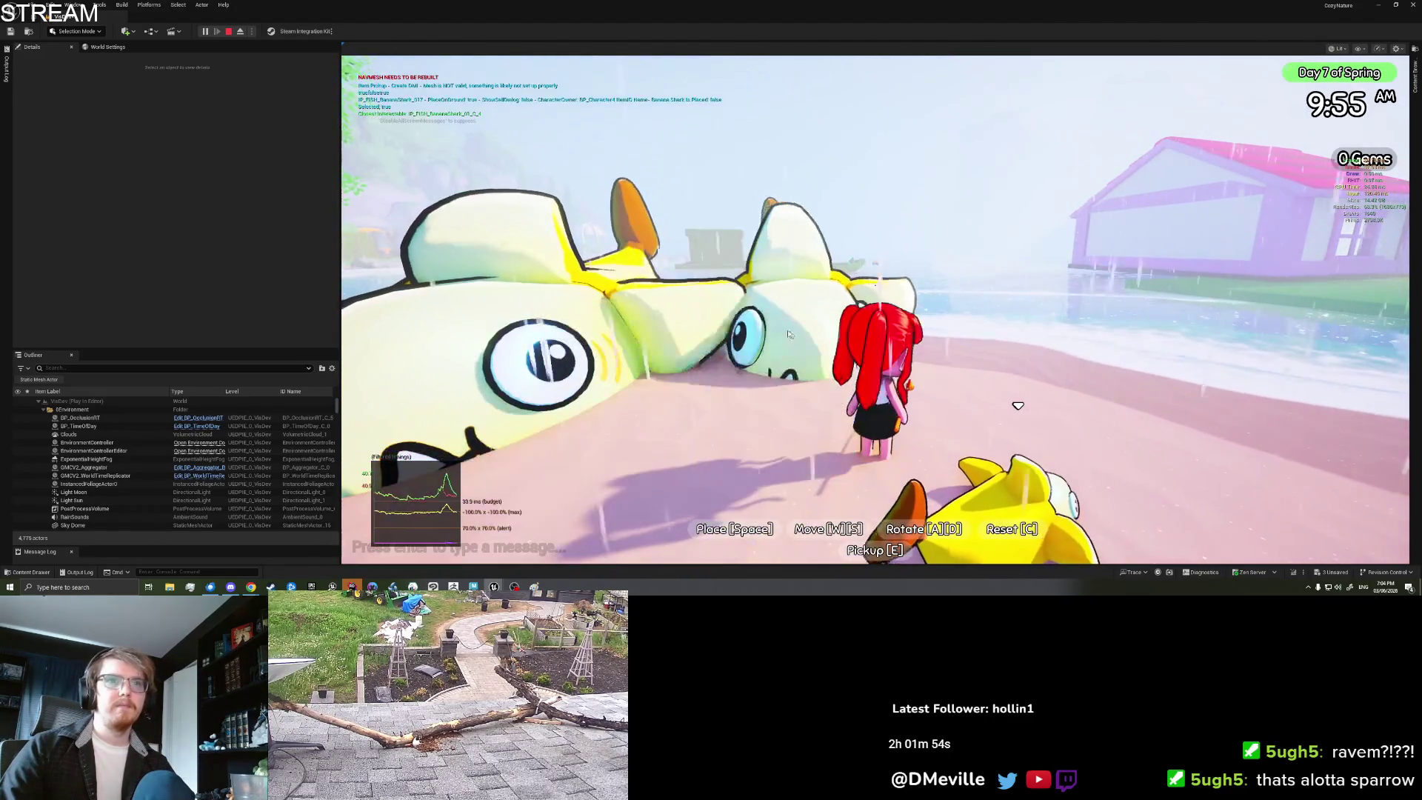
key("space")
key("i")
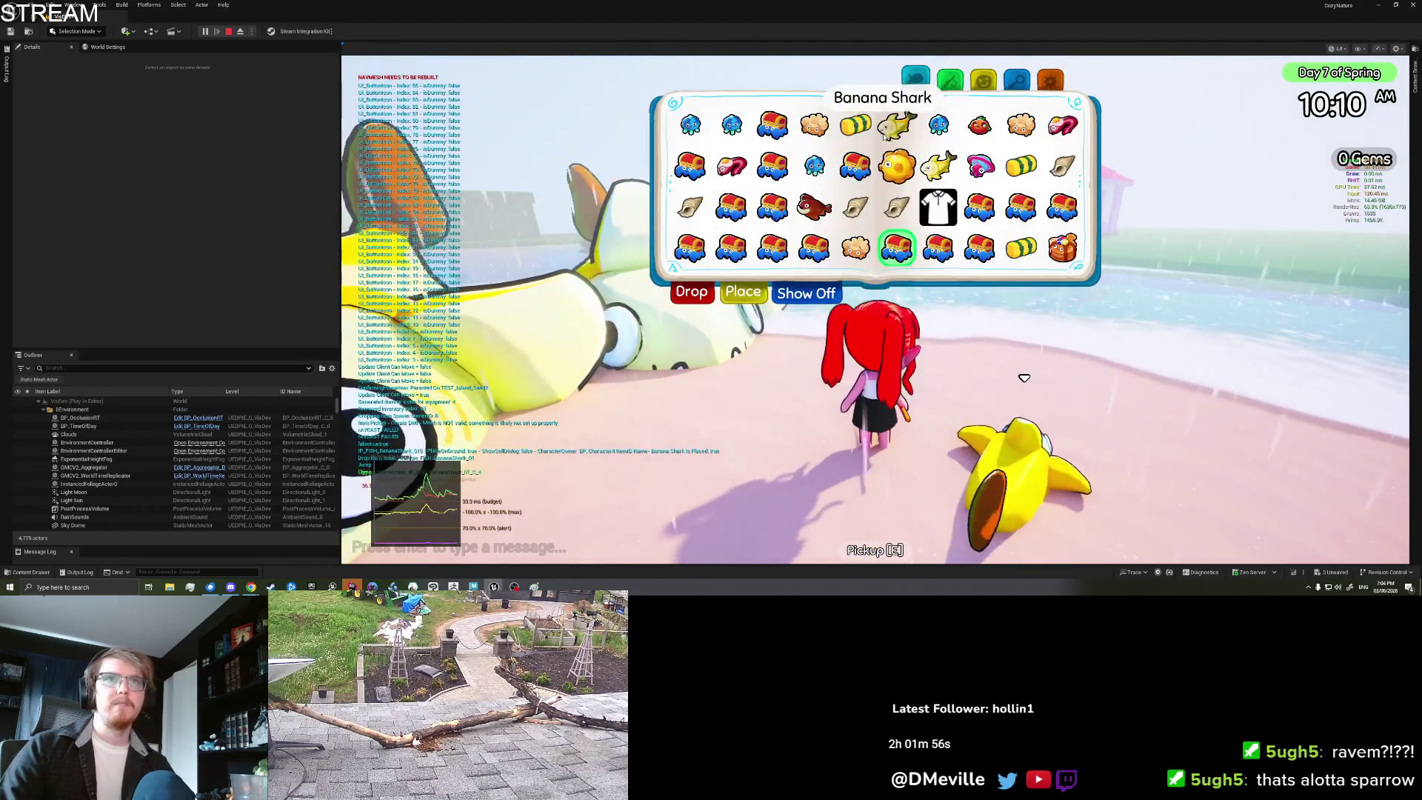
left_click(736, 288)
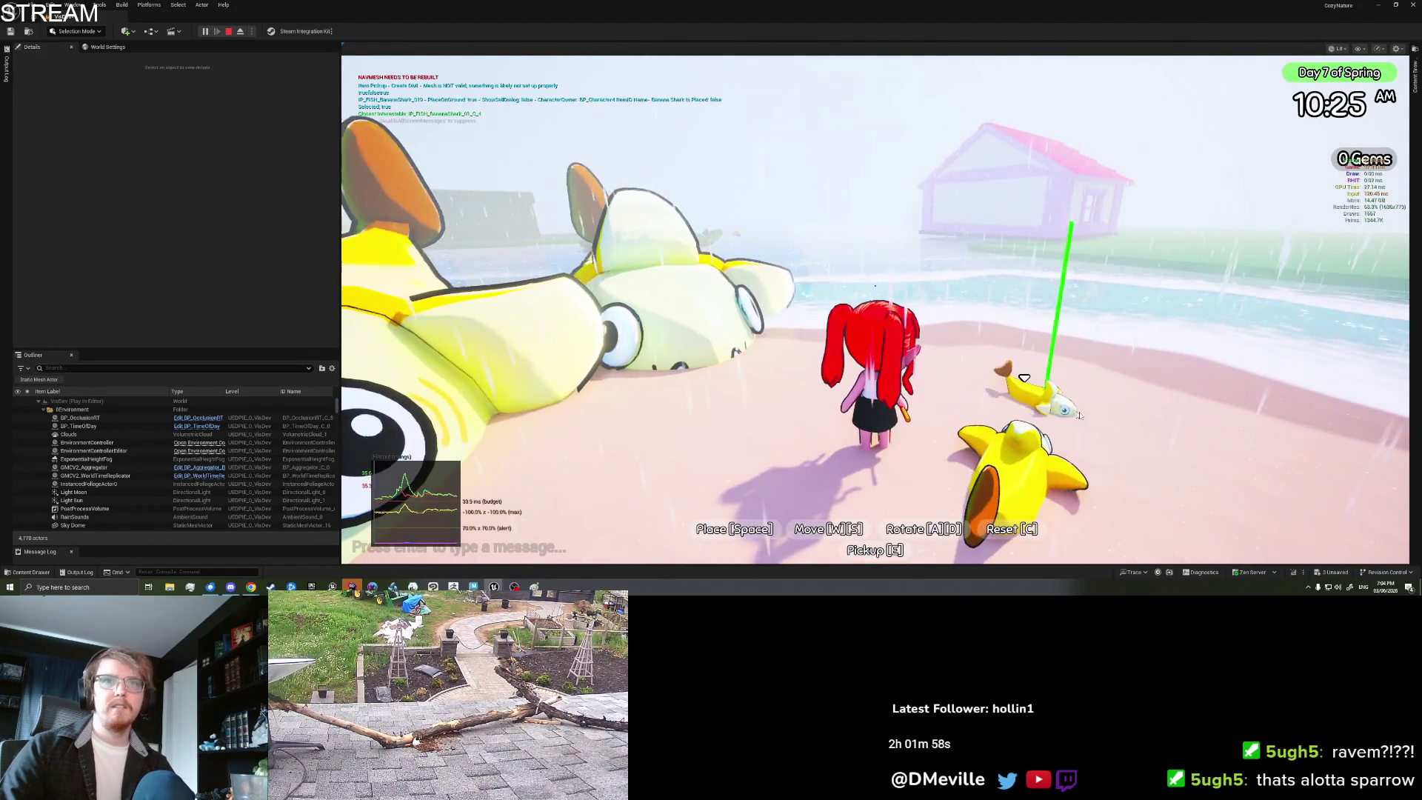
key("space")
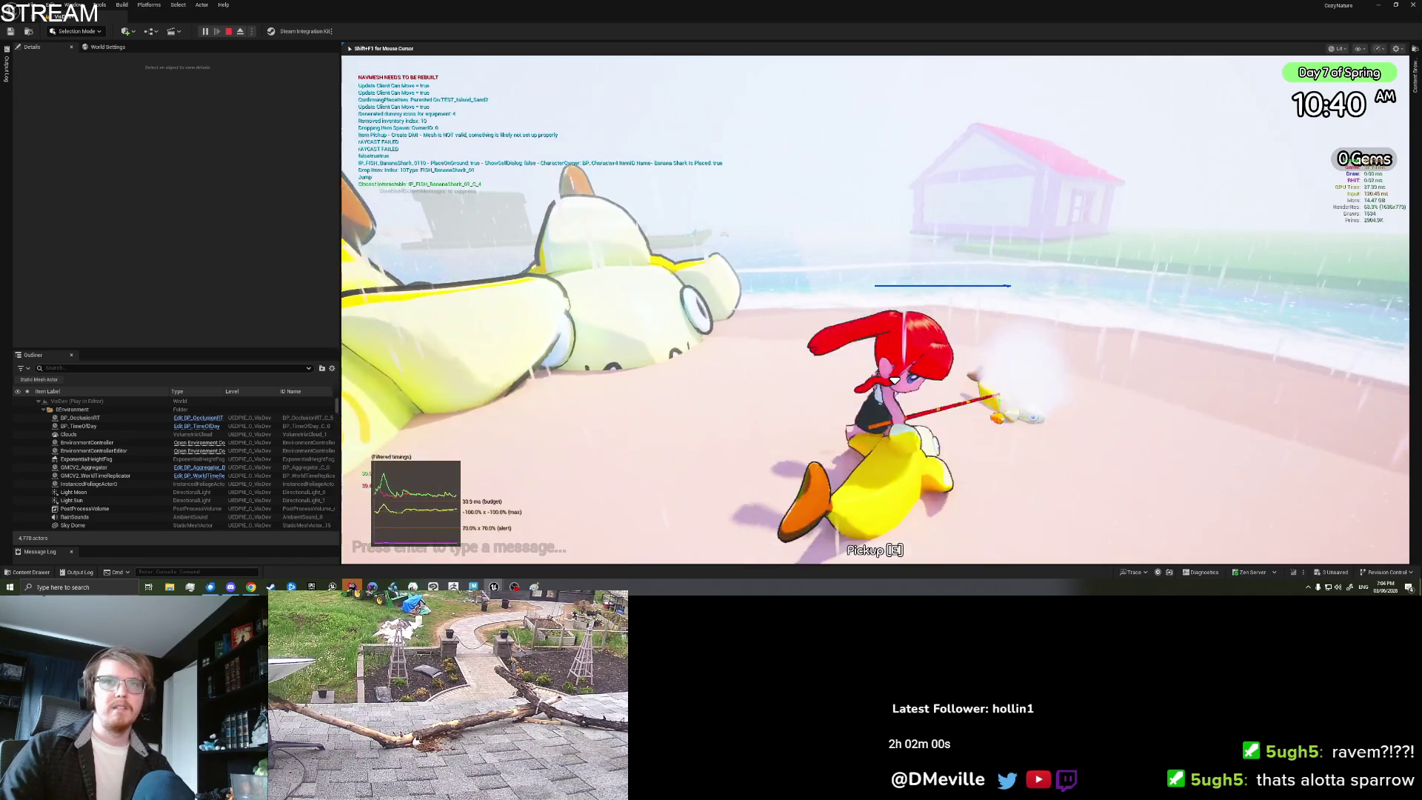
Step: Pick the small Banana Shark back up and walk around the placed sharks on the shore
key("e")
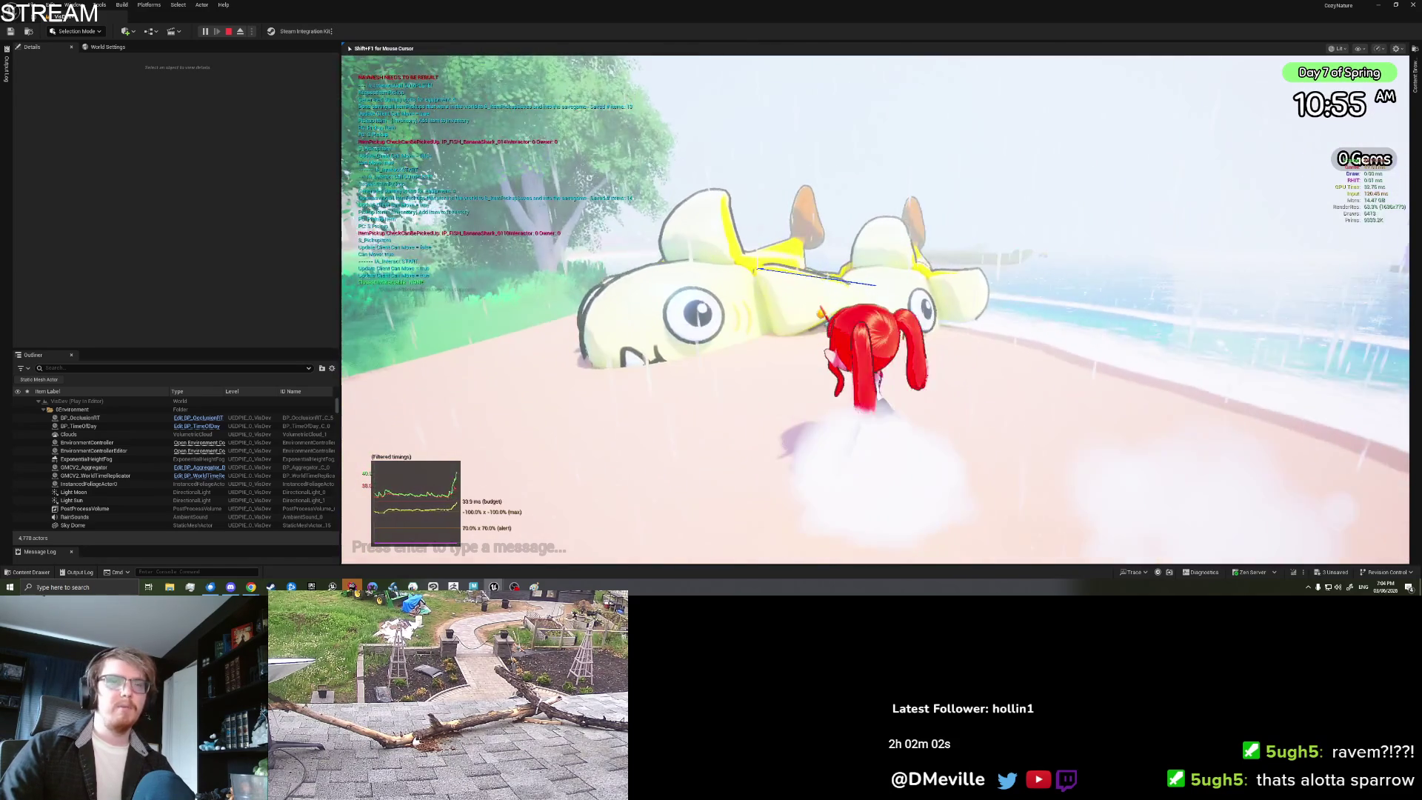
key("w")
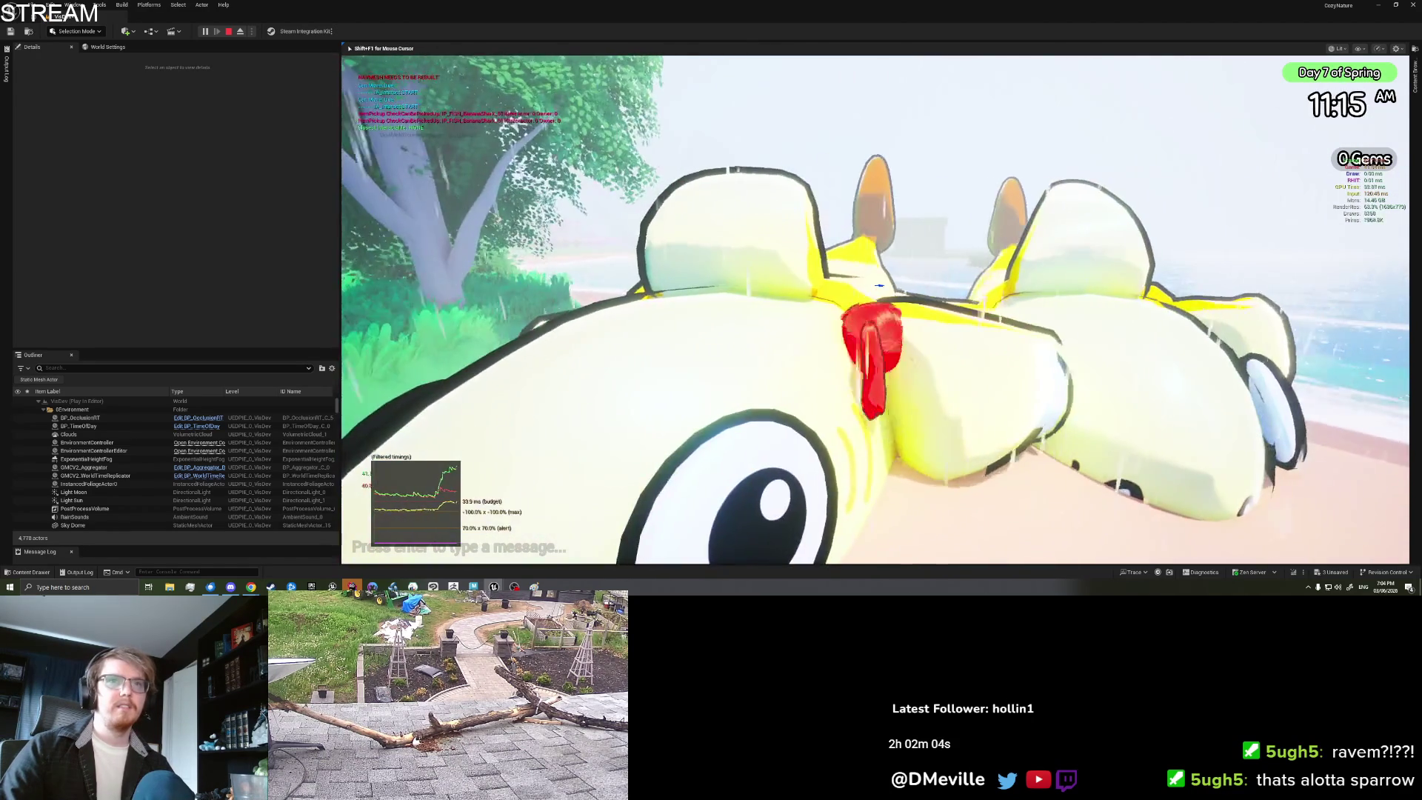
key("w")
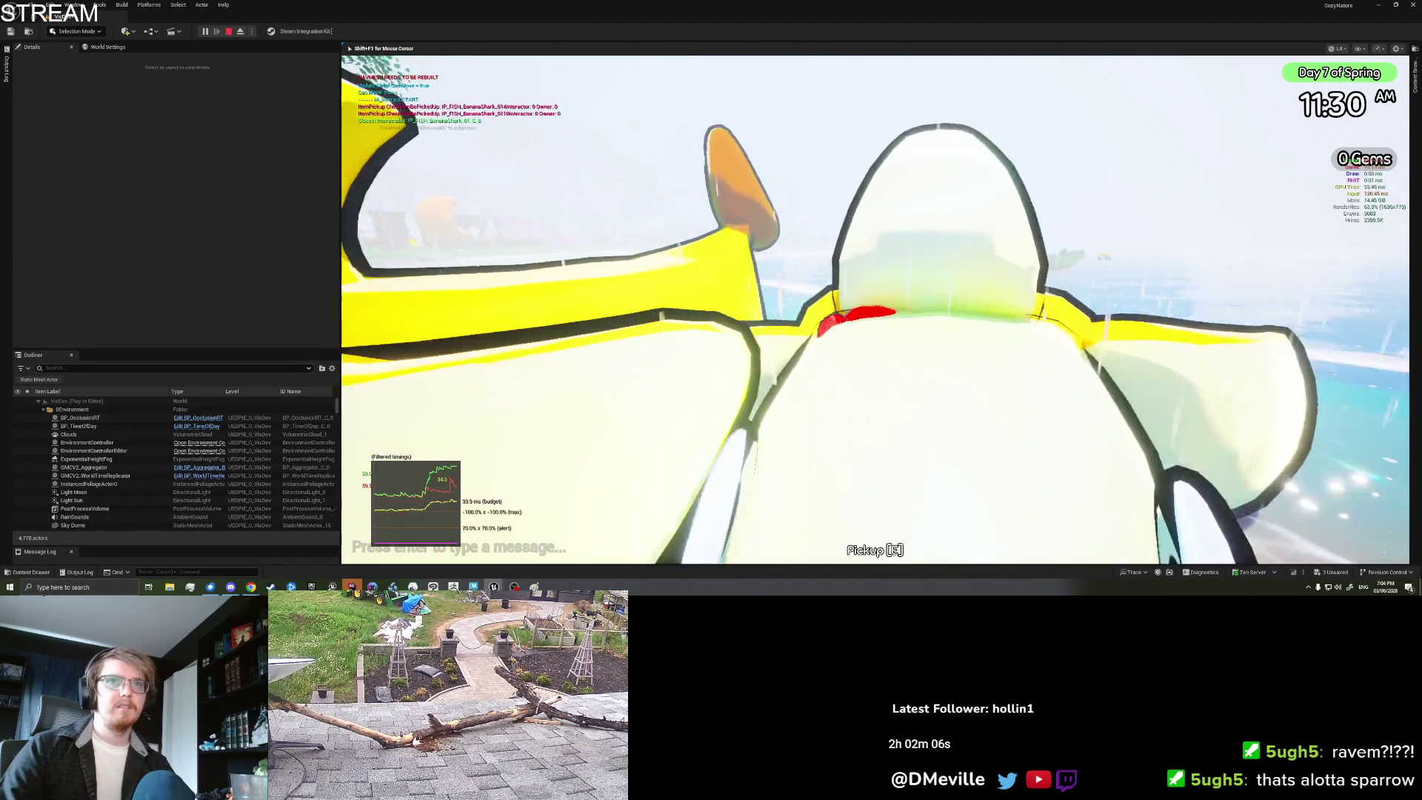
key("w")
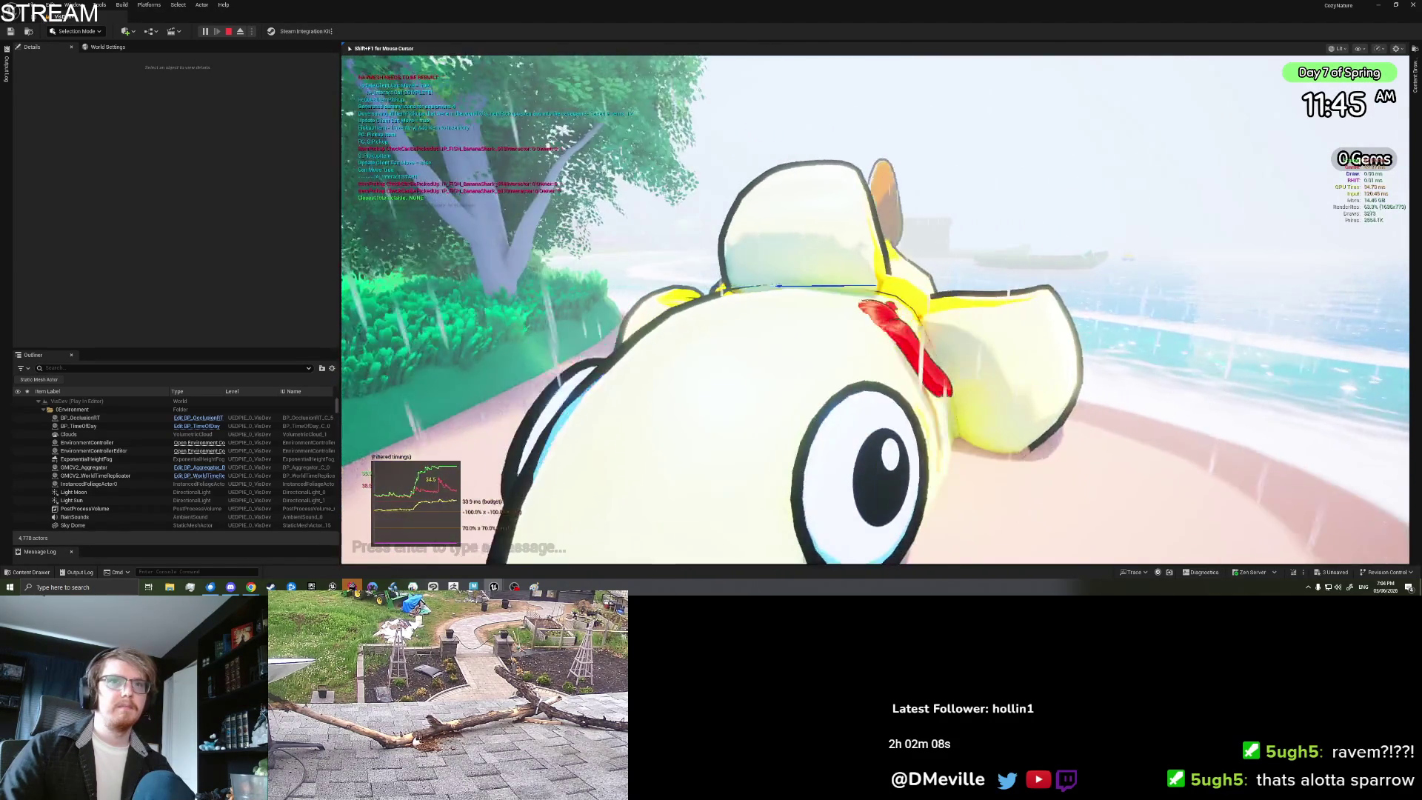
key("s")
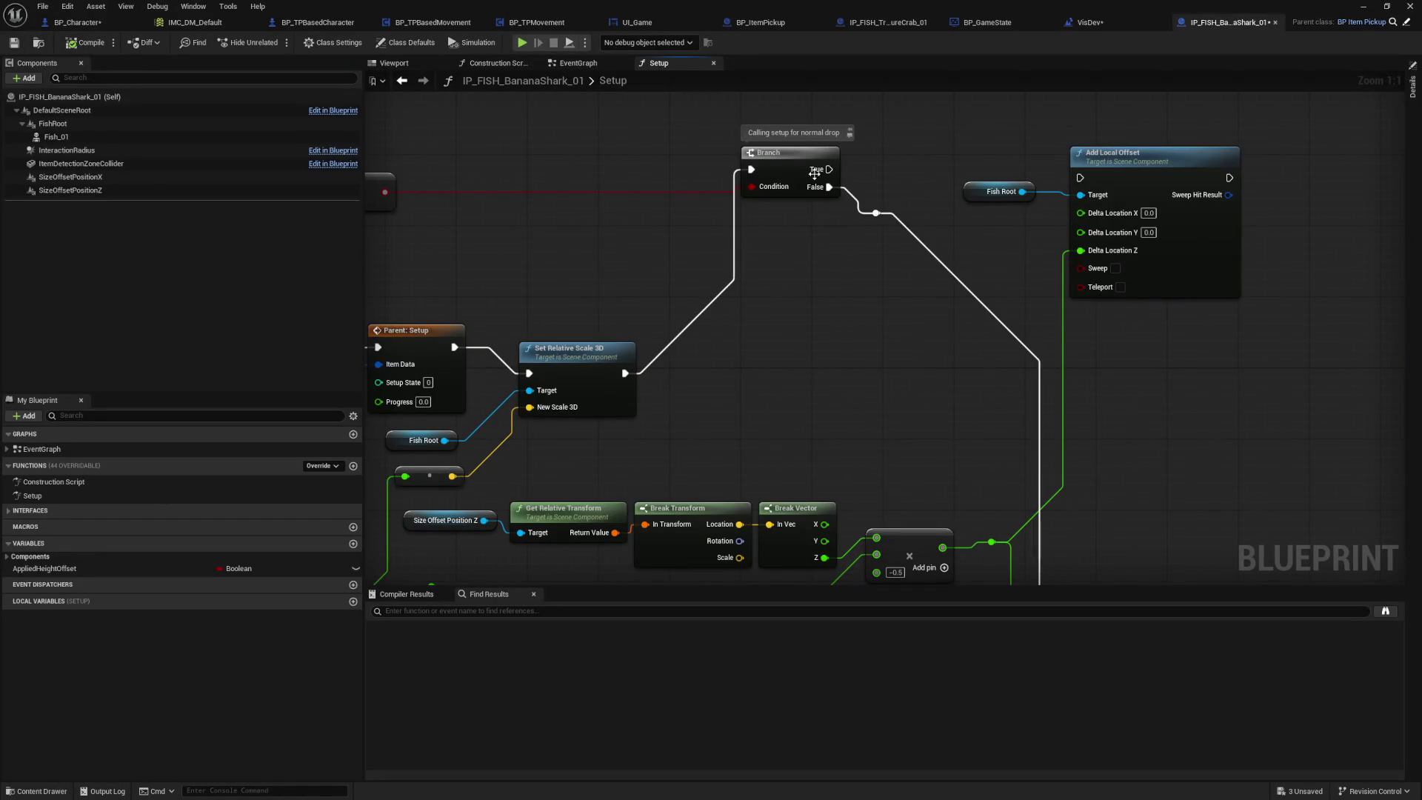
Step: Connect Branch True to Add Local Offset and look over the Setup and Parent: Setup nodes
left_click_drag(1080, 178, 1079, 178)
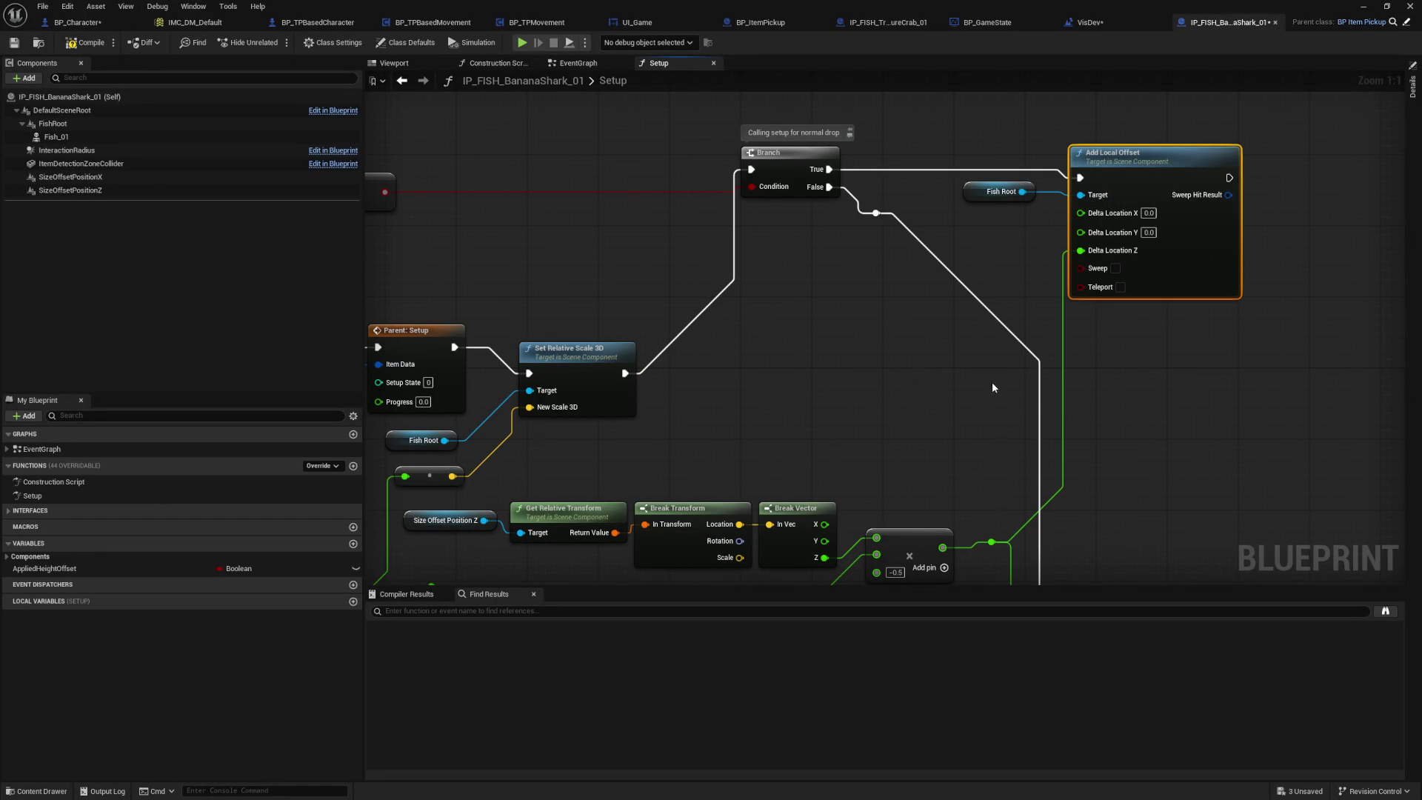
left_click_drag(820, 376, 1146, 374)
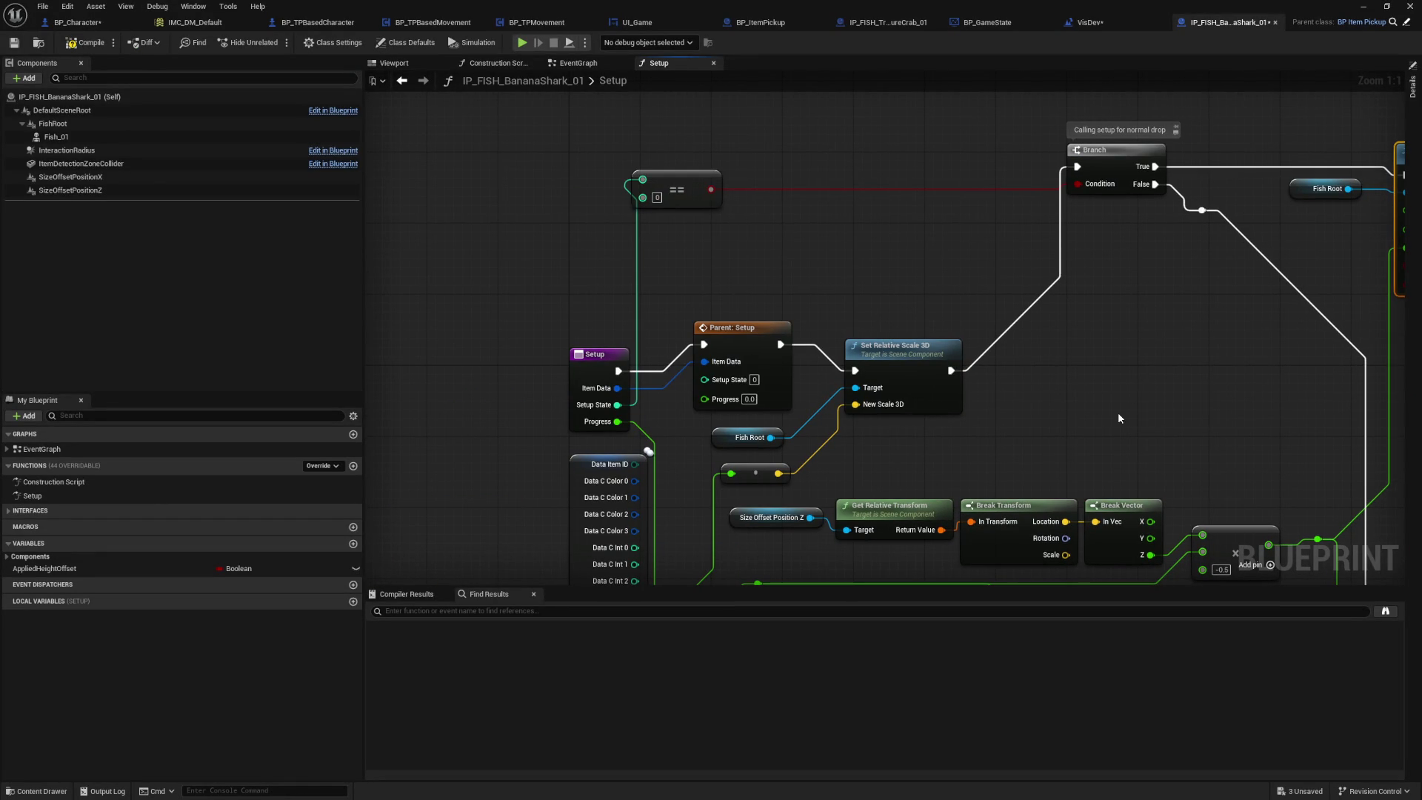
mouse_move(1173, 429)
left_mouse_down()
mouse_move(1111, 370)
mouse_move(1006, 318)
left_mouse_up()
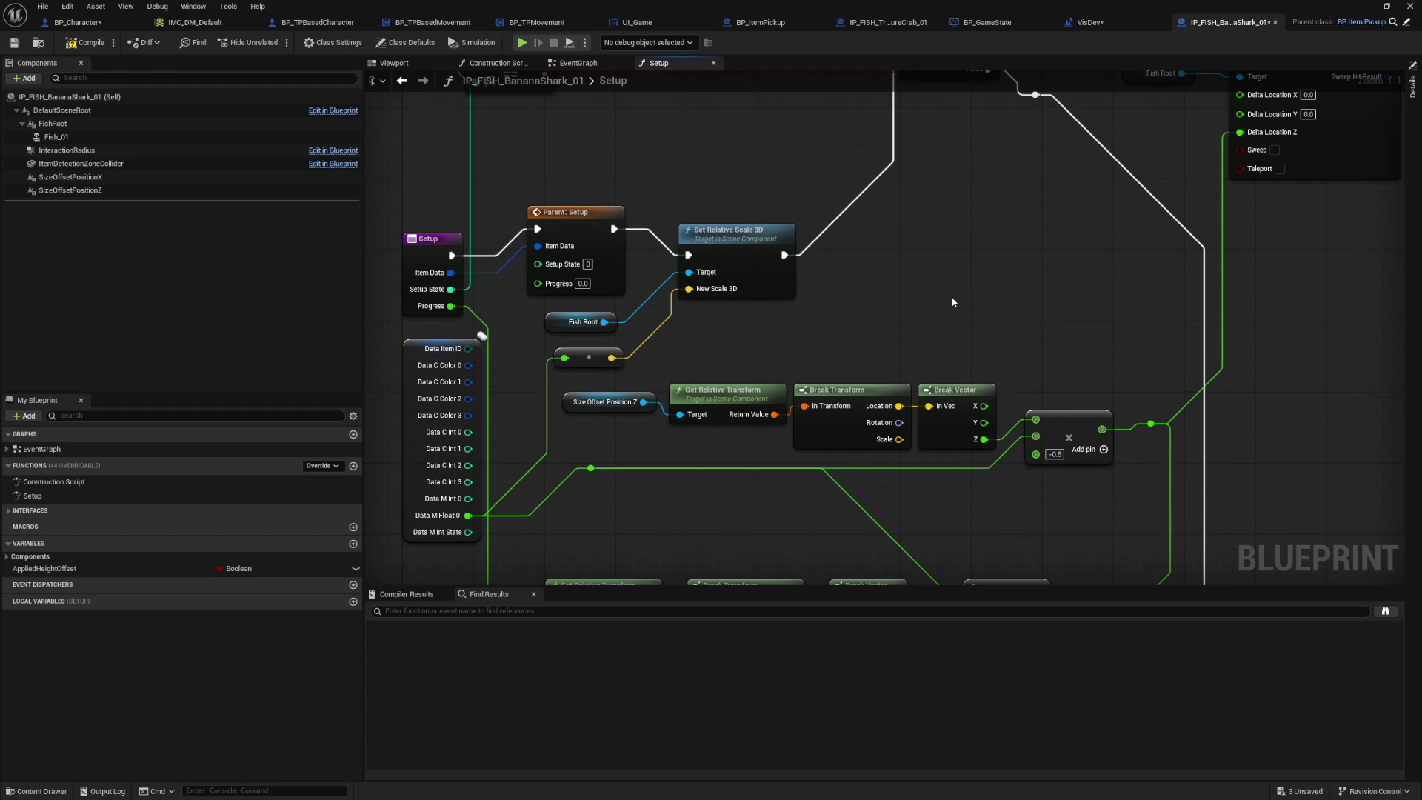
mouse_move(913, 240)
left_mouse_down()
mouse_move(952, 191)
mouse_move(943, 92)
left_mouse_up()
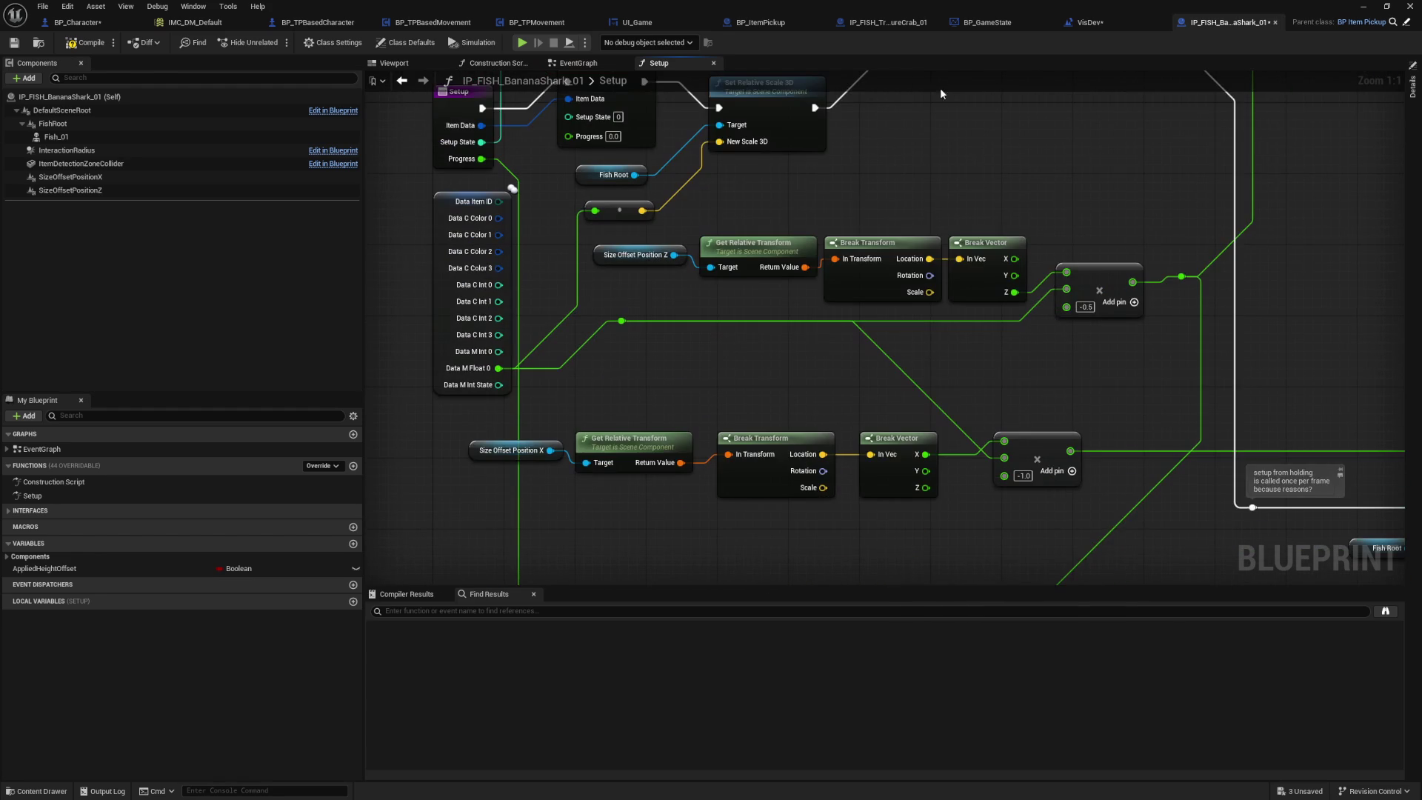
left_click_drag(426, 190, 471, 224)
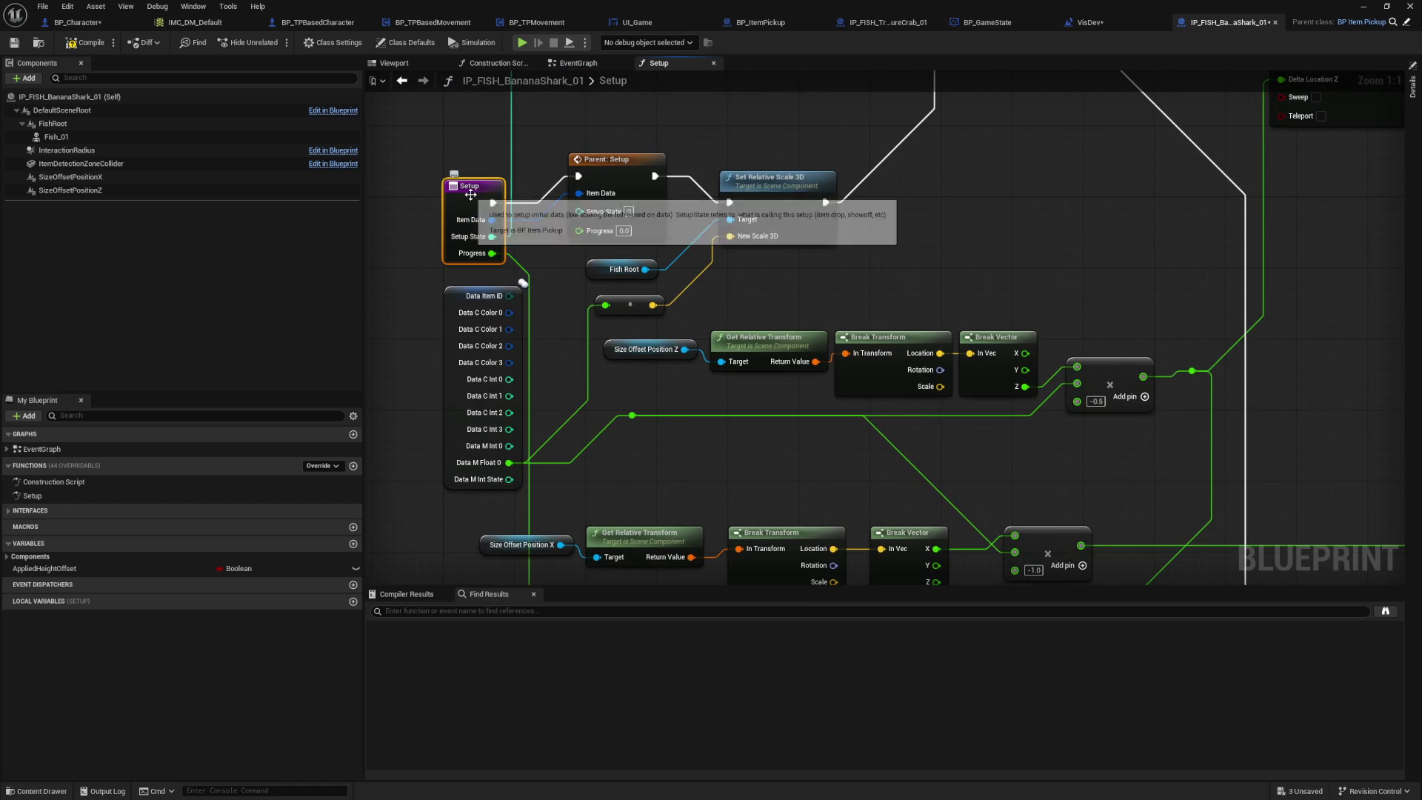
left_click_drag(516, 123, 527, 174)
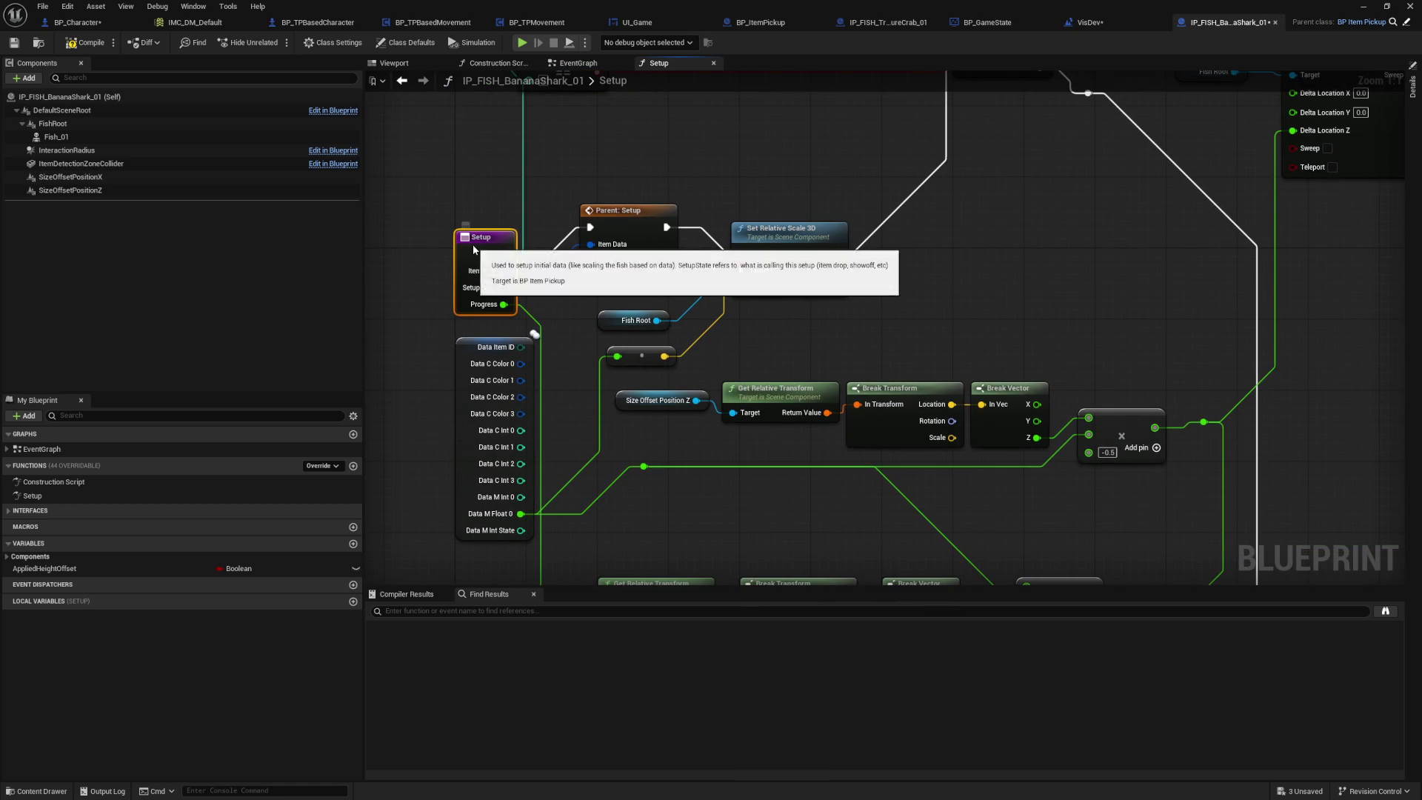
Step: Inspect BP_ItemPickup's parent Setup function, then return to the IP_FISH_BananaShark_01 Setup graph
left_click(124, 496)
left_click(633, 228)
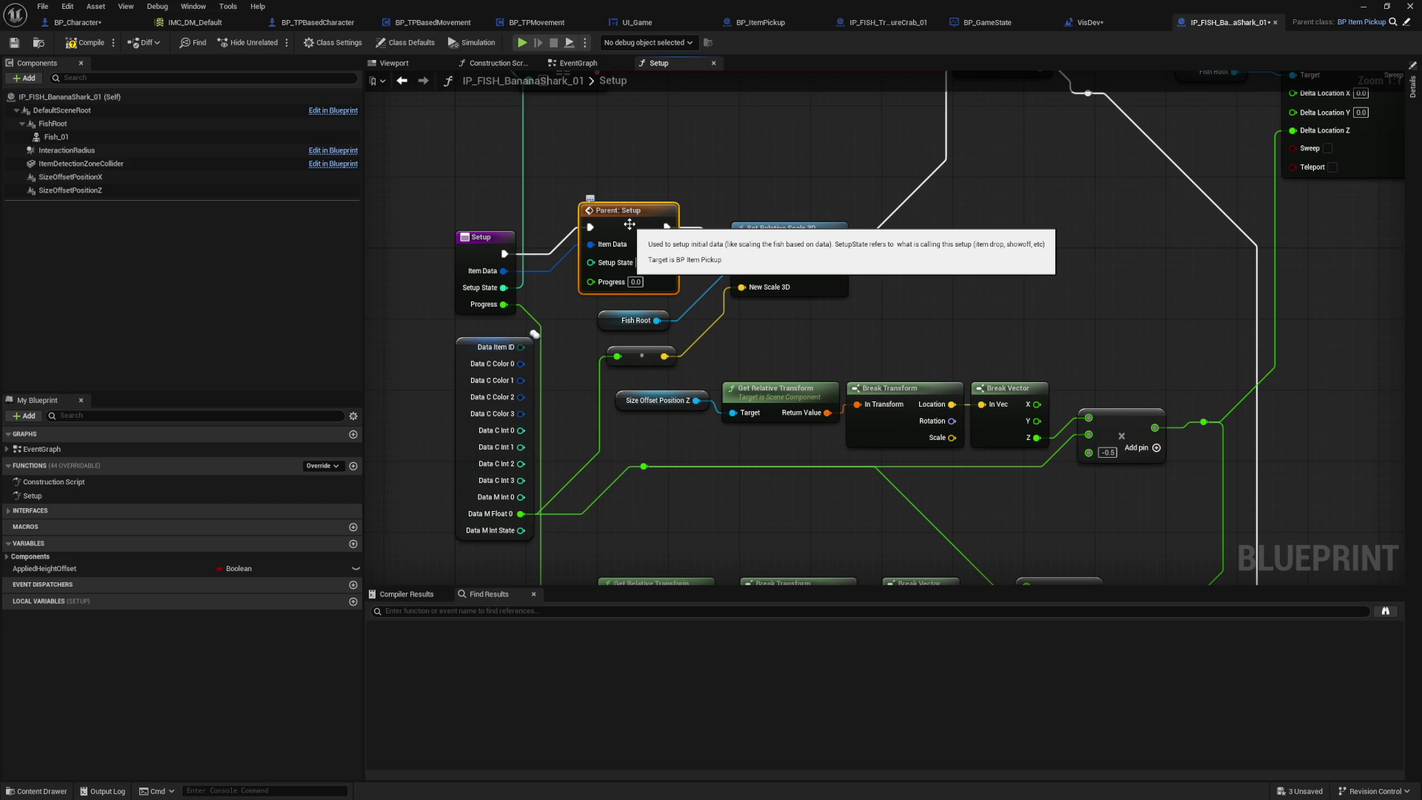
double_click(628, 224)
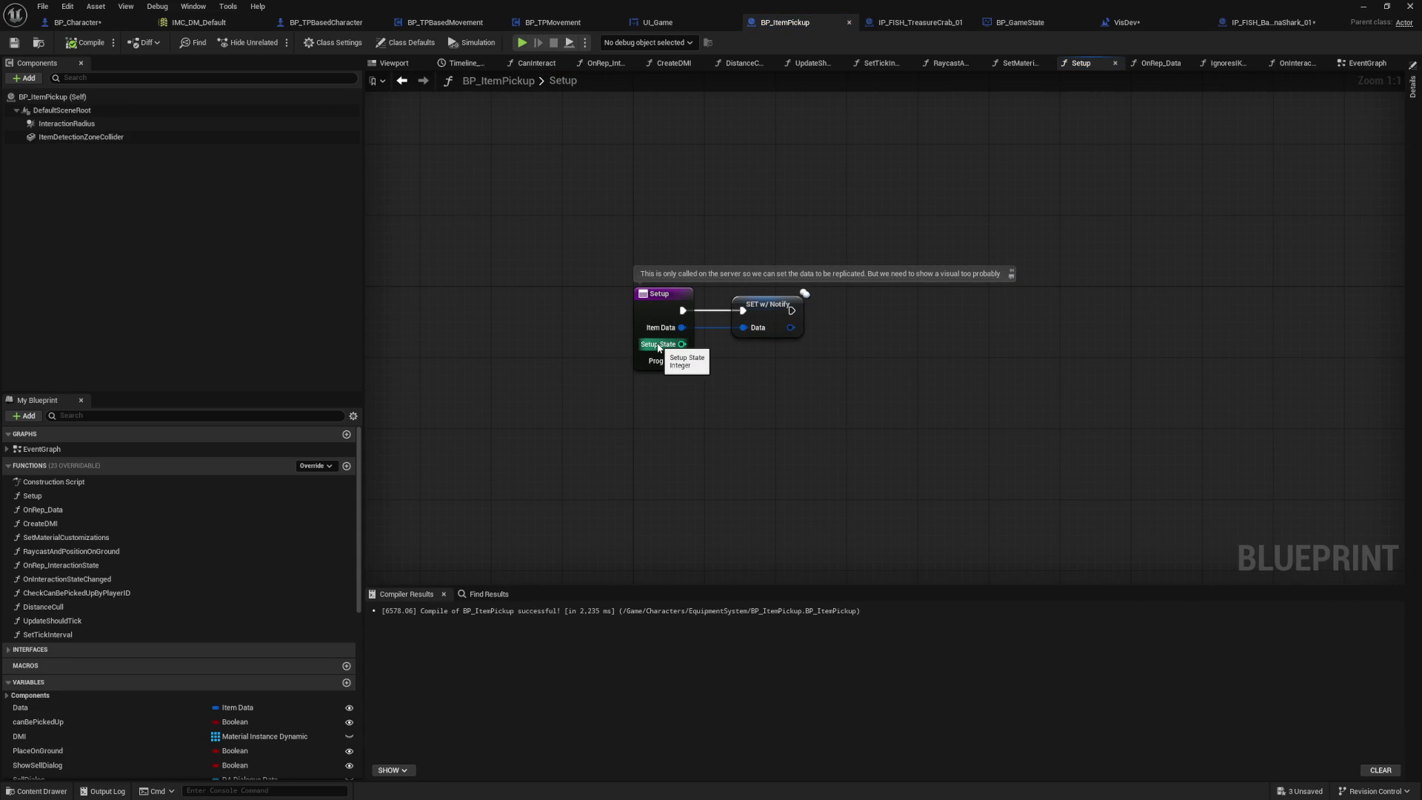
left_click(659, 308)
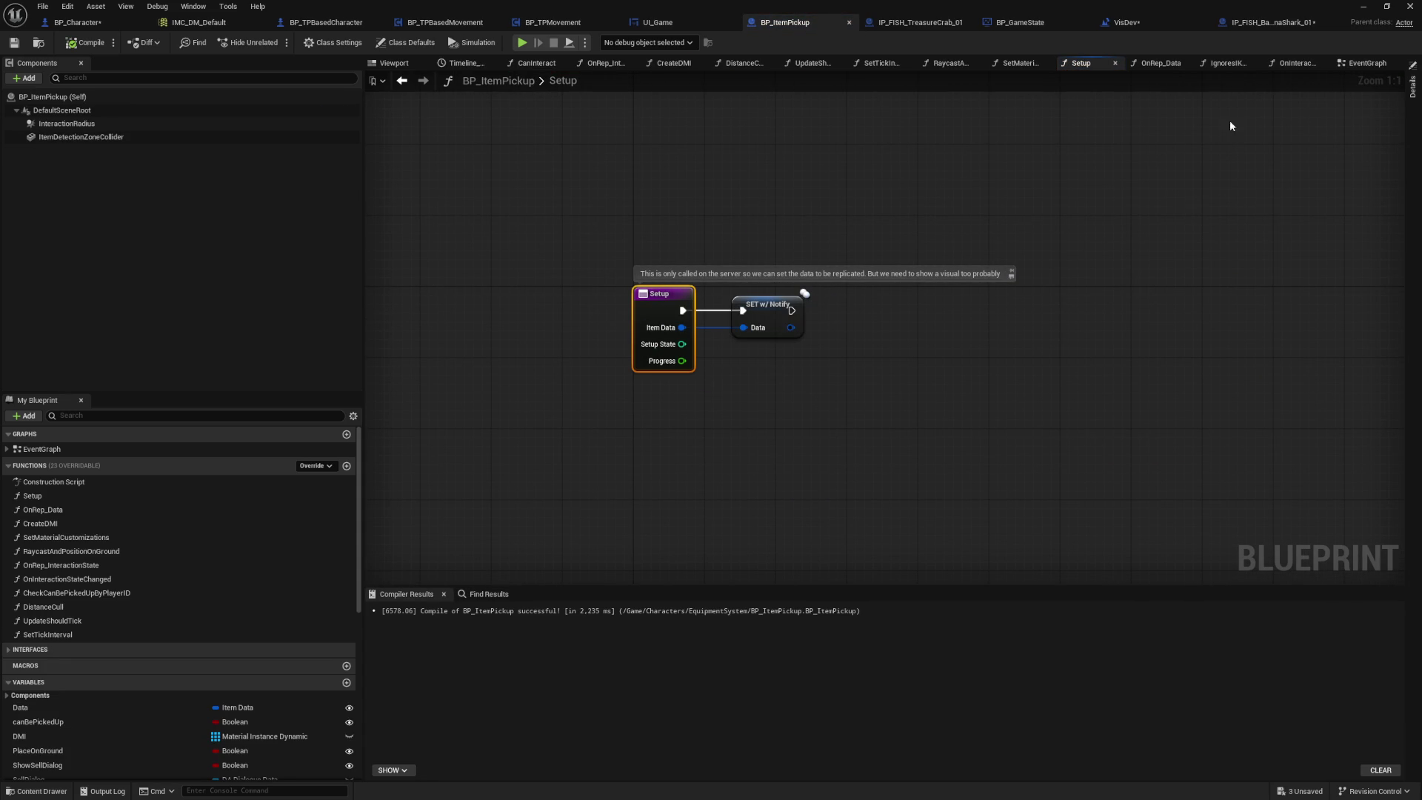
left_click(1272, 23)
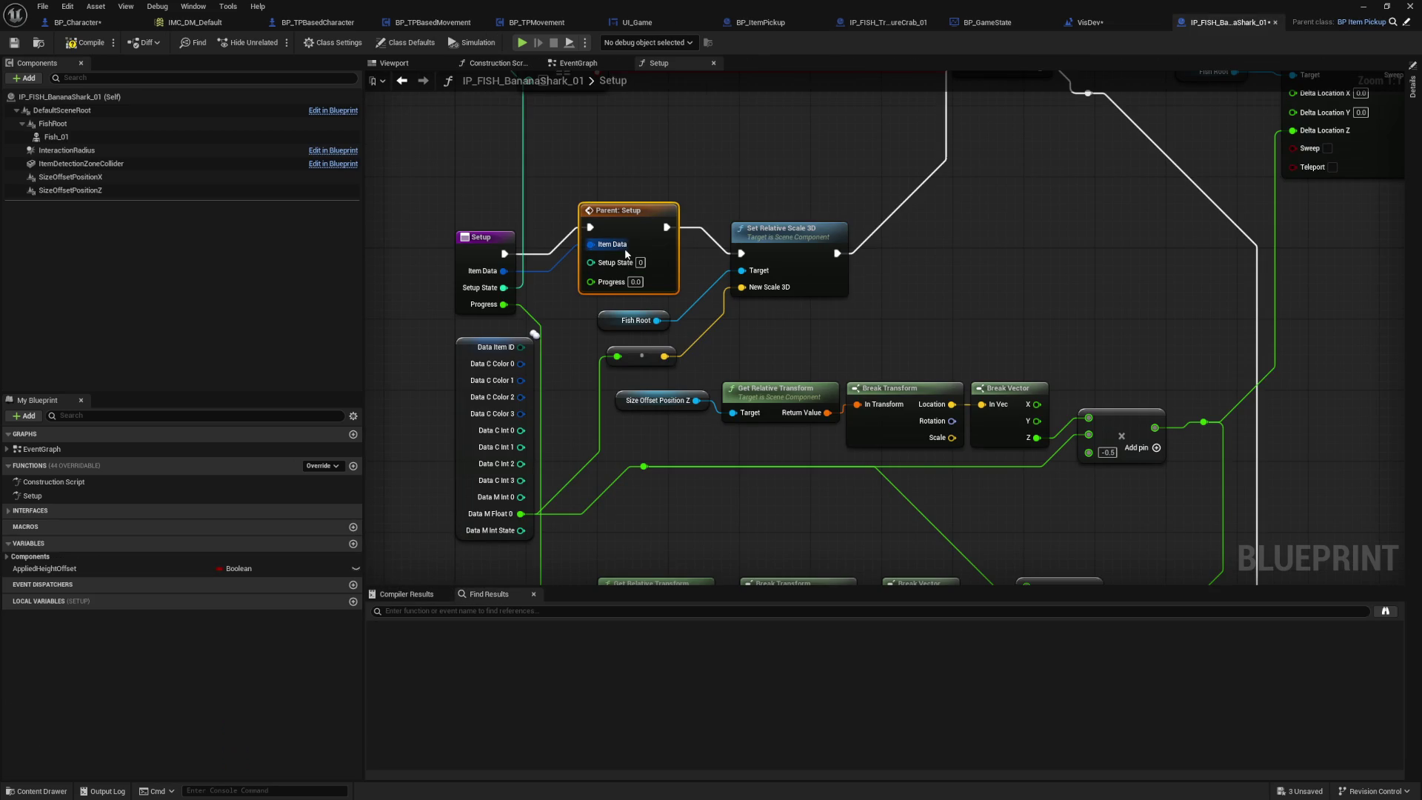
mouse_move(836, 338)
left_mouse_down()
mouse_move(816, 373)
mouse_move(750, 409)
mouse_move(811, 266)
mouse_move(722, 110)
mouse_move(847, 335)
left_mouse_up()
left_click(674, 301)
Step: Search all Blueprints for 'SetupState' and open the Setup result found in BP_Character
key("ctrl+f")
type("SetupState")
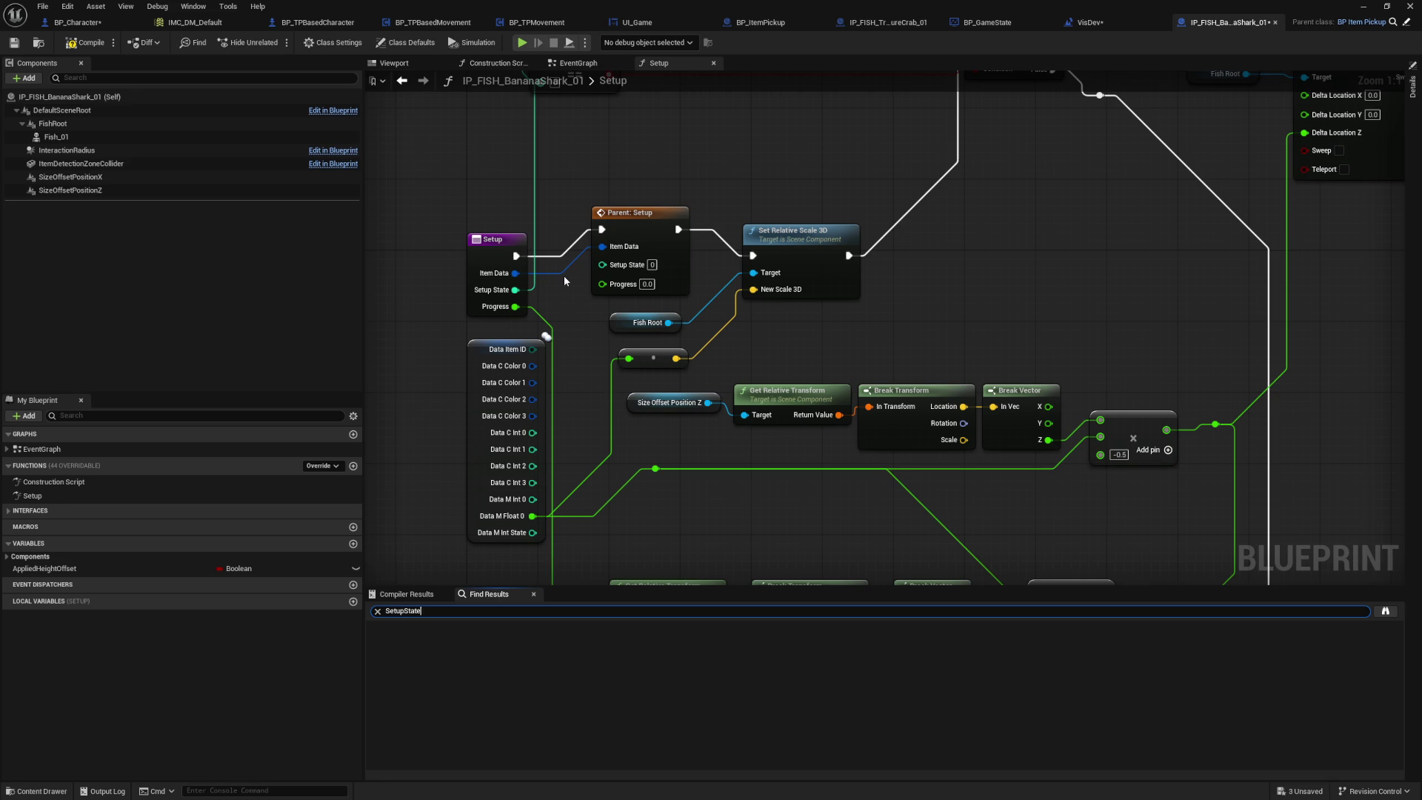
left_click(1376, 606)
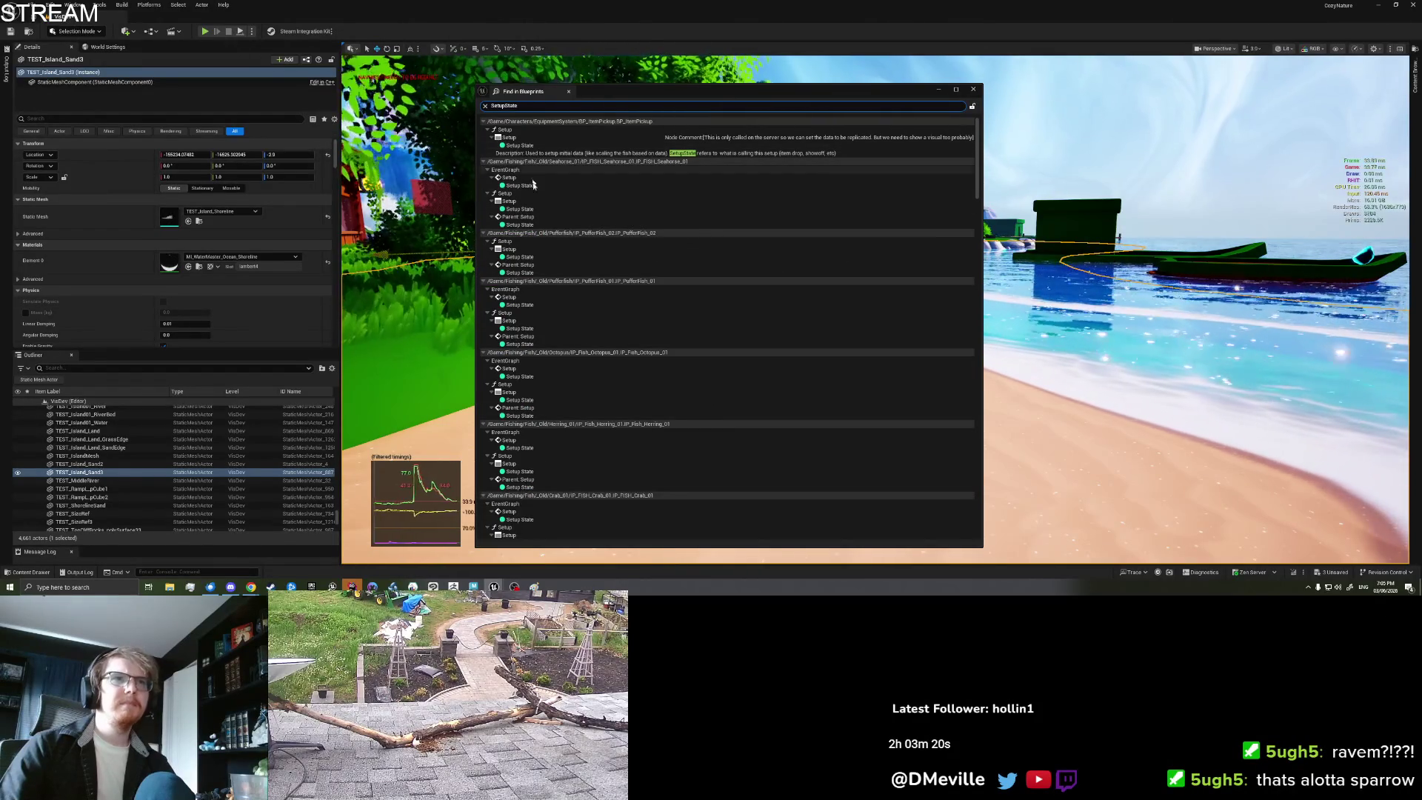
scroll(553, 299, "down", 3)
scroll(553, 297, "down", 15)
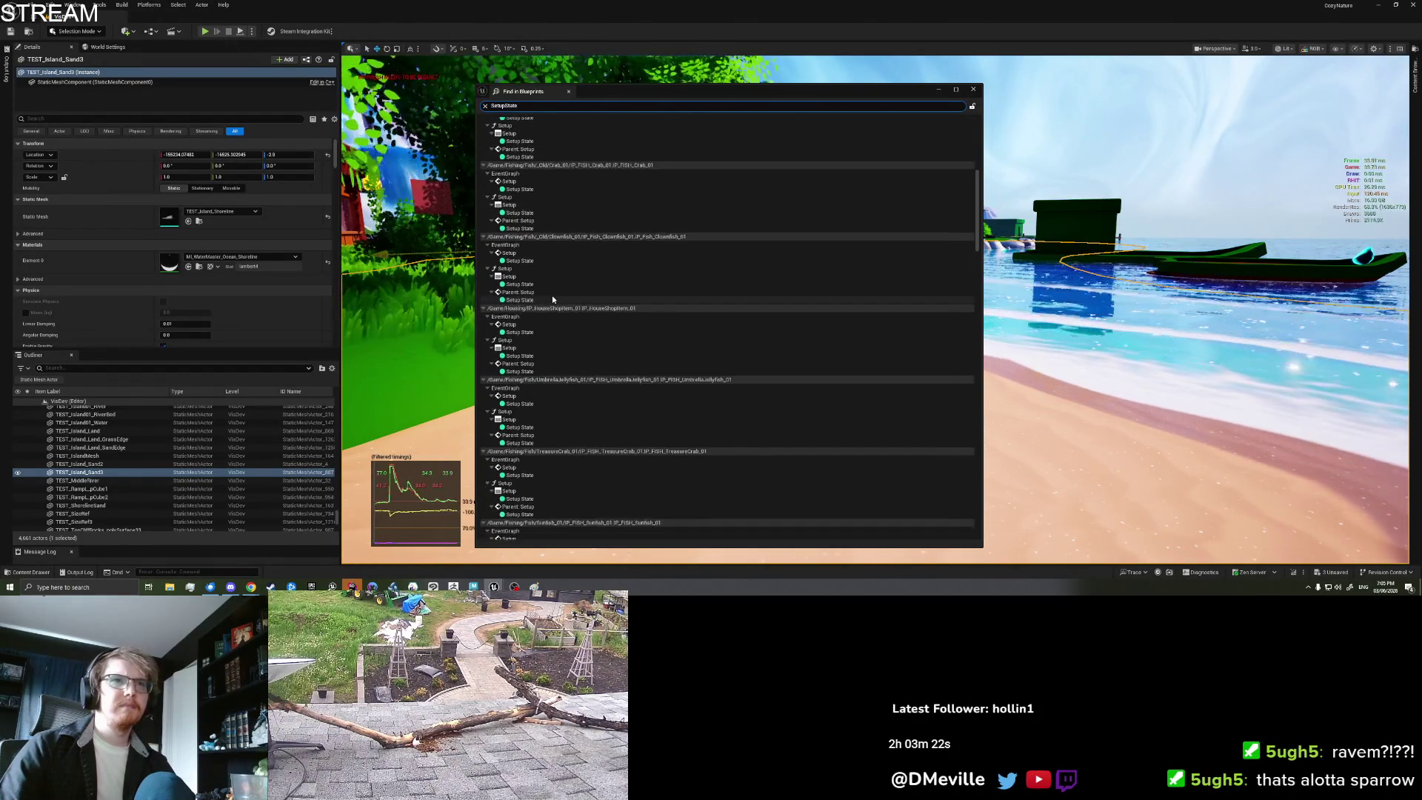
scroll(552, 299, "down", 15)
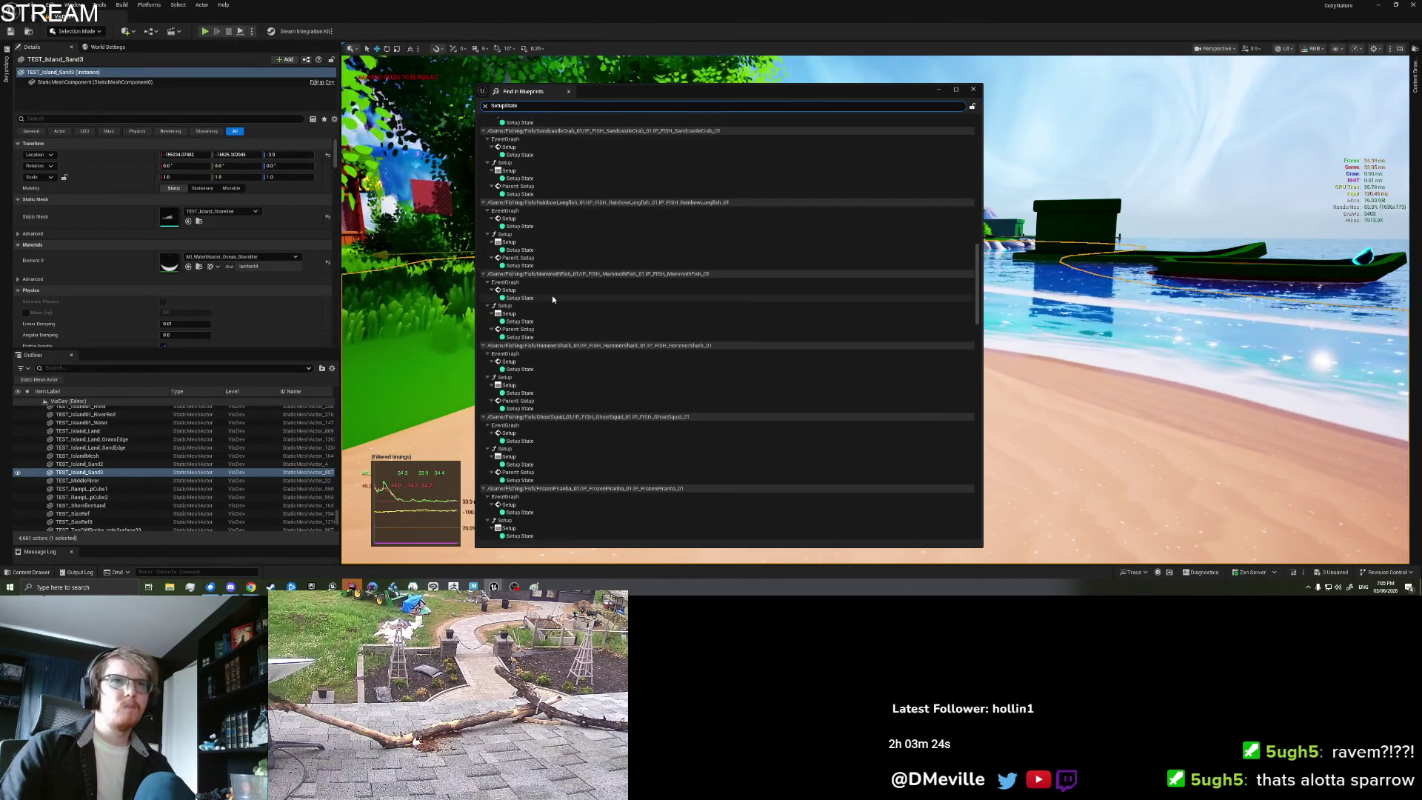
scroll(552, 295, "down", 15)
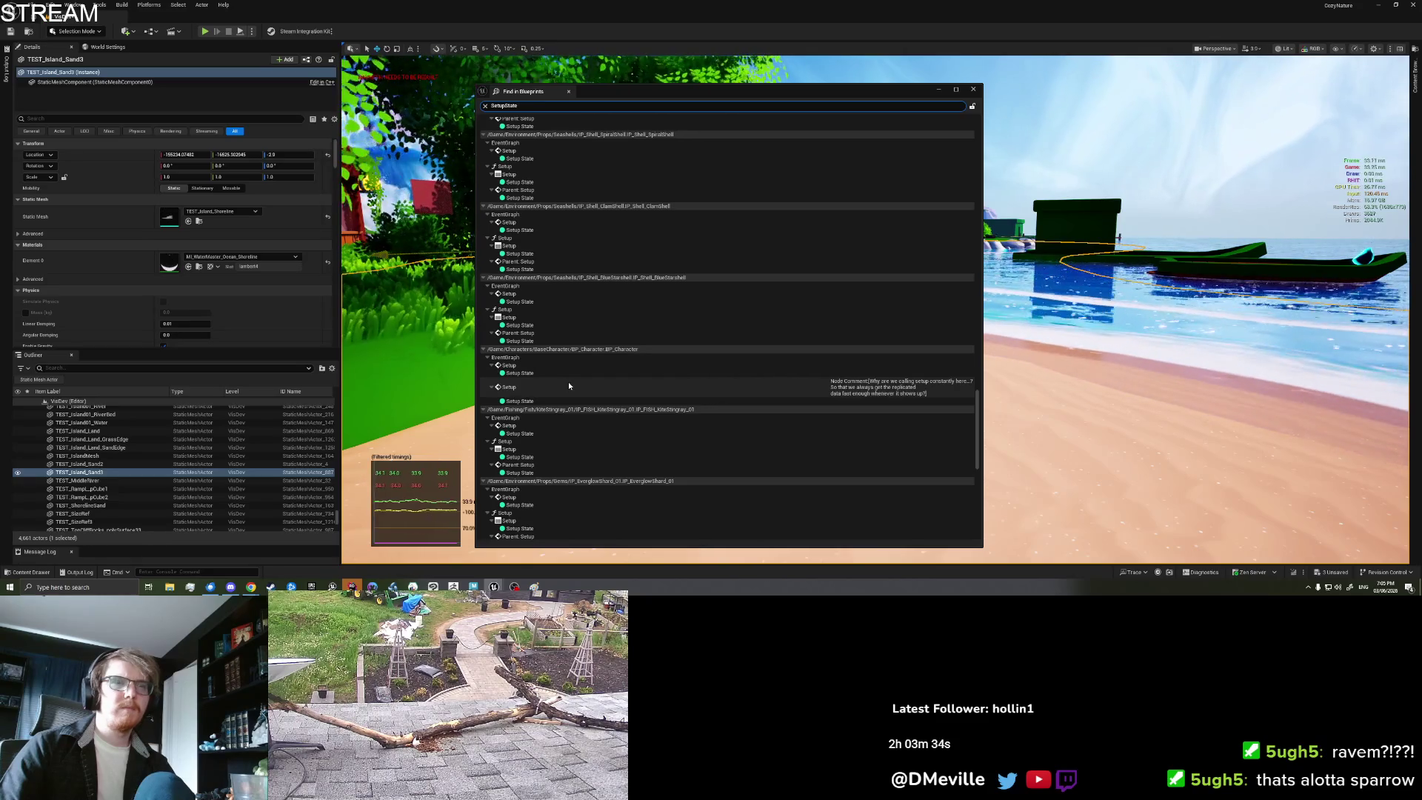
left_click(569, 385)
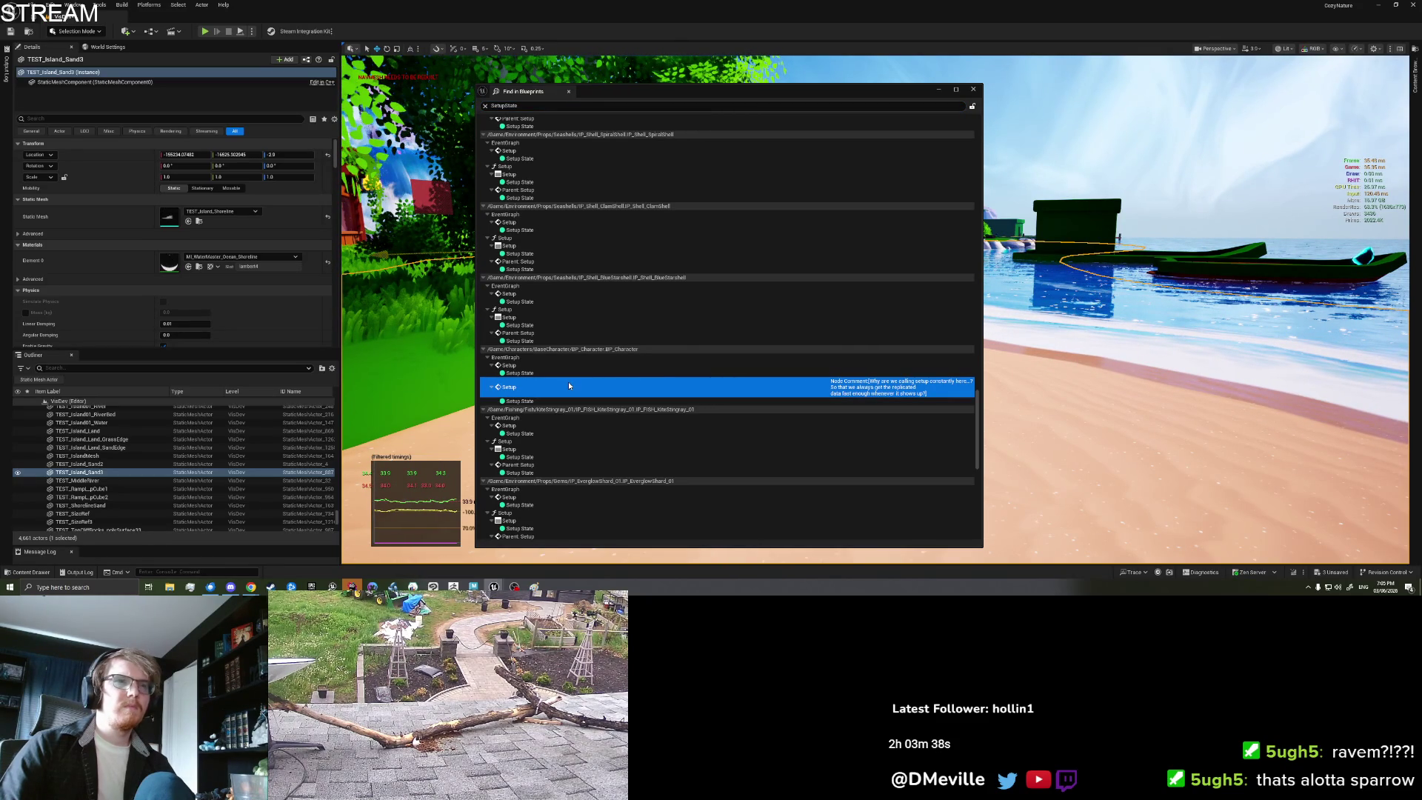
double_click(569, 385)
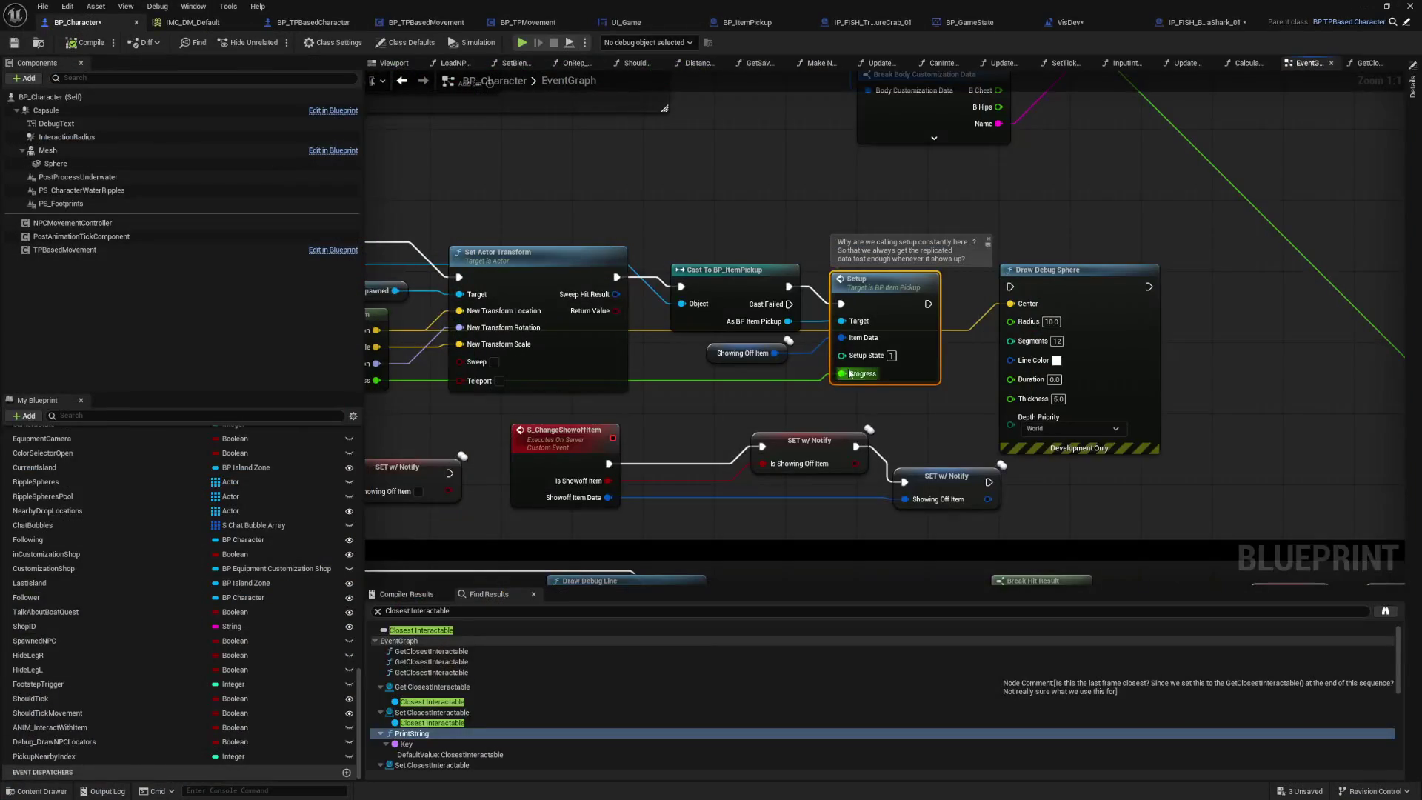
Step: Open BP_ItemPickup's Setup function from the Setup call in BP_Character's EventGraph
mouse_move(748, 399)
left_mouse_down()
mouse_move(1019, 380)
mouse_move(769, 376)
left_mouse_up()
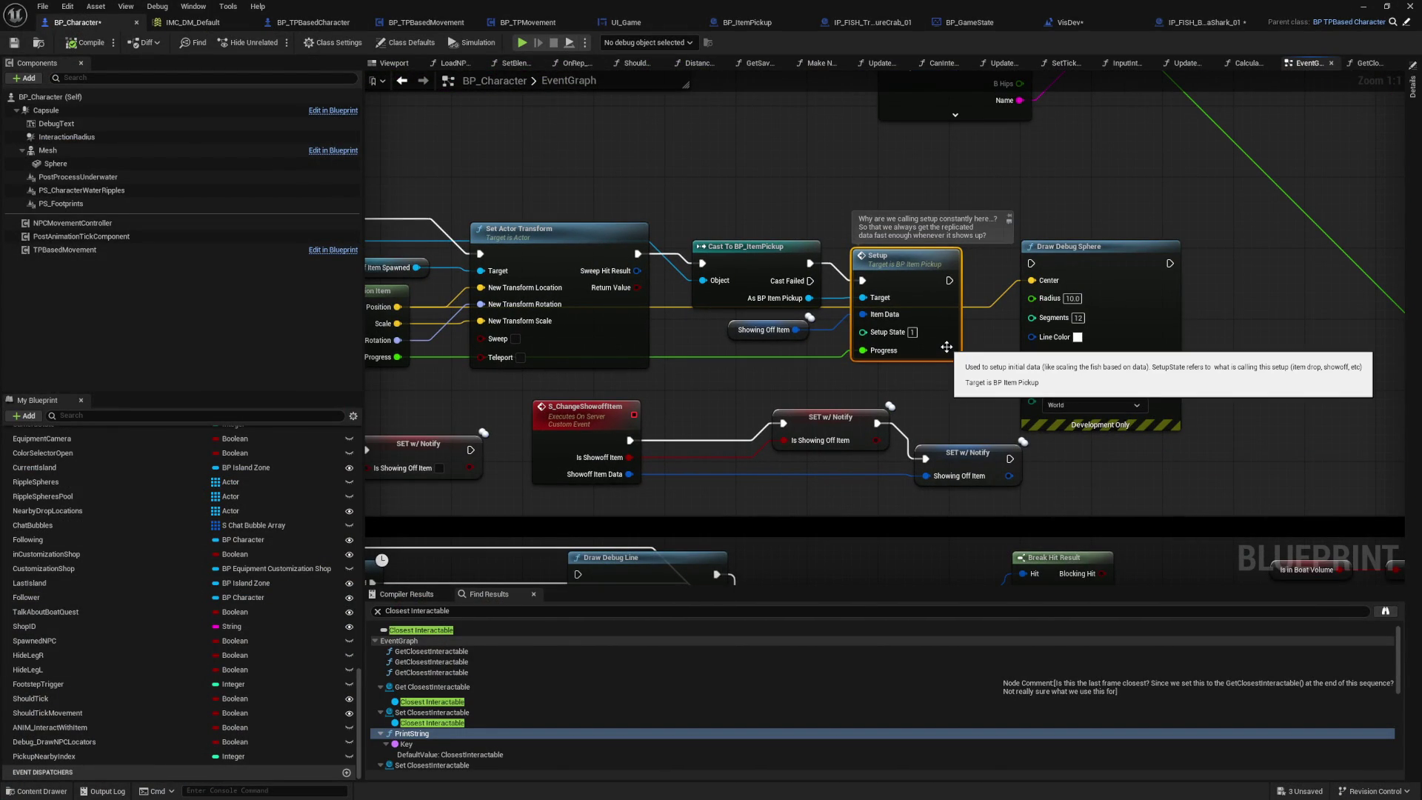
double_click(947, 347)
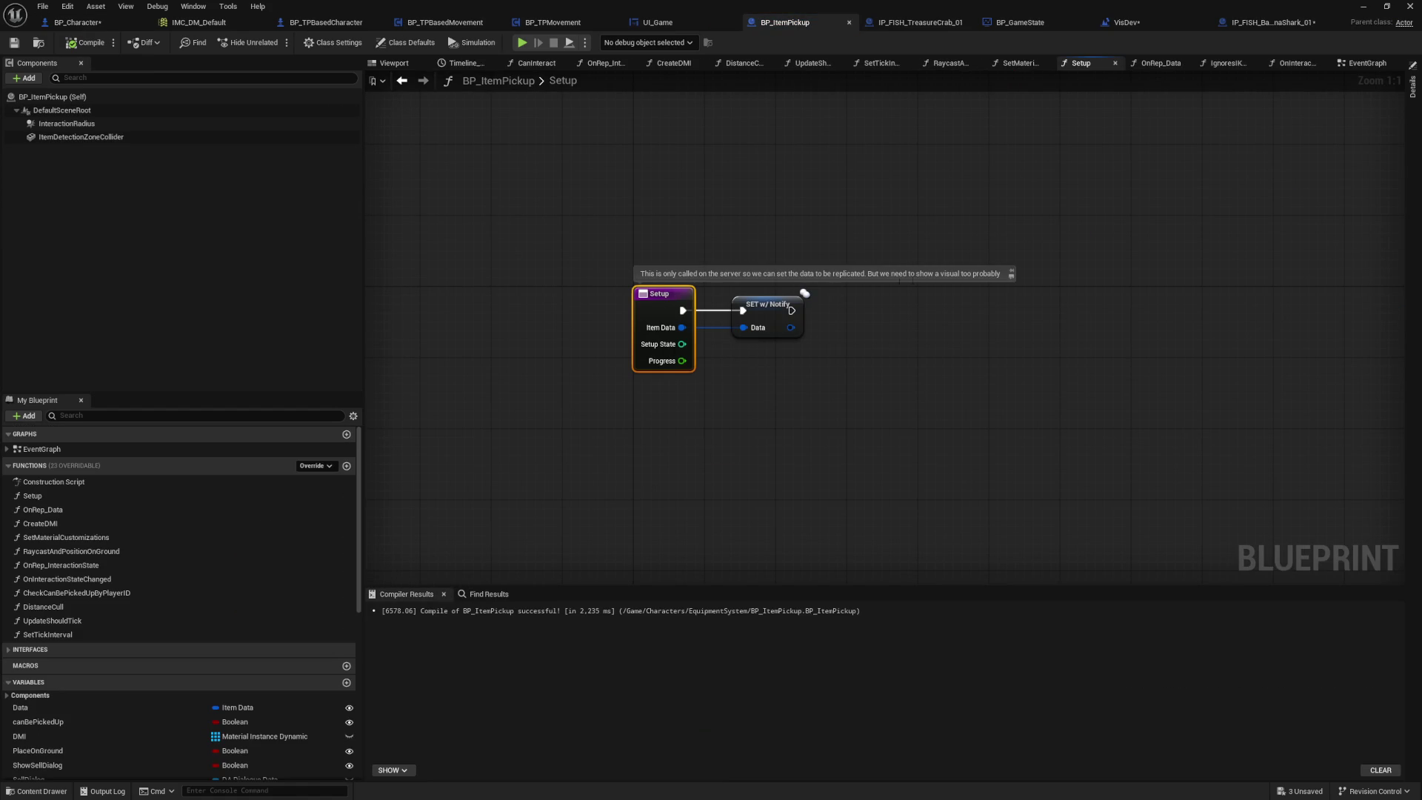
double_click(935, 273)
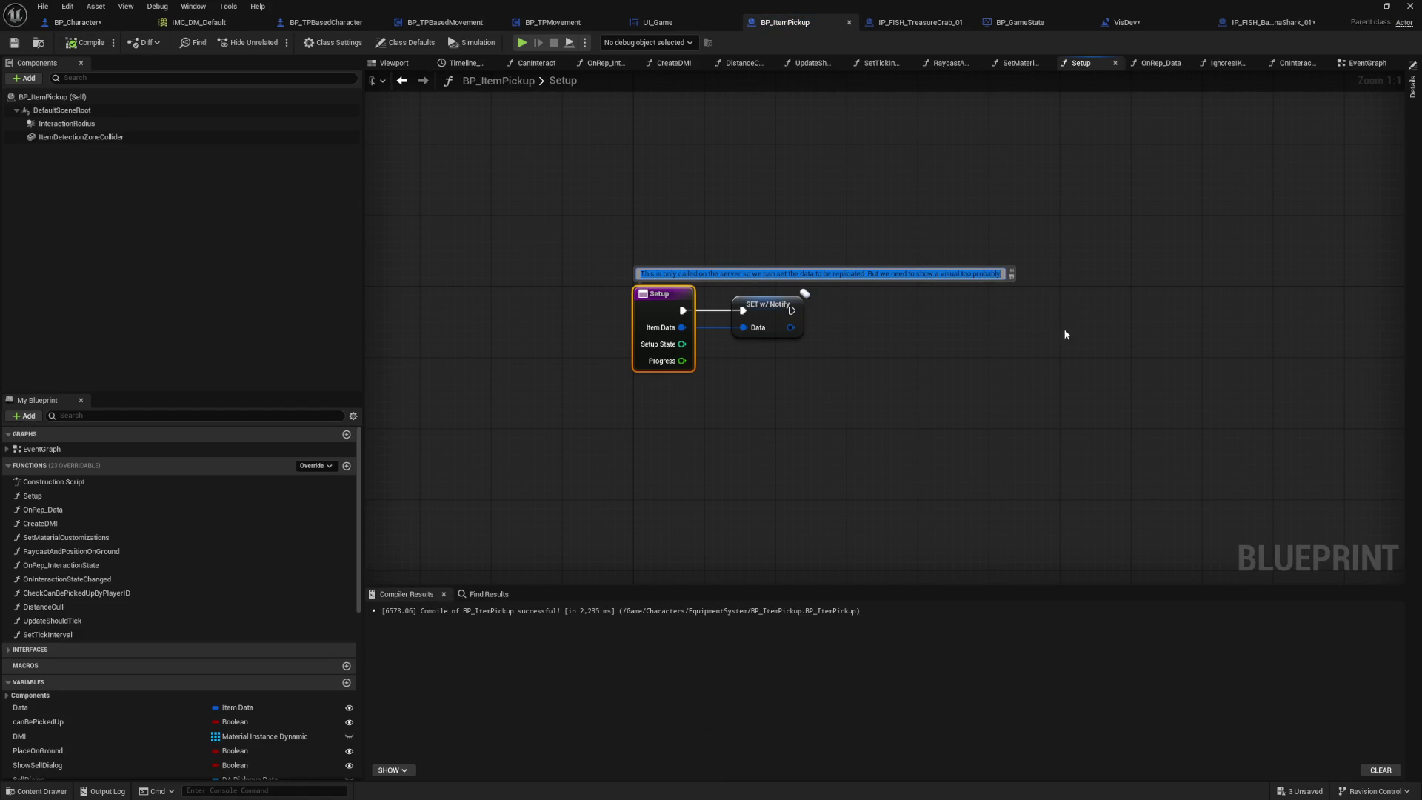
left_click(859, 384)
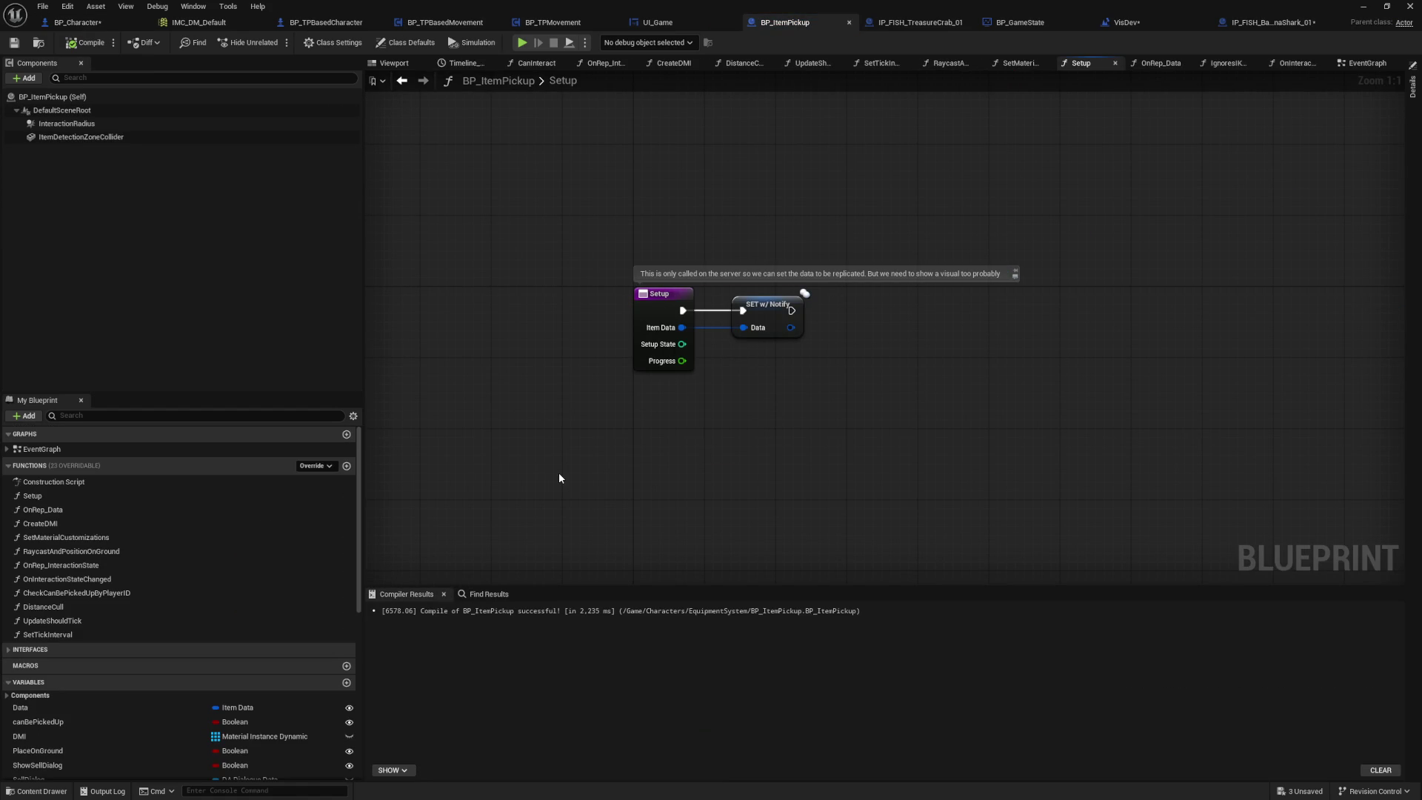
left_click(644, 315)
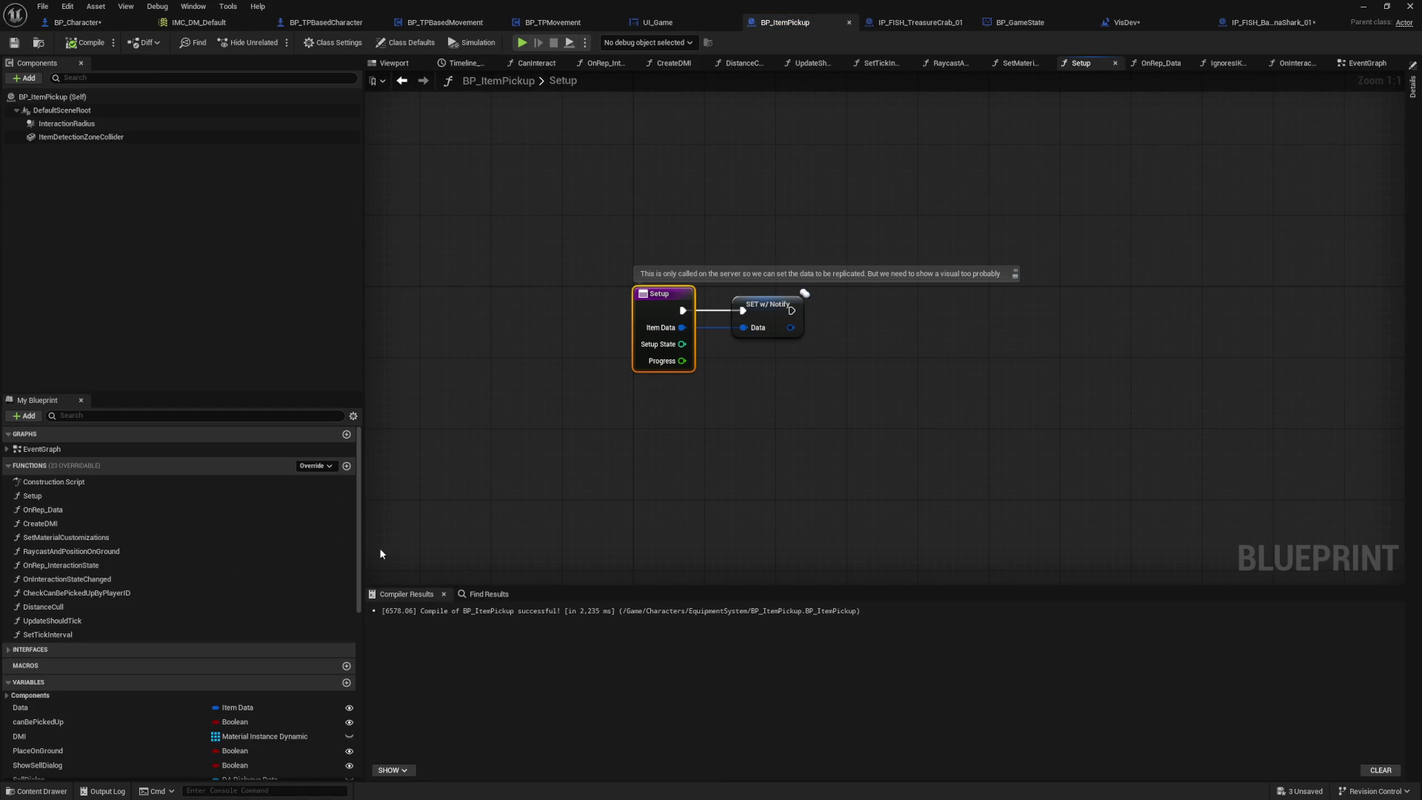
Step: Compare the Banana Shark's Setup override, then go back to BP_ItemPickup's Setup graph
left_click(1278, 25)
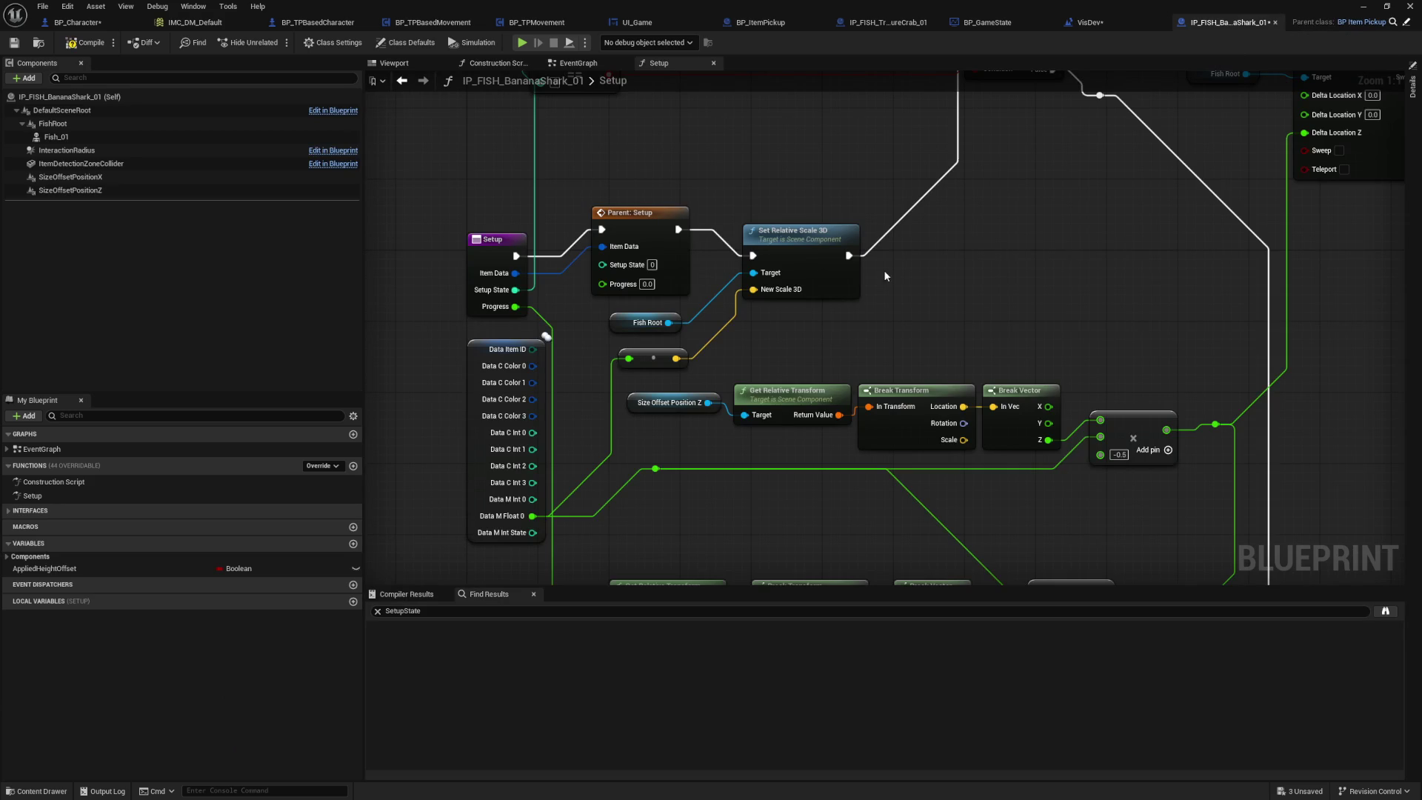
left_click(492, 252)
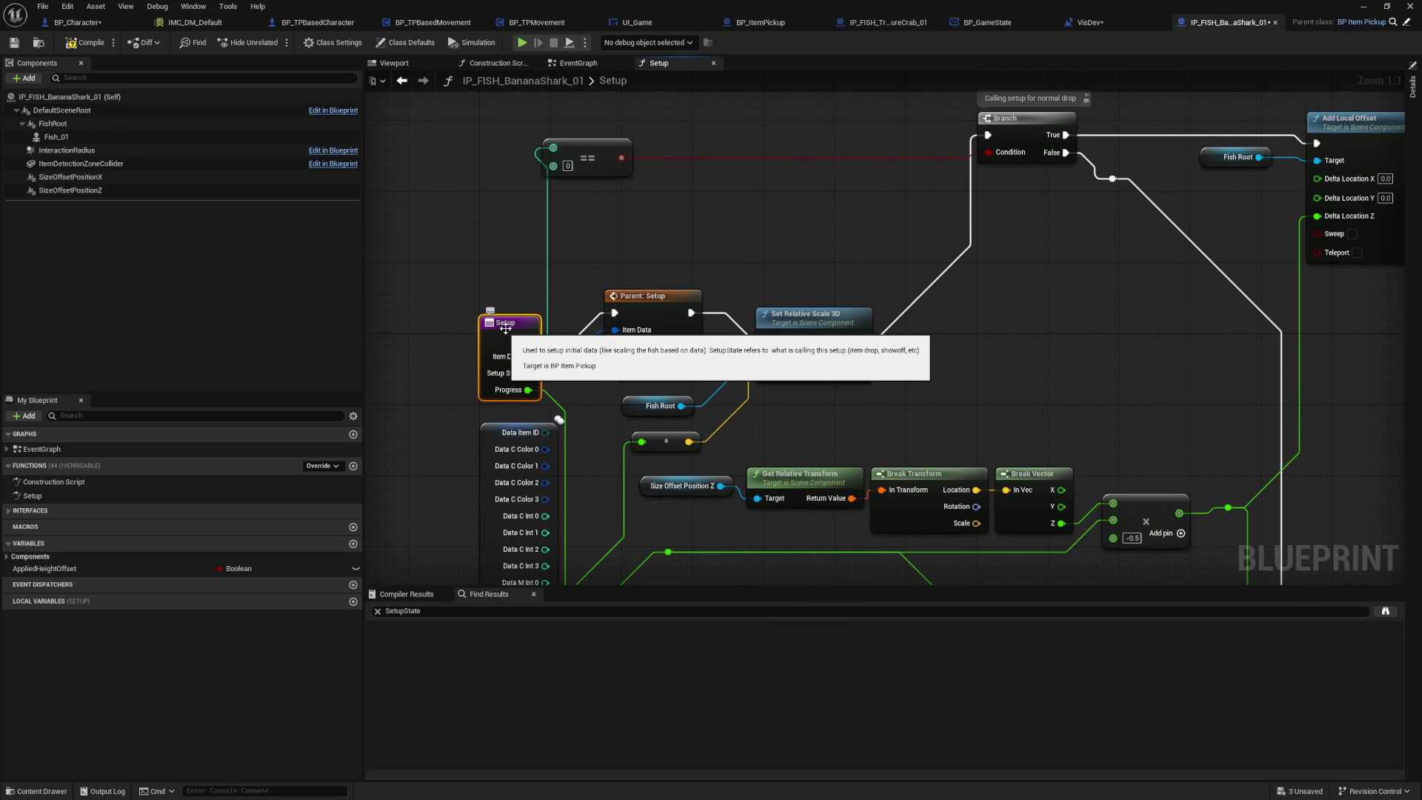
left_click(607, 219)
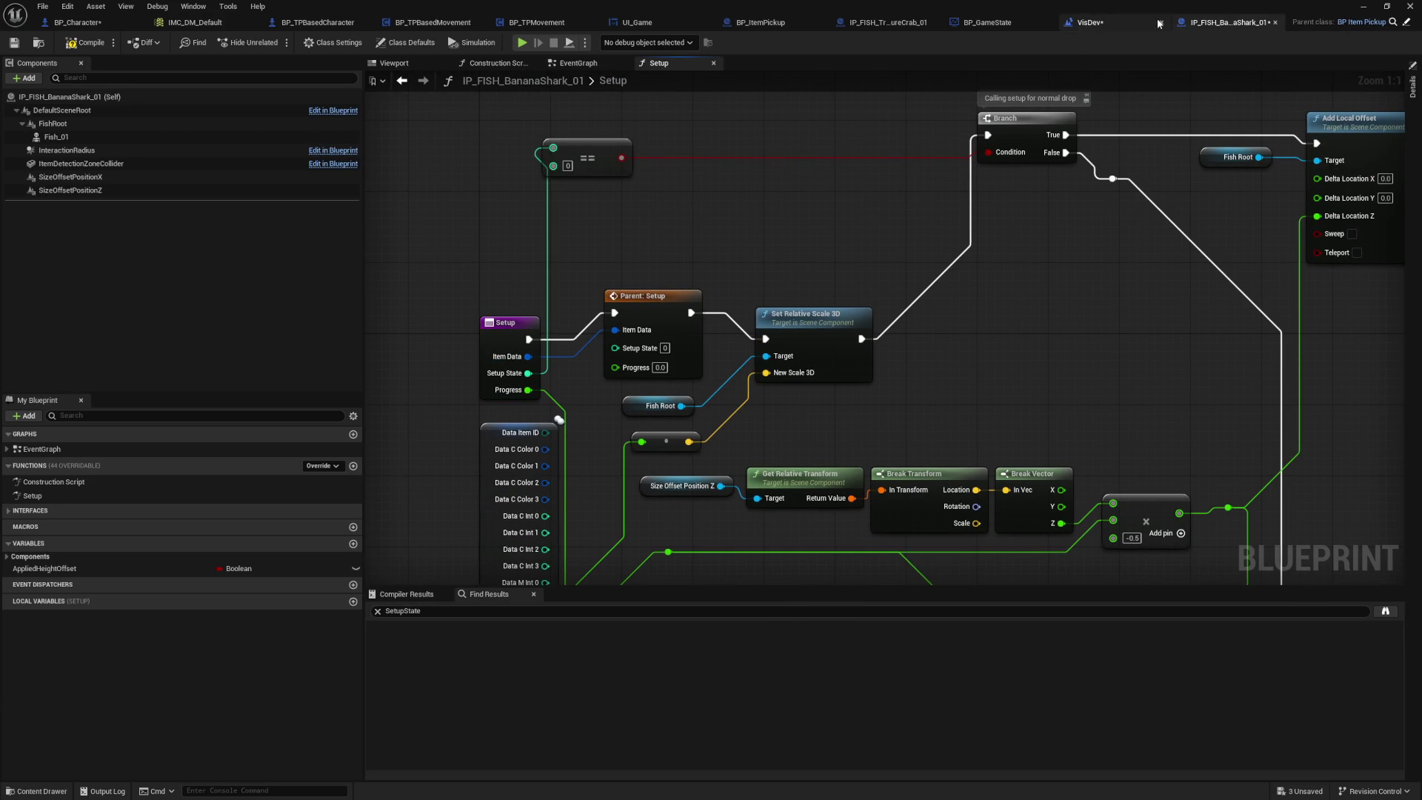
left_click(1405, 22)
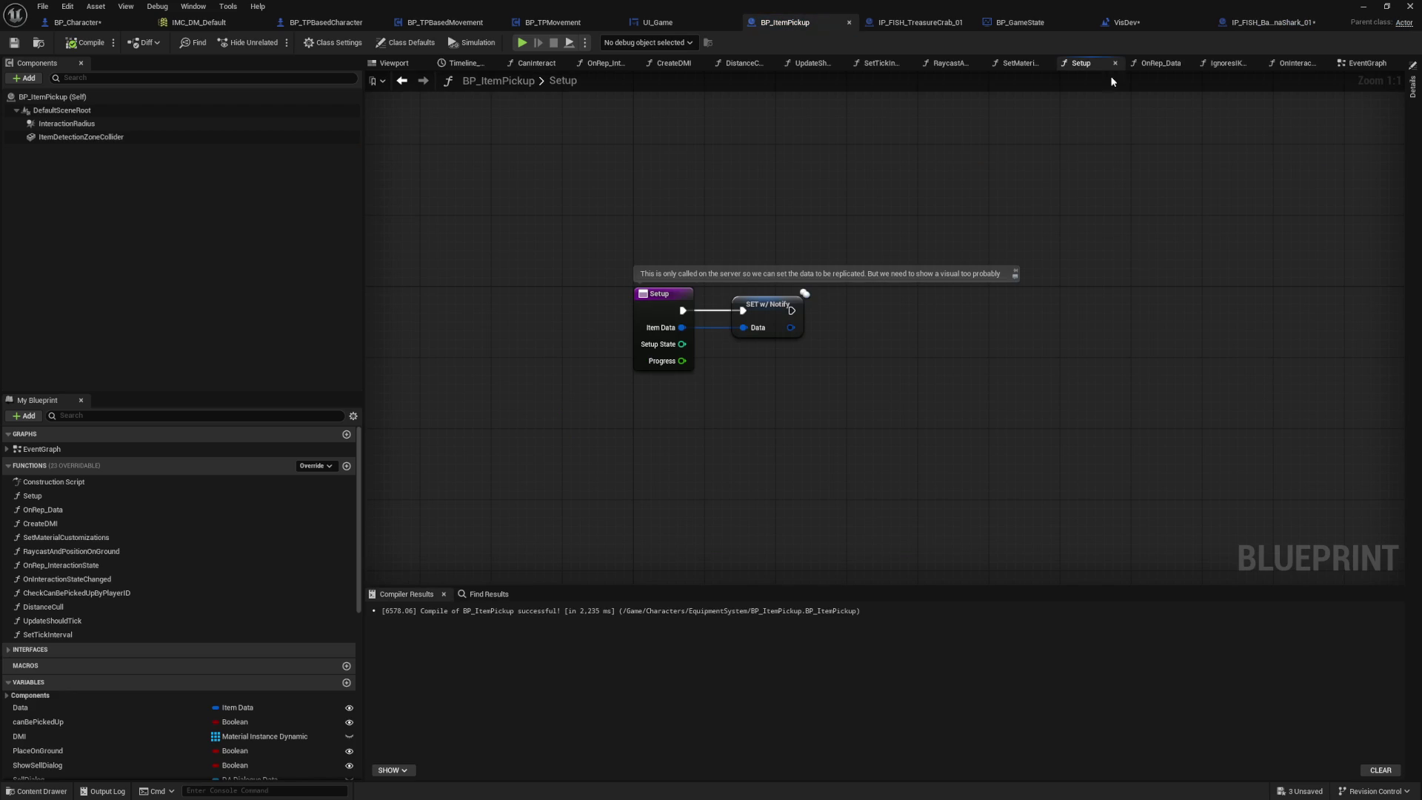
Step: Review BP_ItemPickup's EventGraph from BeginPlay through Spawn System, Timeline, raycast and item database nodes
left_click(1358, 65)
mouse_move(821, 126)
left_mouse_down()
mouse_move(994, 141)
mouse_move(1097, 36)
left_mouse_up()
left_click(522, 289)
left_click_drag(746, 329, 347, 310)
mouse_move(737, 229)
left_mouse_down()
mouse_move(693, 208)
mouse_move(592, 218)
mouse_move(365, 192)
left_mouse_up()
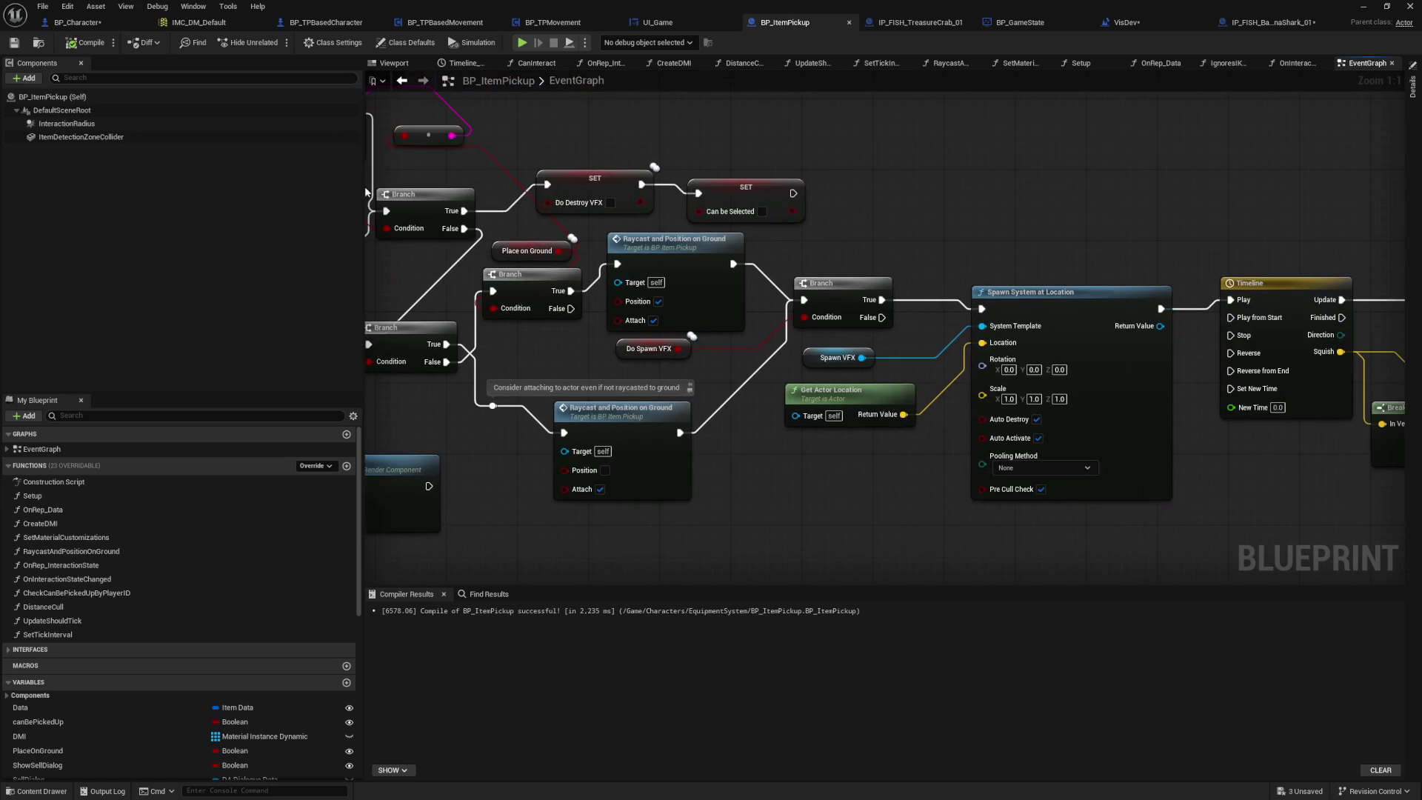
mouse_move(1160, 151)
left_mouse_down()
mouse_move(657, 141)
mouse_move(1046, 113)
left_mouse_up()
left_click_drag(793, 179, 1120, 169)
mouse_move(625, 362)
left_mouse_down()
mouse_move(859, 425)
mouse_move(1059, 425)
mouse_move(1152, 443)
mouse_move(1018, 504)
mouse_move(722, 472)
mouse_move(1003, 306)
mouse_move(964, 372)
mouse_move(813, 209)
mouse_move(815, 139)
mouse_move(758, 91)
mouse_move(774, 213)
mouse_move(876, 306)
left_mouse_up()
scroll(964, 372, "down", 1)
Step: Search the blueprint for 'Setup' and jump to BP_ItemPickup's Setup function graph
key("ctrl+f")
type("Setup")
key("Return")
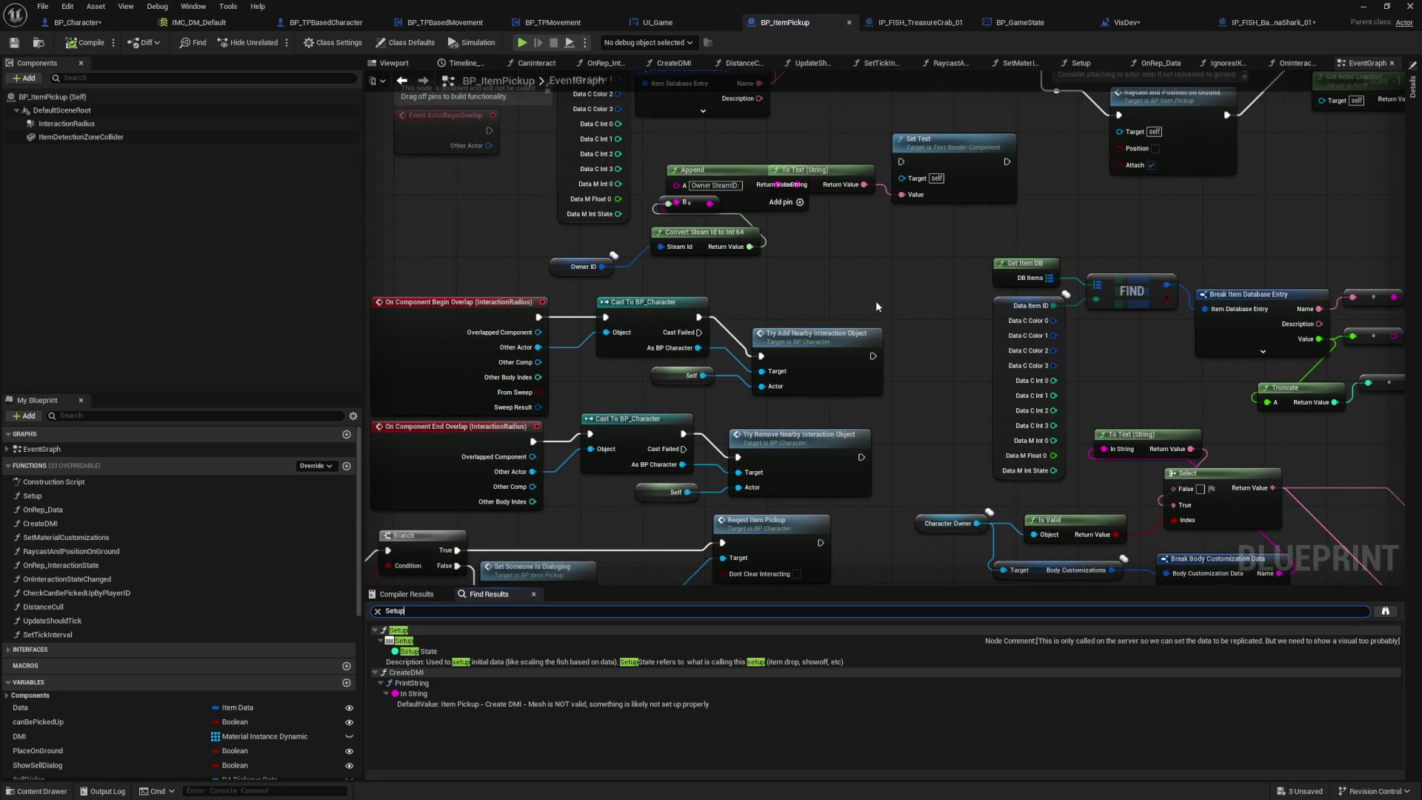
double_click(489, 640)
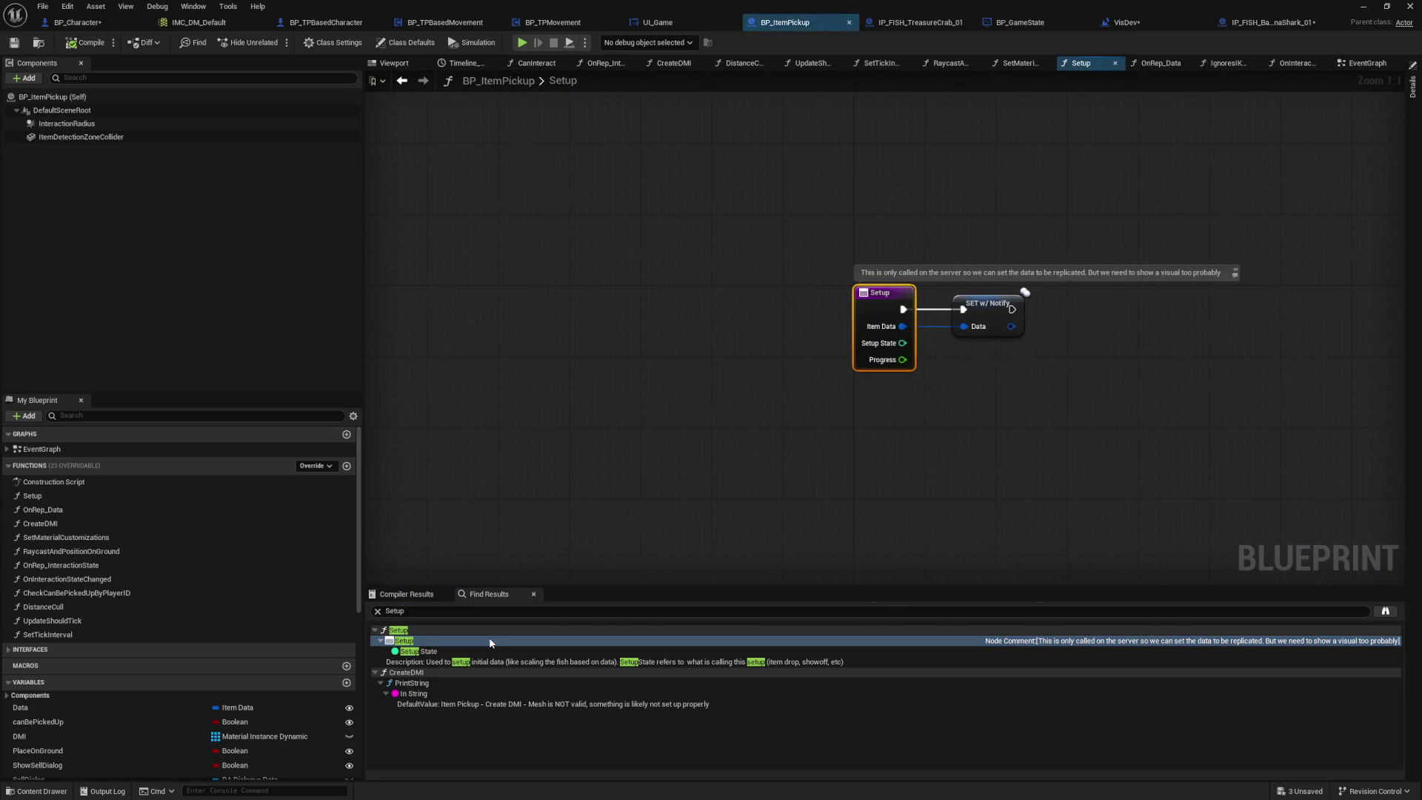
left_click(431, 633)
left_click(776, 395)
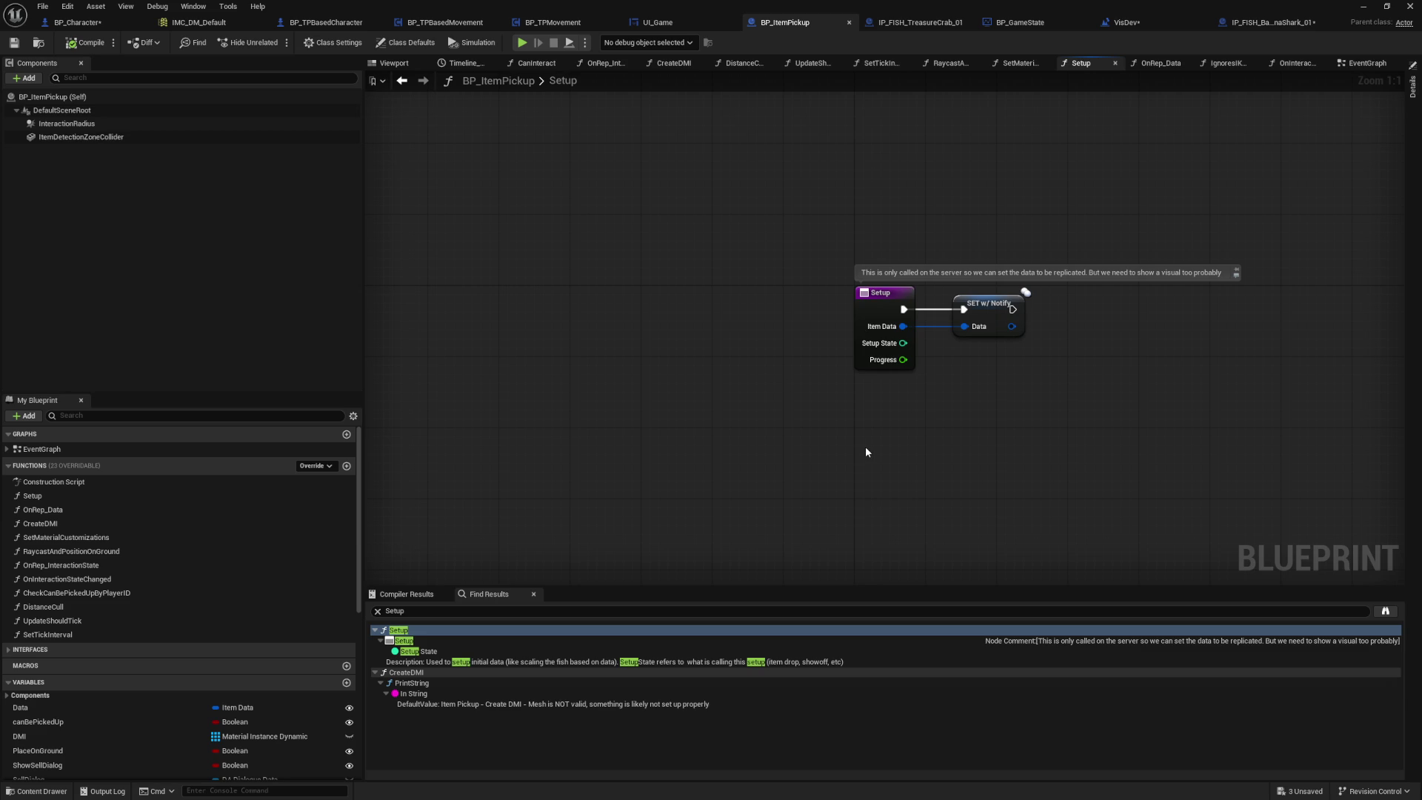
left_click_drag(904, 407, 783, 402)
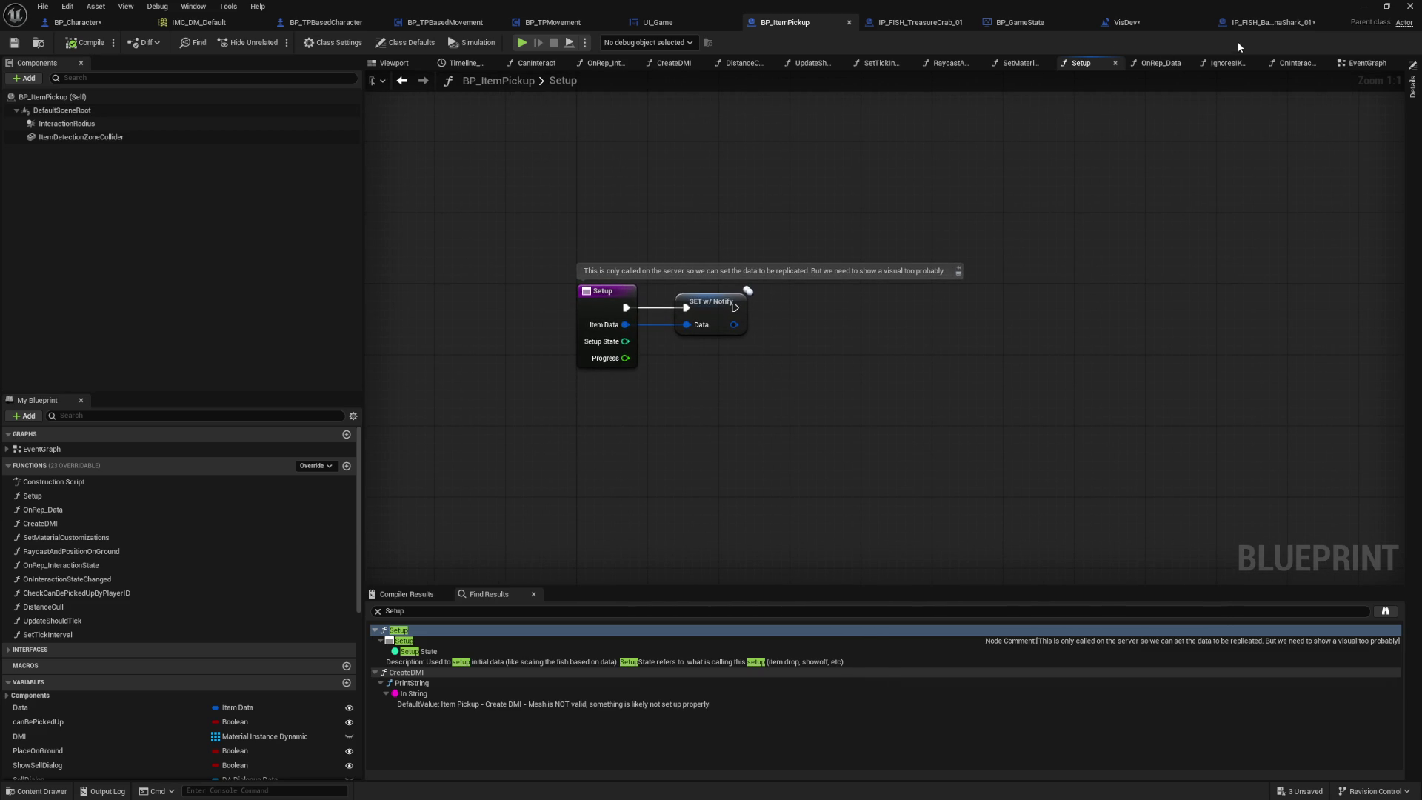
Step: Compare against the BananaShark fish's Setup graph and its Set Relative Scale 3D node
left_click(1255, 26)
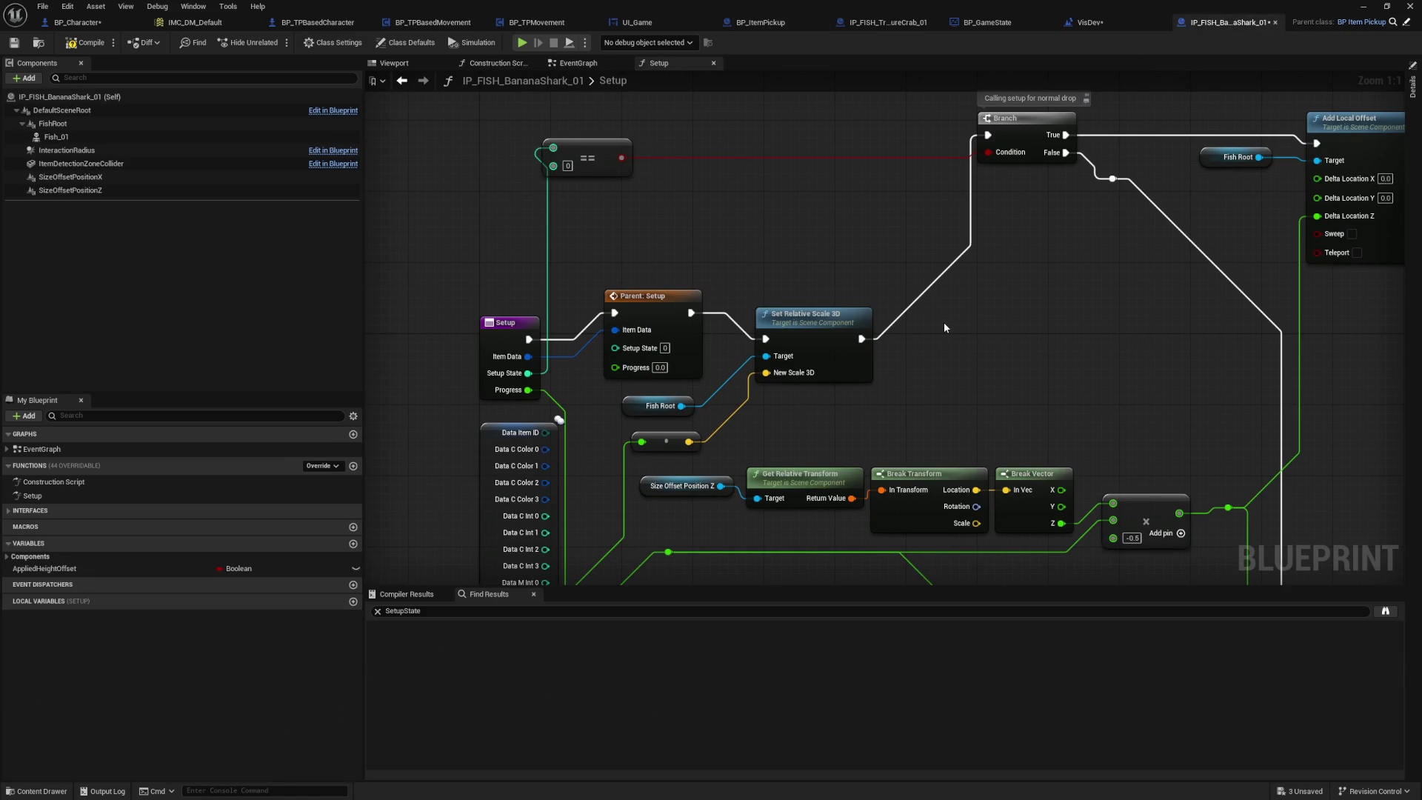
left_click(817, 336)
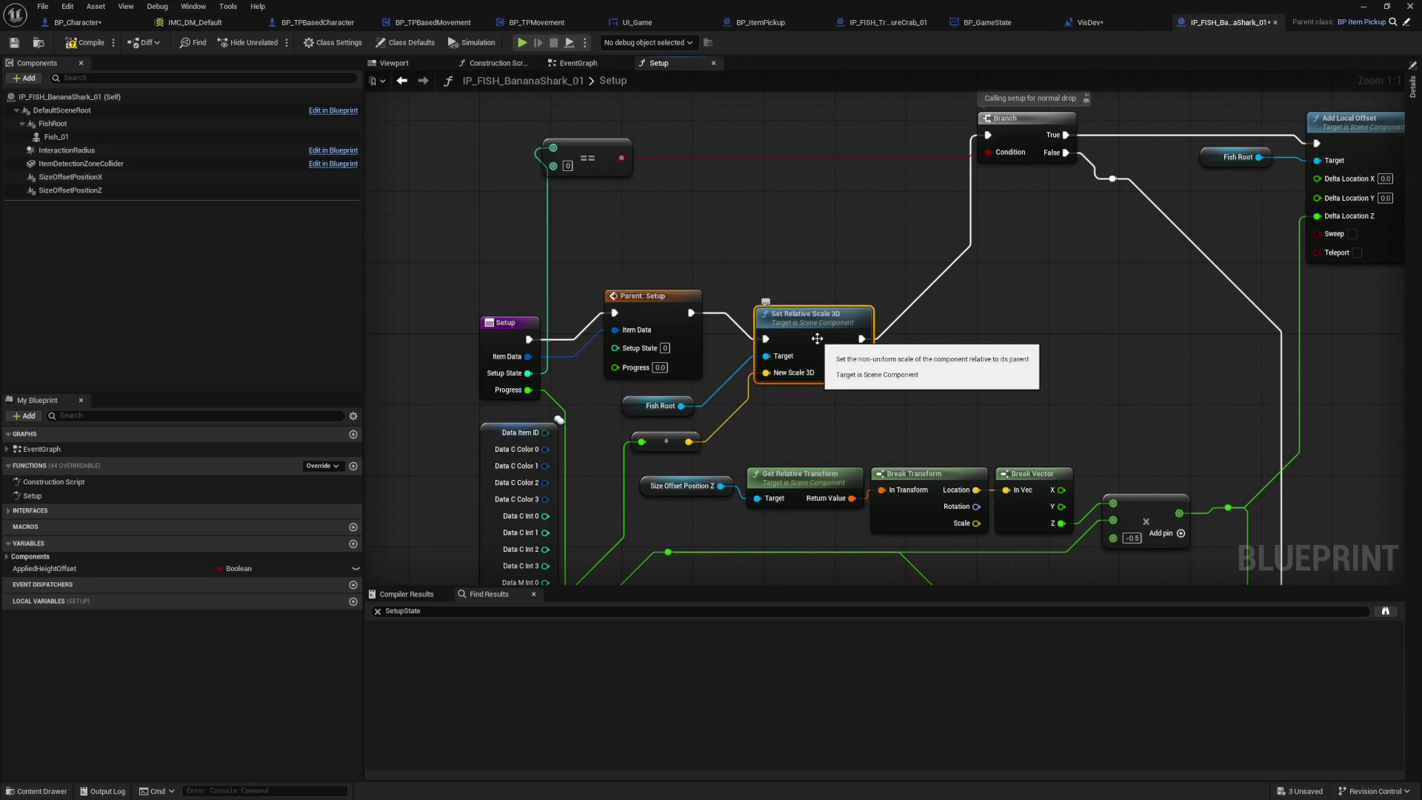
mouse_move(977, 403)
left_mouse_down()
mouse_move(940, 317)
mouse_move(832, 353)
mouse_move(853, 380)
mouse_move(942, 397)
left_mouse_up()
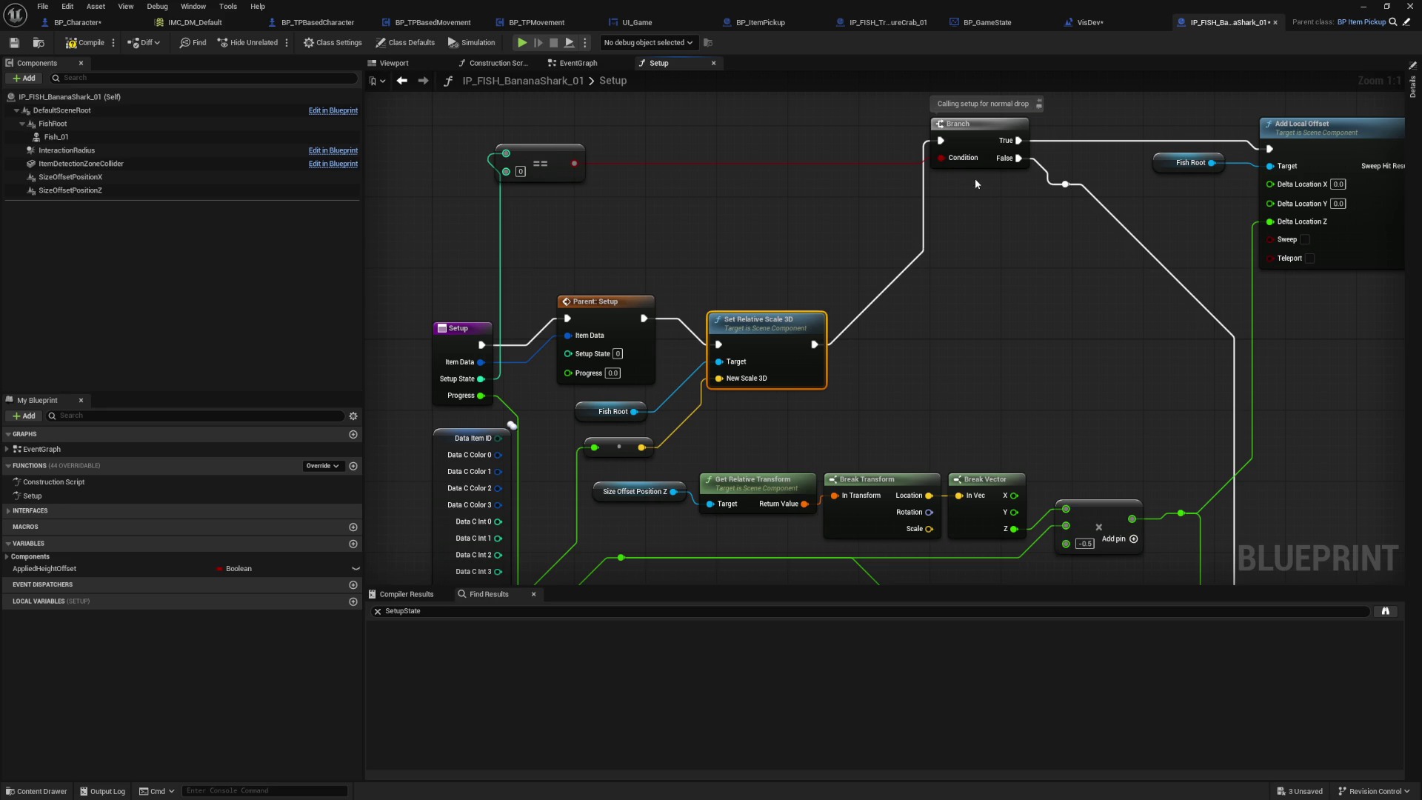
Step: Return to BP_ItemPickup and open its Construction Script graph
left_click(1406, 22)
left_click(621, 292)
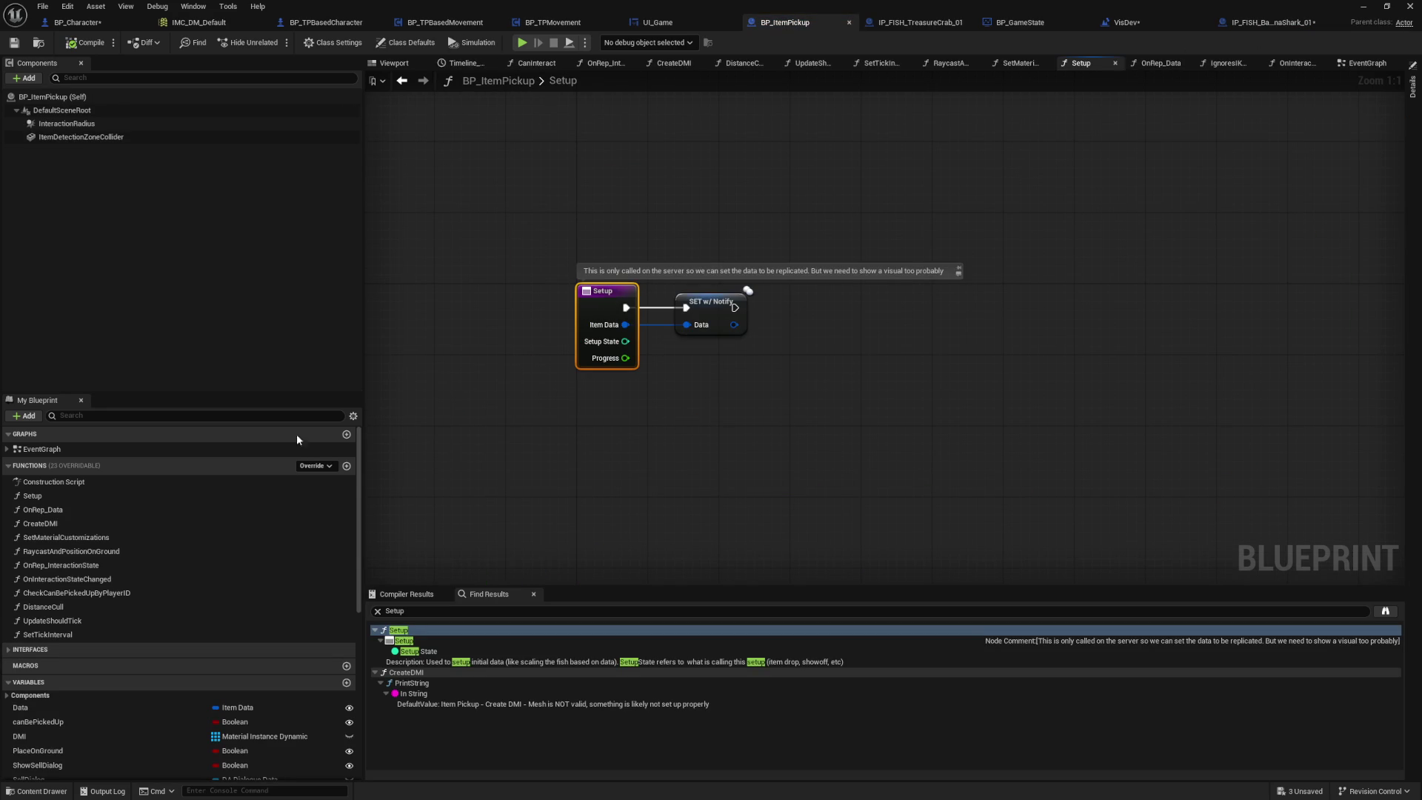
double_click(82, 481)
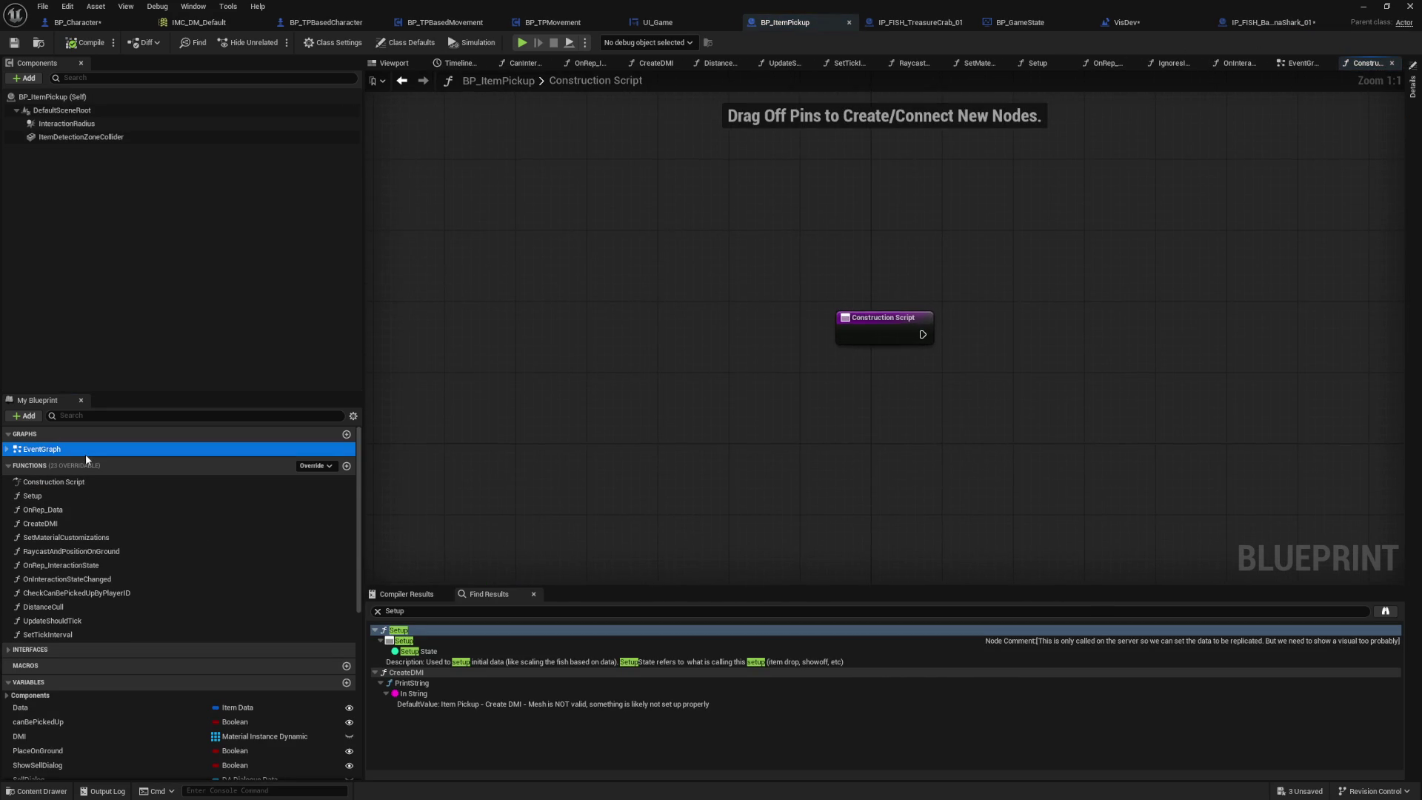
Step: Open BP_ItemPickup's EventGraph zoomed out and survey it, including the dialogue nodes
double_click(86, 453)
scroll(575, 369, "up", 6)
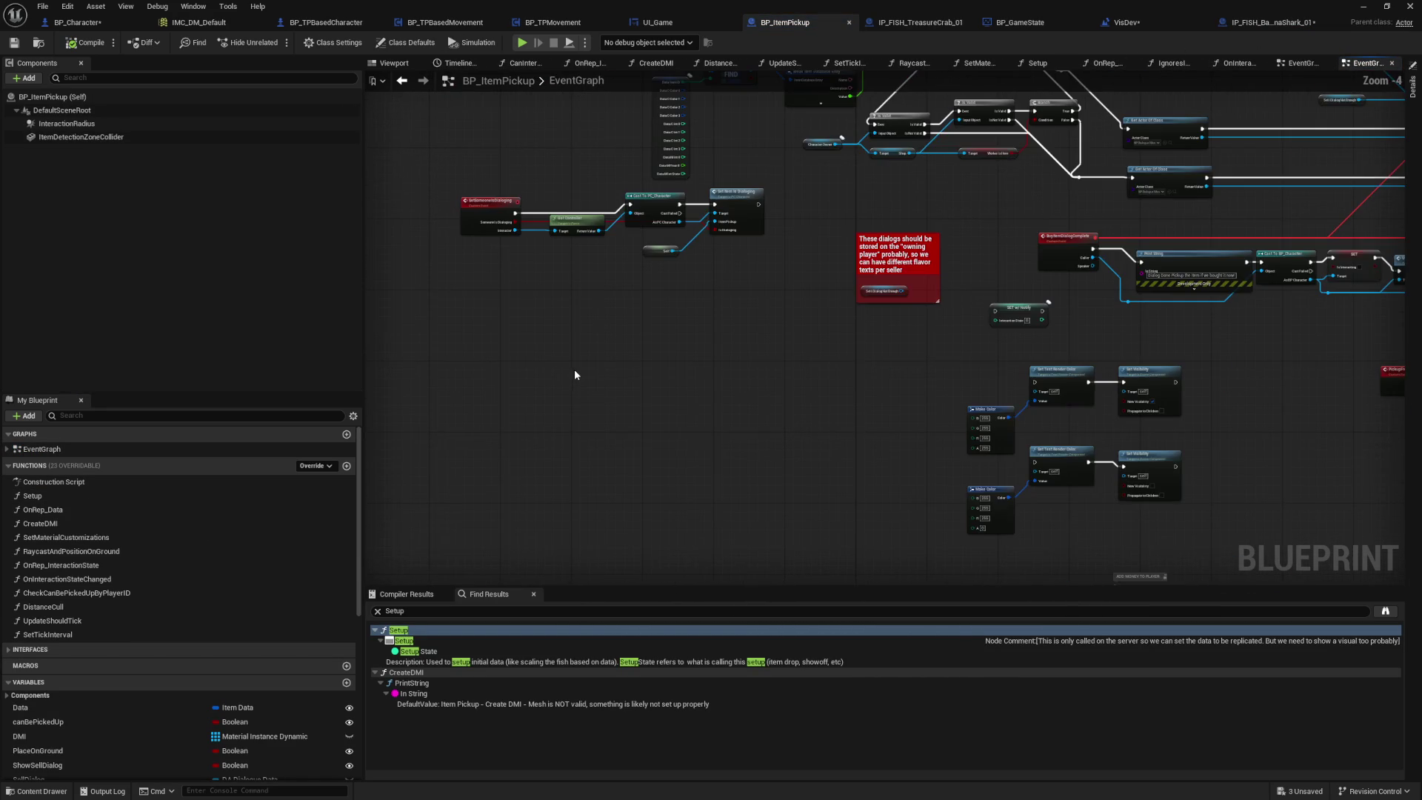
mouse_move(766, 376)
left_mouse_down()
mouse_move(556, 231)
mouse_move(474, 124)
mouse_move(453, 14)
left_mouse_up()
left_click_drag(889, 334, 885, 318)
mouse_move(508, 228)
left_mouse_down()
mouse_move(519, 299)
mouse_move(770, 518)
mouse_move(771, 407)
mouse_move(531, 393)
mouse_move(416, 298)
mouse_move(121, 224)
left_mouse_up()
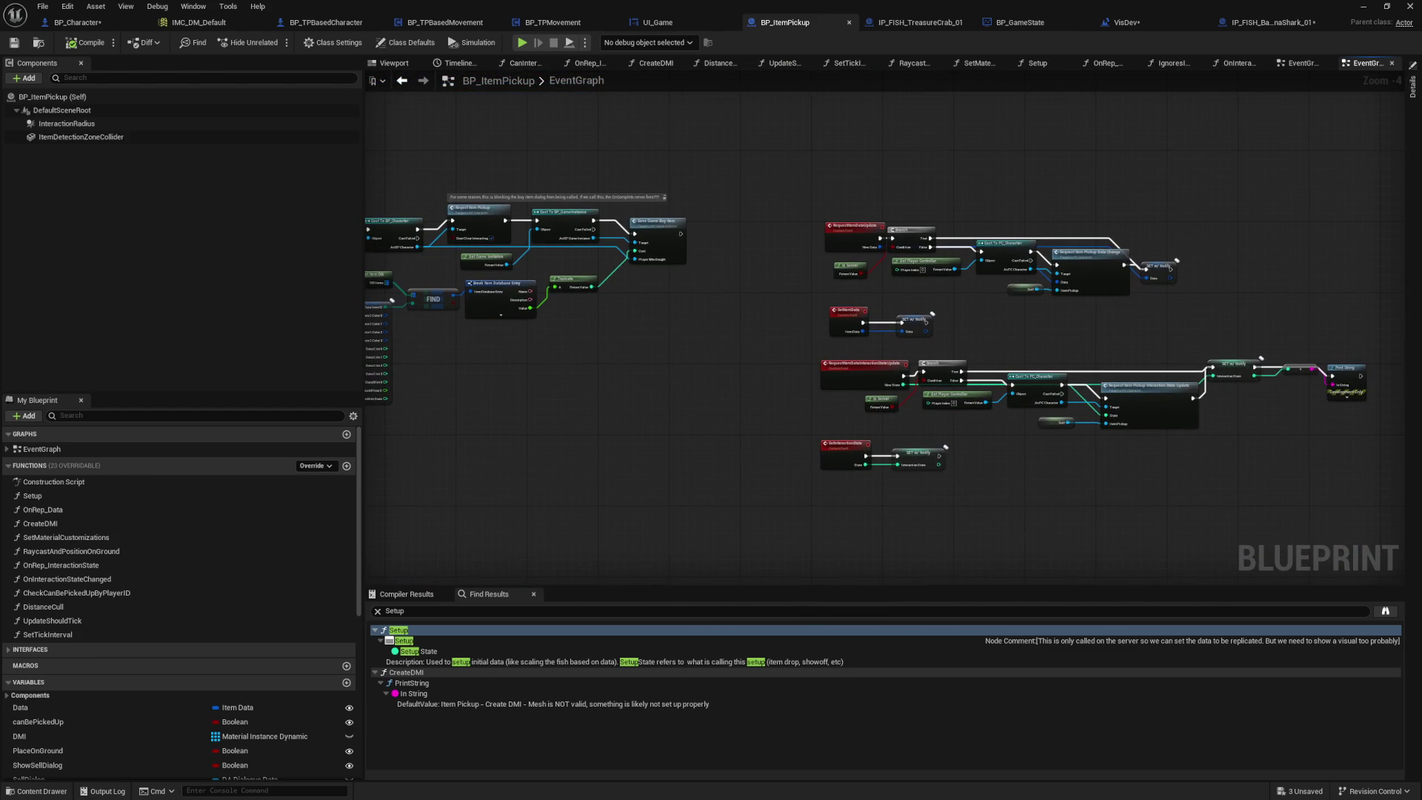
scroll(1030, 308, "up", 3)
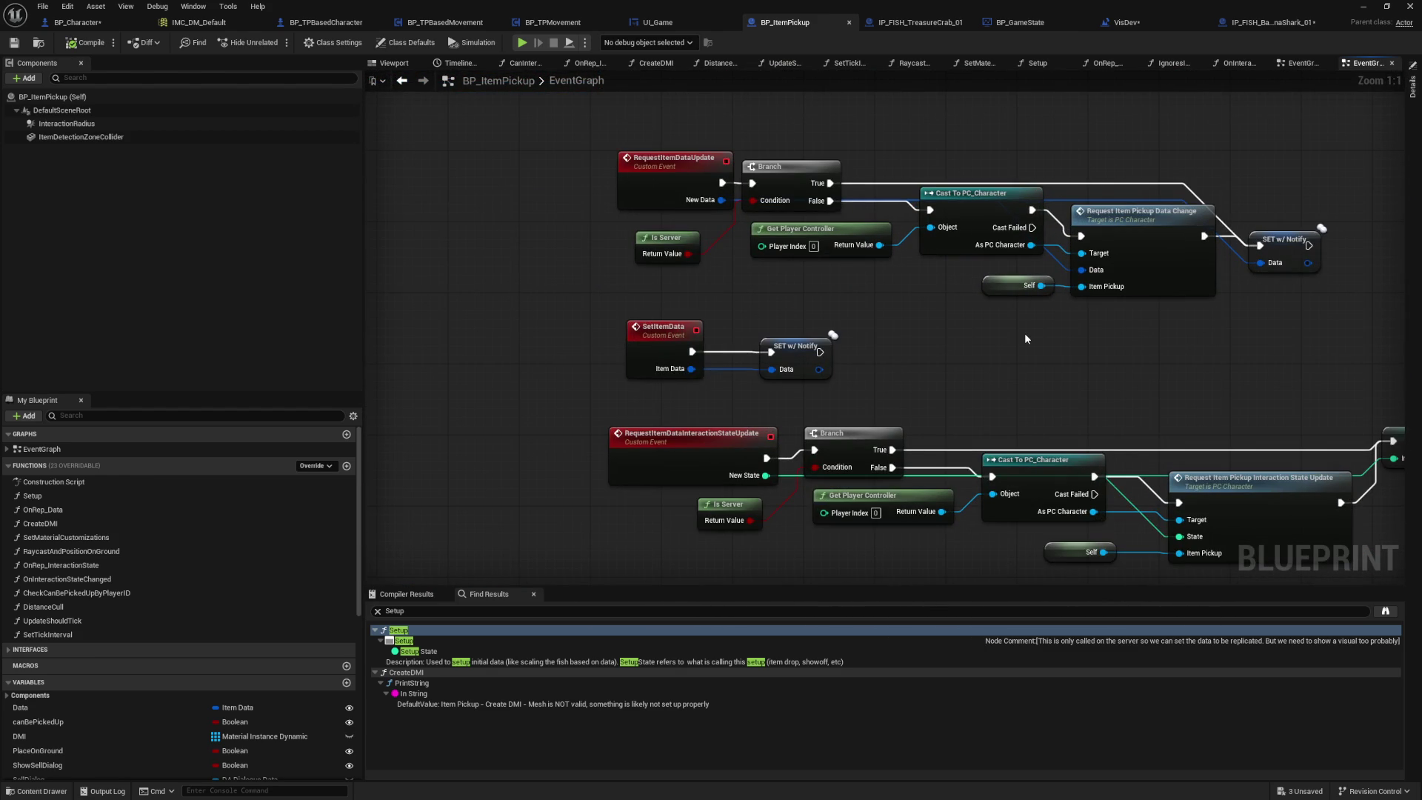
scroll(1024, 332, "down", 5)
scroll(761, 246, "up", 4)
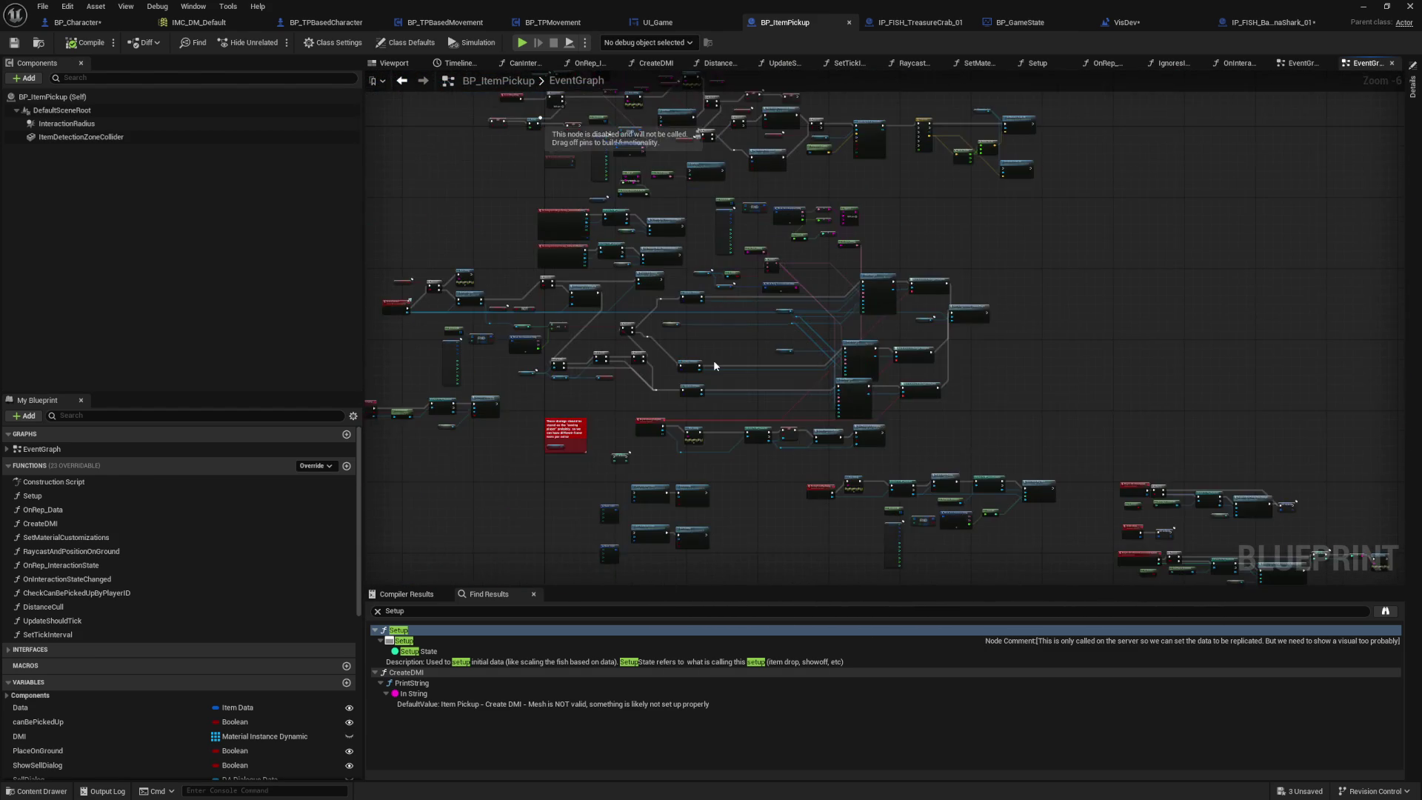
Step: Inspect the FIND, Delay, Append, Spawn System and Branch nodes, then return to BananaShark's Setup graph
left_click_drag(993, 475, 1022, 697)
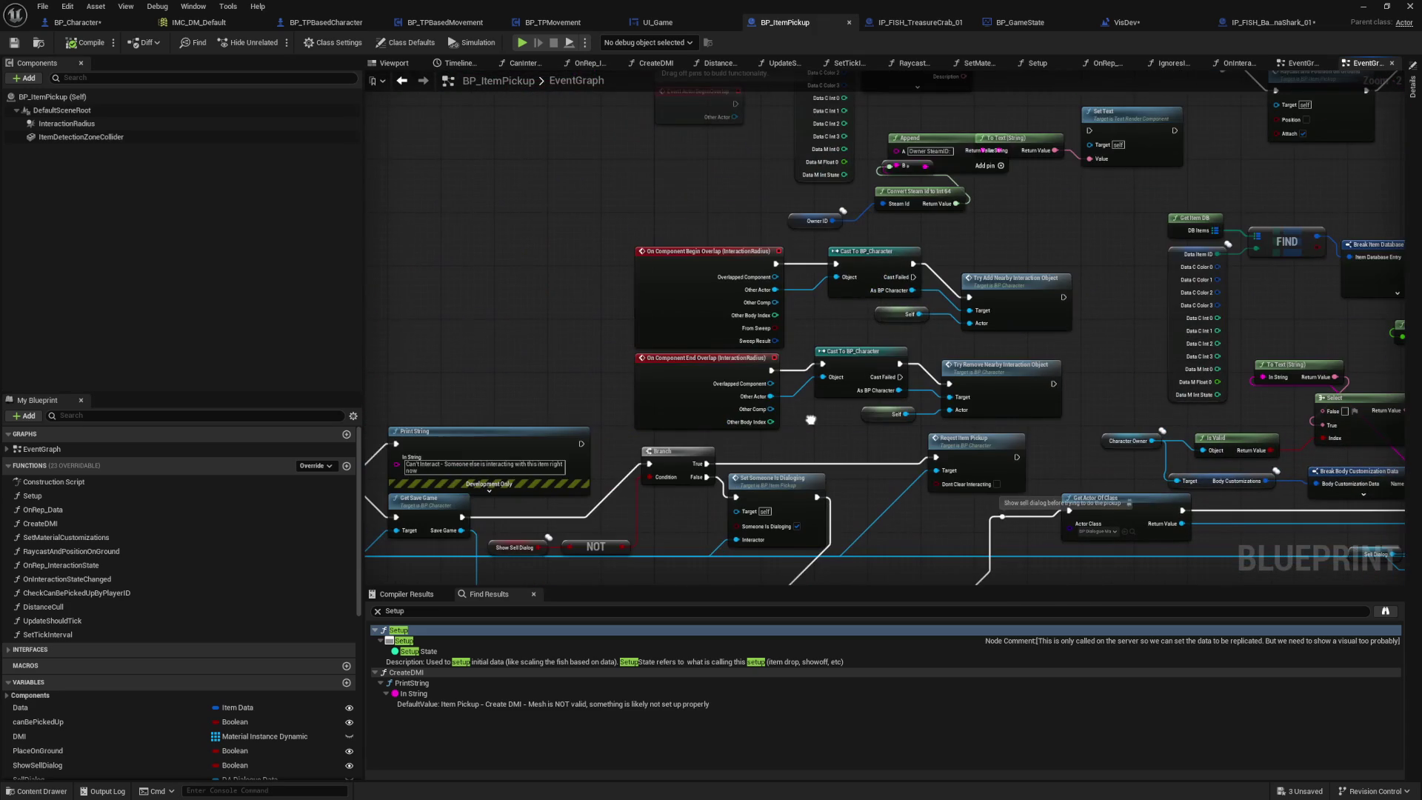
mouse_move(583, 221)
left_mouse_down()
mouse_move(625, 328)
mouse_move(594, 410)
left_mouse_up()
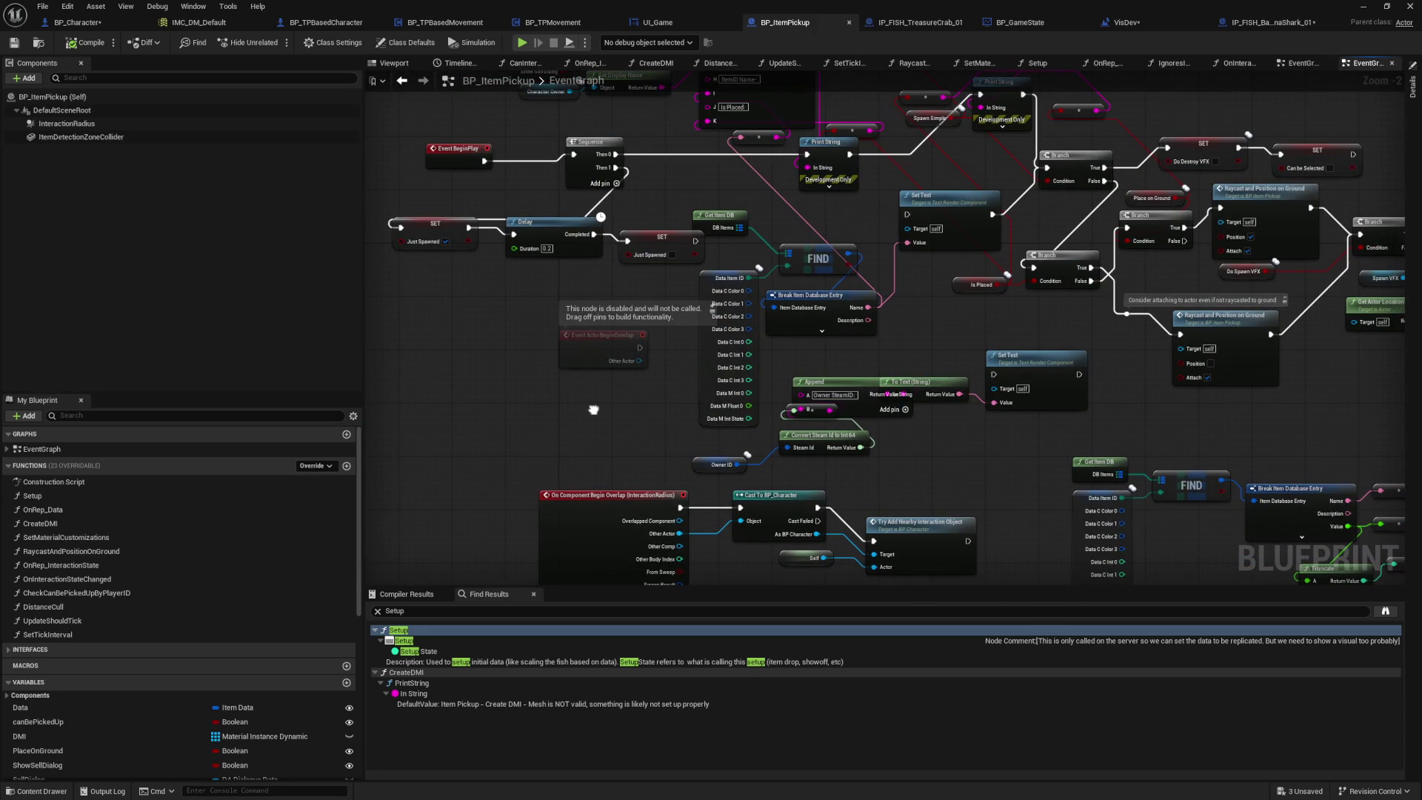
left_click_drag(914, 300, 910, 486)
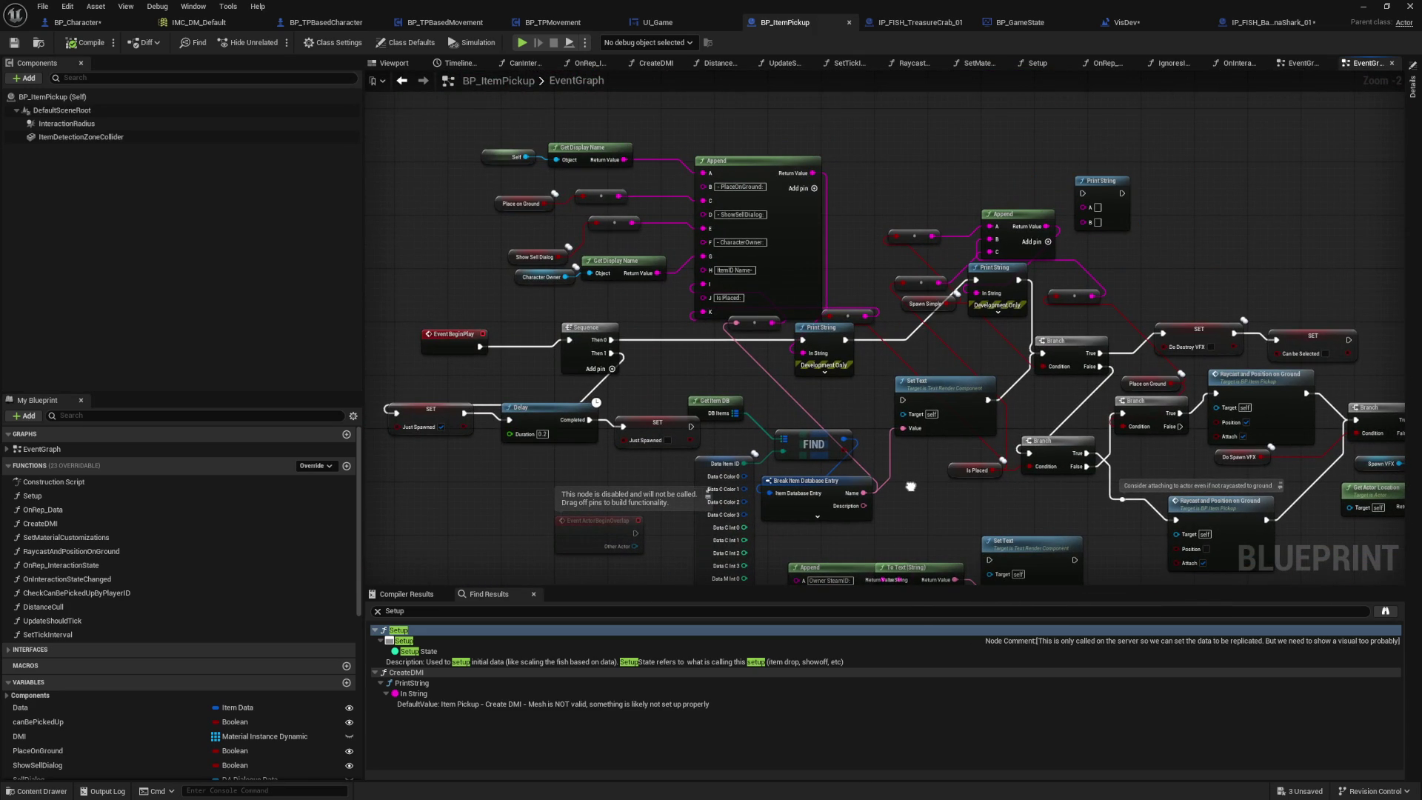
mouse_move(911, 486)
left_mouse_down()
mouse_move(644, 289)
mouse_move(254, 305)
left_mouse_up()
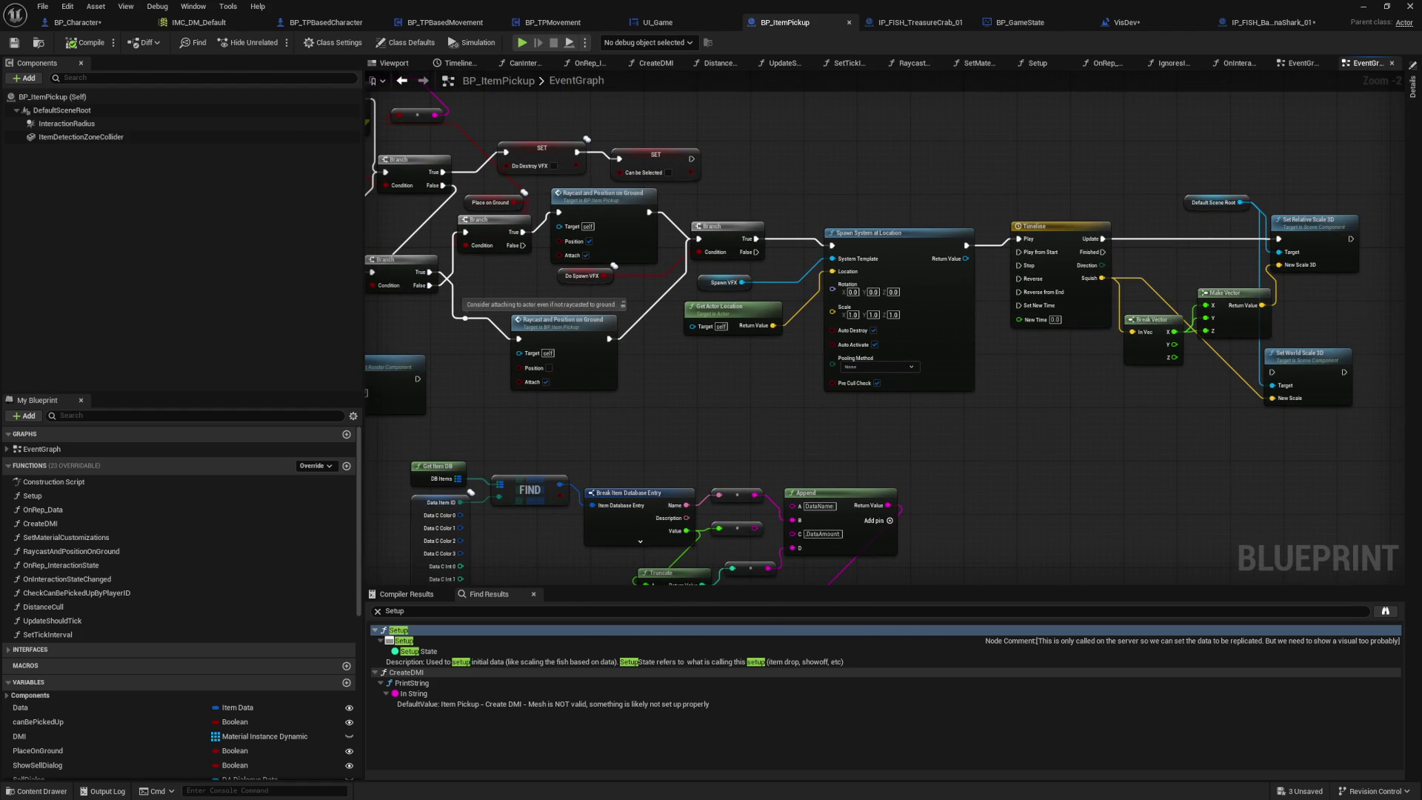
mouse_move(254, 308)
left_mouse_down()
mouse_move(352, 326)
mouse_move(705, 110)
left_mouse_up()
left_click_drag(720, 280, 819, 244)
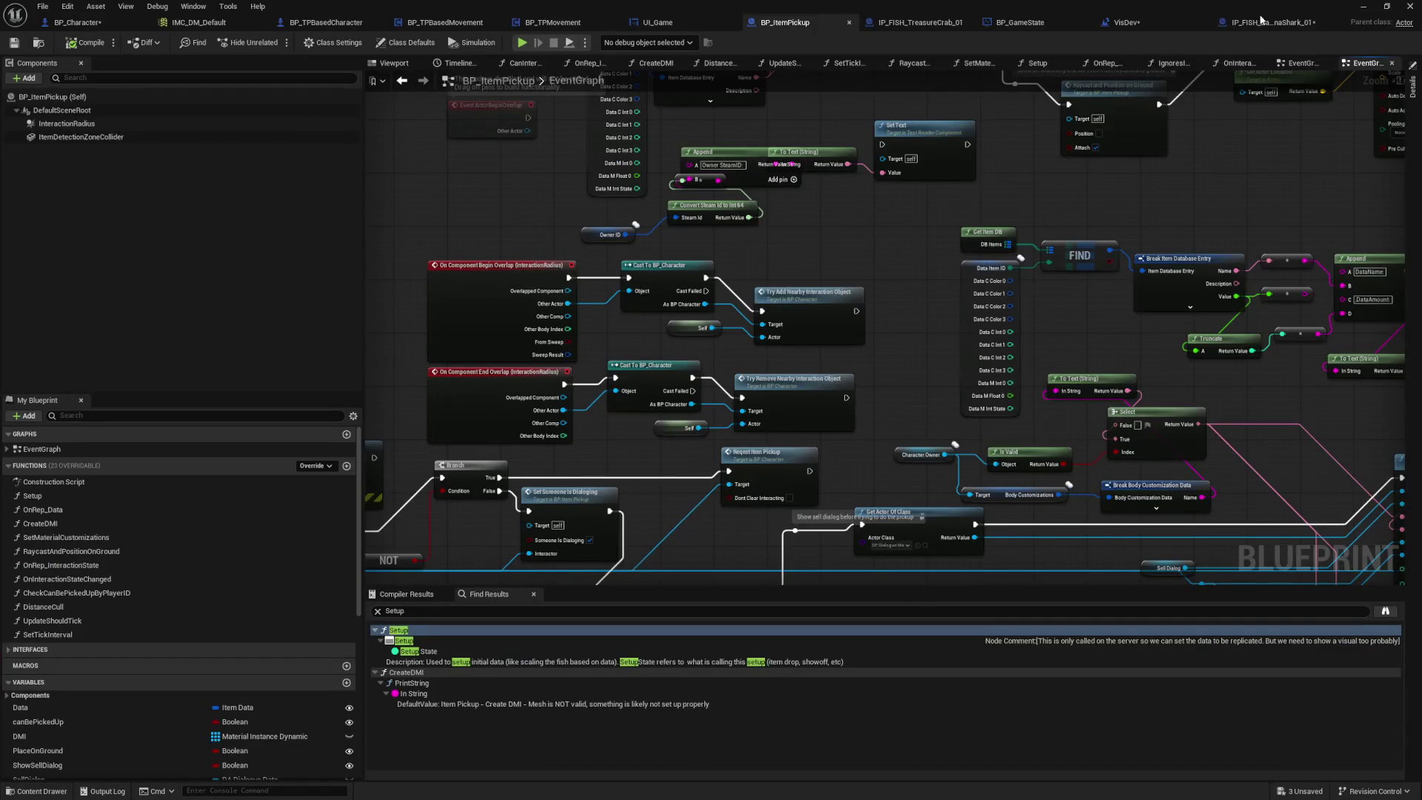
left_click(1261, 21)
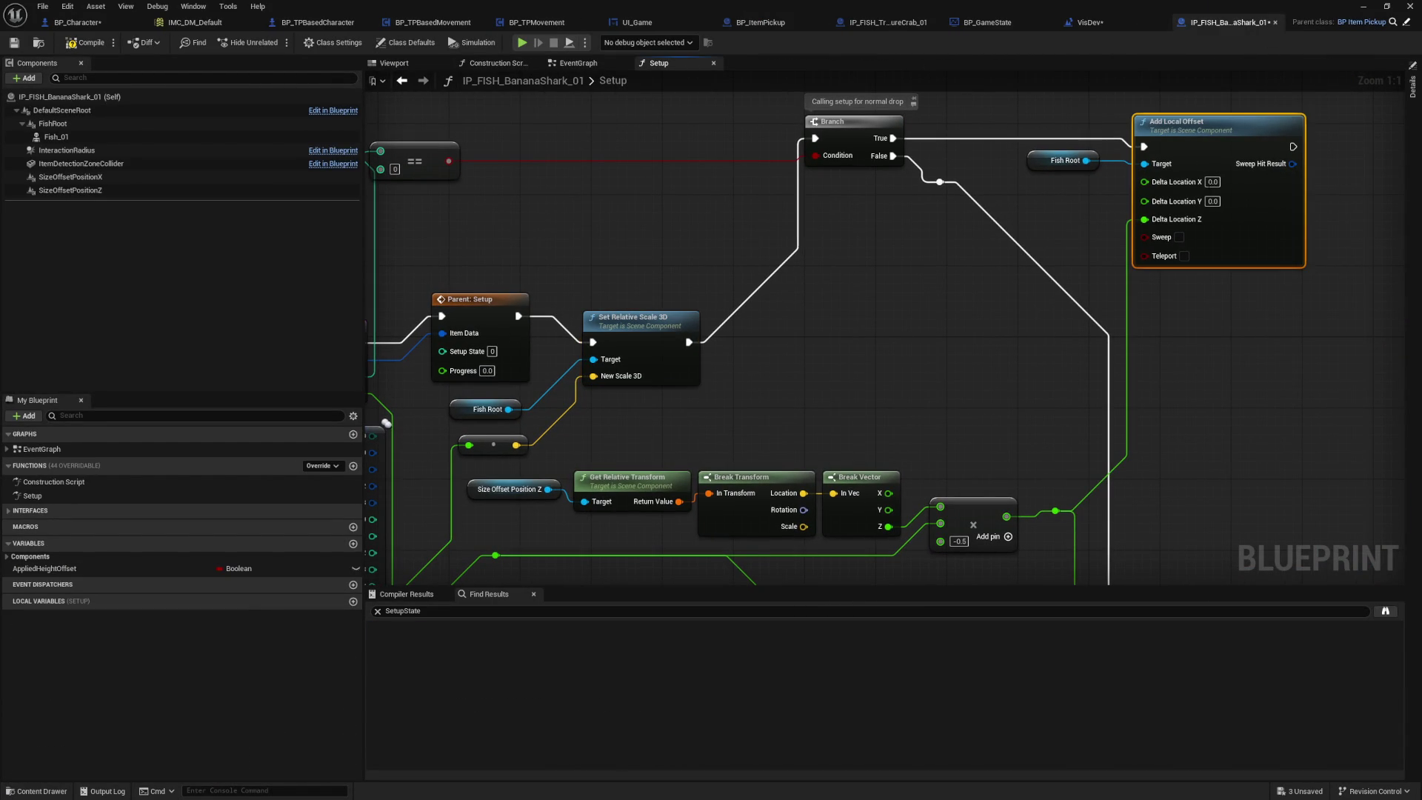
left_click_drag(992, 383, 993, 247)
left_click_drag(707, 473, 845, 268)
mouse_move(783, 281)
left_mouse_down()
mouse_move(714, 263)
mouse_move(852, 352)
left_mouse_up()
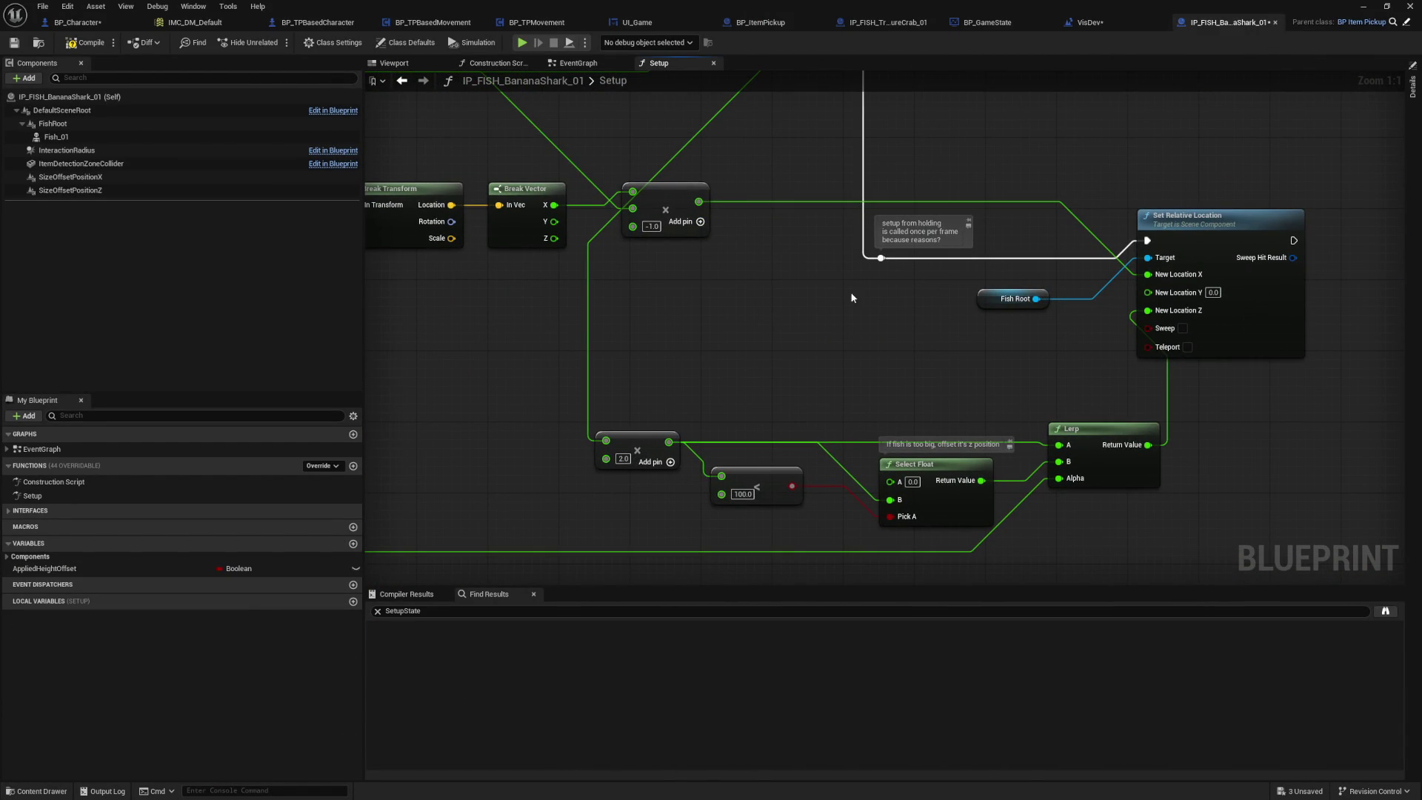
left_click_drag(793, 259, 920, 565)
left_click_drag(851, 222, 749, 408)
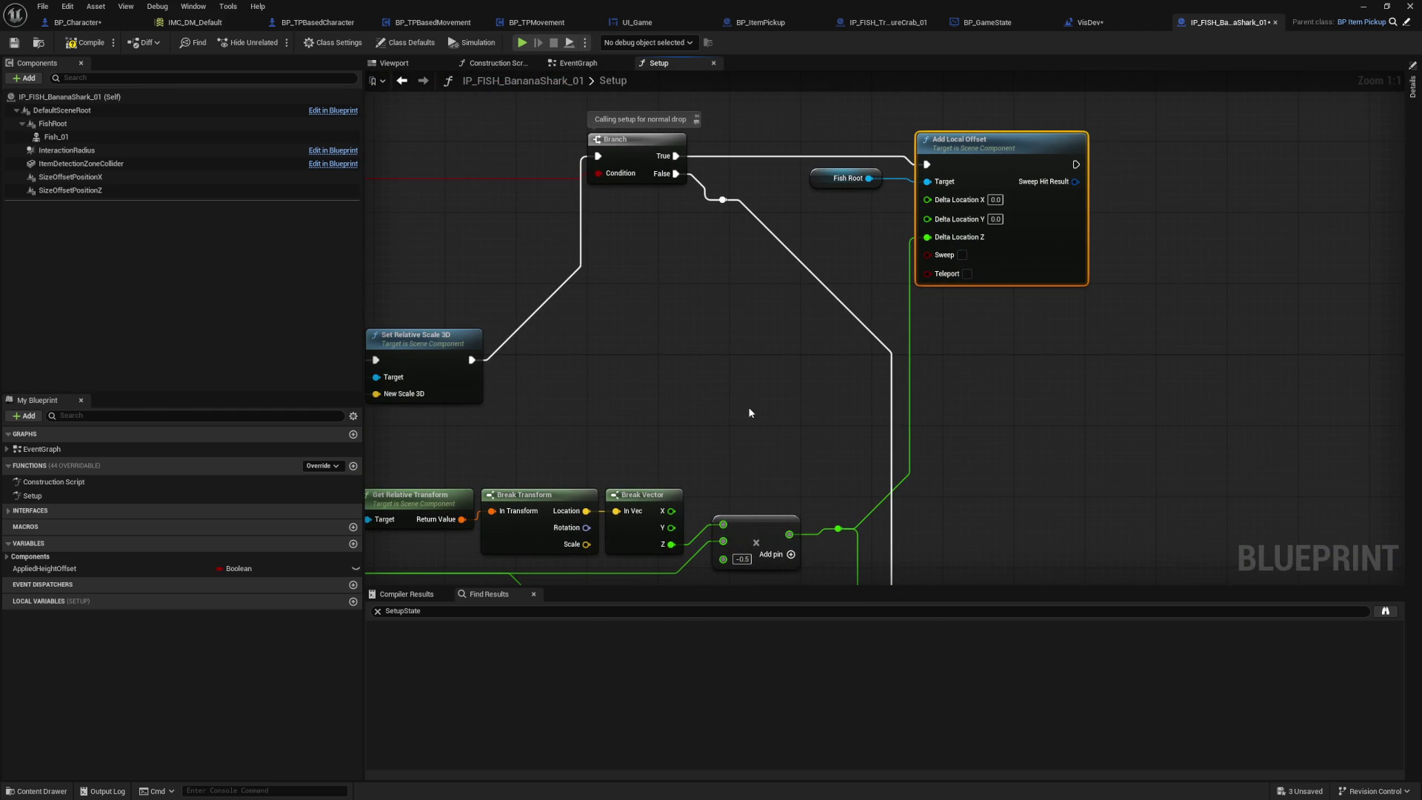
left_click_drag(1078, 581, 1075, 254)
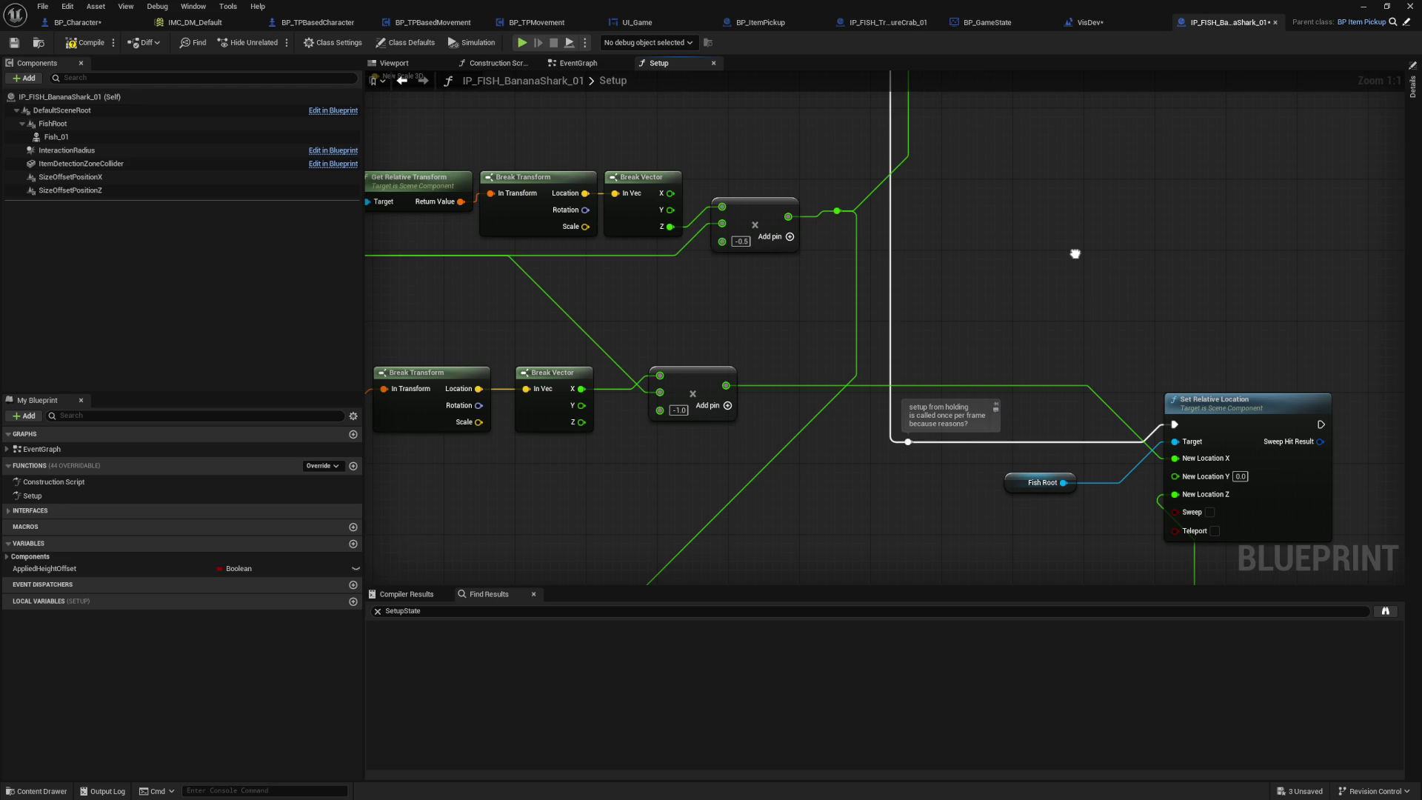
scroll(1074, 252, "down", 2)
left_click_drag(1074, 252, 1066, 211)
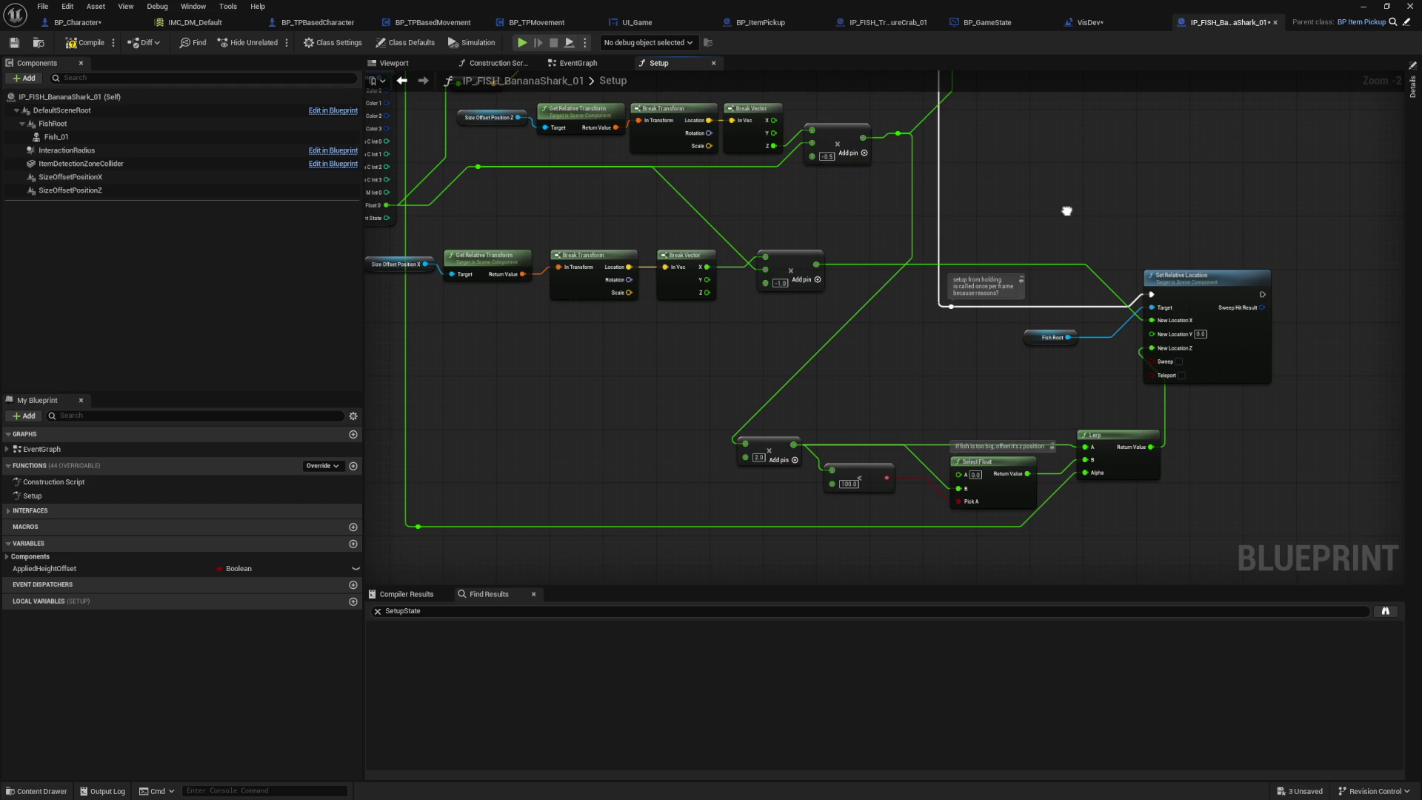
left_click_drag(1066, 211, 1088, 442)
left_click_drag(798, 282, 877, 403)
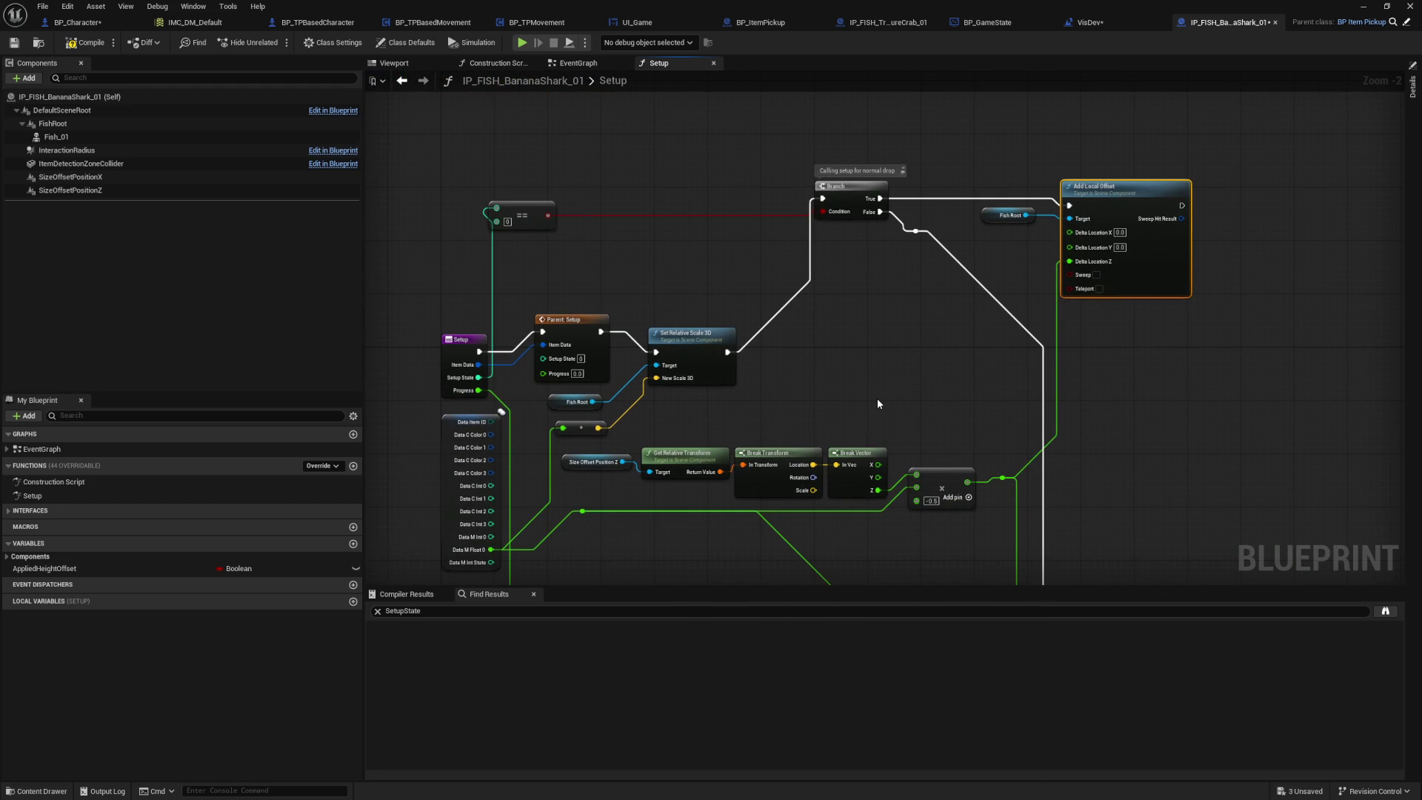
scroll(877, 404, "up", 1)
left_click_drag(669, 370, 826, 363)
left_click(825, 363)
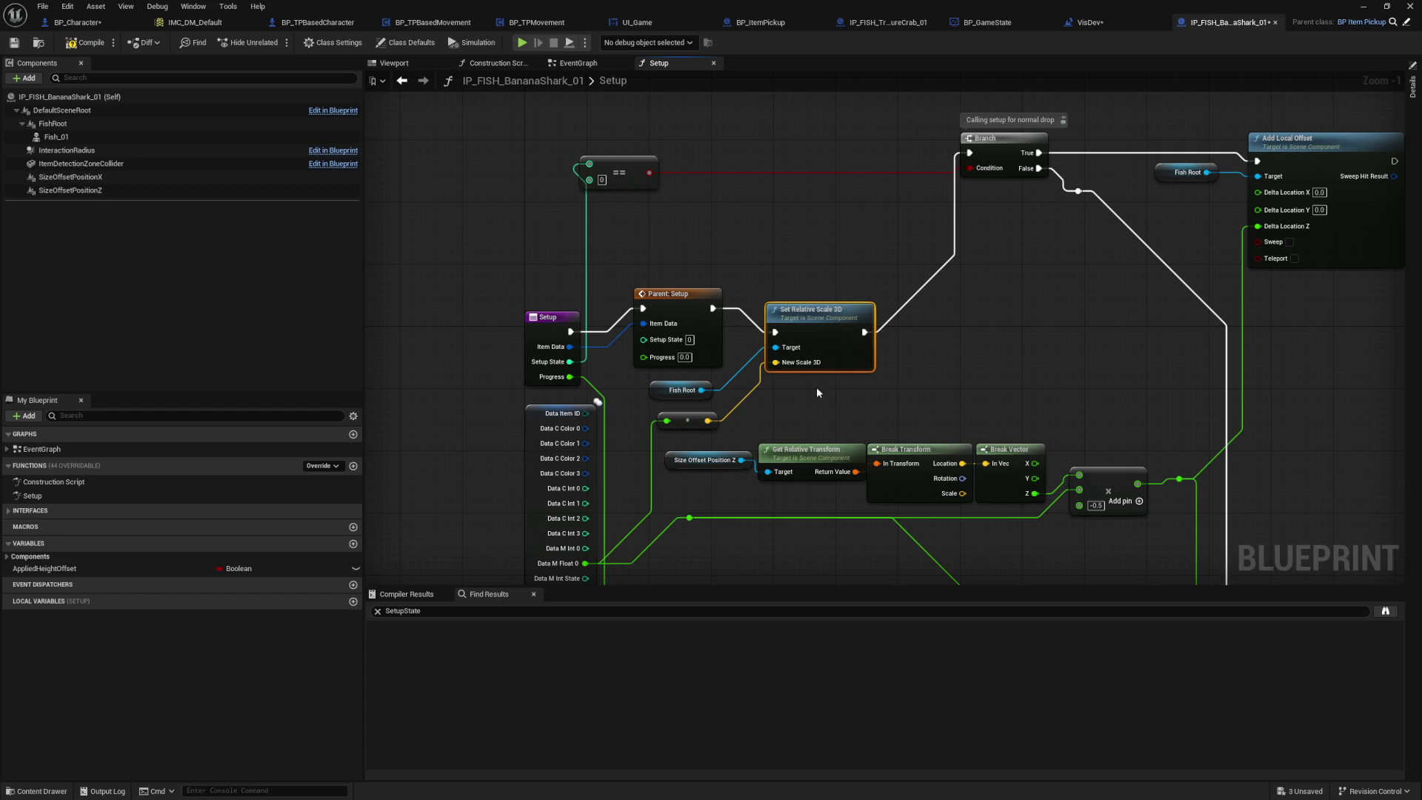
left_click(828, 271)
right_click(548, 325)
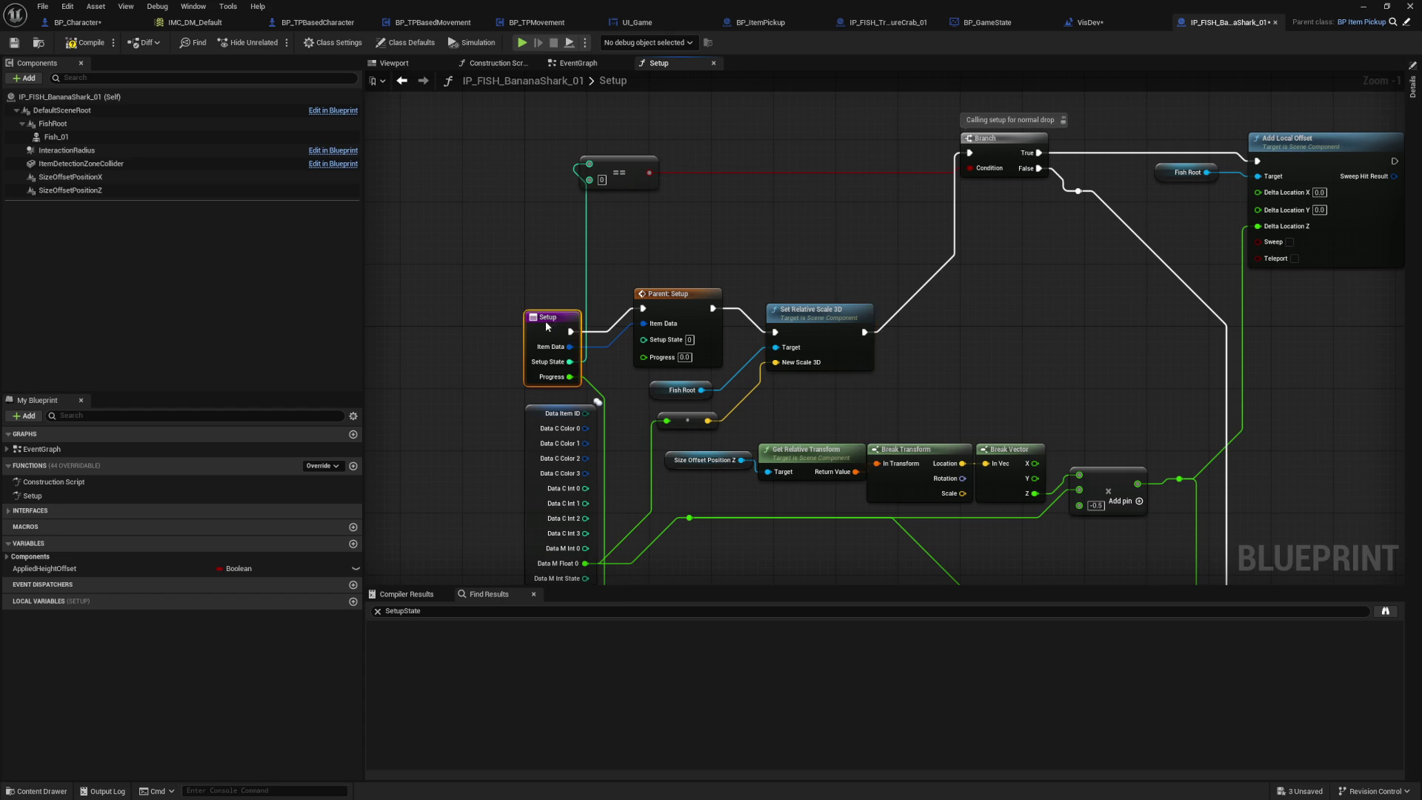
mouse_move(600, 442)
left_click(685, 445)
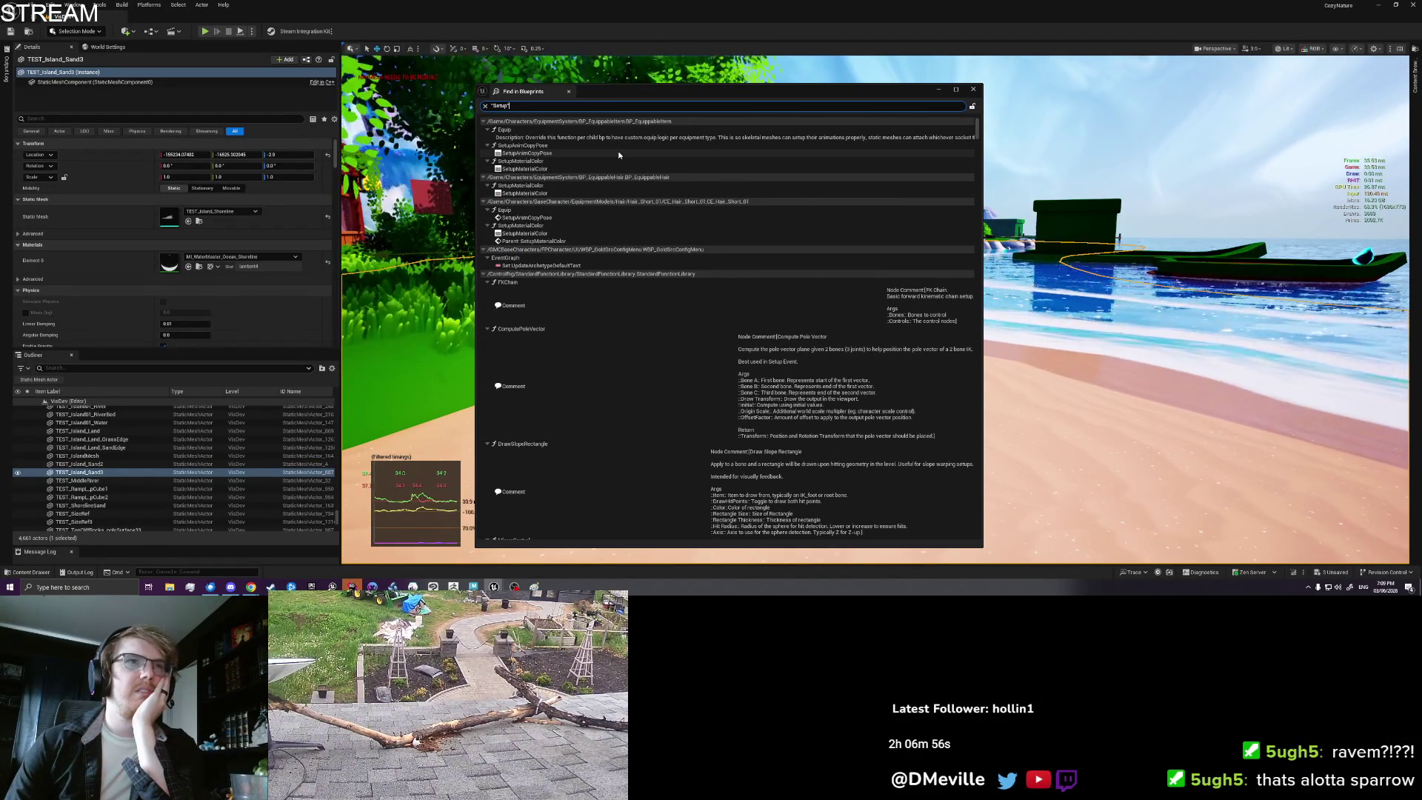
Step: Open the UmbrellaJellyfish EventGraph Setup call from the Find in Blueprints results
left_click(484, 274)
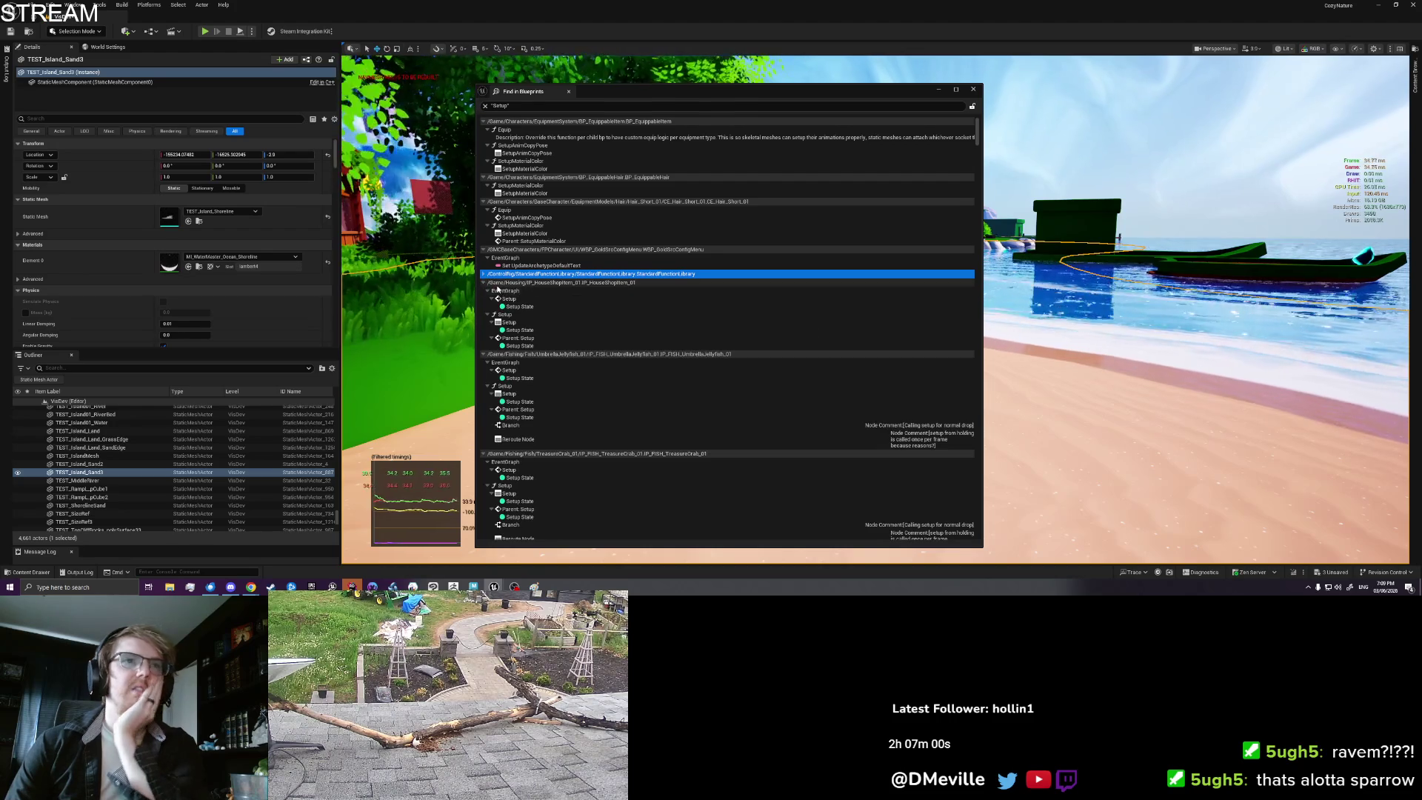
left_click(545, 371)
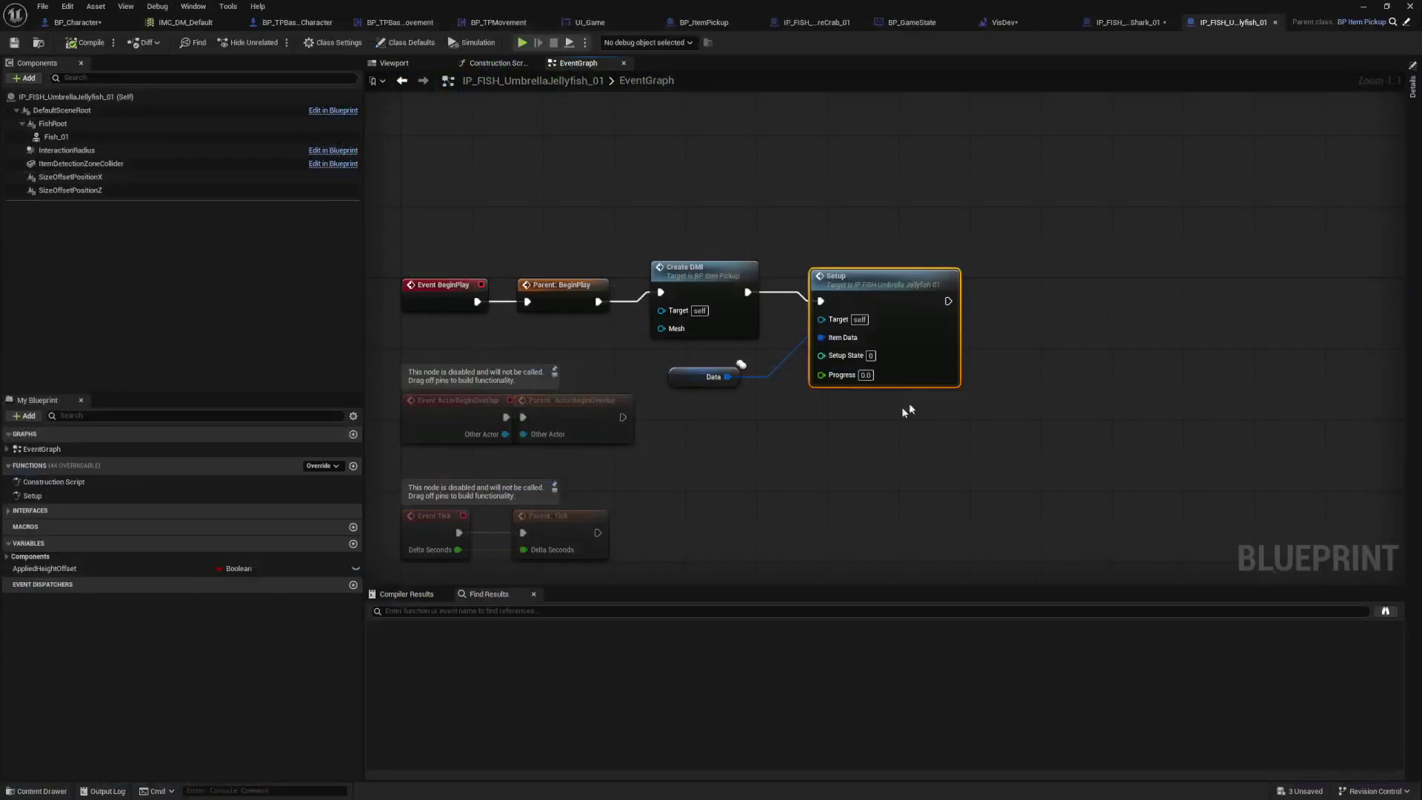
left_click(839, 460)
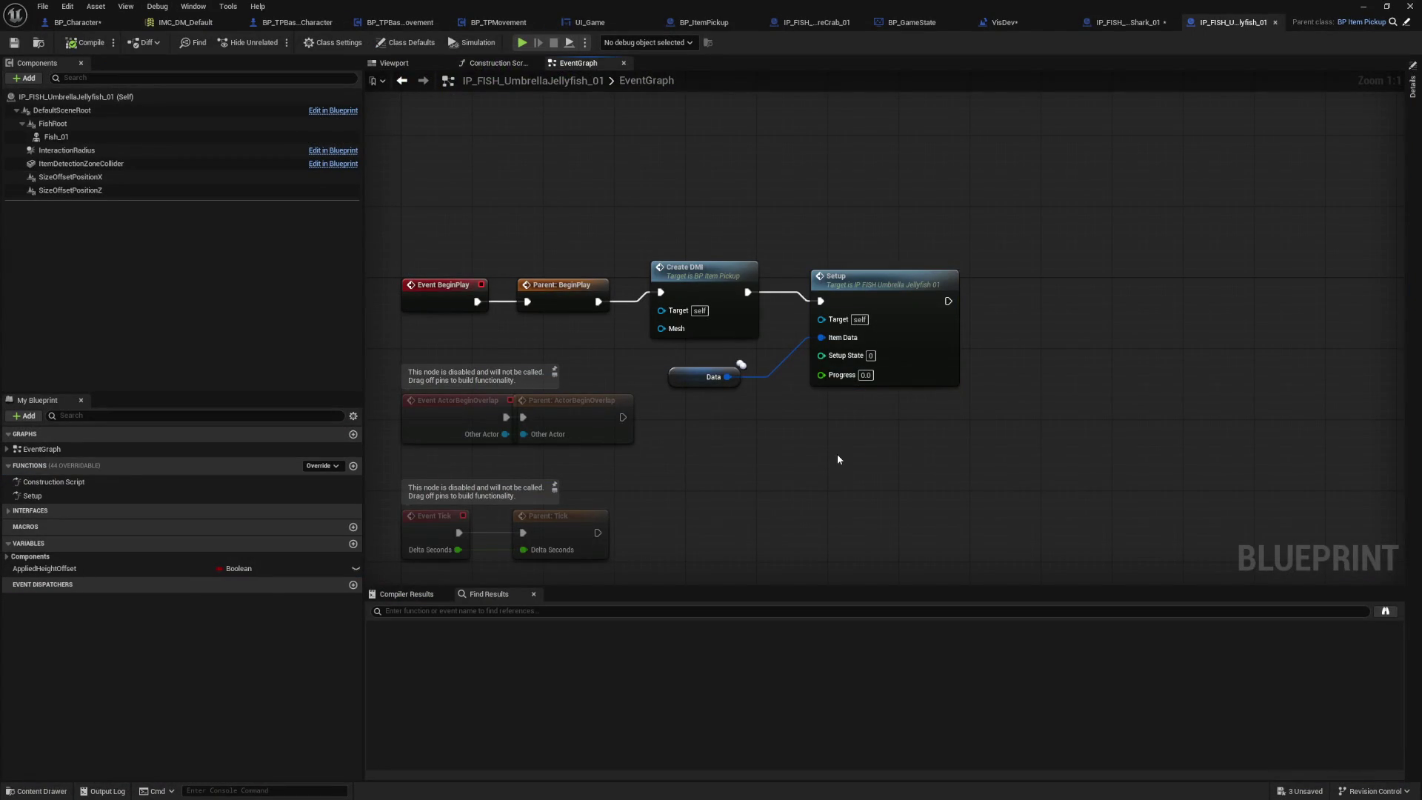
Step: Inspect the Setup call node in IP_FISH_BananaShark_01's event graph
left_click_drag(837, 454, 828, 440)
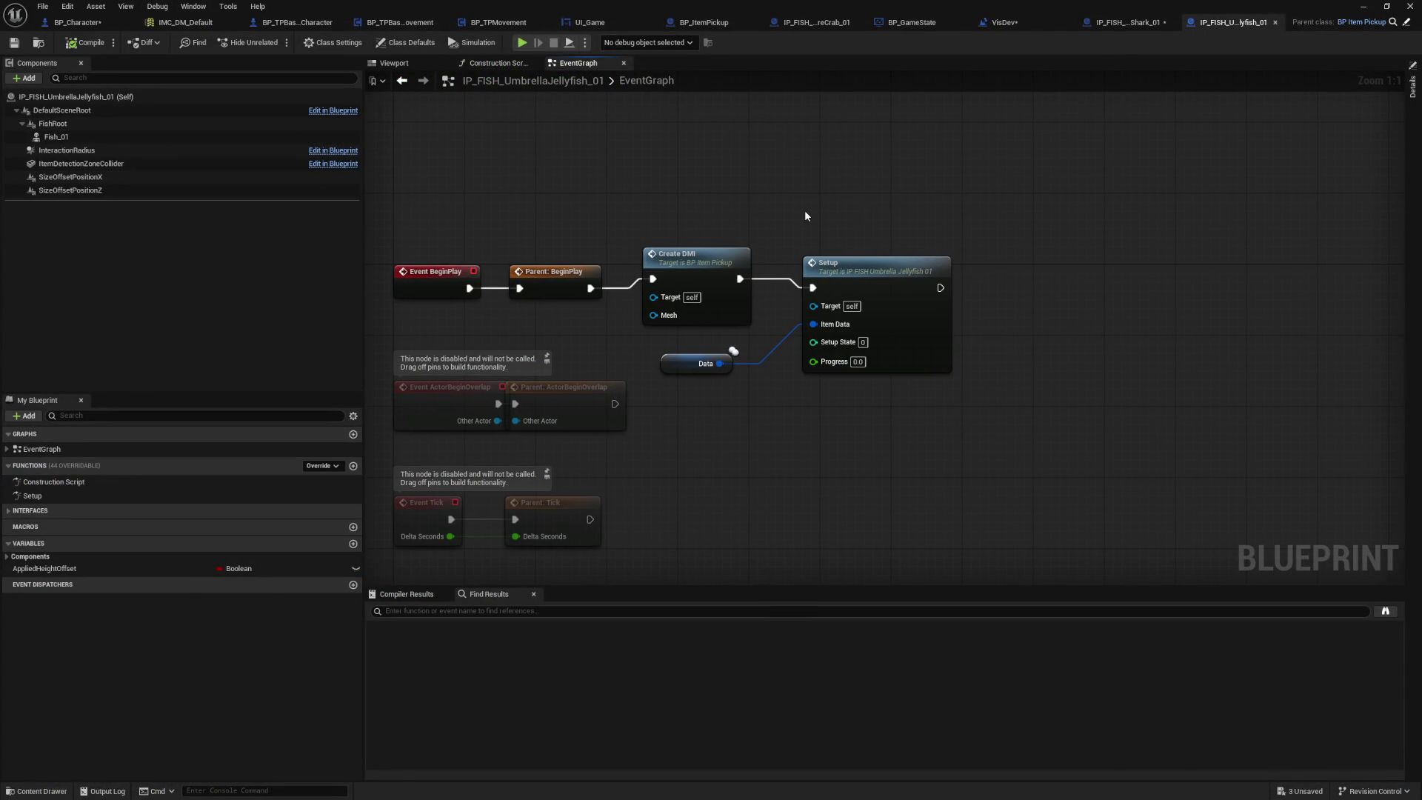
left_click(1121, 24)
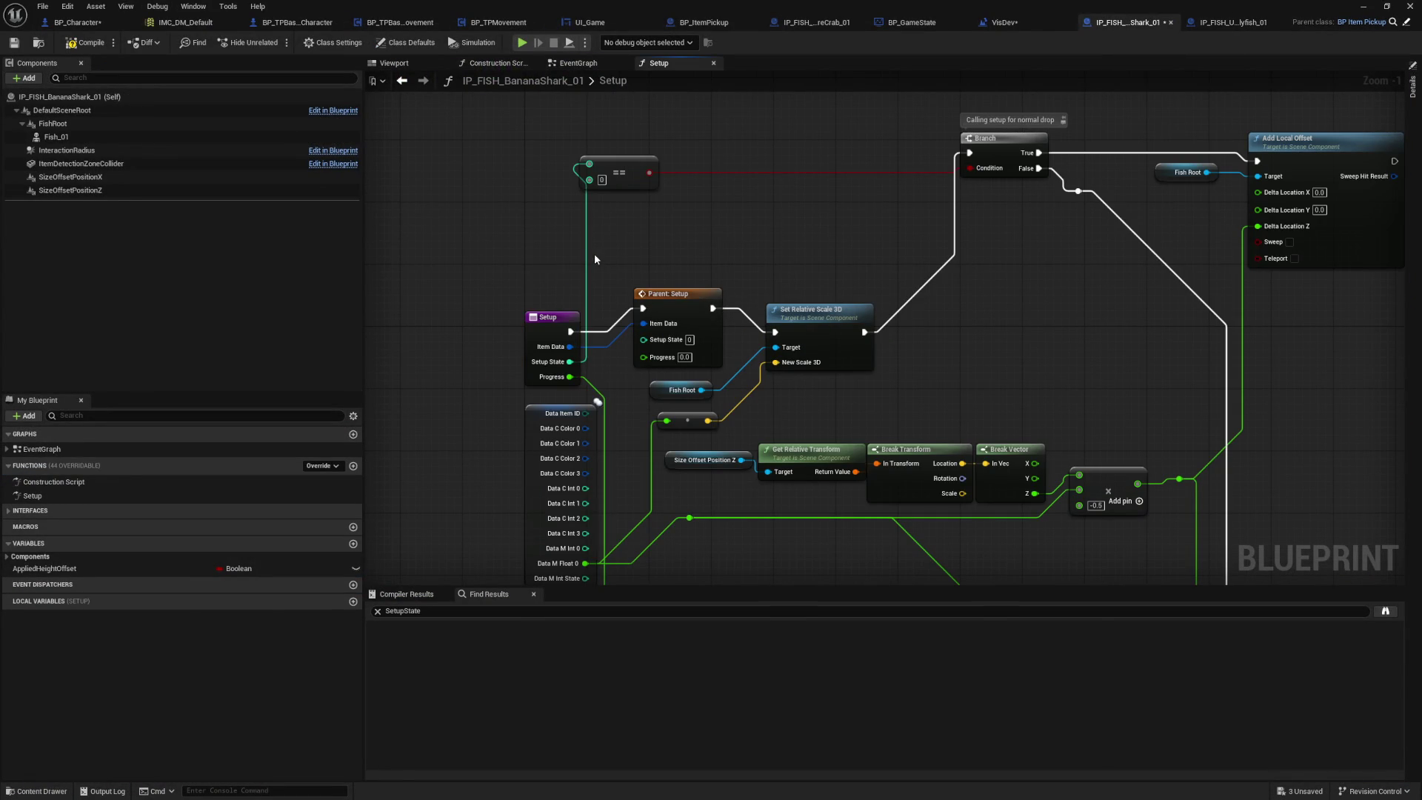
double_click(65, 449)
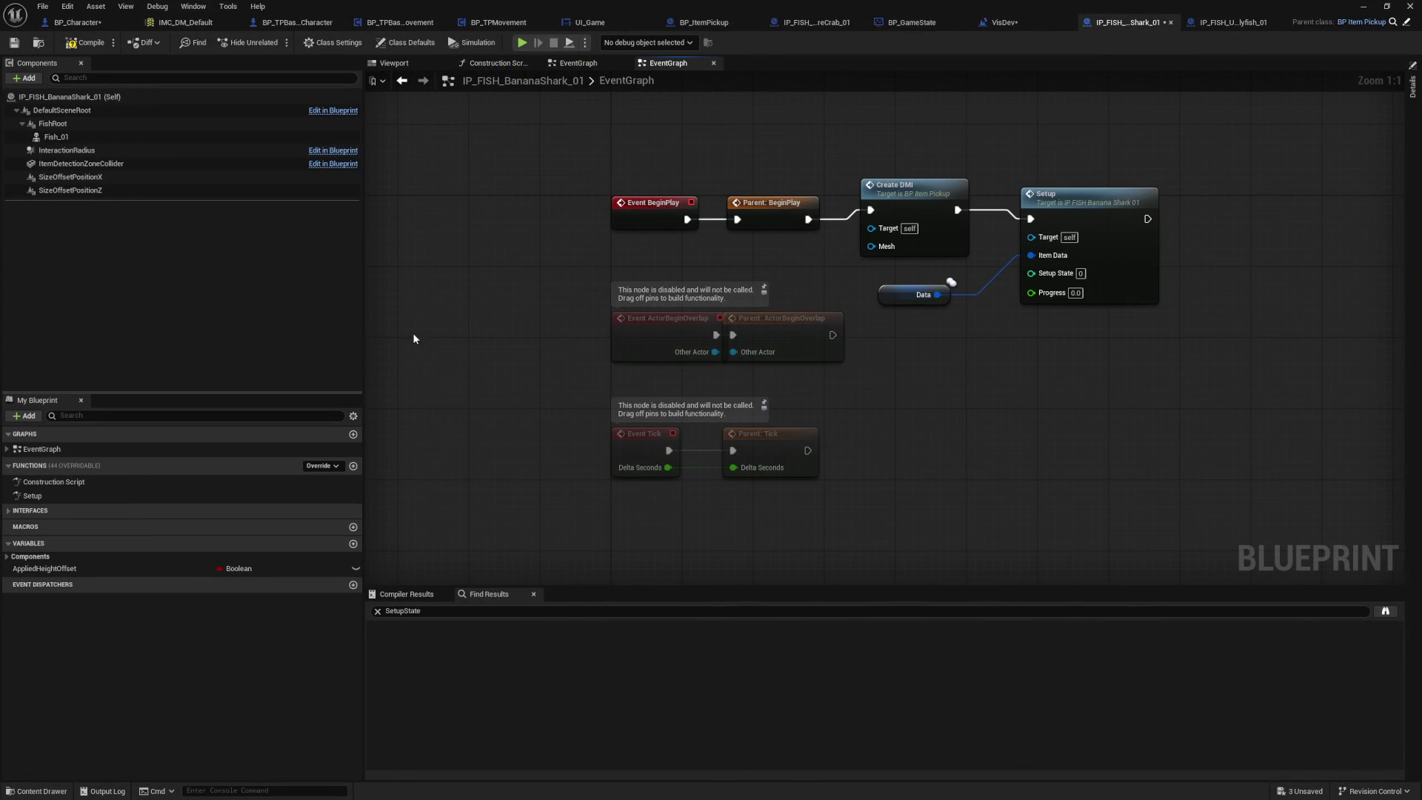
mouse_move(972, 417)
left_mouse_down()
mouse_move(957, 167)
mouse_move(976, 378)
left_mouse_up()
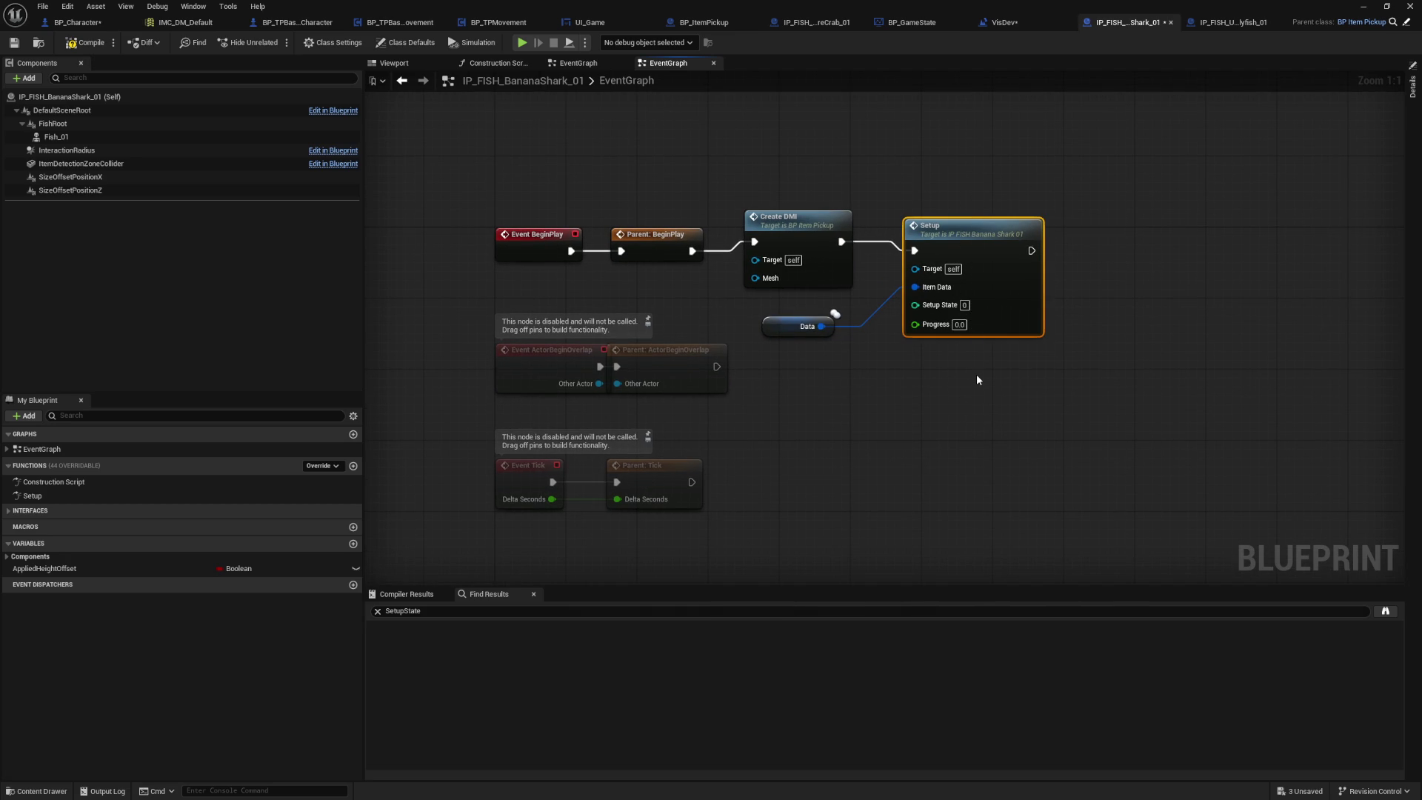
left_click(976, 378)
mouse_move(994, 376)
left_mouse_down()
mouse_move(899, 403)
mouse_move(969, 392)
left_mouse_up()
left_click(974, 334)
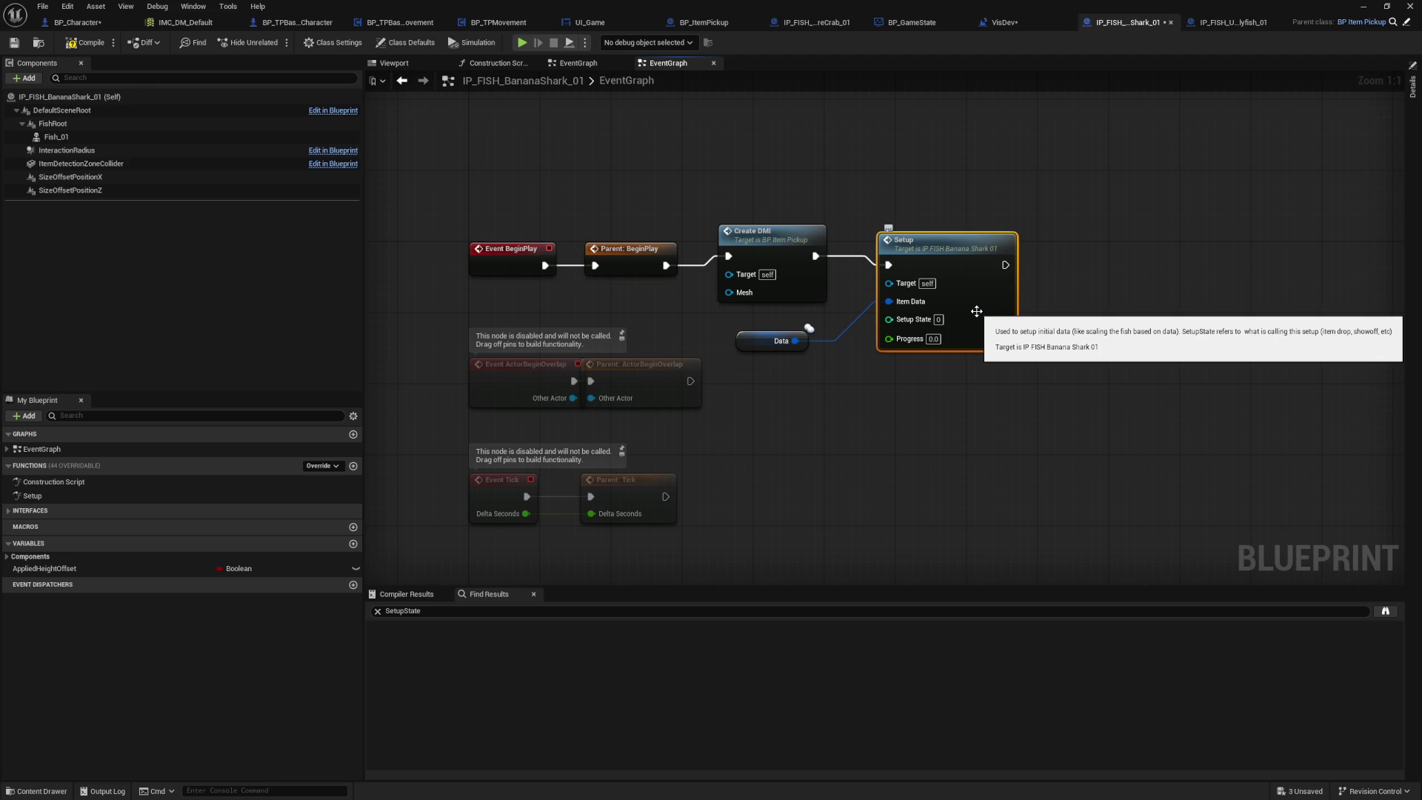
Step: Open BananaShark's Setup function graph and centre its nodes in view
double_click(976, 311)
scroll(850, 260, "up", 5)
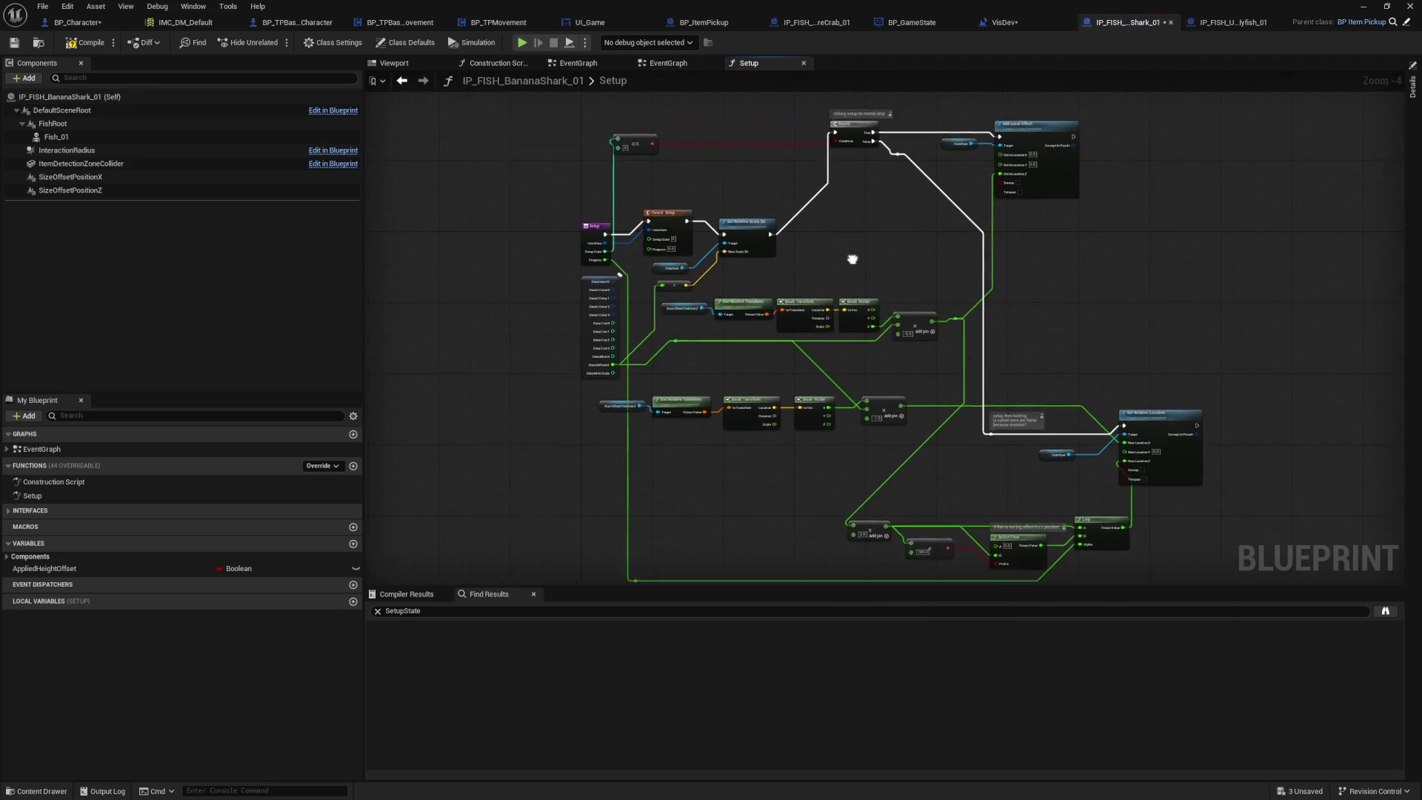
scroll(668, 284, "up", 1)
left_click_drag(1019, 388, 1005, 373)
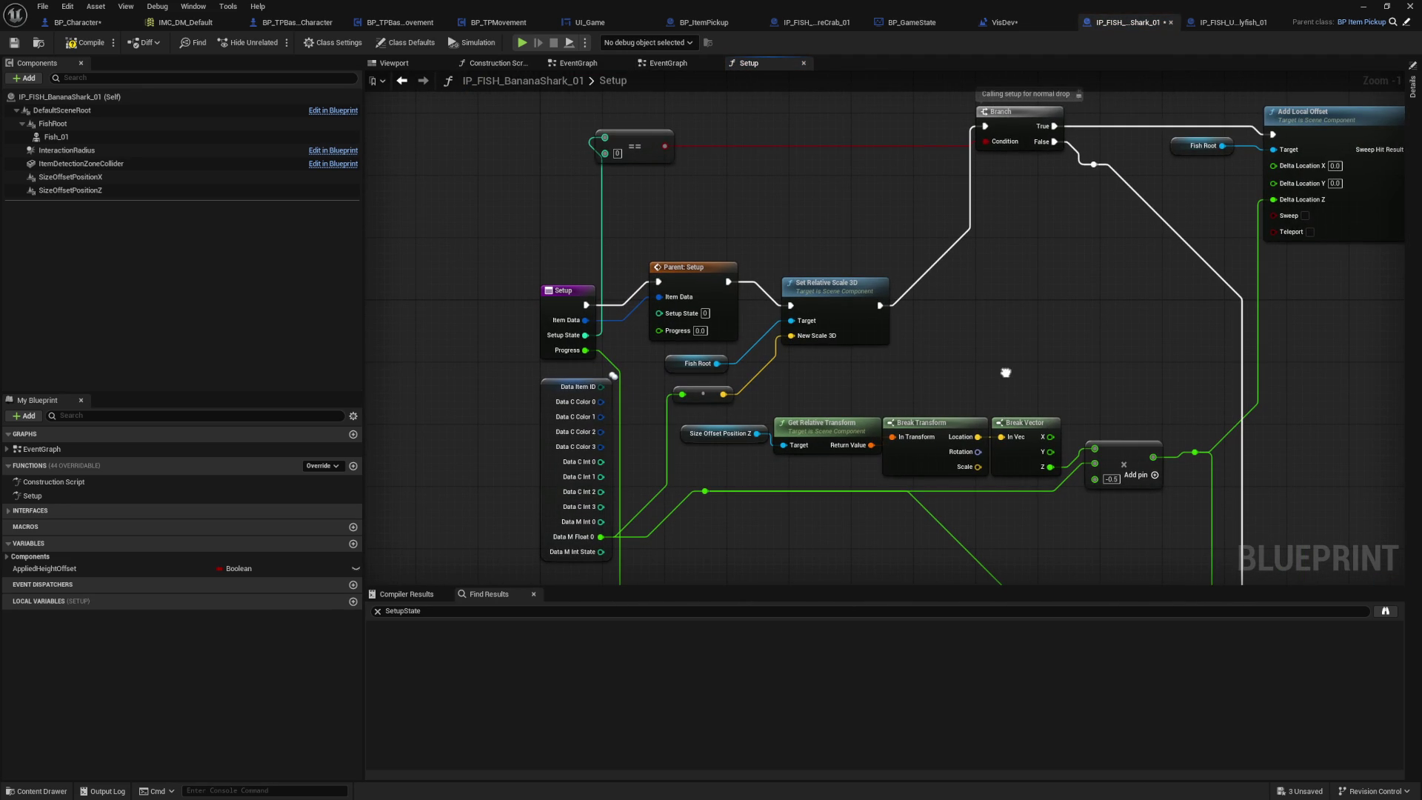
mouse_move(1005, 373)
left_mouse_down()
mouse_move(987, 326)
mouse_move(955, 328)
left_mouse_up()
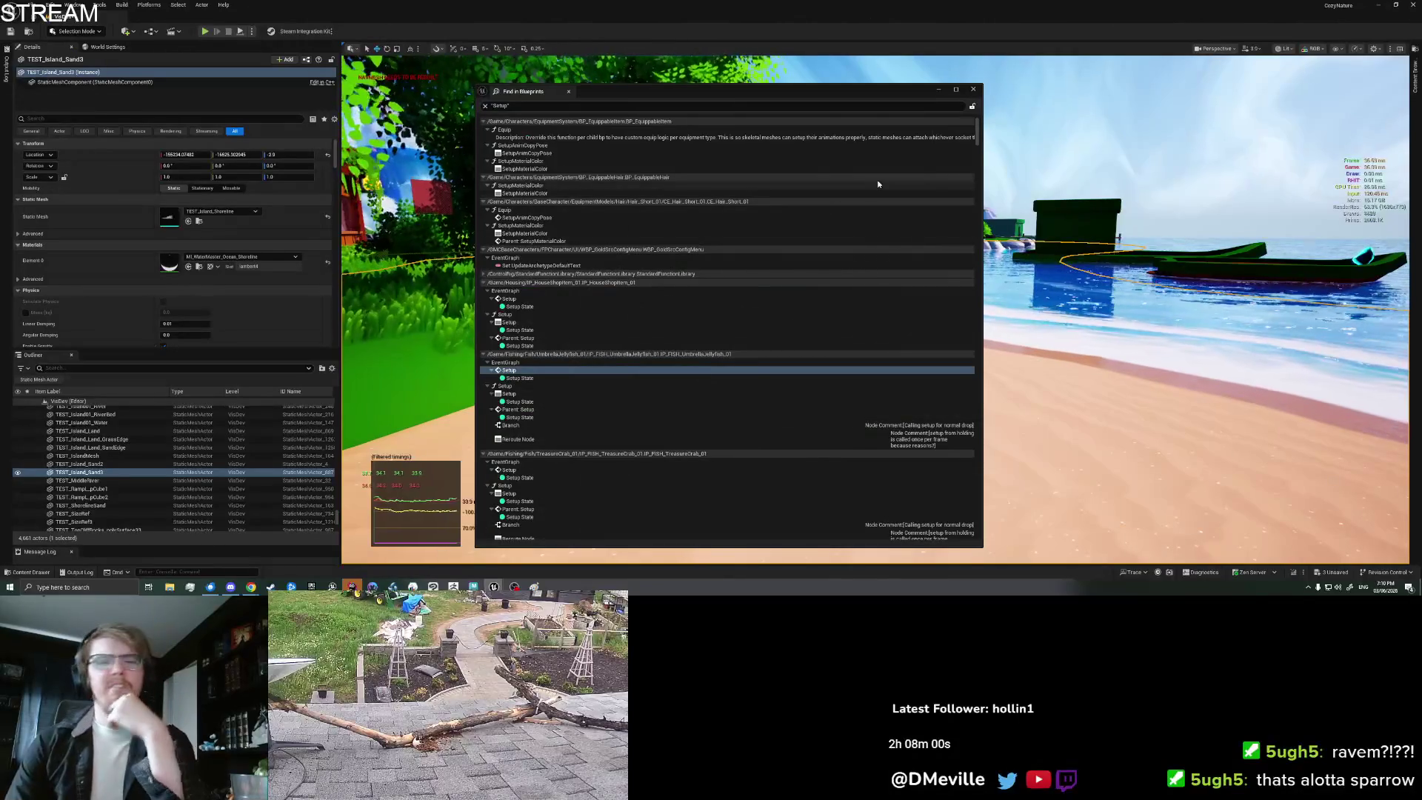
Step: Run a brief Play in Editor test of the island level with Alt+P, then stop it
left_click(800, 406)
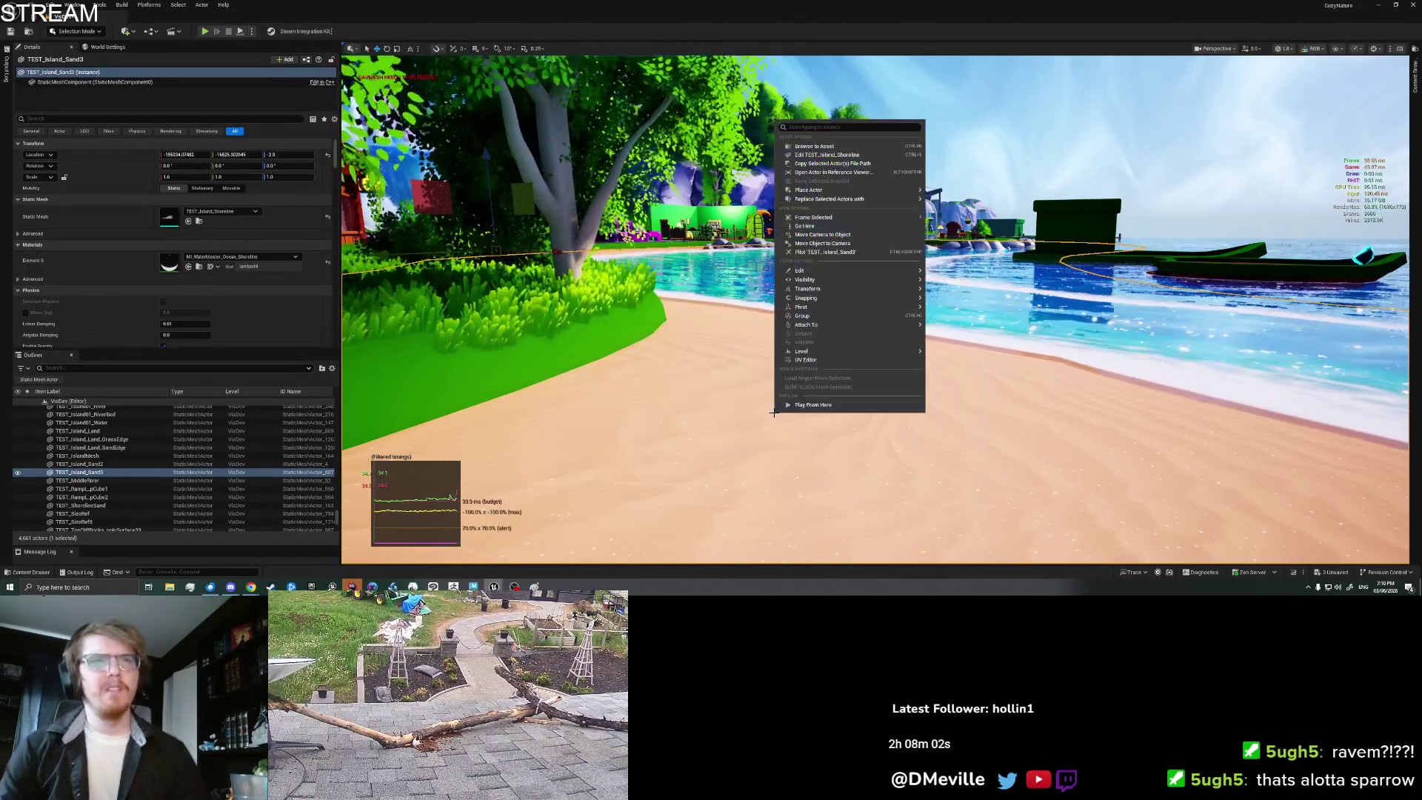
right_click(784, 416)
left_click(787, 414)
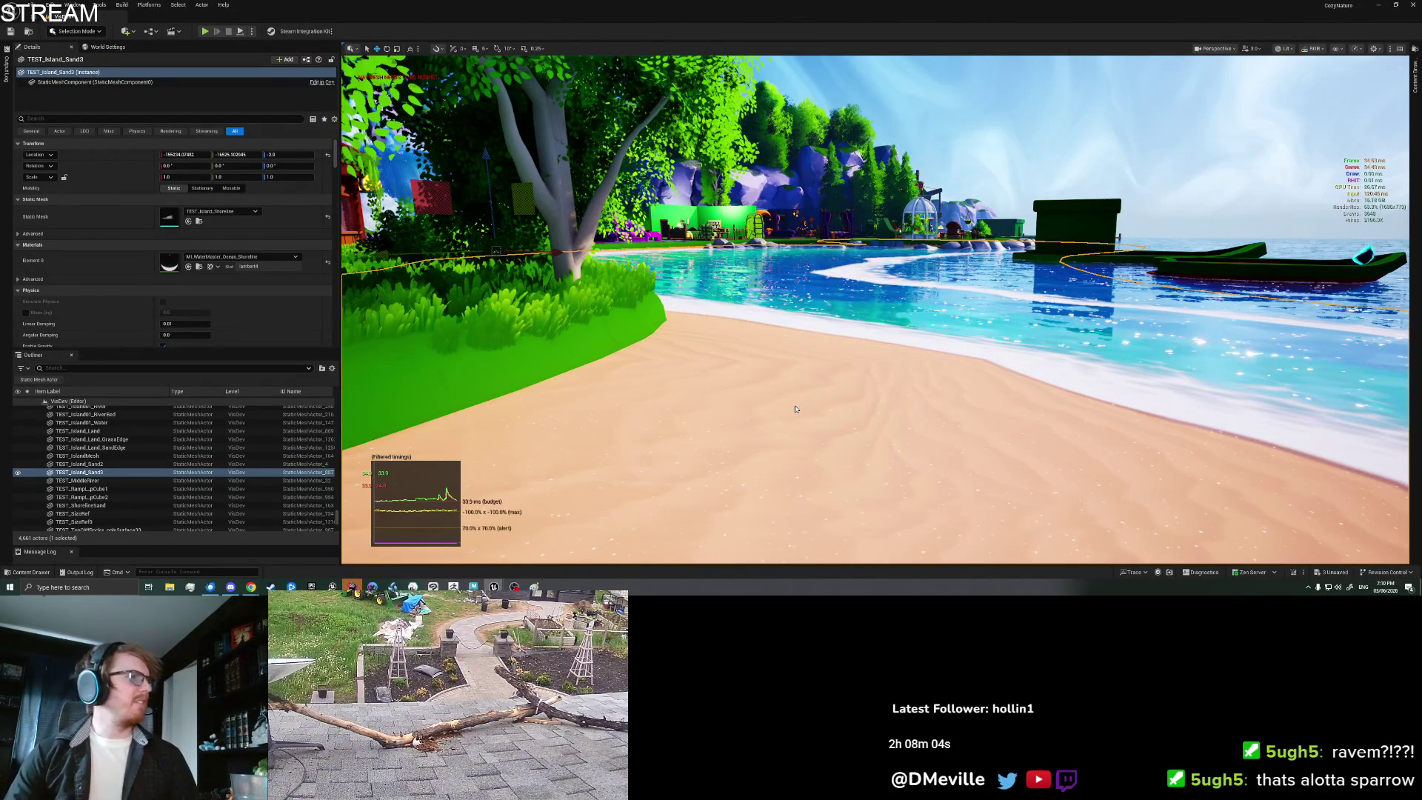
key("alt+p")
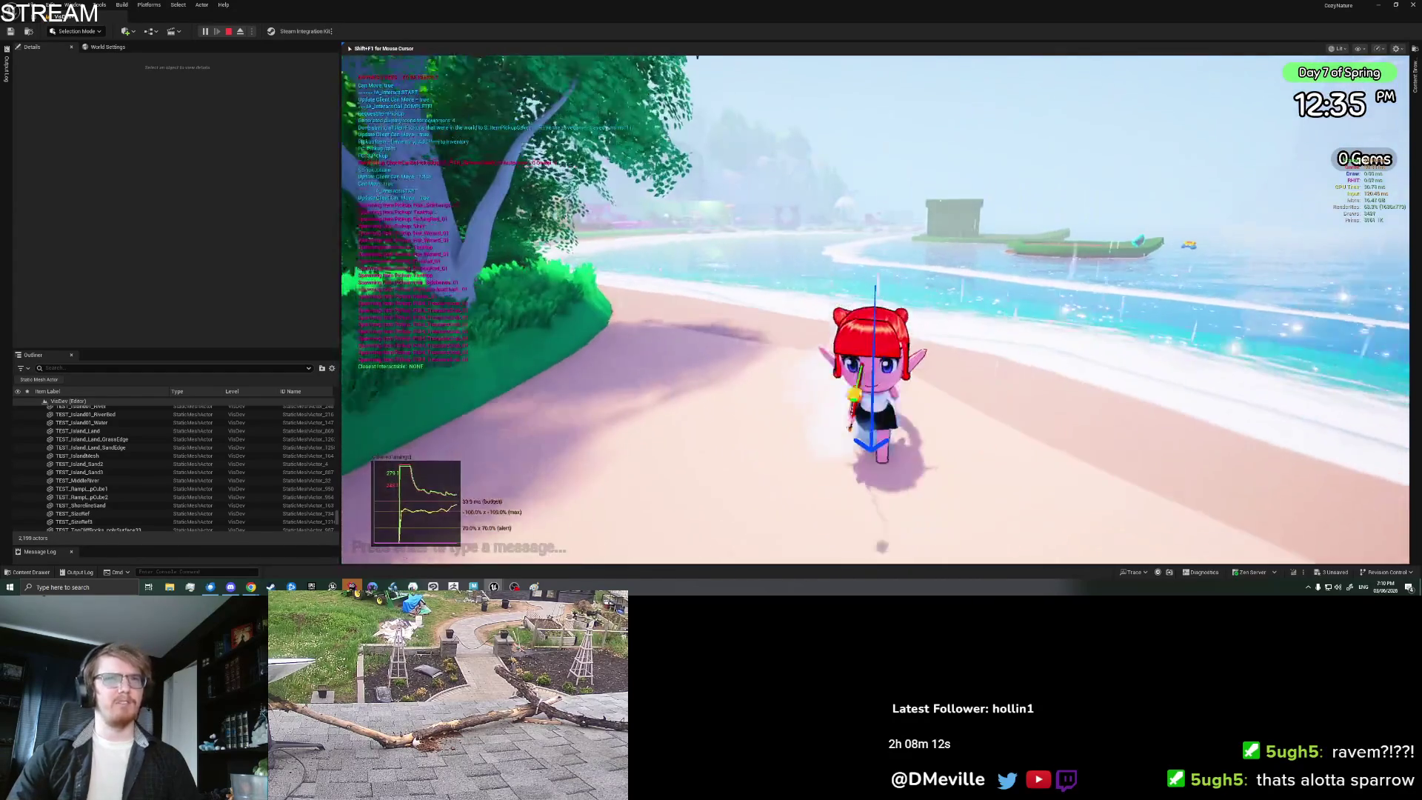
key("Escape")
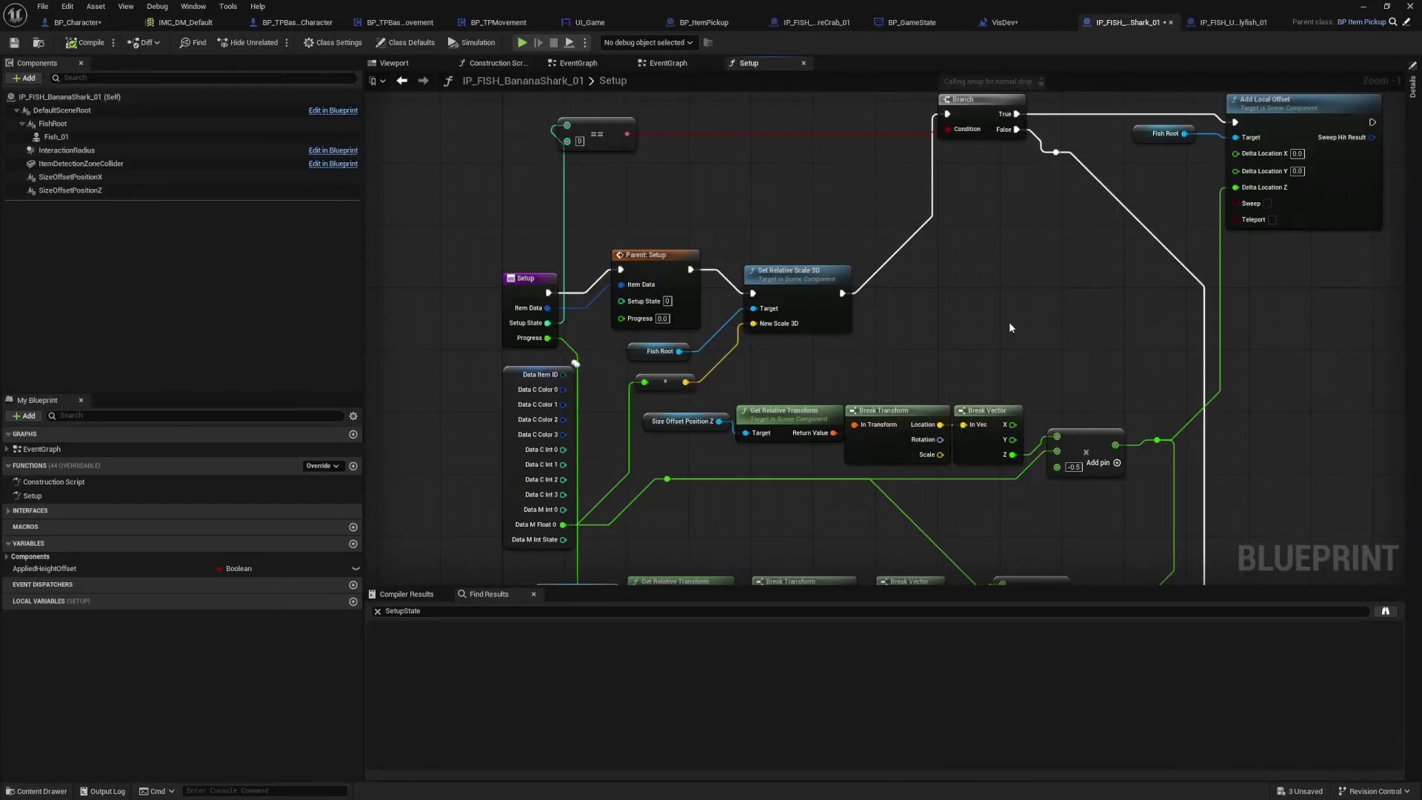
left_click_drag(1009, 320, 964, 327)
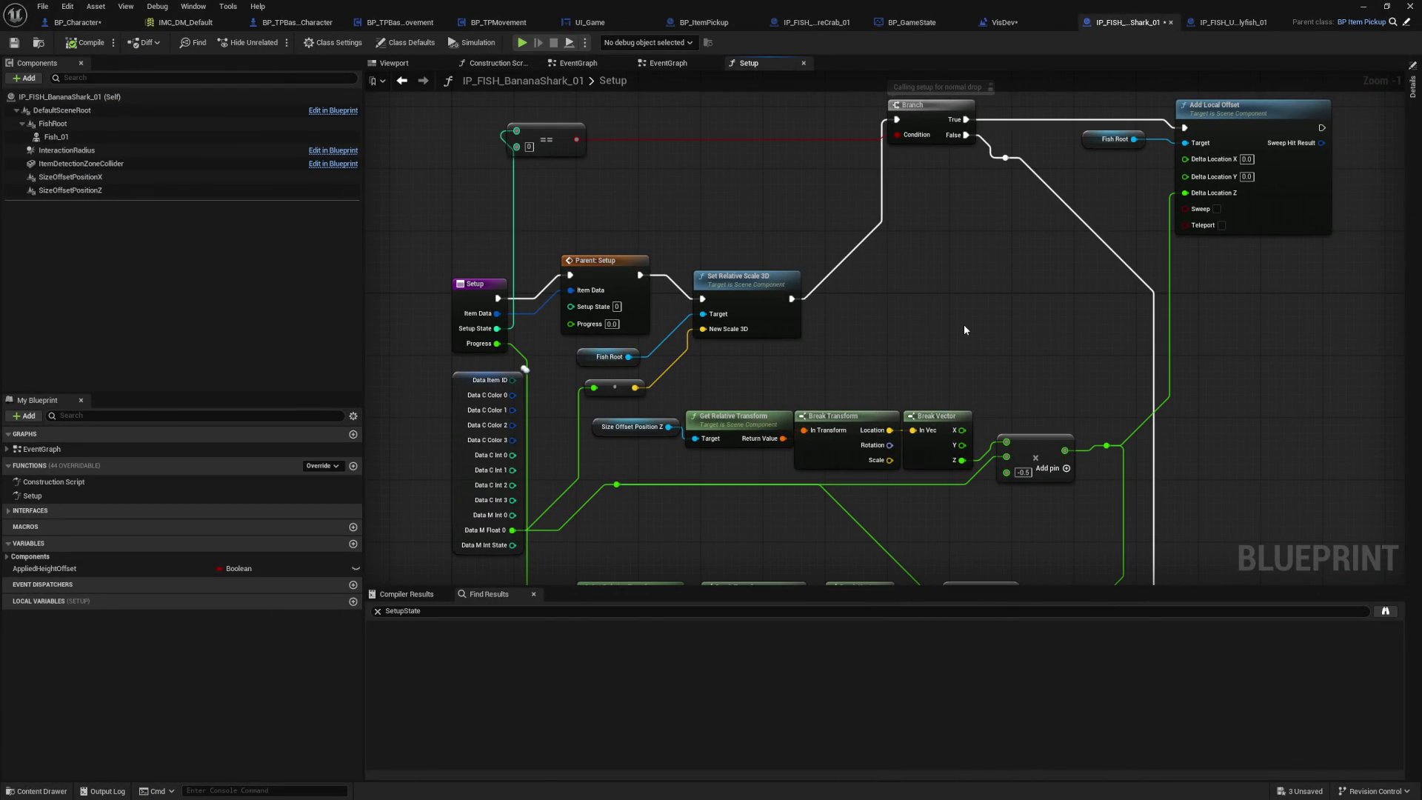
Step: Pan through BananaShark's Setup graph, from the location-offset nodes to the entry and comparison nodes
left_click_drag(964, 329, 959, 354)
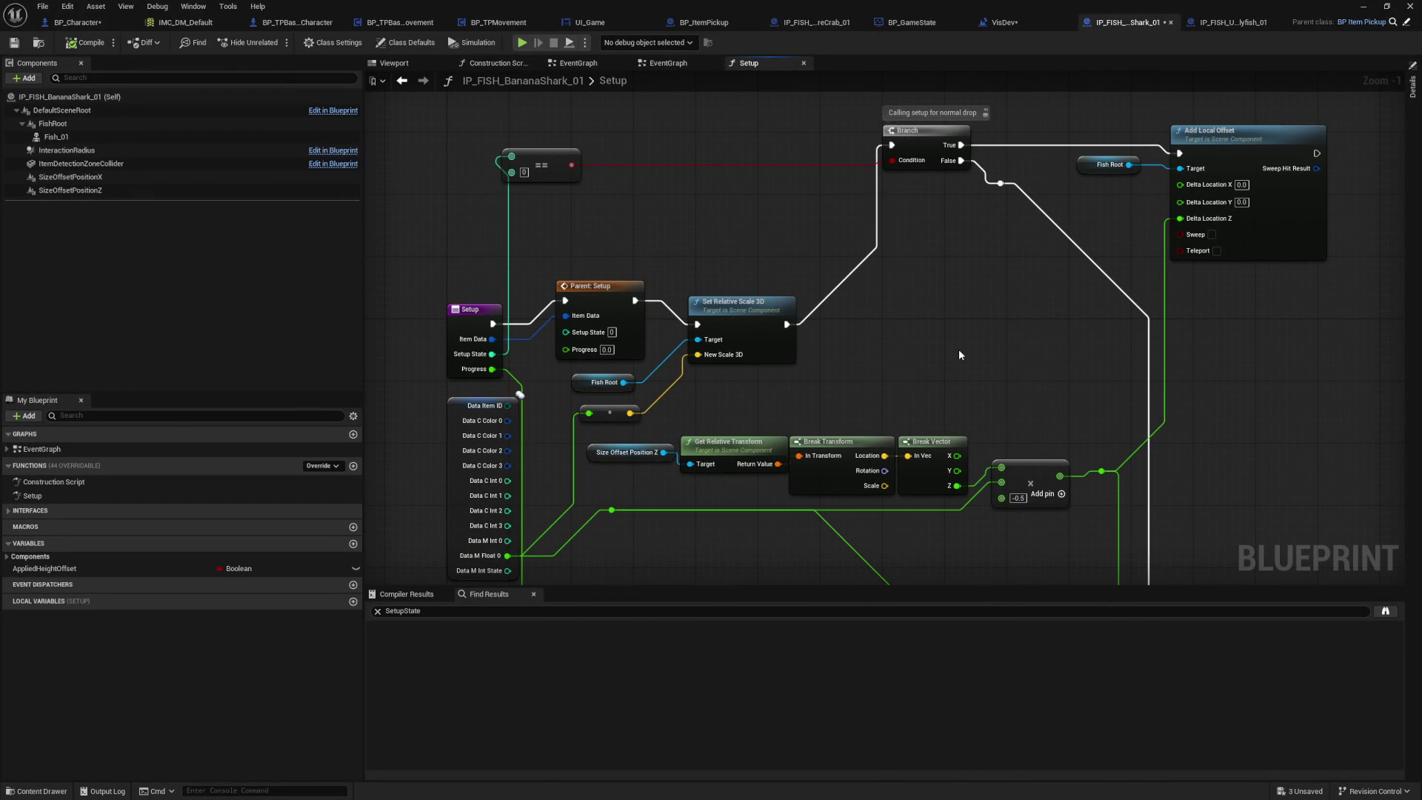
mouse_move(958, 355)
left_mouse_down()
mouse_move(858, 122)
mouse_move(916, 328)
mouse_move(704, 324)
left_mouse_up()
scroll(705, 322, "down", 3)
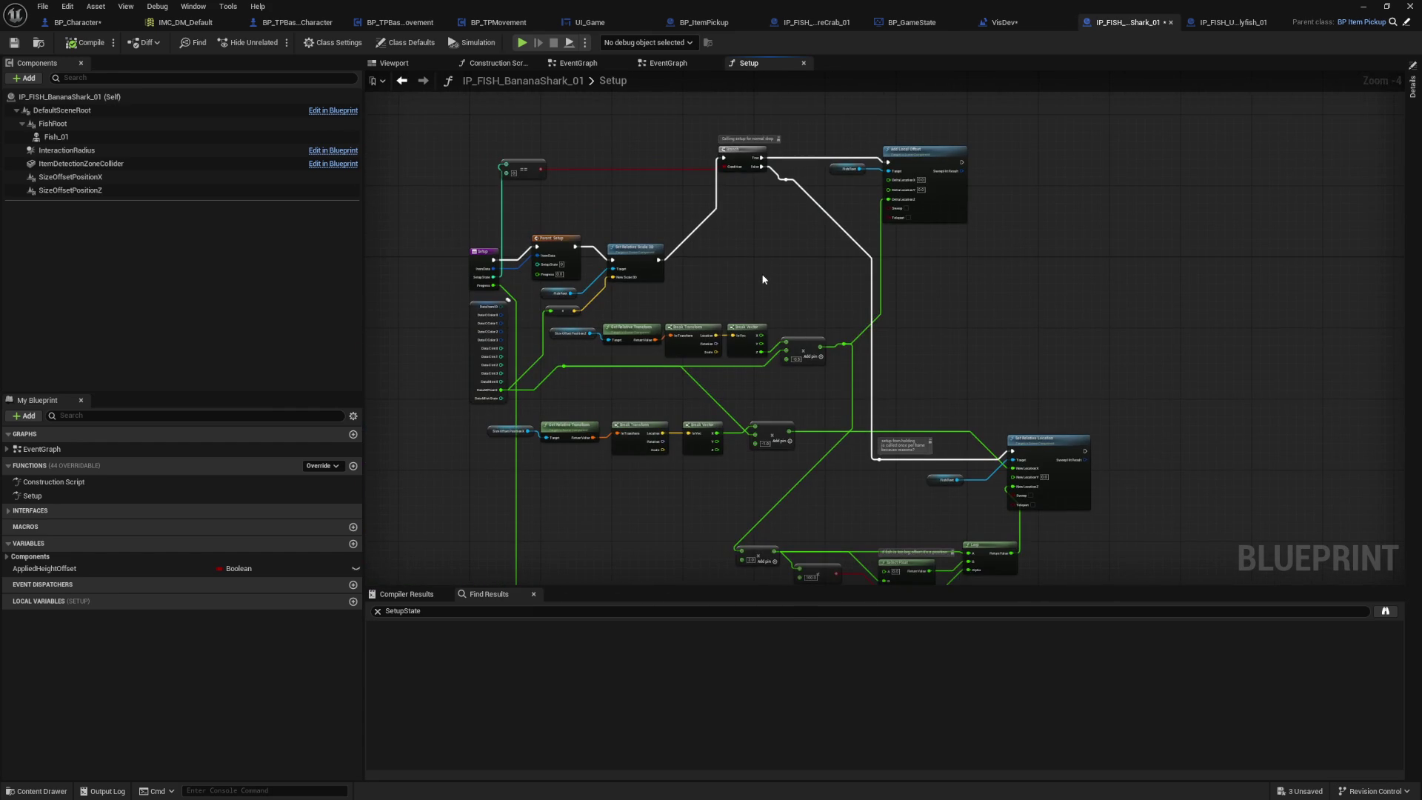
scroll(763, 279, "up", 2)
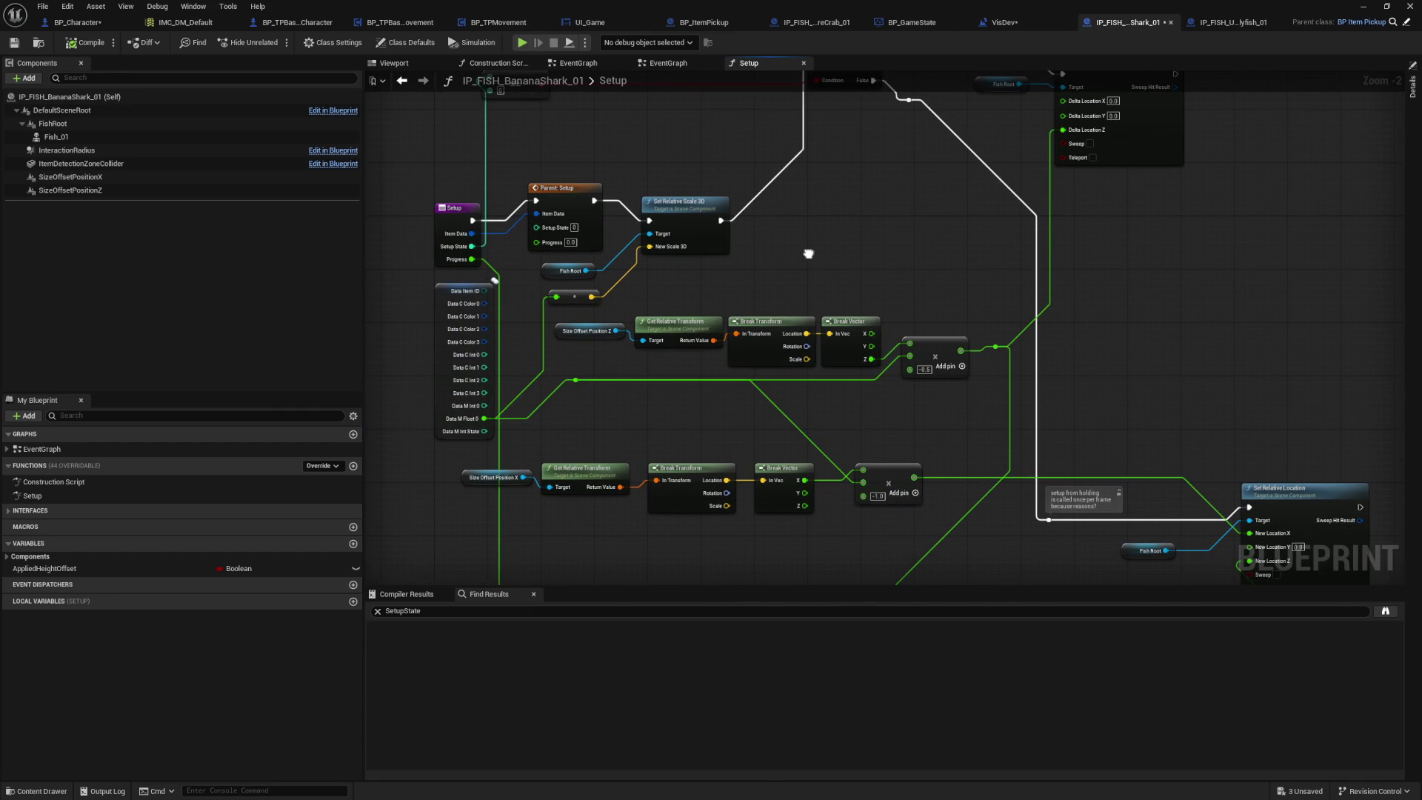
mouse_move(807, 251)
left_mouse_down()
mouse_move(752, 111)
mouse_move(578, 84)
mouse_move(646, 308)
left_mouse_up()
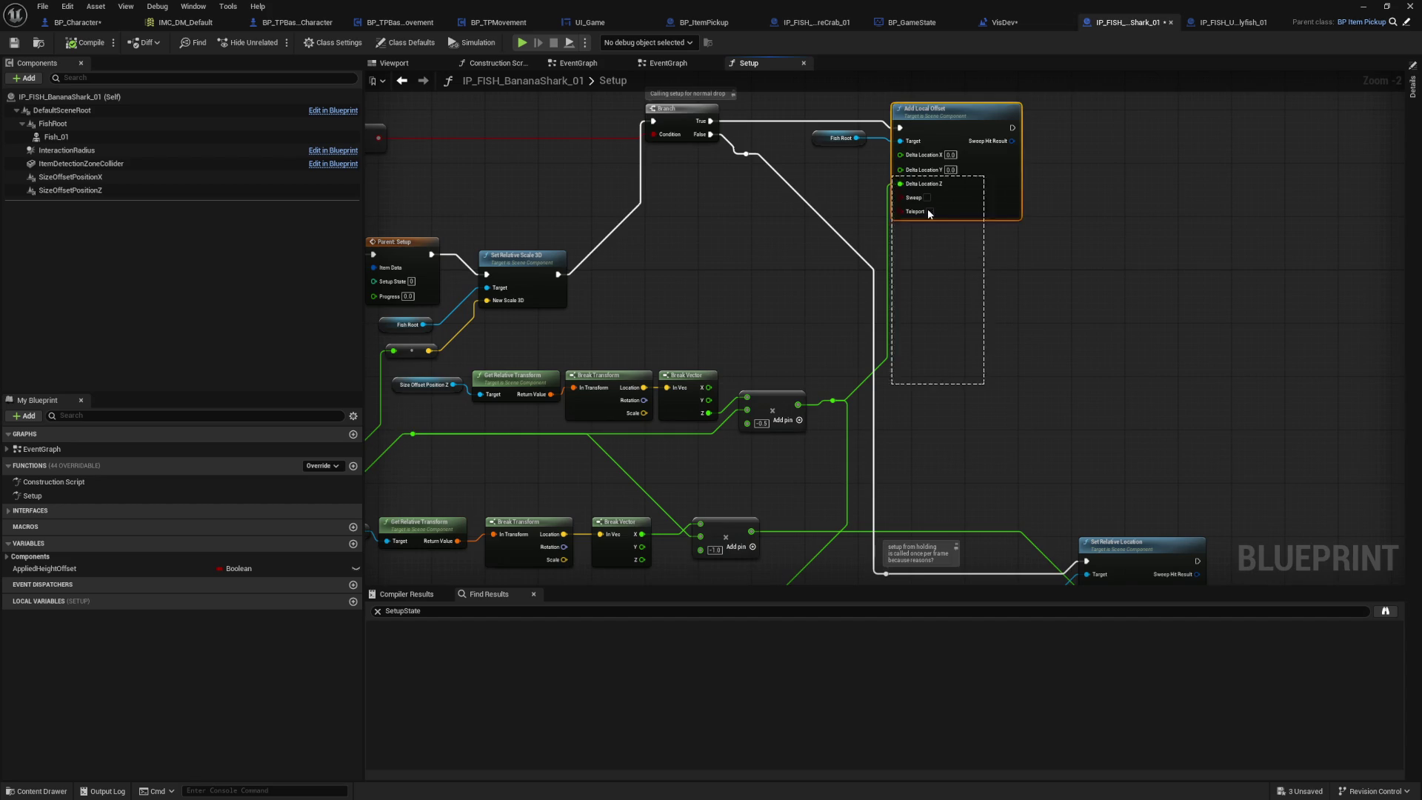
left_click_drag(751, 338, 870, 363)
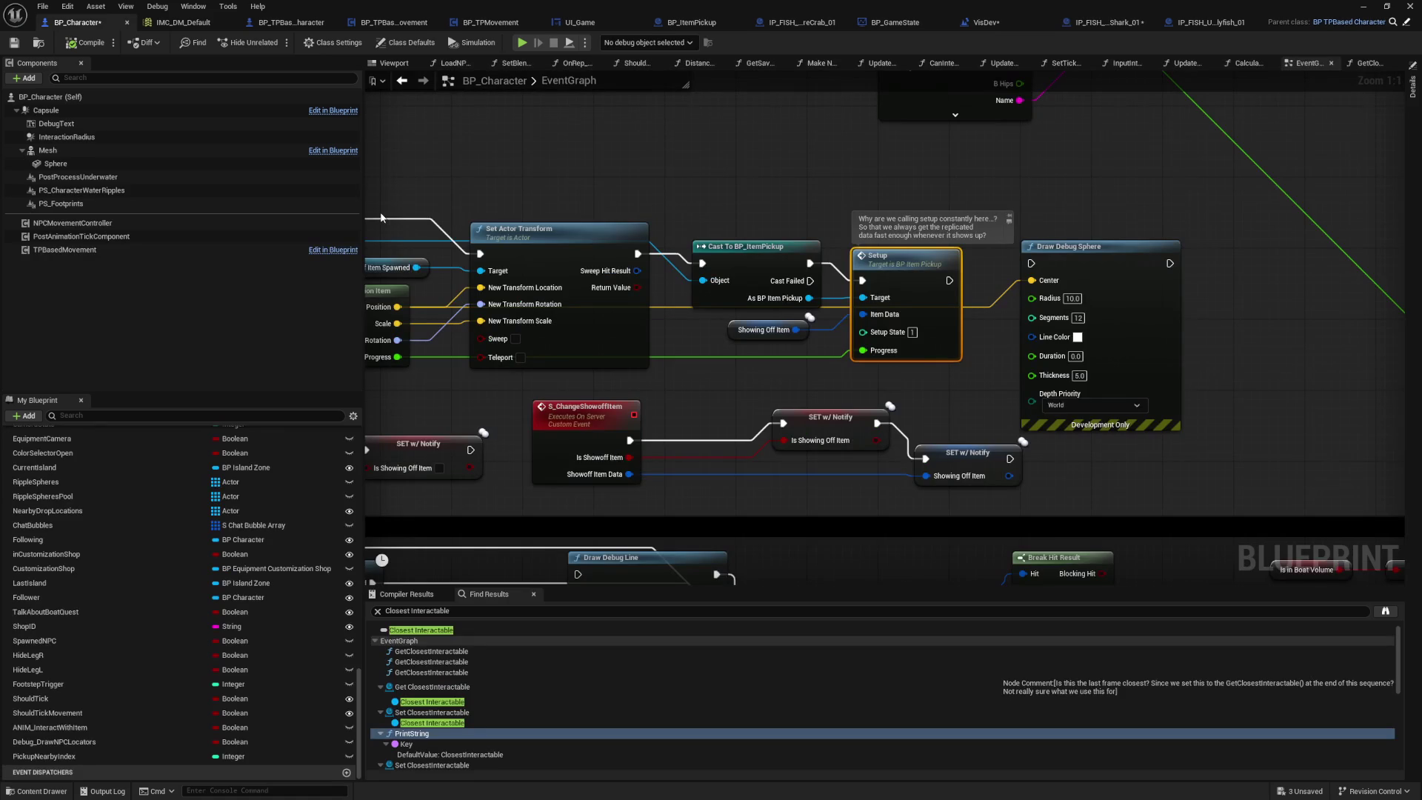
Step: Search for 'Placement' and trace the Item Placement Offset getter through the line trace nodes
left_click_drag(644, 189, 680, 181)
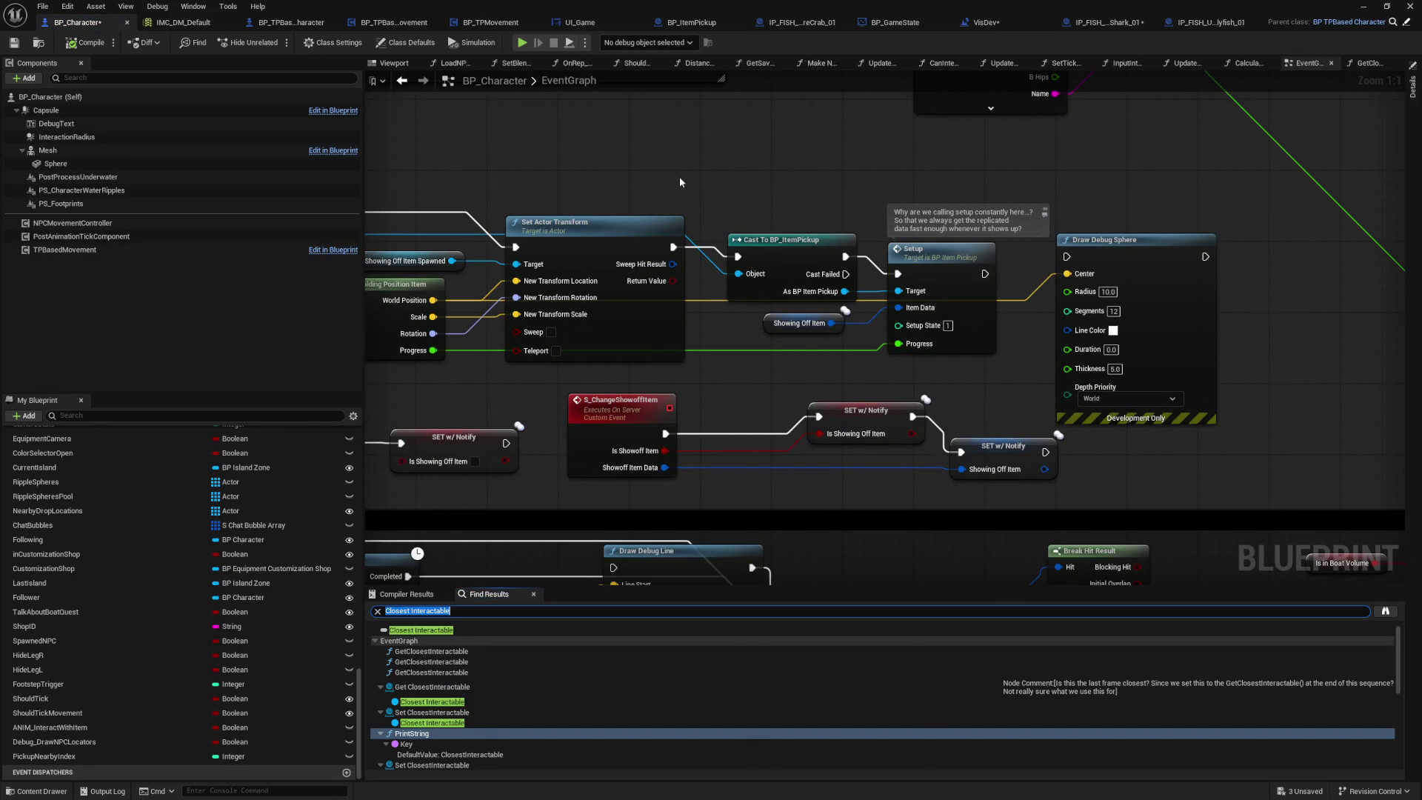
type("Placement")
key("Return")
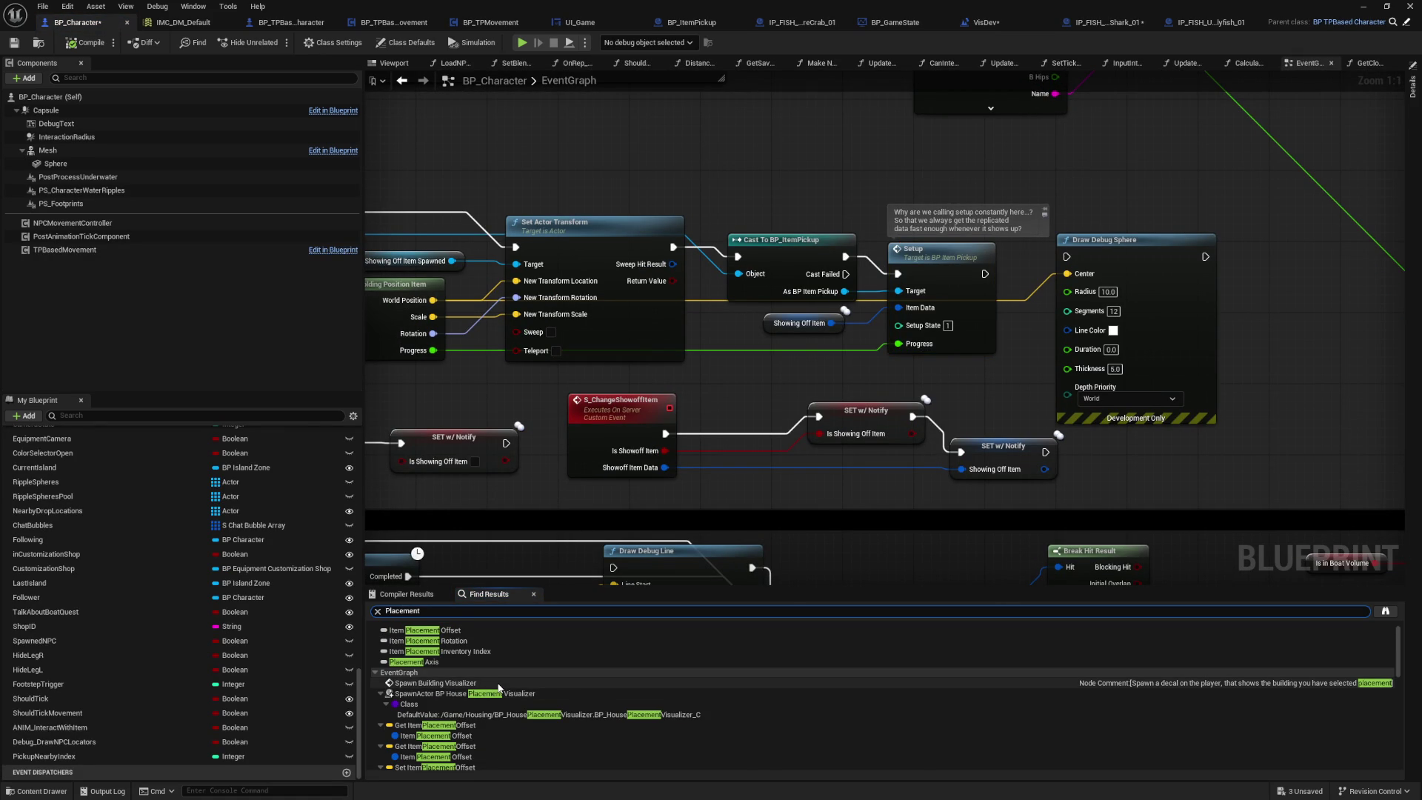
left_click(460, 729)
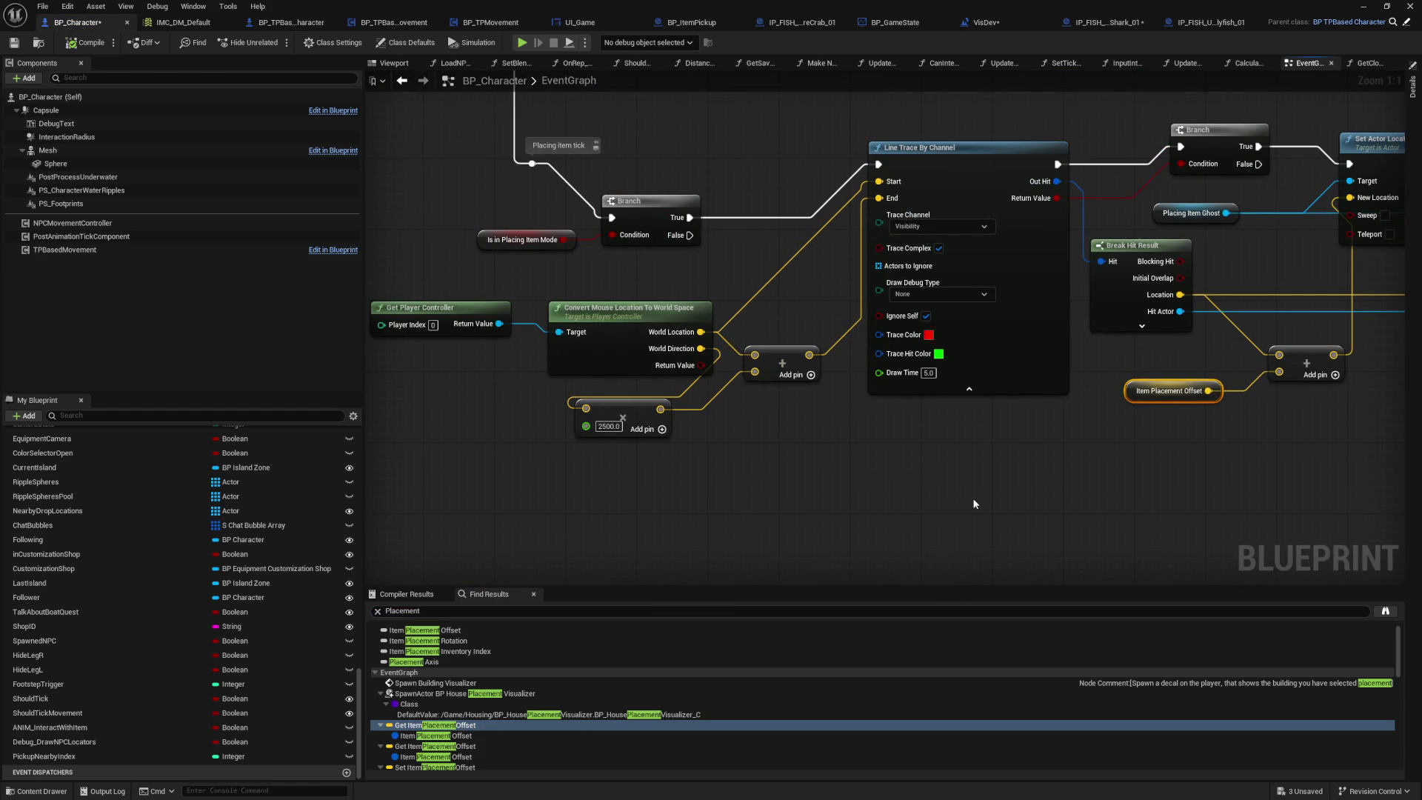
mouse_move(1044, 479)
left_mouse_down()
mouse_move(587, 514)
mouse_move(318, 481)
left_mouse_up()
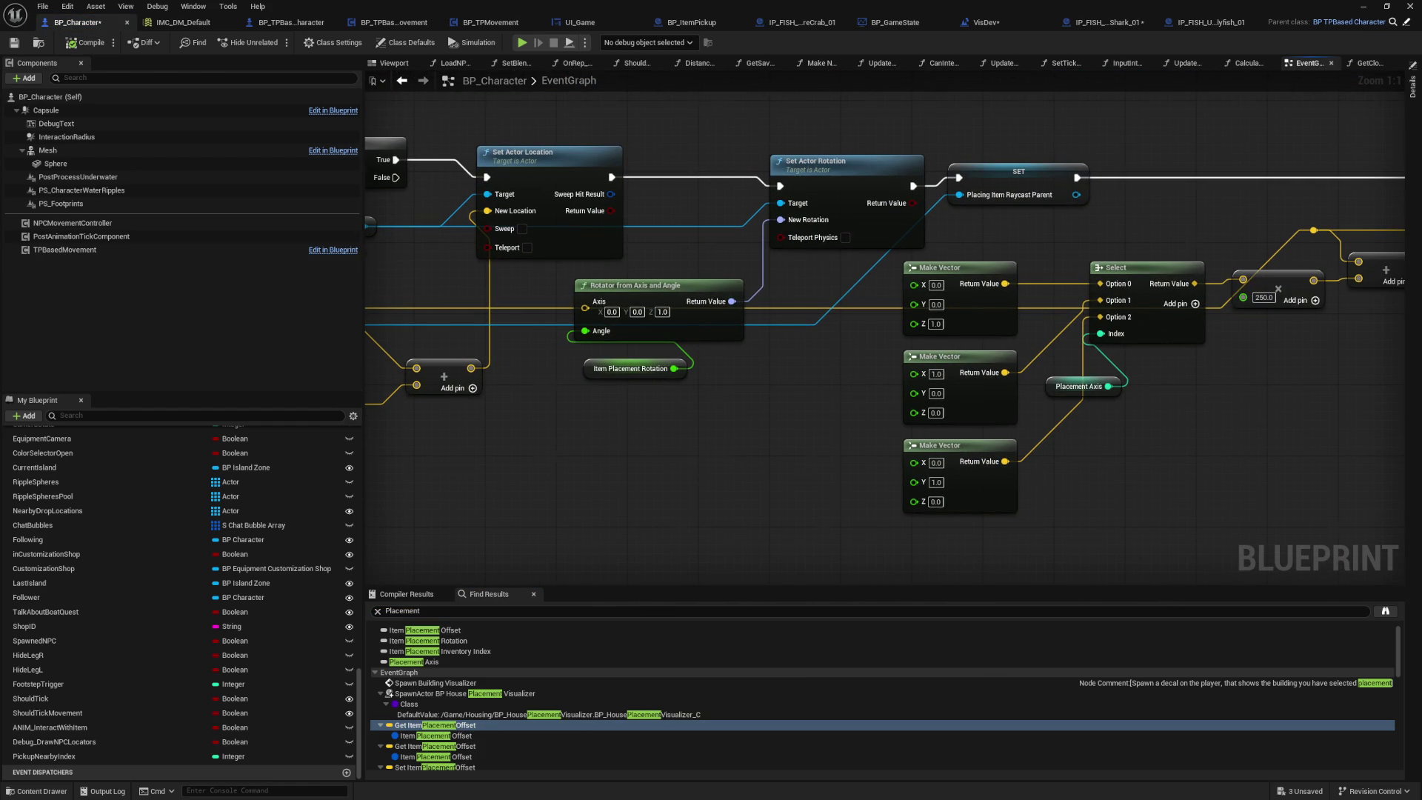
left_click_drag(740, 454, 924, 482)
mouse_move(1000, 340)
left_mouse_down()
mouse_move(666, 387)
mouse_move(311, 400)
mouse_move(661, 529)
mouse_move(883, 438)
left_mouse_up()
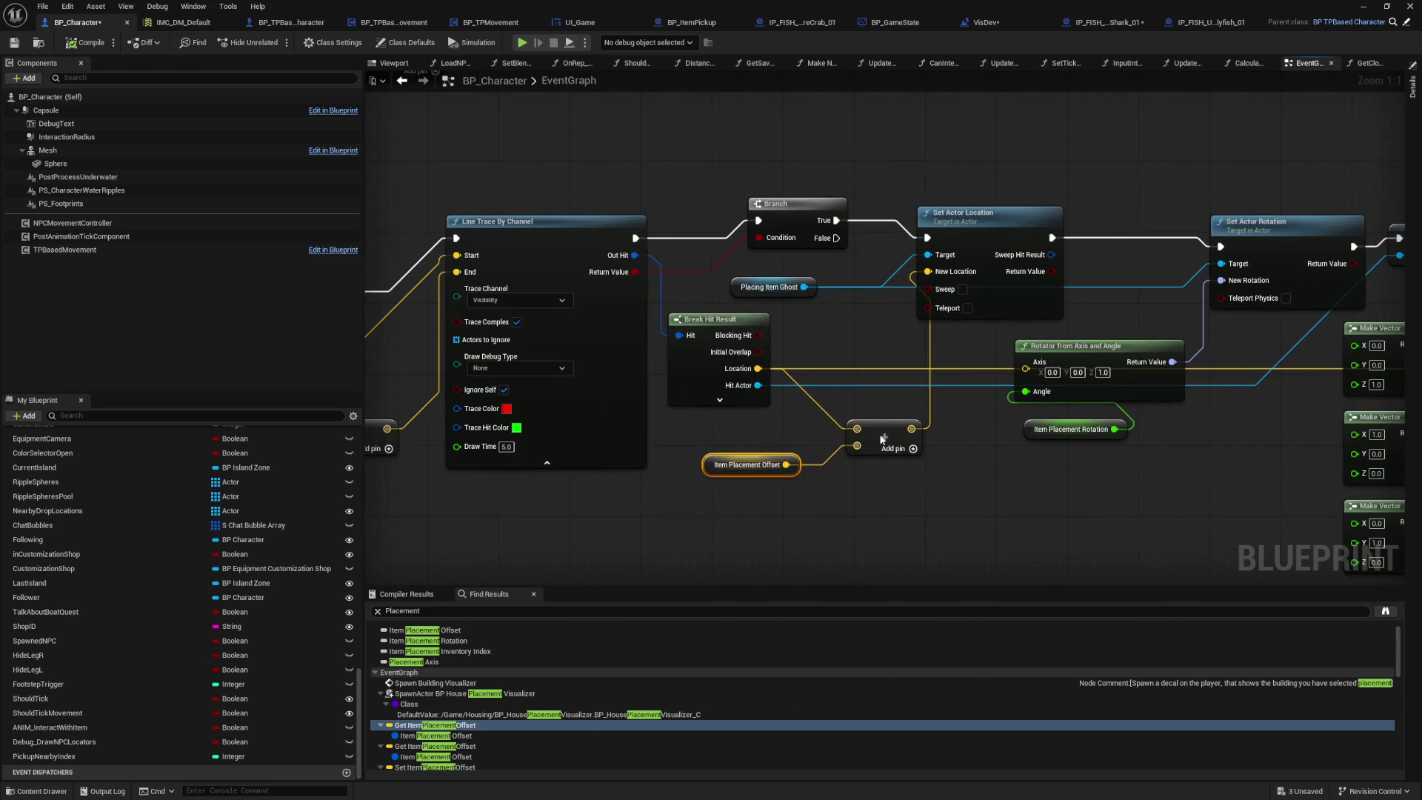
Step: Find all references to the Placing Item Ghost variable by name
left_click(793, 289)
left_click(799, 332)
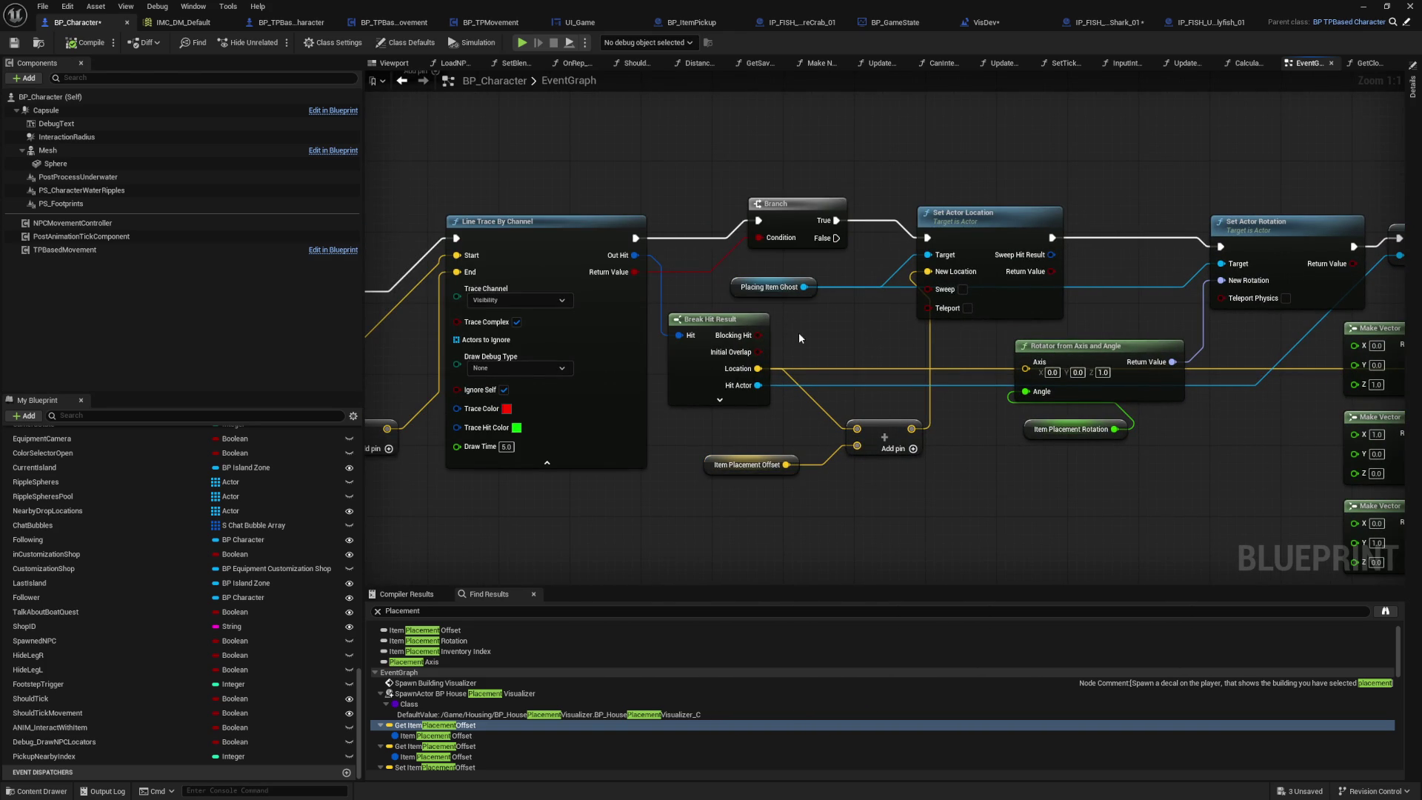
right_click(741, 290)
mouse_move(803, 397)
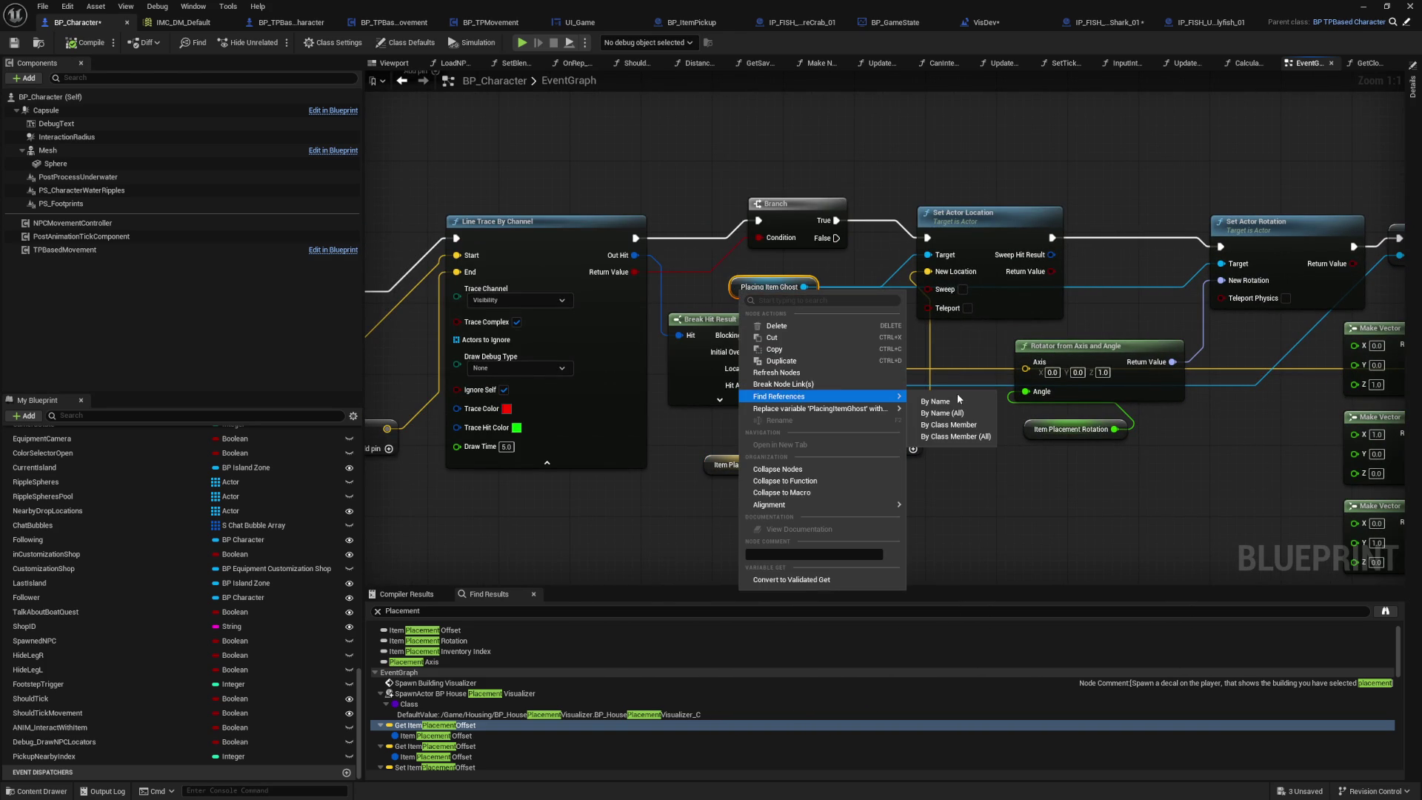
left_click(942, 412)
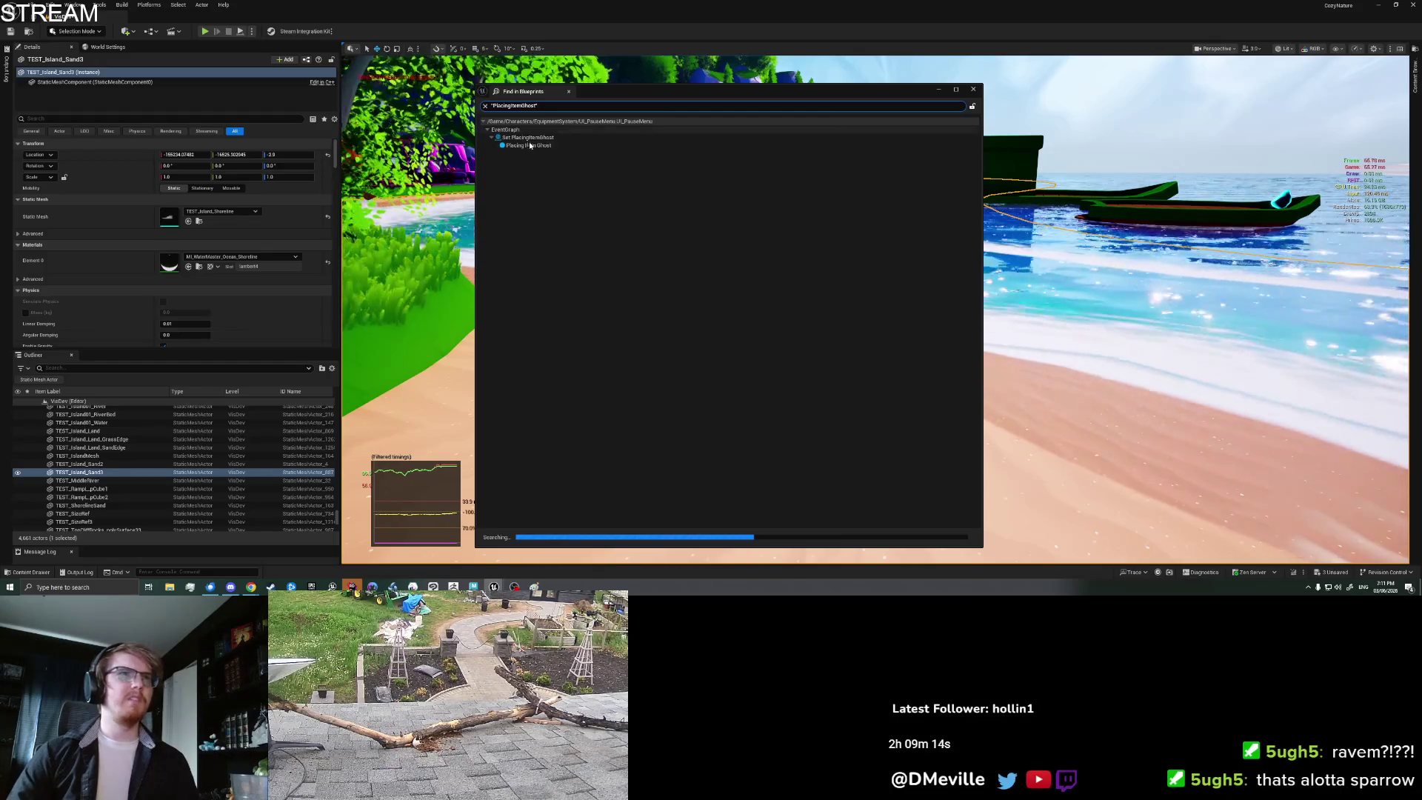
Step: Jump to the Set Placing Item Ghost match in UI_PauseMenu
left_click(530, 146)
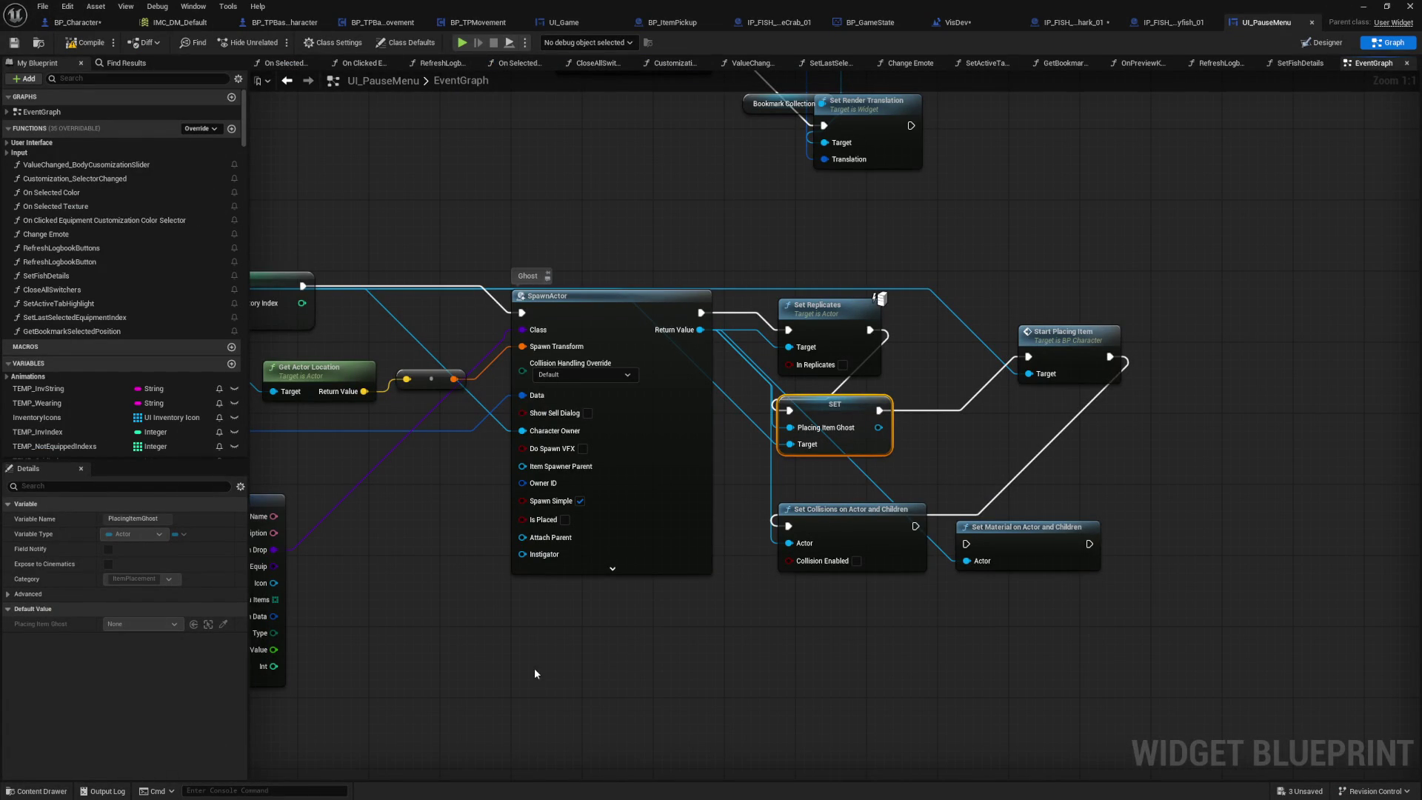
Step: Examine UI_PauseMenu's ClickedPlaceBTN chain, its SpawnActor node and the SET Placing Item Ghost node
left_click_drag(534, 671, 1269, 635)
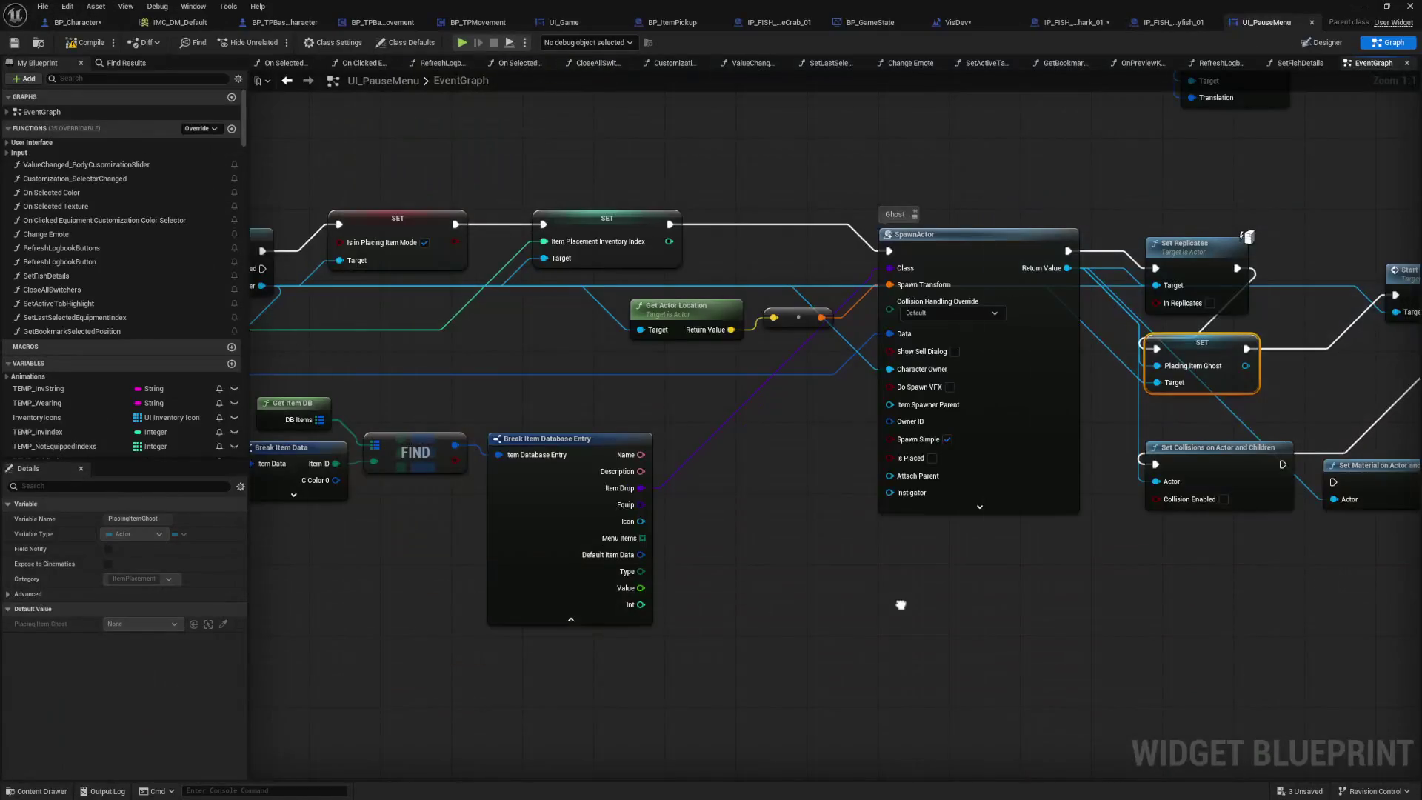
left_click_drag(898, 603, 598, 602)
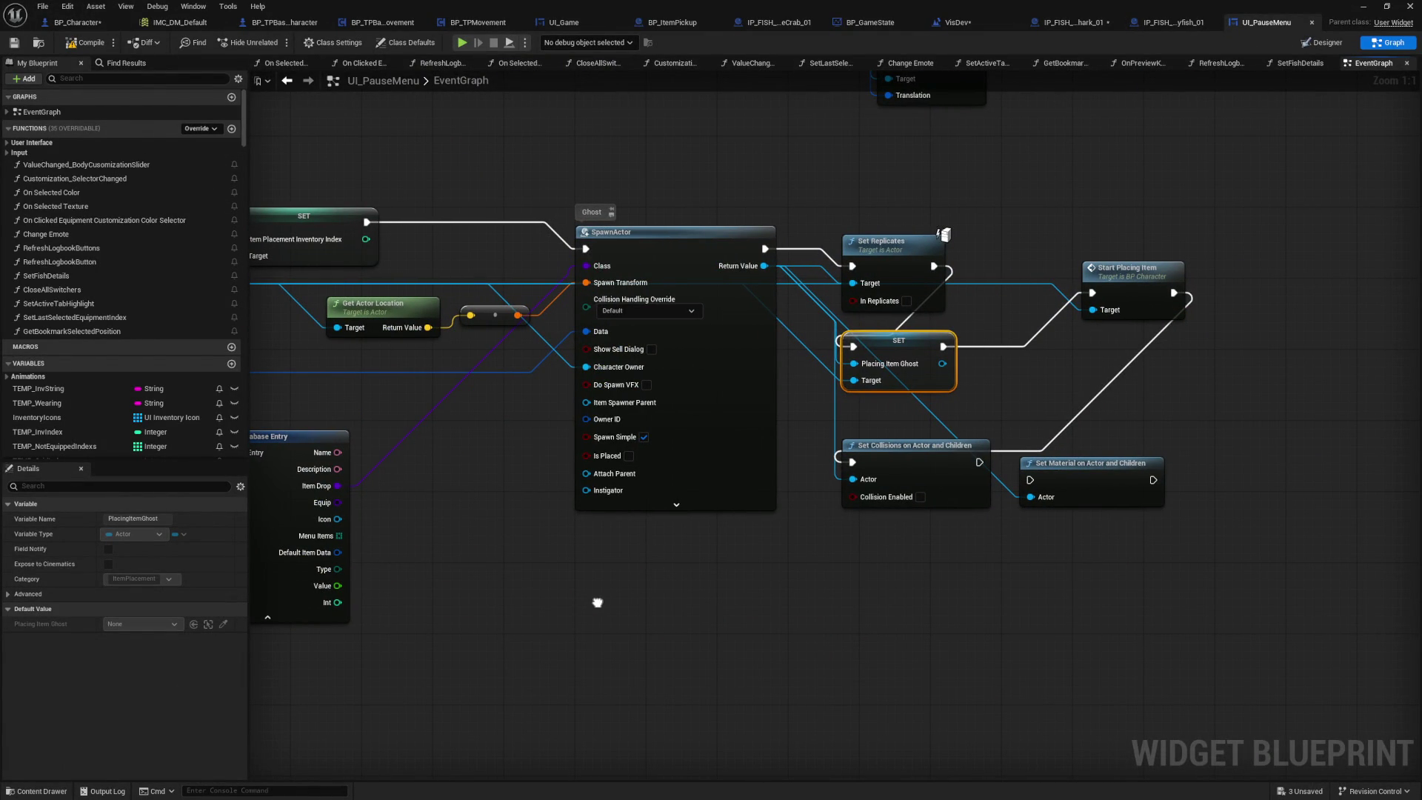
left_click_drag(597, 602, 1416, 612)
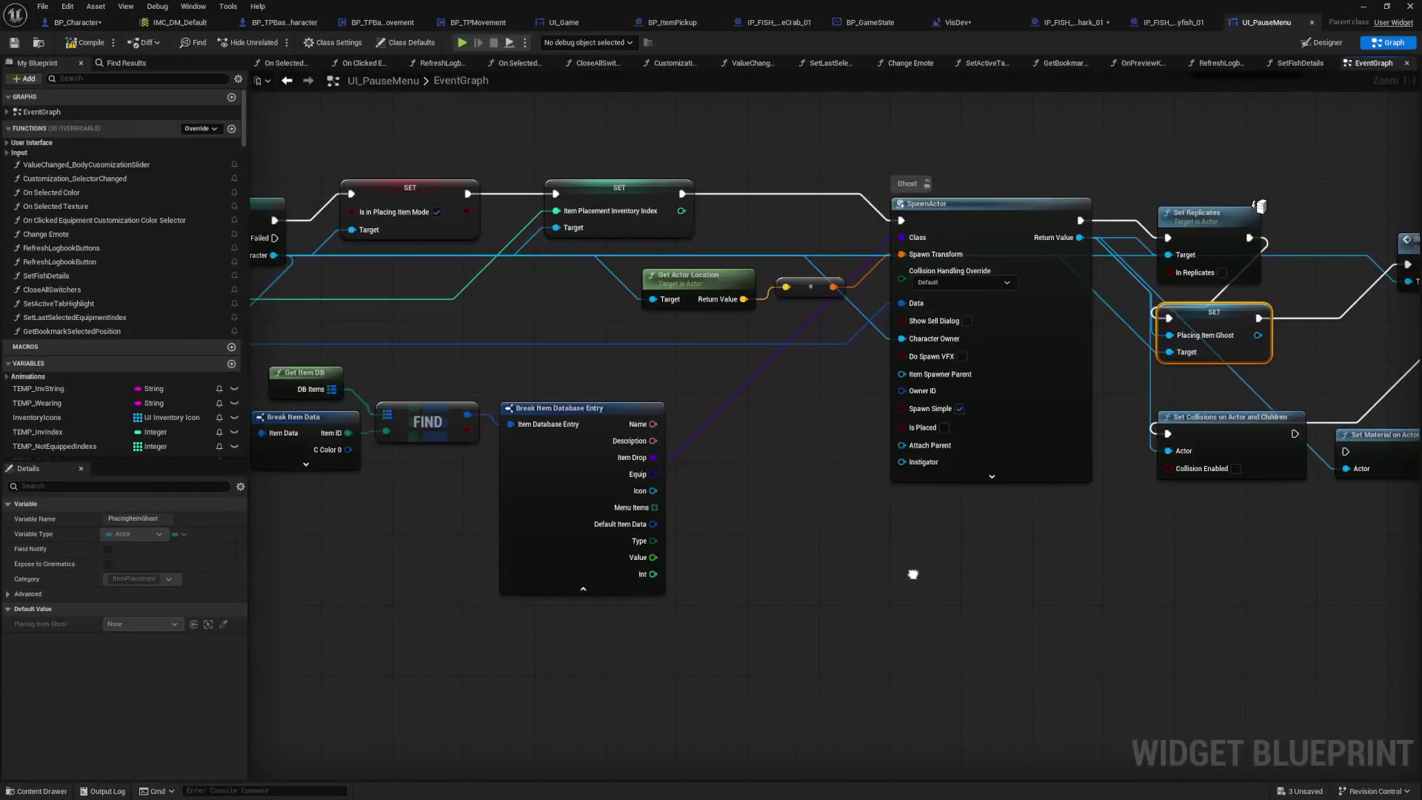
mouse_move(911, 571)
left_mouse_down()
mouse_move(763, 575)
mouse_move(1362, 590)
mouse_move(513, 560)
left_mouse_up()
left_click(662, 360)
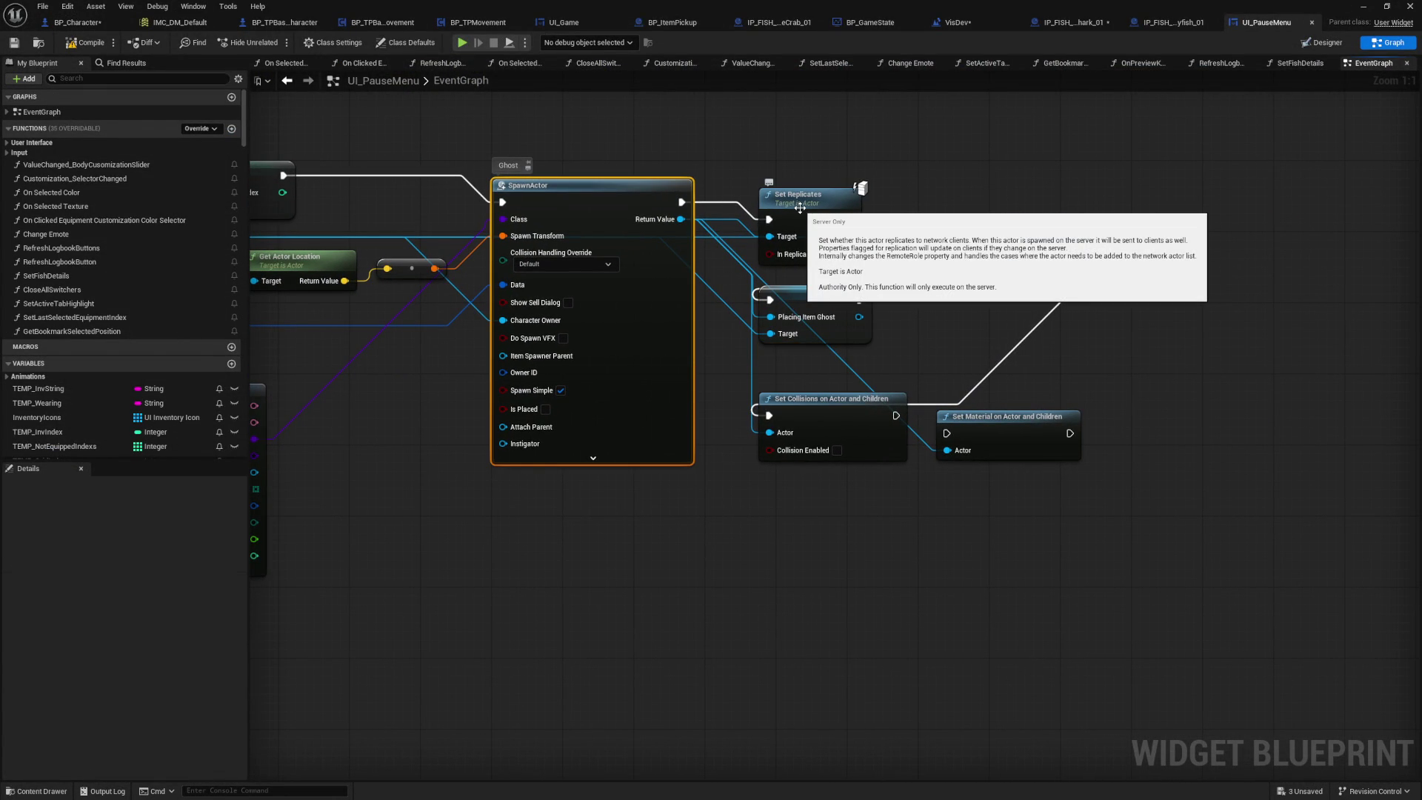
left_click_drag(927, 339, 826, 343)
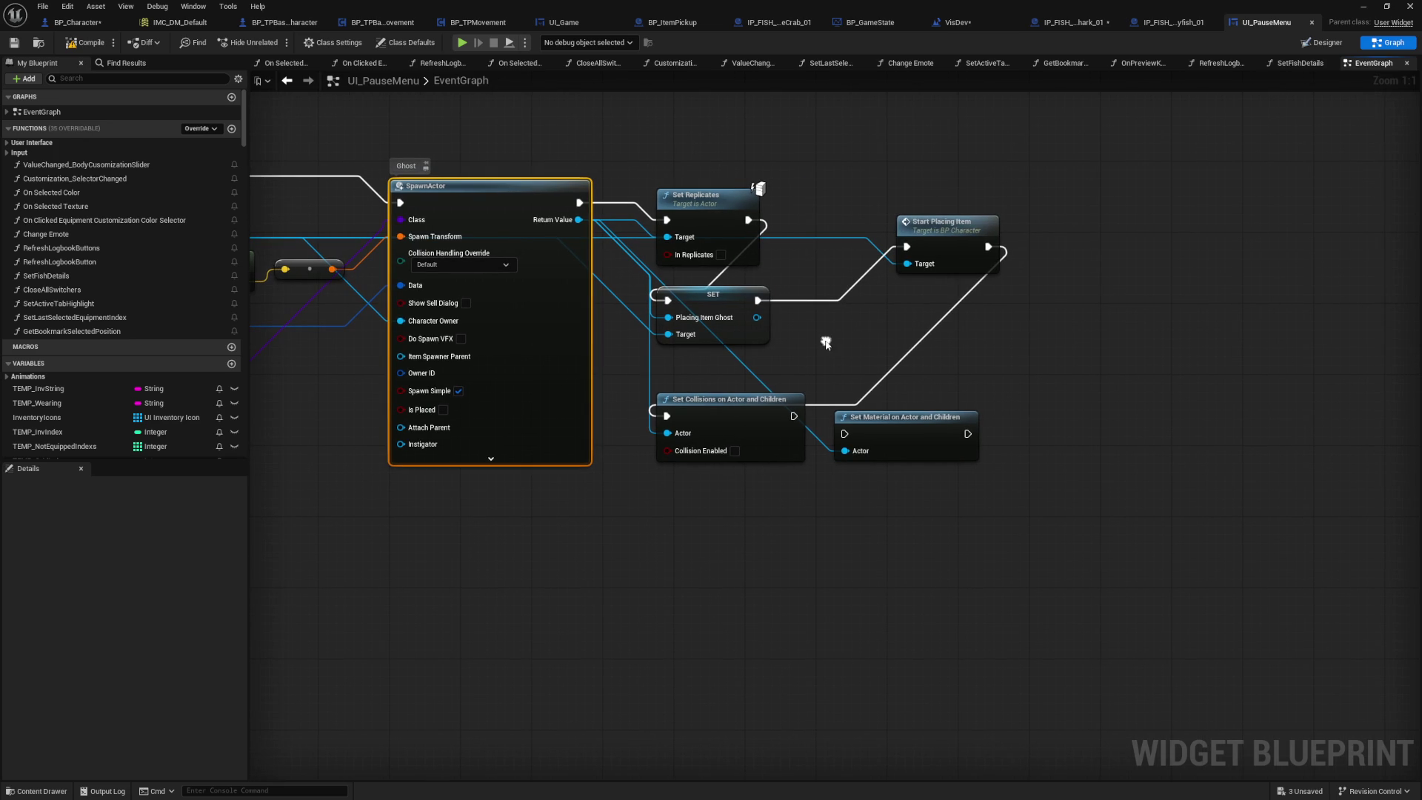
left_click(729, 332)
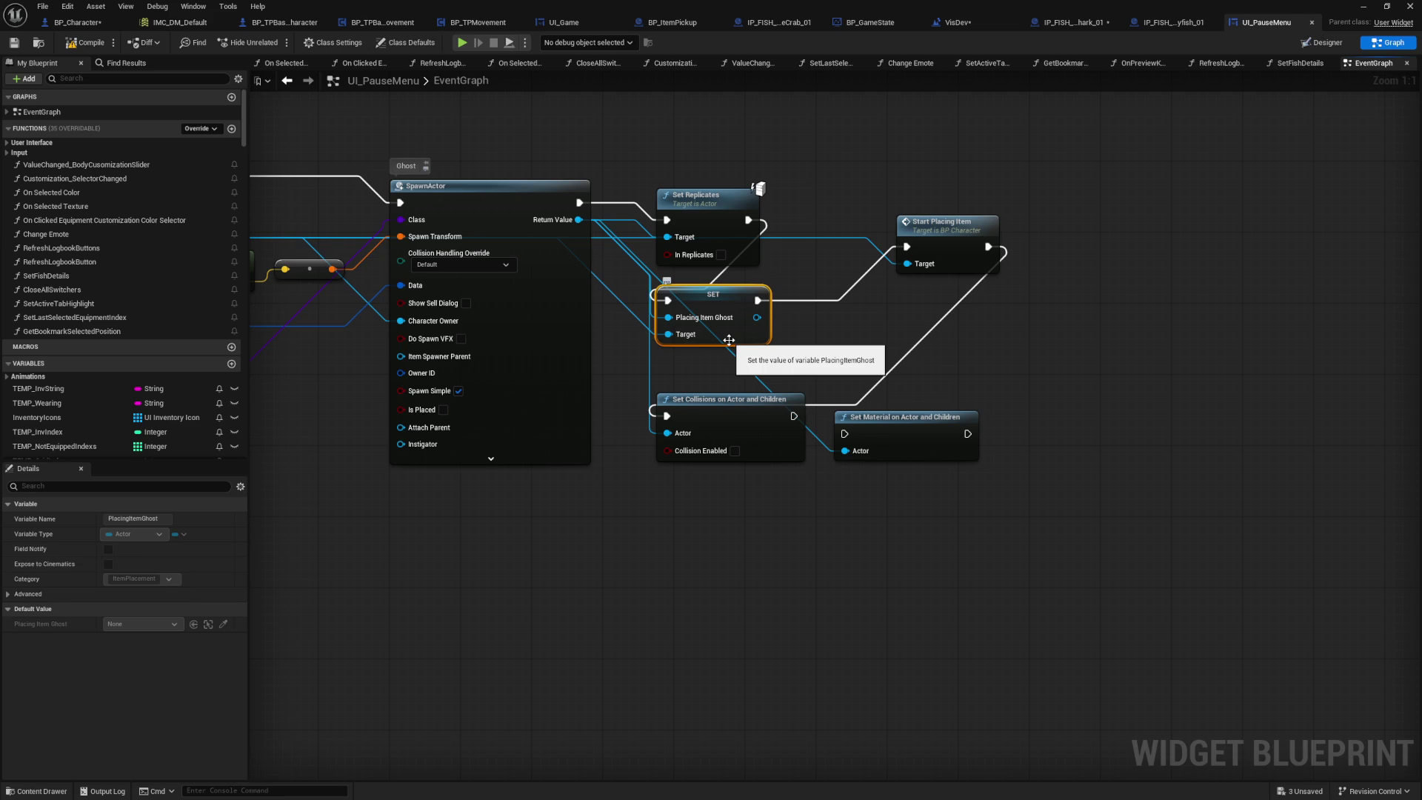
left_click(1182, 21)
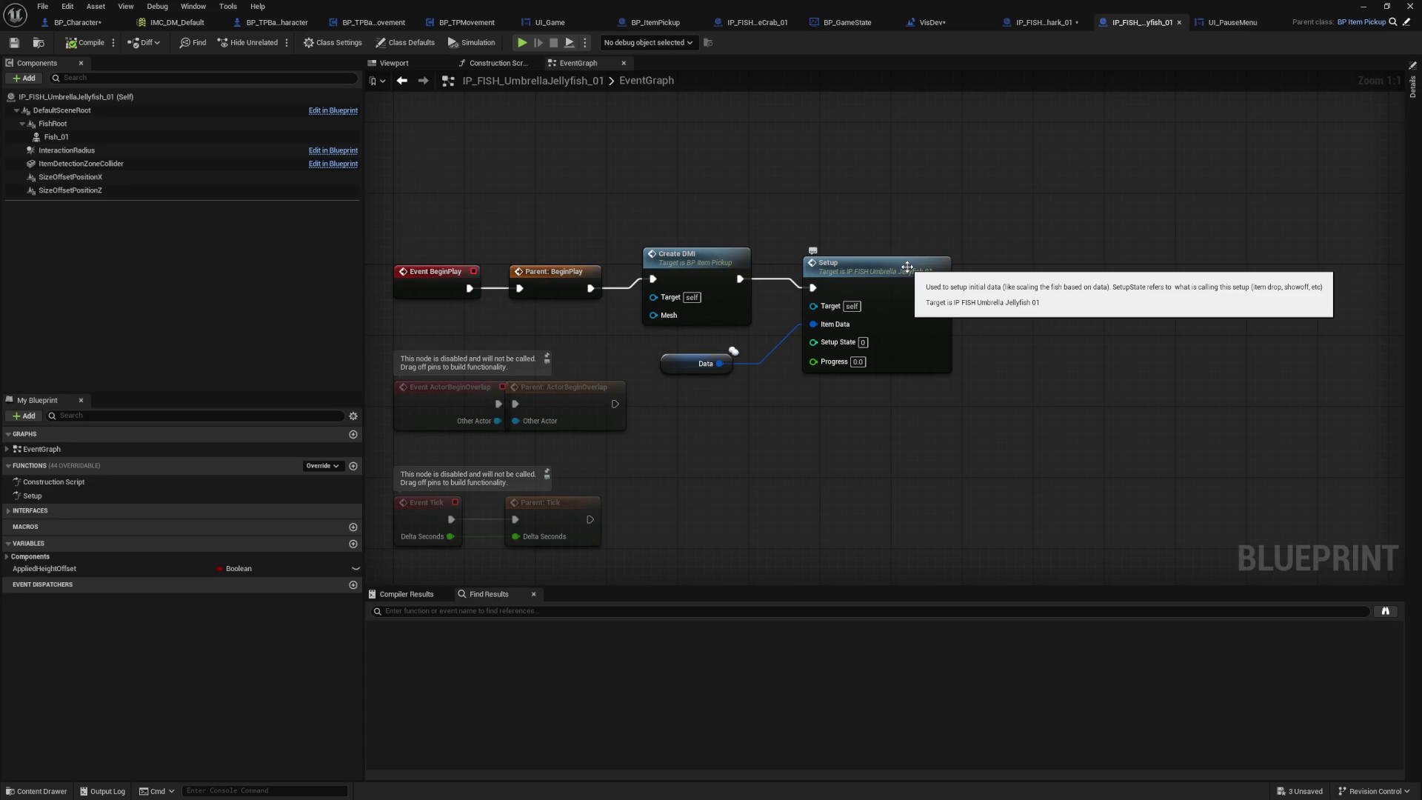
Step: Look over the jellyfish's Setup graph, then open the parent BP_ItemPickup Setup function
double_click(906, 266)
scroll(723, 237, "up", 2)
mouse_move(855, 237)
left_mouse_down()
mouse_move(832, 355)
mouse_move(809, 356)
left_mouse_up()
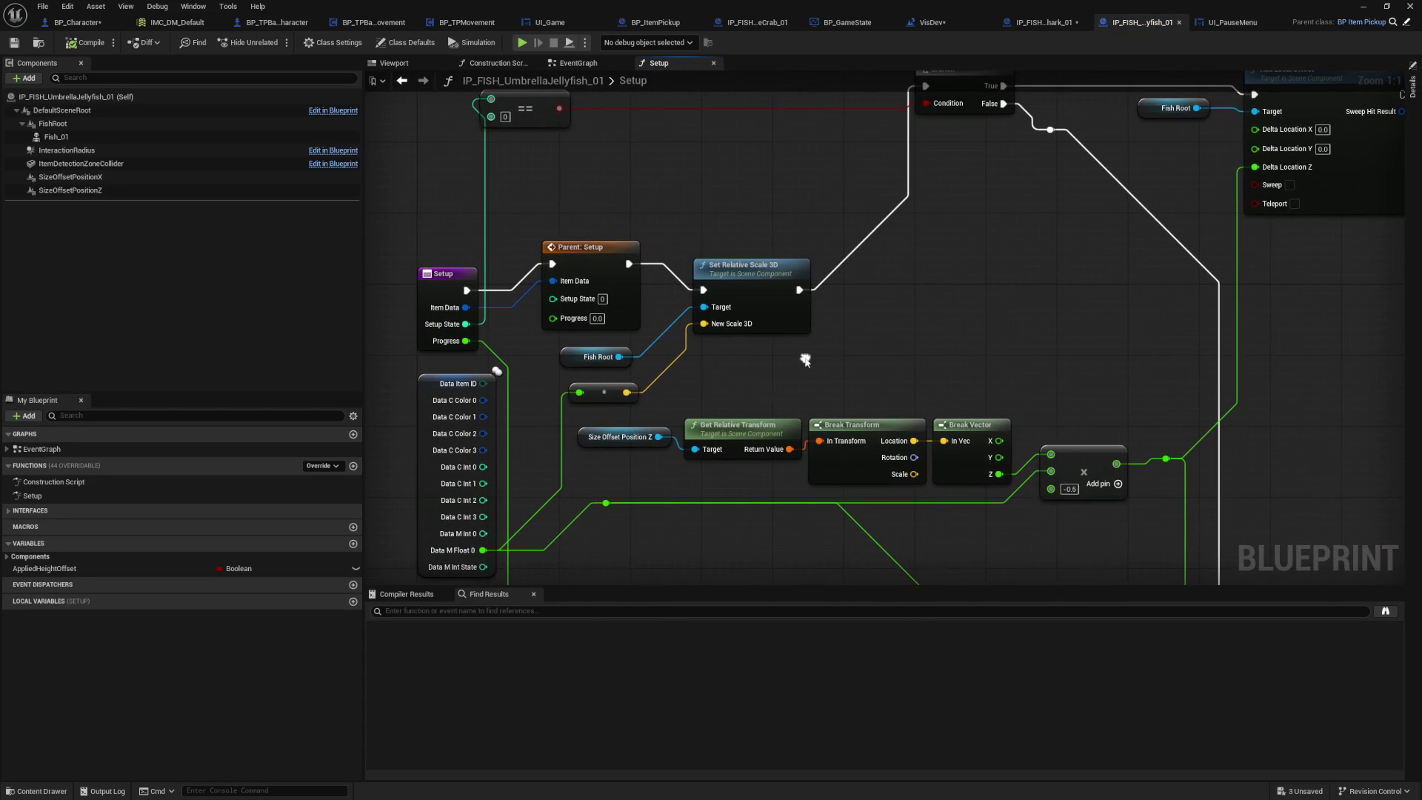
scroll(886, 322, "down", 2)
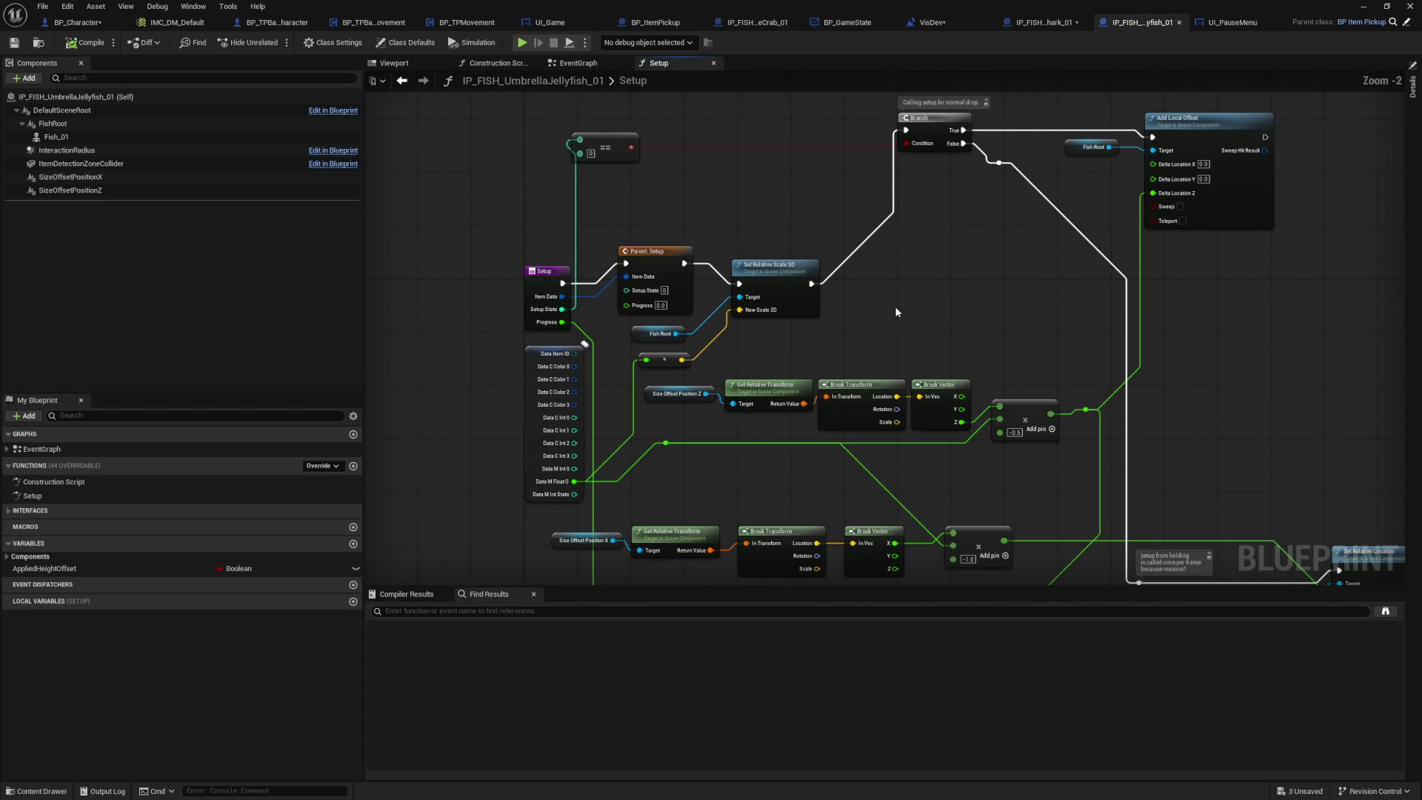
mouse_move(974, 271)
left_mouse_down()
mouse_move(857, 267)
mouse_move(886, 213)
mouse_move(832, 189)
mouse_move(885, 268)
mouse_move(857, 289)
left_mouse_up()
scroll(852, 266, "up", 1)
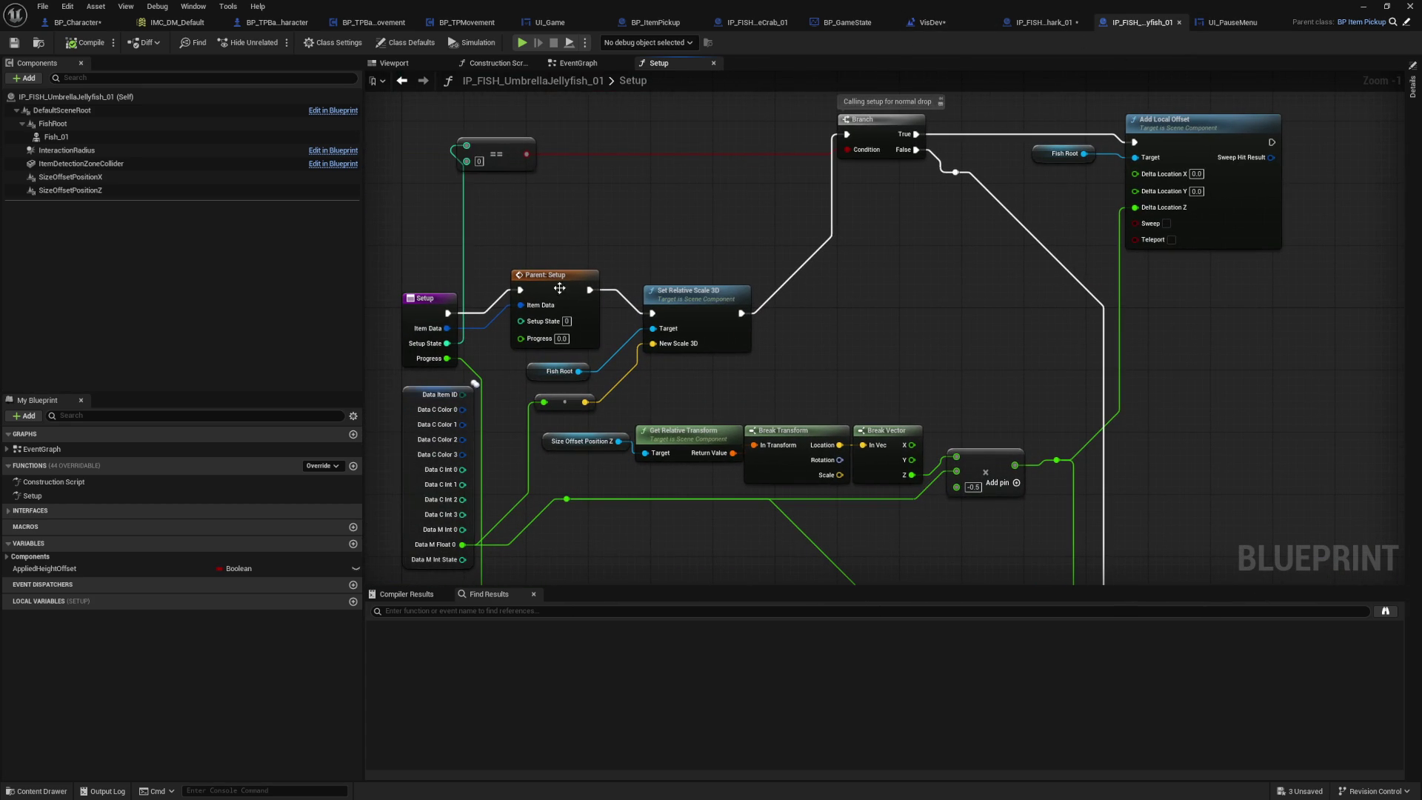
double_click(559, 288)
right_click(777, 372)
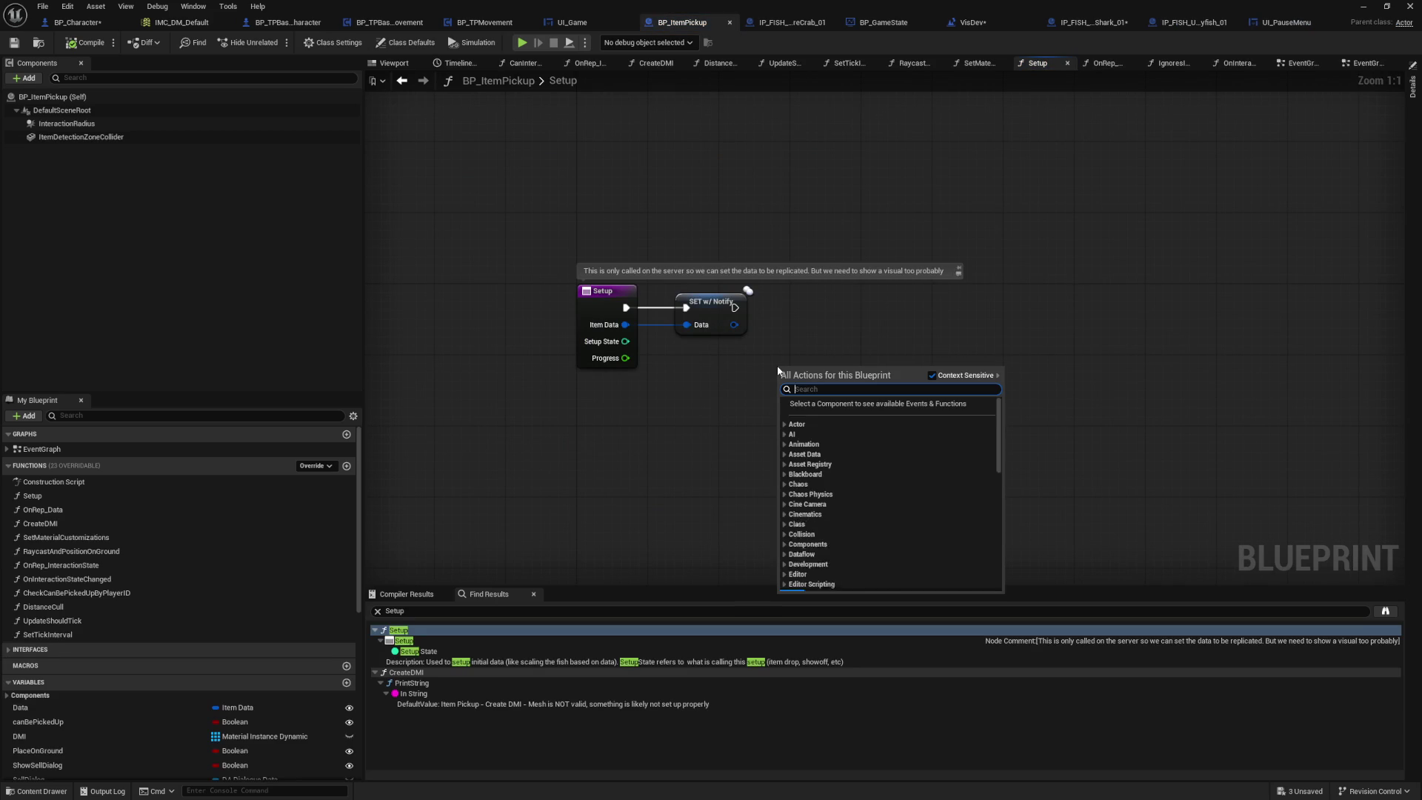
Step: Add a Print String node with the text 'Placing Item: SETUP' to BP_ItemPickup's Setup
type("print string")
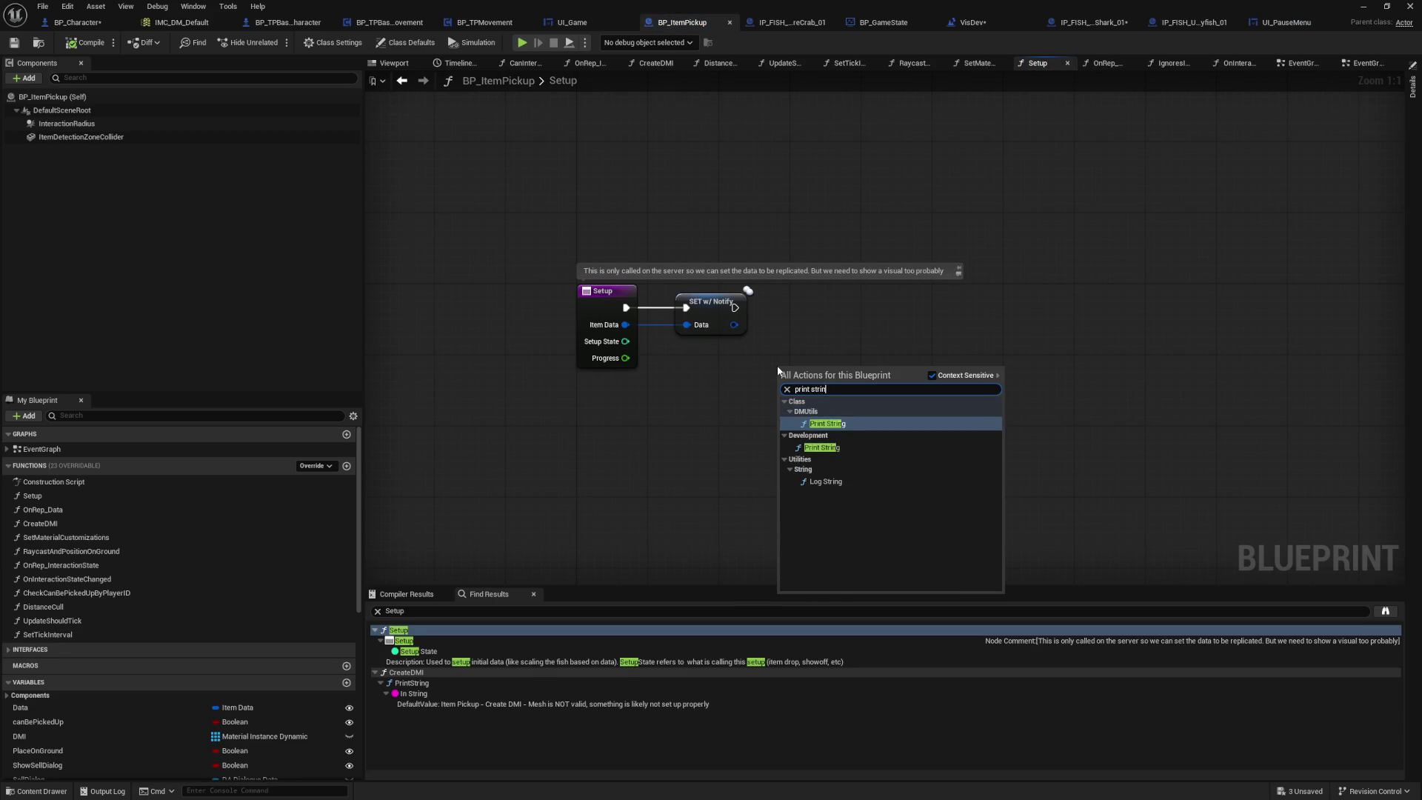
key("Return")
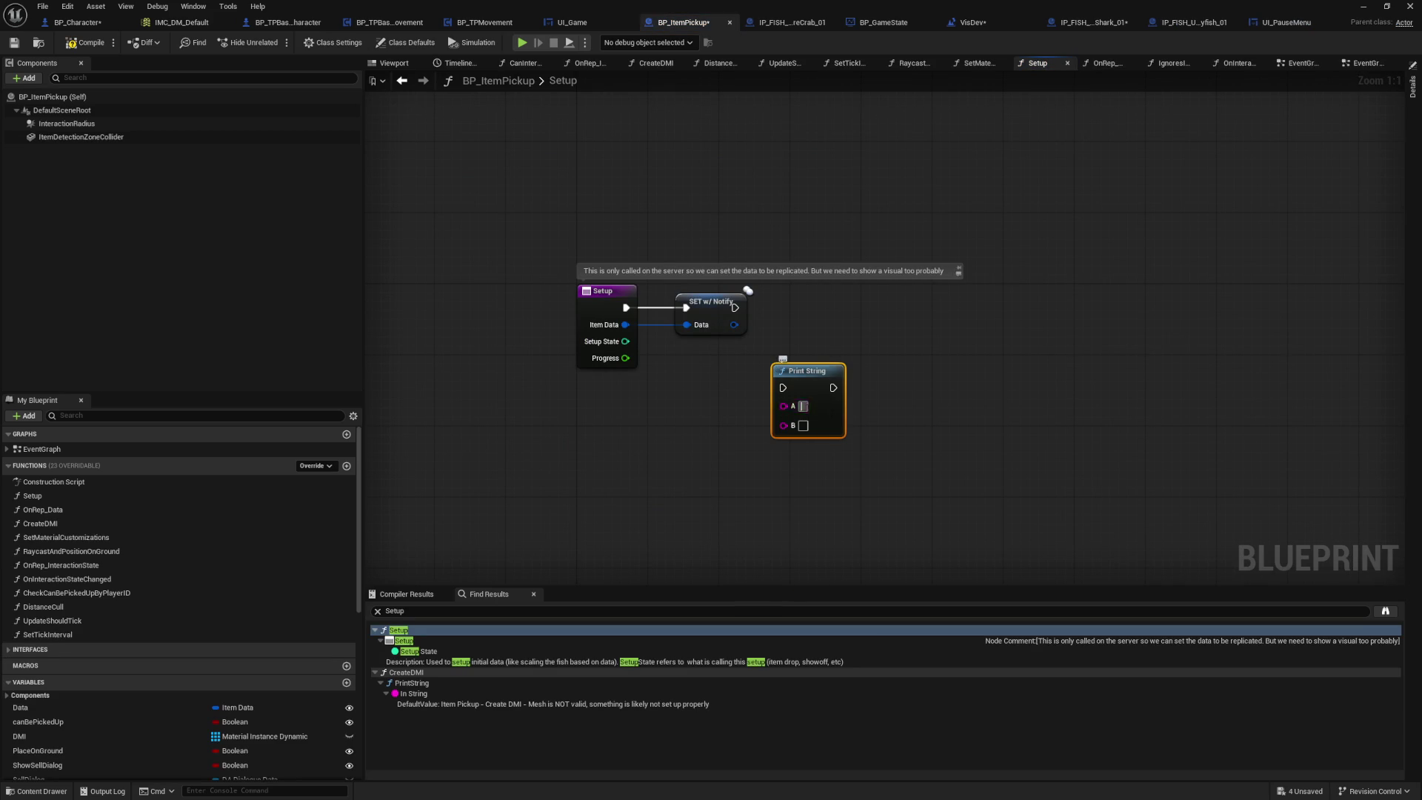
type("PlacingItem: SETUP")
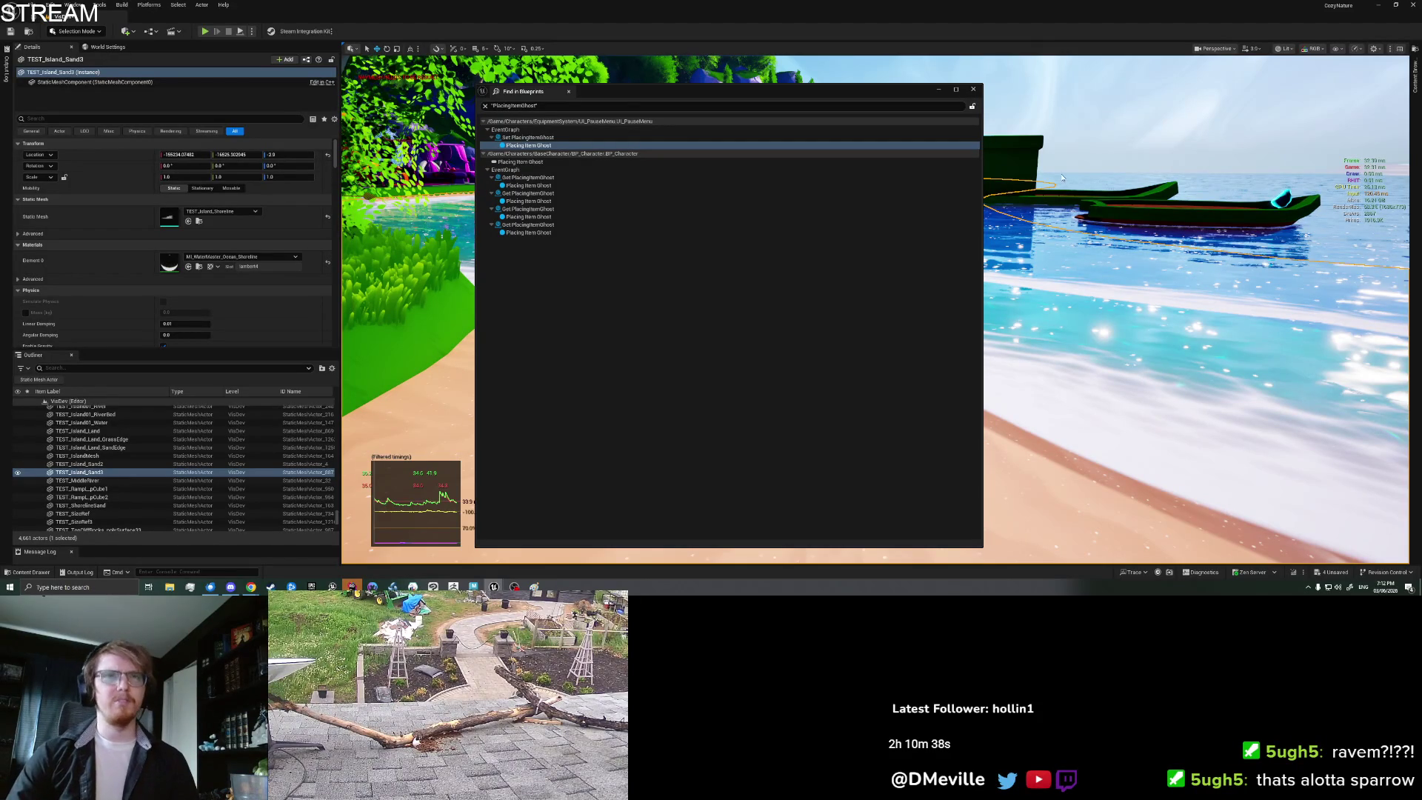
Step: Close the Find results, clear the crab-filtered Output Log, and start play-in-editor
left_click(974, 92)
right_click(678, 414)
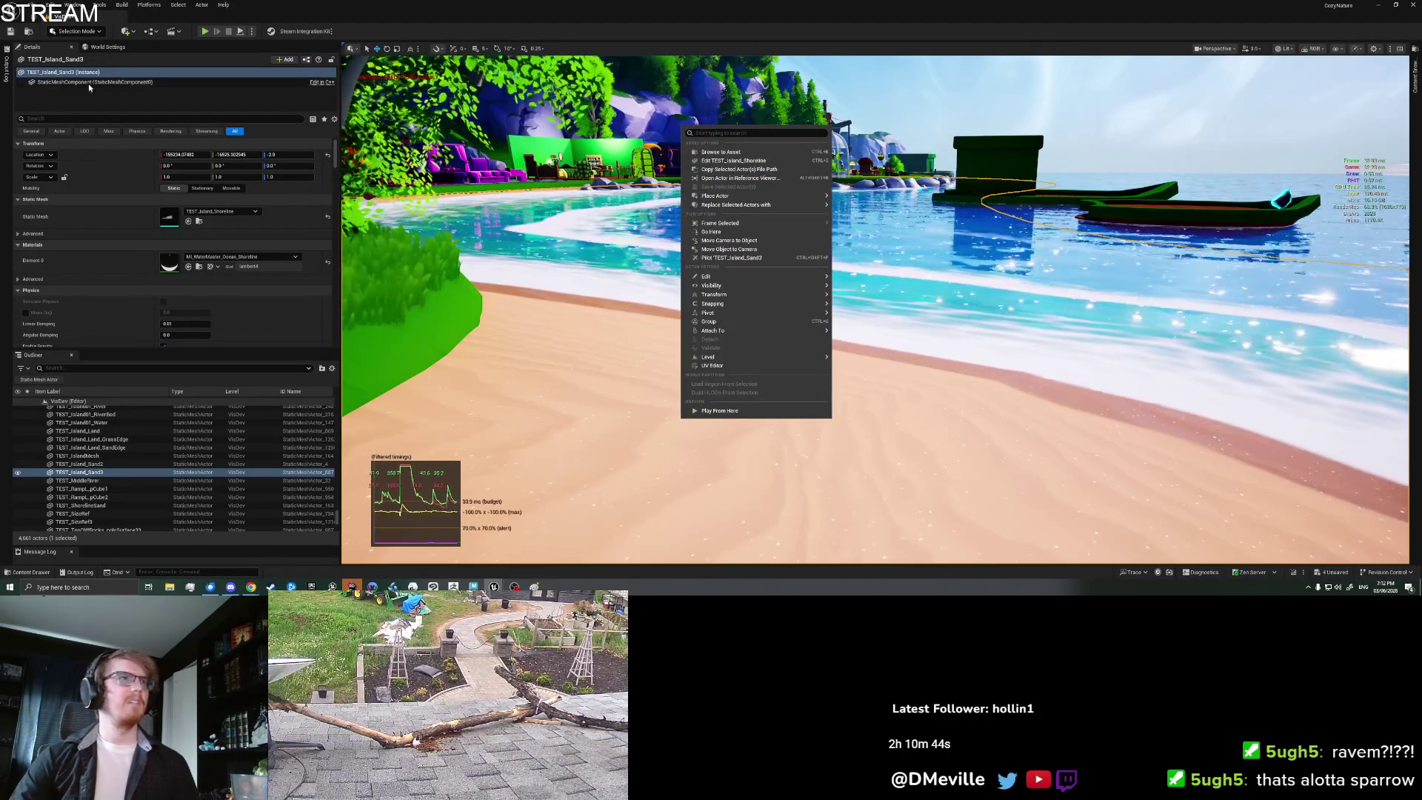
left_click(78, 571)
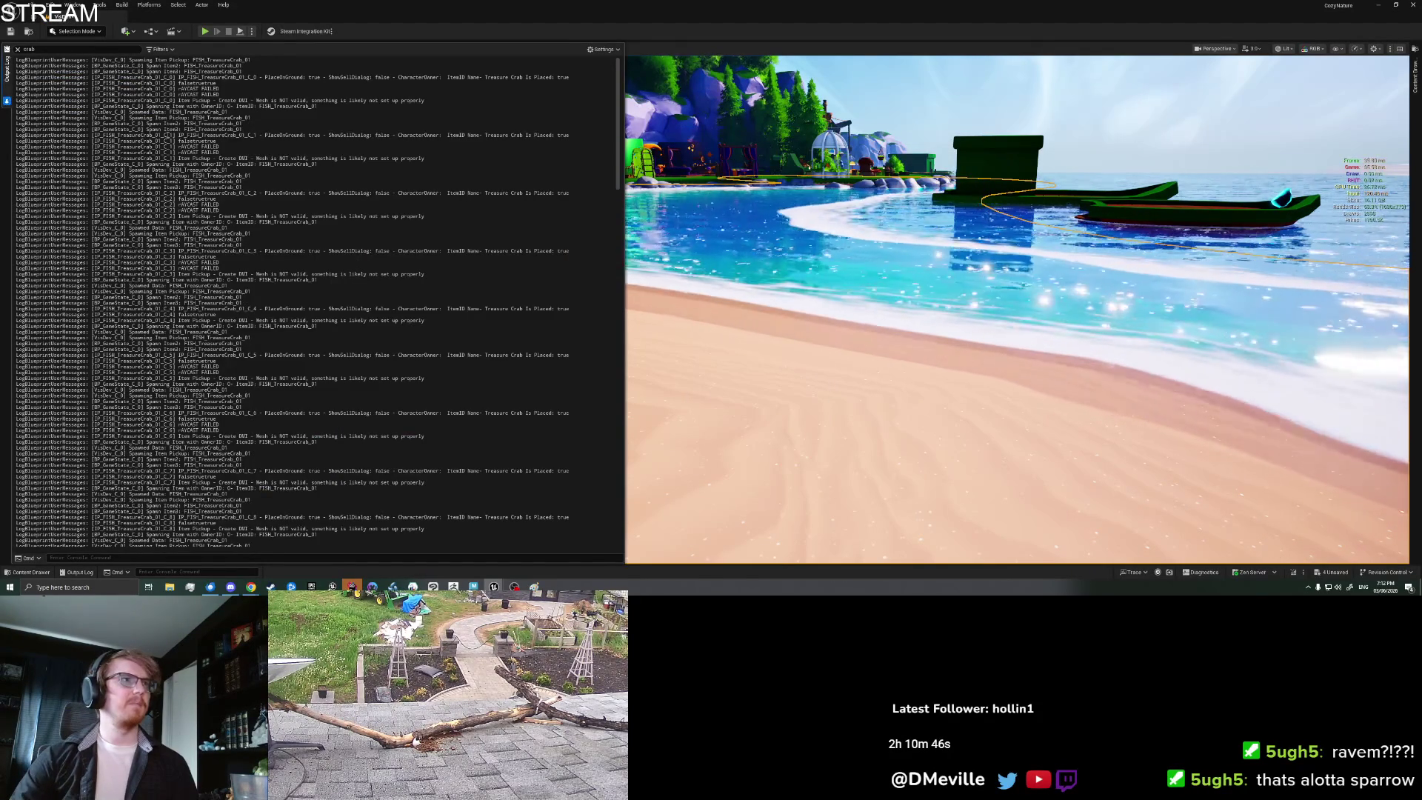
right_click(167, 132)
left_click(188, 214)
right_click(749, 172)
left_click(853, 460)
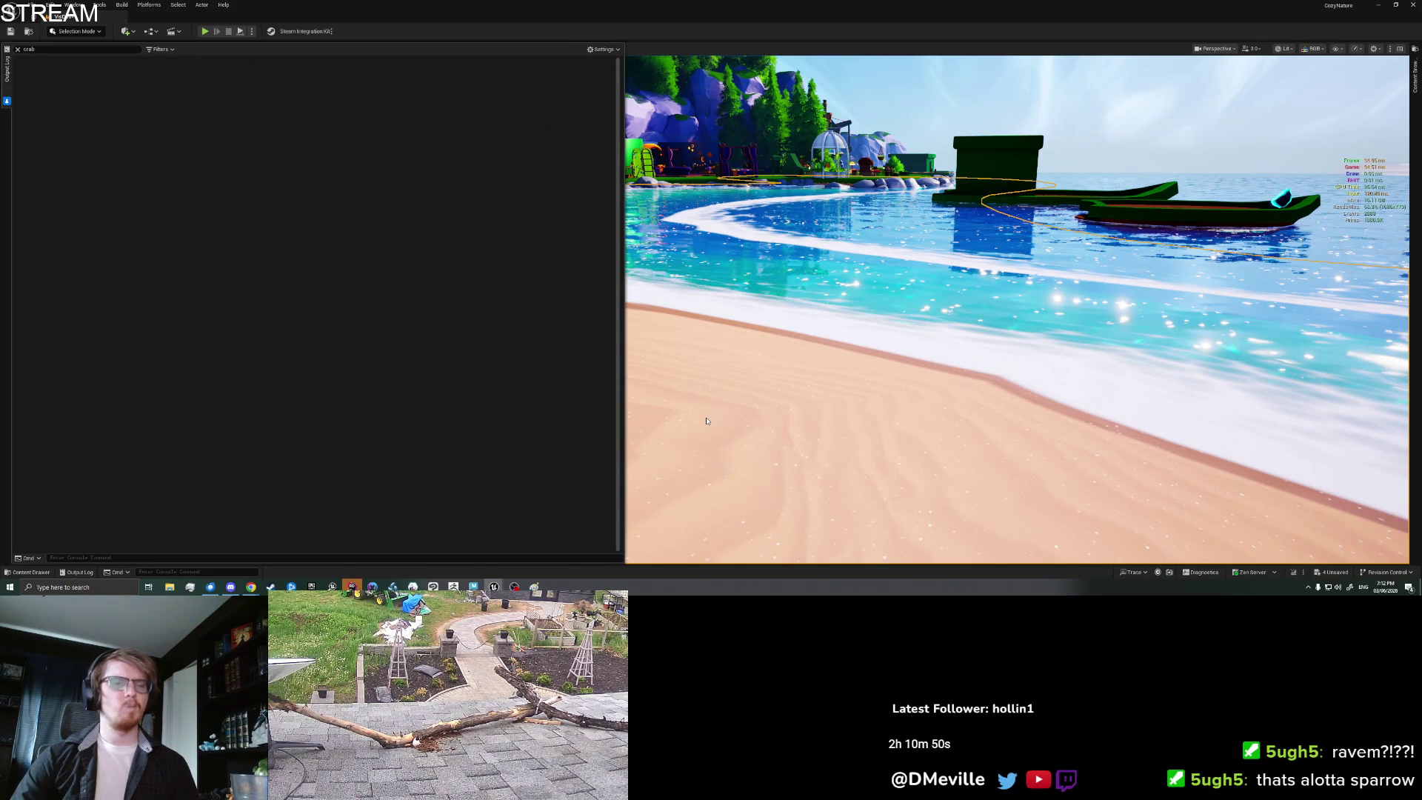
key("alt+p")
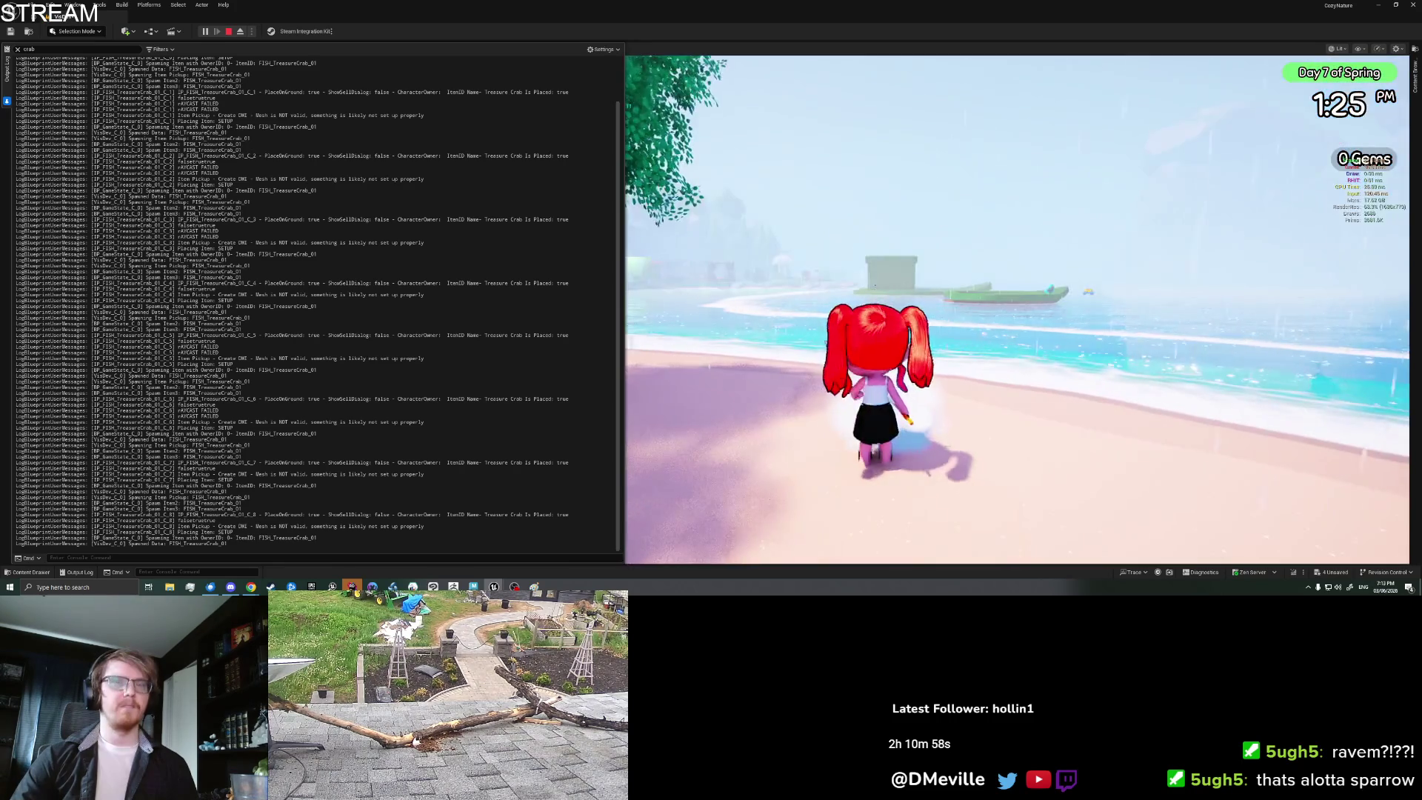
Step: Clear the log, place the Treasure Crab on the beach, and pick it back up
right_click(243, 368)
left_click(296, 378)
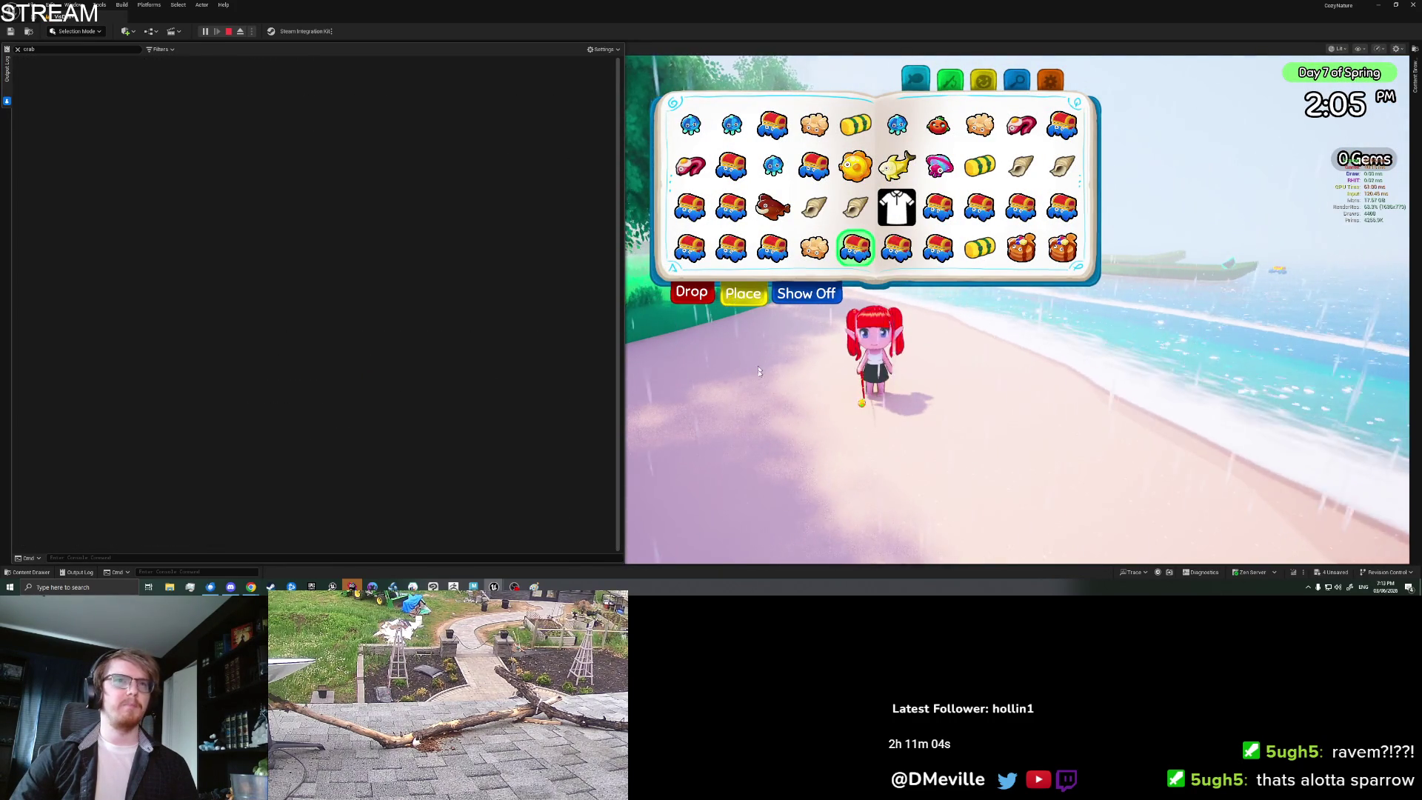
key("e")
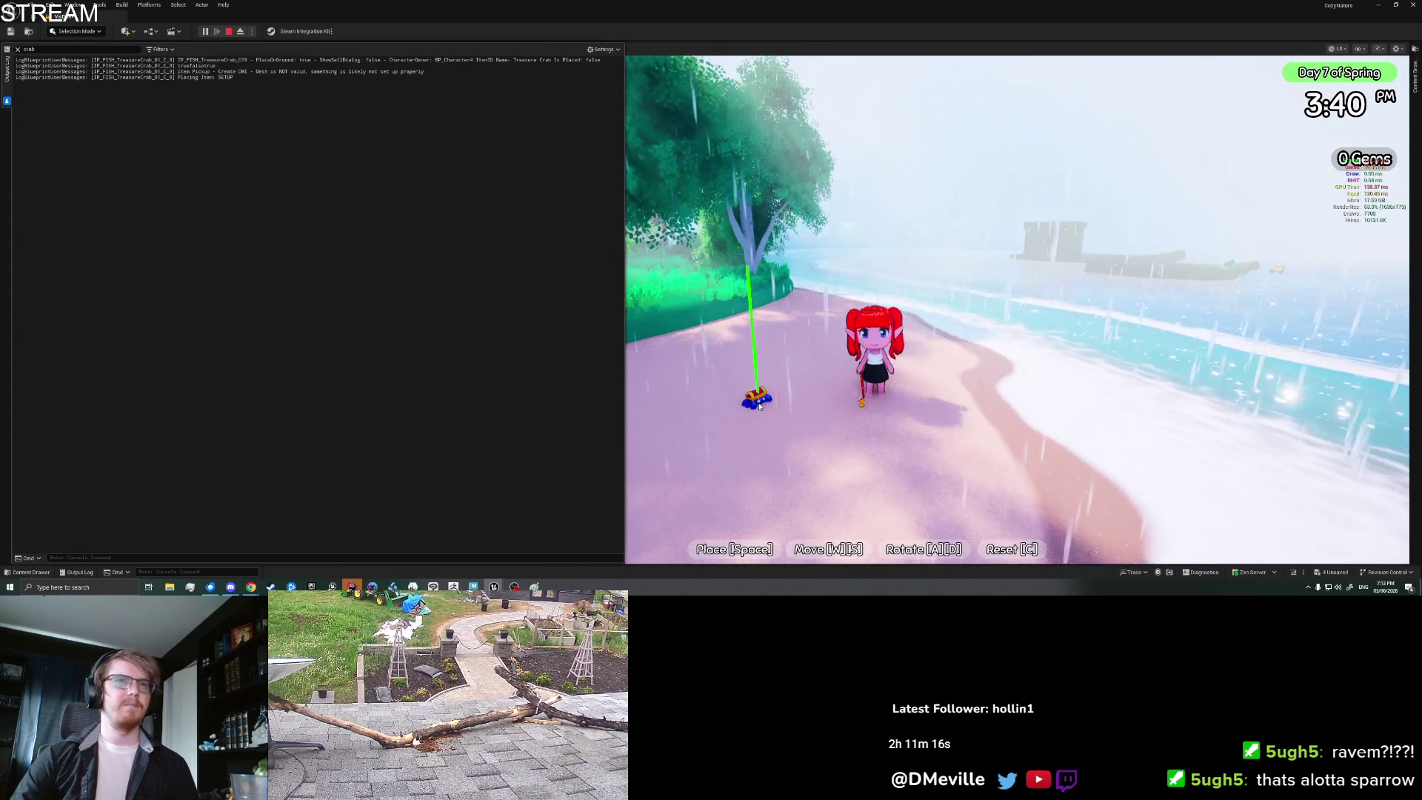
key("space")
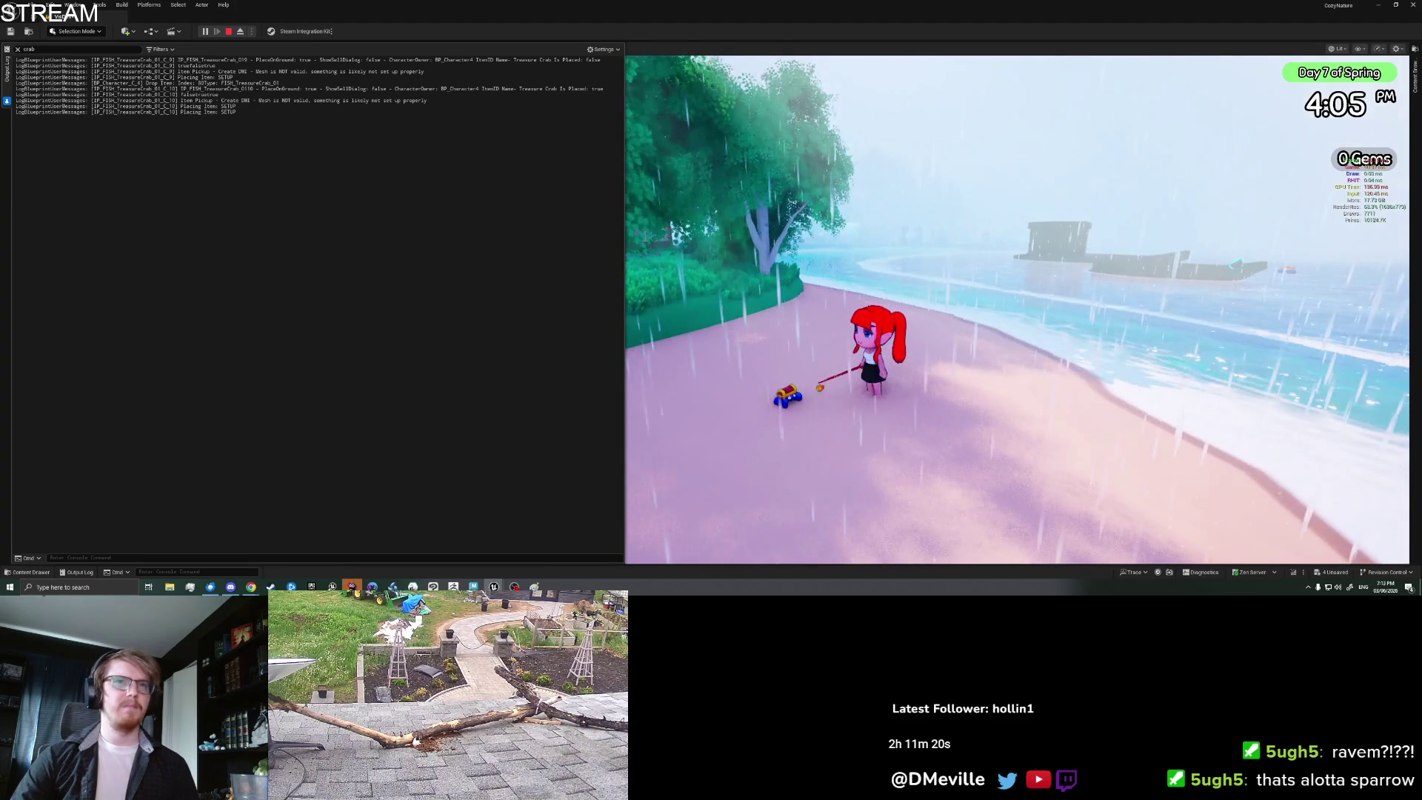
left_click(785, 393)
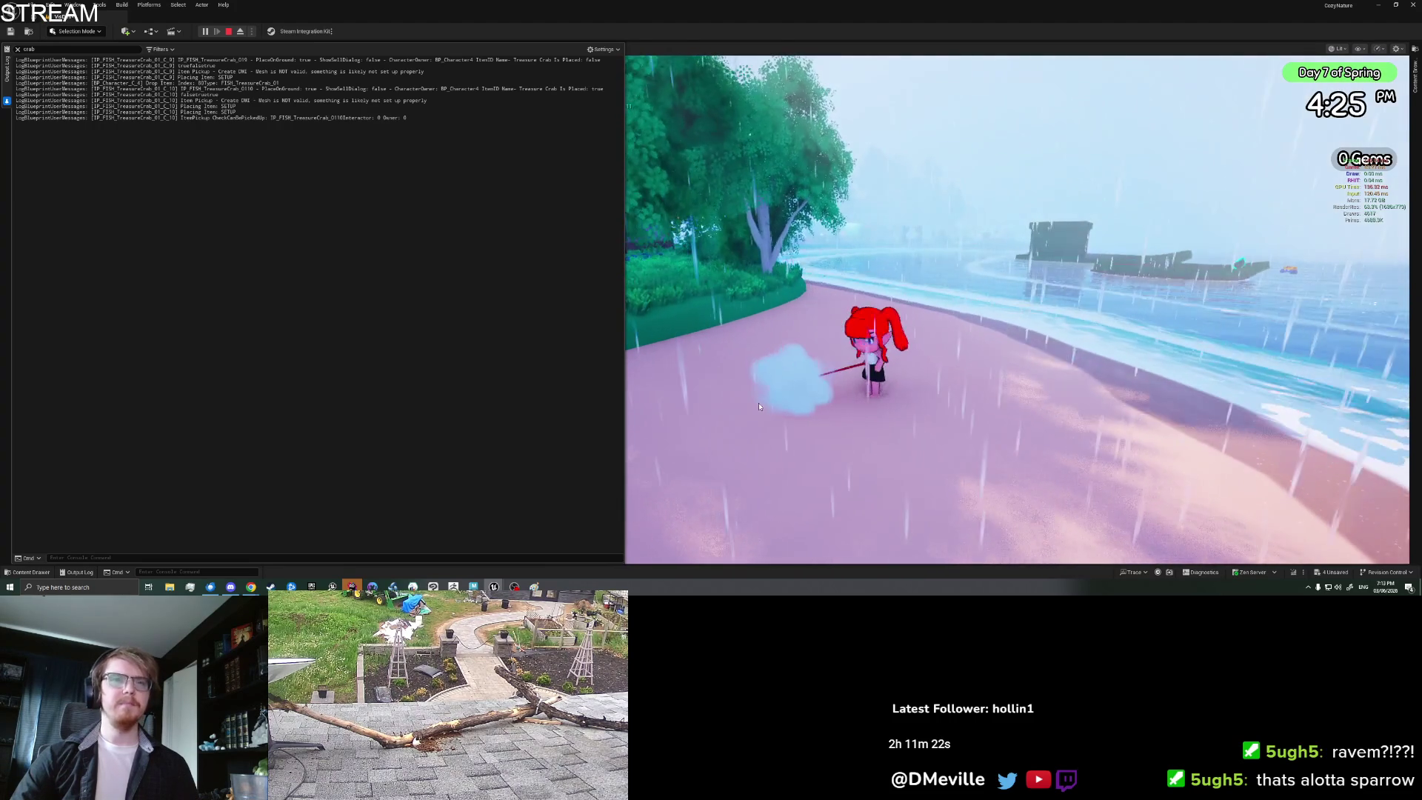
scroll(905, 222, "down", 2)
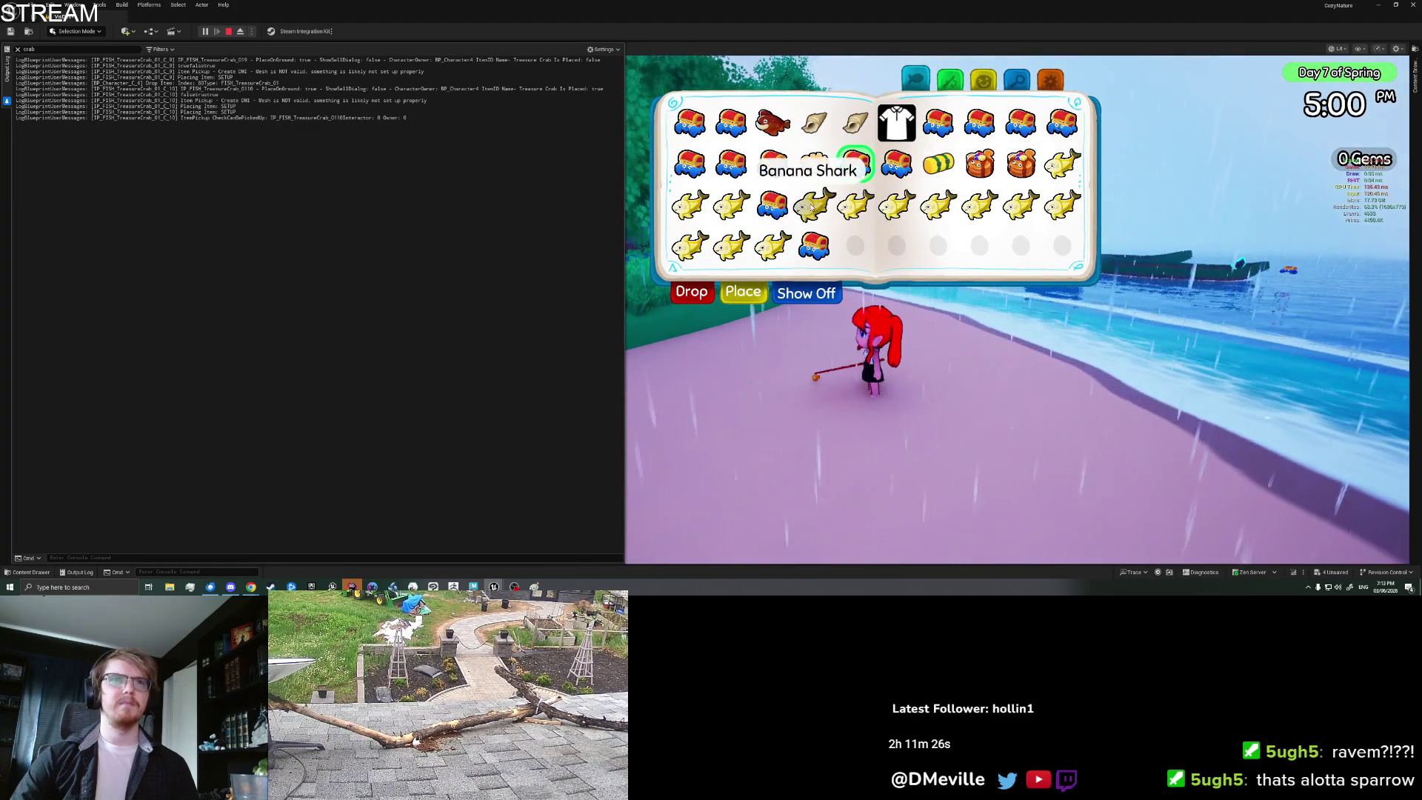
Step: Place the Banana Shark on the beach, clear the log, collect it, and reopen the inventory
left_click(740, 293)
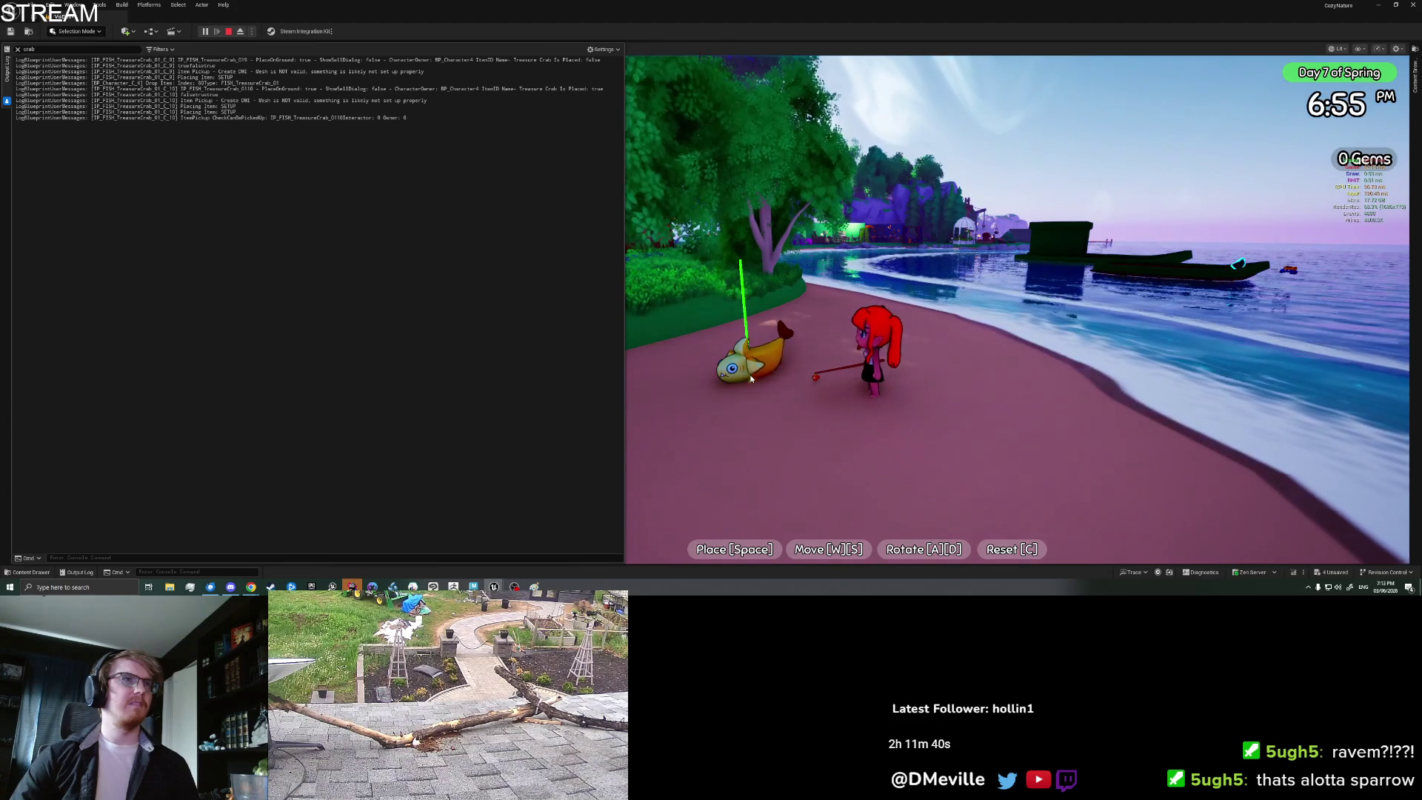
right_click(245, 179)
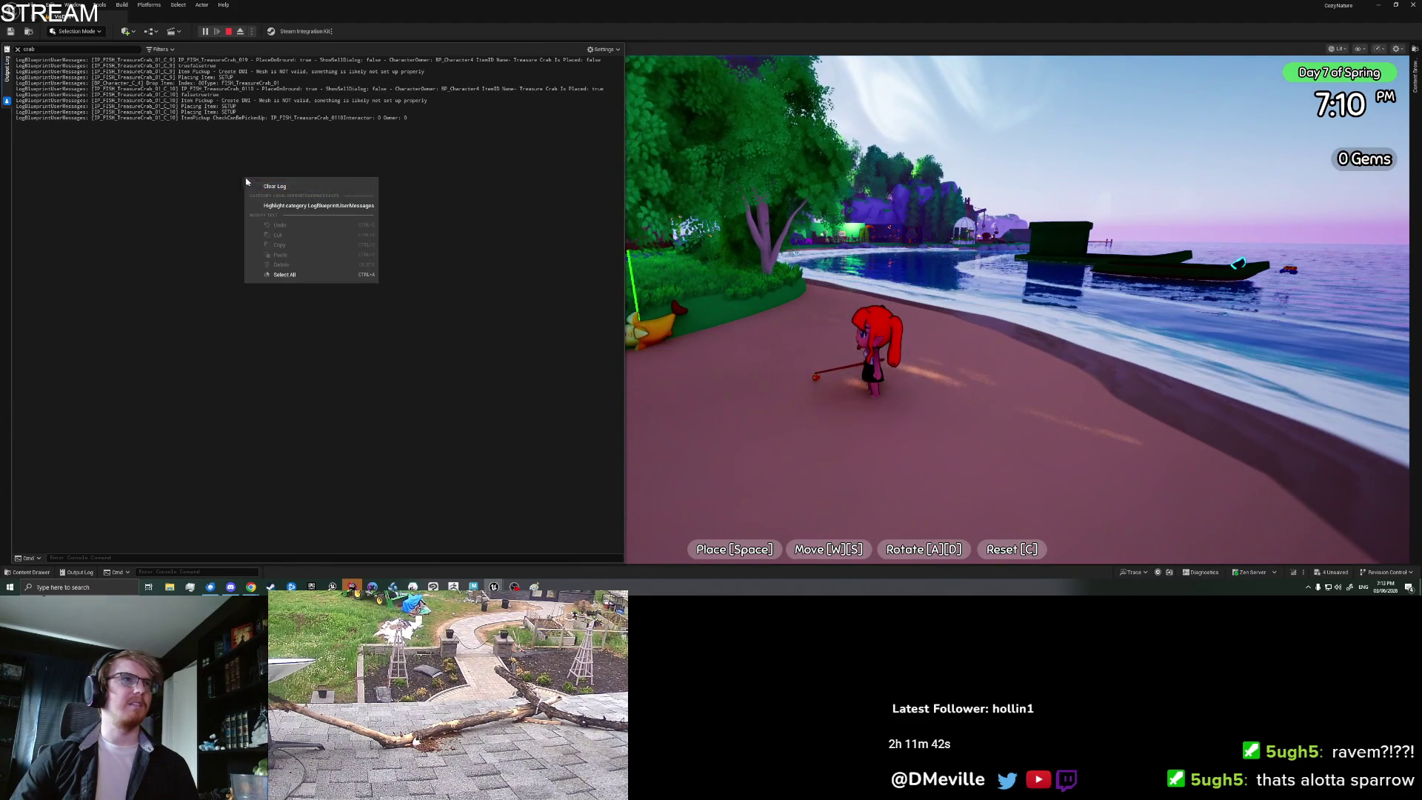
left_click(270, 187)
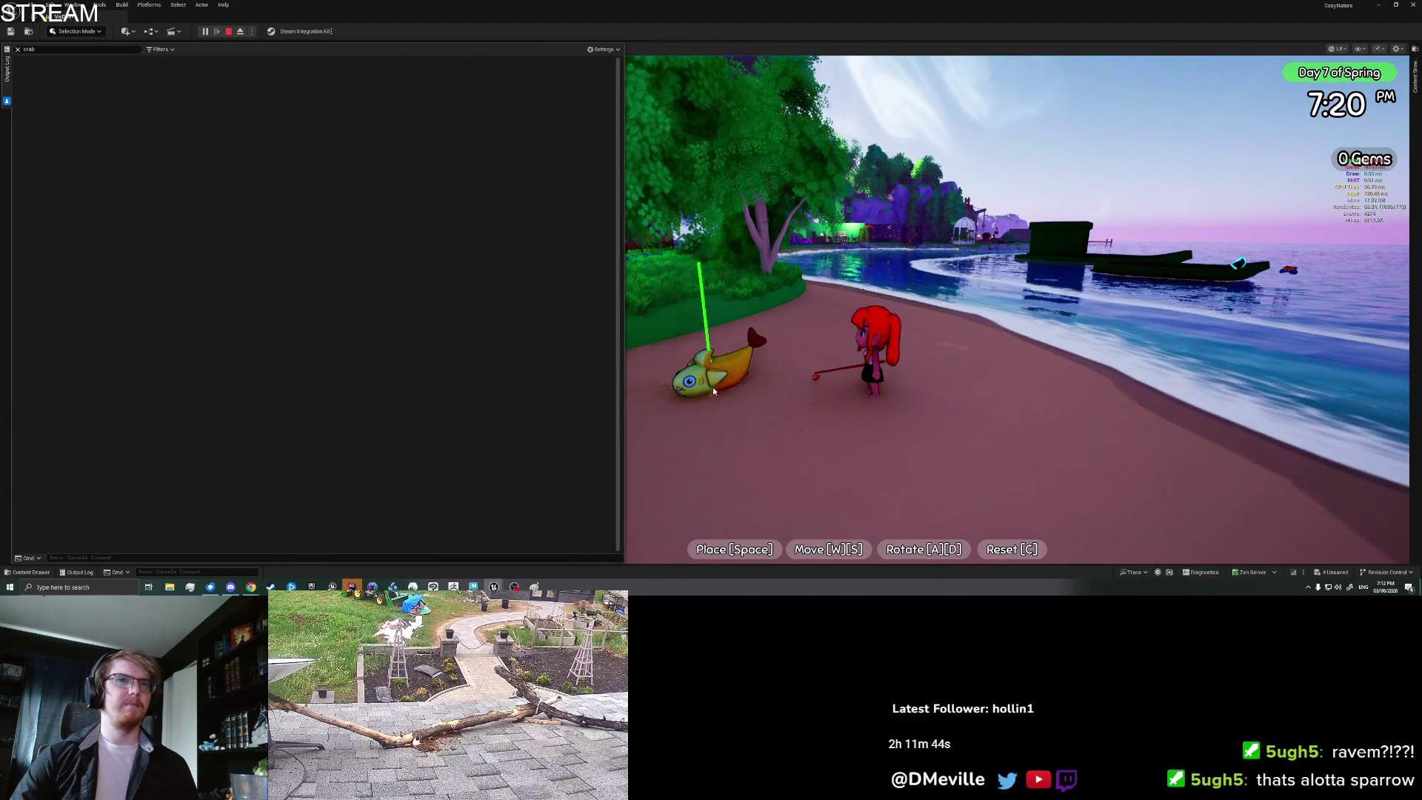
left_click(713, 387)
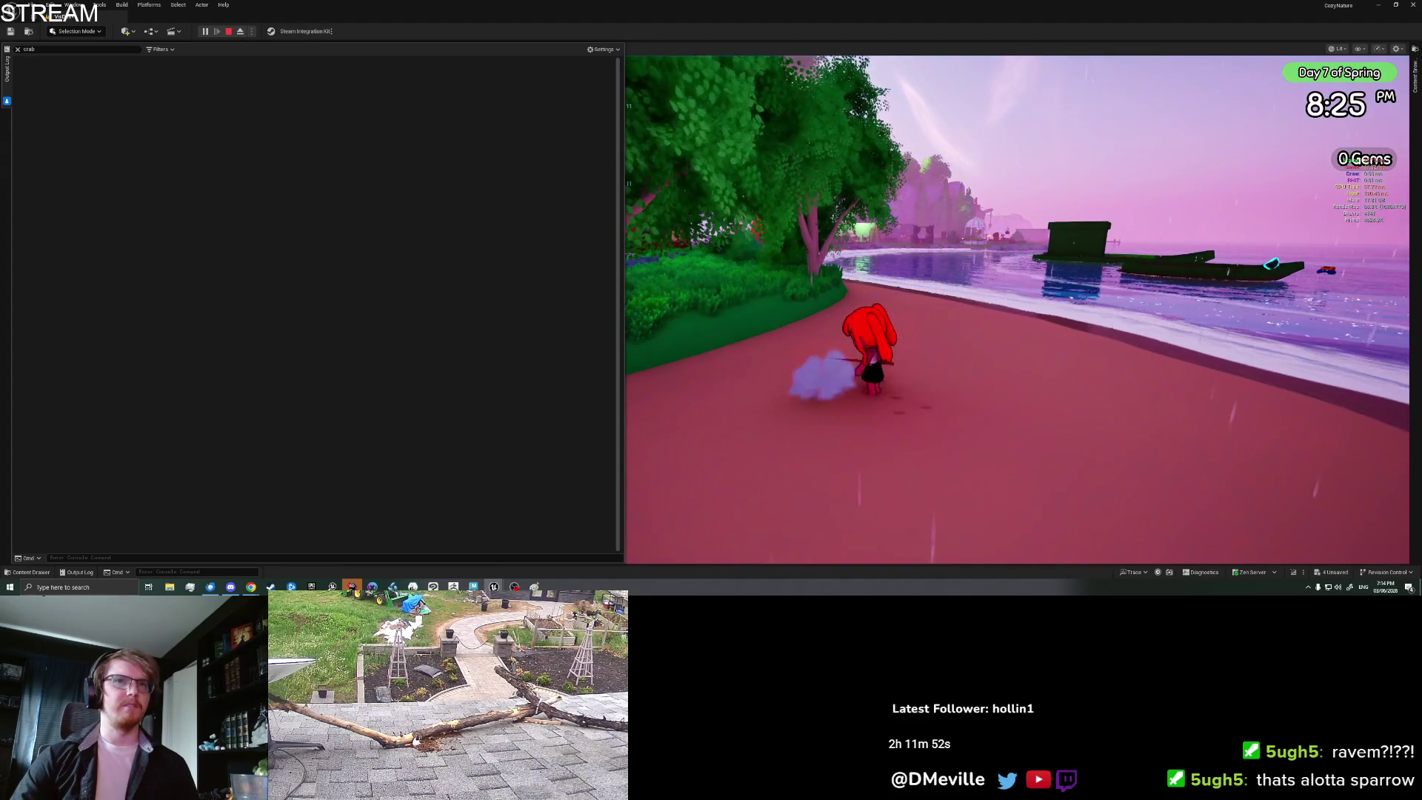
key("Tab")
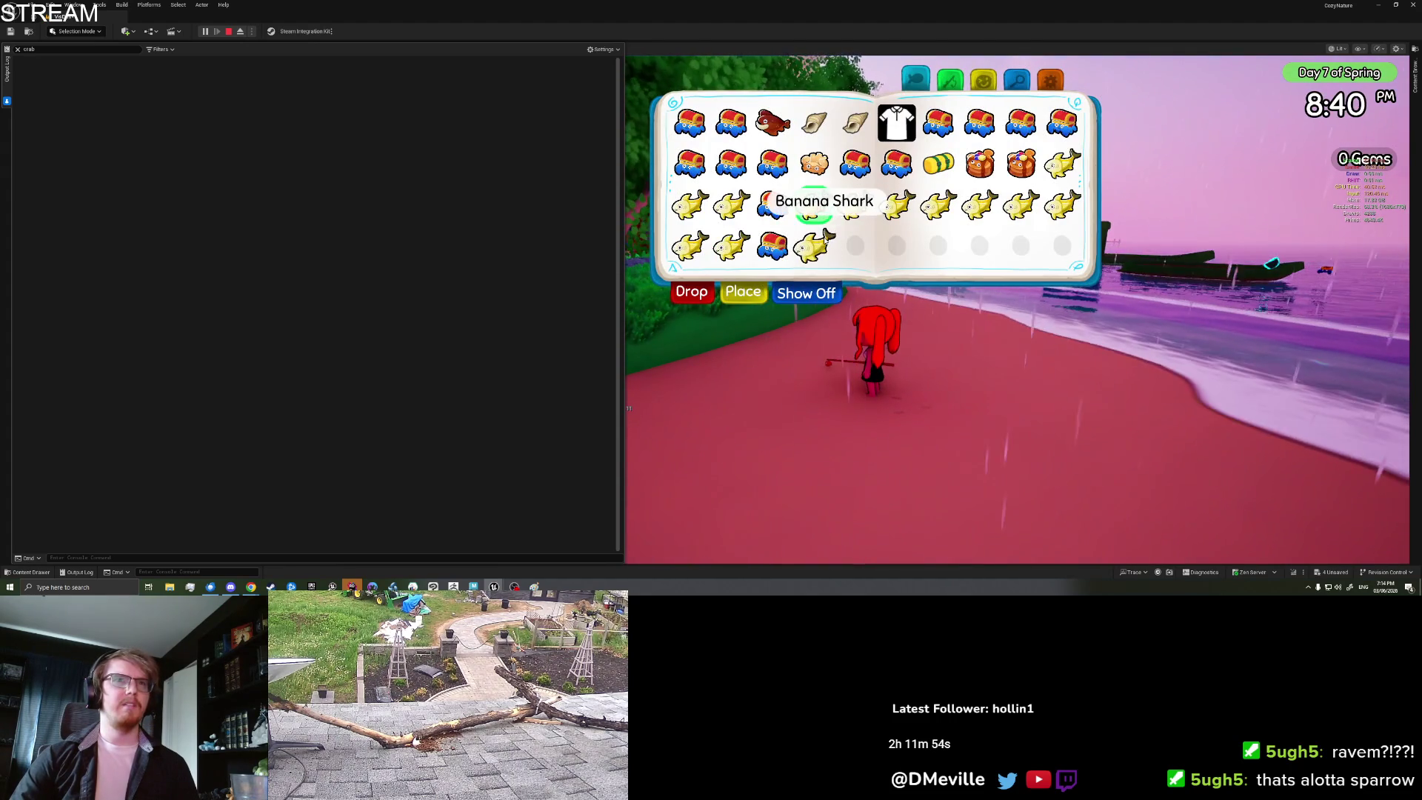
Step: Remove the crab log filter, clear the log, and place another Banana Shark on the beach
left_click(17, 49)
right_click(240, 205)
left_click(281, 217)
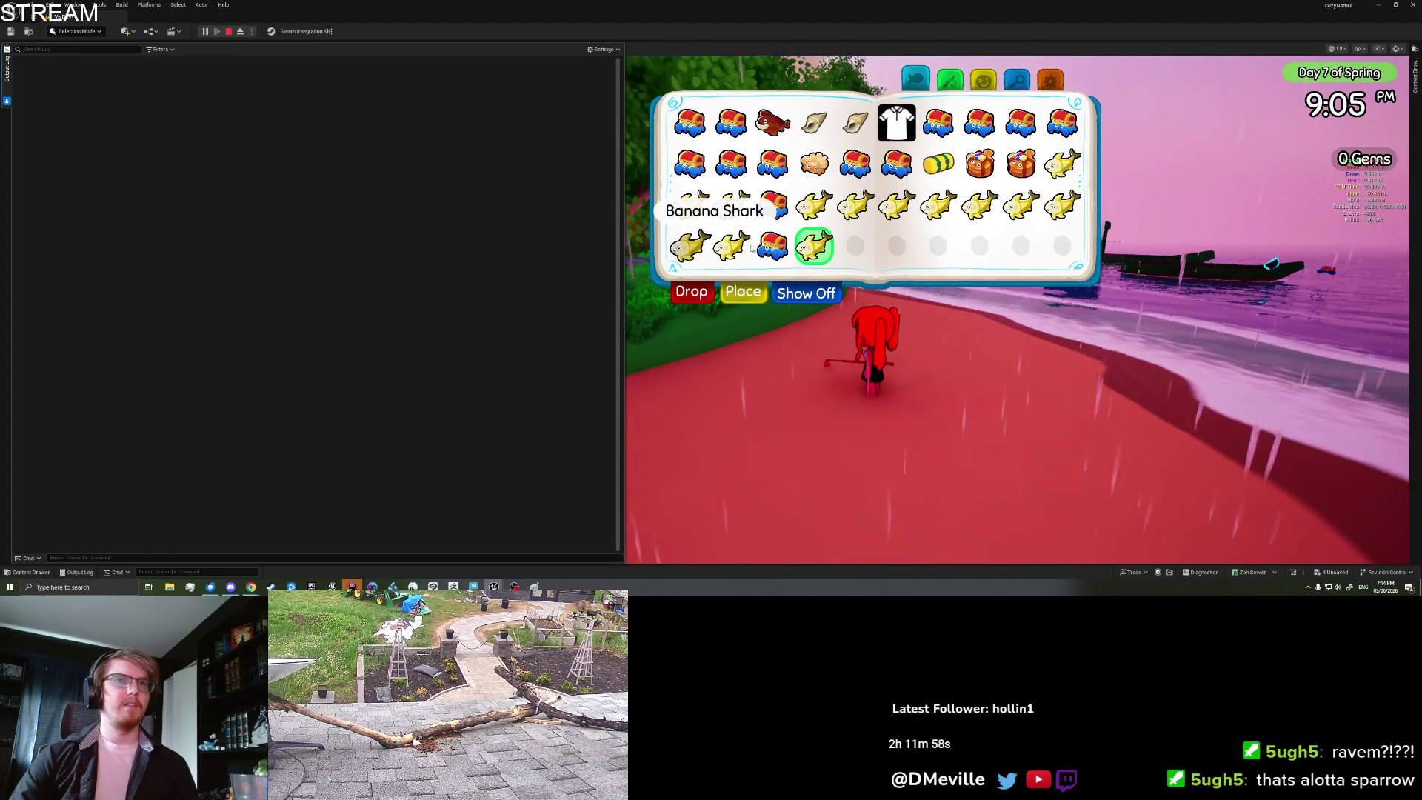
left_click(743, 291)
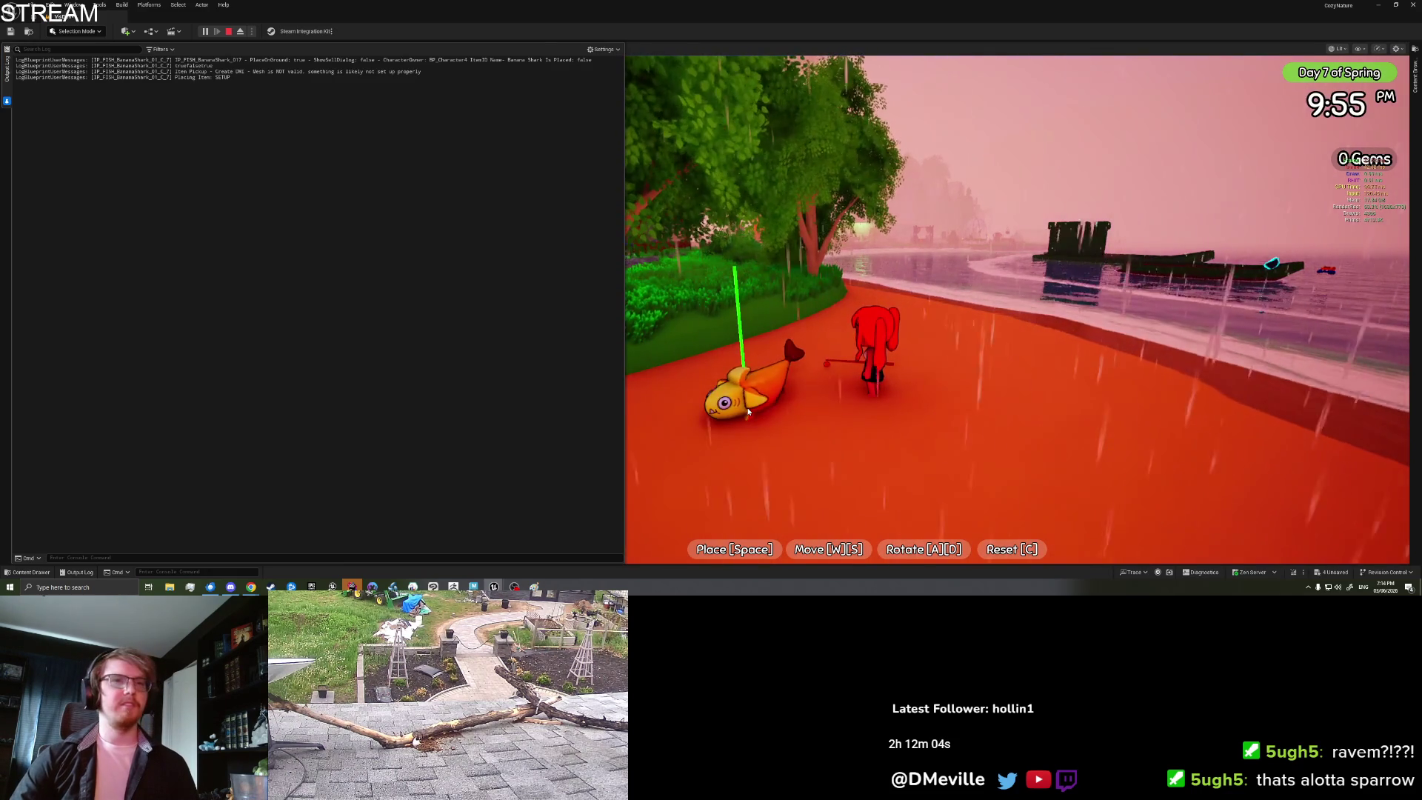
key("space")
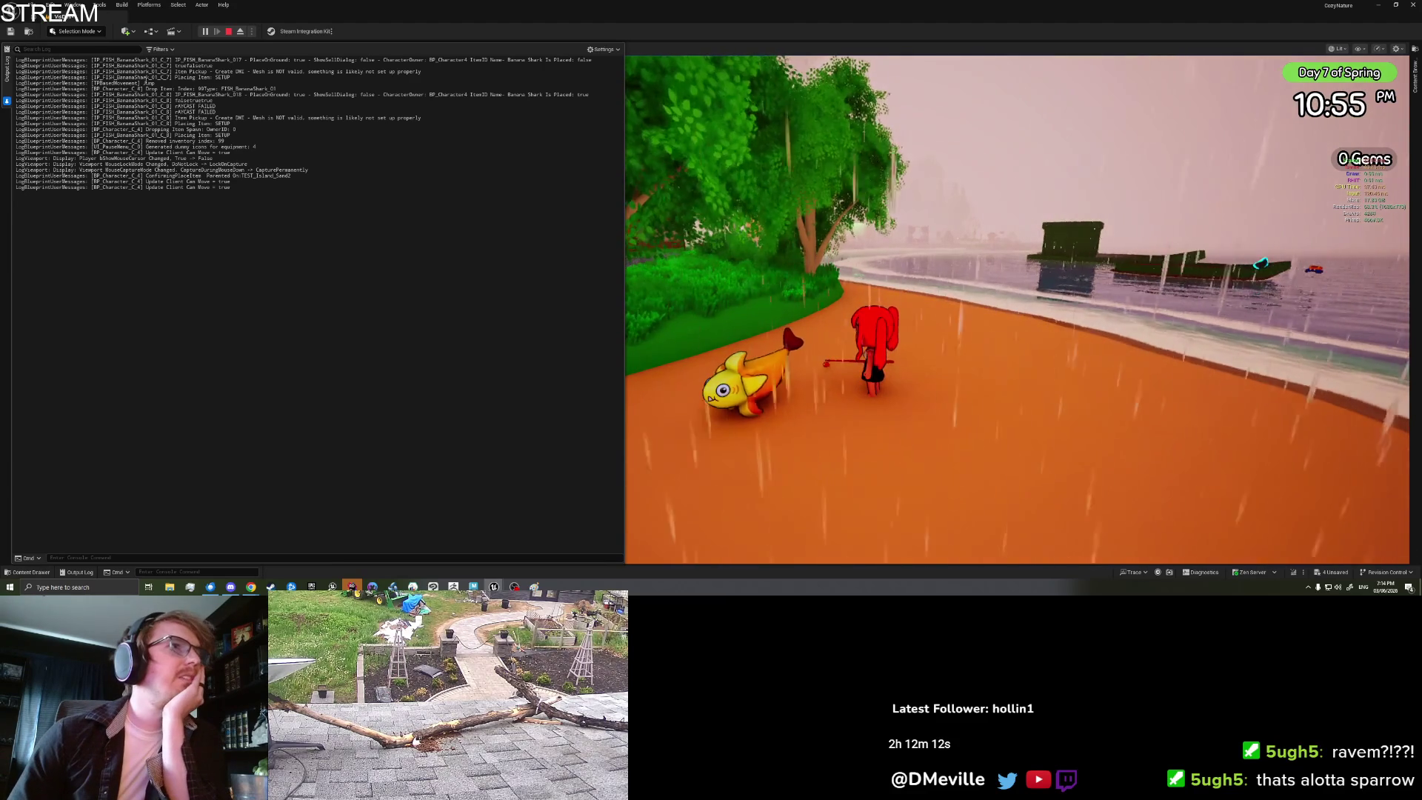
Step: Select the 'Placing Item: SETUP' log lines, stop the play session, and delete the Print String node
left_click_drag(93, 77, 231, 77)
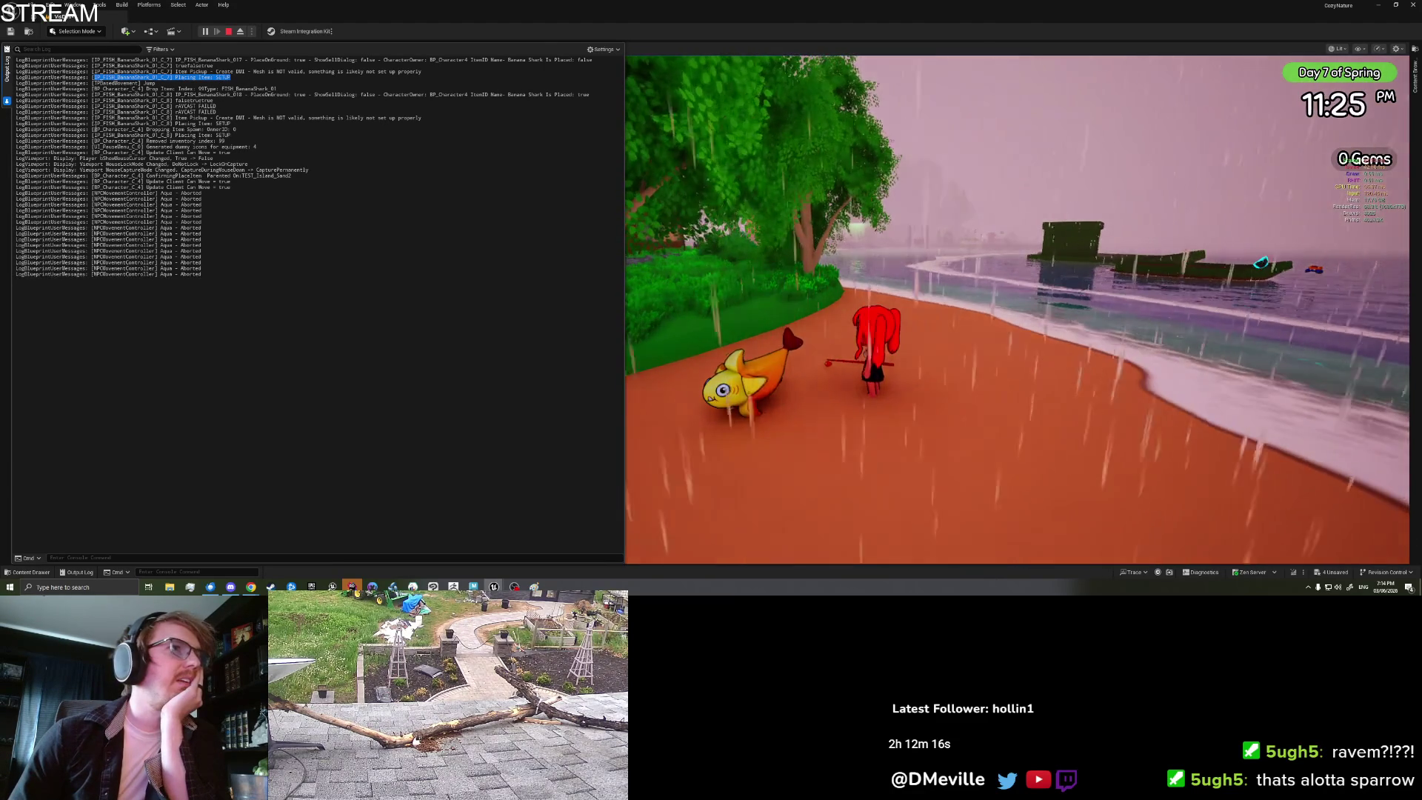
left_click_drag(92, 123, 231, 123)
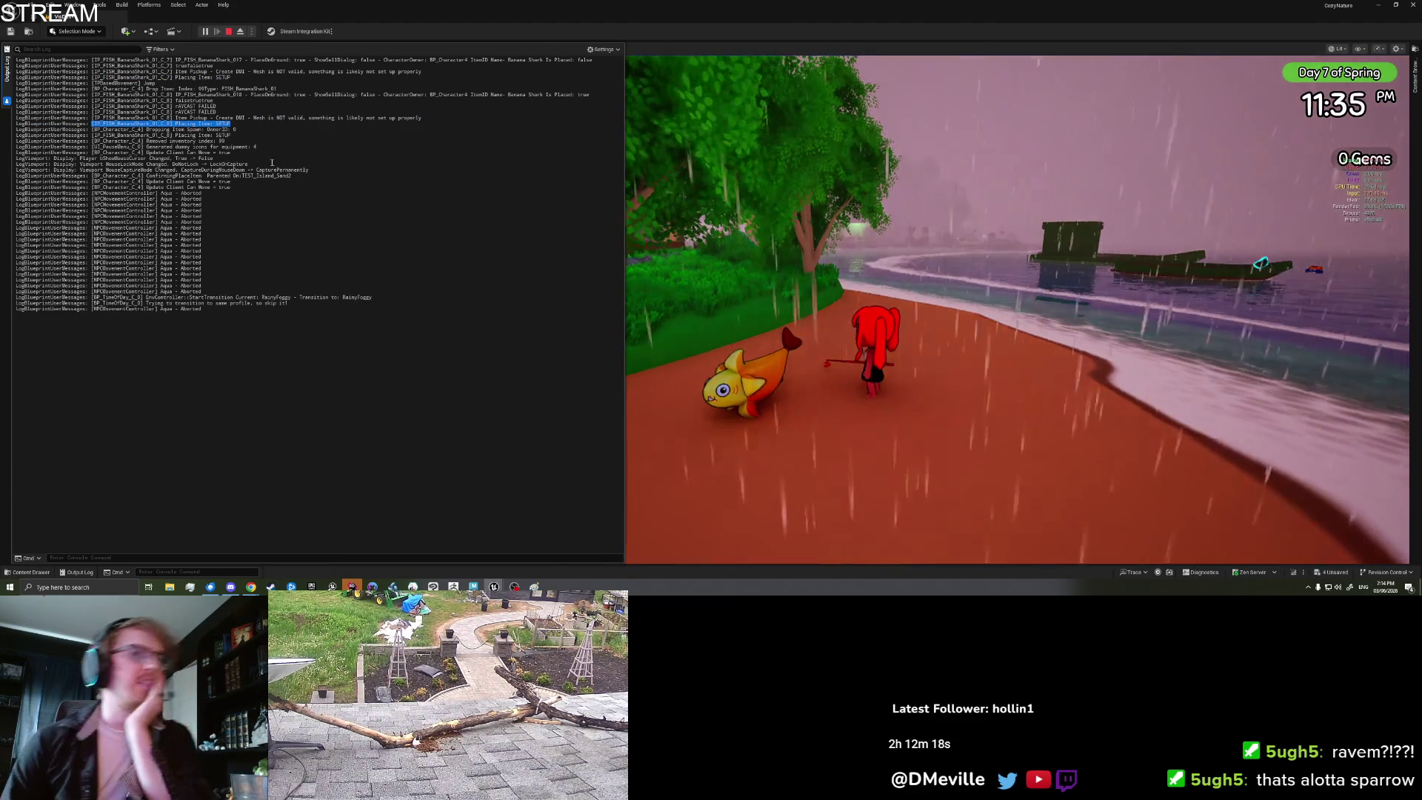
key("Escape")
key("Delete")
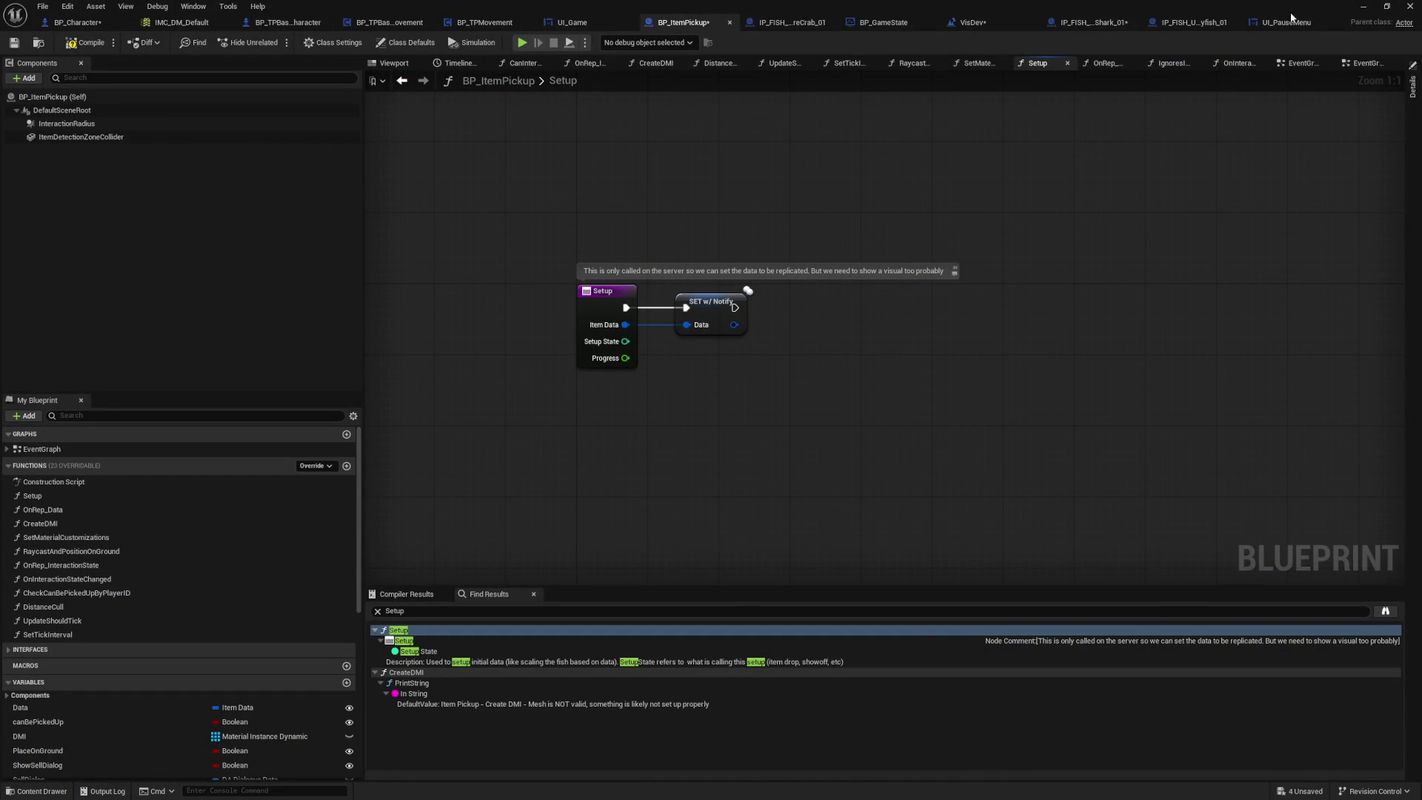
Step: Return to IP_FISH_BananaShark_01's Setup graph, shift the == node, and select Add Local Offset
left_click(1092, 25)
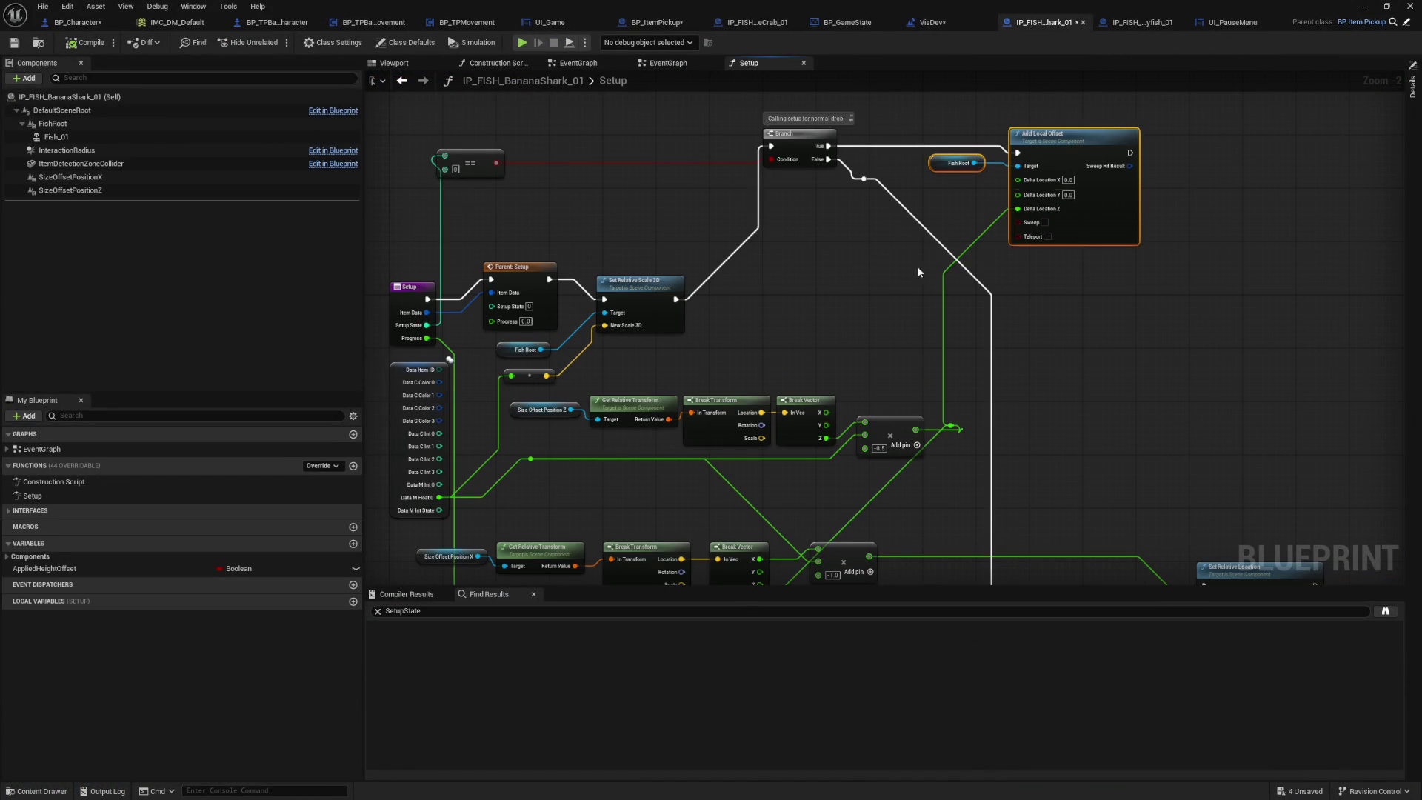
left_click_drag(918, 272, 847, 299)
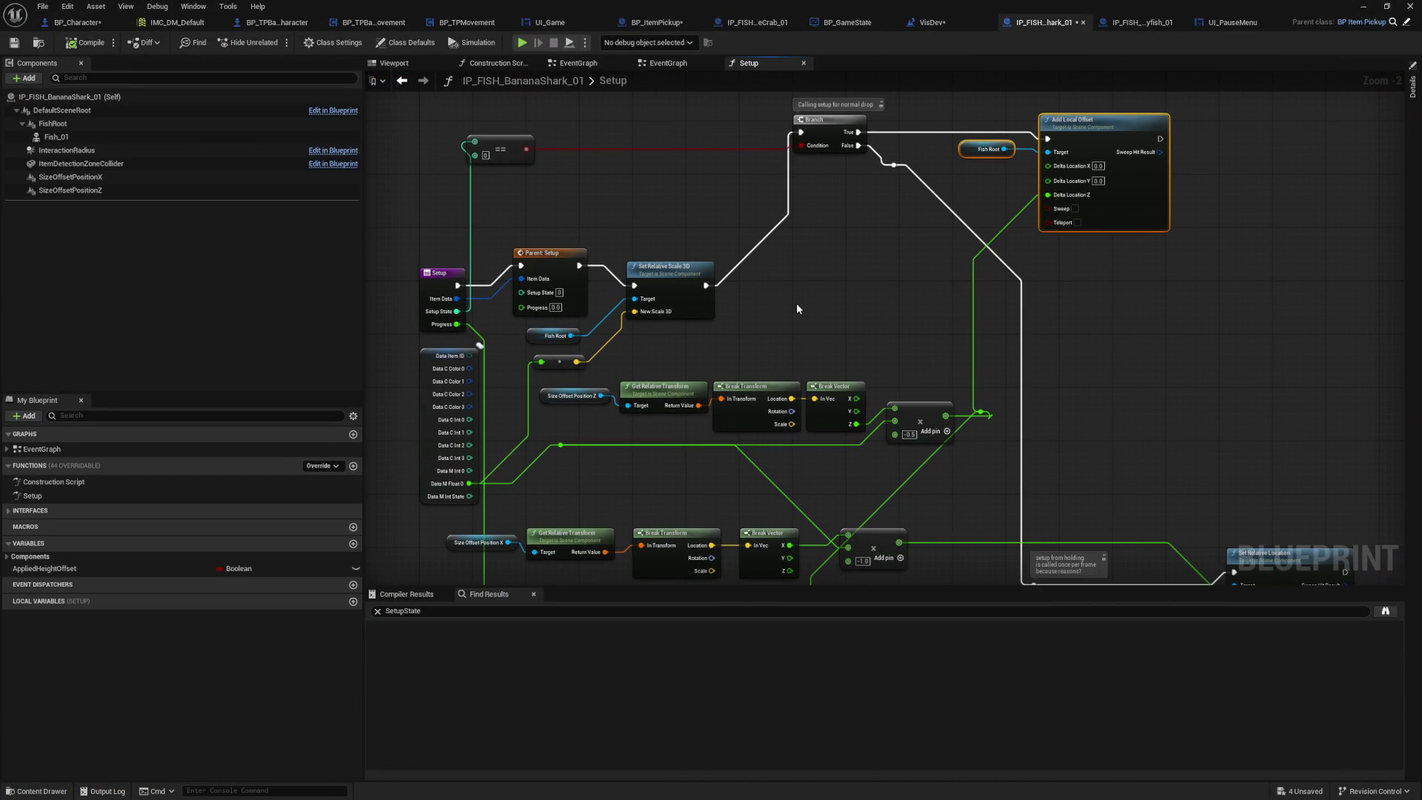
scroll(583, 251, "up", 1)
left_click_drag(550, 191, 575, 265)
mouse_move(539, 215)
left_mouse_down()
mouse_move(623, 250)
mouse_move(606, 209)
left_mouse_up()
left_click(592, 256)
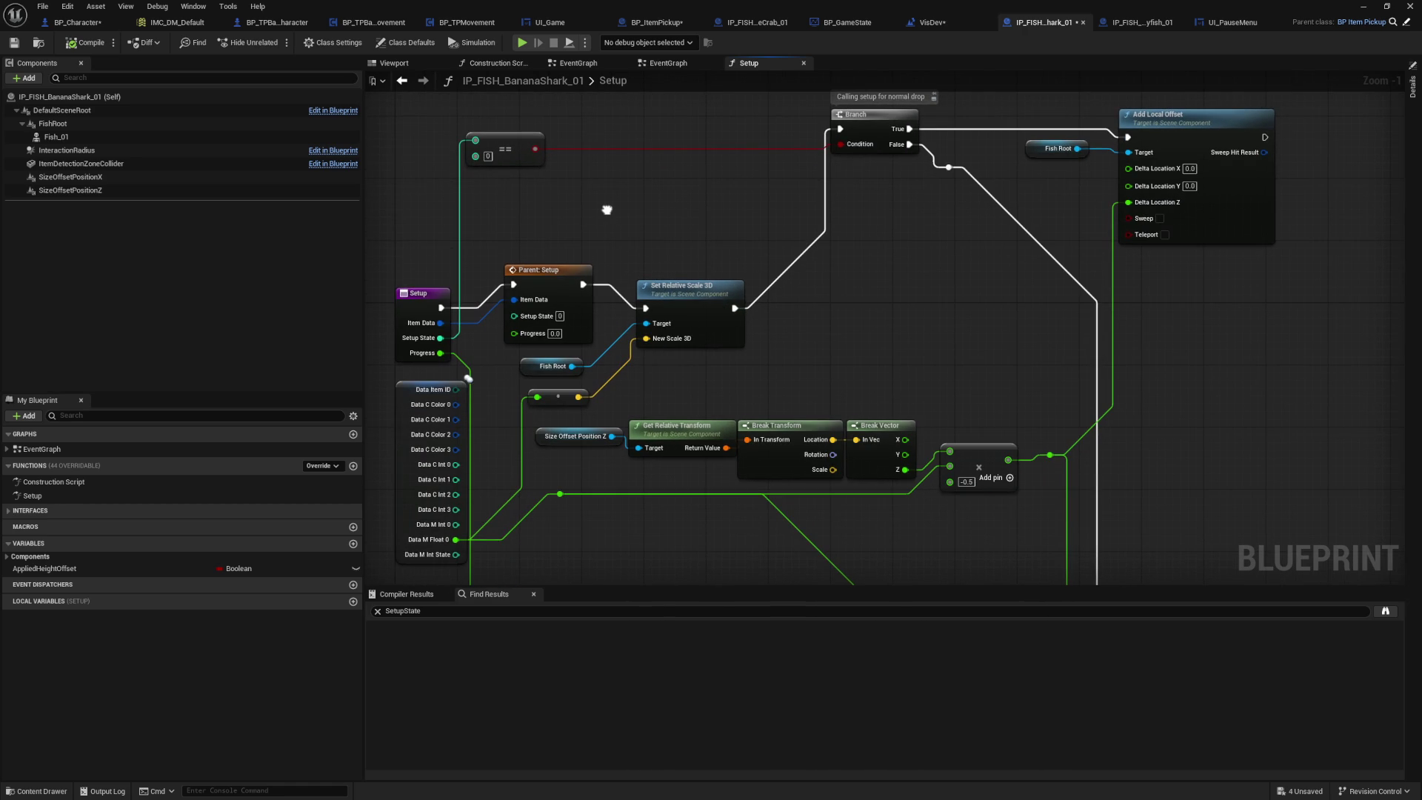
left_click(1150, 227)
mouse_move(1283, 300)
left_mouse_down()
mouse_move(1013, 247)
mouse_move(965, 385)
left_mouse_up()
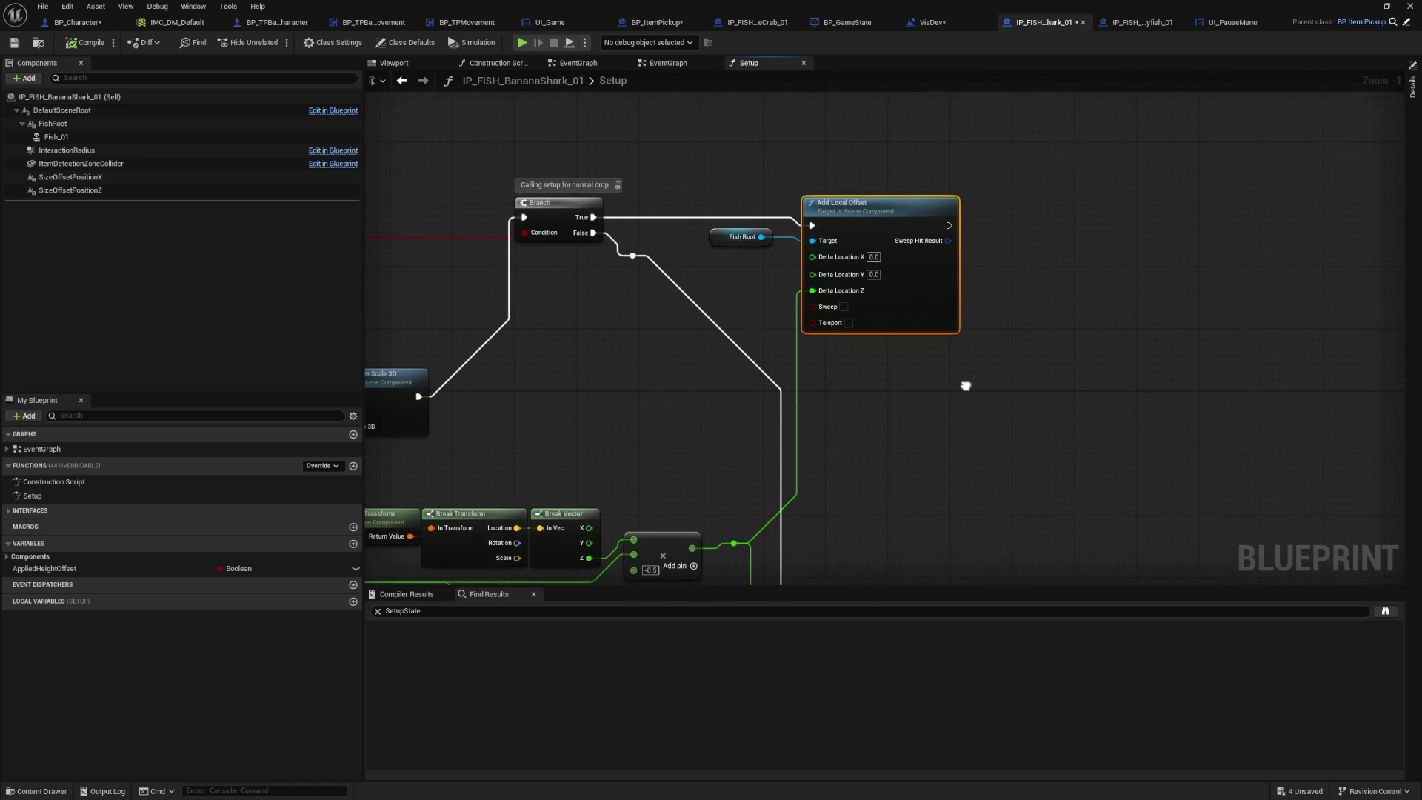
right_click(1037, 299)
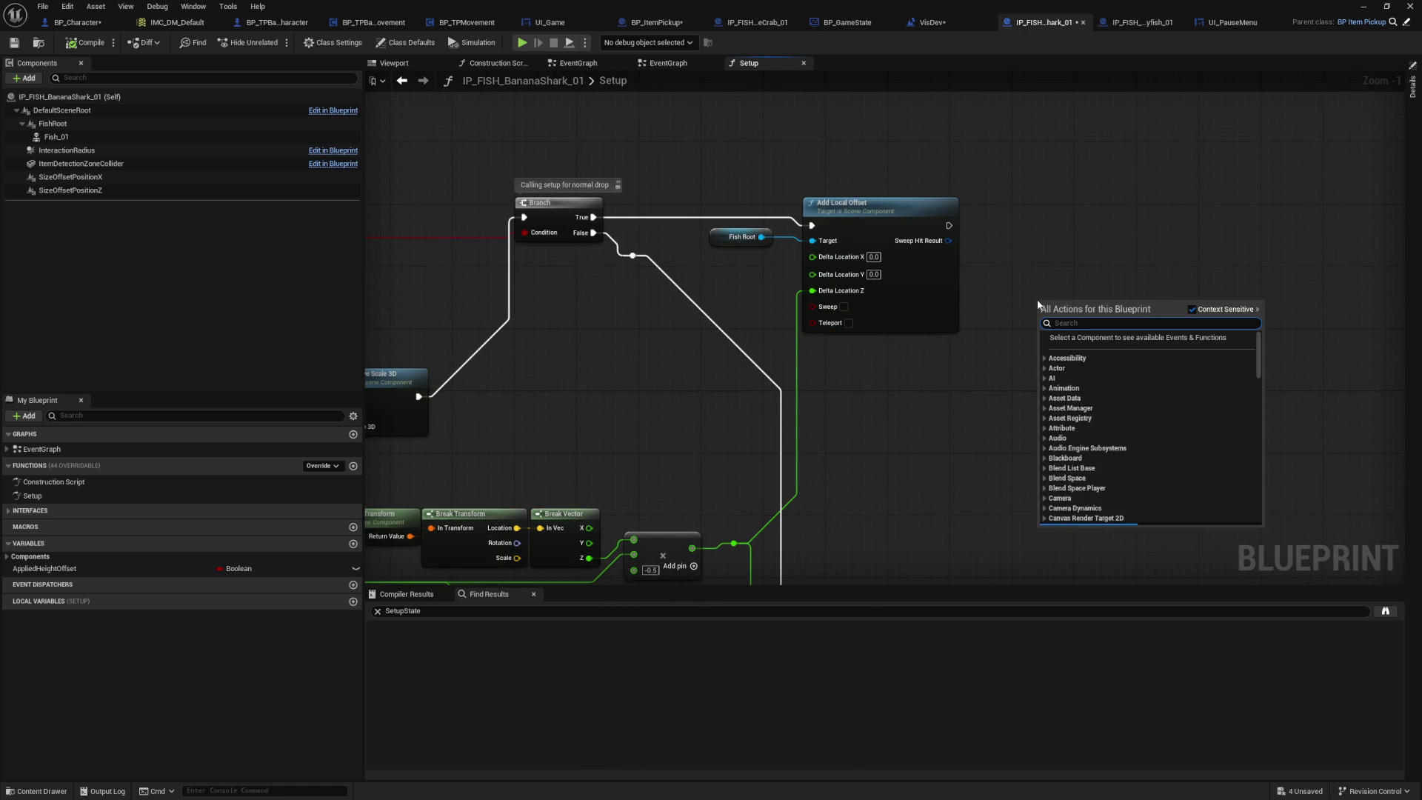
Step: Try placing Print String and Log String nodes beside Add Local Offset, then remove them
type("print strin")
key("Return")
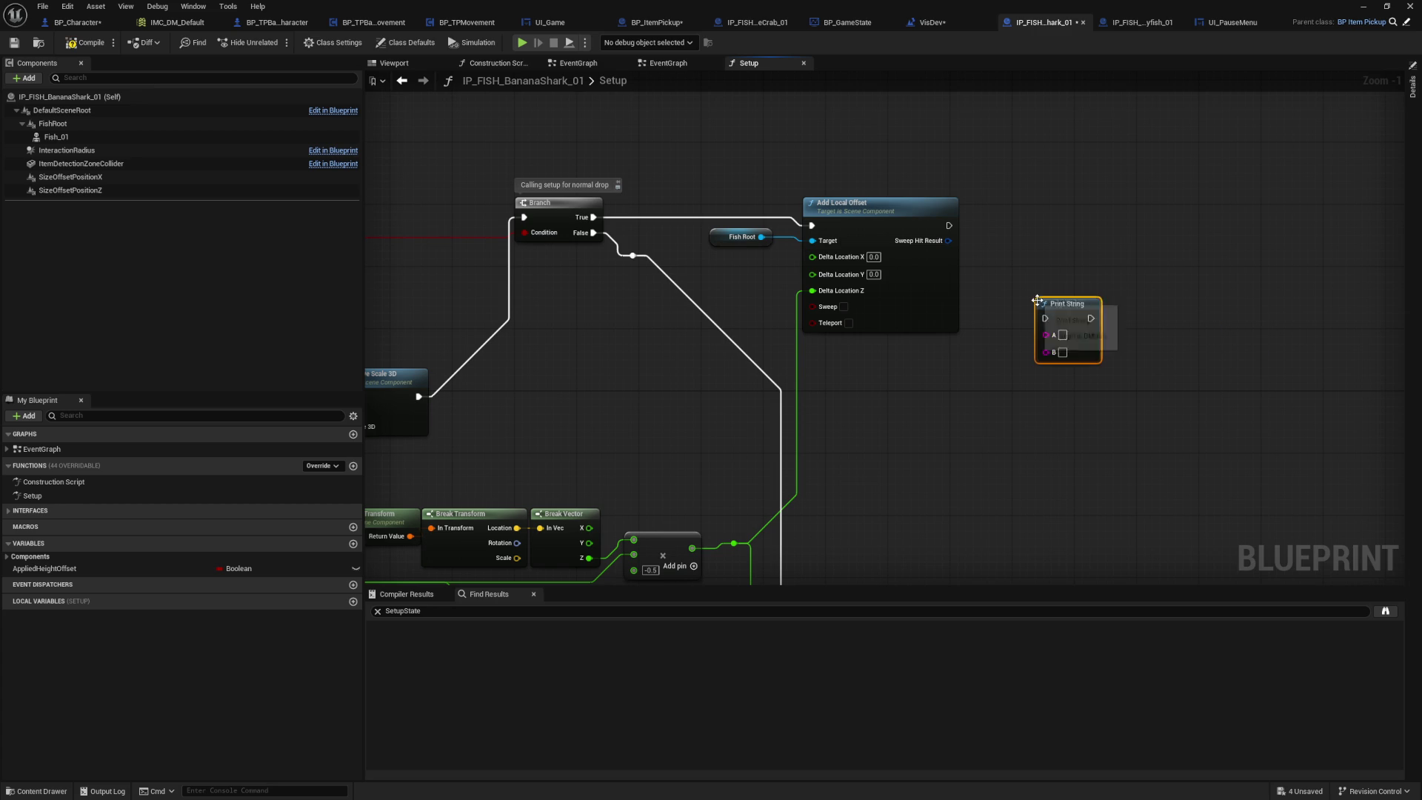
key("ctrl+z")
right_click(1037, 300)
type("log string")
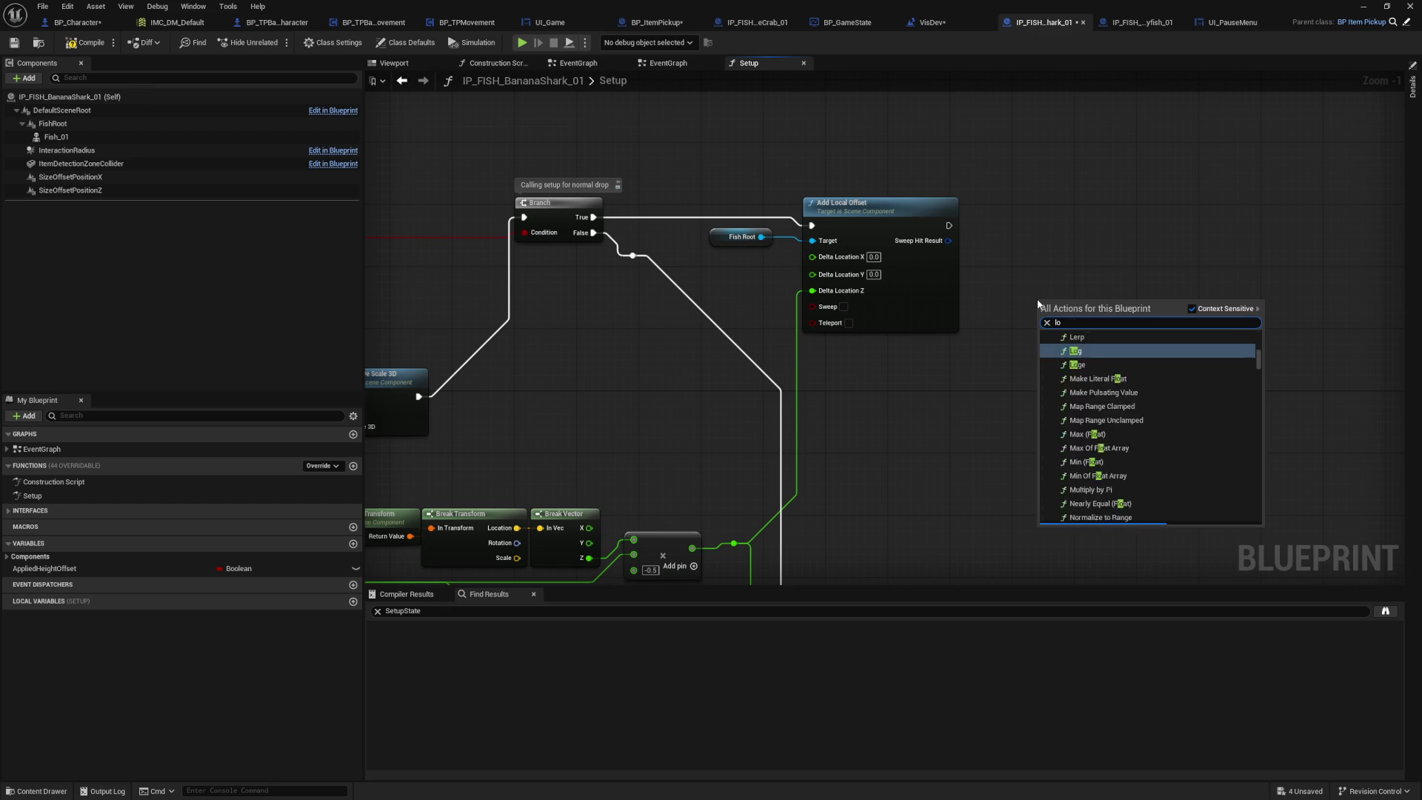
key("Return")
left_click_drag(1060, 310, 1037, 239)
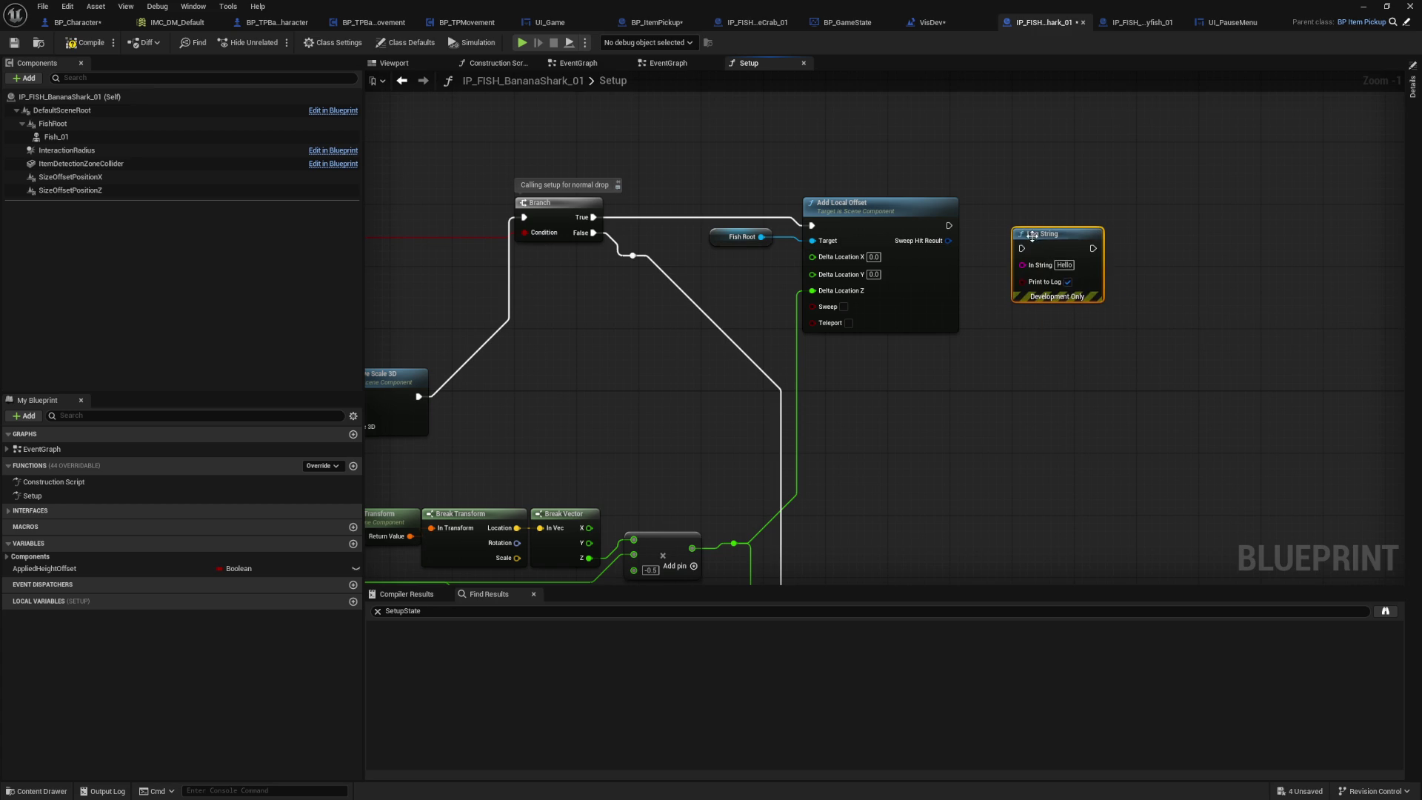
key("Delete")
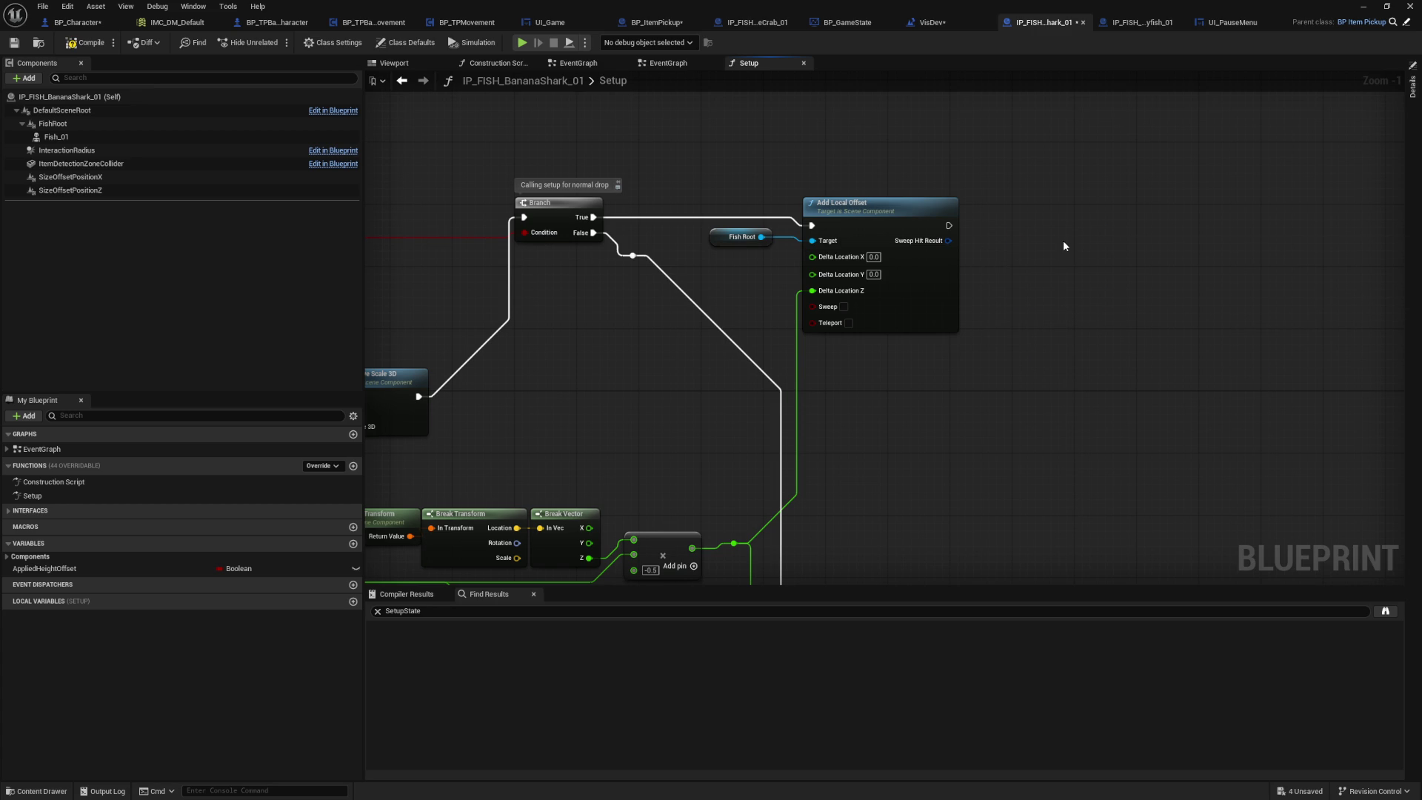
Step: Add a Print String after Add Local Offset reading 'We should have changed the z offset of the fish here'
right_click(1063, 240)
type("print")
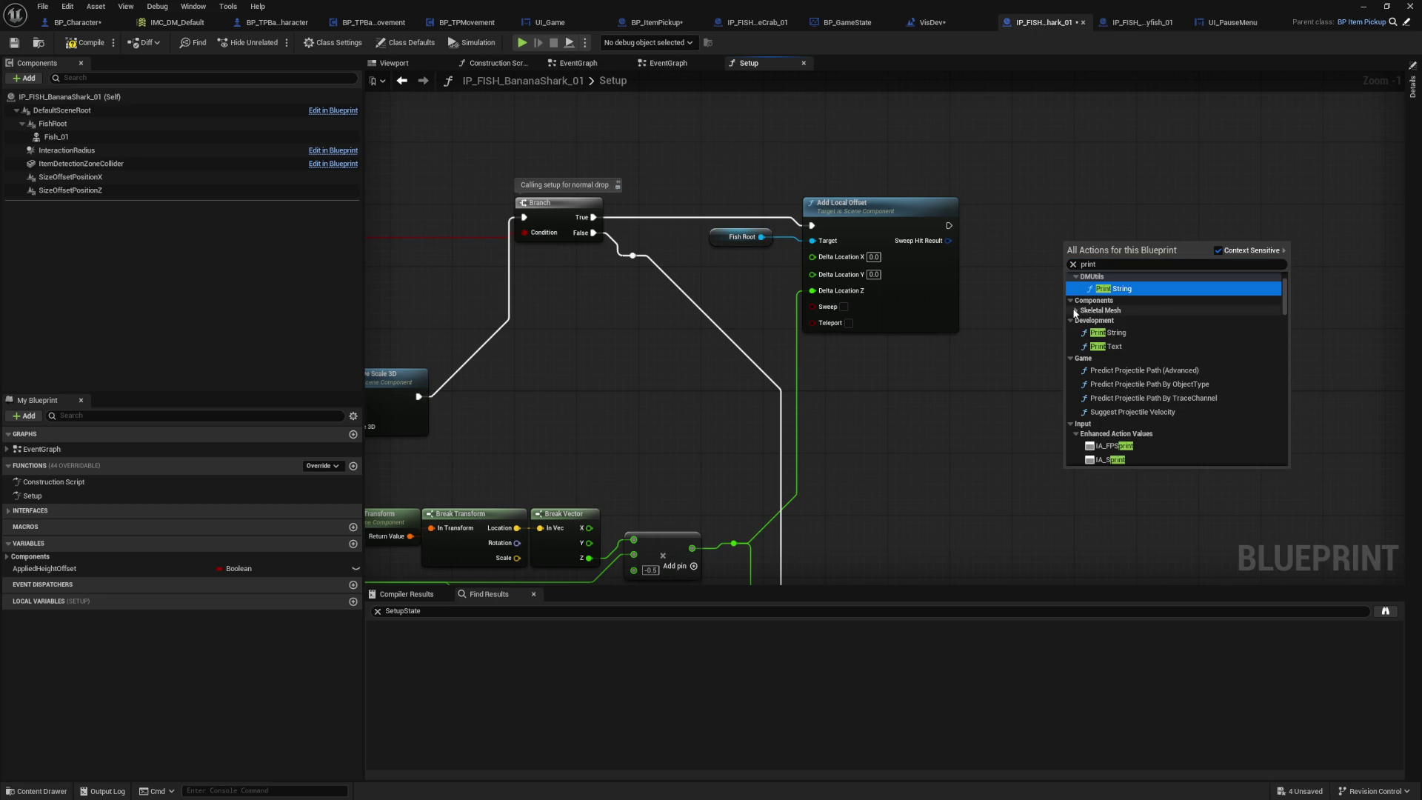
left_click(1107, 333)
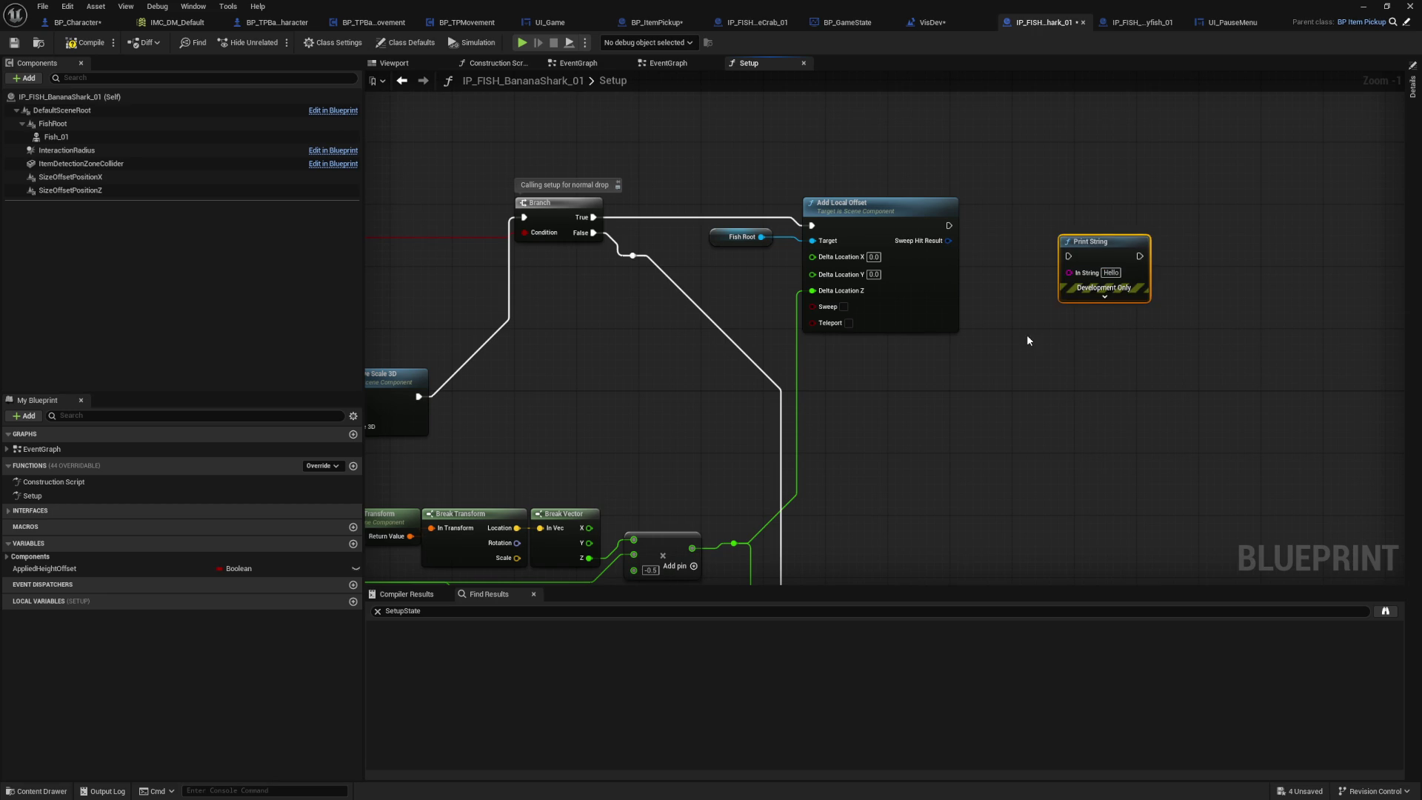
left_click(1104, 296)
left_click_drag(949, 225, 1068, 257)
left_click_drag(948, 225, 1069, 257)
left_click(1111, 272)
type("We should have changed the z offset of the fish here")
key("Return")
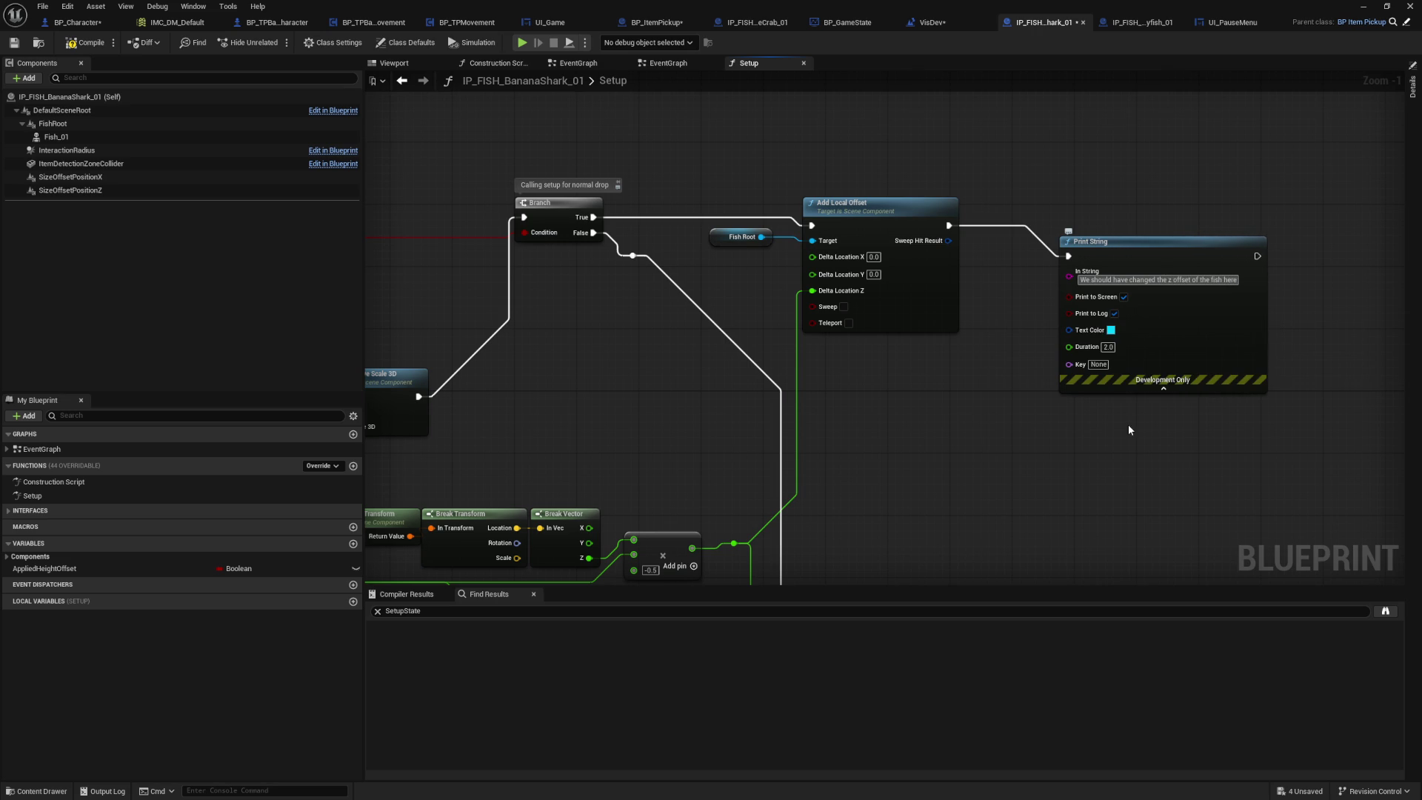
left_click(1110, 330)
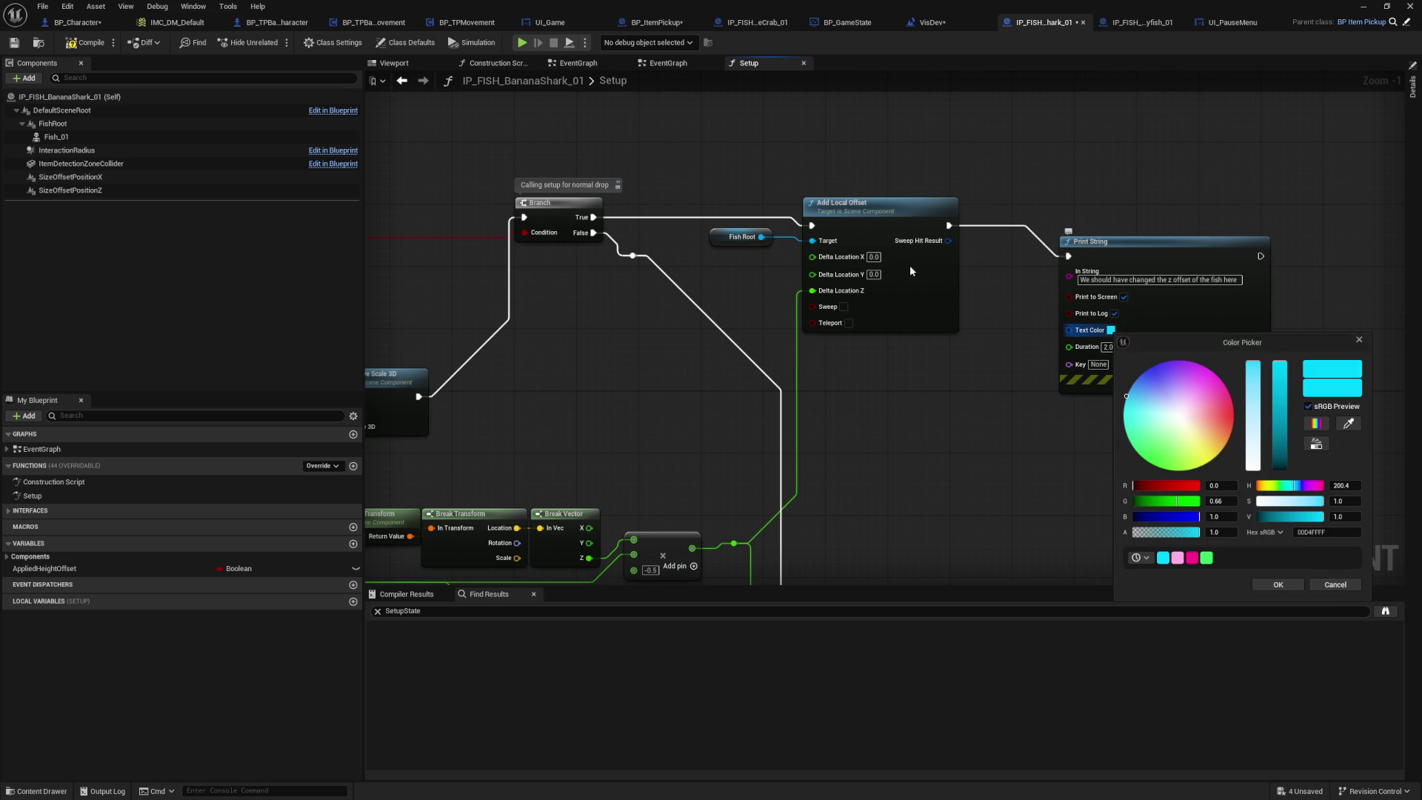
left_click(1342, 583)
mouse_move(982, 525)
left_mouse_down()
mouse_move(1175, 412)
mouse_move(958, 501)
mouse_move(1400, 522)
mouse_move(1374, 489)
mouse_move(1126, 330)
mouse_move(1068, 212)
left_mouse_up()
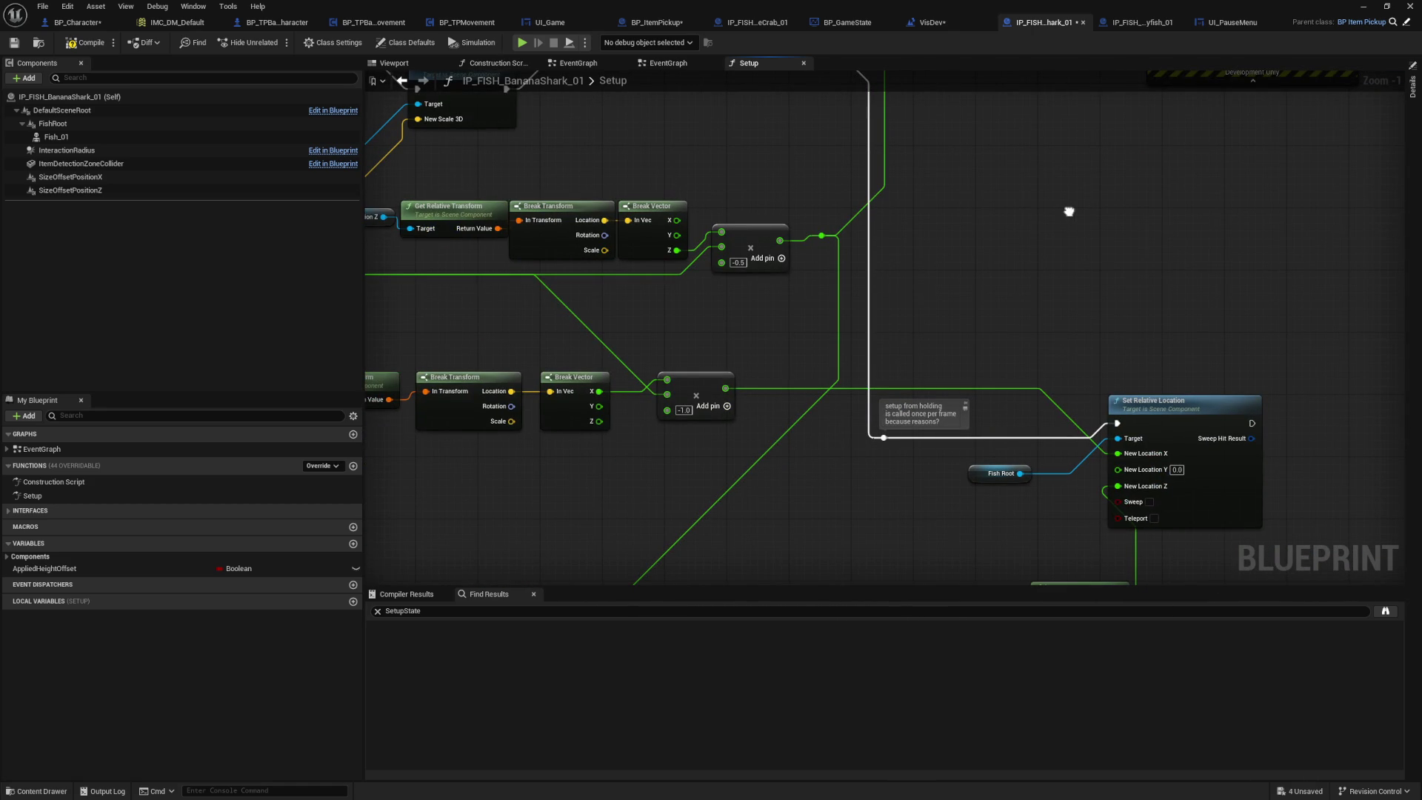
left_click_drag(1069, 211, 1022, 108)
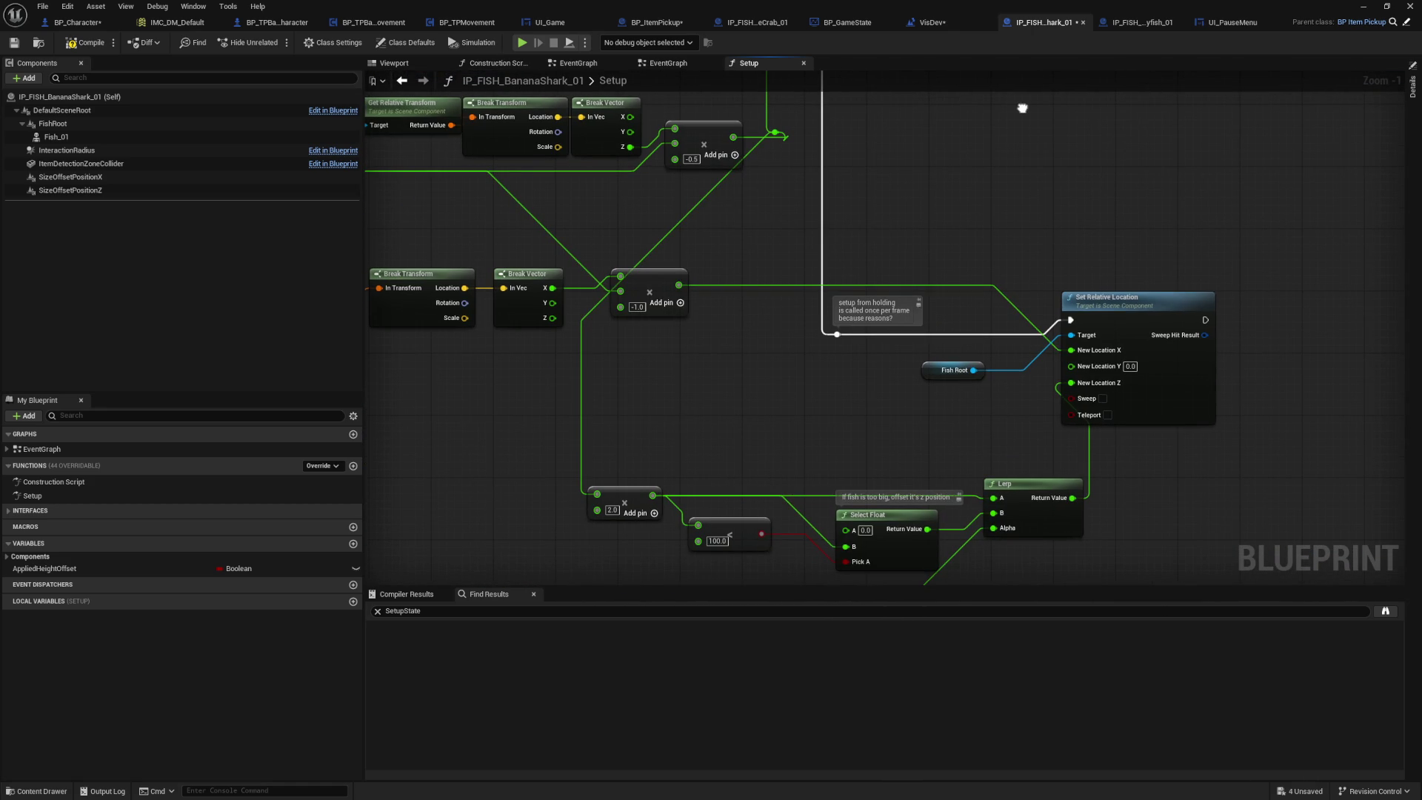
left_click_drag(1152, 423, 1151, 423)
mouse_move(898, 94)
left_mouse_down()
mouse_move(948, 316)
mouse_move(1050, 387)
mouse_move(1111, 380)
left_mouse_up()
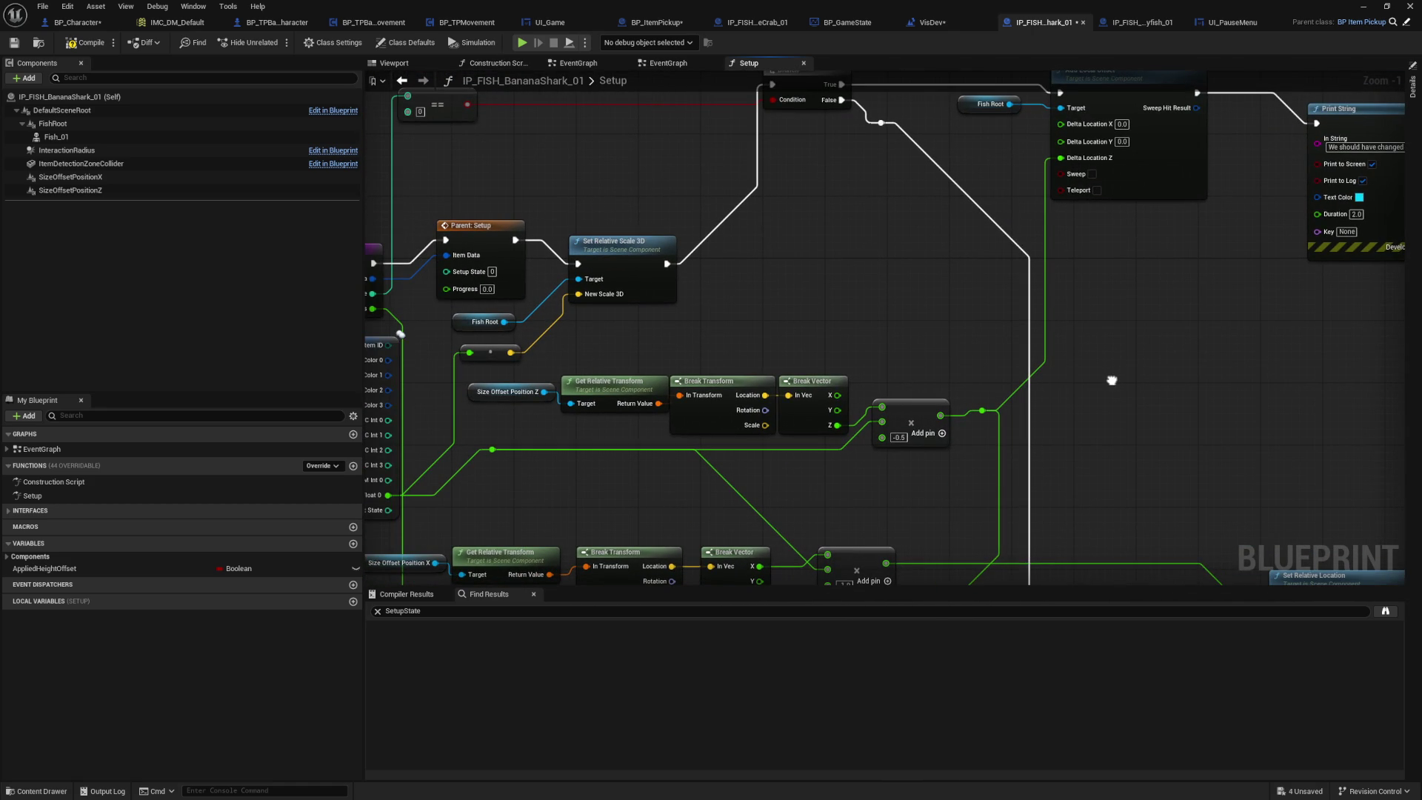
left_click_drag(1112, 380, 1168, 388)
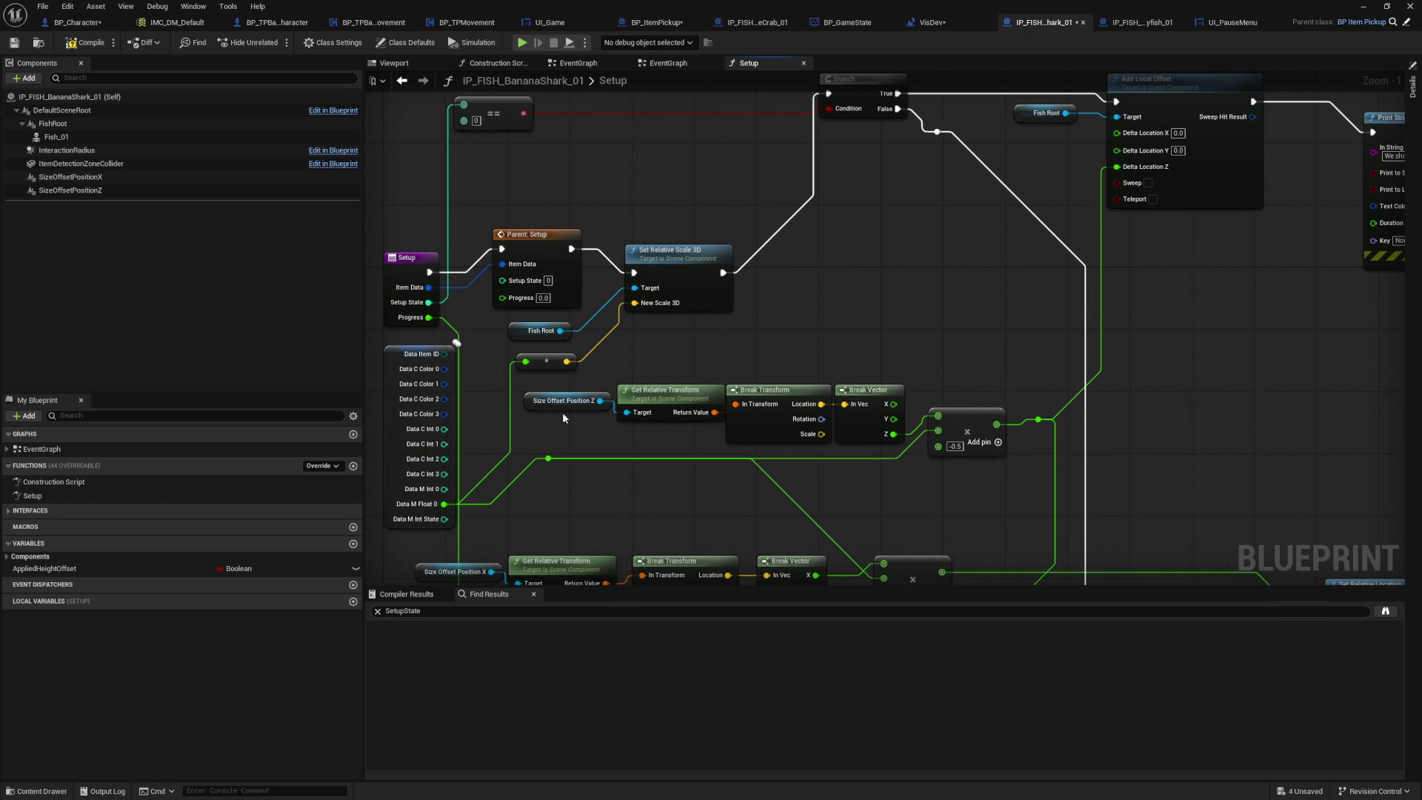
left_click_drag(675, 424, 675, 424)
left_click(675, 424)
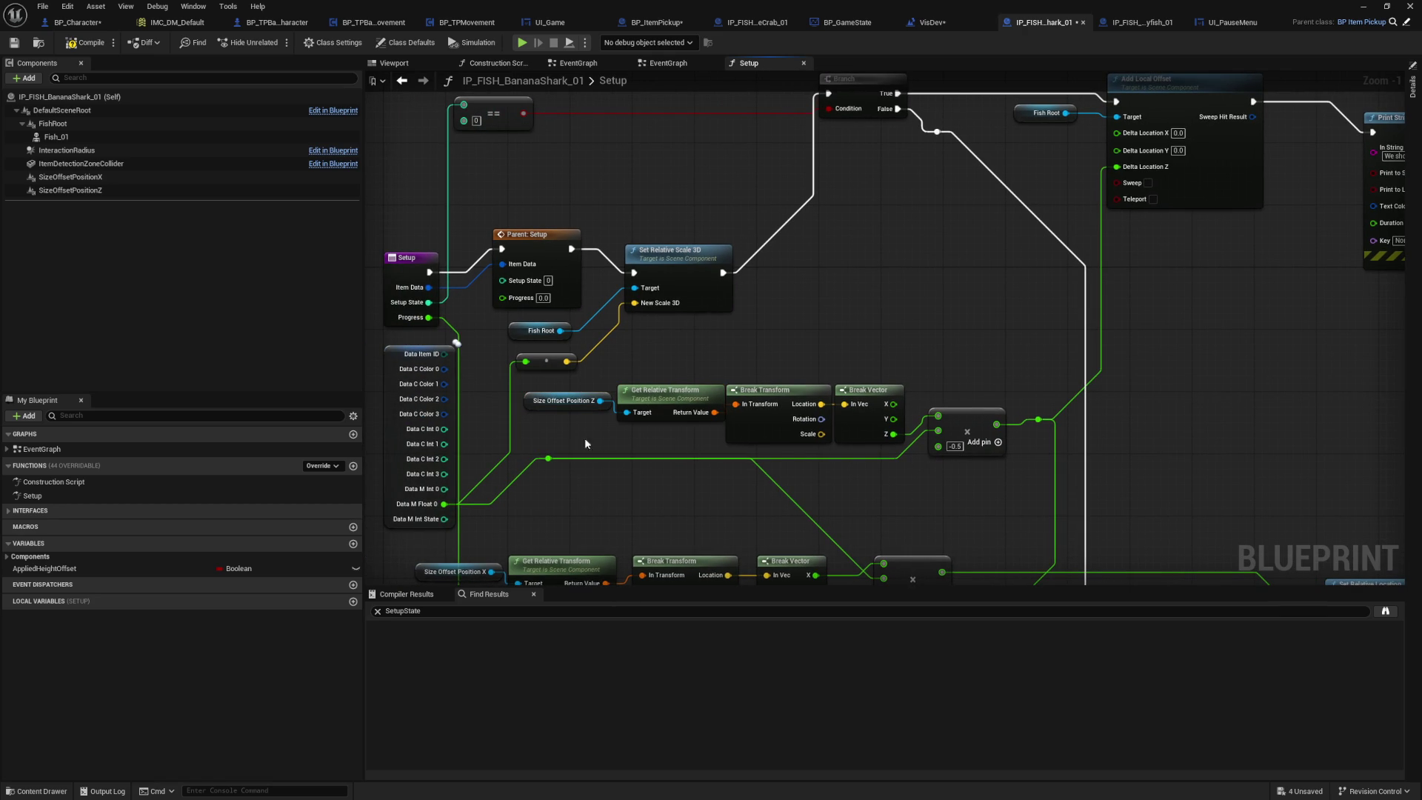
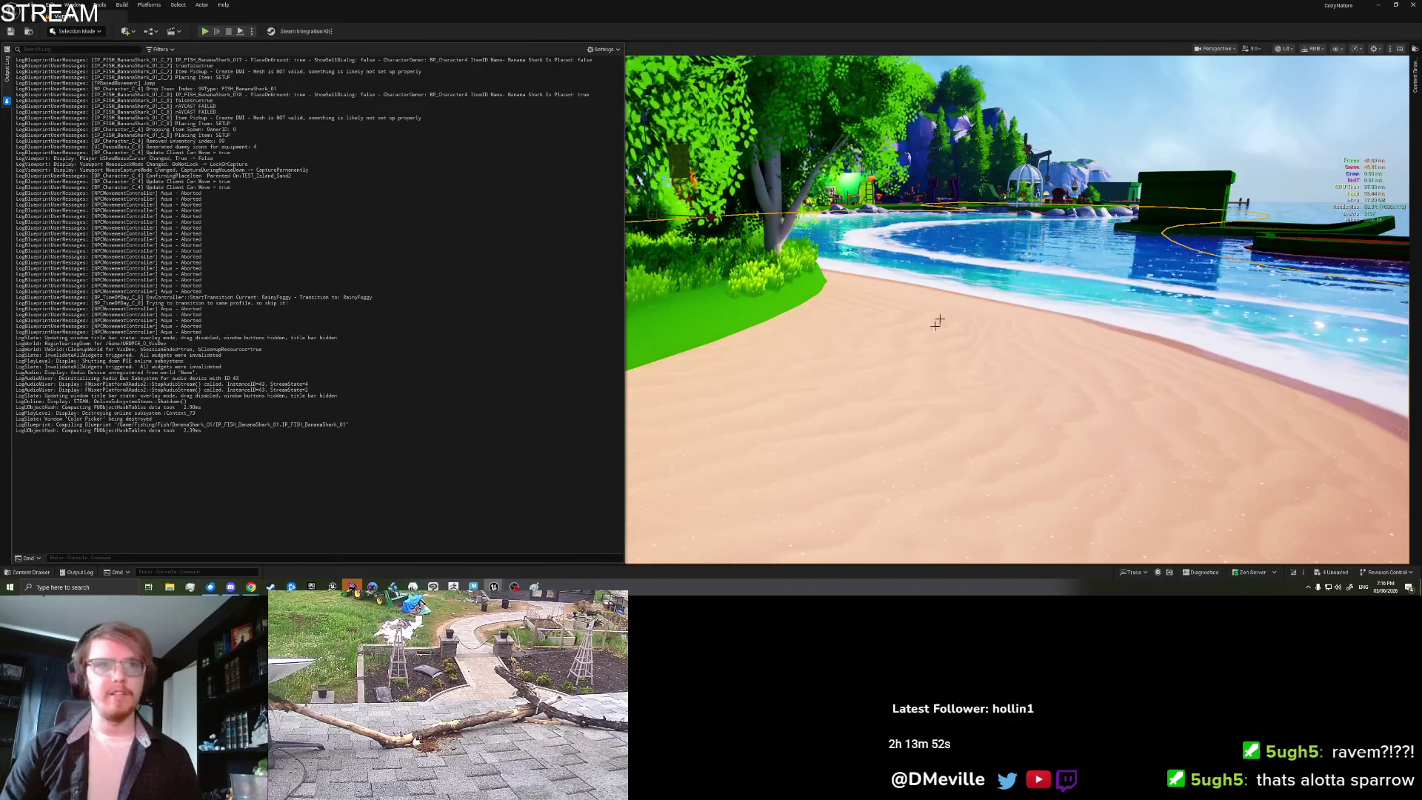
Step: Play from this viewport spot, pick up the nearby fish, and open the inventory
right_click(860, 406)
left_click(901, 401)
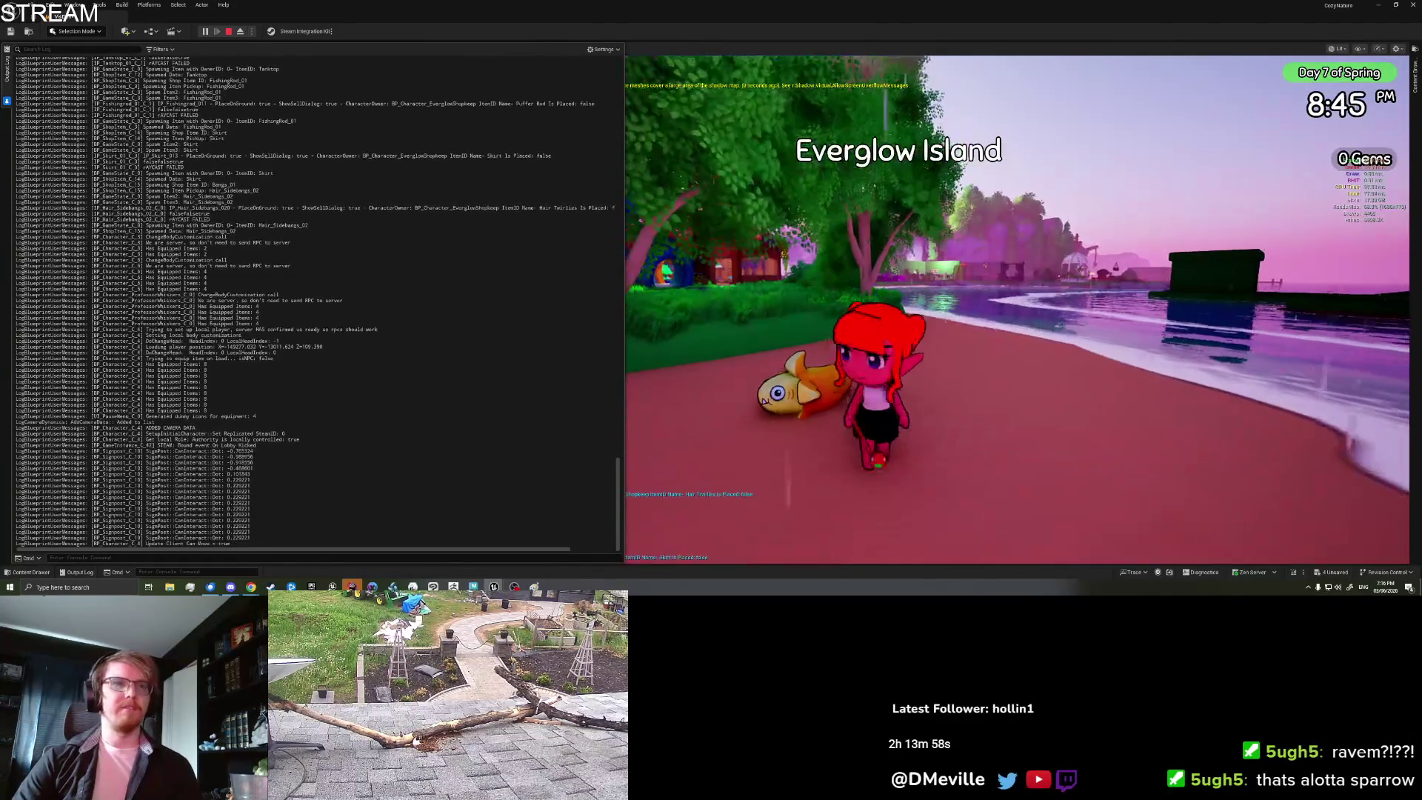
key("e")
key("Tab")
Step: Clear the output log and start placing the last banana shark in the inventory
right_click(380, 359)
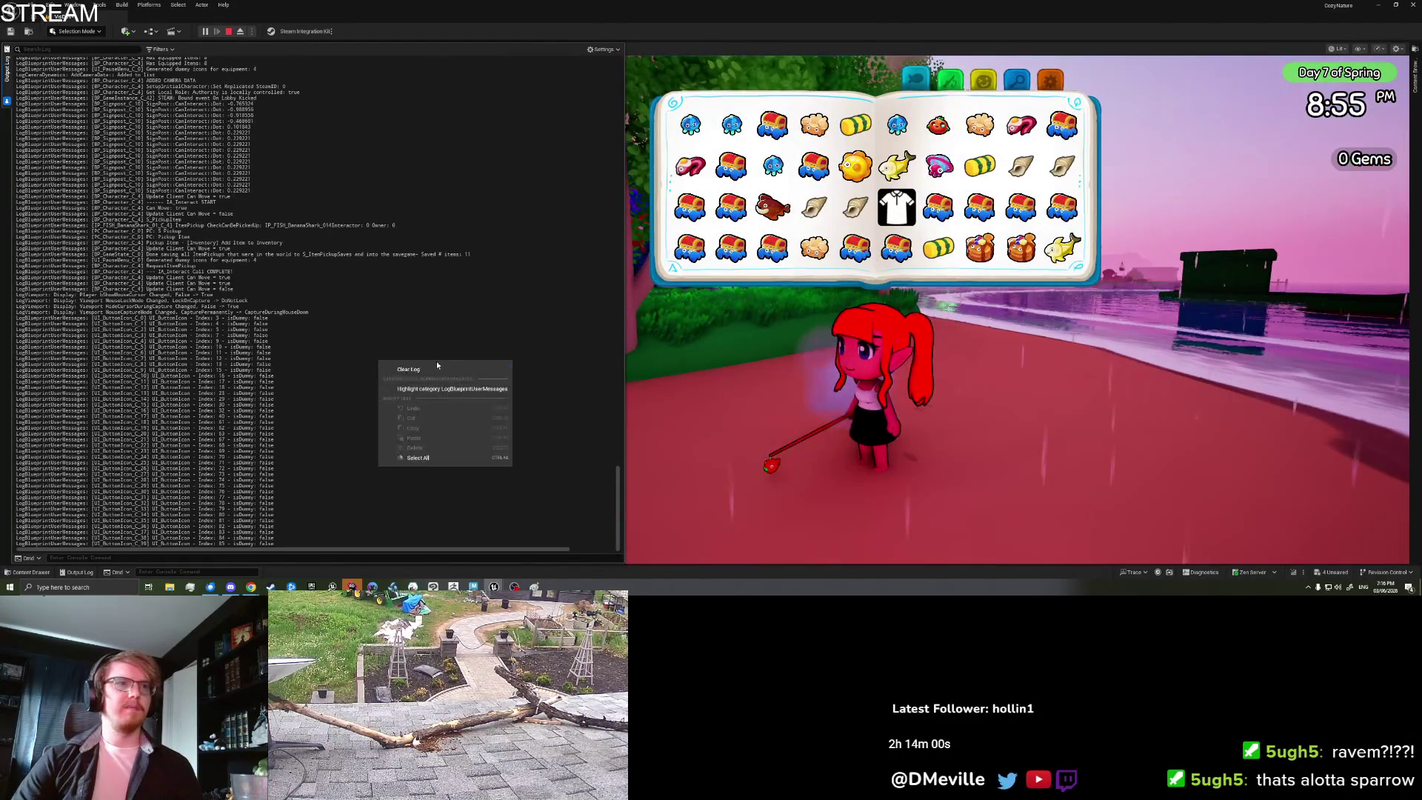
left_click(415, 370)
scroll(855, 214, "down", 2)
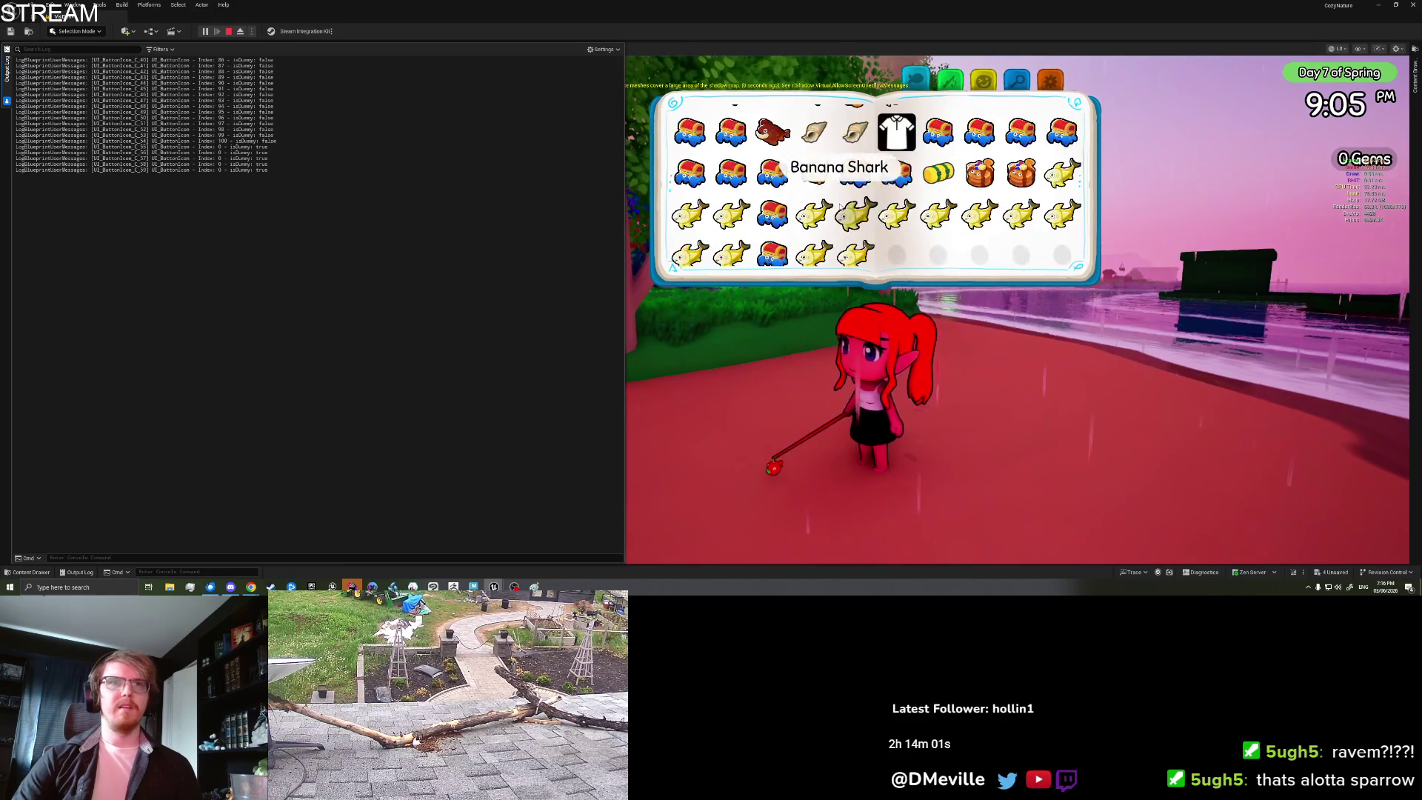
left_click(856, 248)
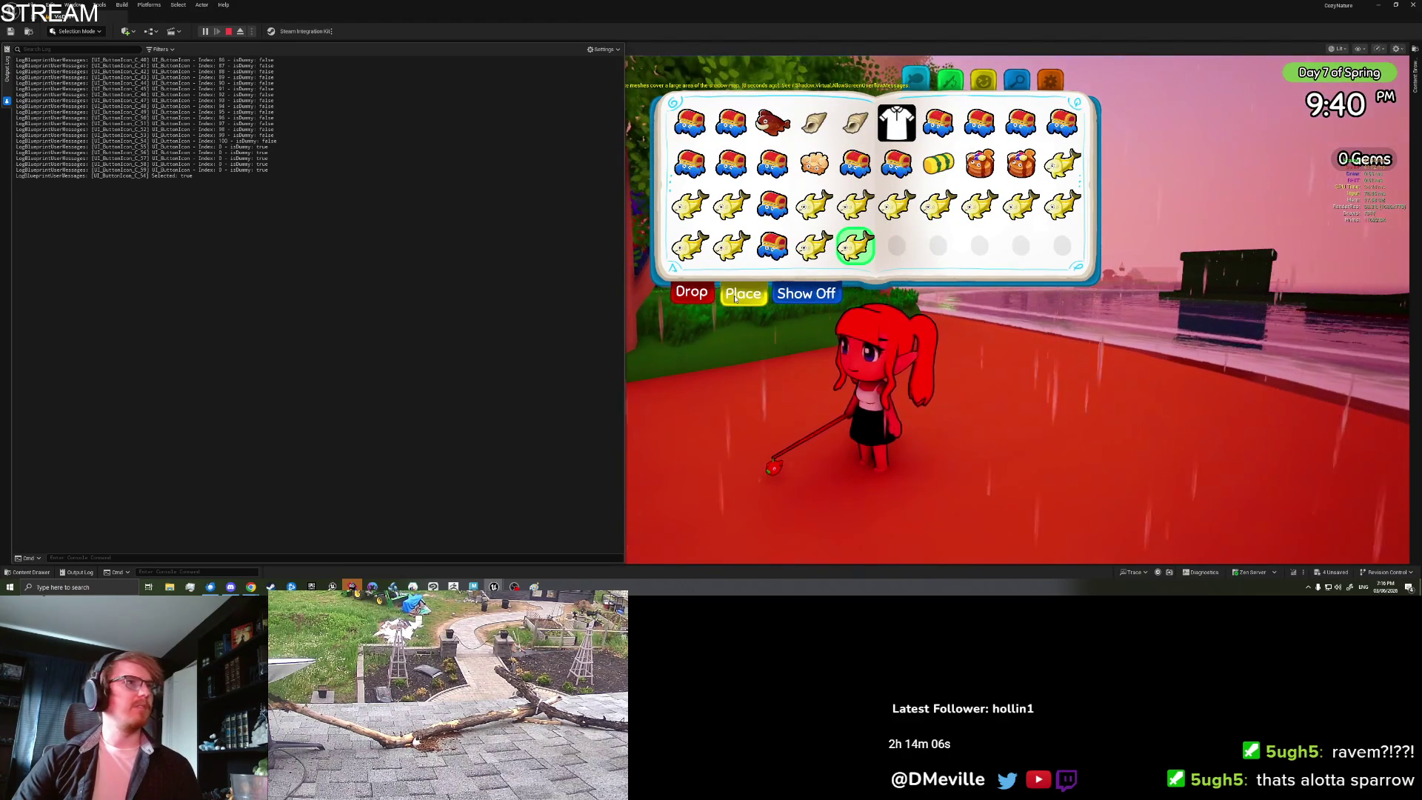
left_click(735, 296)
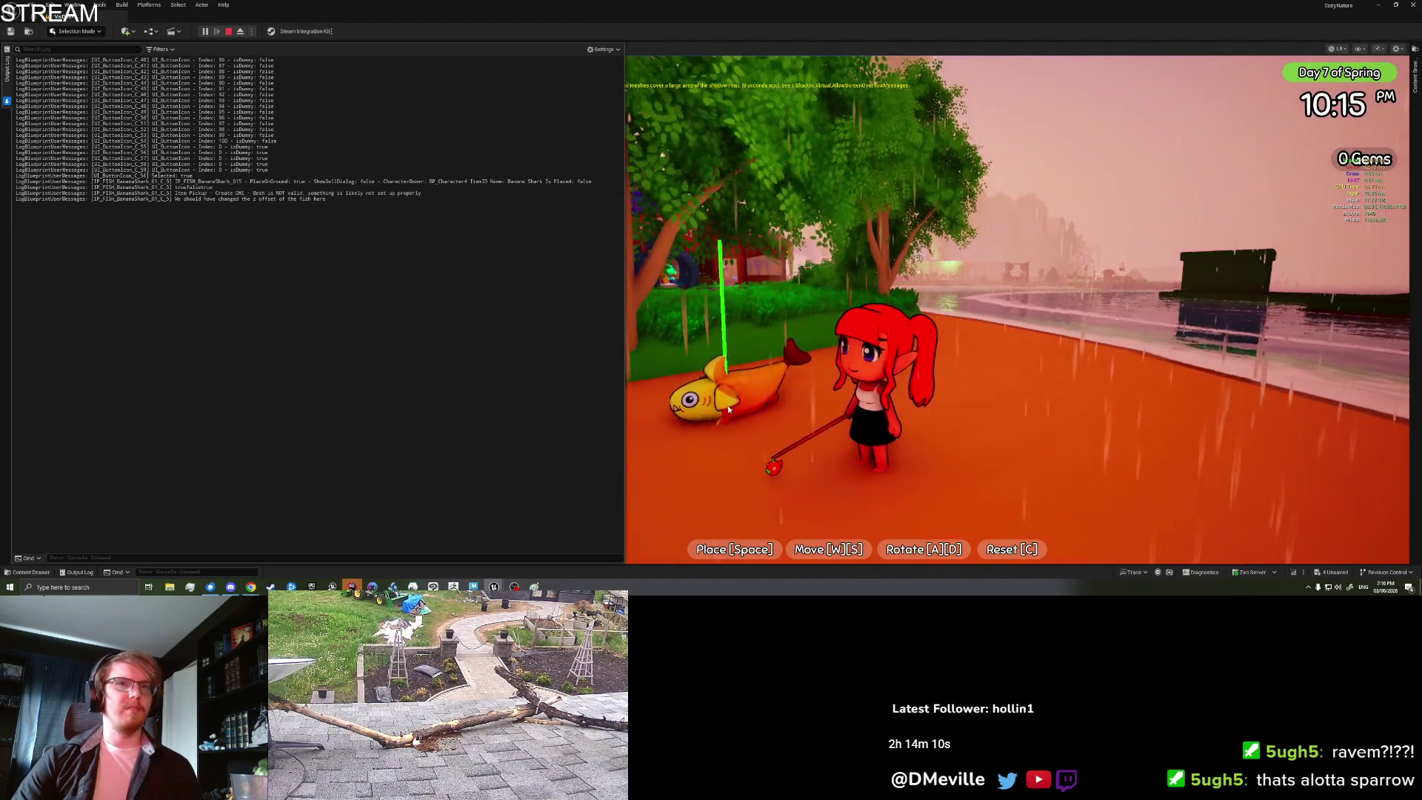
Step: Adjust the banana shark preview's position, height and rotation, then place it
key("s")
key("w")
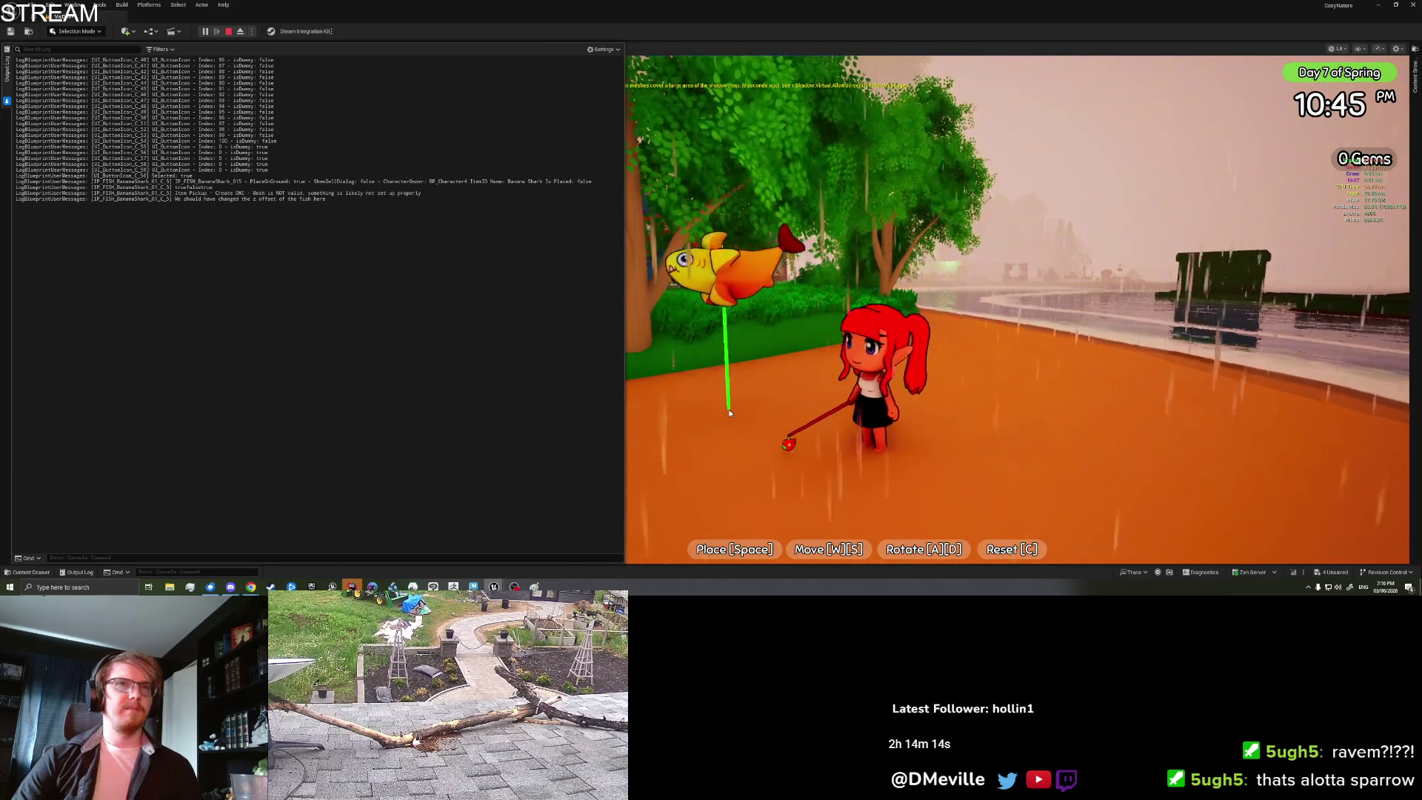
key("s")
key("w")
key("s")
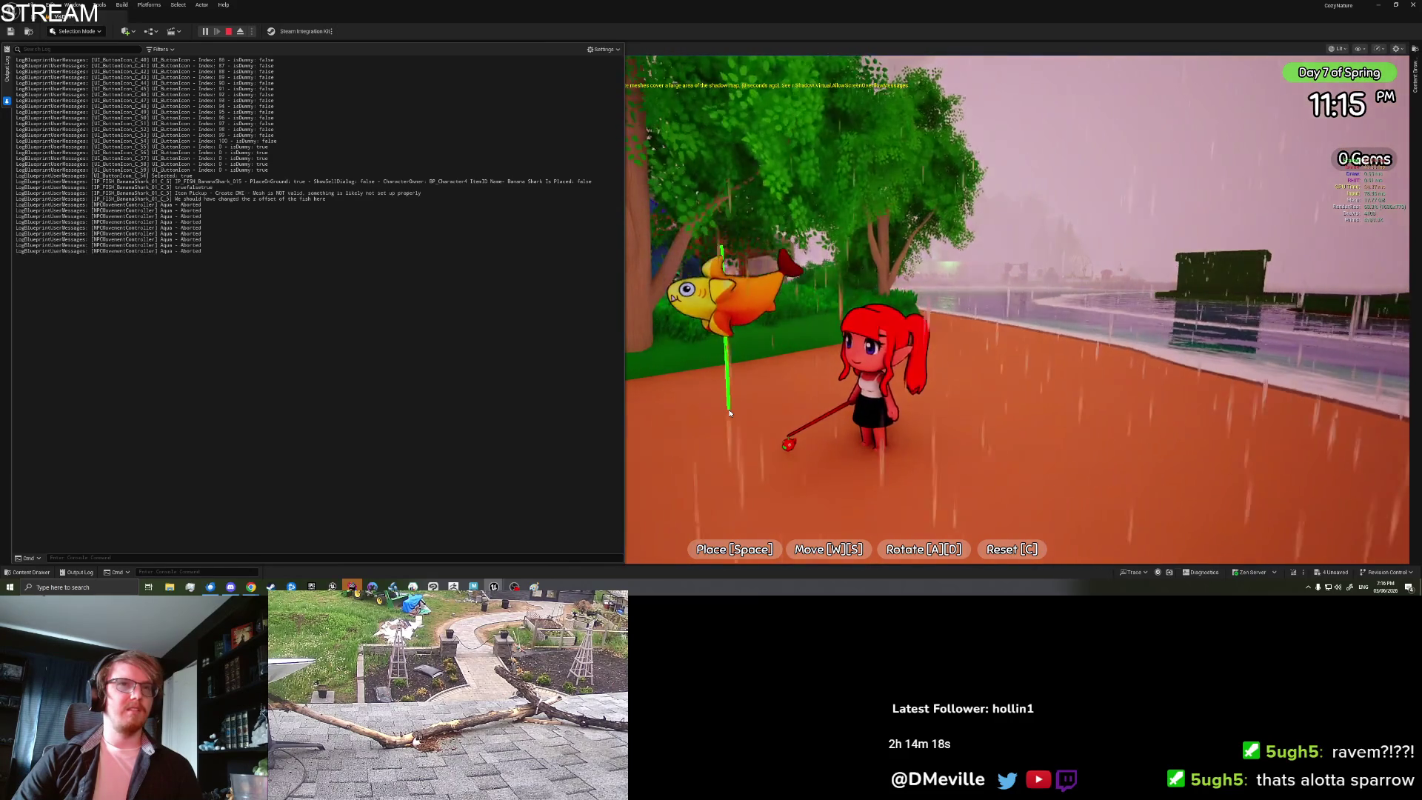
key("d")
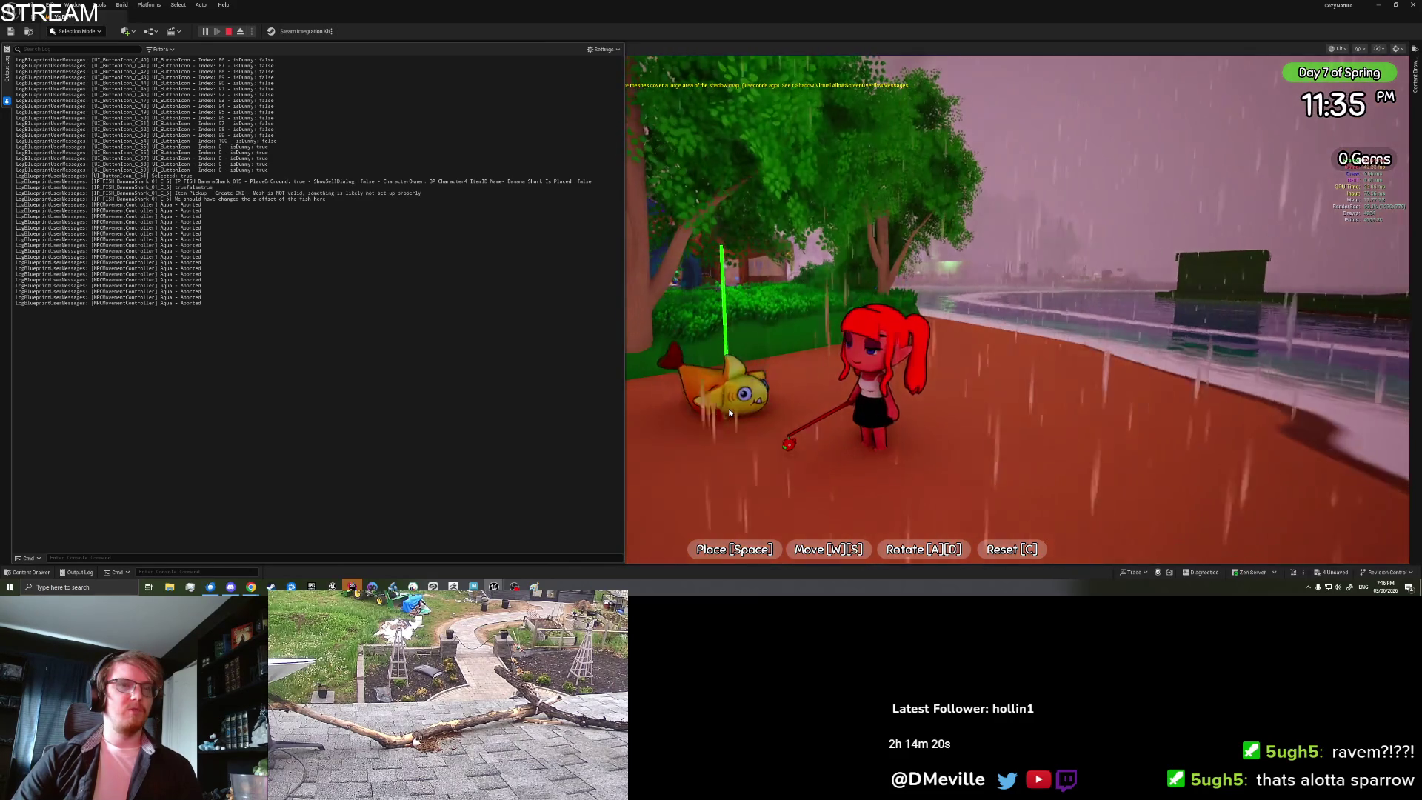
key("w")
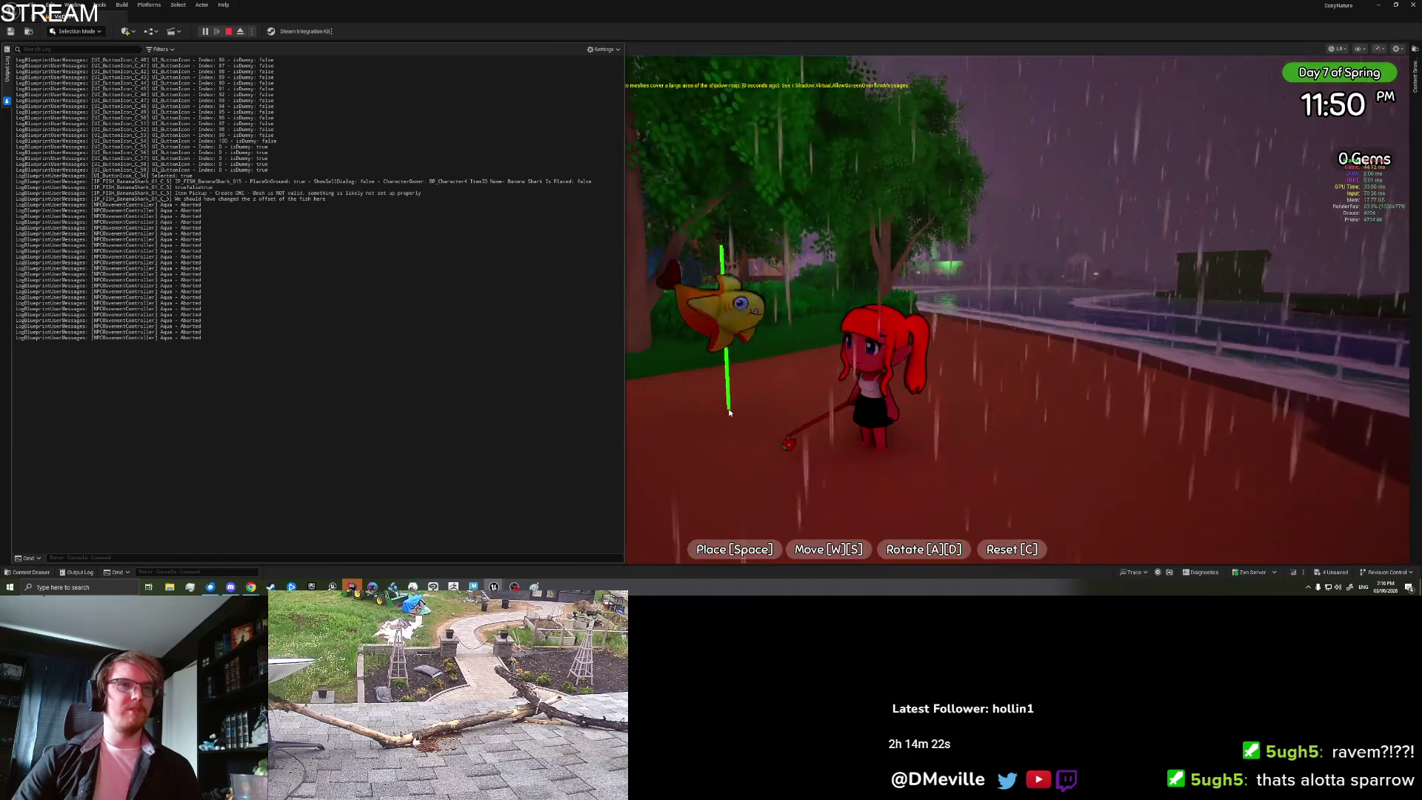
key("space")
Step: Save and quit the play session from the pause book's settings page
key("Tab")
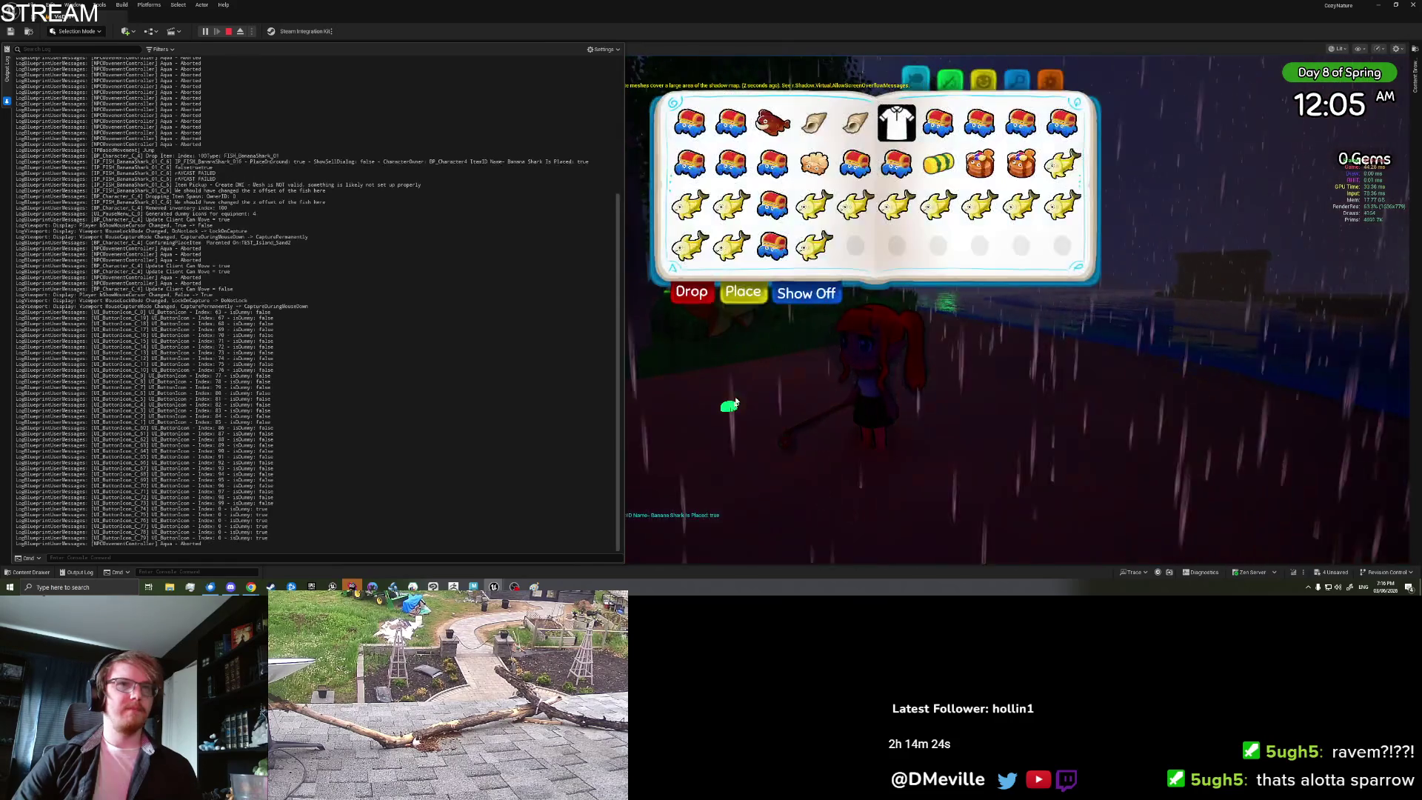
left_click(1051, 78)
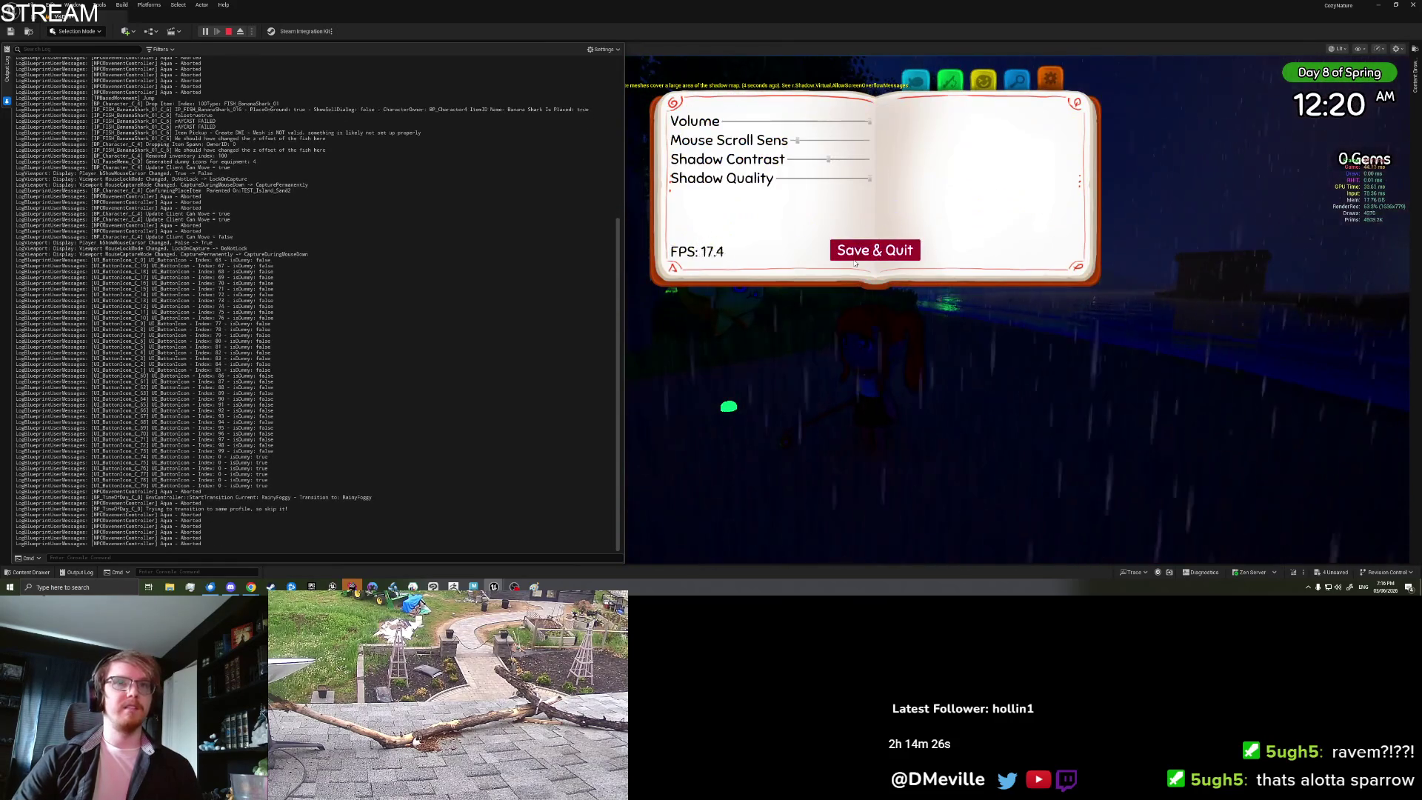
left_click(874, 249)
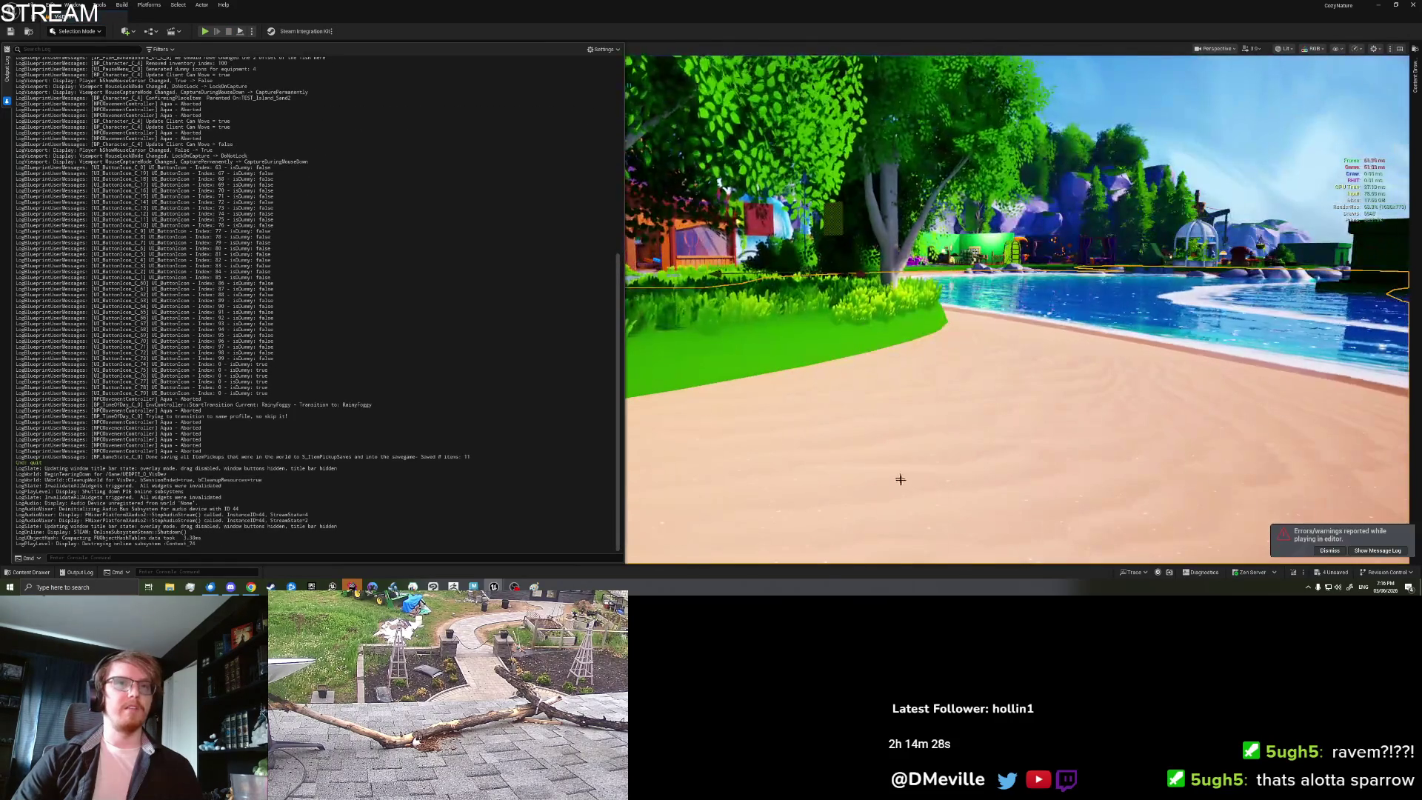
Step: Play from here again and walk over to pick up last session's placed banana shark
right_click(900, 479)
left_click(932, 466)
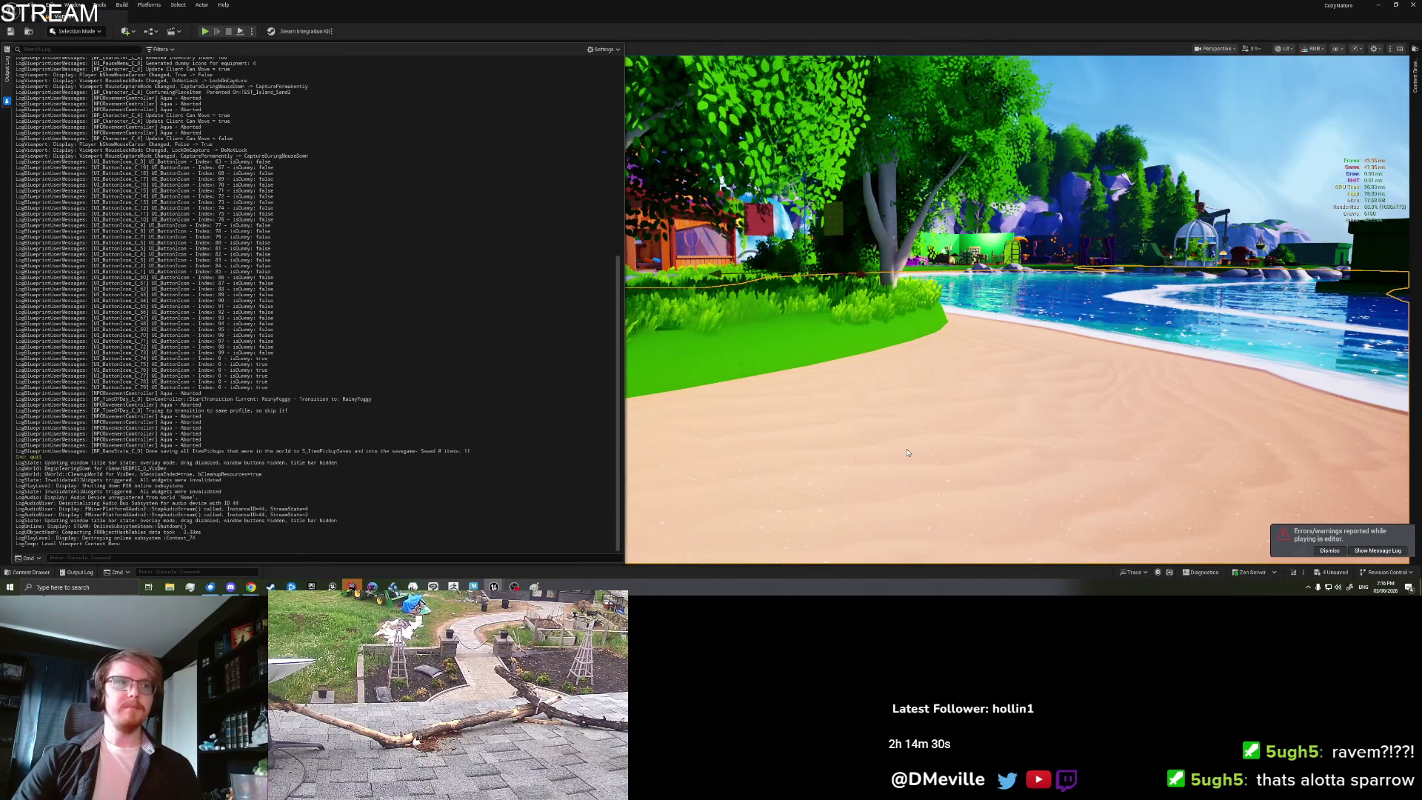
key("alt+p")
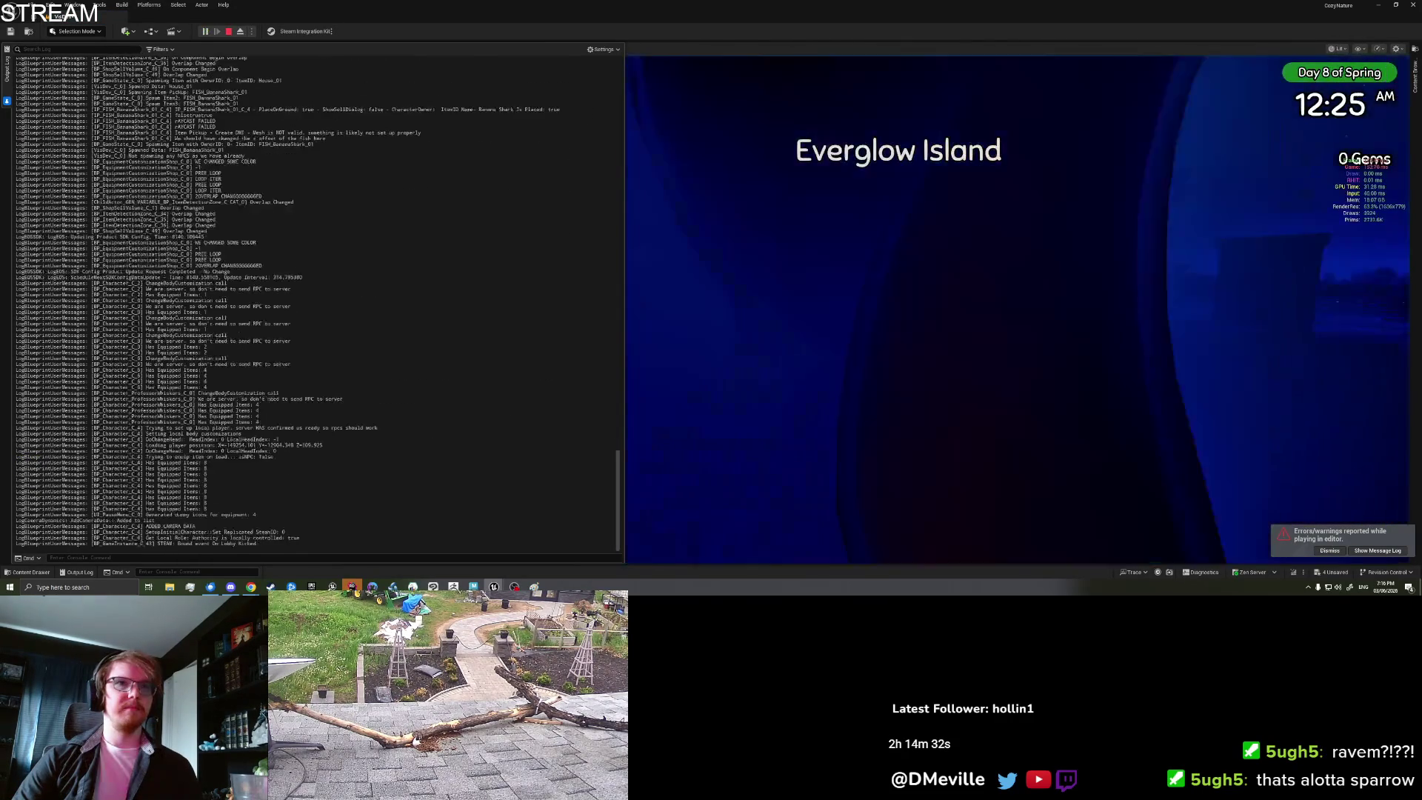
key("a")
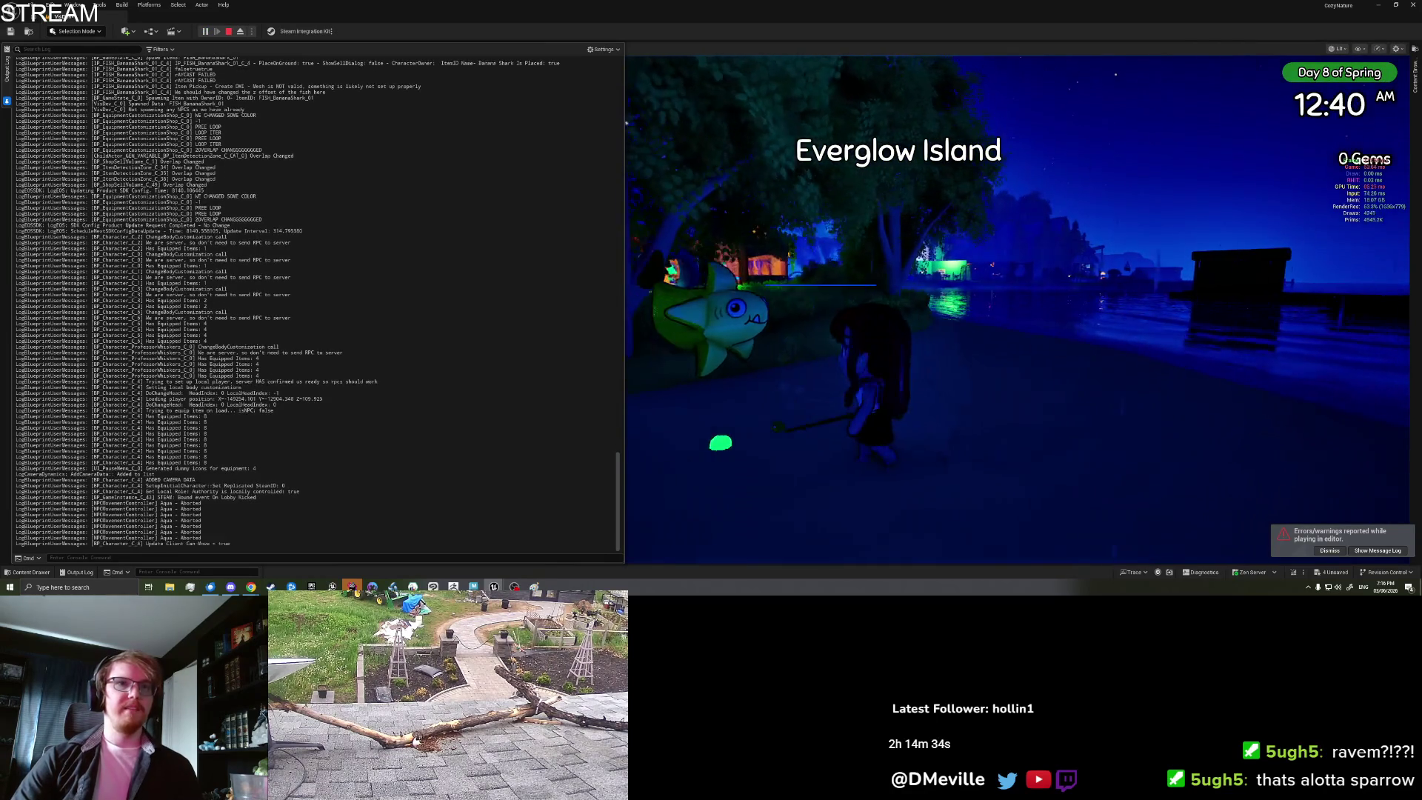
key("s")
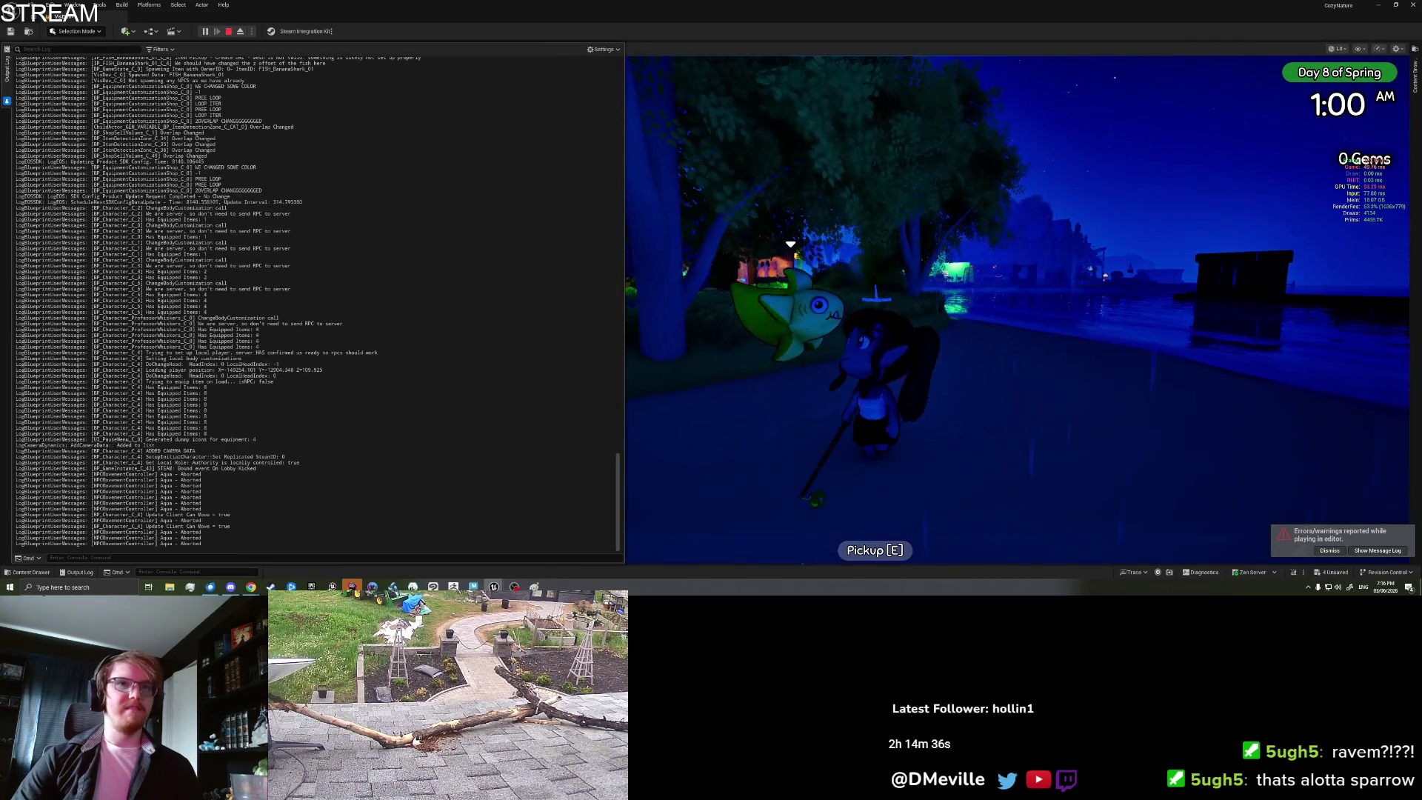
key("w")
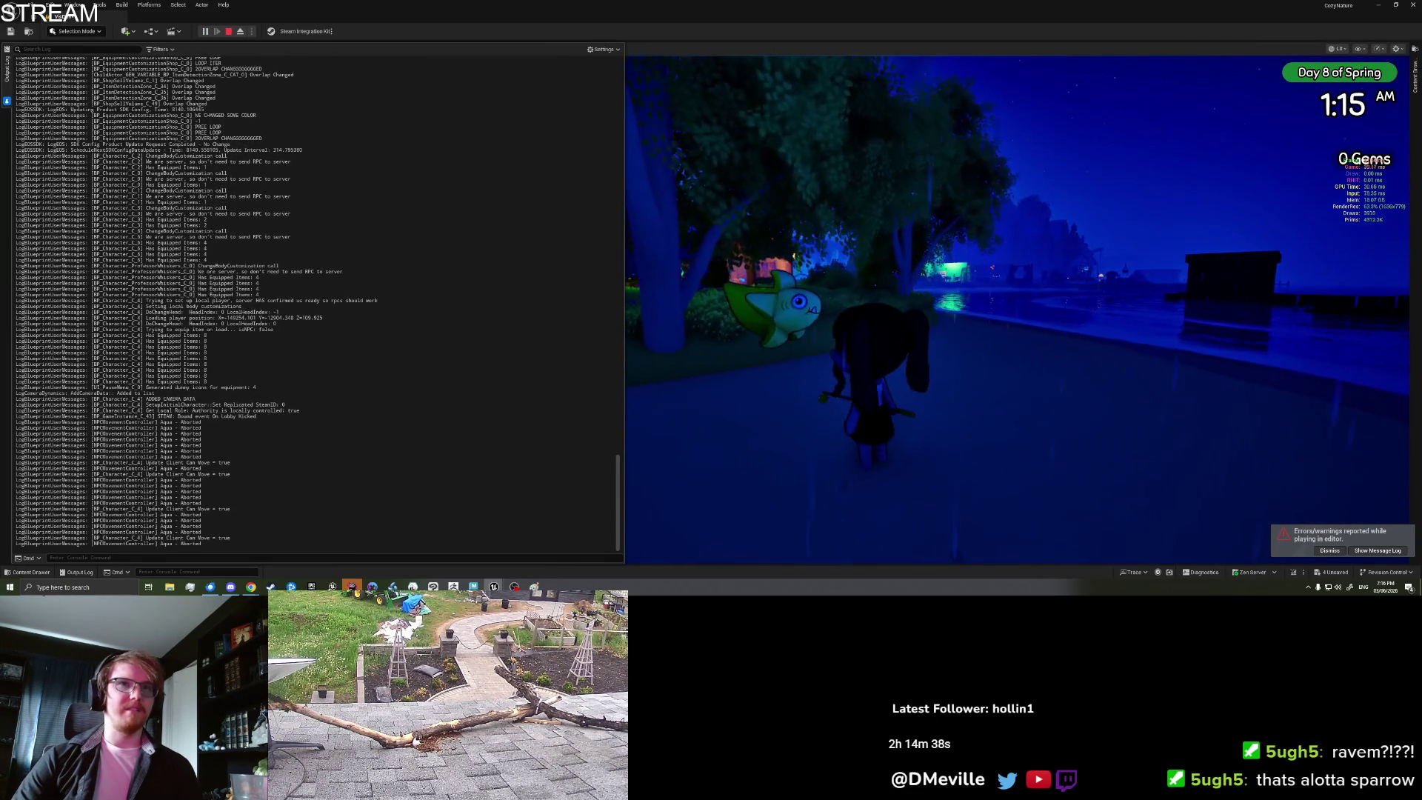
key("s")
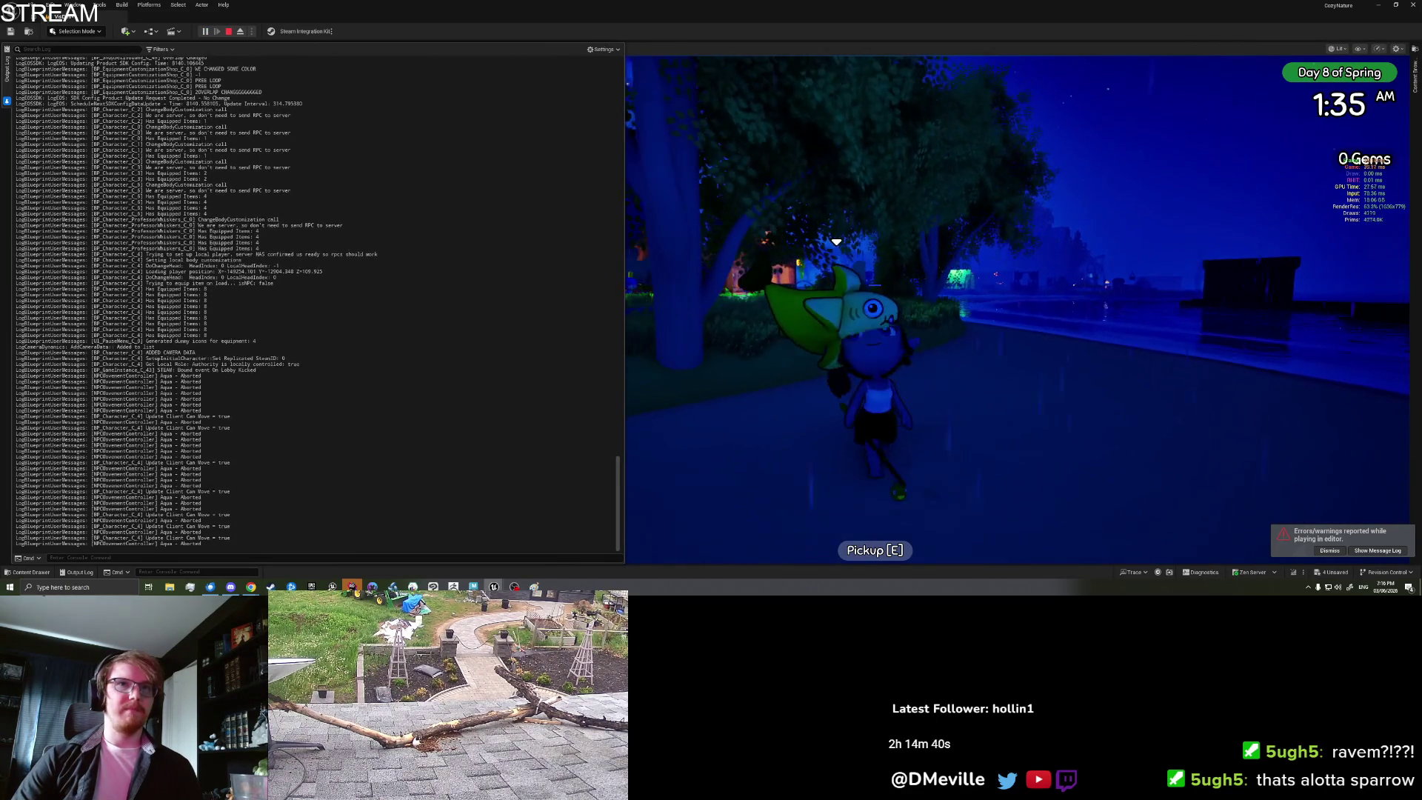
key("a")
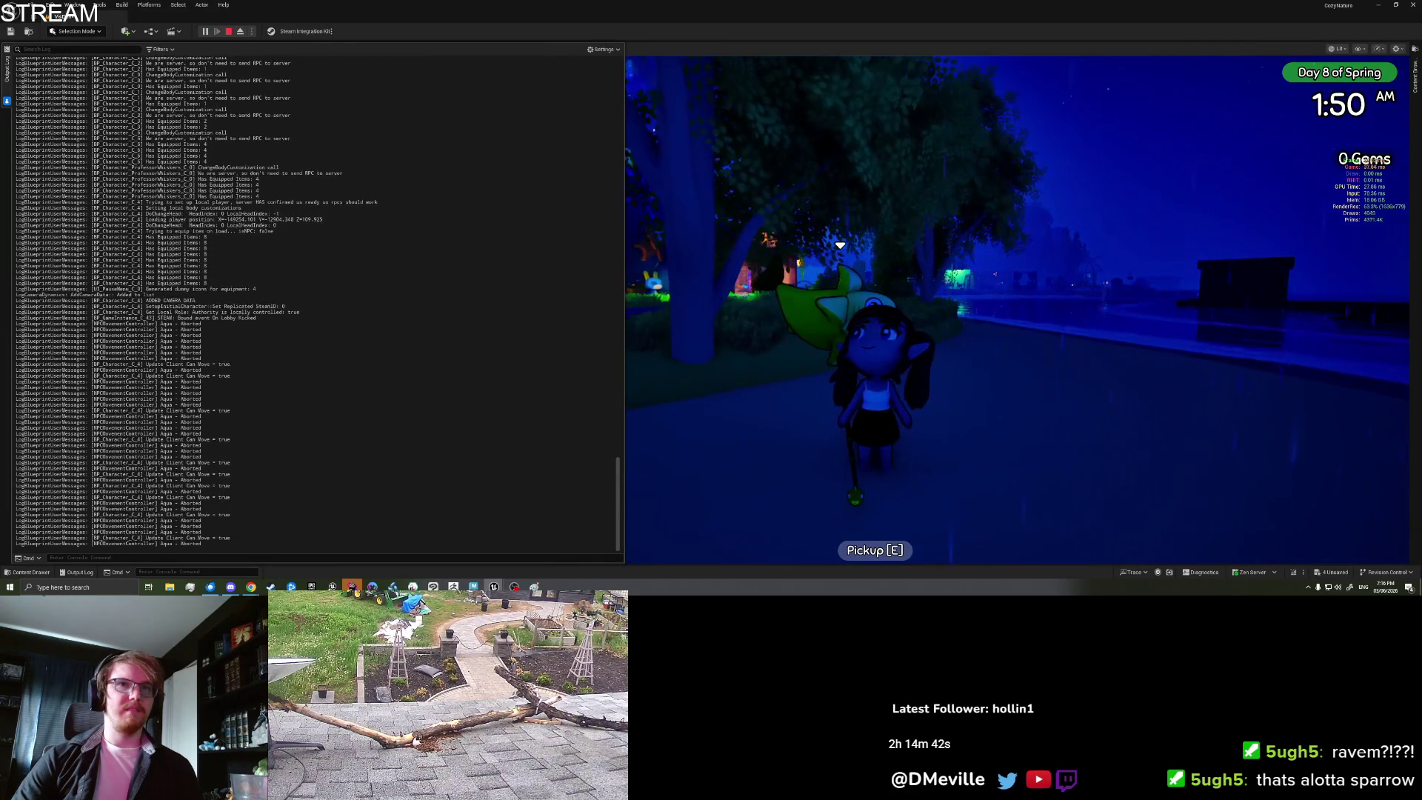
key("e")
Step: Open the inventory and start placing a banana shark from it
key("w")
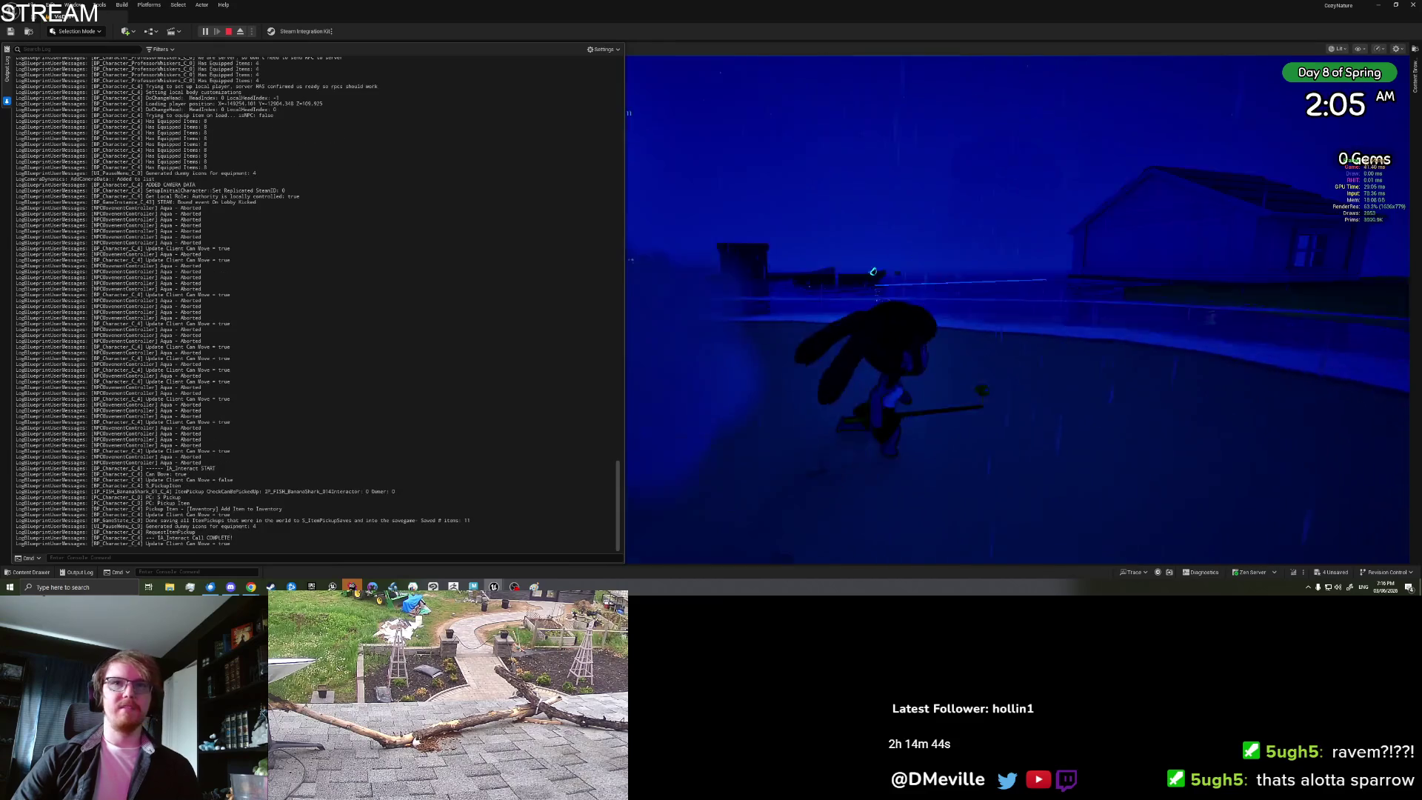
key("w")
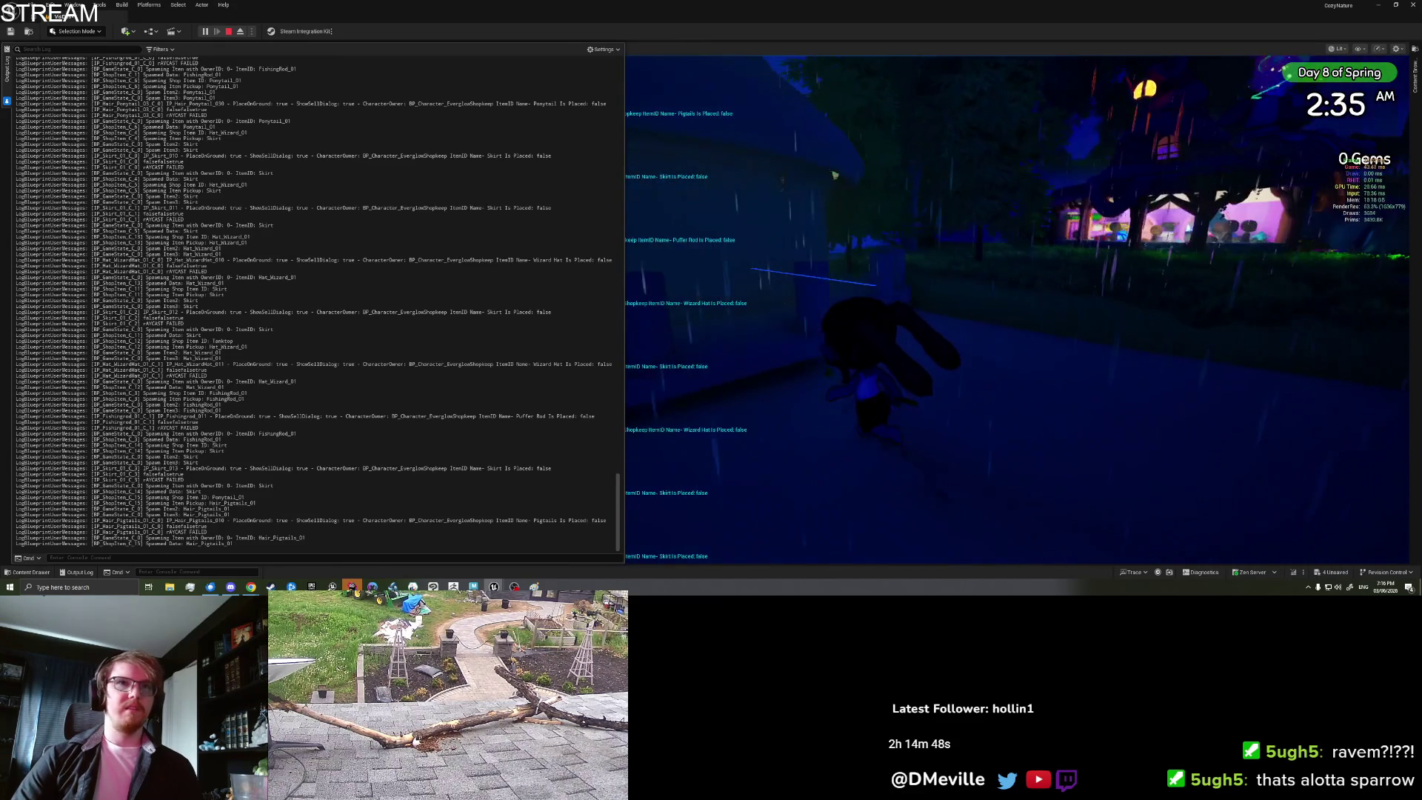
key("i")
scroll(874, 222, "down", 2)
left_click(851, 241)
left_click(744, 293)
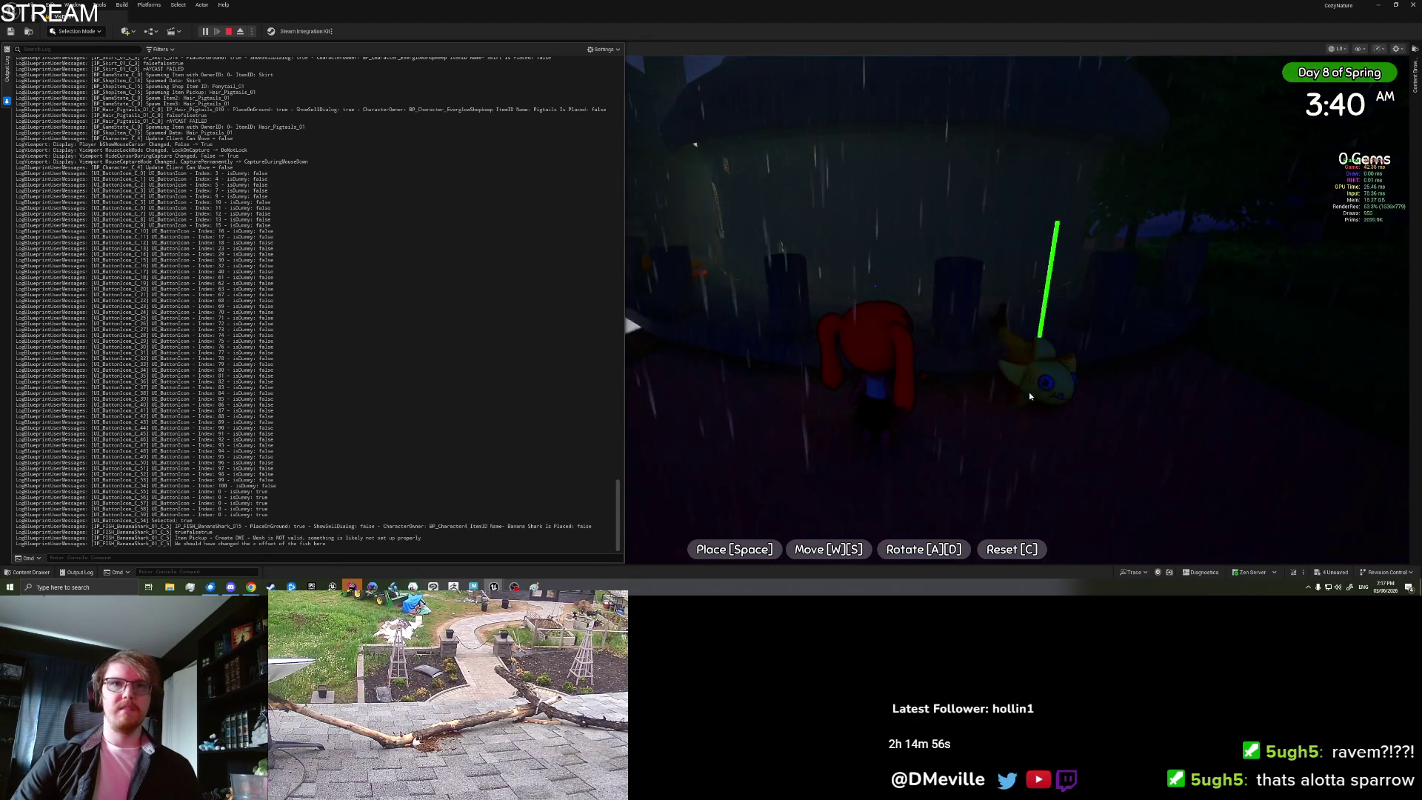
Step: Rotate and raise the banana shark preview, then place it on the counter
key("d")
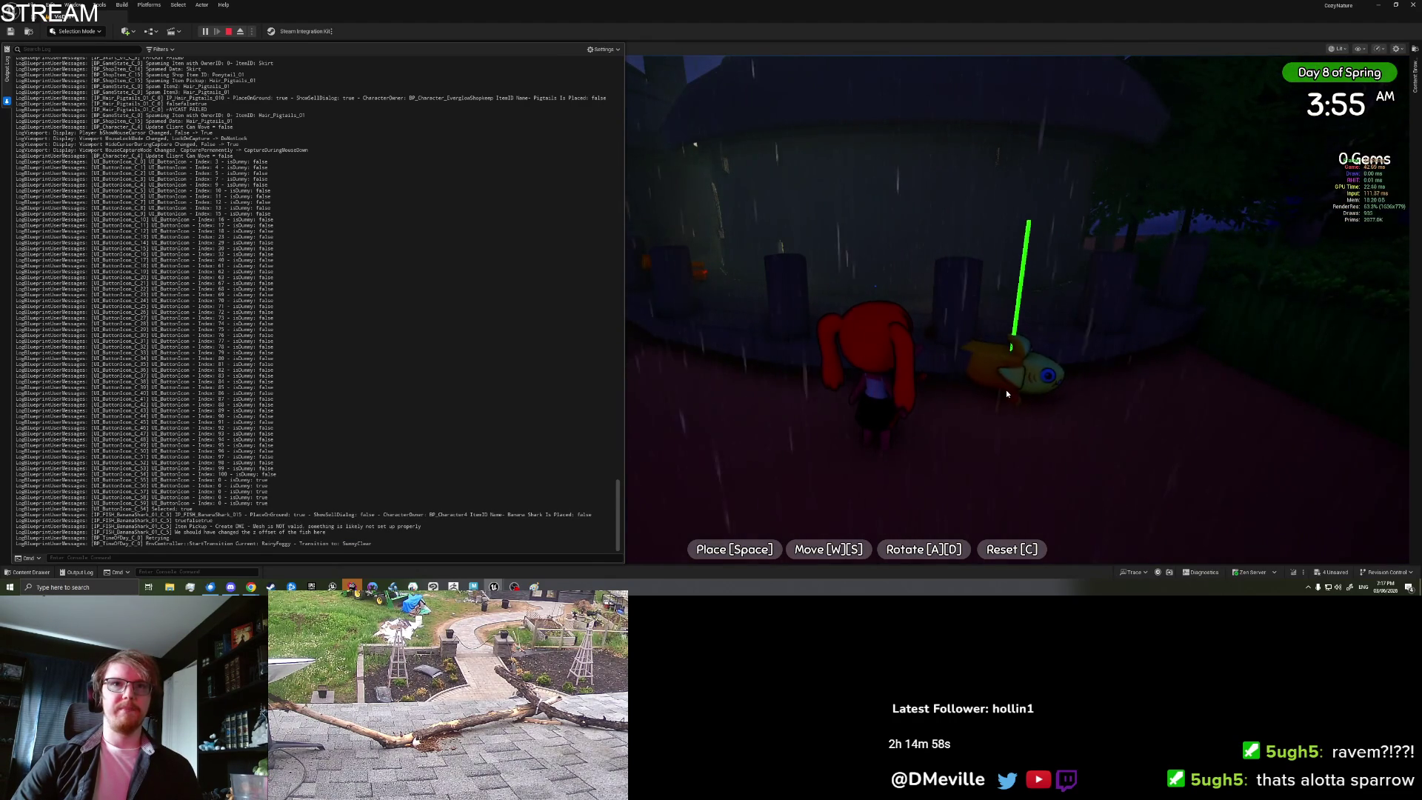
key("w")
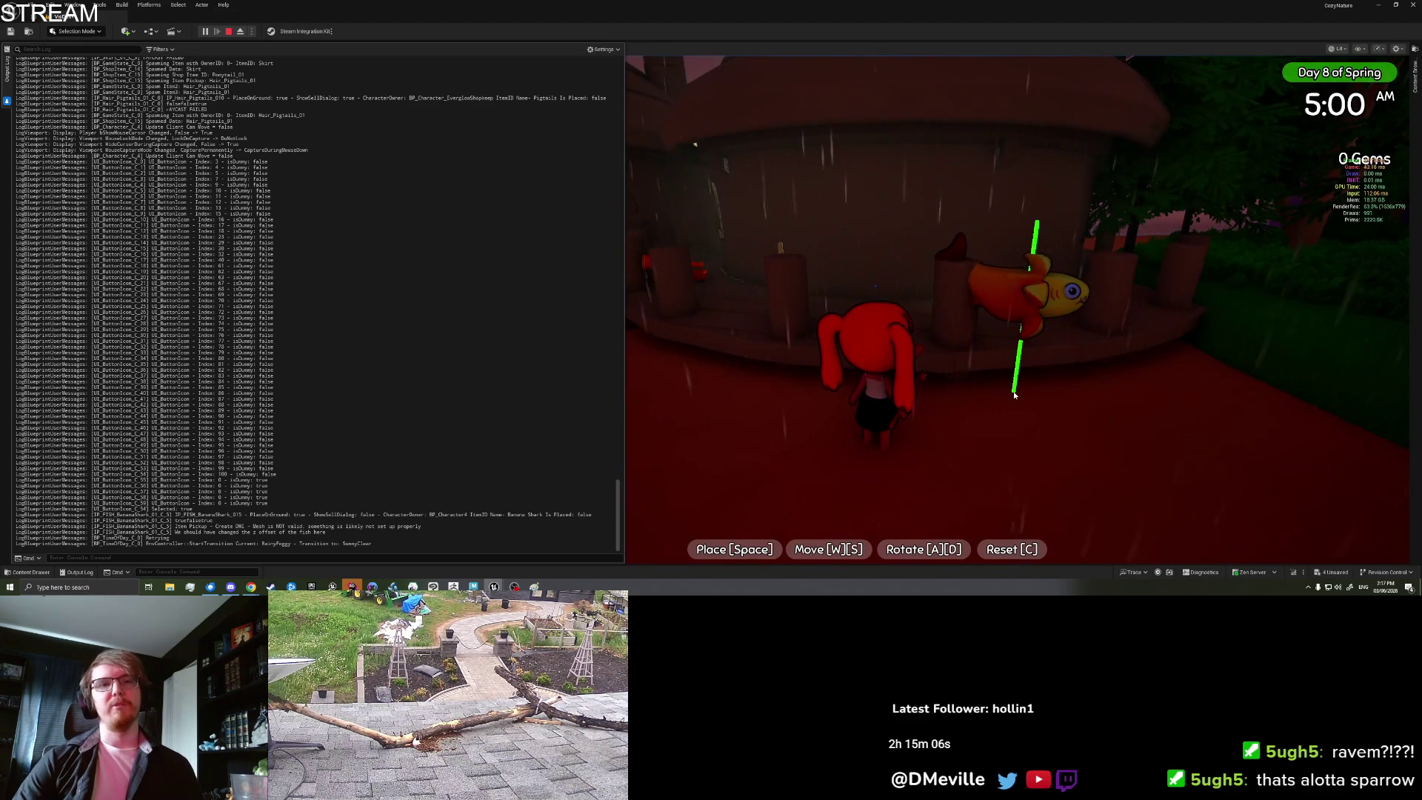
key("space")
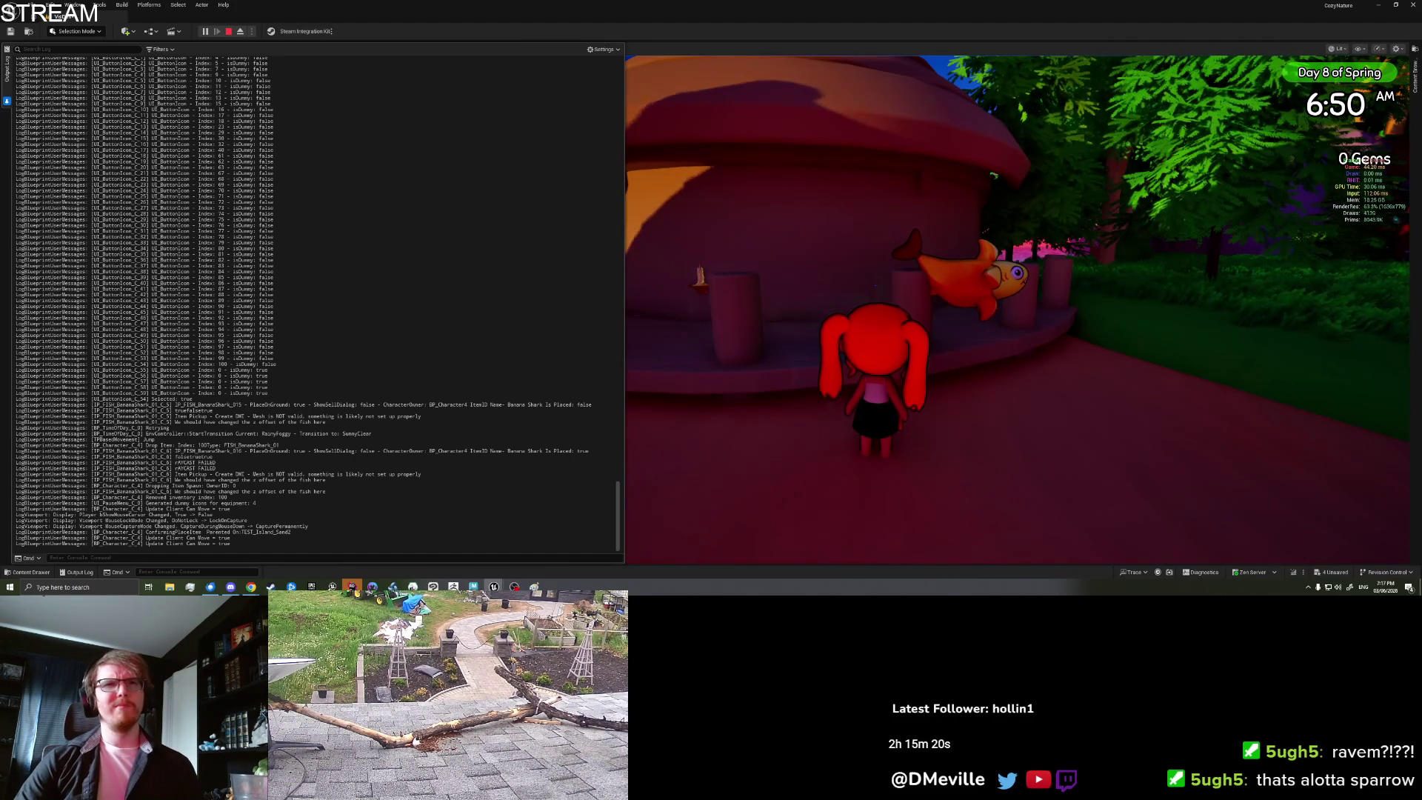
Step: Save and quit the play session from the pause book's settings page
key("Tab")
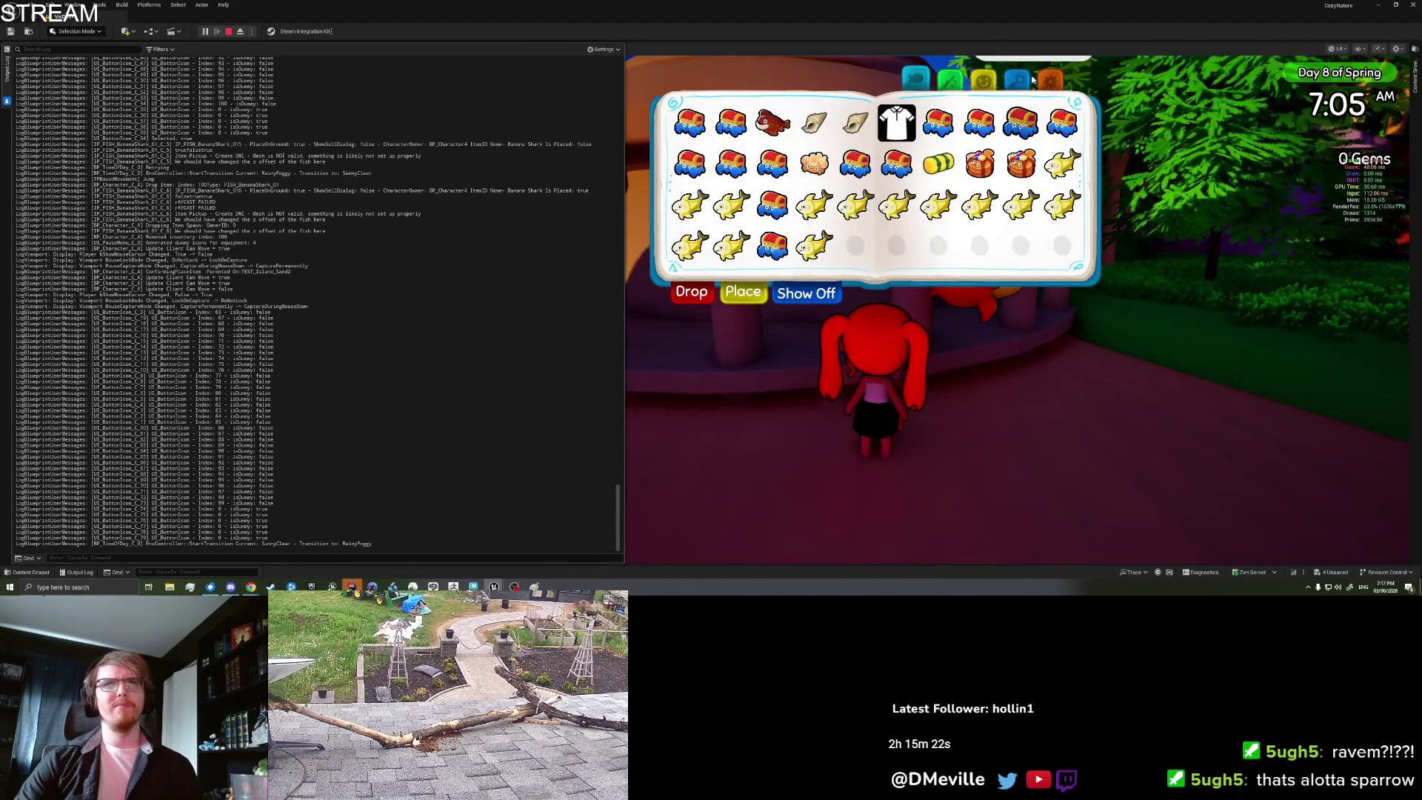
left_click(1050, 78)
left_click(891, 251)
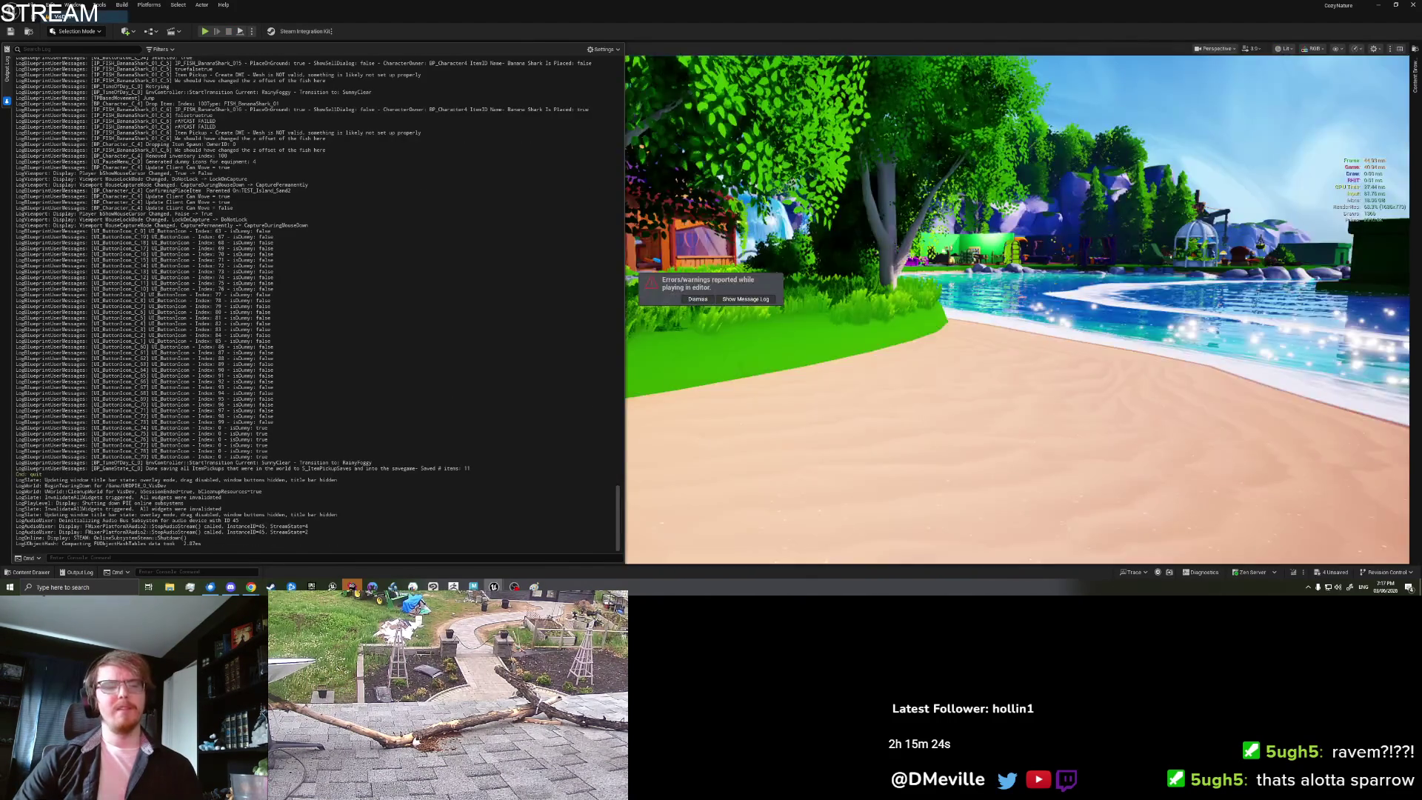
Step: Play from this viewport spot, walk to the bench, and pick up the placed banana shark
right_click(946, 481)
left_click(982, 476)
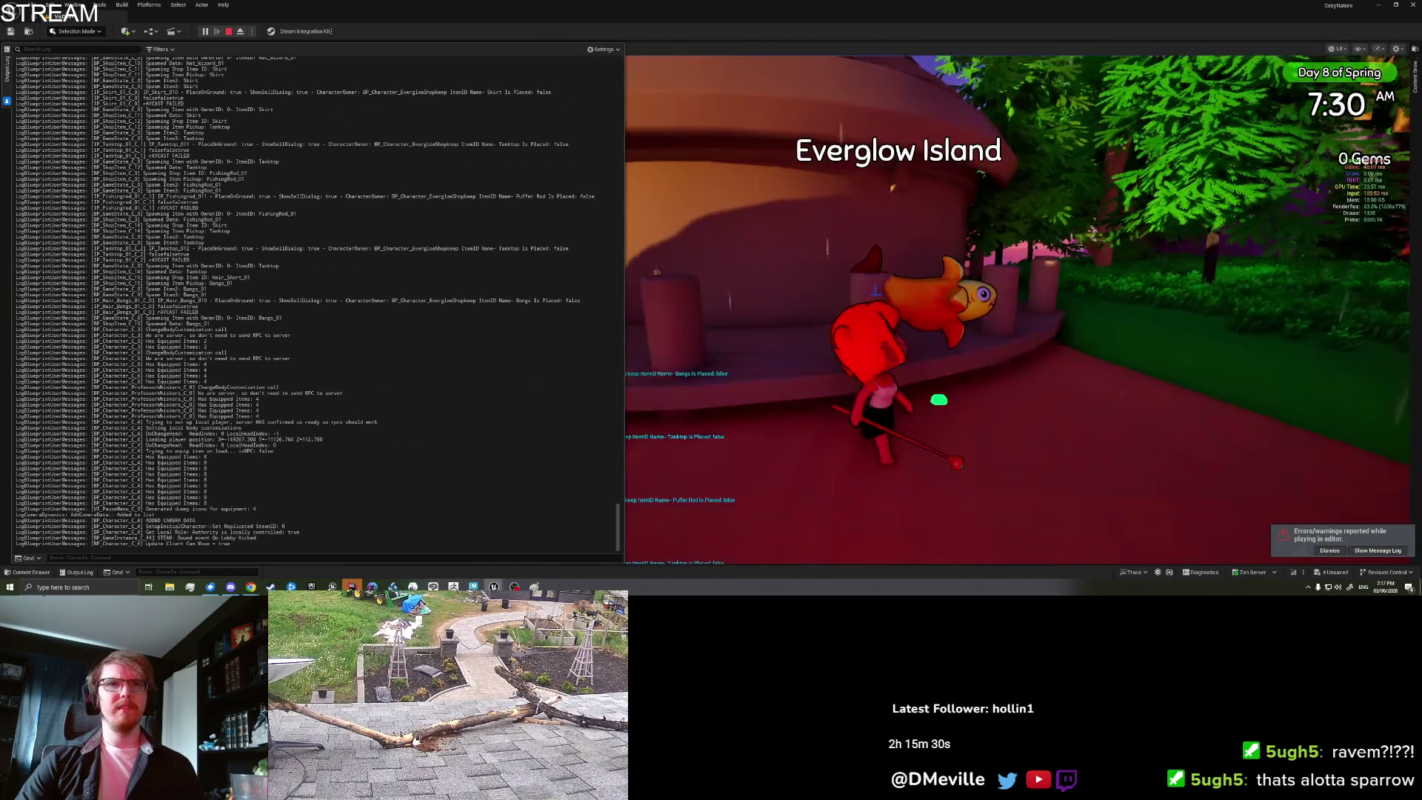
key("a")
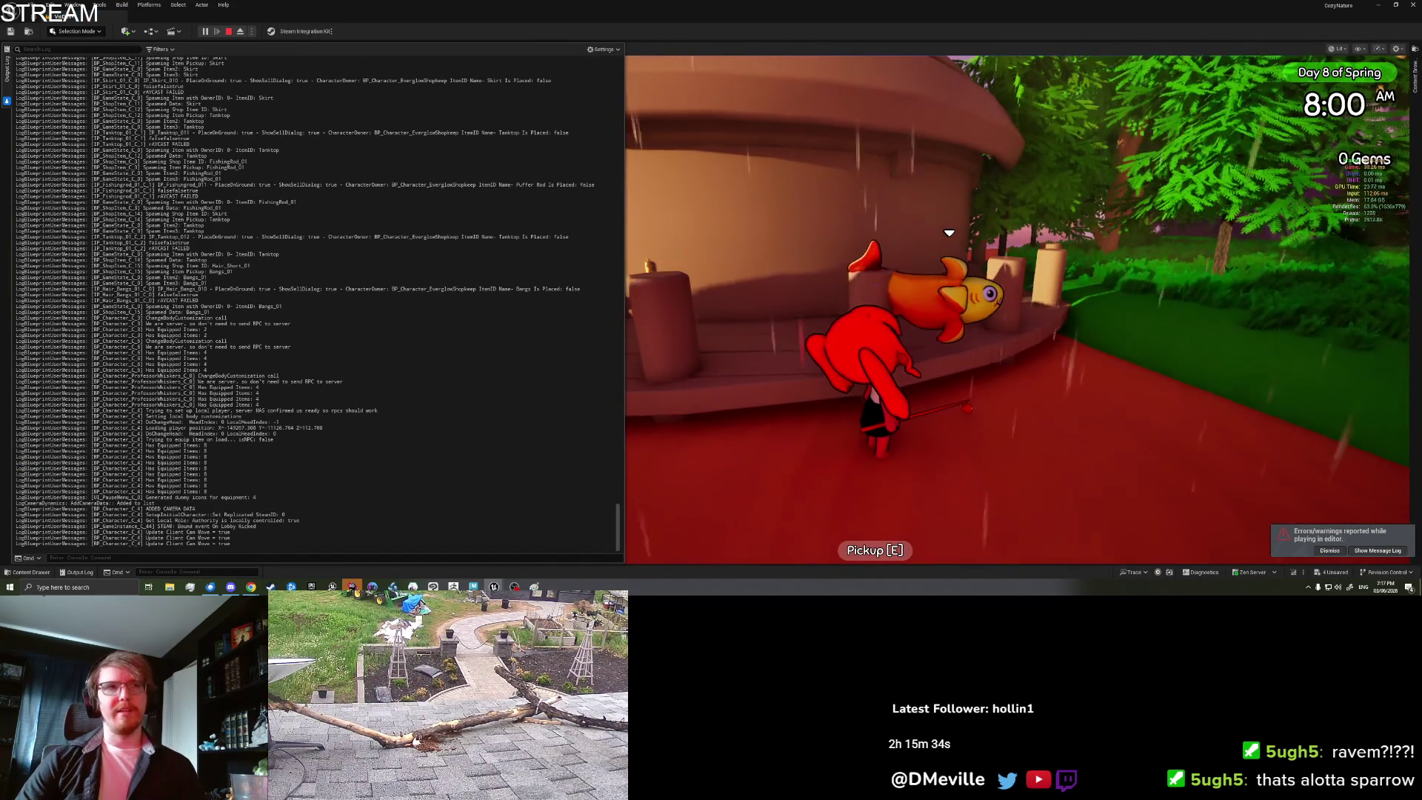
key("e")
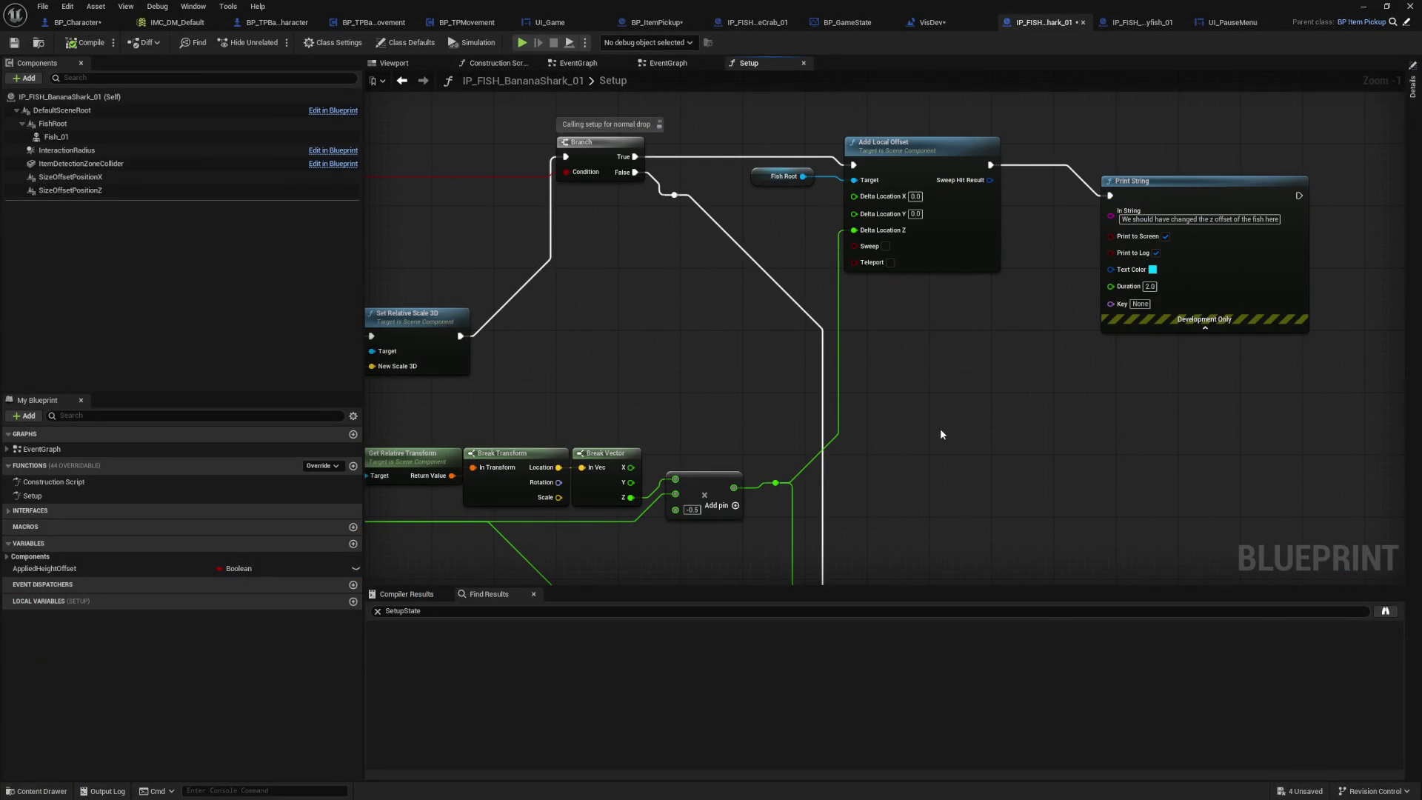
left_click_drag(942, 434, 985, 428)
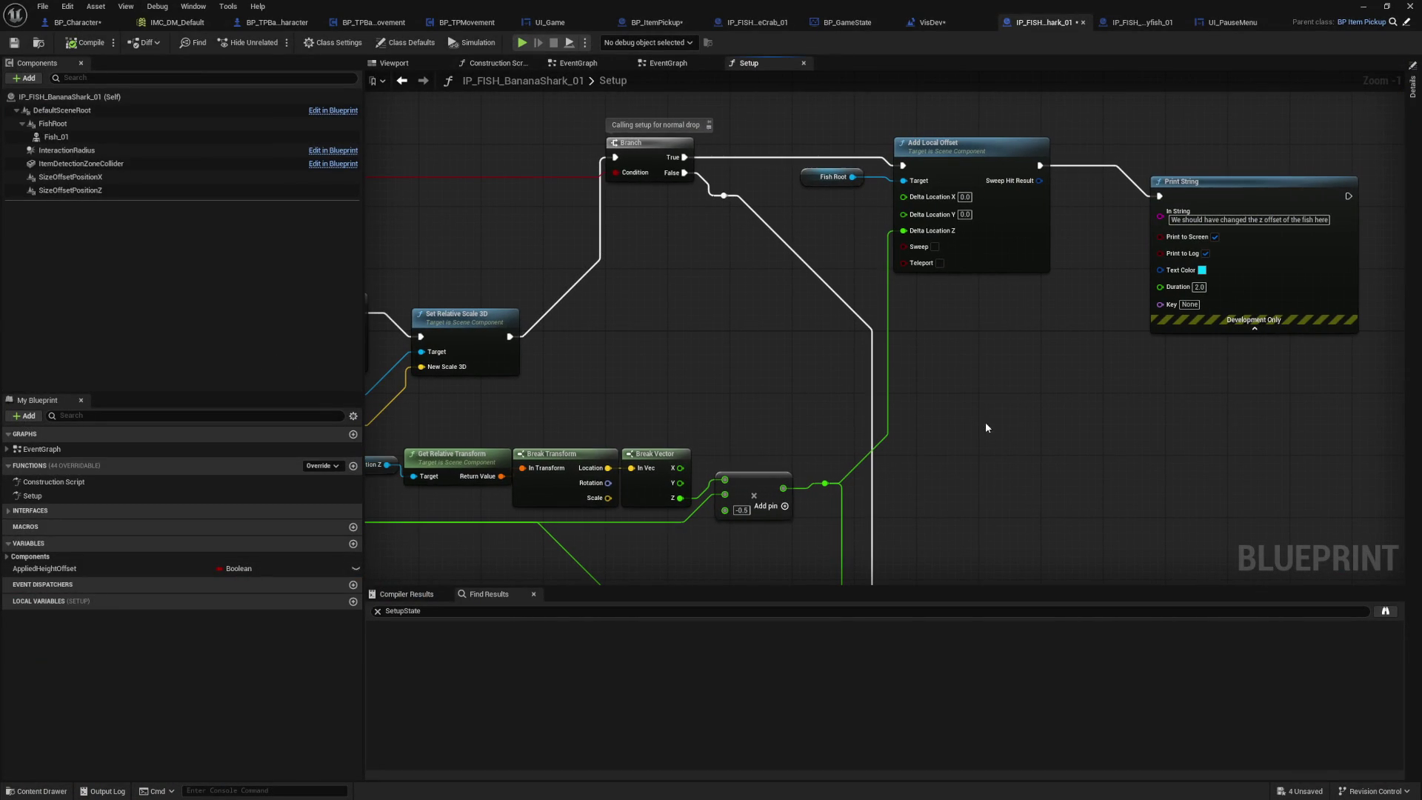
Step: Pan through BP_Character's placement trace, rotation and debug-line nodes, then open IP_FISH_BananaShark_01's Setup graph
left_click(88, 25)
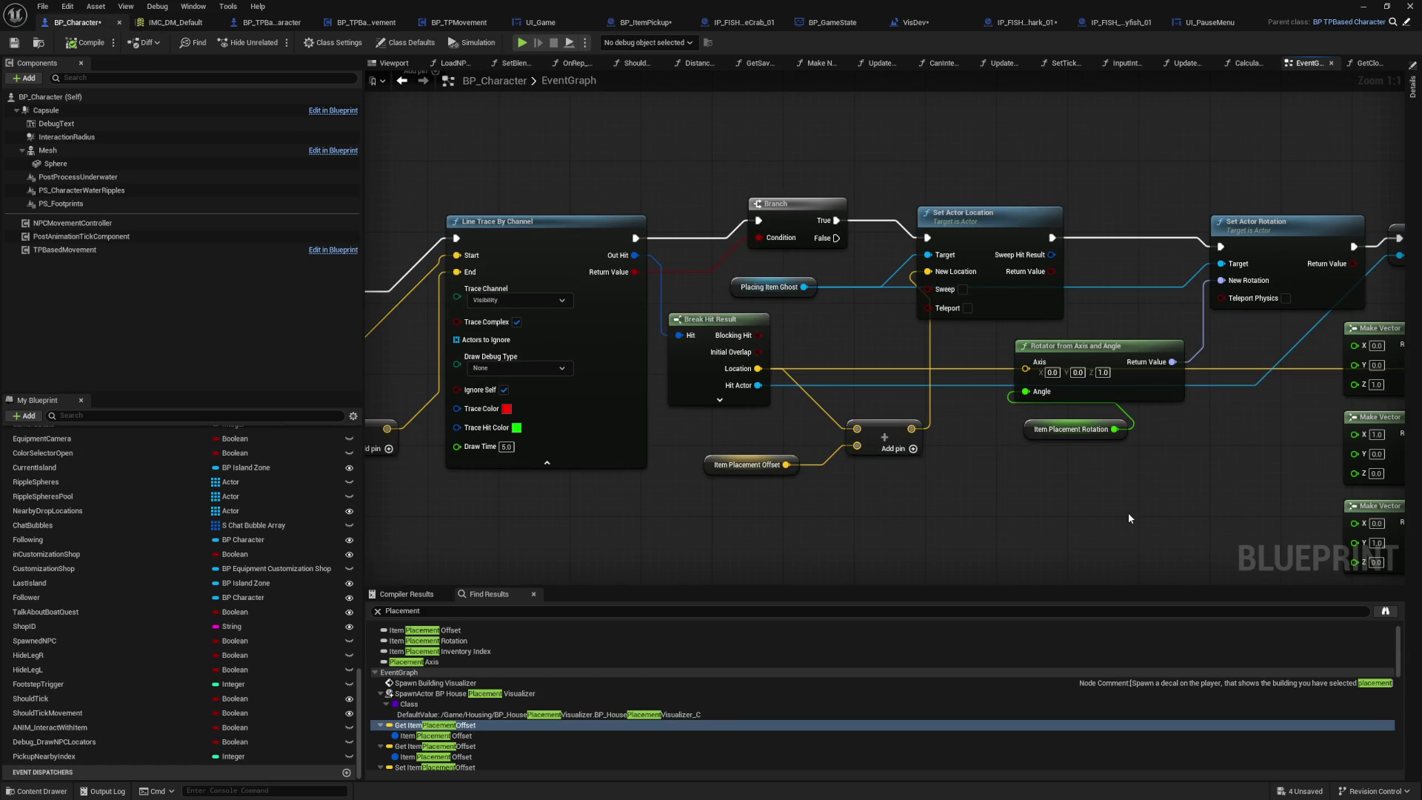
left_click_drag(1130, 517, 1381, 486)
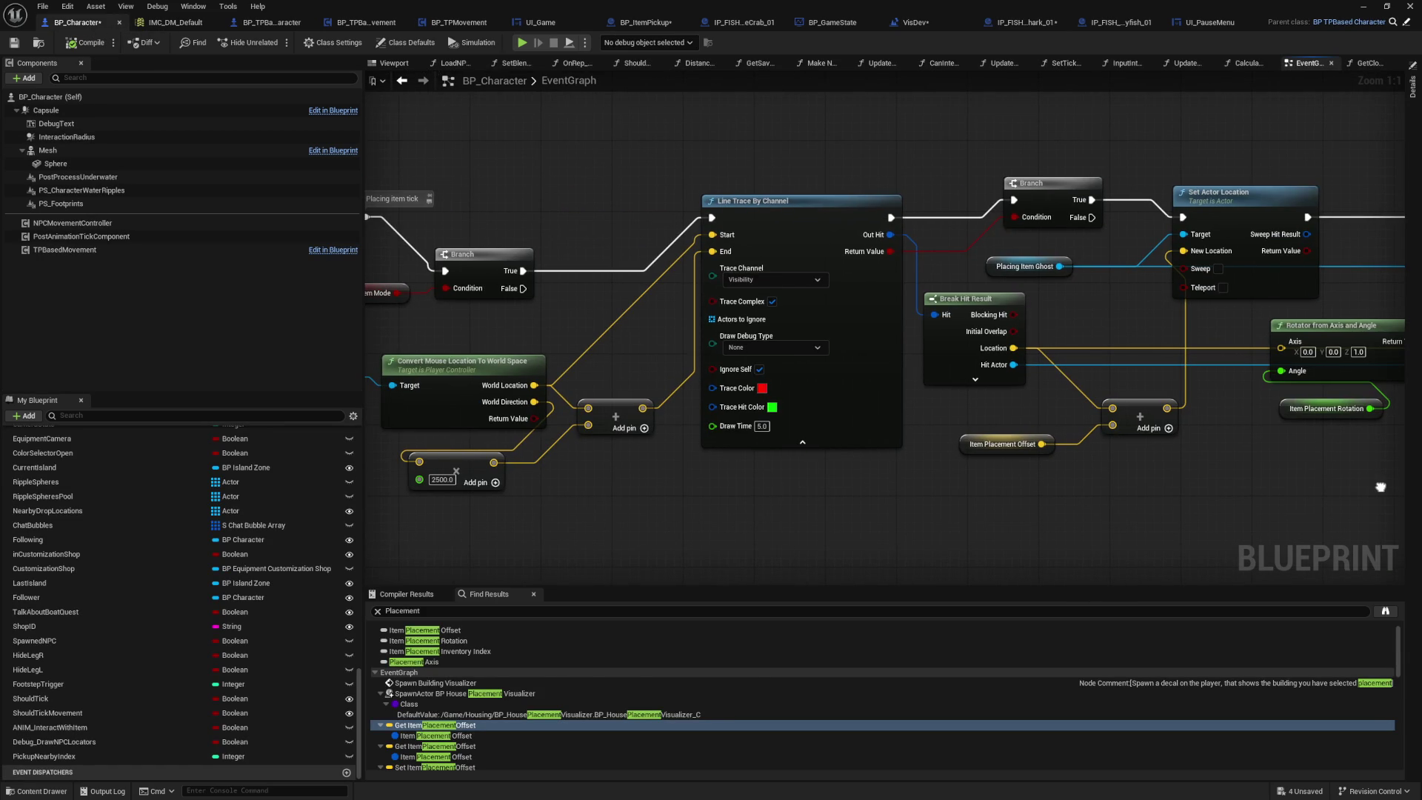
mouse_move(781, 504)
left_mouse_down()
mouse_move(1173, 517)
mouse_move(1117, 539)
mouse_move(984, 501)
mouse_move(841, 486)
left_mouse_up()
left_click_drag(1237, 482, 749, 467)
mouse_move(1074, 403)
left_mouse_down()
mouse_move(800, 444)
mouse_move(511, 426)
left_mouse_up()
mouse_move(1130, 415)
left_mouse_down()
mouse_move(942, 403)
mouse_move(1193, 419)
left_mouse_up()
left_click_drag(602, 440, 914, 445)
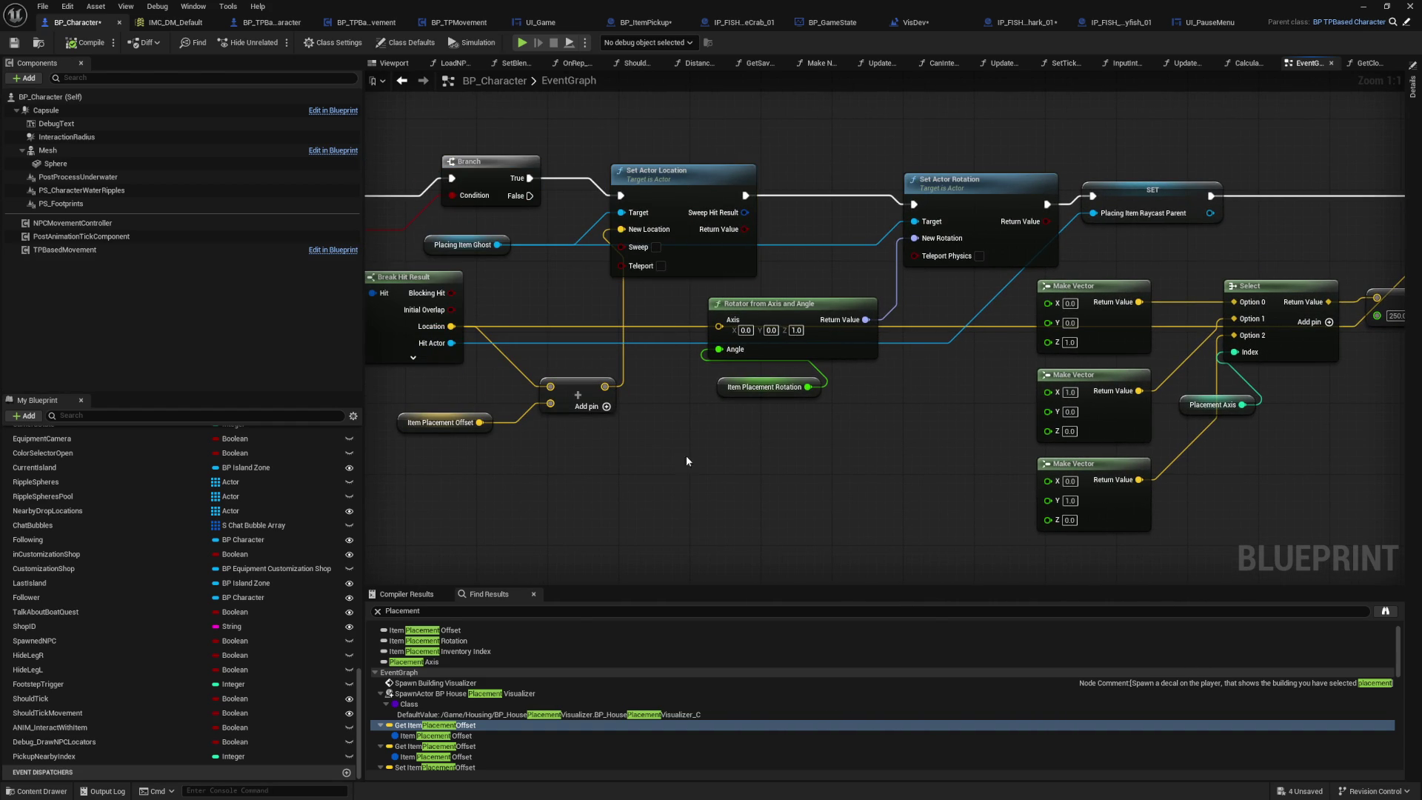
left_click_drag(679, 461, 758, 448)
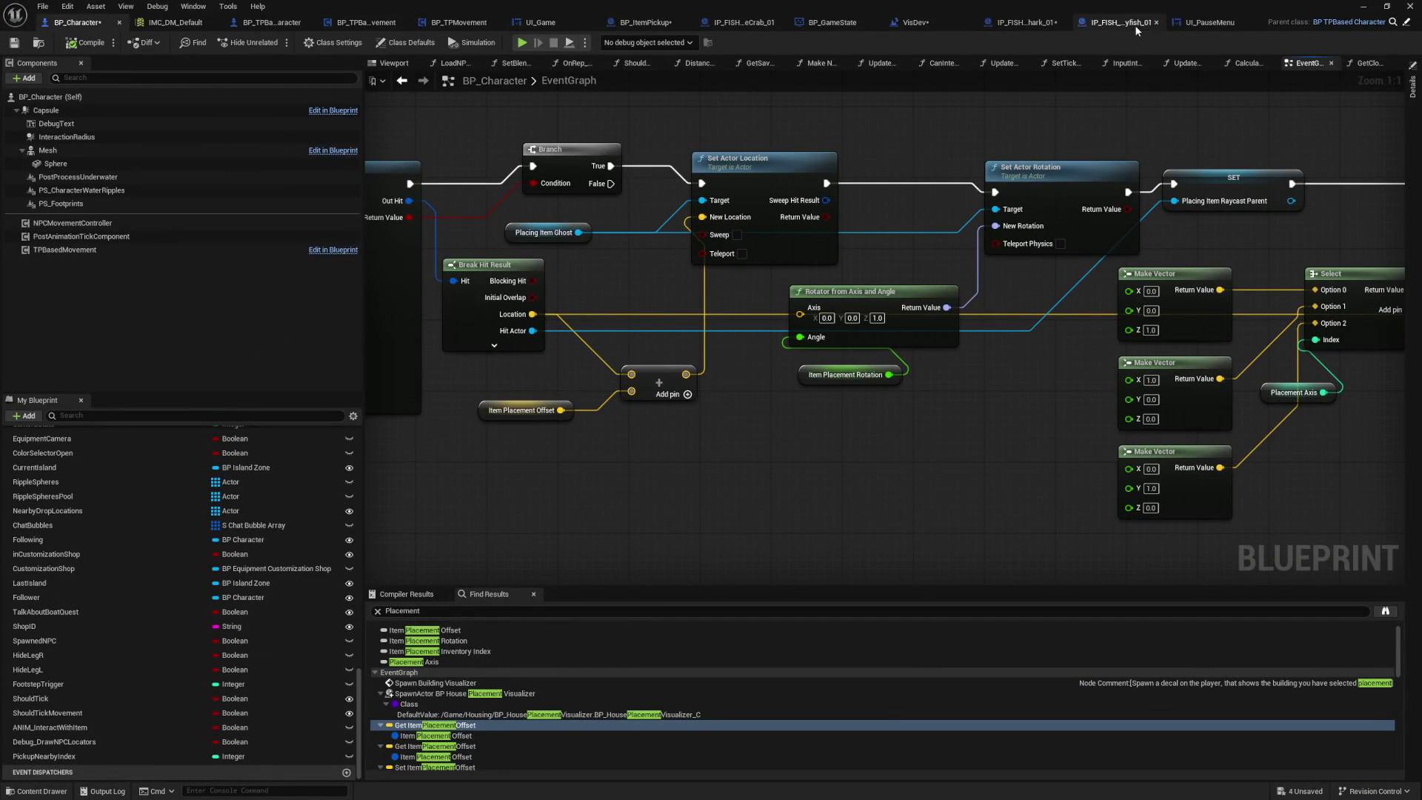
left_click(1067, 25)
left_click(988, 235)
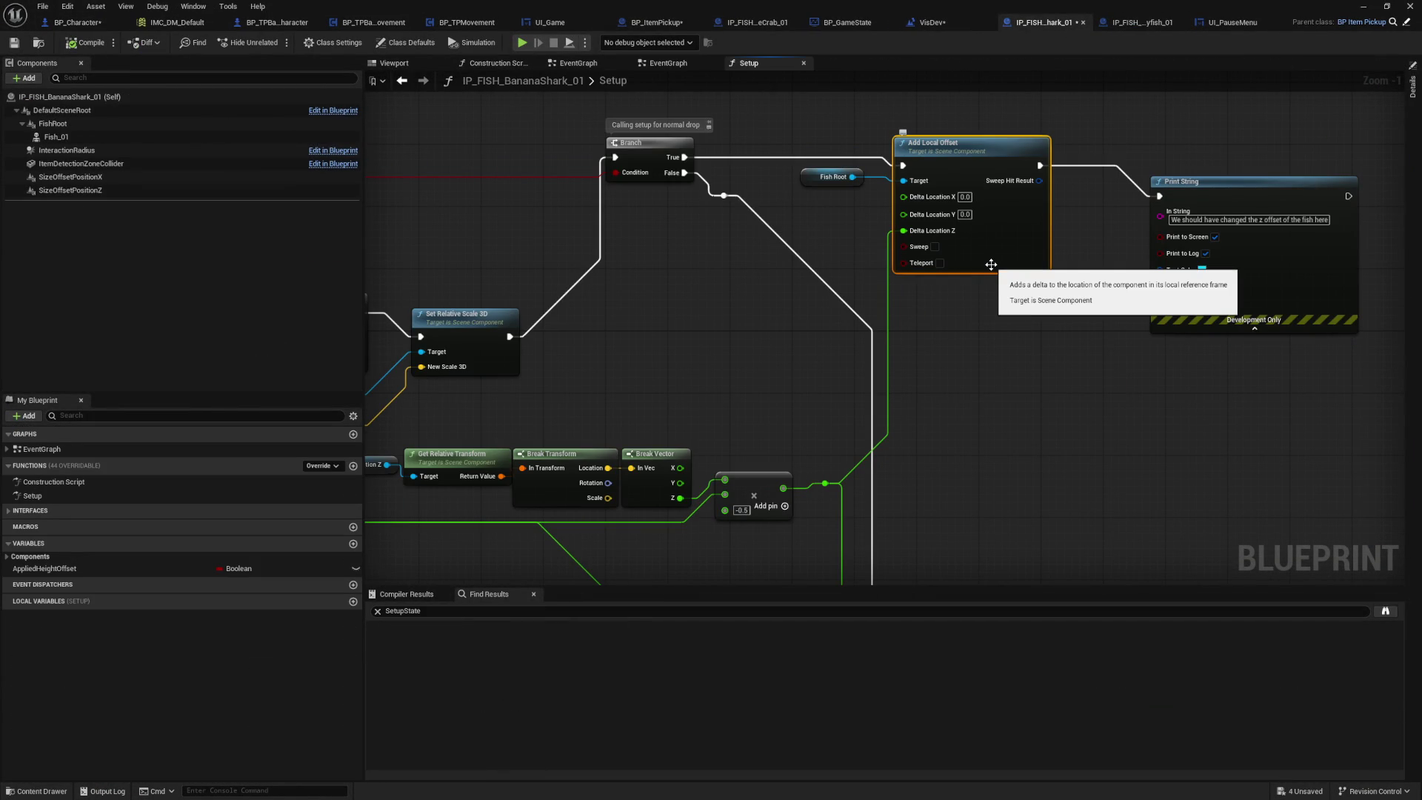
mouse_move(1003, 385)
left_mouse_down()
mouse_move(1010, 240)
mouse_move(1068, 365)
left_mouse_up()
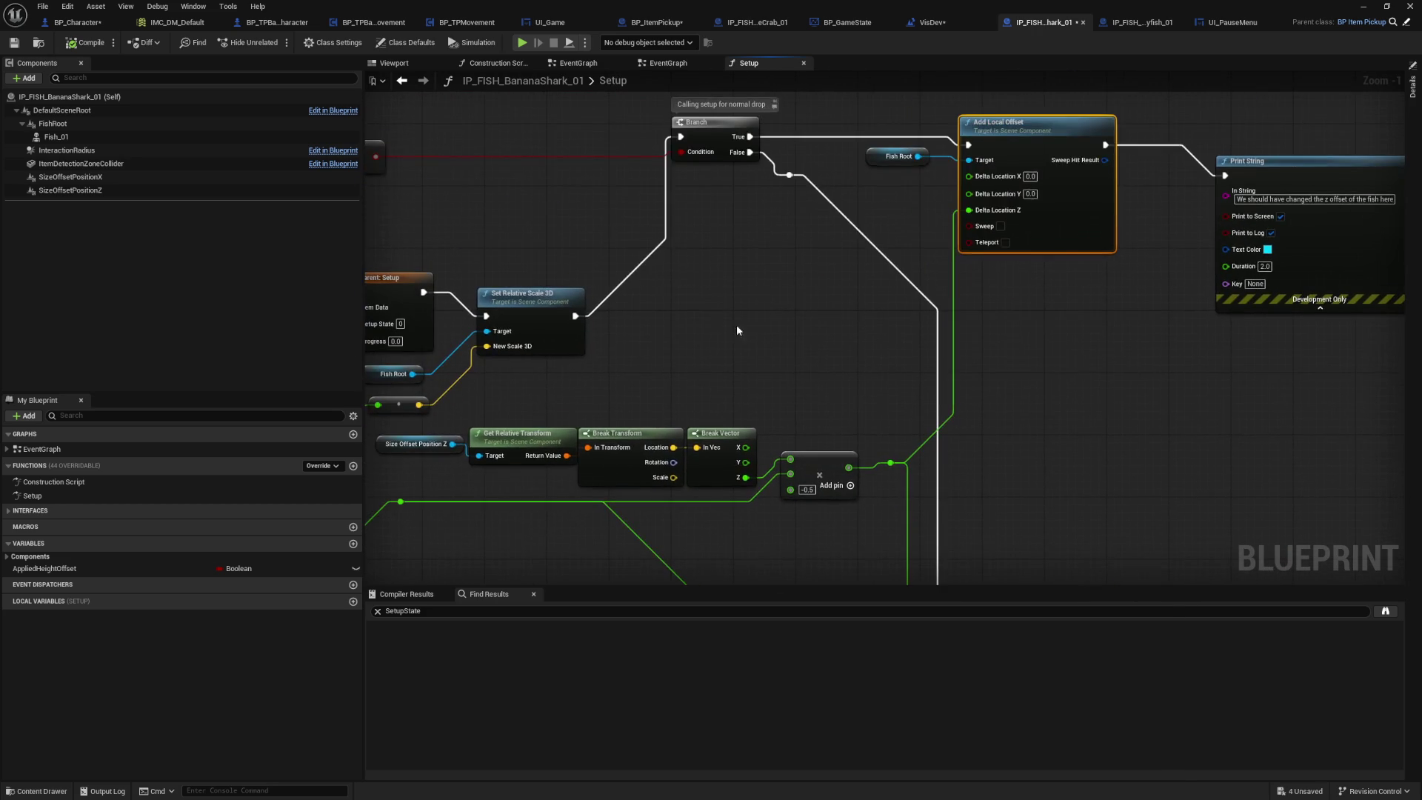
left_click_drag(737, 330, 868, 308)
left_click_drag(716, 257, 705, 247)
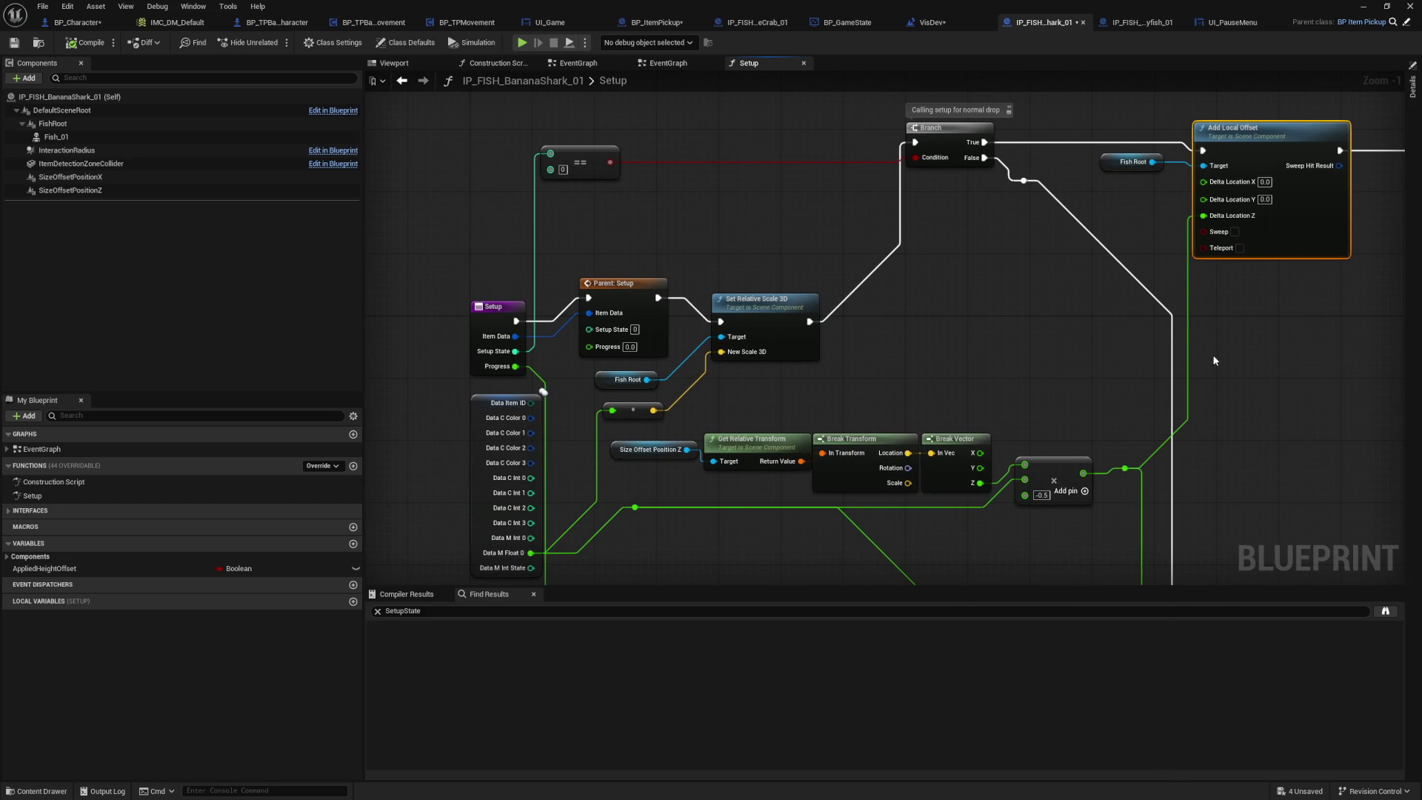
mouse_move(1288, 342)
left_mouse_down()
mouse_move(1073, 197)
mouse_move(1105, 282)
left_mouse_up()
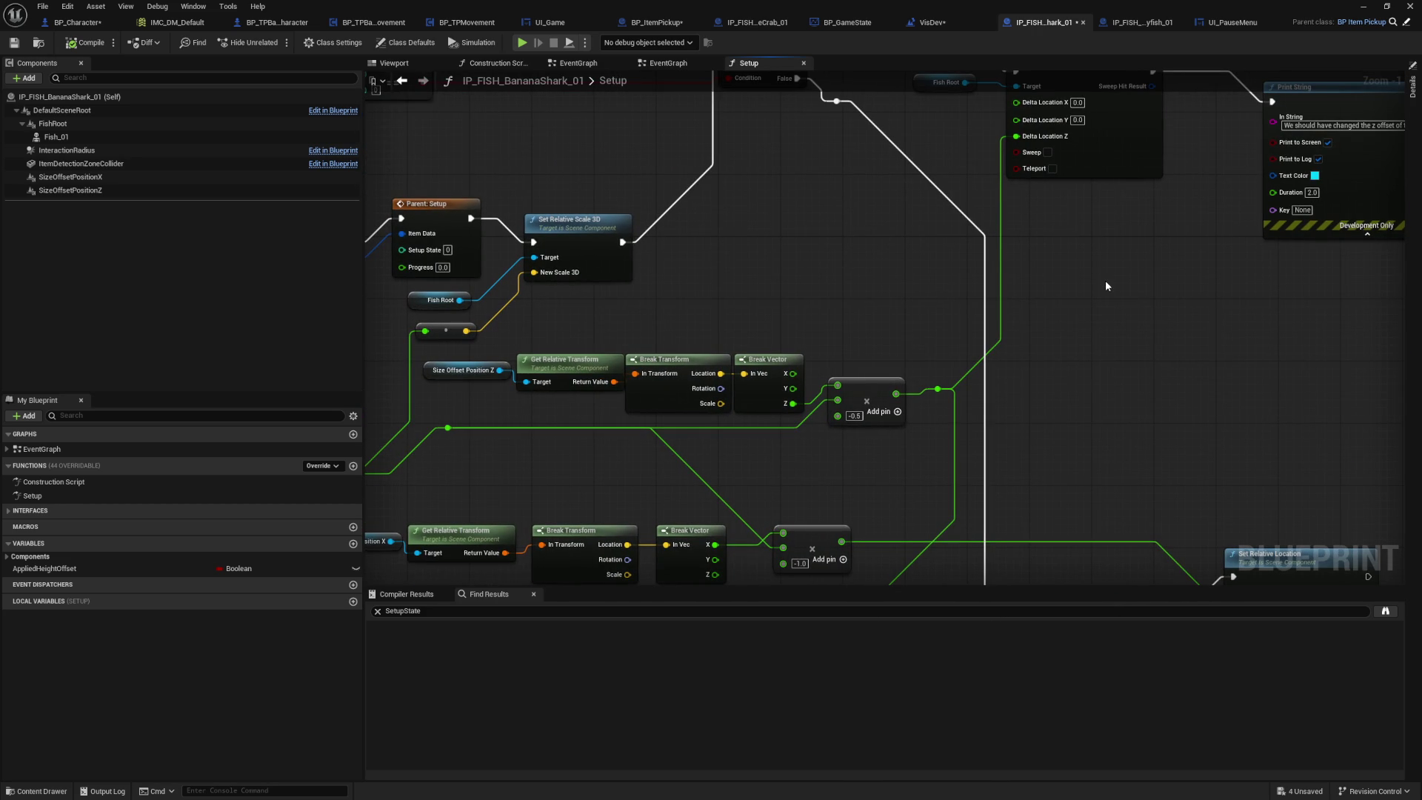
left_click_drag(1105, 285, 1139, 389)
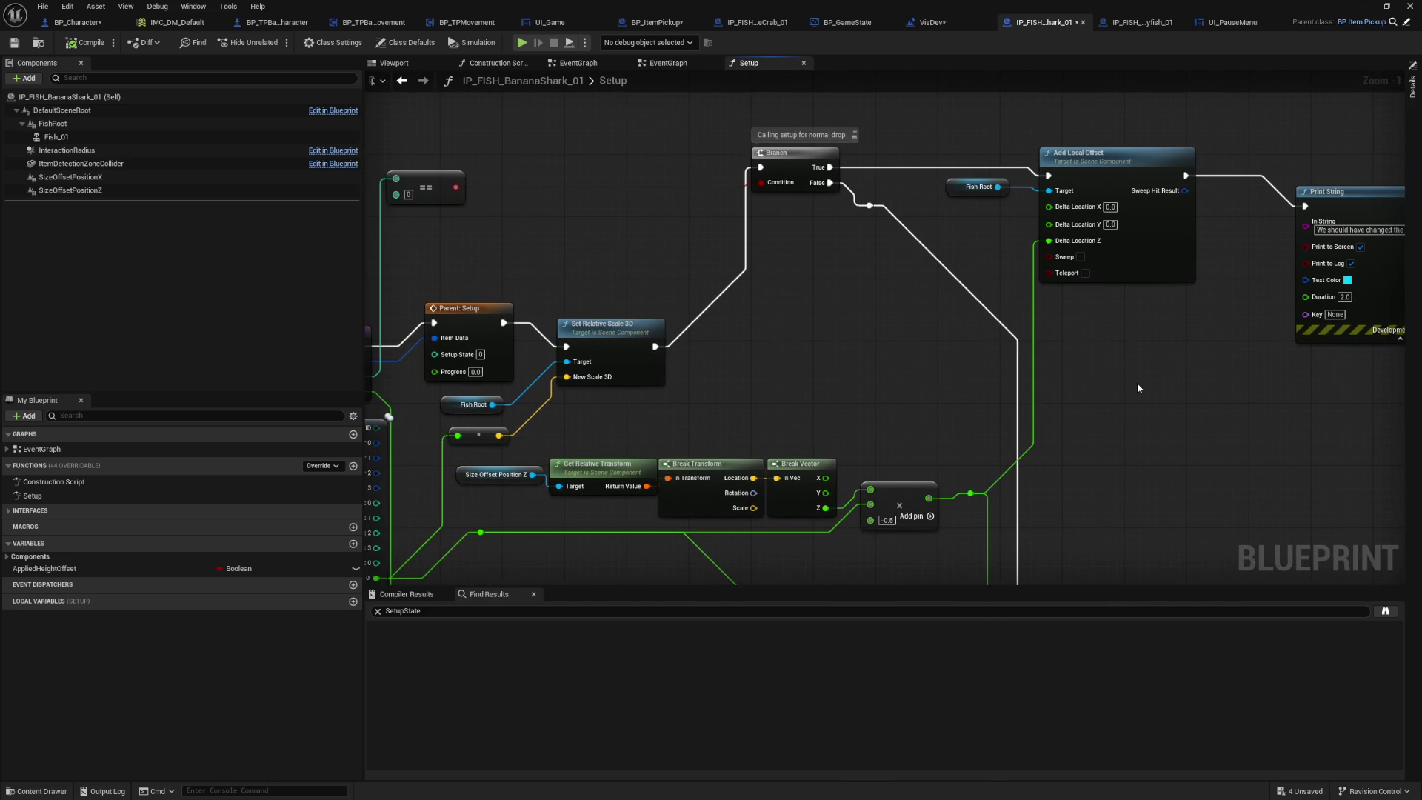
mouse_move(843, 346)
left_mouse_down()
mouse_move(870, 326)
mouse_move(951, 319)
left_mouse_up()
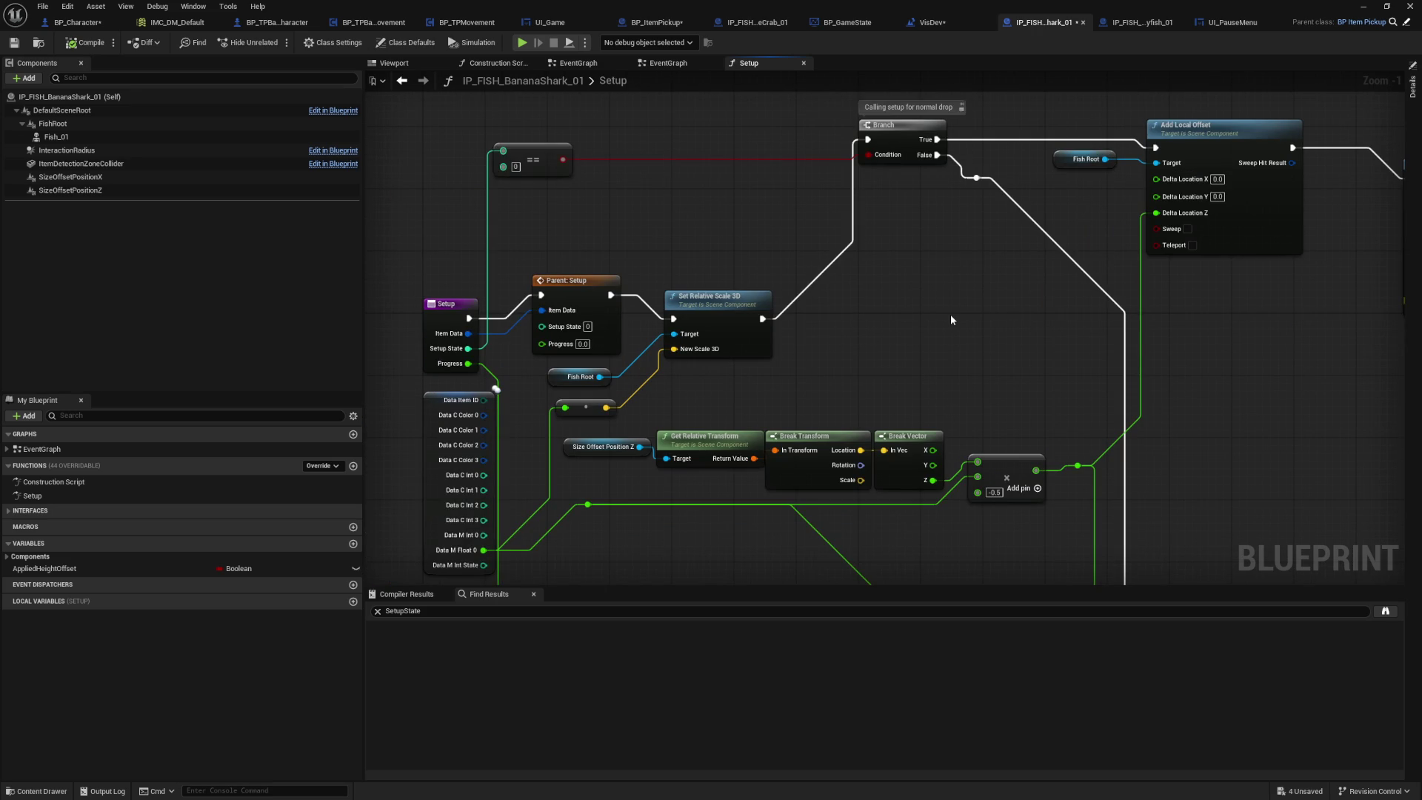
left_click_drag(951, 319, 930, 324)
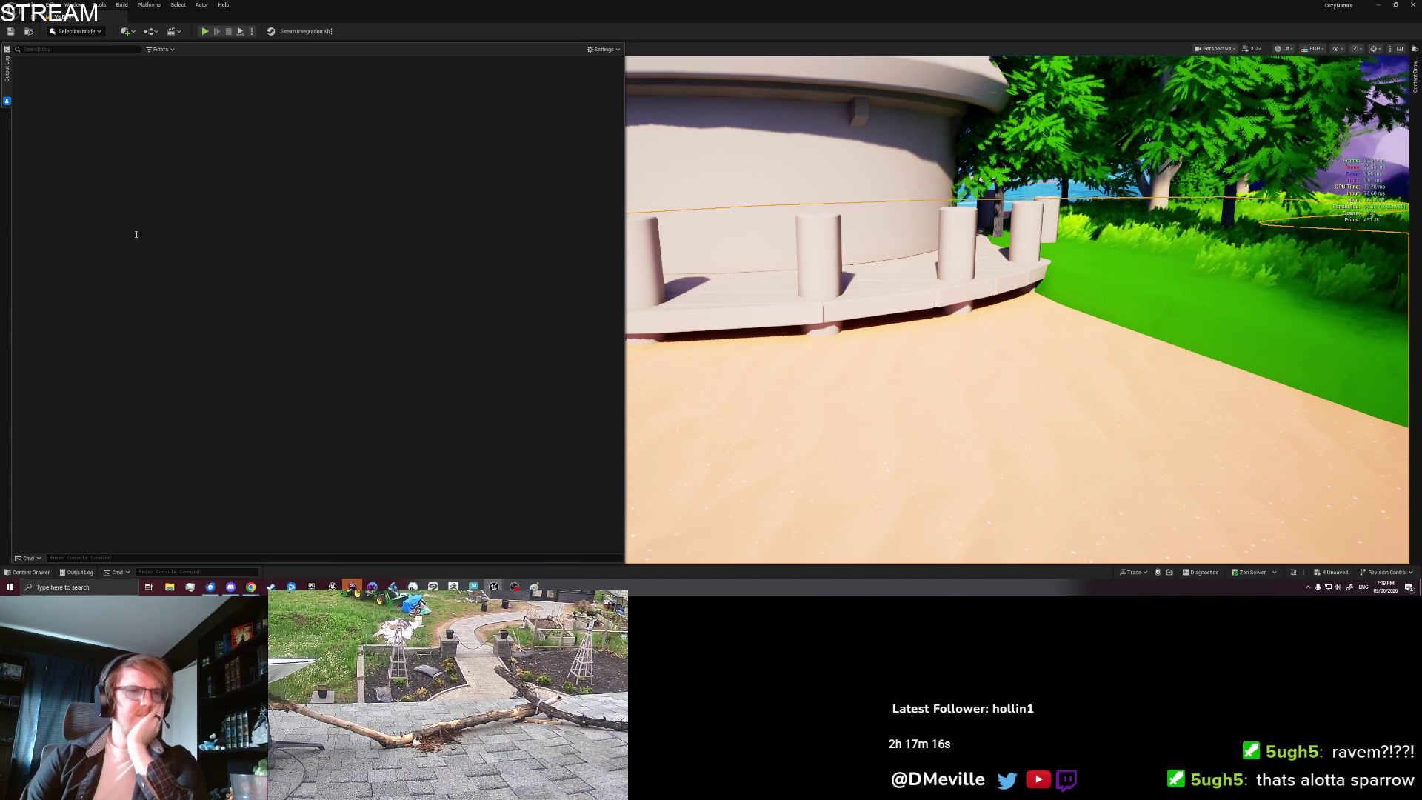
Step: Switch to the Paint window showing the U = [A, D] sketch
key("alt+Tab")
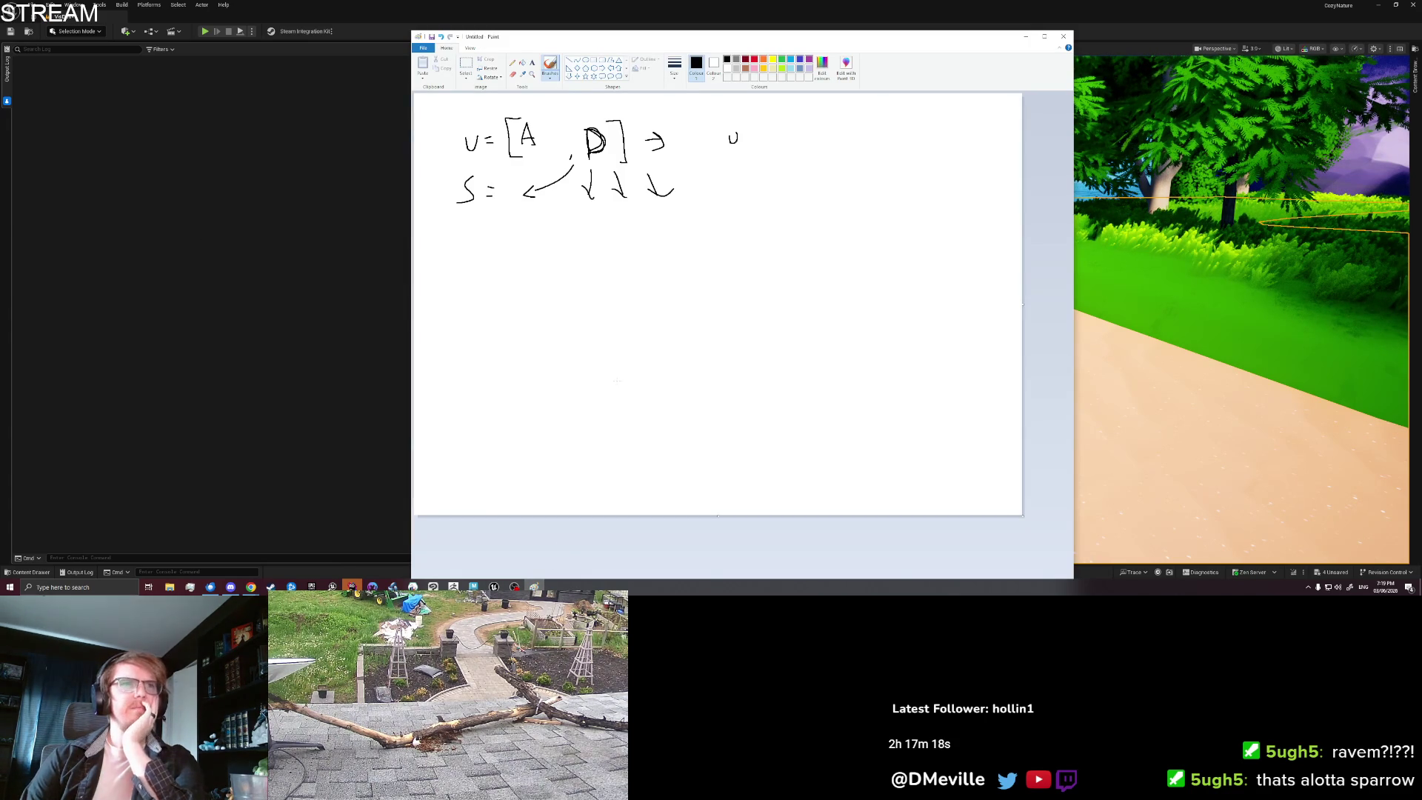
Step: Erase the whole old Paint sketch, minimize Paint, and later switch back to it
key("ctrl+a")
key("Delete")
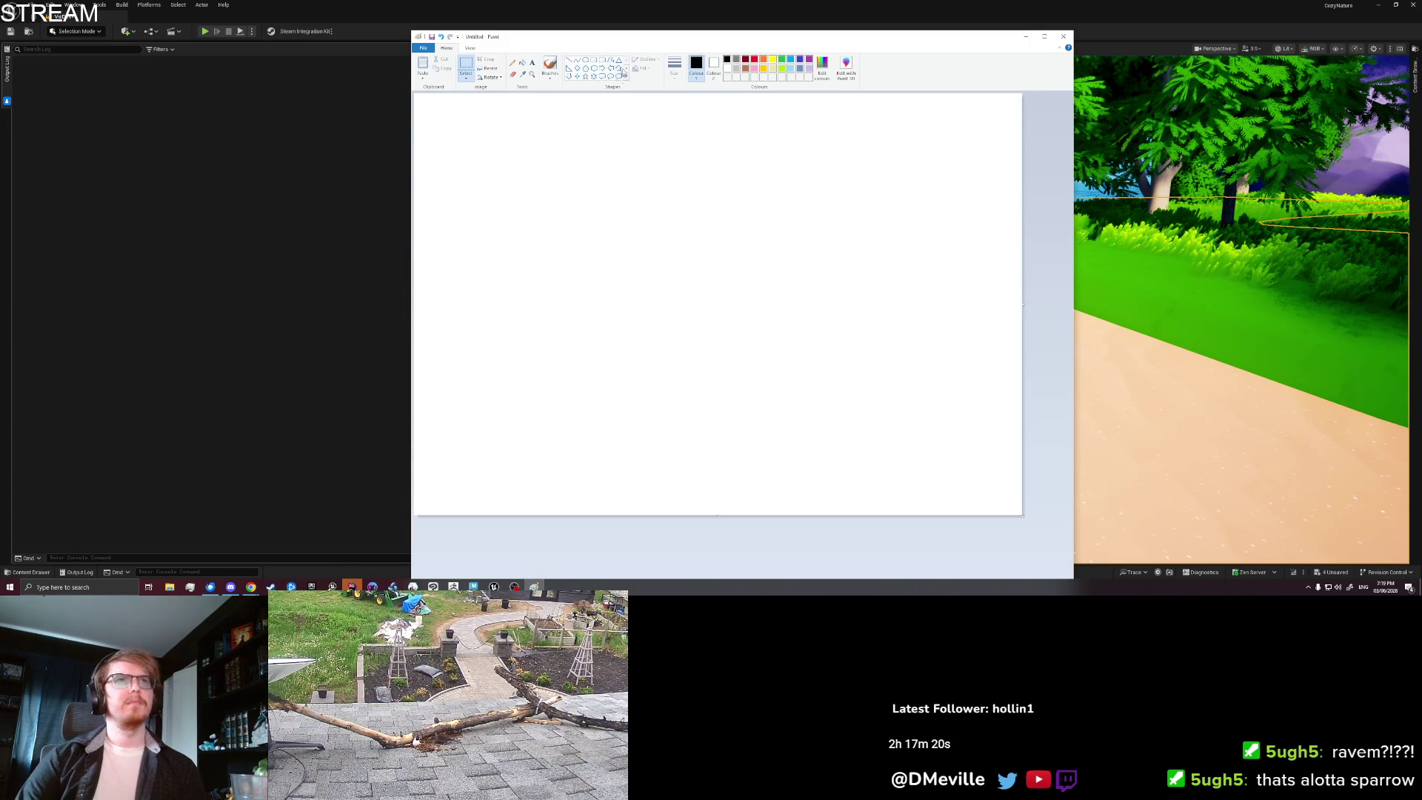
key("super+Down")
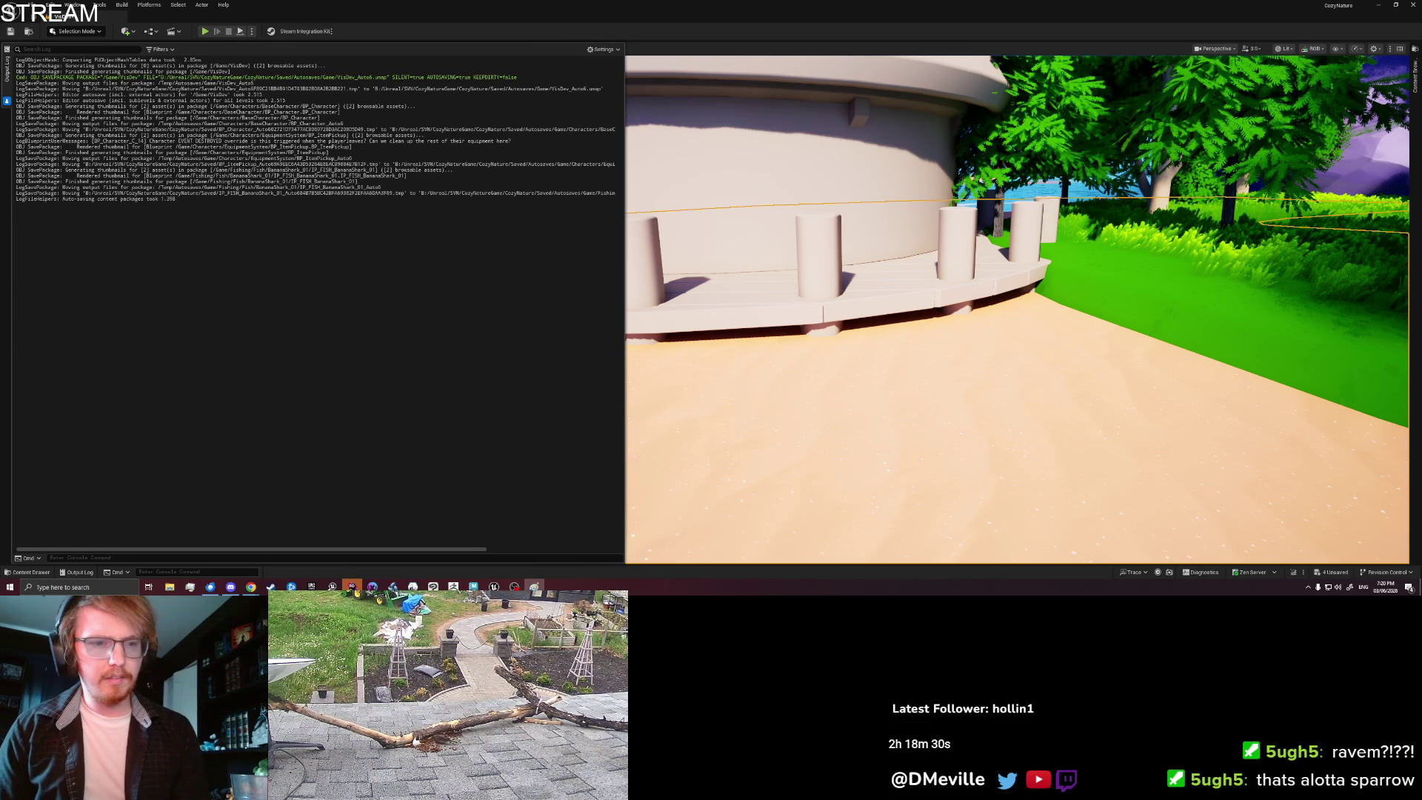
key("alt+Tab")
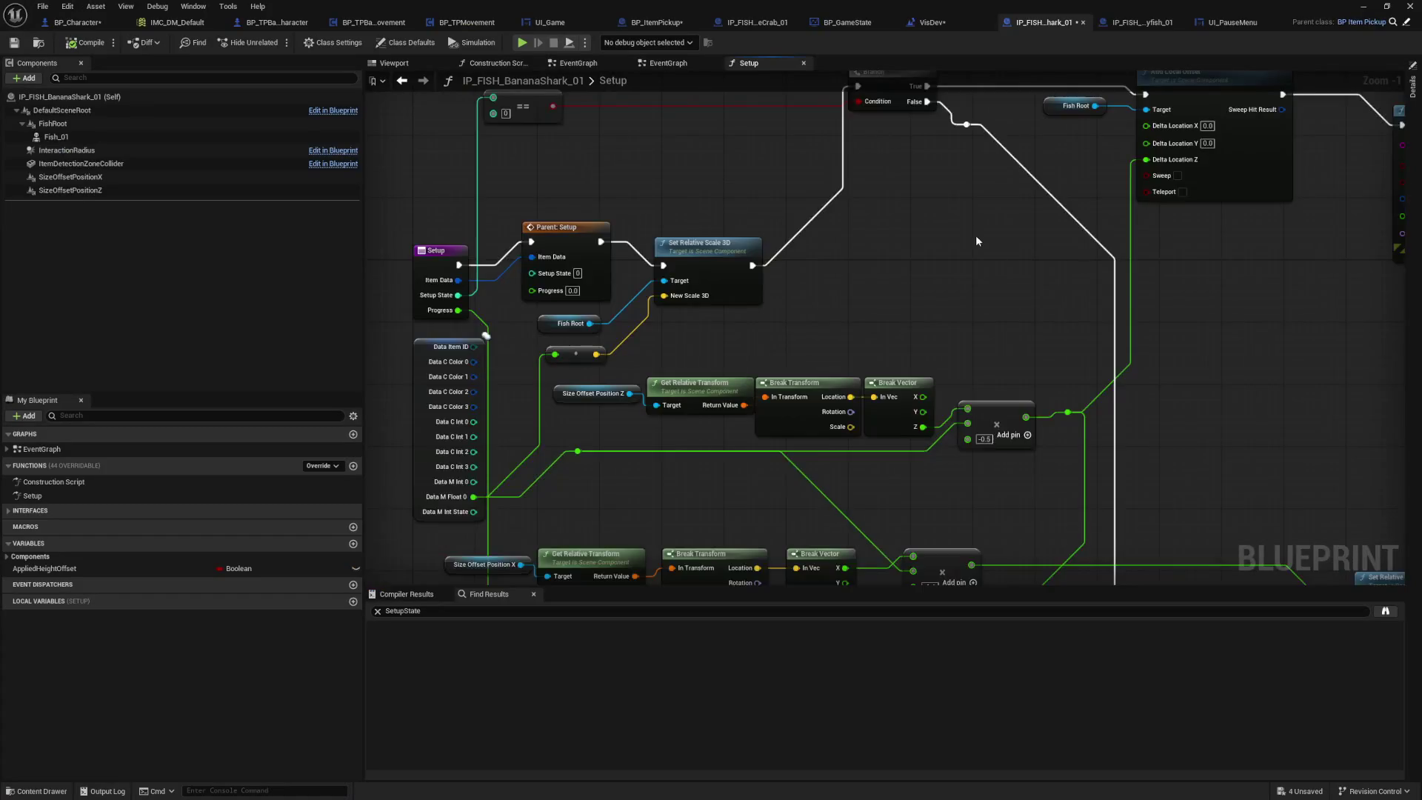
Step: Pan the BananaShark Setup graph back into view
left_click_drag(975, 234, 928, 309)
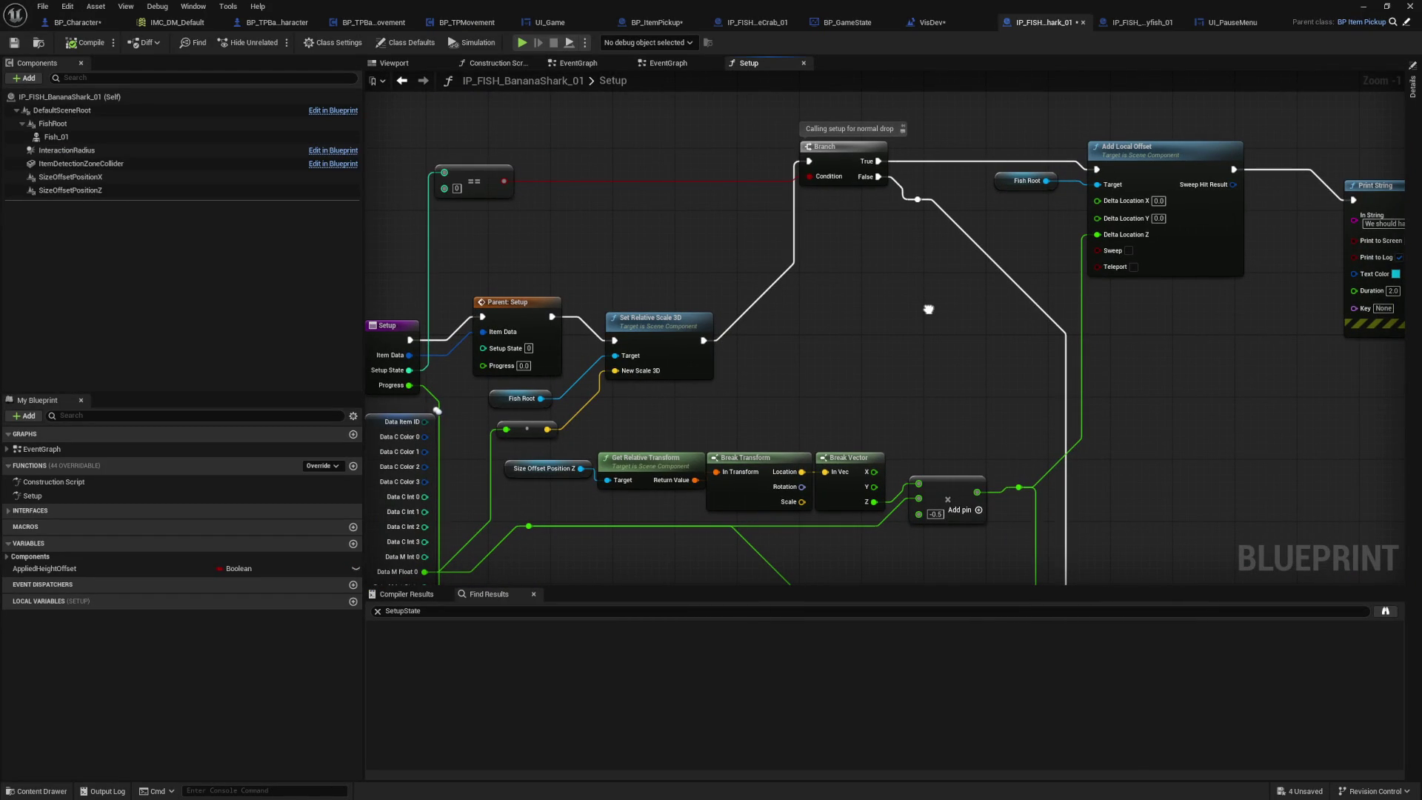
Step: Inspect the Setup graph's Add Local Offset, Print String and Setup entry nodes, then return to the level editor
left_click(1189, 257)
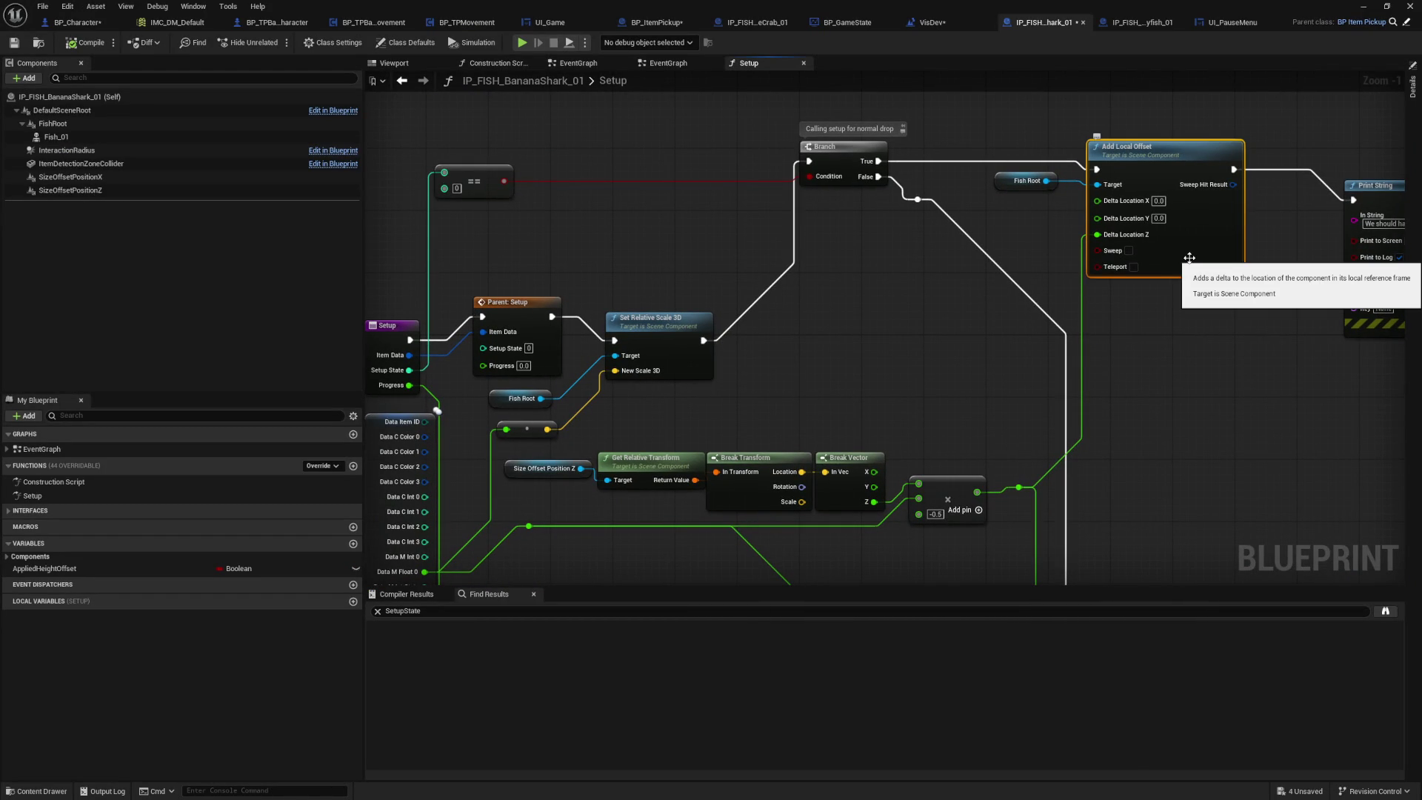
left_click_drag(1189, 258, 1000, 241)
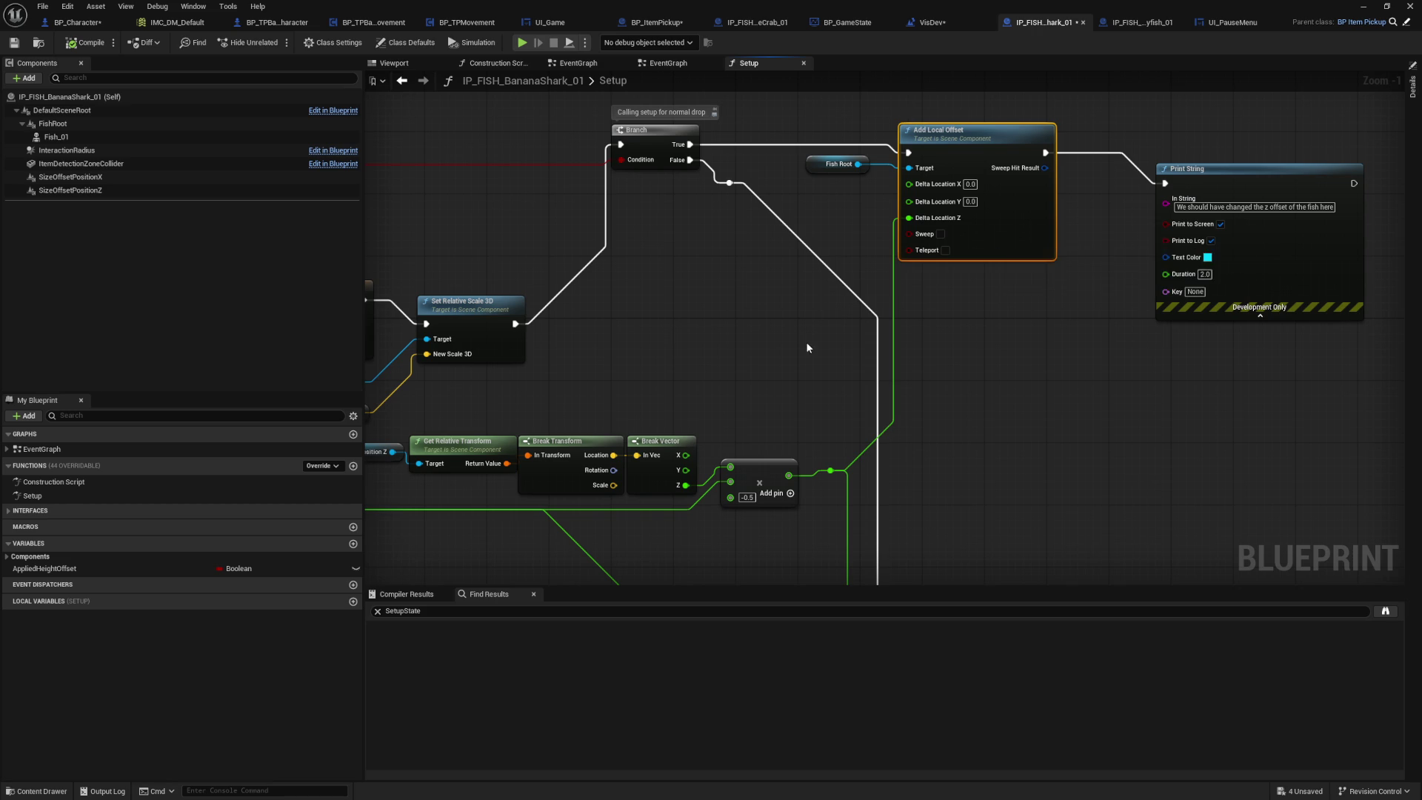
left_click_drag(806, 340, 920, 349)
left_click_drag(1051, 348, 1339, 120)
left_click_drag(1183, 371, 1195, 184)
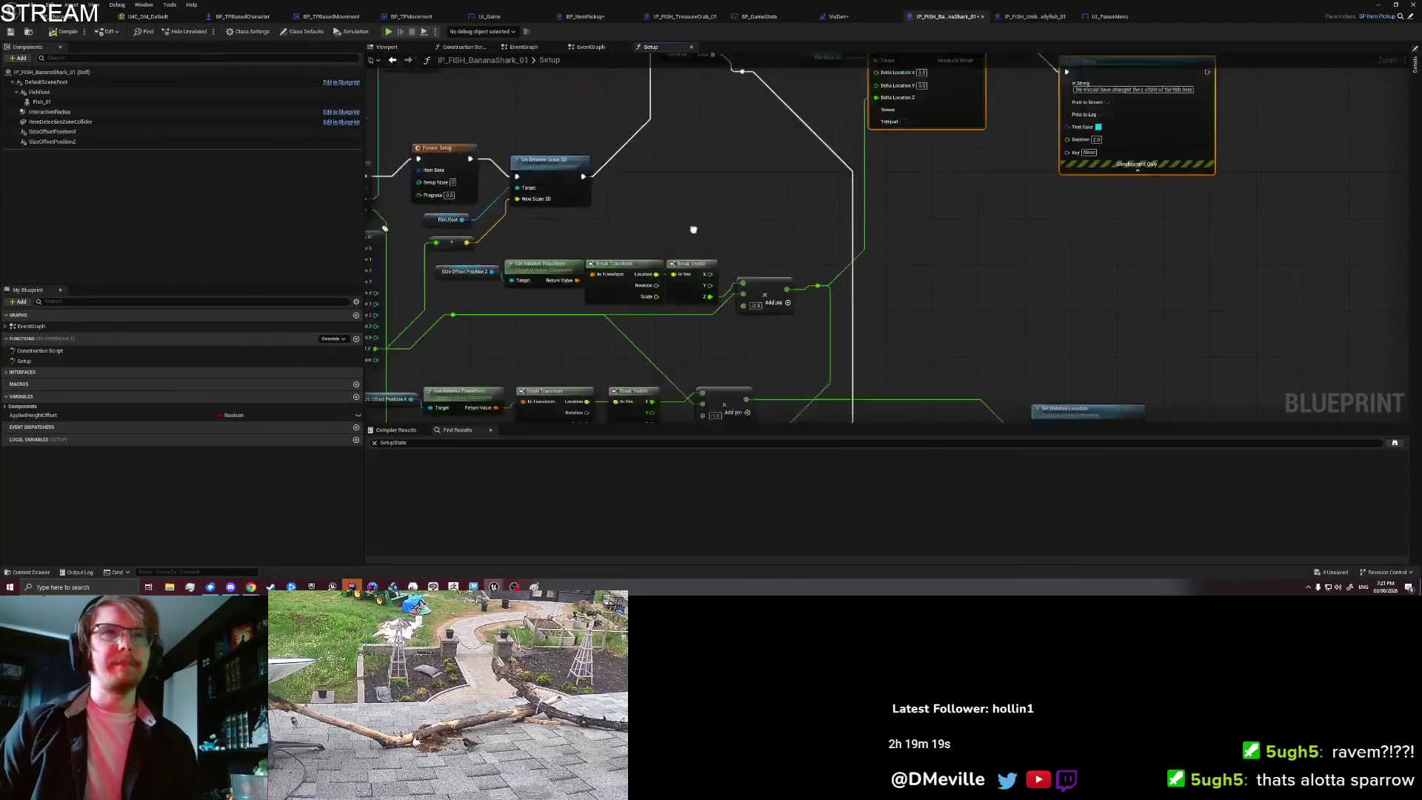
scroll(693, 230, "down", 1)
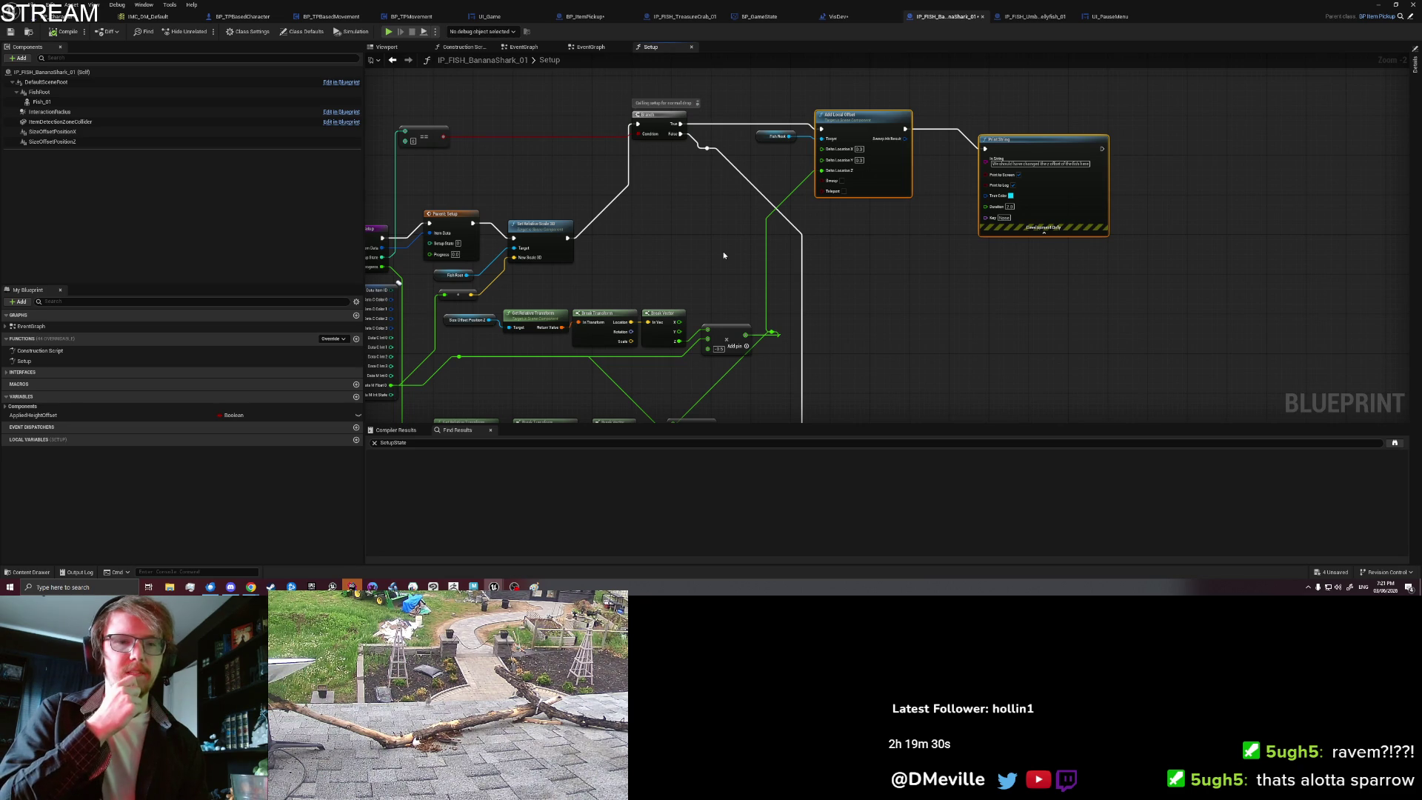
left_click_drag(723, 256, 767, 228)
left_click(412, 214)
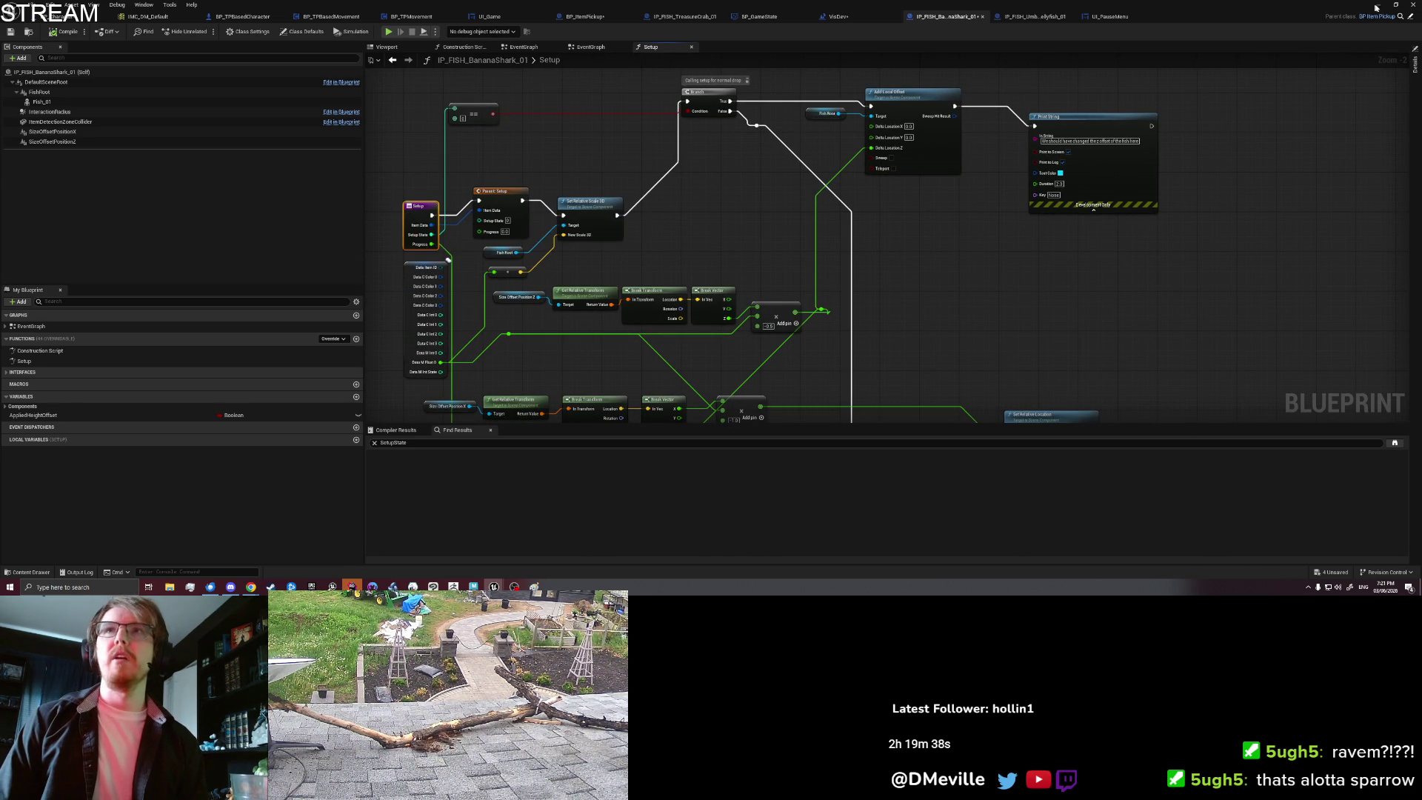
key("alt+Tab")
right_click(816, 420)
Step: Play-test, show off the pancake flatfish from the inventory twice with a jump between, then end PIE
key("Escape")
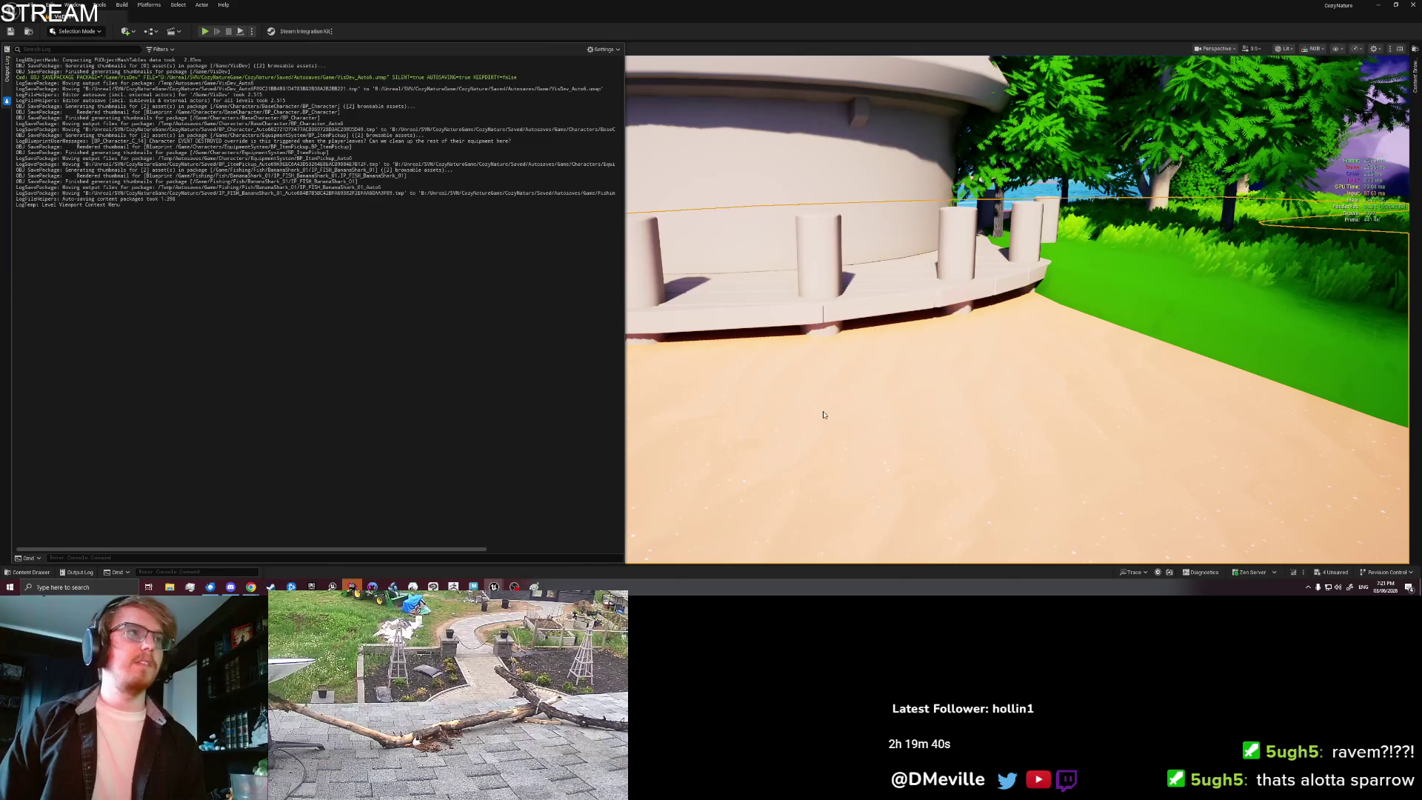
key("alt+p")
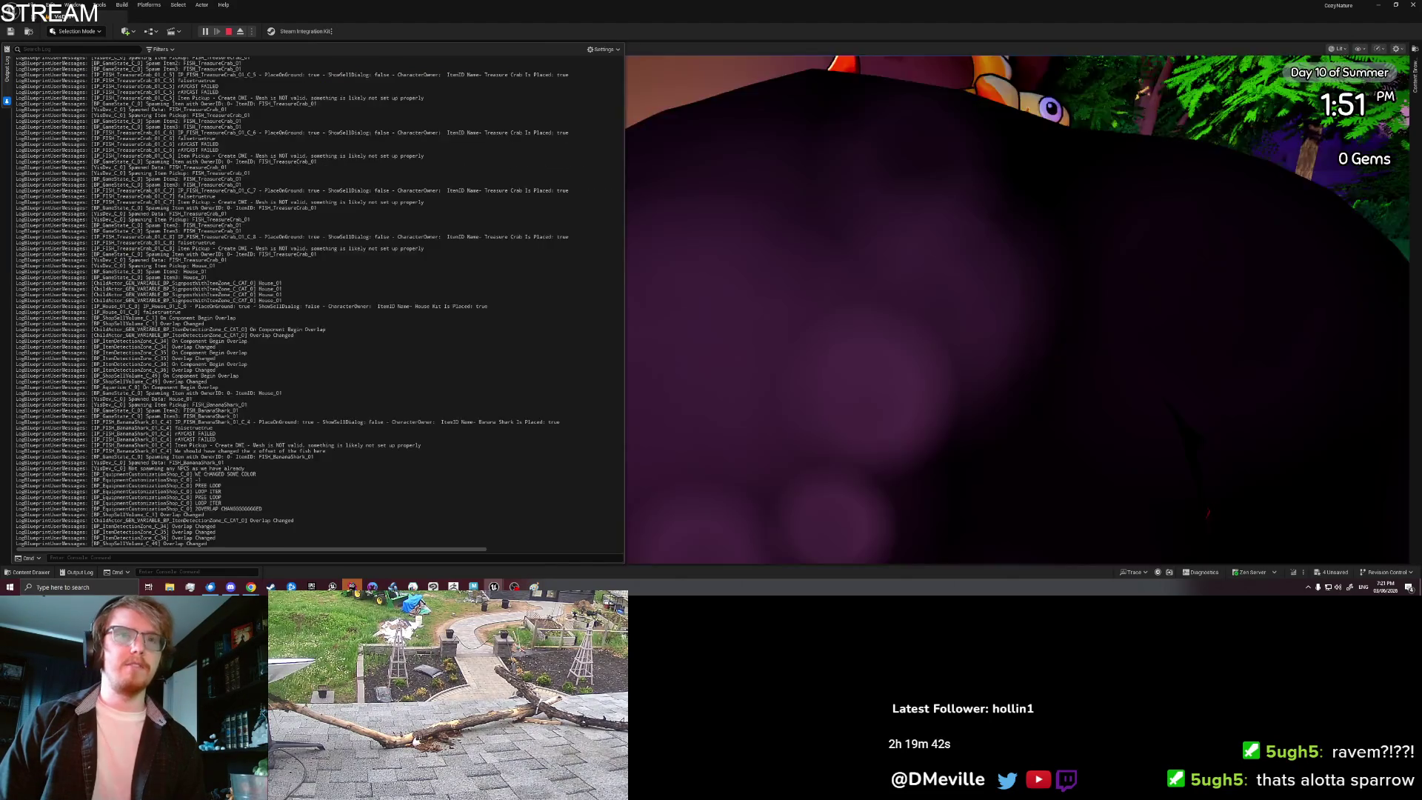
scroll(876, 185, "down", 2)
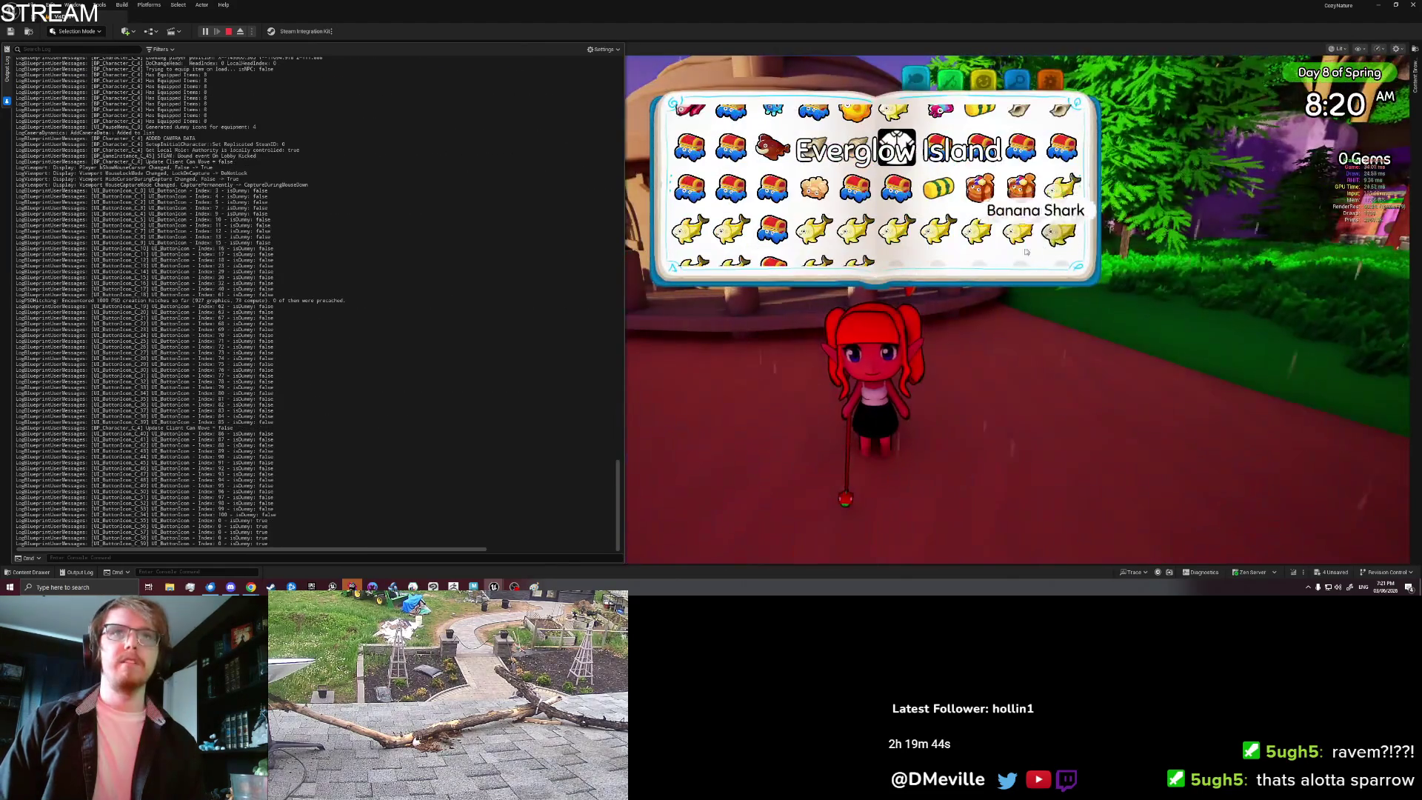
left_click(980, 188)
left_click(805, 296)
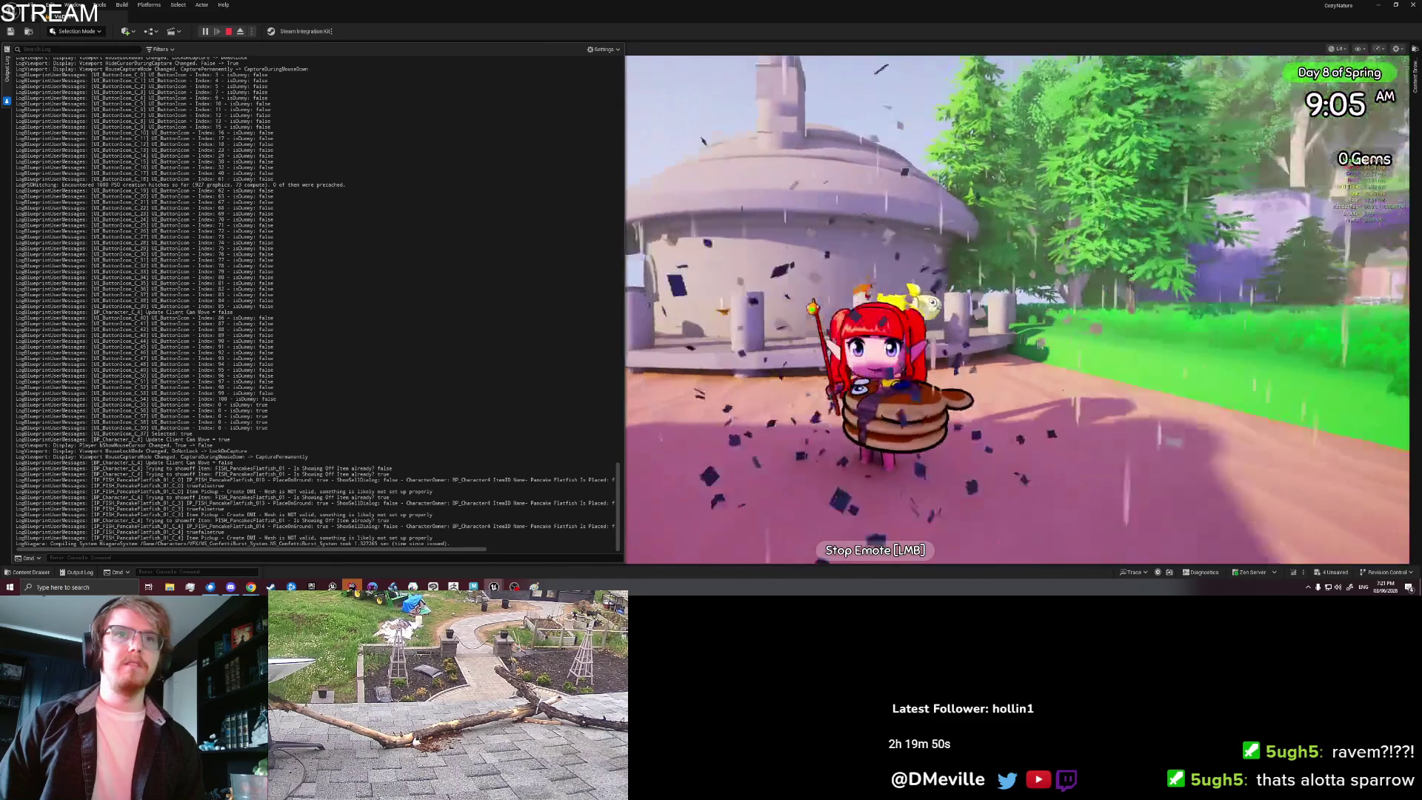
key("space")
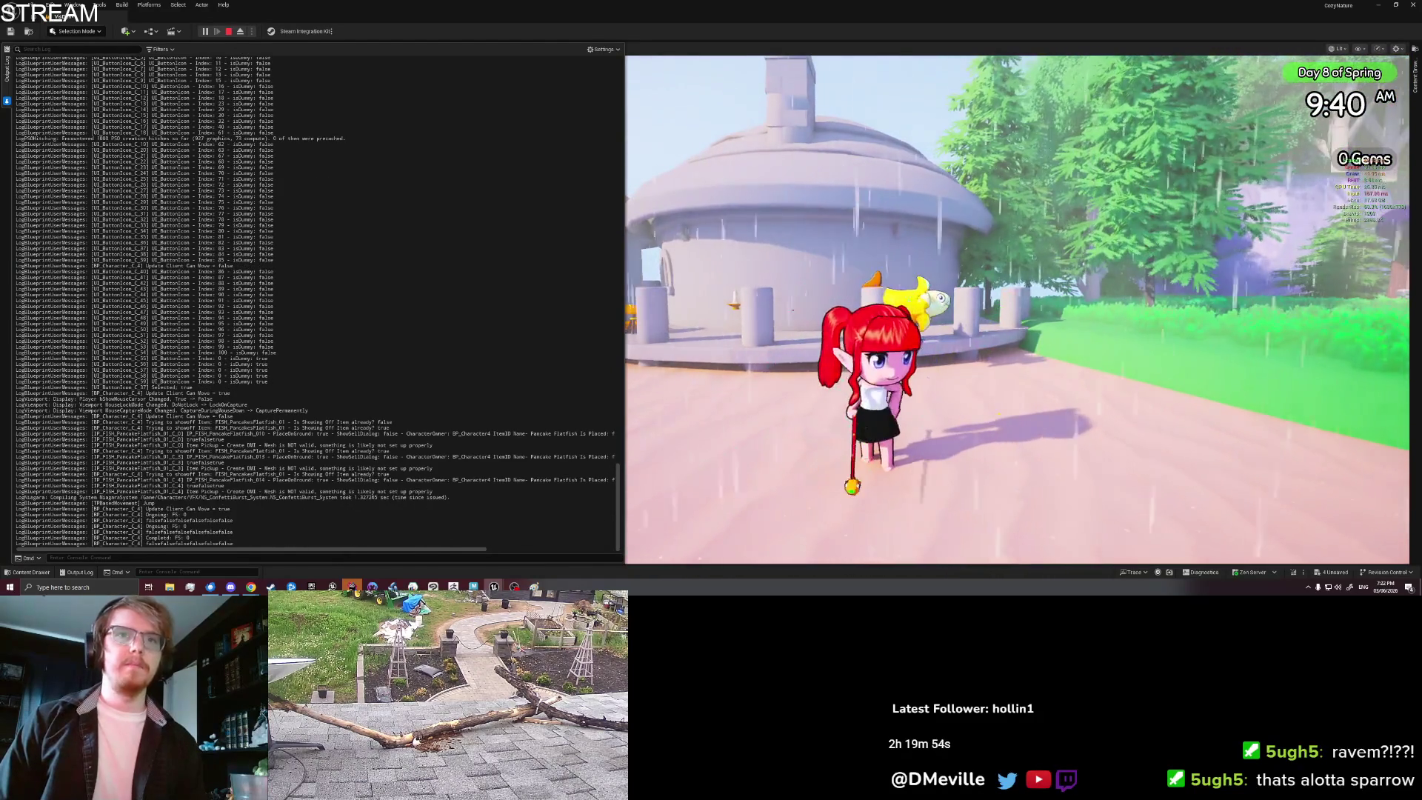
key("Tab")
left_click(820, 291)
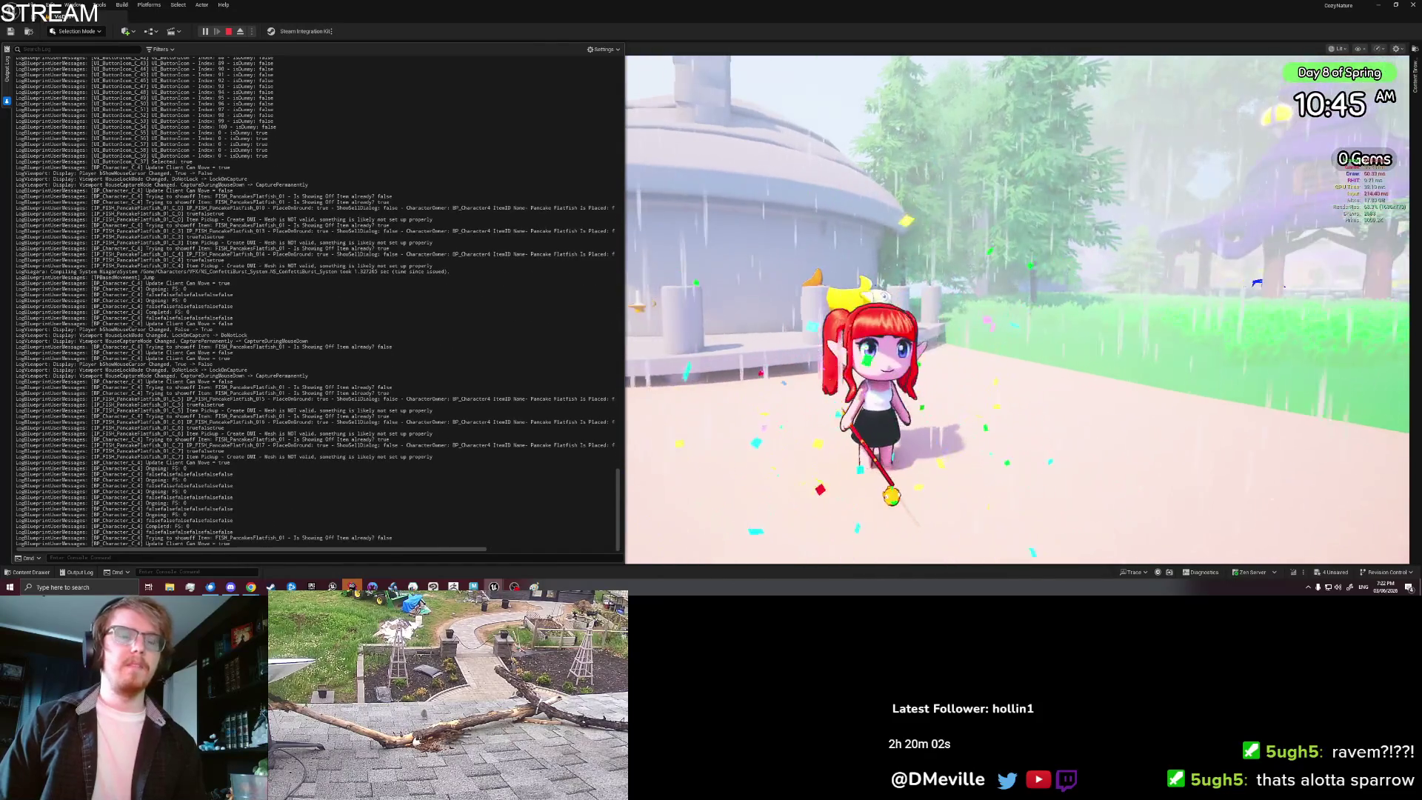
key("Escape")
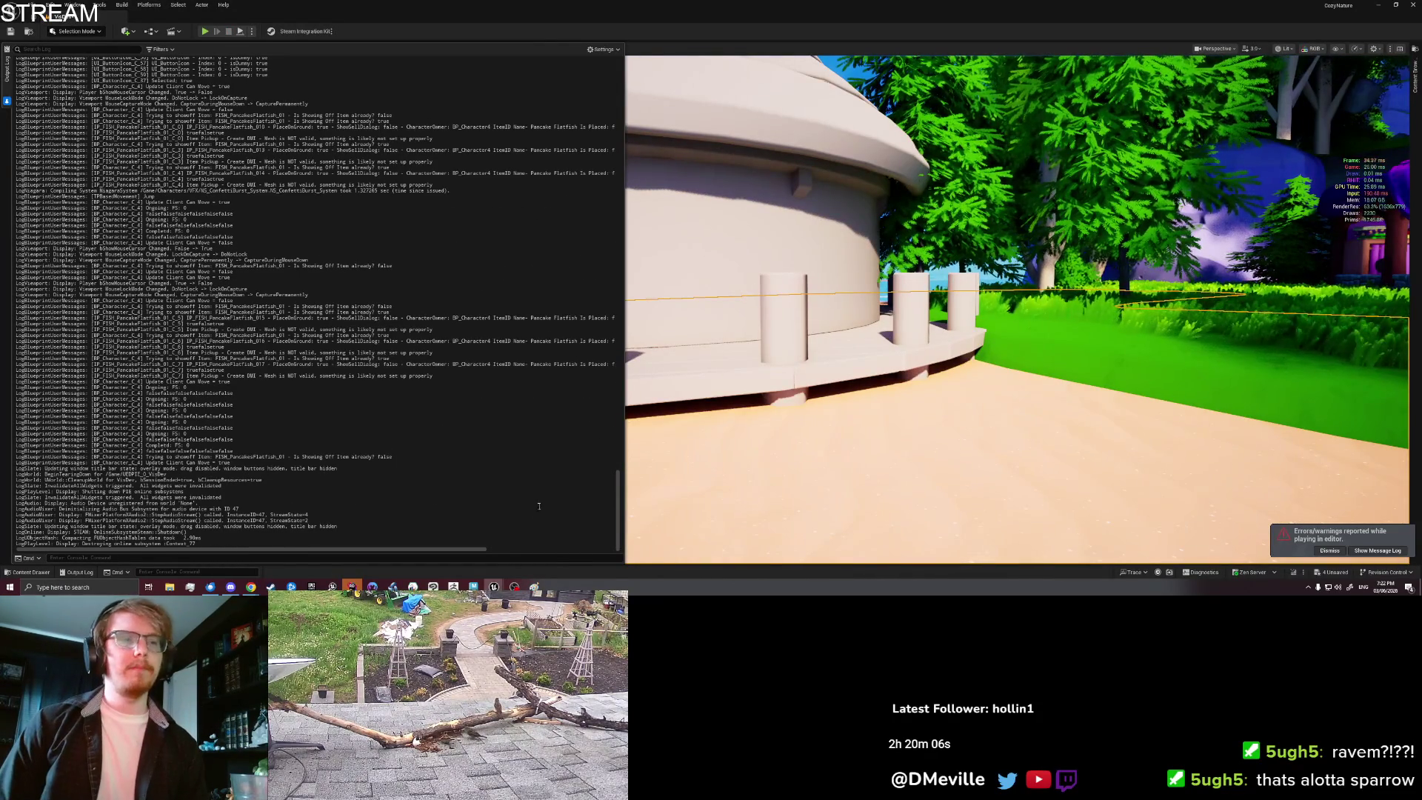
Step: Delete the debug Print String node from the banana shark's Setup graph
mouse_move(494, 587)
left_click(538, 554)
left_click(935, 251)
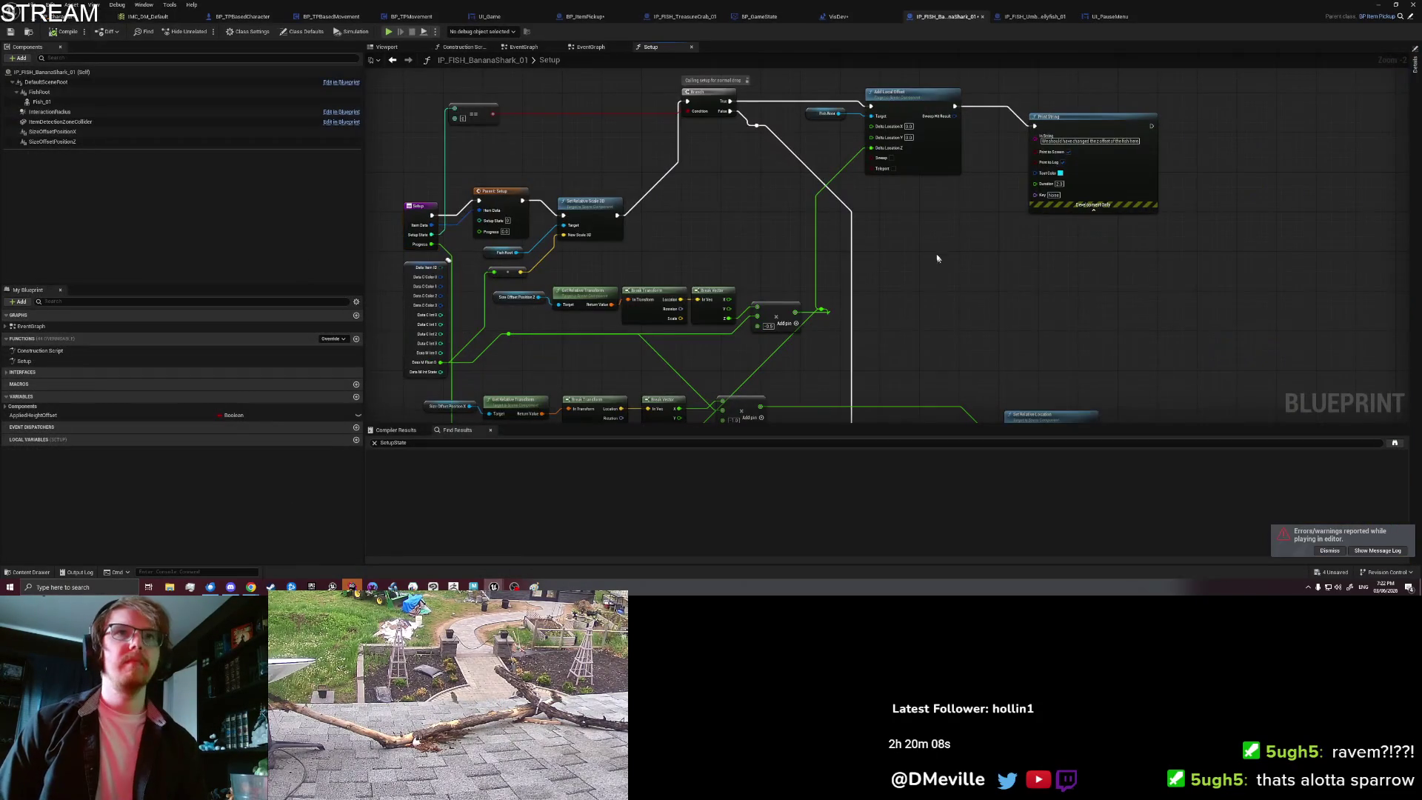
mouse_move(933, 251)
left_mouse_down()
mouse_move(913, 117)
mouse_move(912, 285)
left_mouse_up()
left_click_drag(996, 300, 1118, 164)
key("Delete")
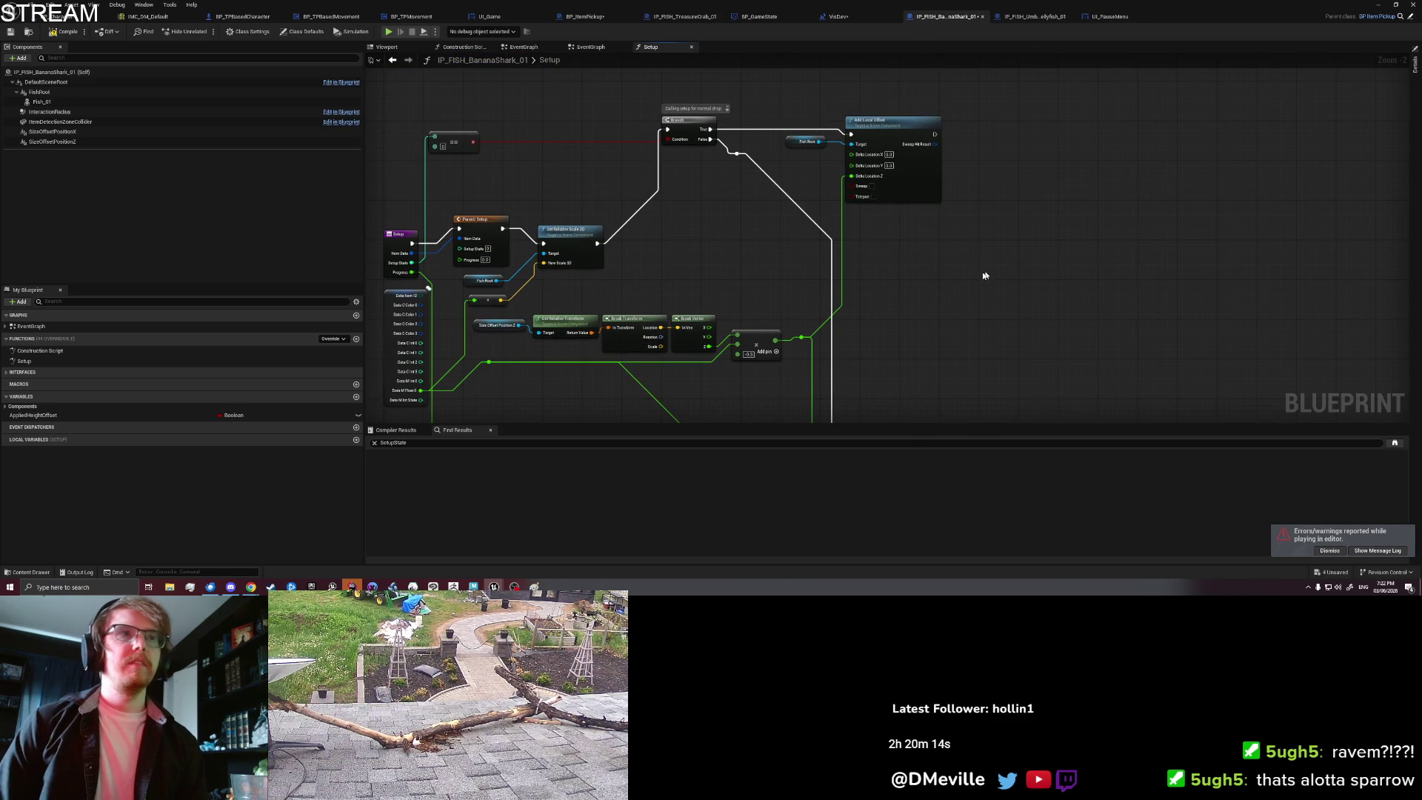
Step: Review the Size Offset Position Z nodes, then jump to the parent BP_ItemPickup's Setup function
left_click_drag(985, 275, 993, 268)
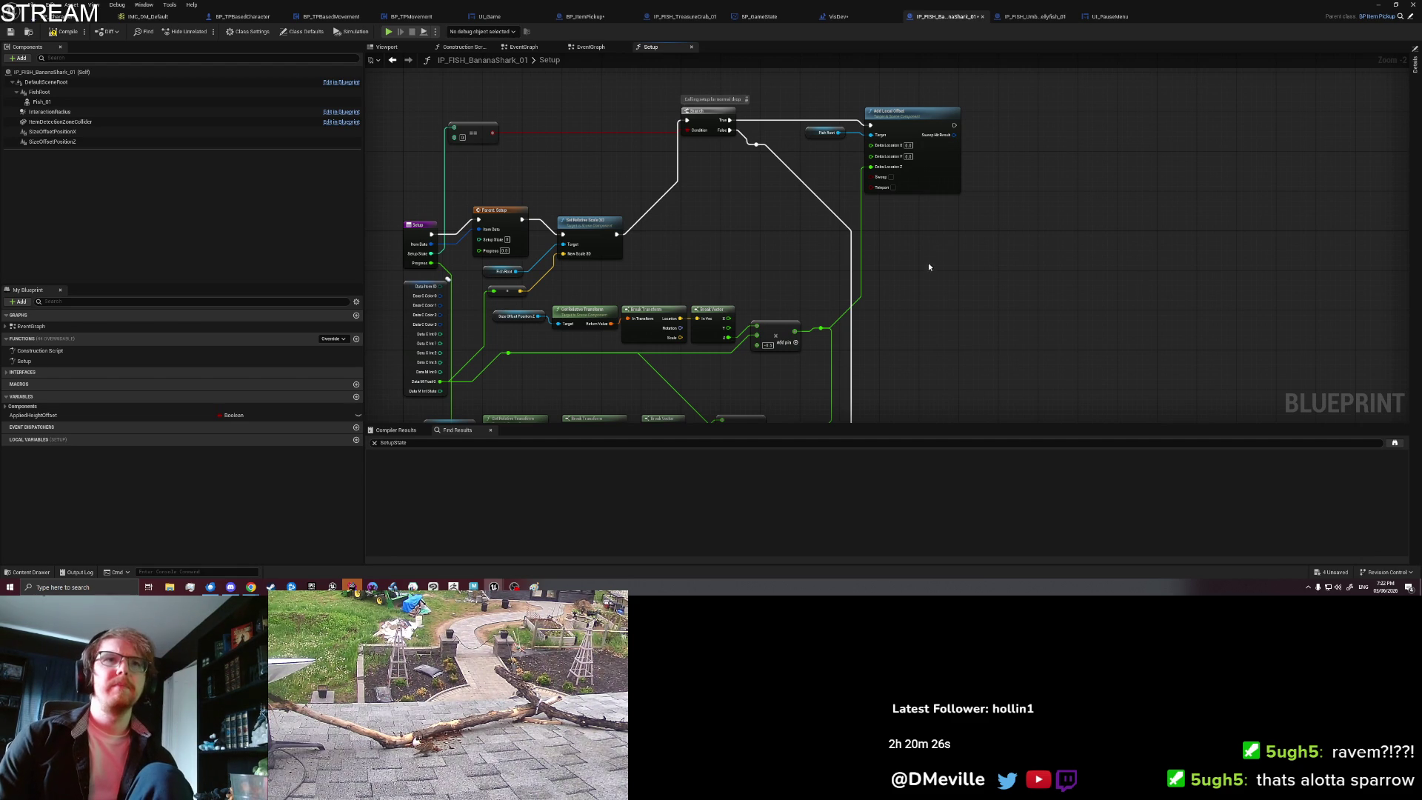
left_click_drag(928, 267, 950, 241)
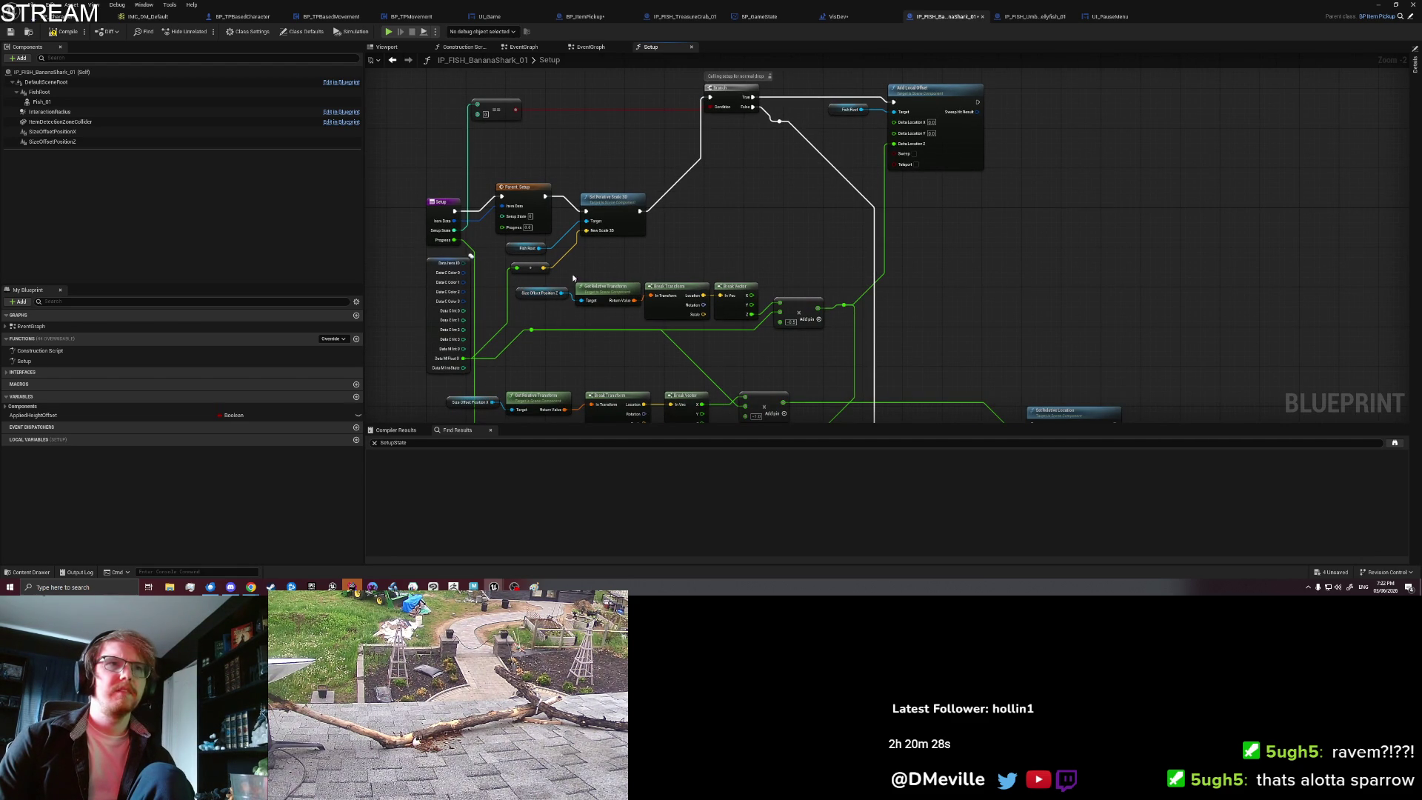
left_click_drag(556, 279, 824, 328)
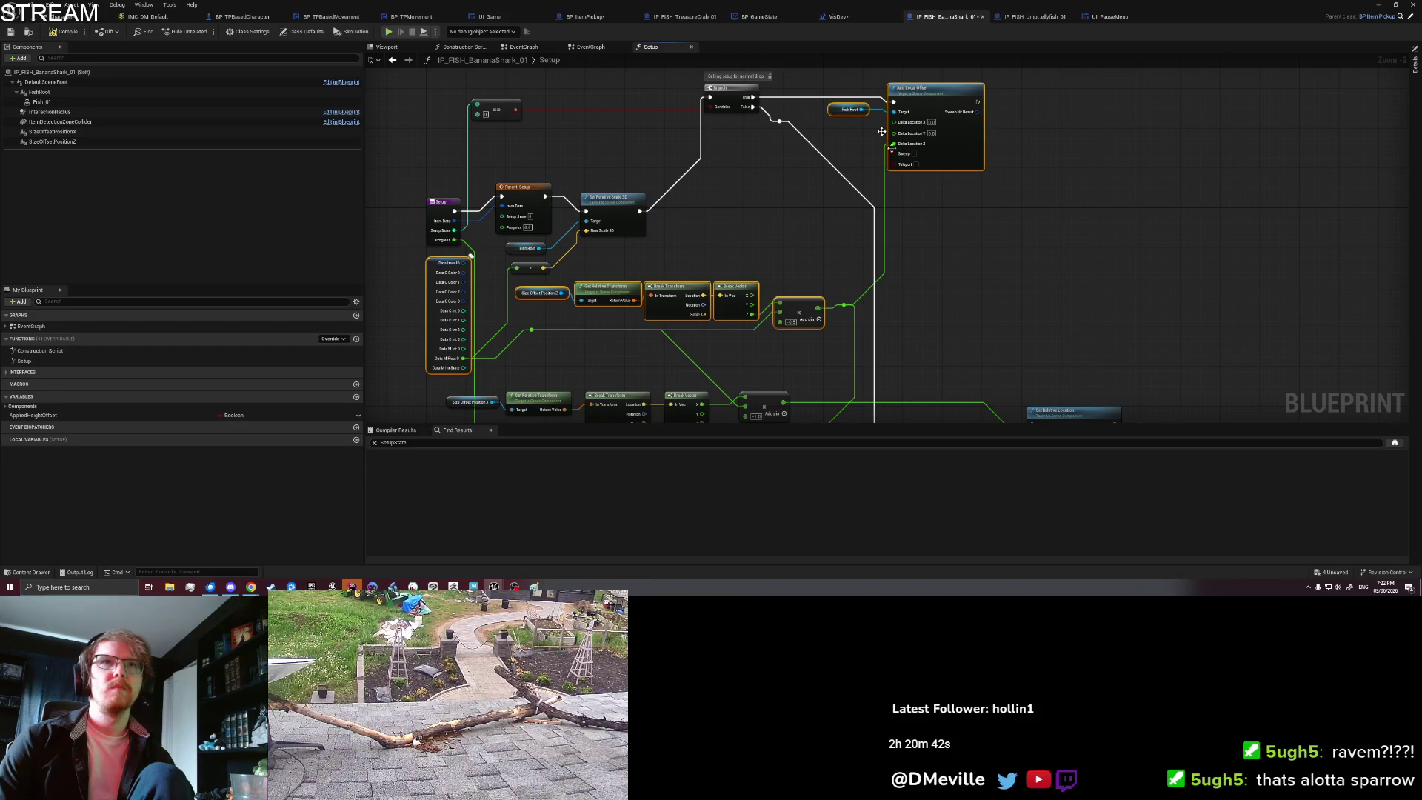
left_click_drag(943, 250, 932, 252)
left_click(932, 252)
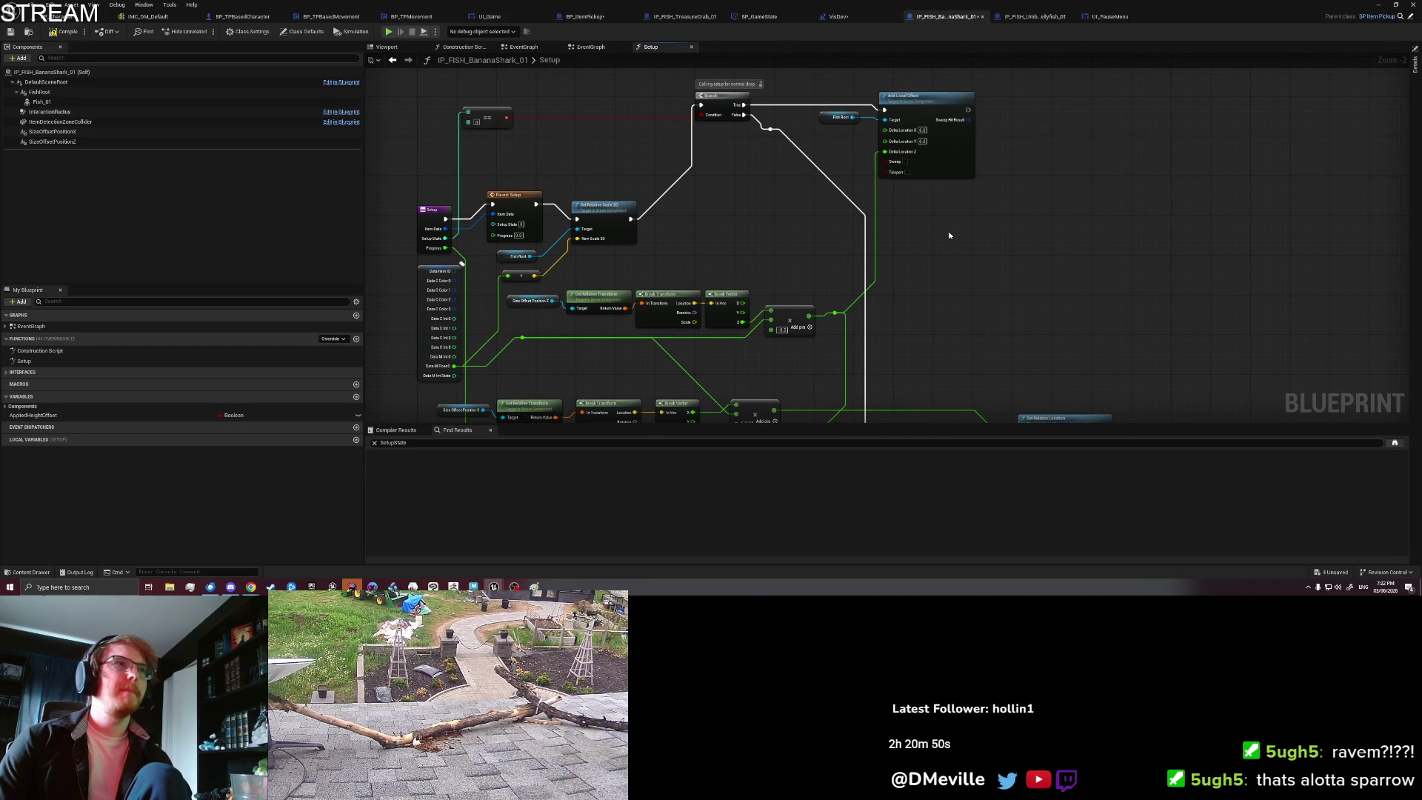
mouse_move(748, 222)
left_mouse_down()
mouse_move(755, 152)
mouse_move(757, 246)
left_mouse_up()
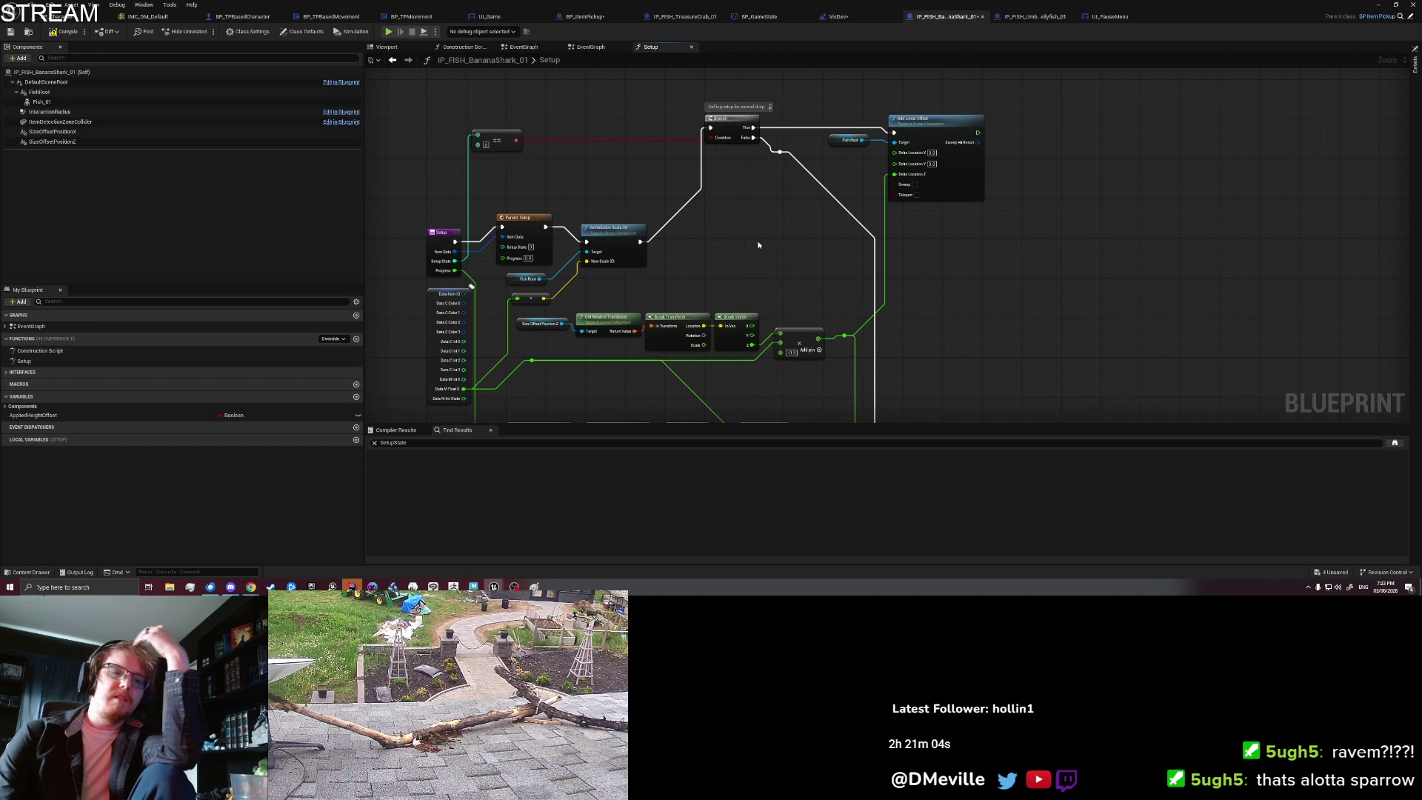
left_click_drag(758, 245, 768, 202)
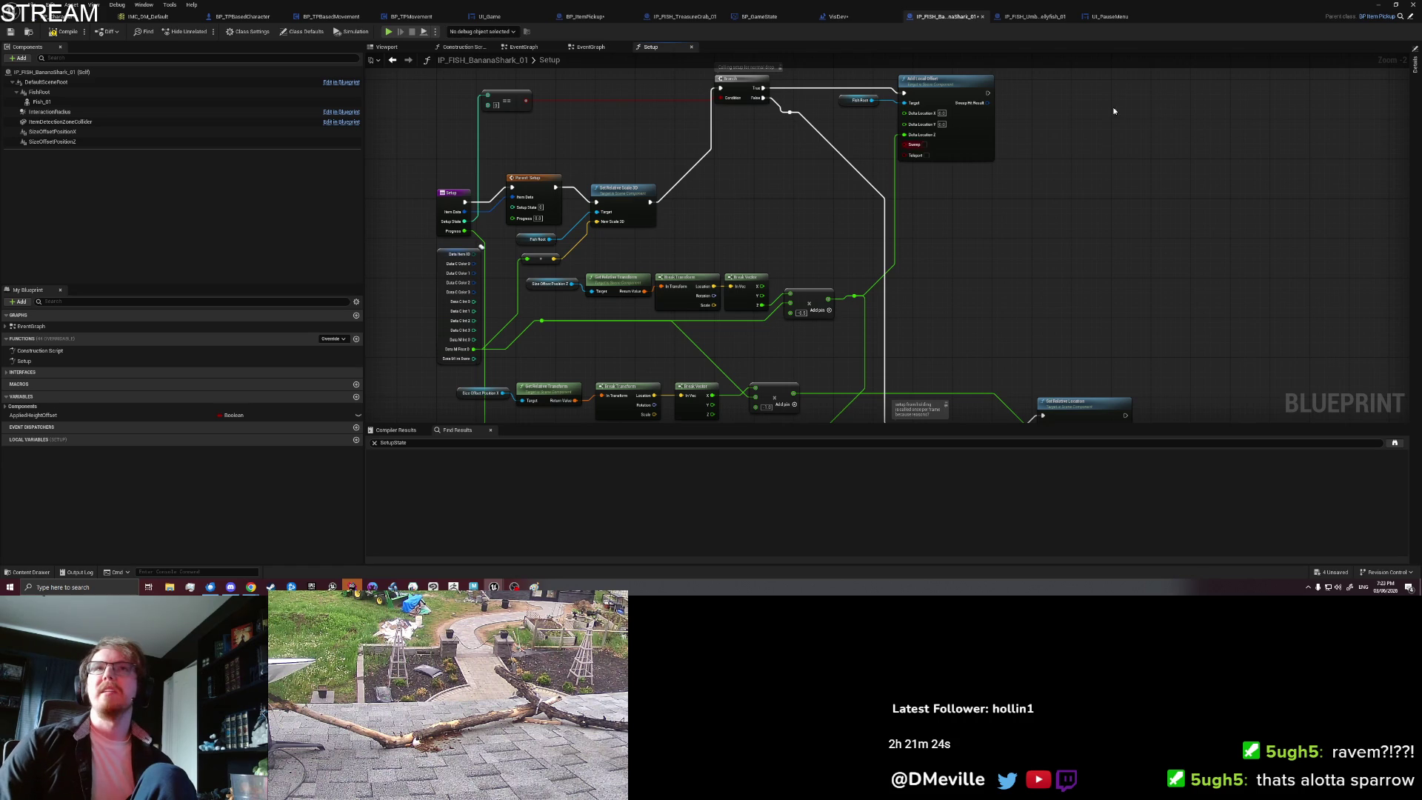
left_click(1411, 19)
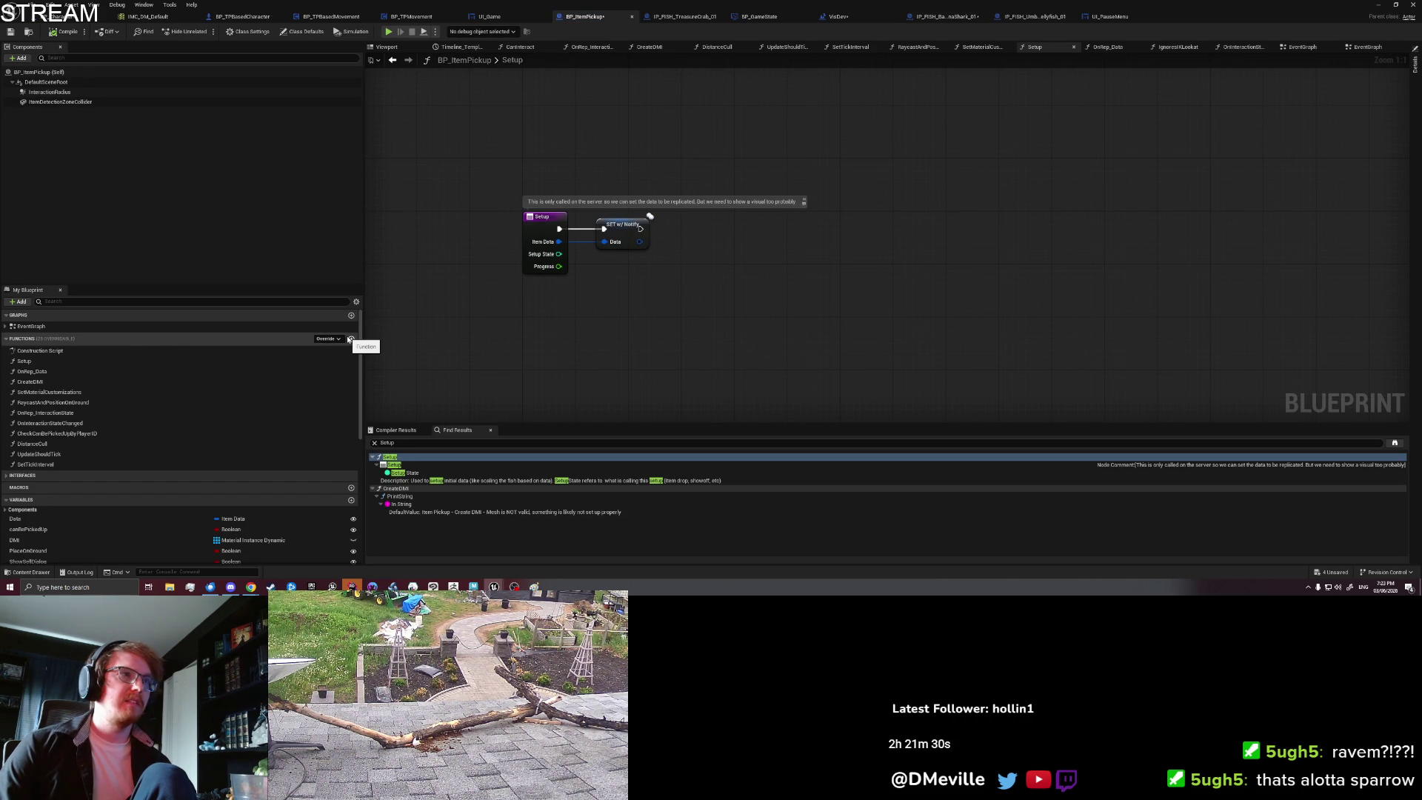
Step: Add an empty BP_ItemPickup function named AddLocalOffsetForPlacement, then return to IP_FISH_BananaShark_01
left_click(351, 339)
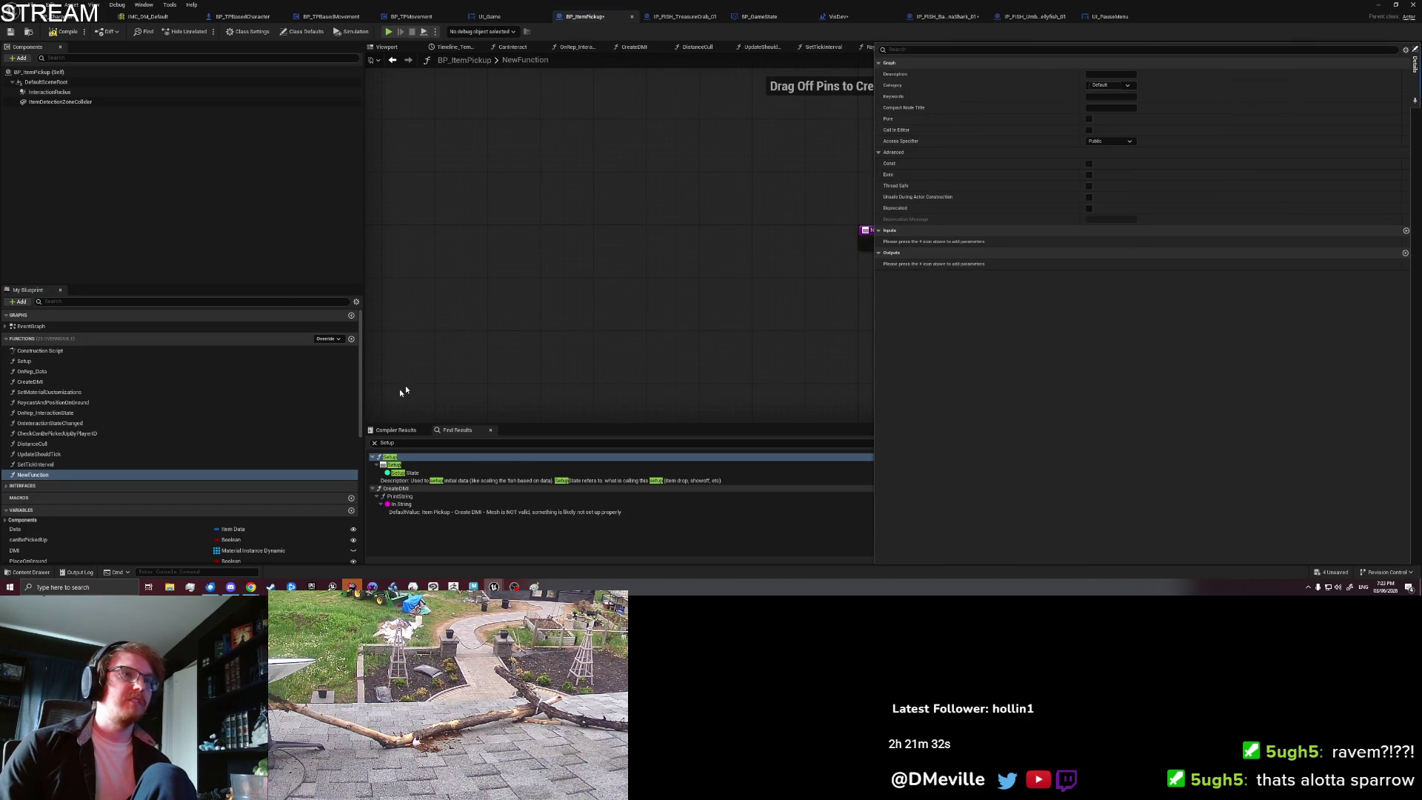
left_click(55, 475)
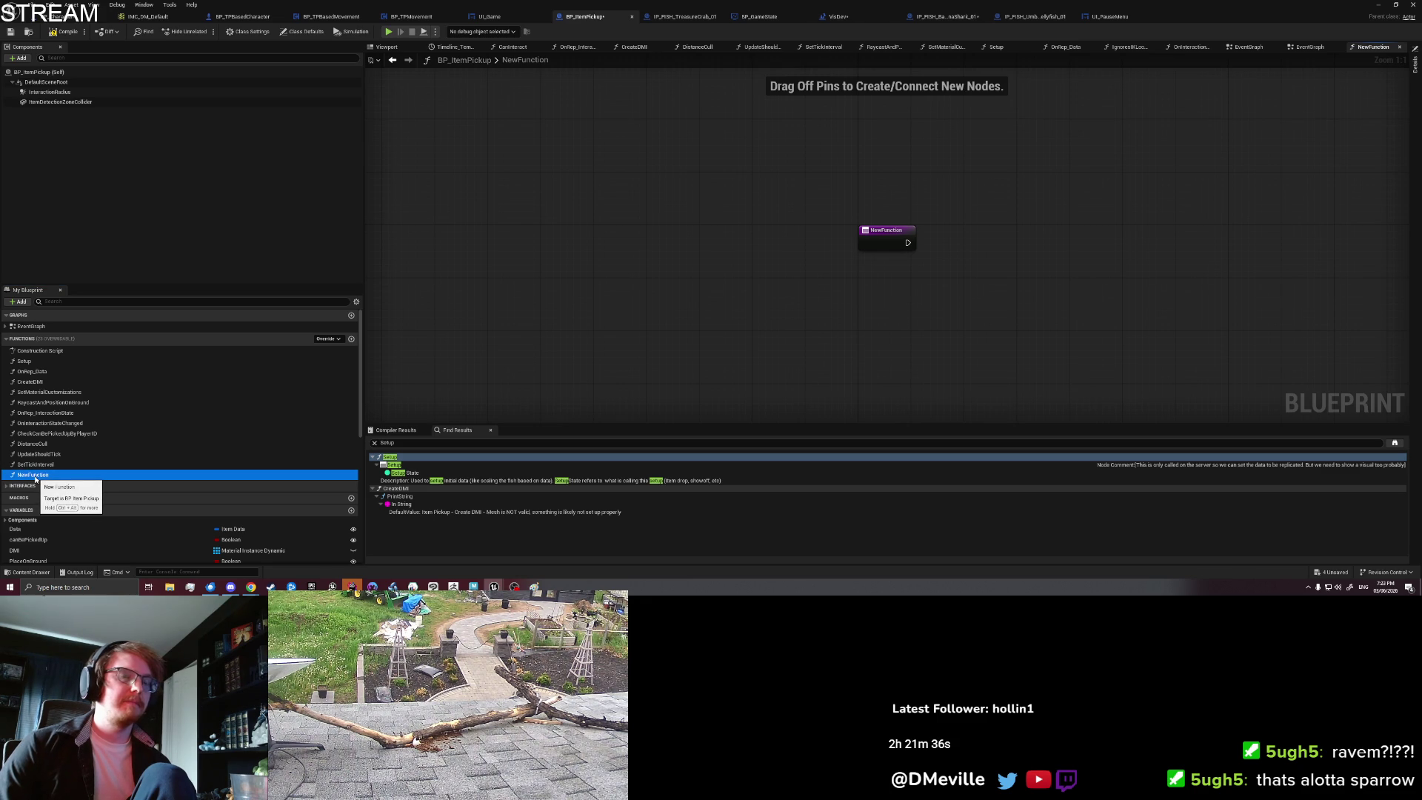
key("F2")
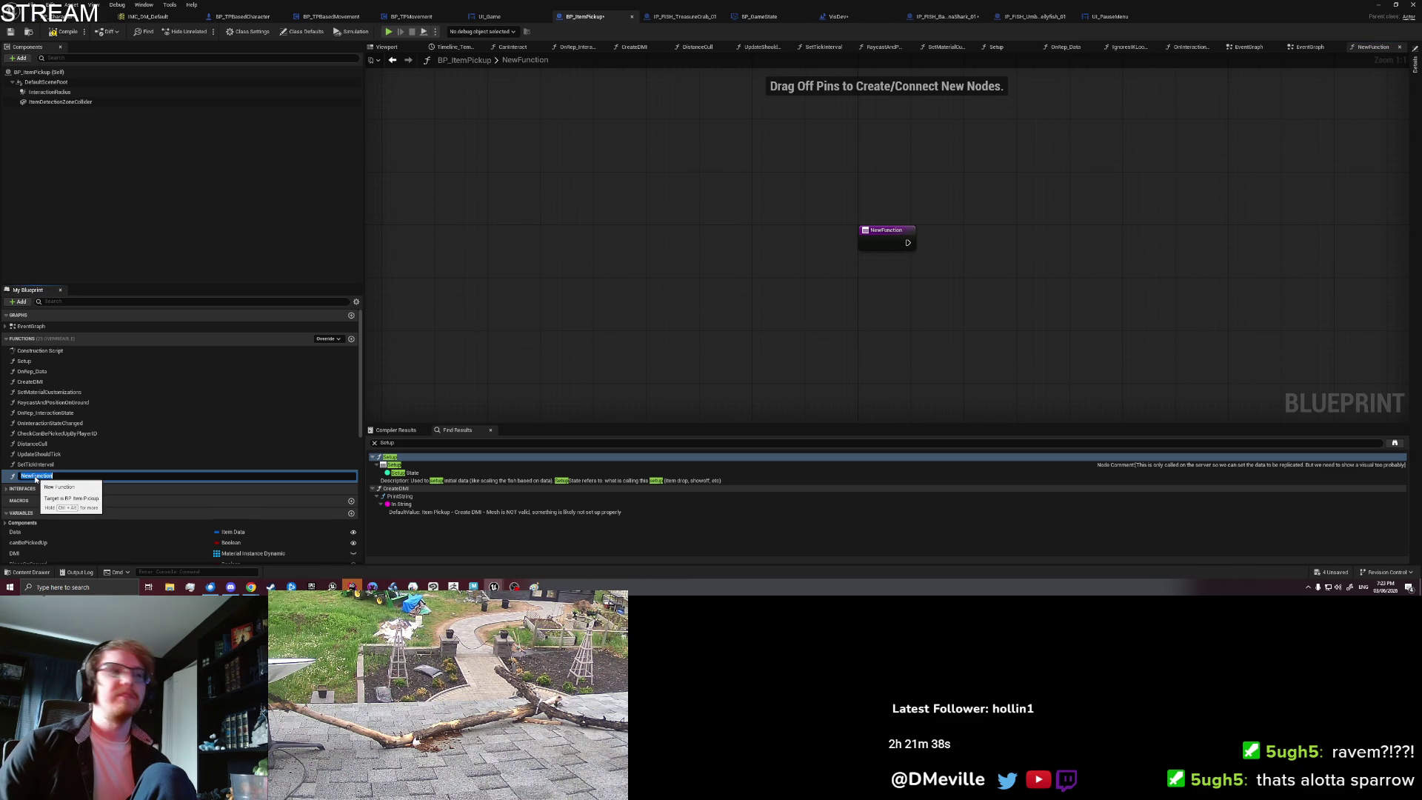
key("ctrl+a")
type("A")
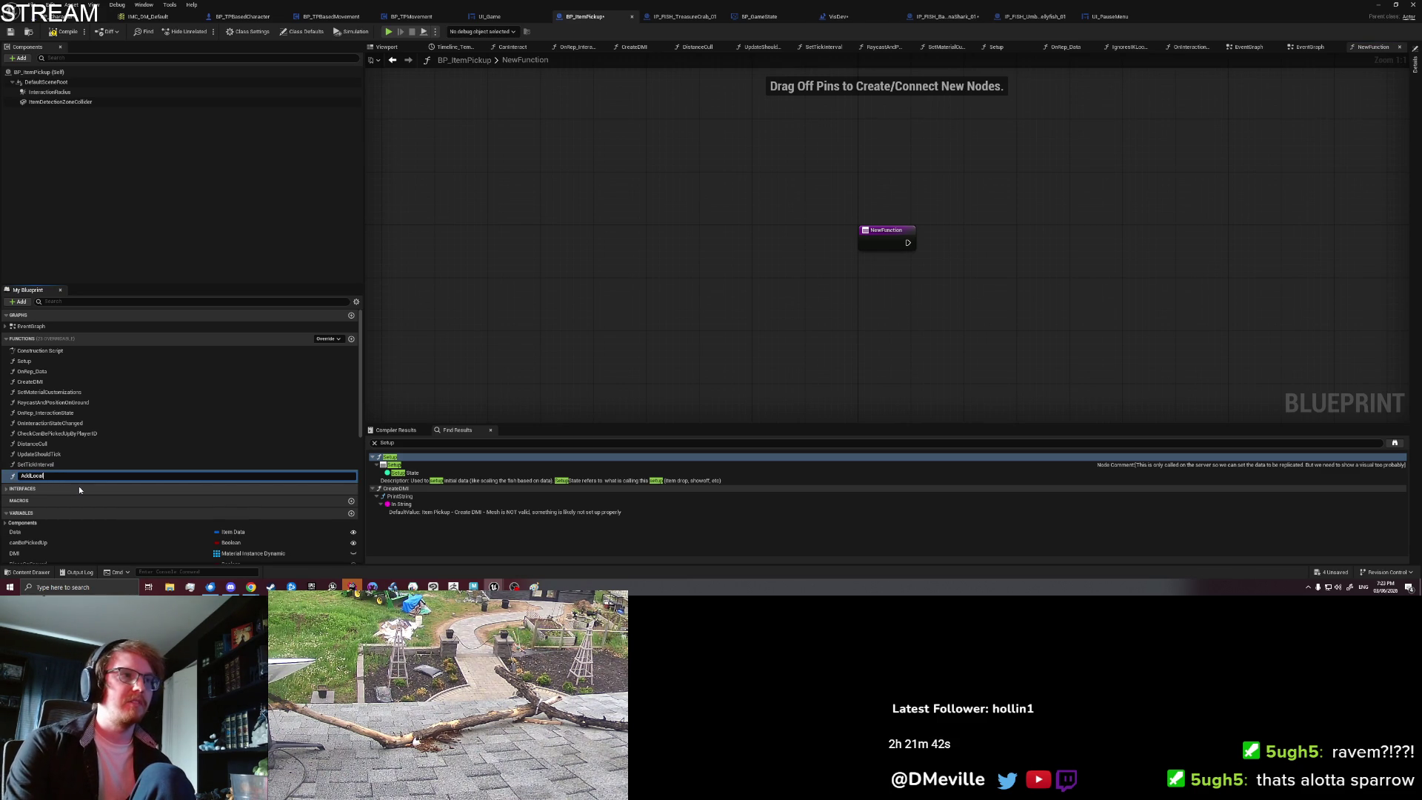
type("ForF")
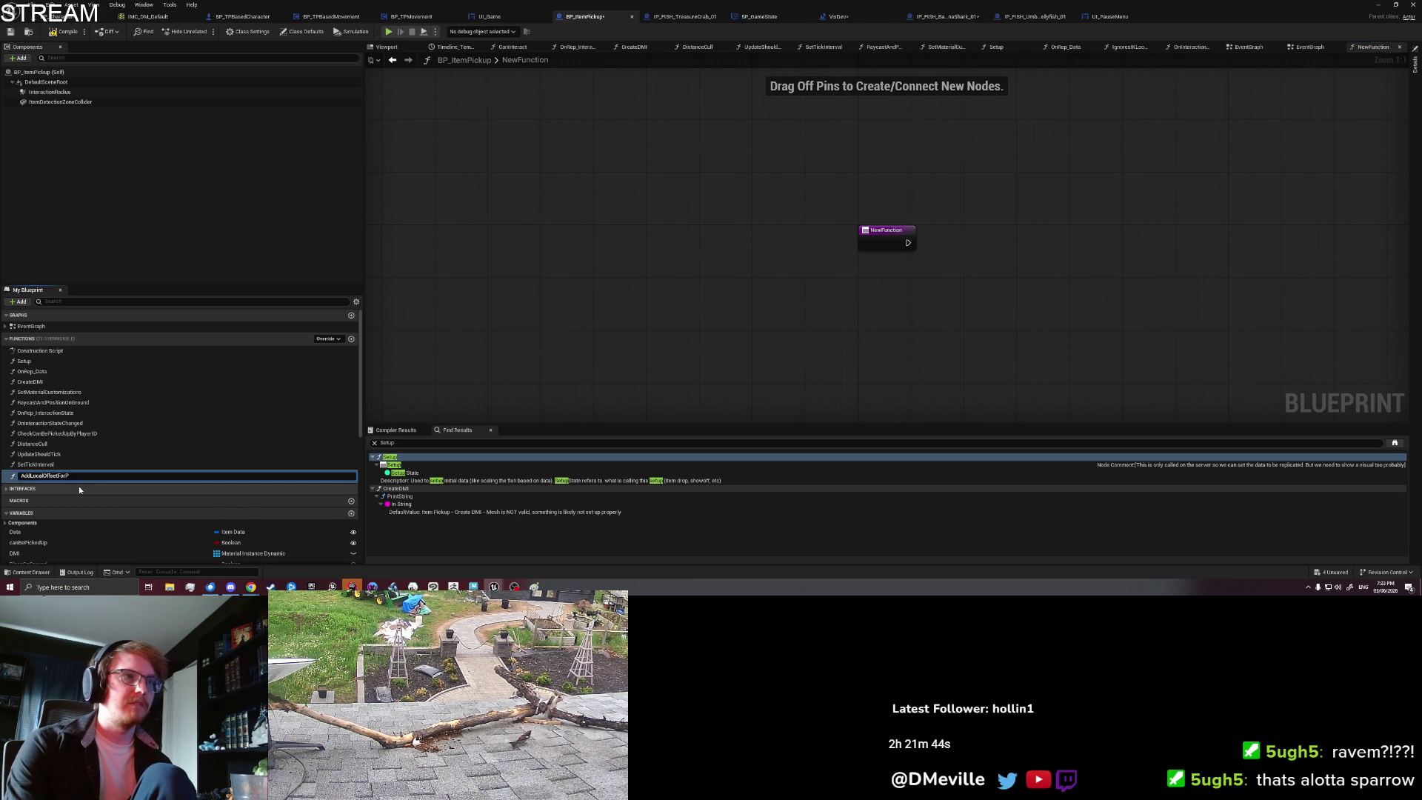
type("isPlacement")
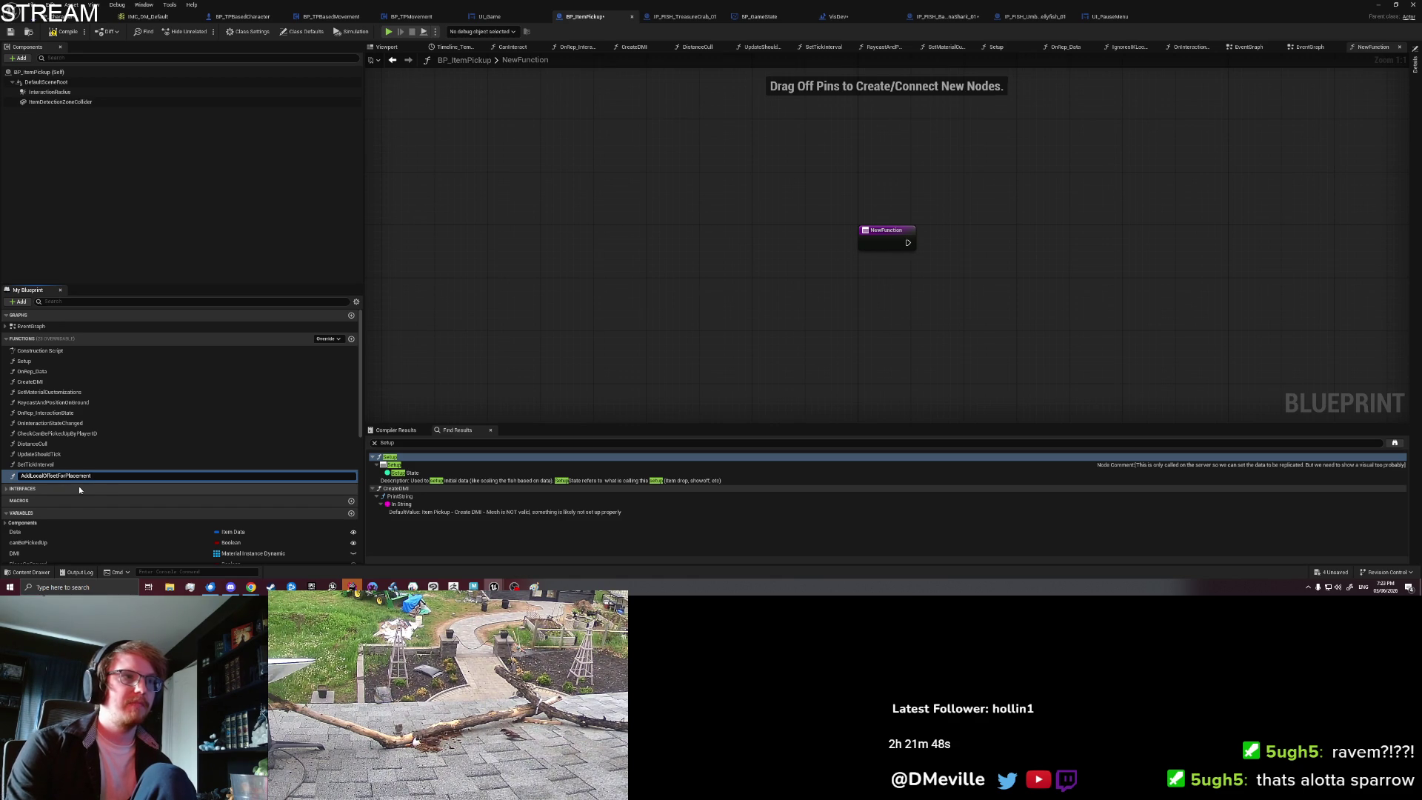
key("Return")
left_click_drag(782, 272, 582, 278)
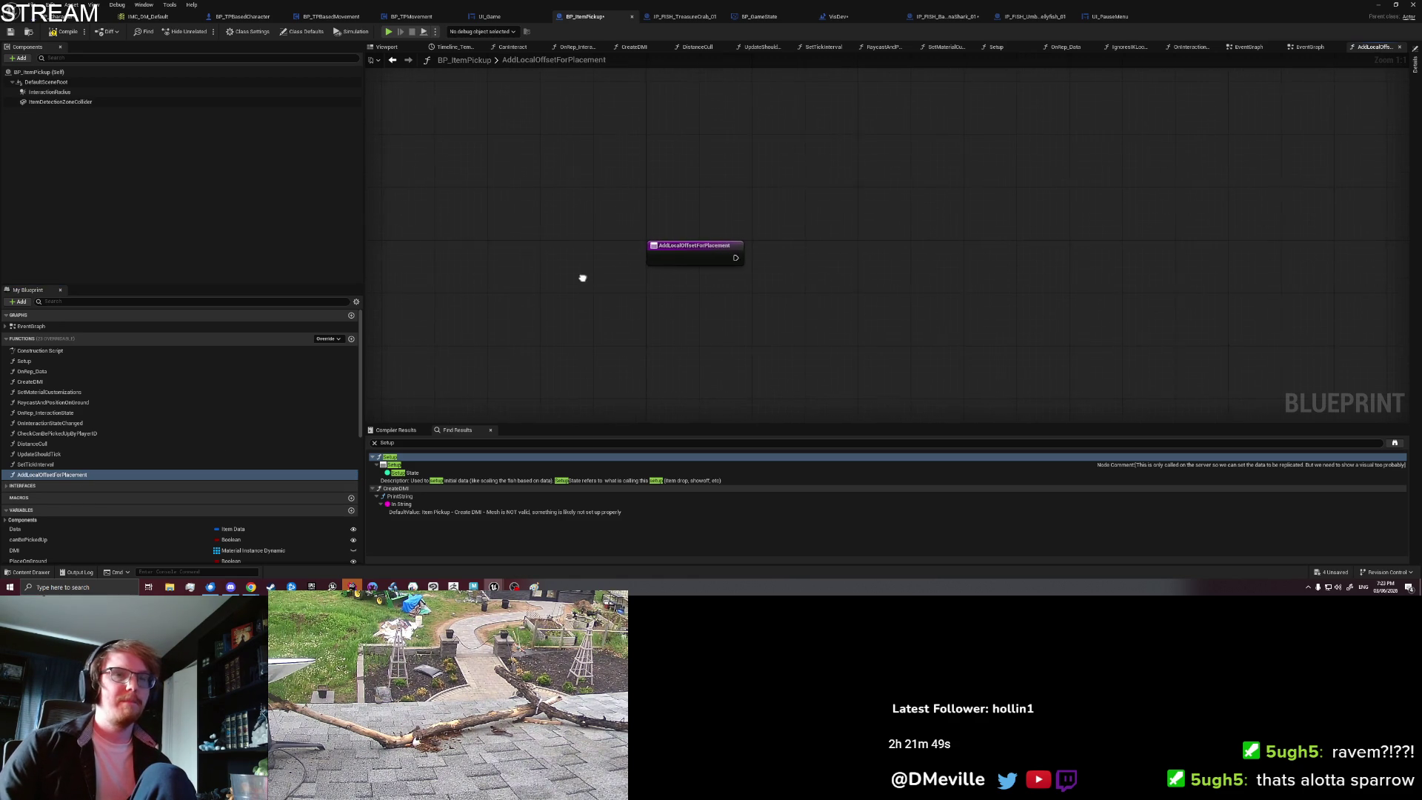
left_click(654, 263)
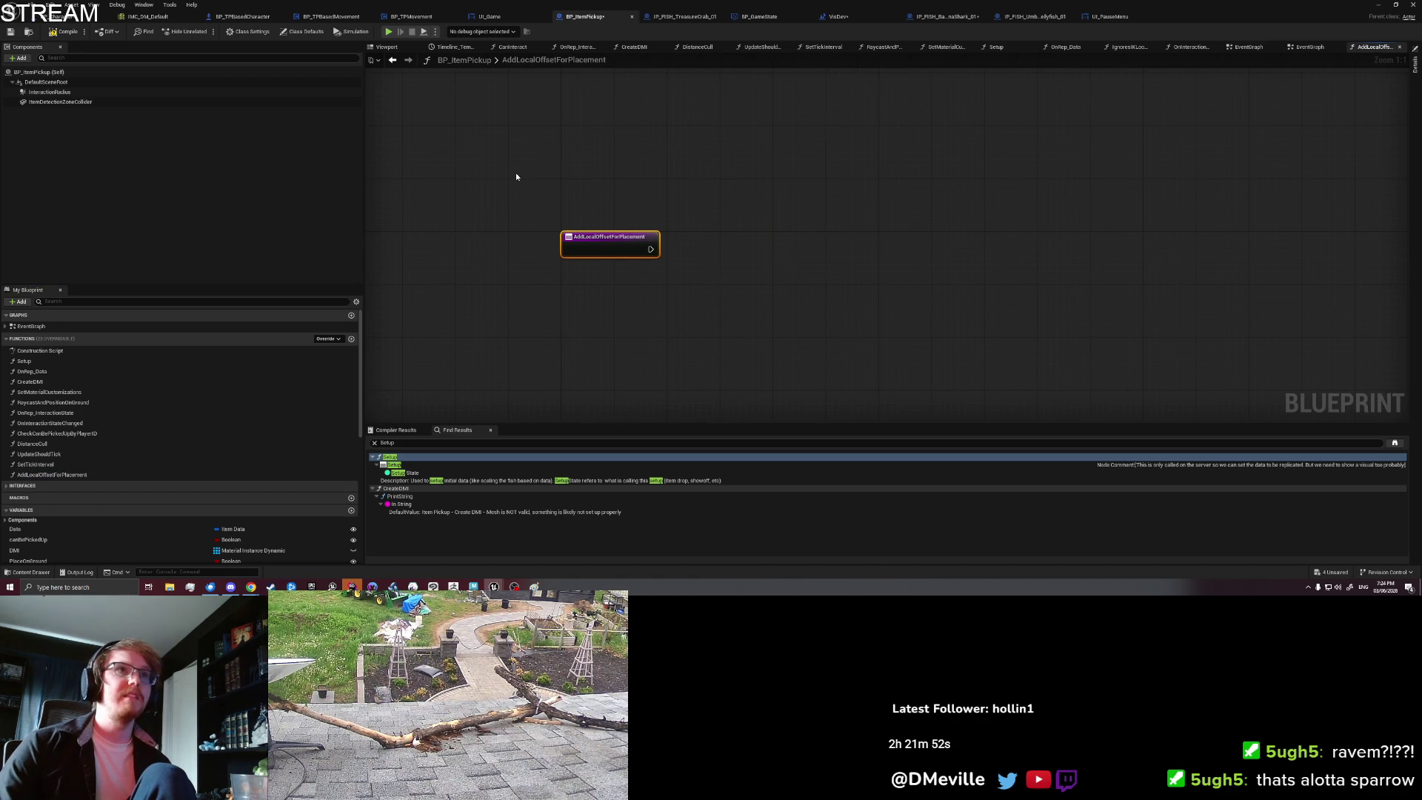
left_click(817, 164)
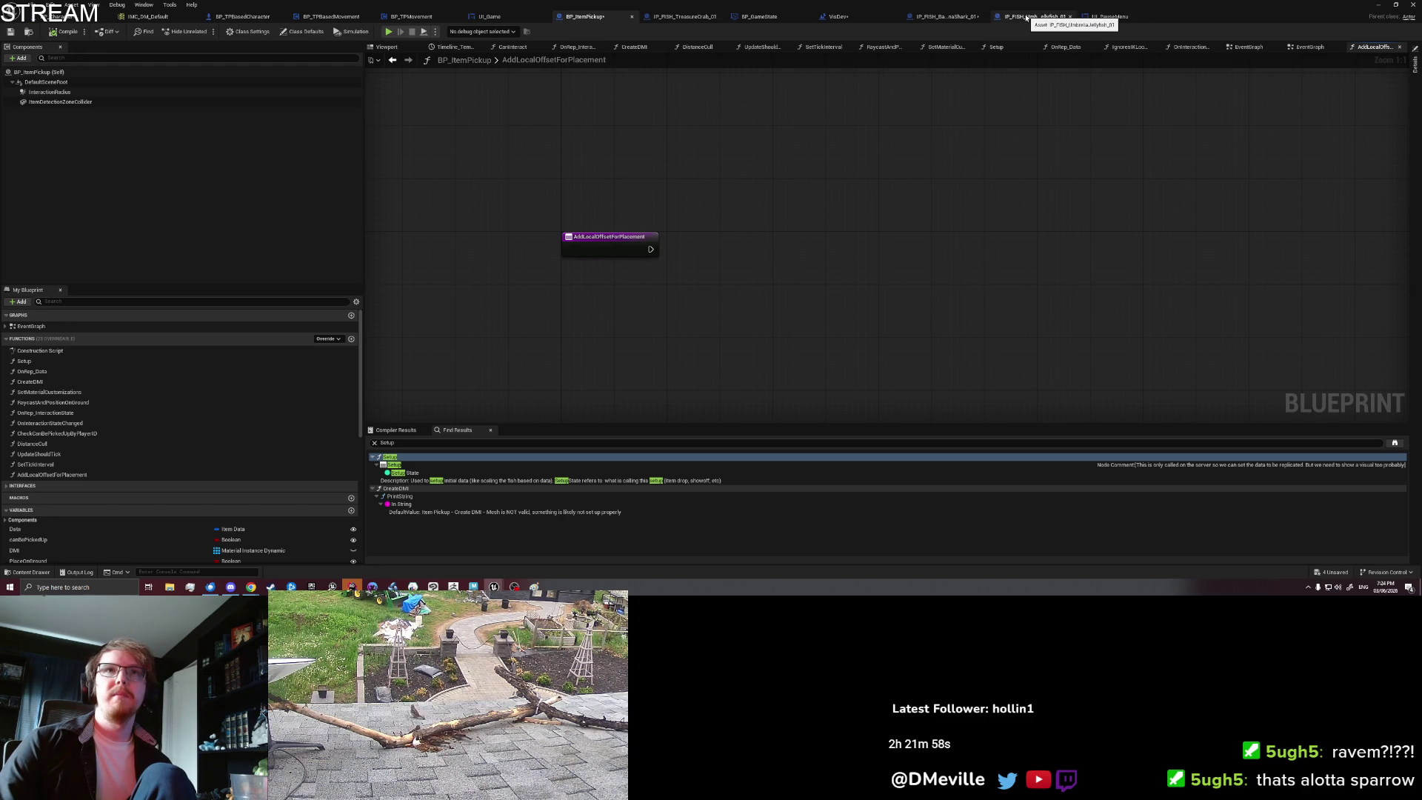
left_click(944, 16)
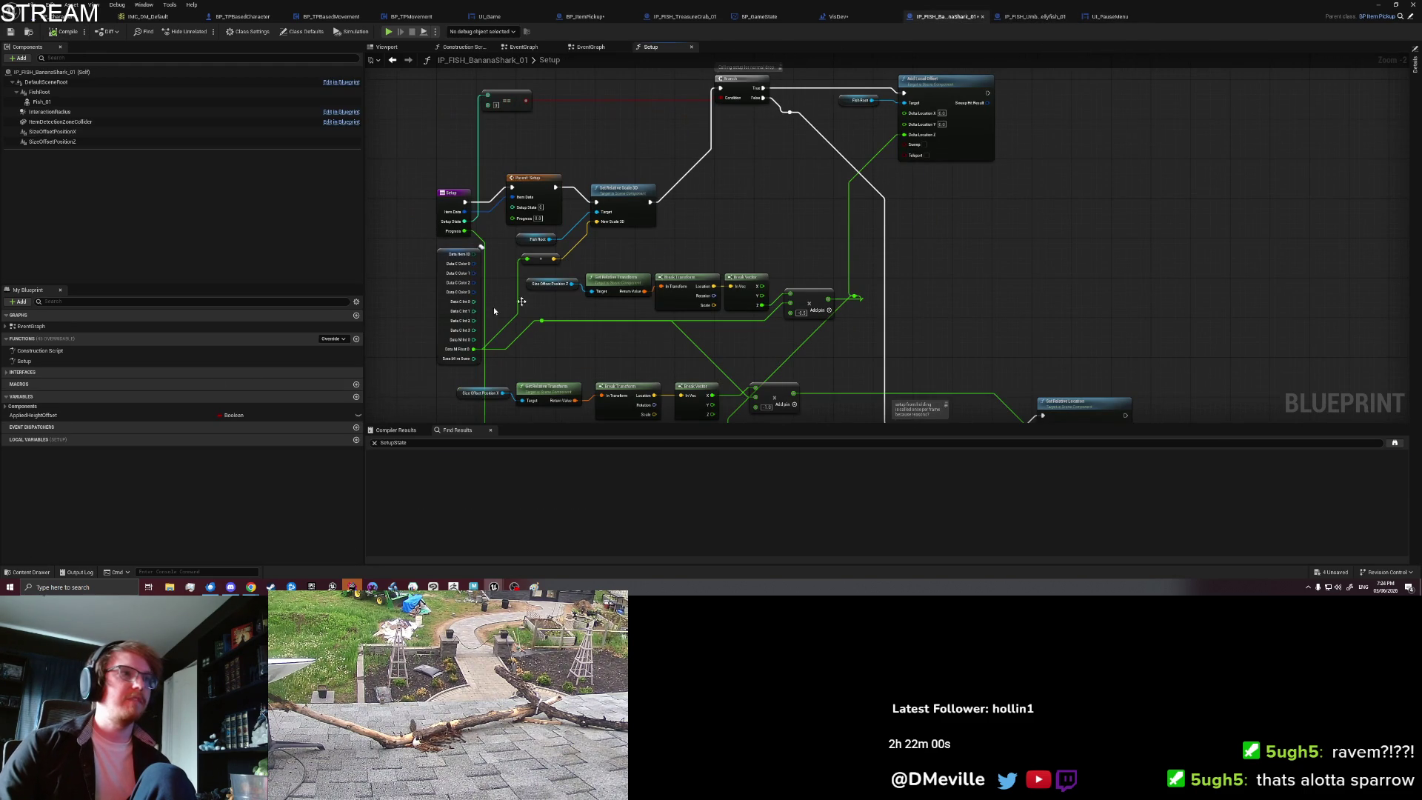
Step: Add an AddLocalOffsetForPlacement override to the banana shark blueprint
left_click(345, 340)
key("Escape")
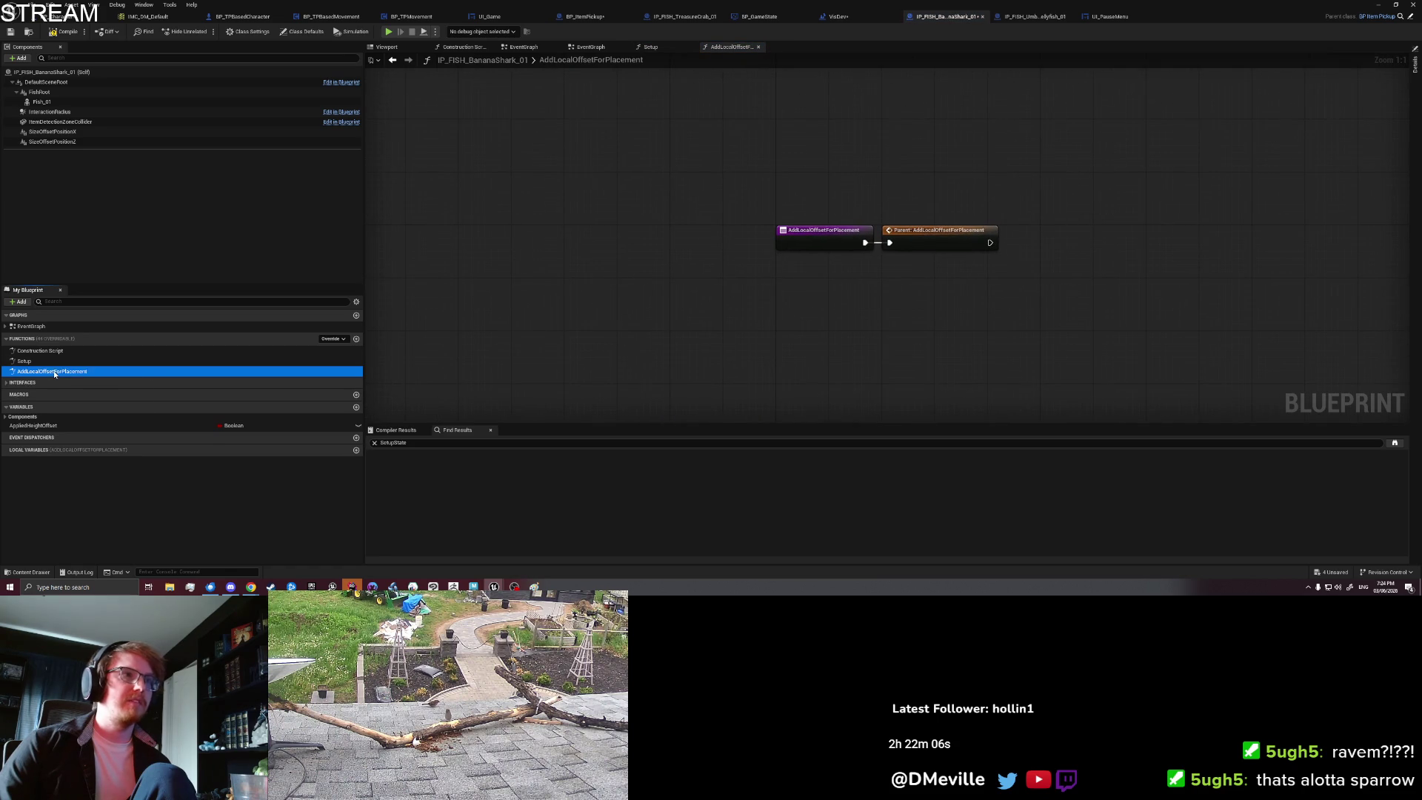
left_click_drag(774, 241, 906, 242)
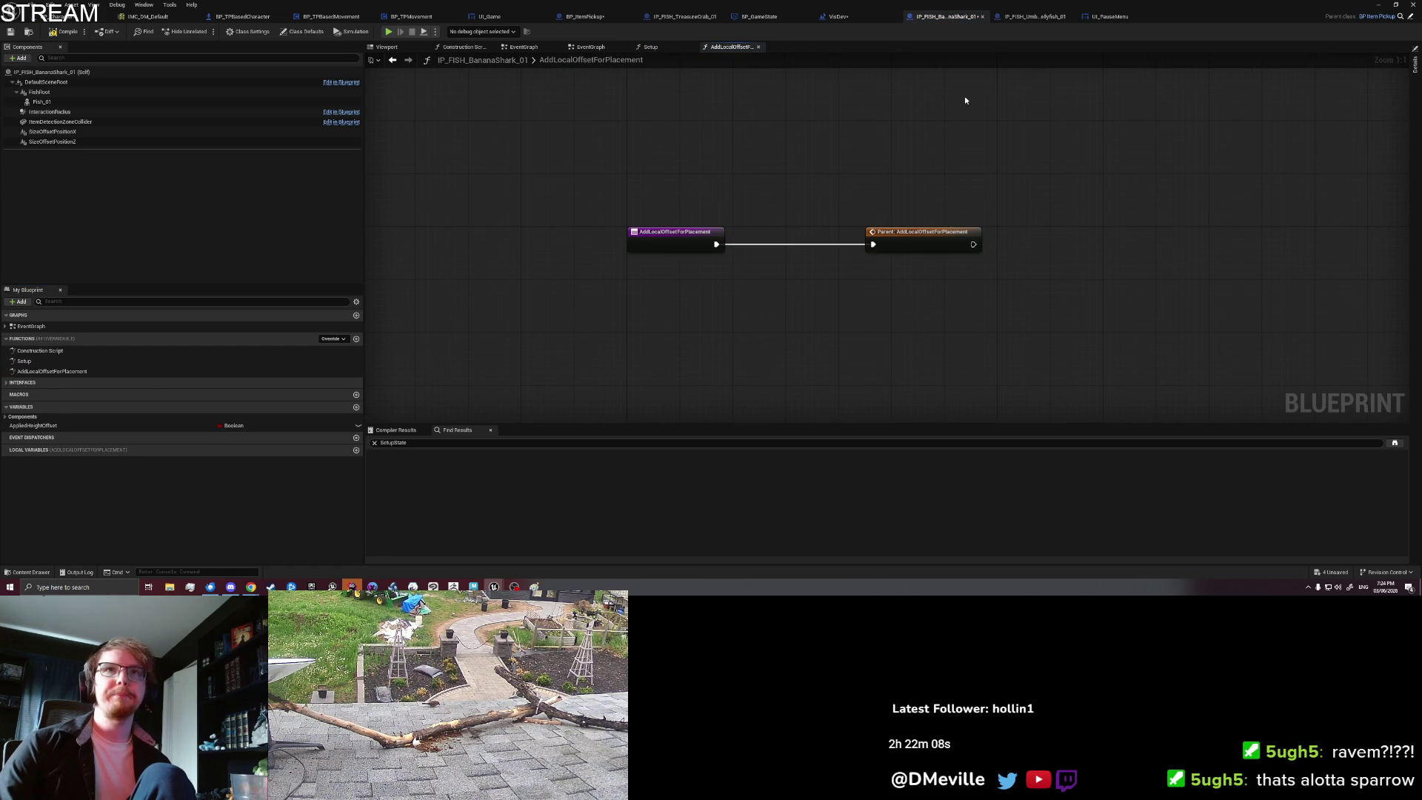
Step: Select the offset calculation, Fish Root and Add Local Offset nodes in Setup
double_click(25, 361)
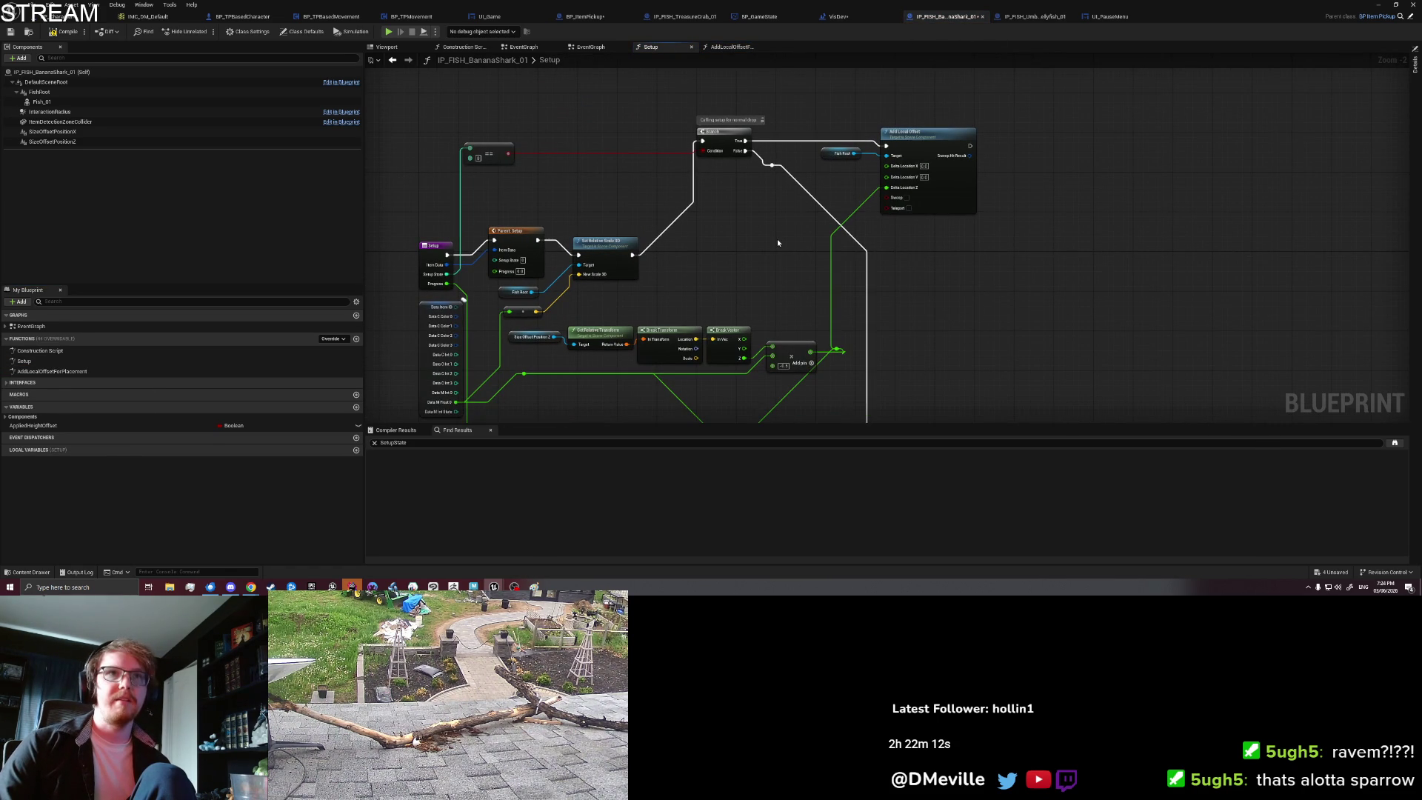
left_click_drag(1034, 238, 1024, 171)
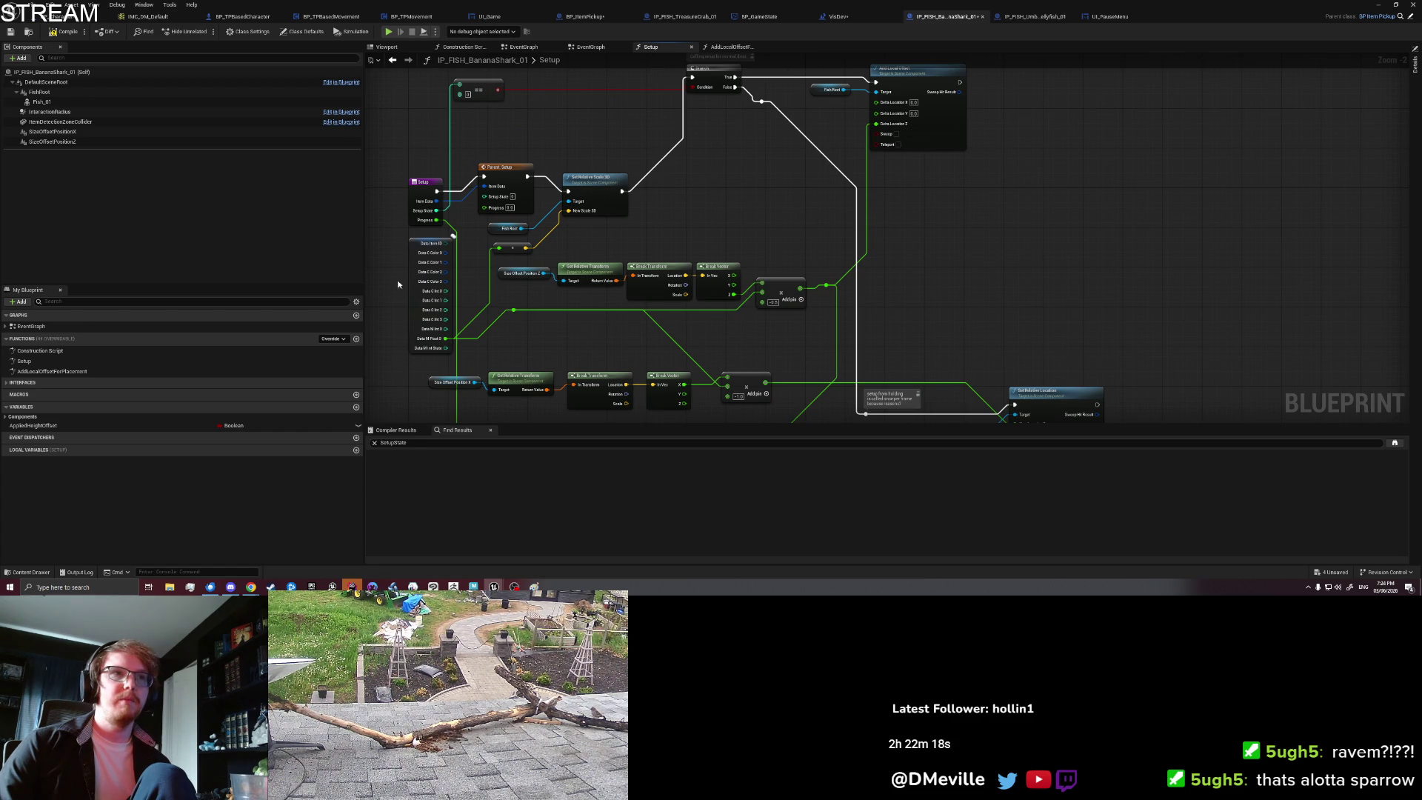
mouse_move(394, 265)
left_mouse_down()
mouse_move(471, 289)
mouse_move(833, 293)
left_mouse_up()
left_click_drag(971, 189, 809, 71)
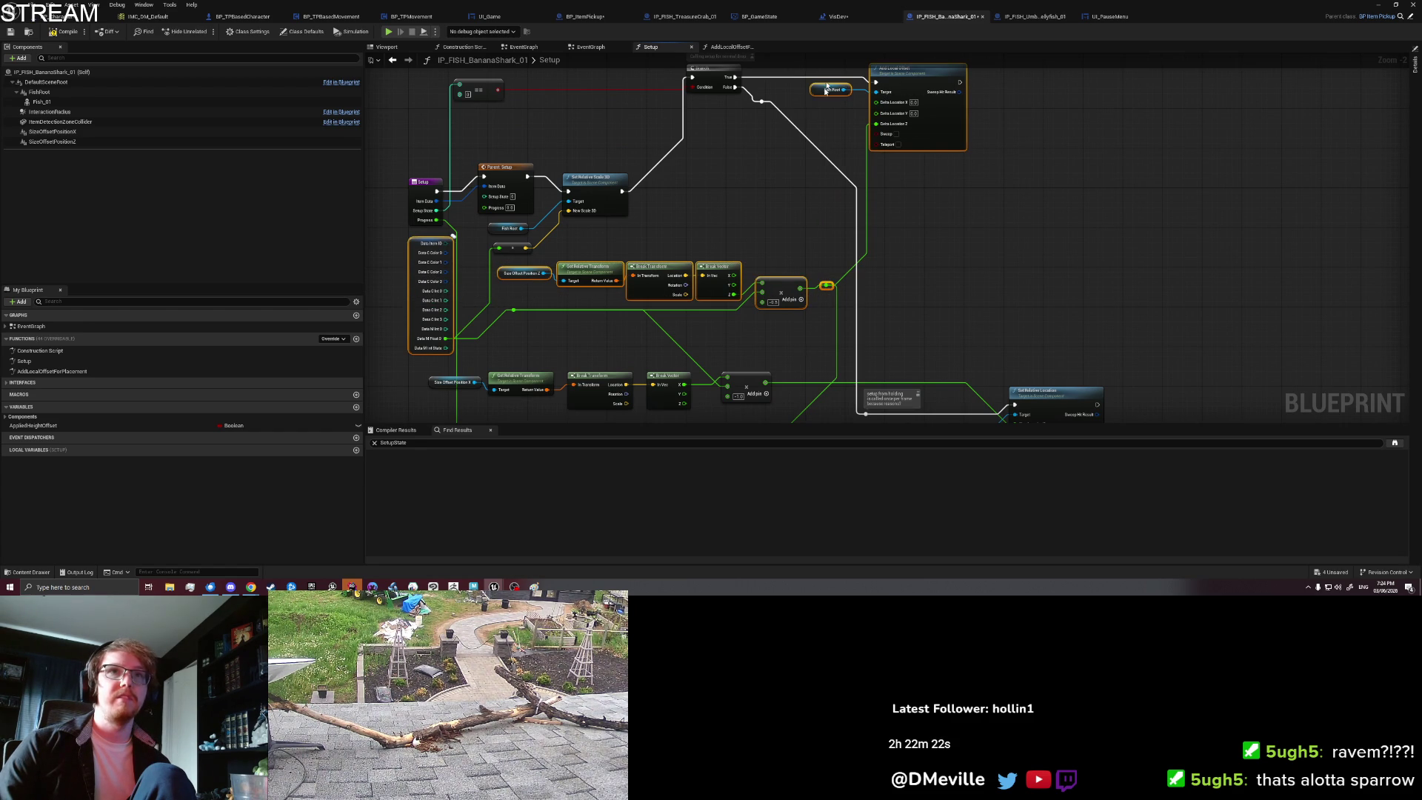
Step: Paste the offset nodes into the override, chaining entry, Add Local Offset and Parent call
double_click(141, 372)
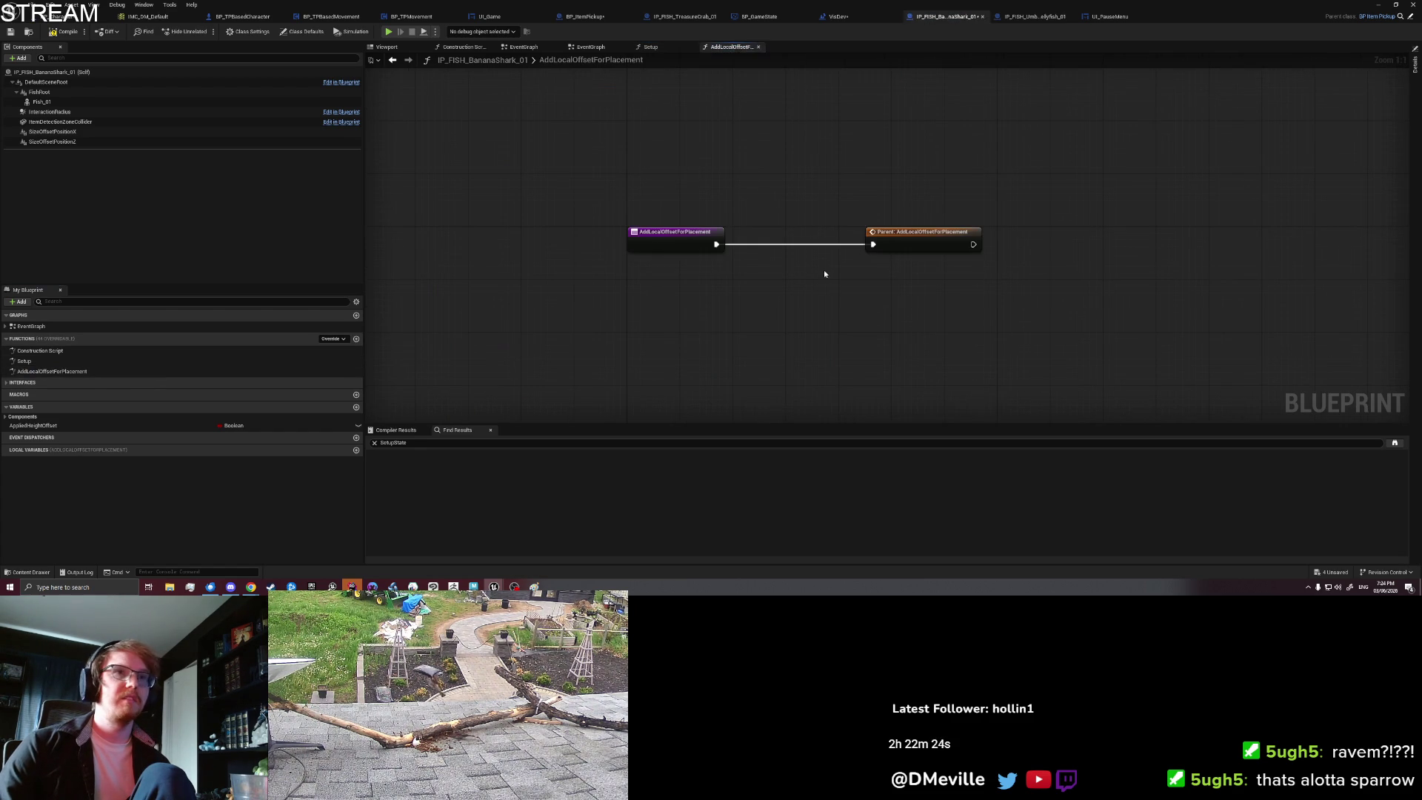
left_click_drag(922, 244, 1028, 245)
left_click(833, 305)
key("ctrl+v")
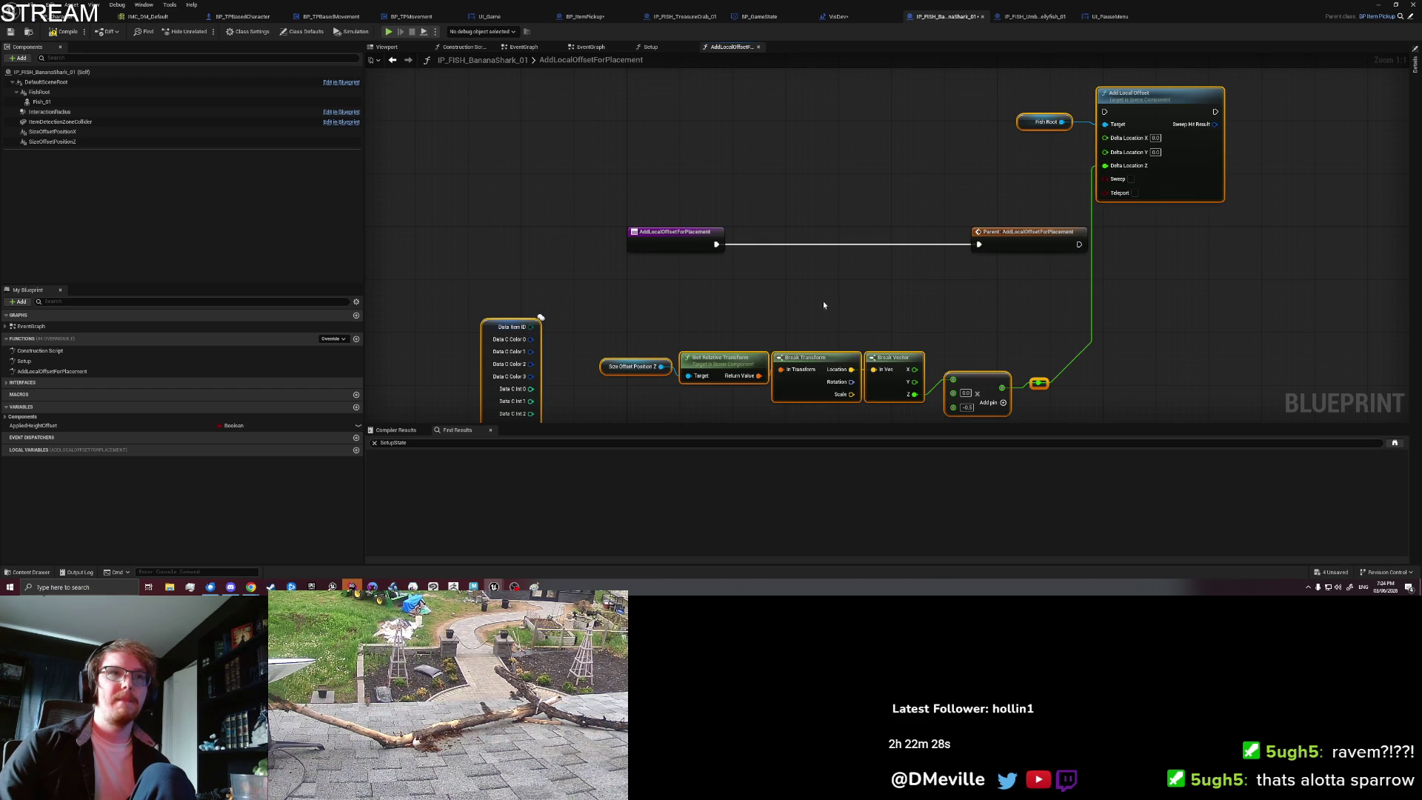
left_click_drag(666, 189, 507, 183)
left_click_drag(1007, 187, 967, 180)
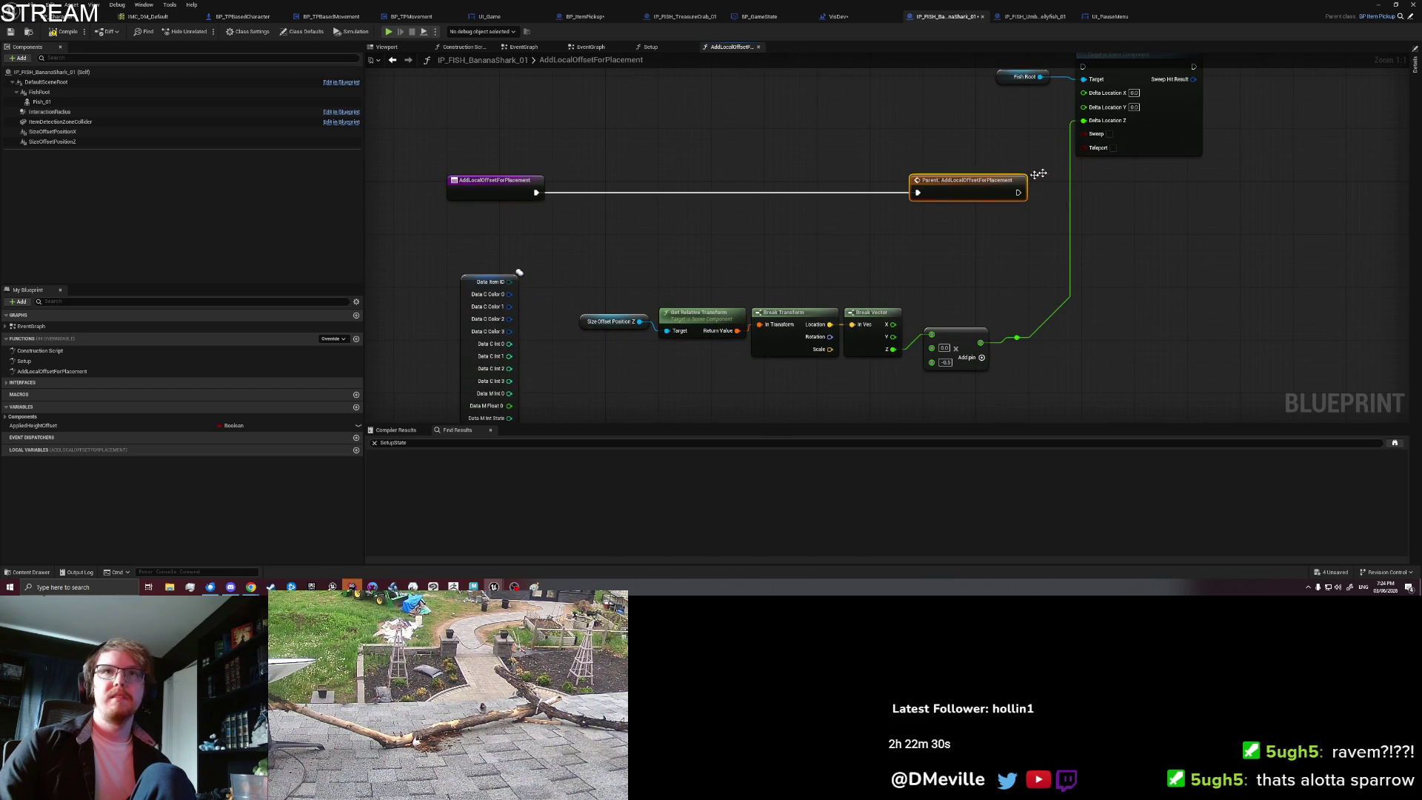
left_click_drag(1140, 68, 862, 130)
left_click_drag(815, 215, 729, 235)
left_click_drag(536, 192, 718, 161)
left_click_drag(831, 159, 917, 192)
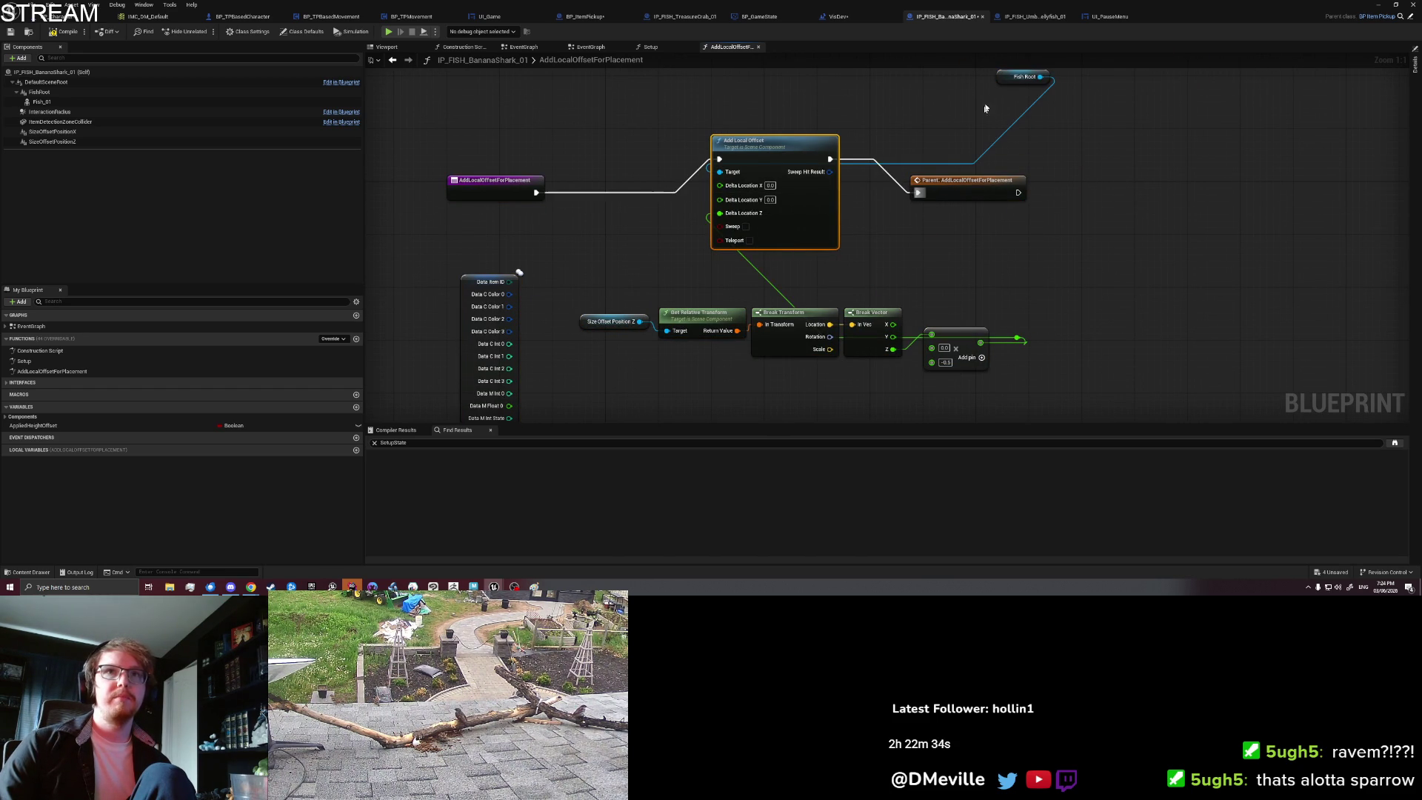
left_click_drag(1001, 82, 603, 142)
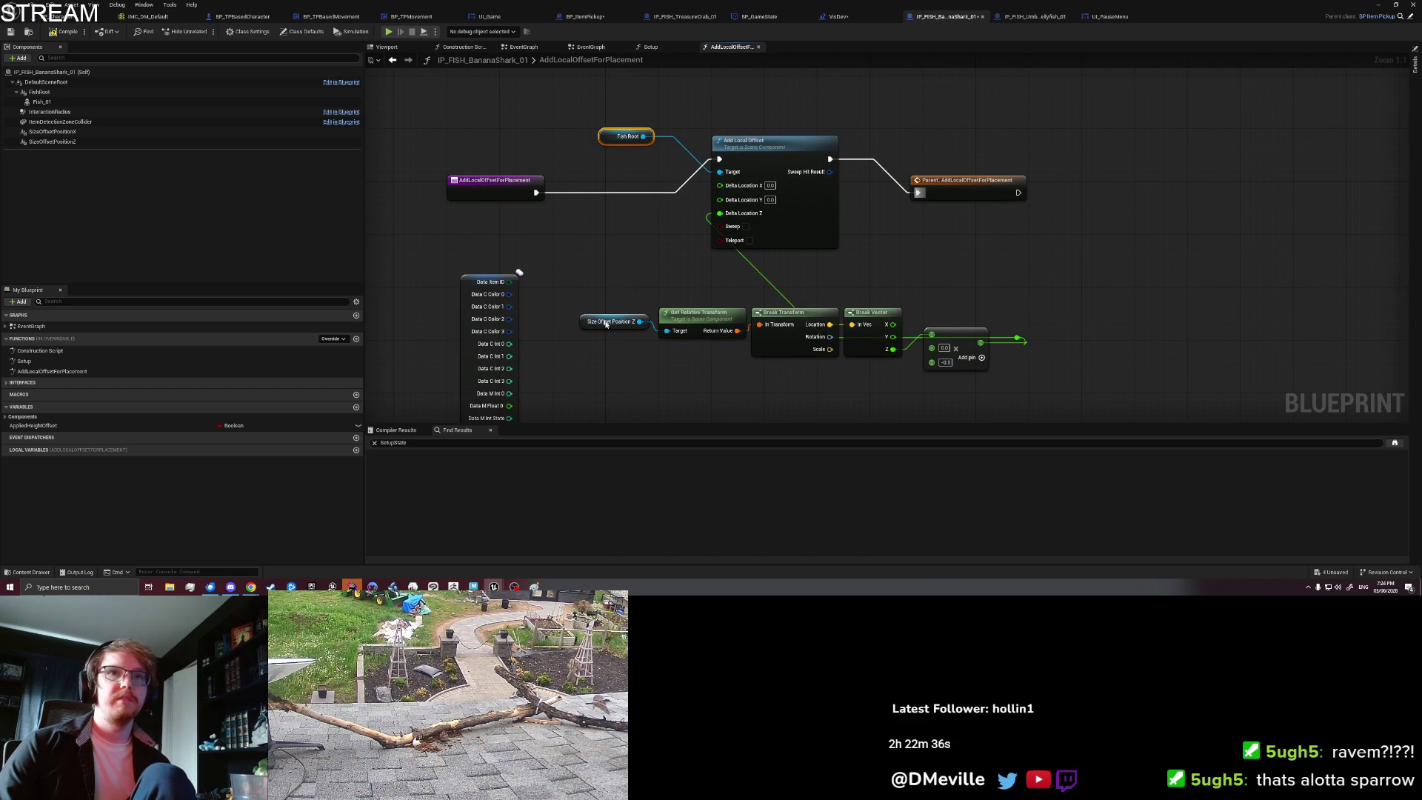
left_click_drag(554, 351, 566, 283)
mouse_move(516, 328)
left_mouse_down()
mouse_move(954, 278)
mouse_move(938, 270)
left_mouse_up()
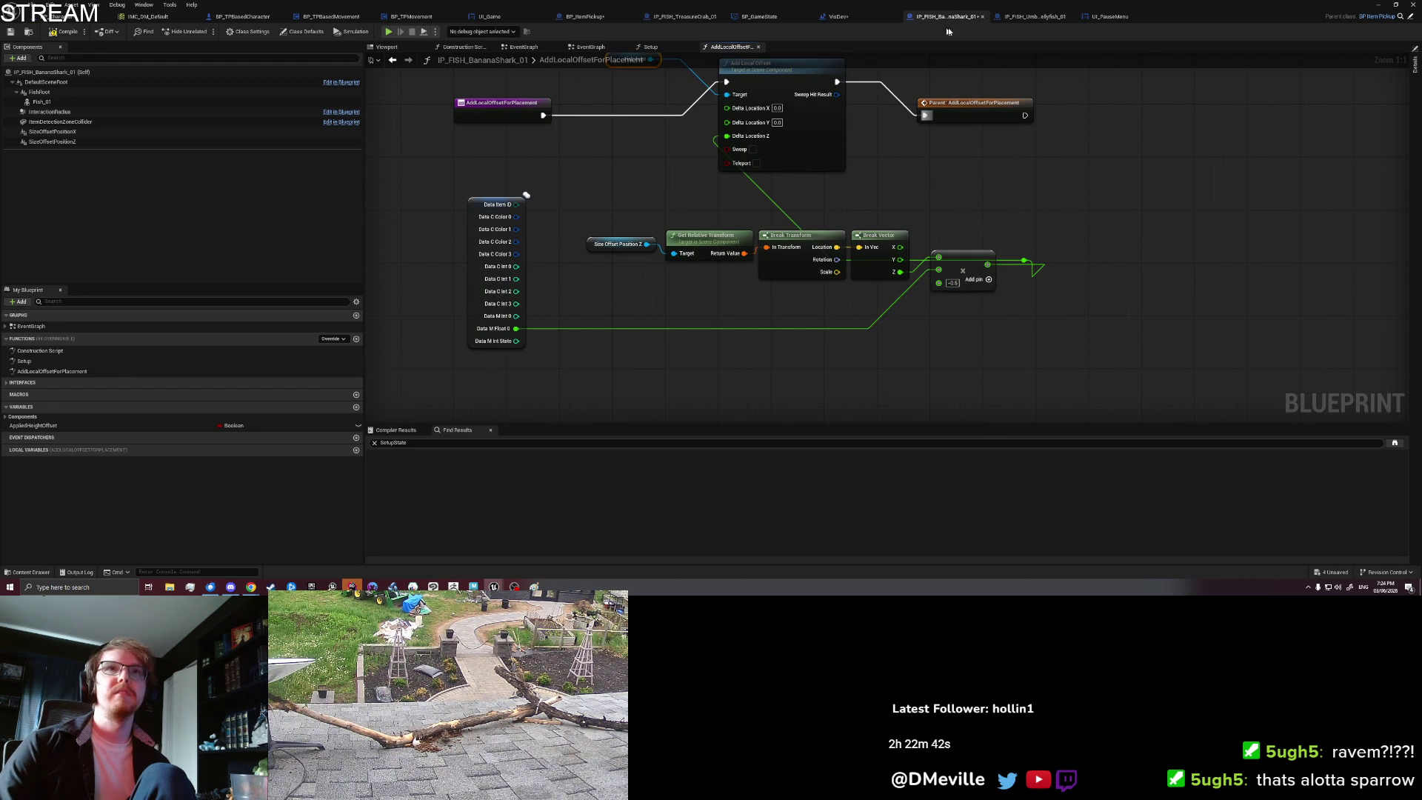
Step: Arrange the Size Offset Position Z chain neatly beside the other override nodes
left_click(652, 47)
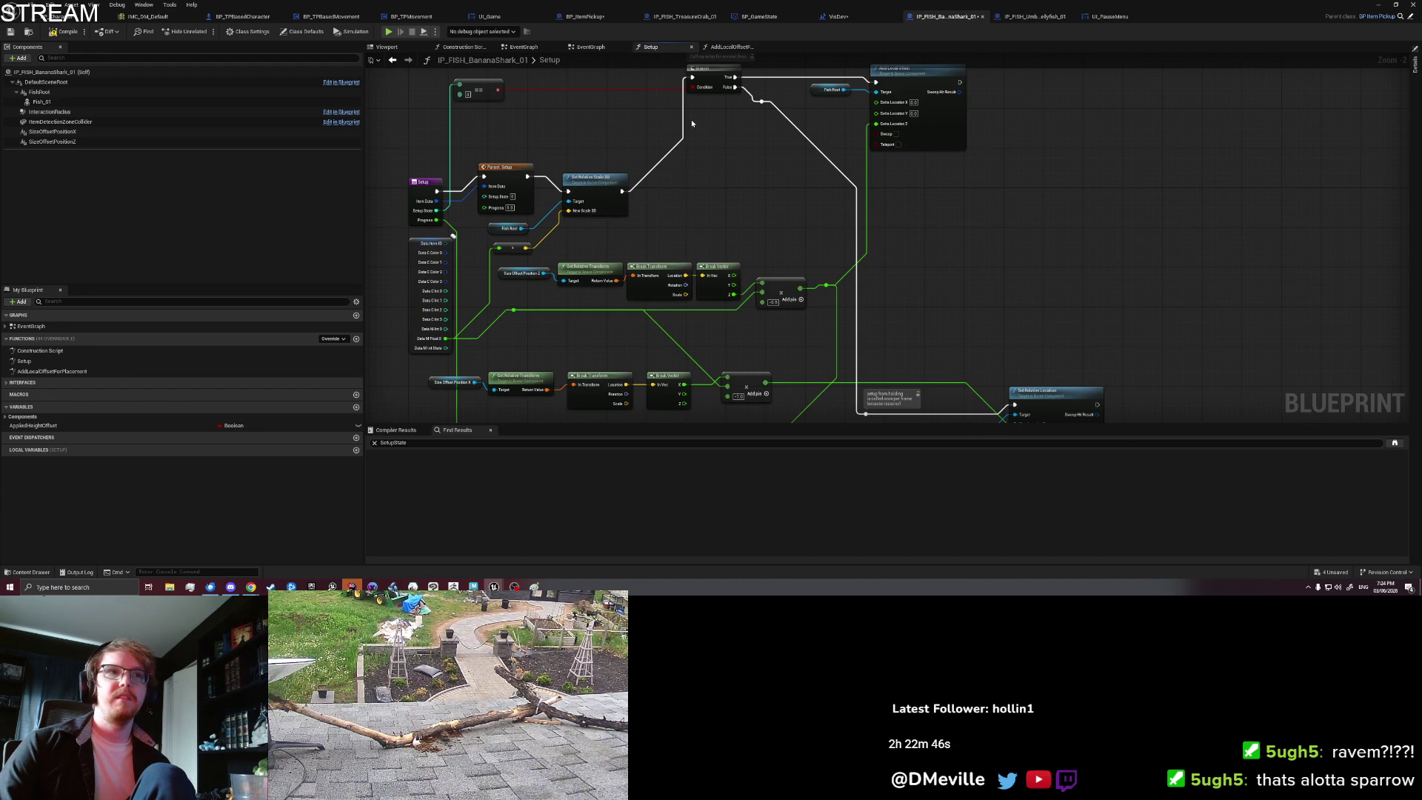
double_click(63, 372)
left_click(628, 245)
left_click_drag(891, 278, 660, 205)
left_click(482, 231)
left_click_drag(483, 231, 410, 231)
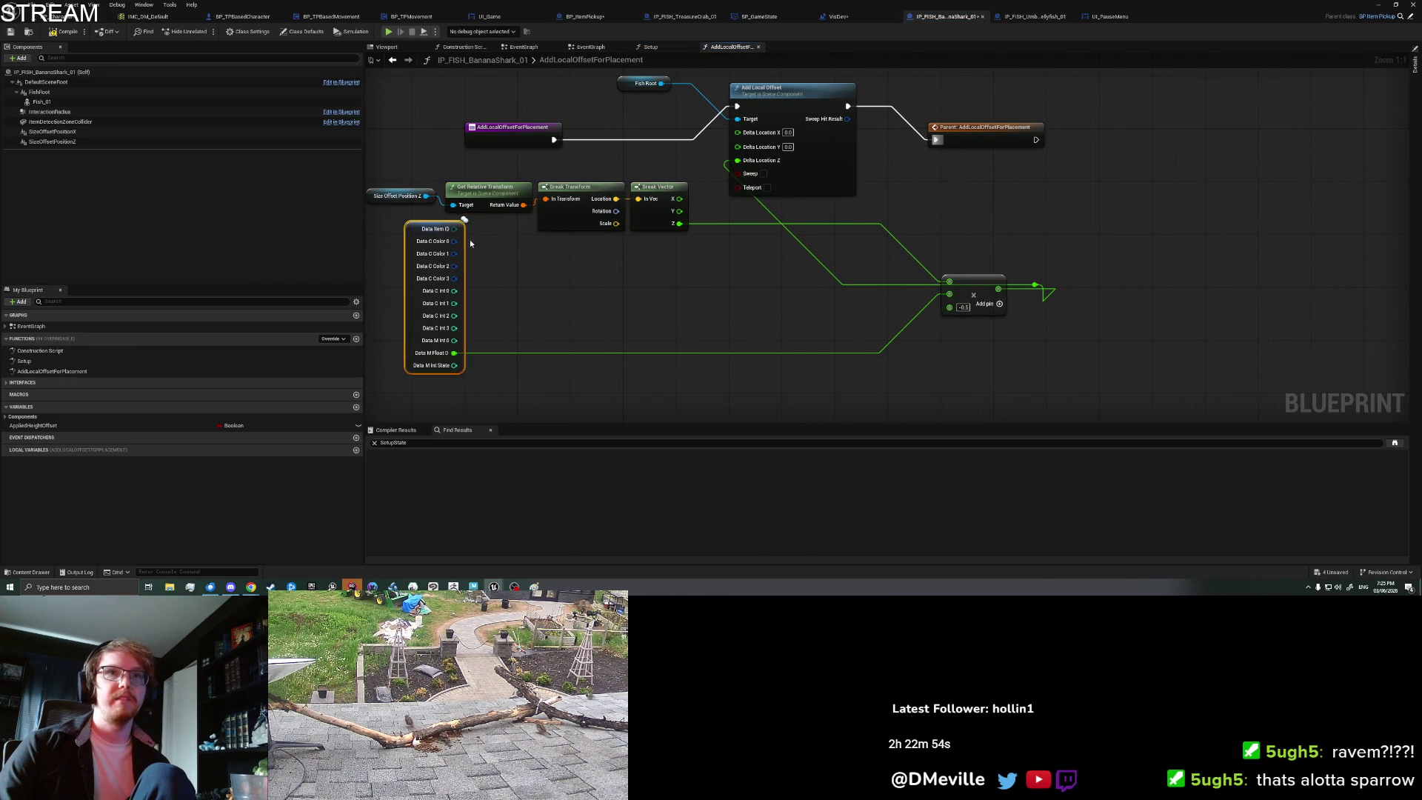
left_click_drag(973, 282, 720, 281)
left_click(901, 319)
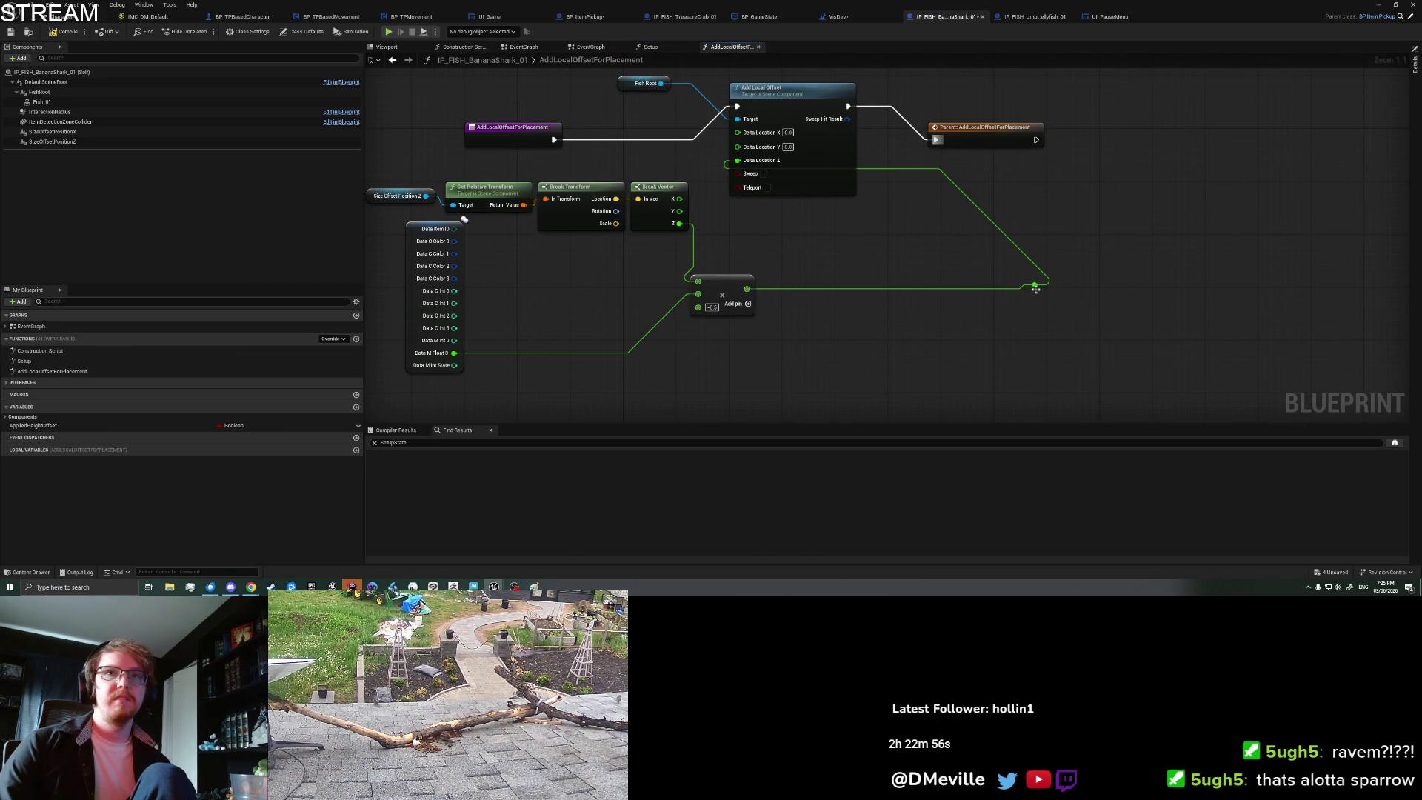
left_click_drag(1034, 280, 711, 235)
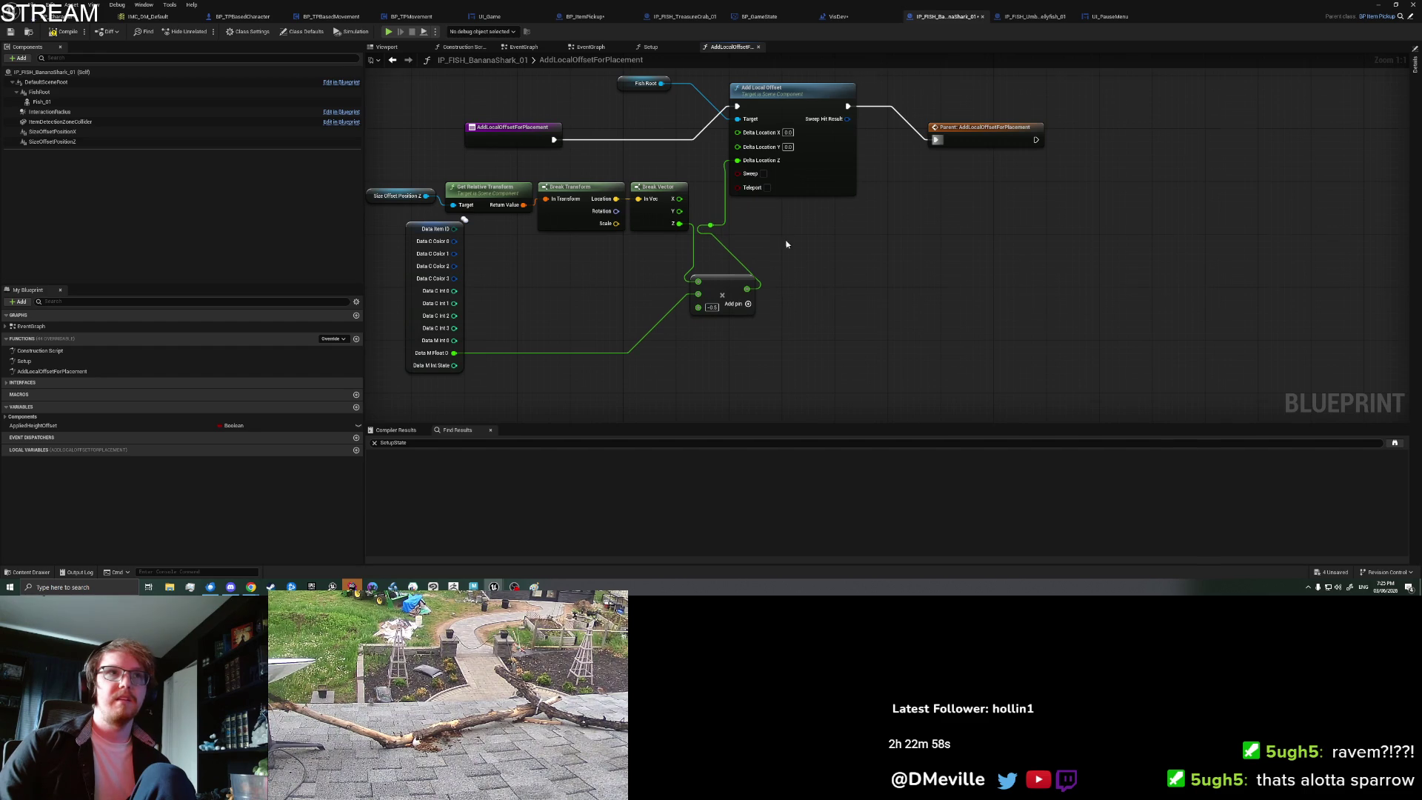
left_click(530, 158)
mouse_move(497, 108)
left_mouse_down()
mouse_move(1112, 180)
mouse_move(1079, 237)
left_mouse_up()
left_click(1079, 238)
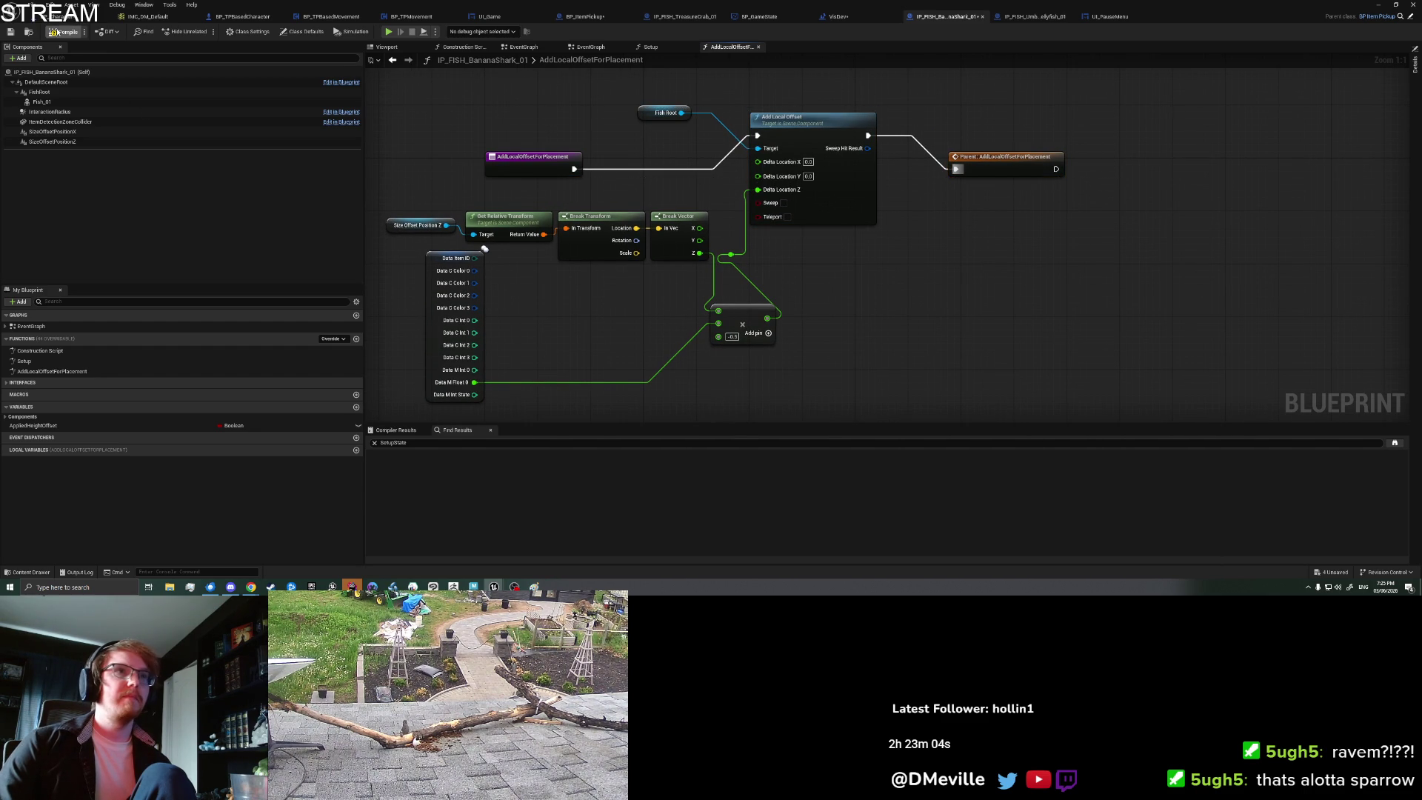
Step: Compile IP_FISH_BananaShark_01 and reopen its Setup function graph
left_click(56, 33)
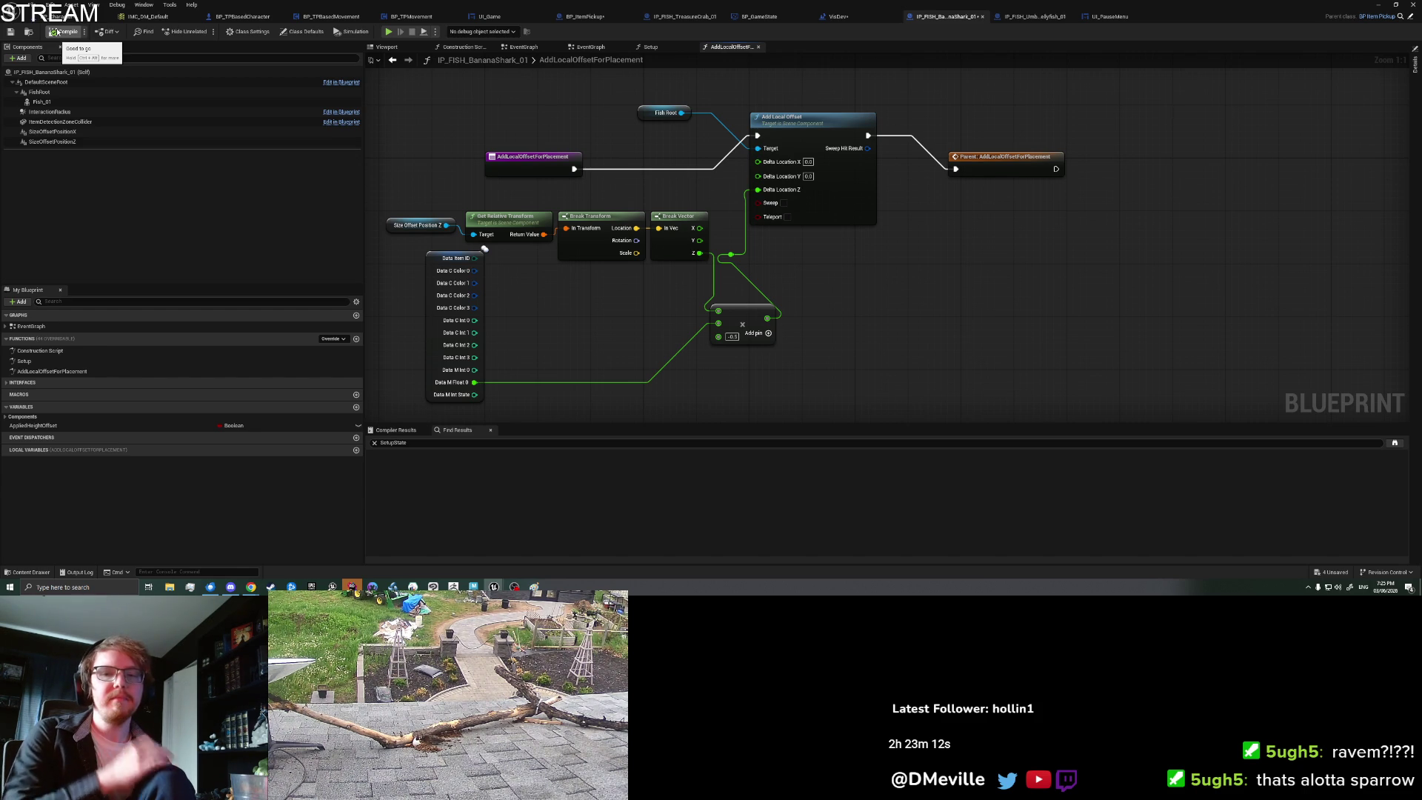
left_click(56, 32)
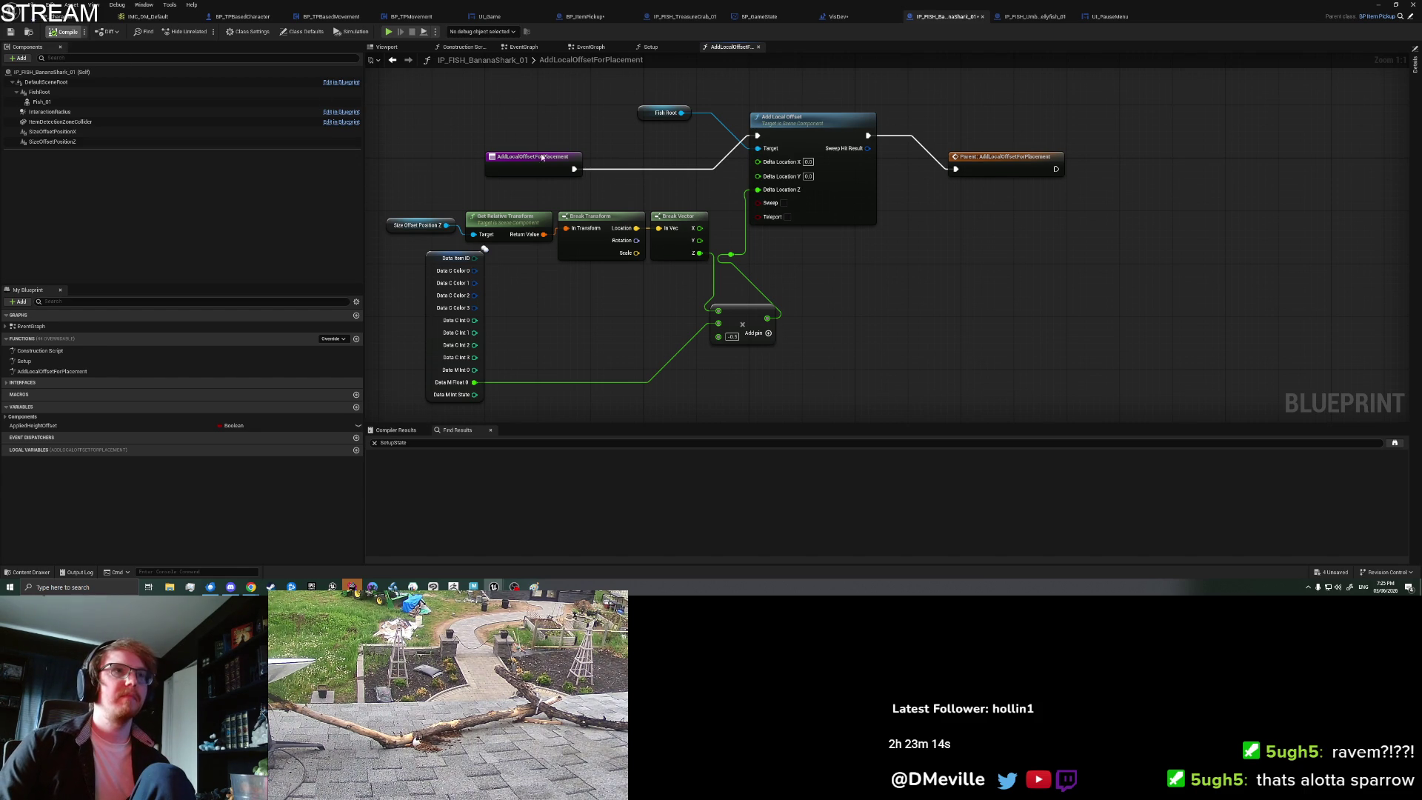
left_click_drag(529, 134, 543, 131)
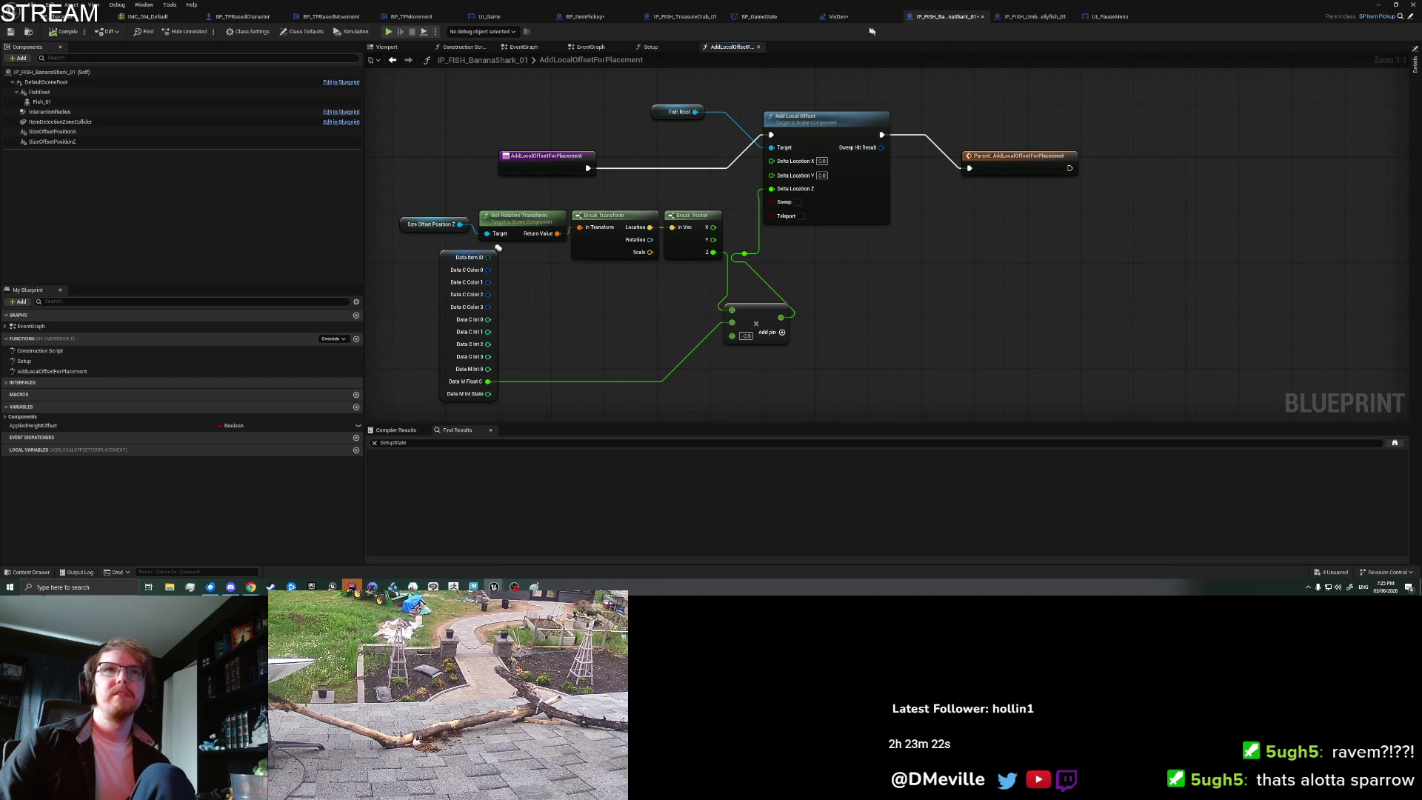
double_click(29, 361)
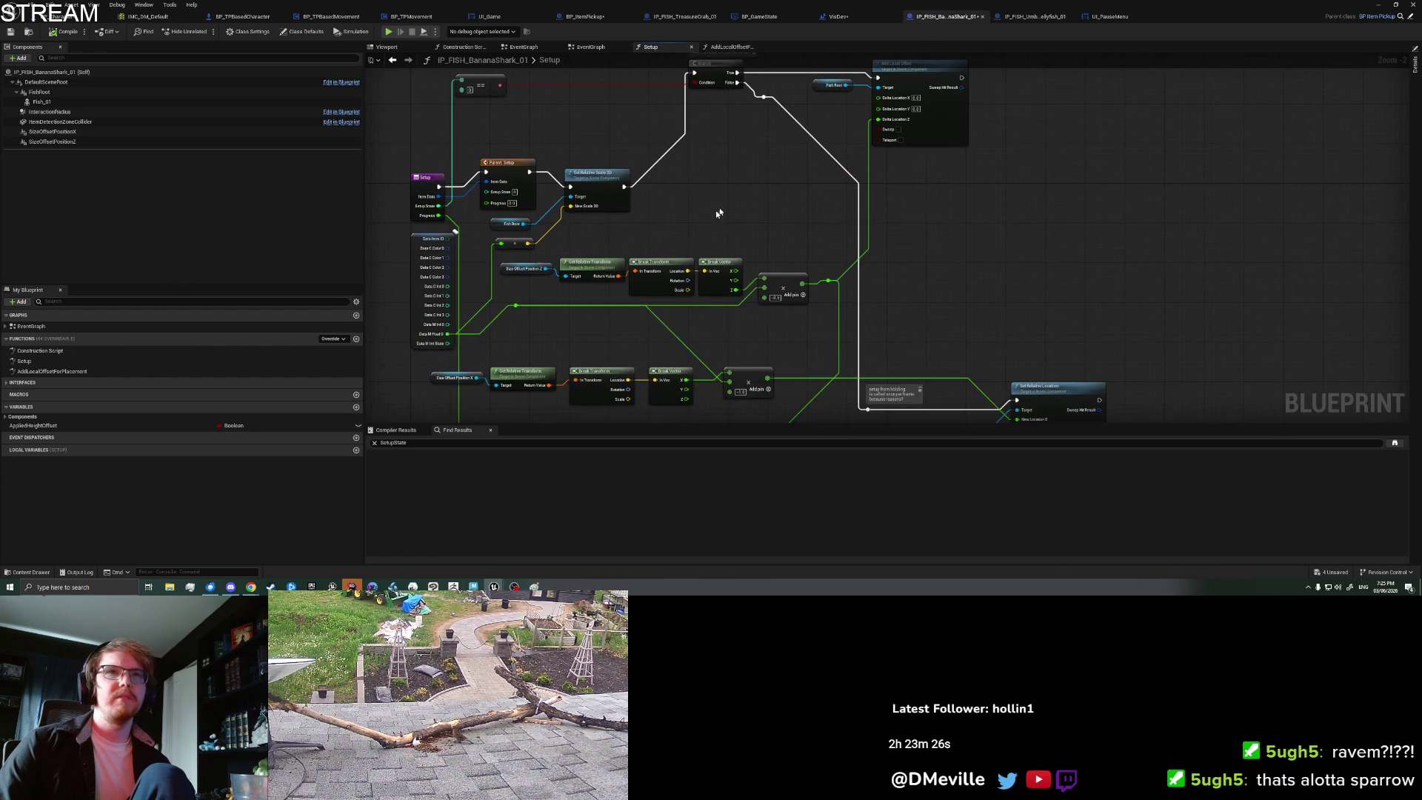
Step: Place an Add Local Offset for Placement call on the Branch's True path in Setup
right_click(919, 255)
mouse_move(52, 371)
left_mouse_down()
mouse_move(856, 238)
mouse_move(883, 249)
mouse_move(781, 84)
left_mouse_up()
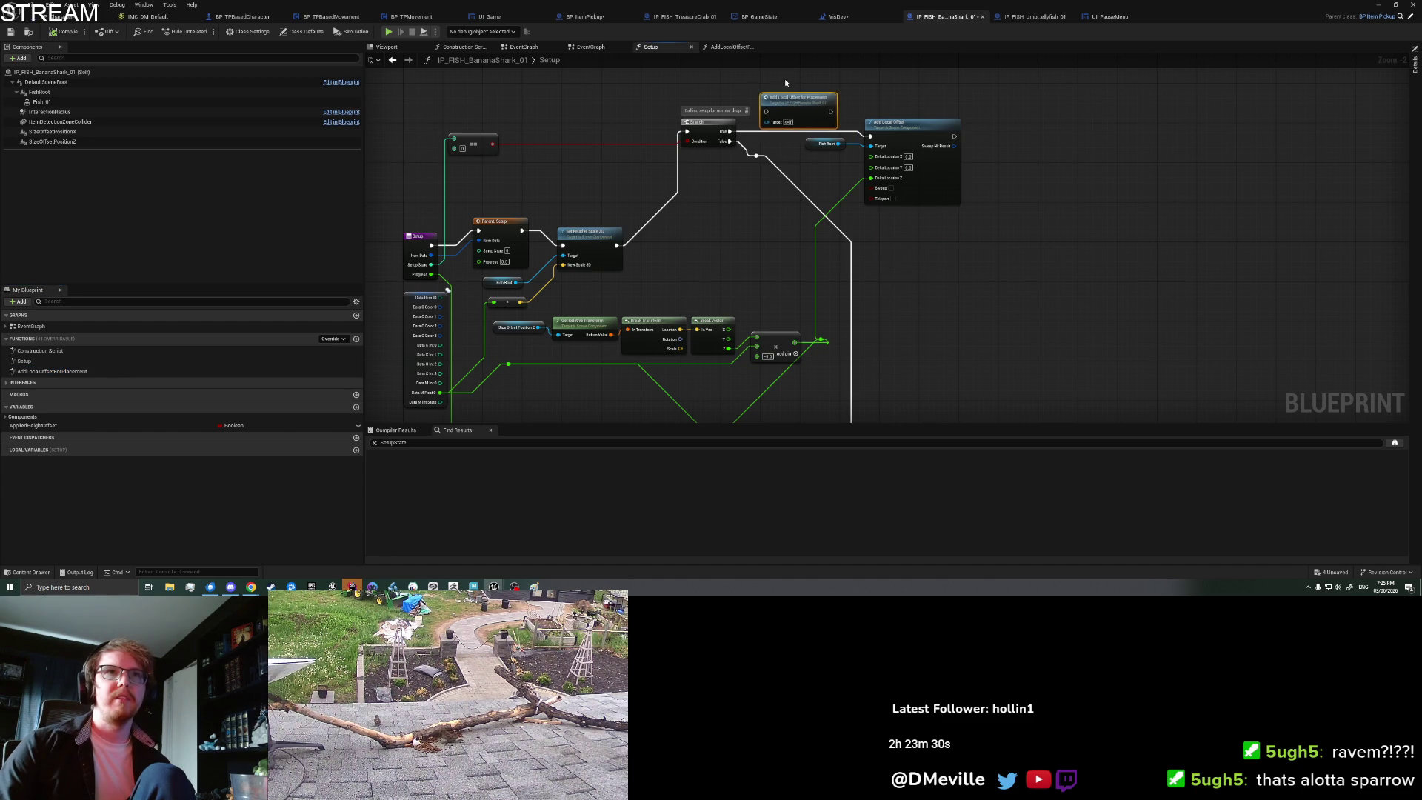
left_click_drag(729, 131, 761, 97)
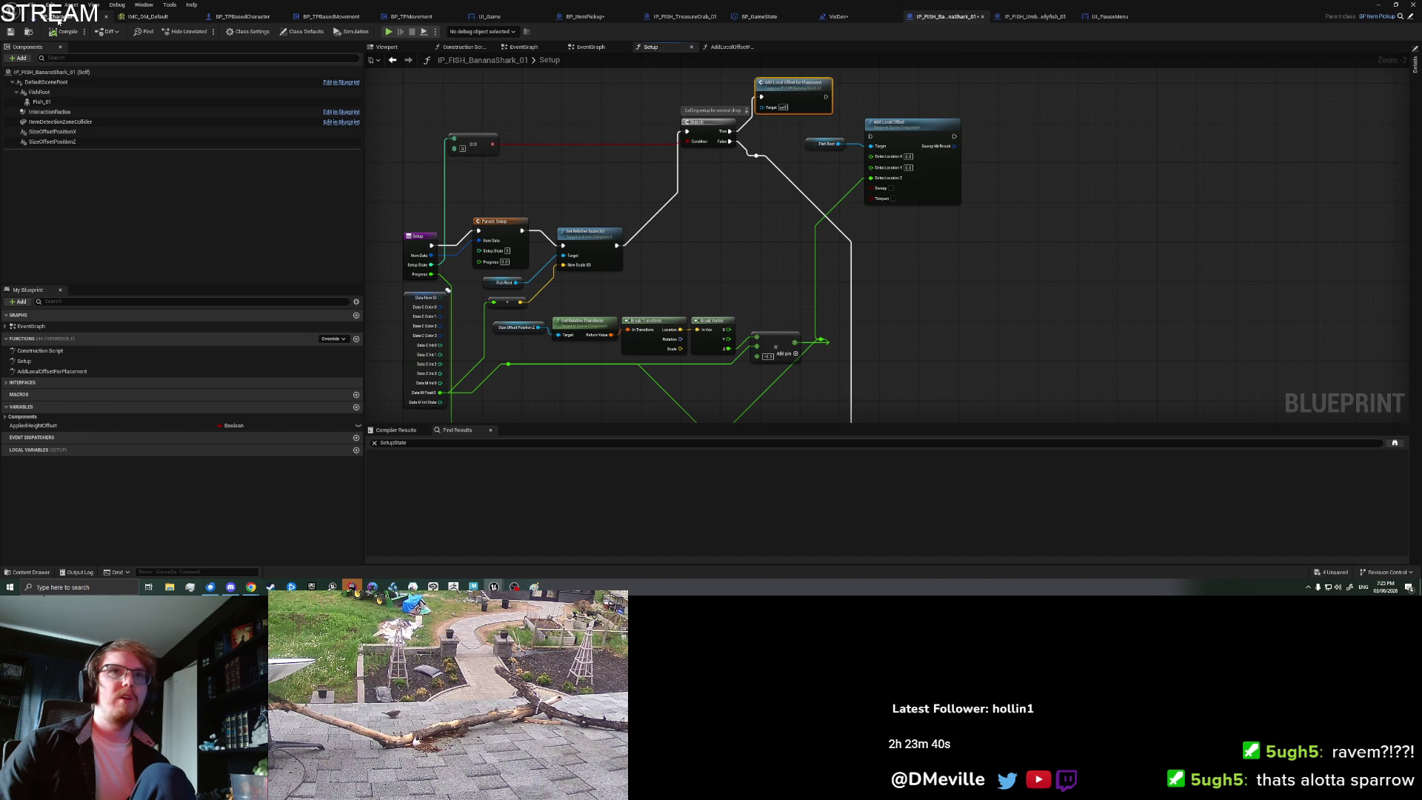
left_click(59, 20)
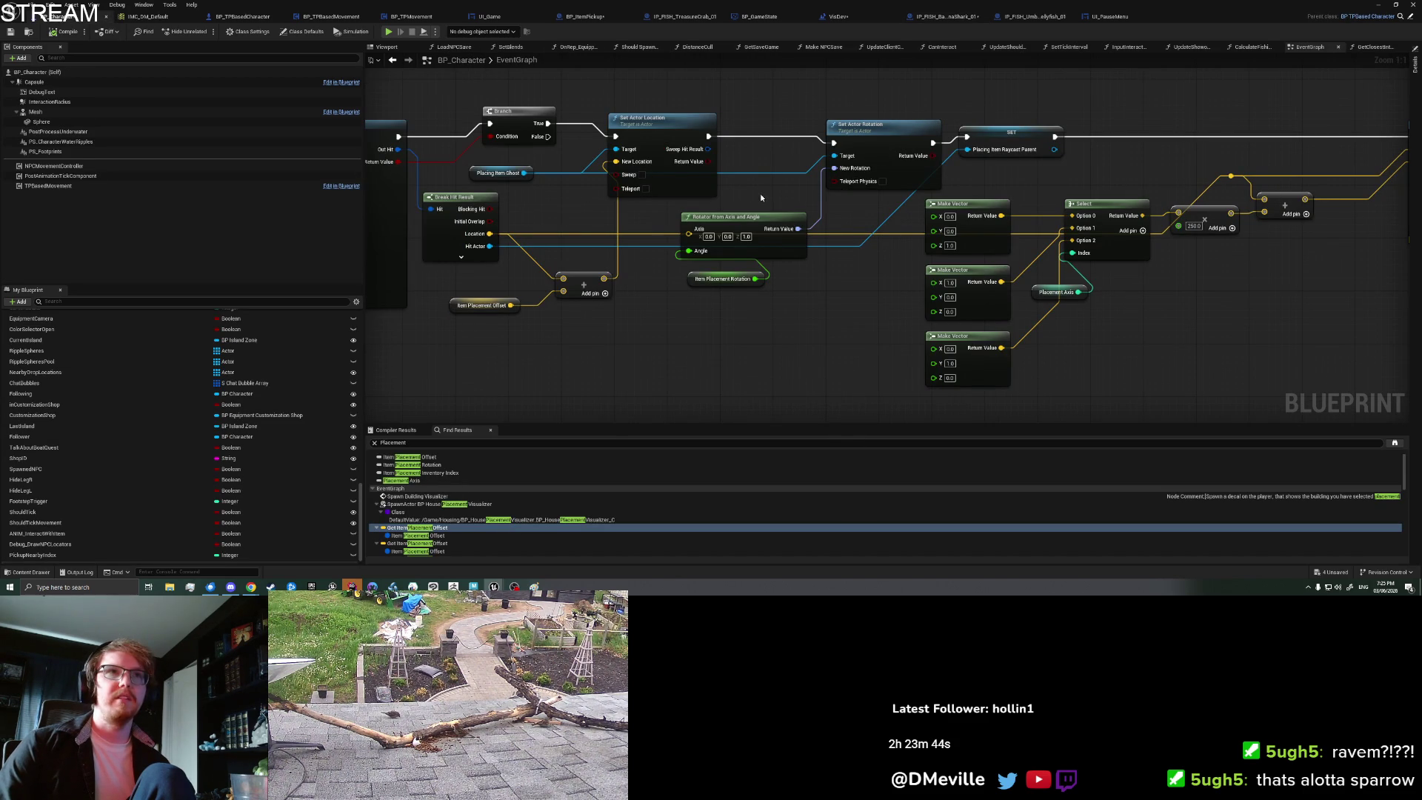
Step: Add a Set Actor Rotation node after Set Actor Location from Placing Item Ghost
left_click(711, 237)
left_click(652, 146)
left_click_drag(441, 223, 689, 146)
type("add local")
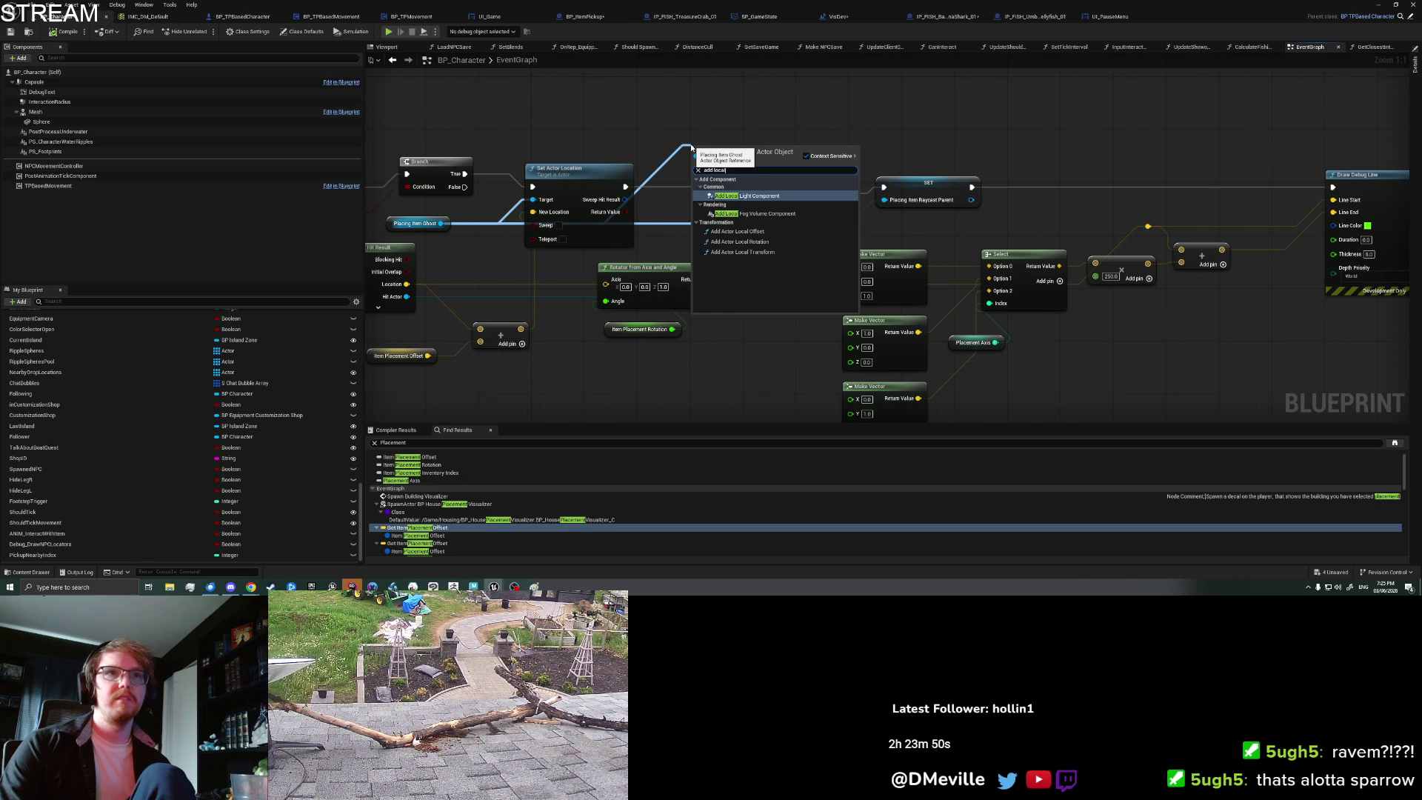
key("Down")
key("Down")
key("Down")
key("ctrl+a")
type("set actor rotation")
key("Return")
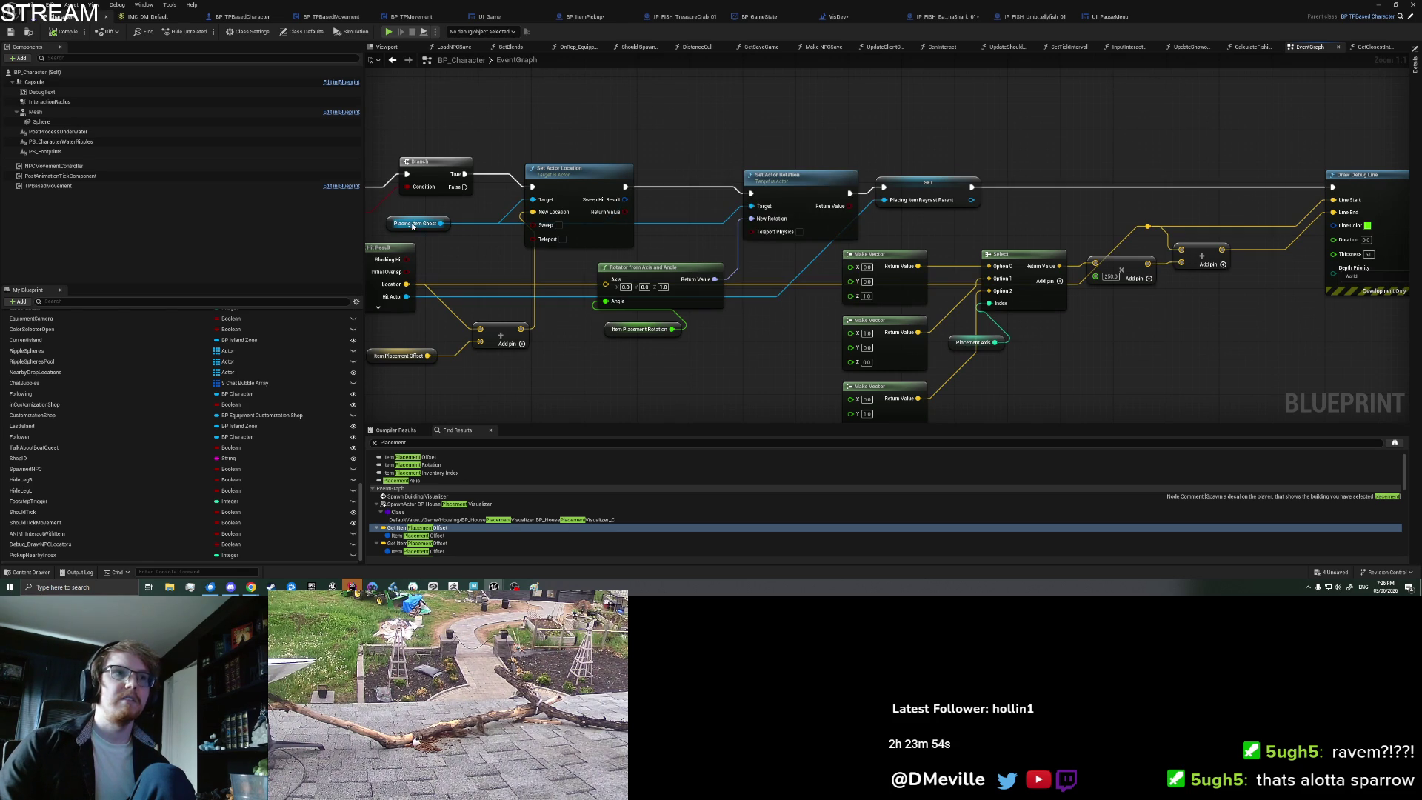
Step: Cast to BP_ItemPickup and call Add Local Offset for Placement before Set Actor Rotation
mouse_move(412, 226)
left_mouse_down()
mouse_move(808, 214)
mouse_move(494, 223)
mouse_move(615, 119)
left_mouse_up()
type("cast to bp_item")
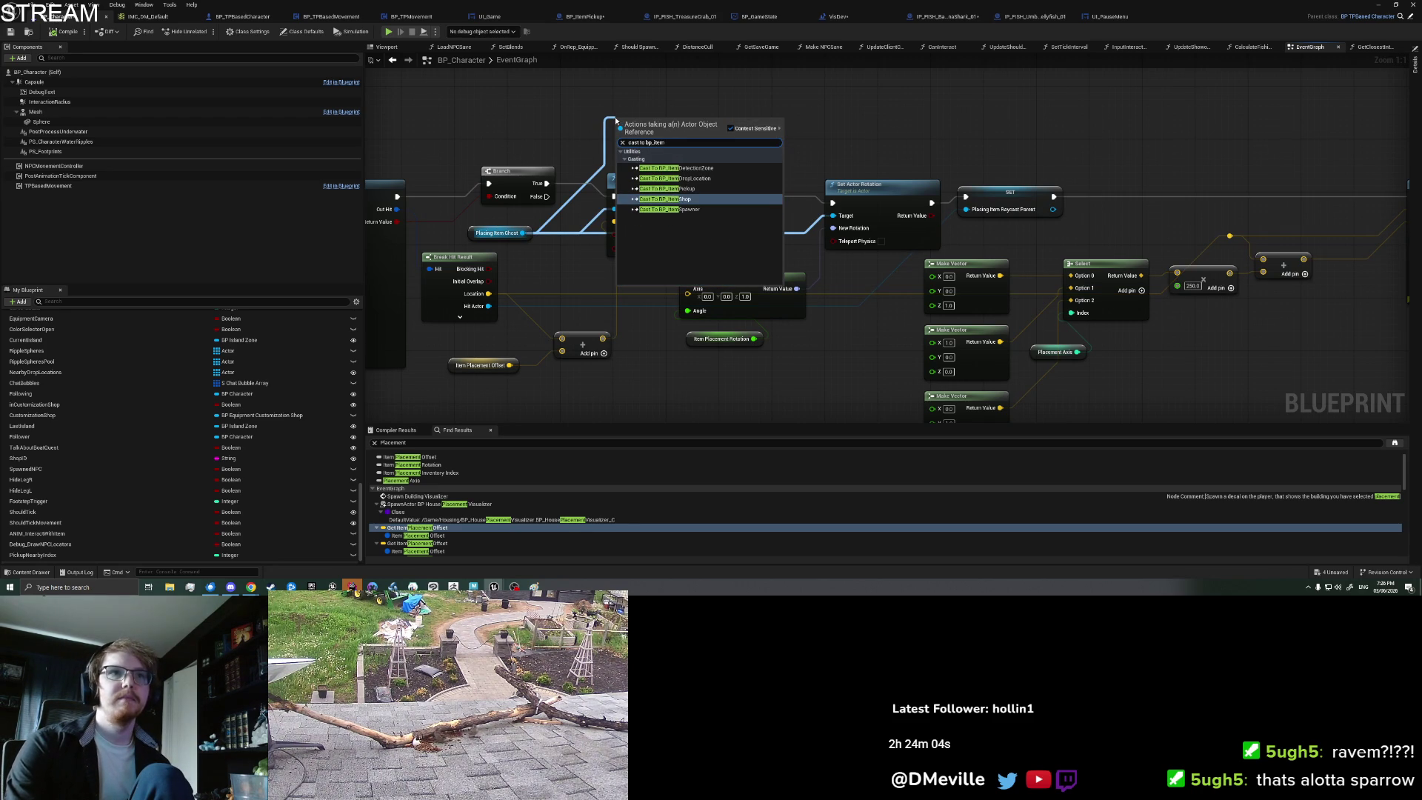
left_click(667, 188)
mouse_move(697, 194)
left_mouse_down()
mouse_move(646, 230)
mouse_move(650, 207)
mouse_move(659, 222)
mouse_move(646, 191)
mouse_move(754, 176)
mouse_move(705, 175)
left_mouse_up()
type("add l")
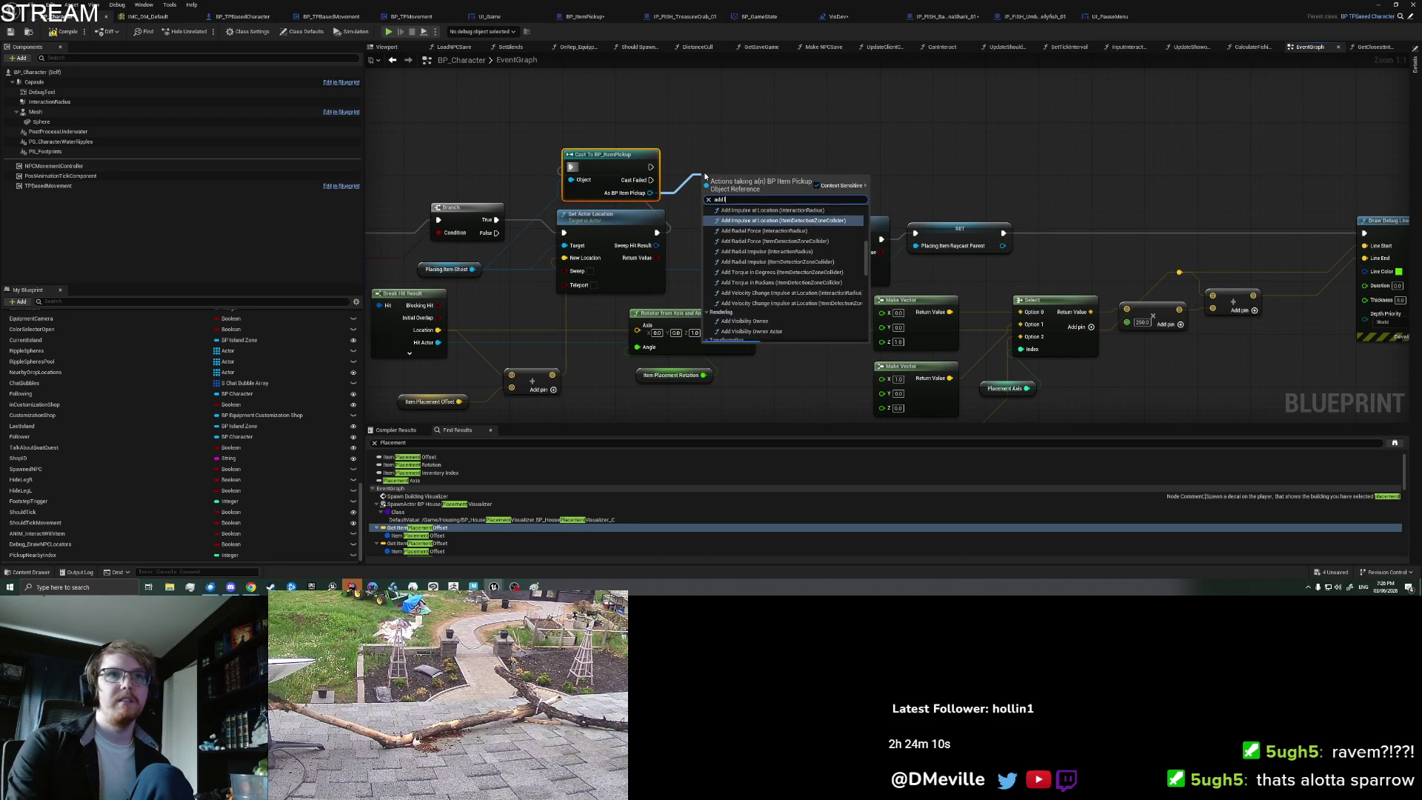
type("ocal off")
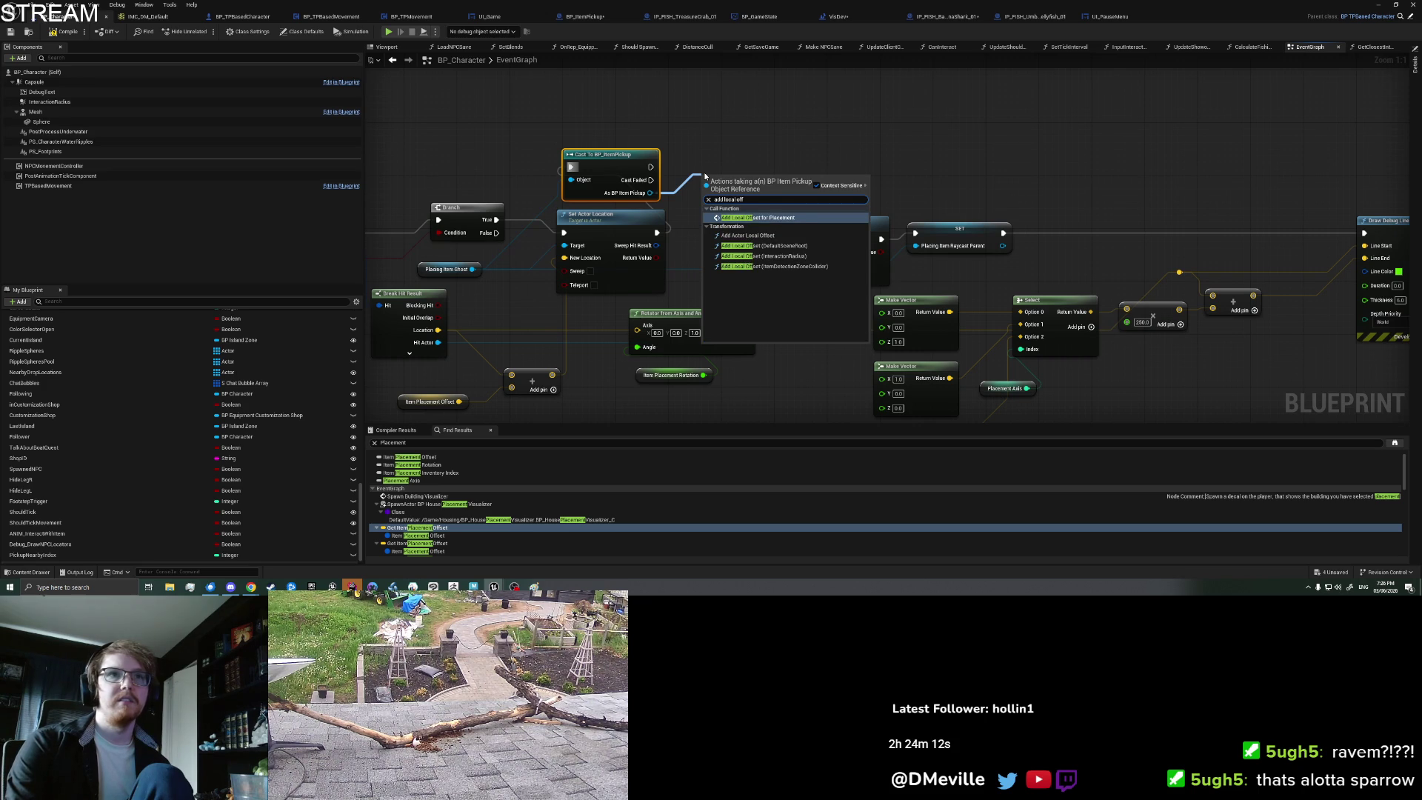
key("Return")
left_click_drag(769, 173, 783, 240)
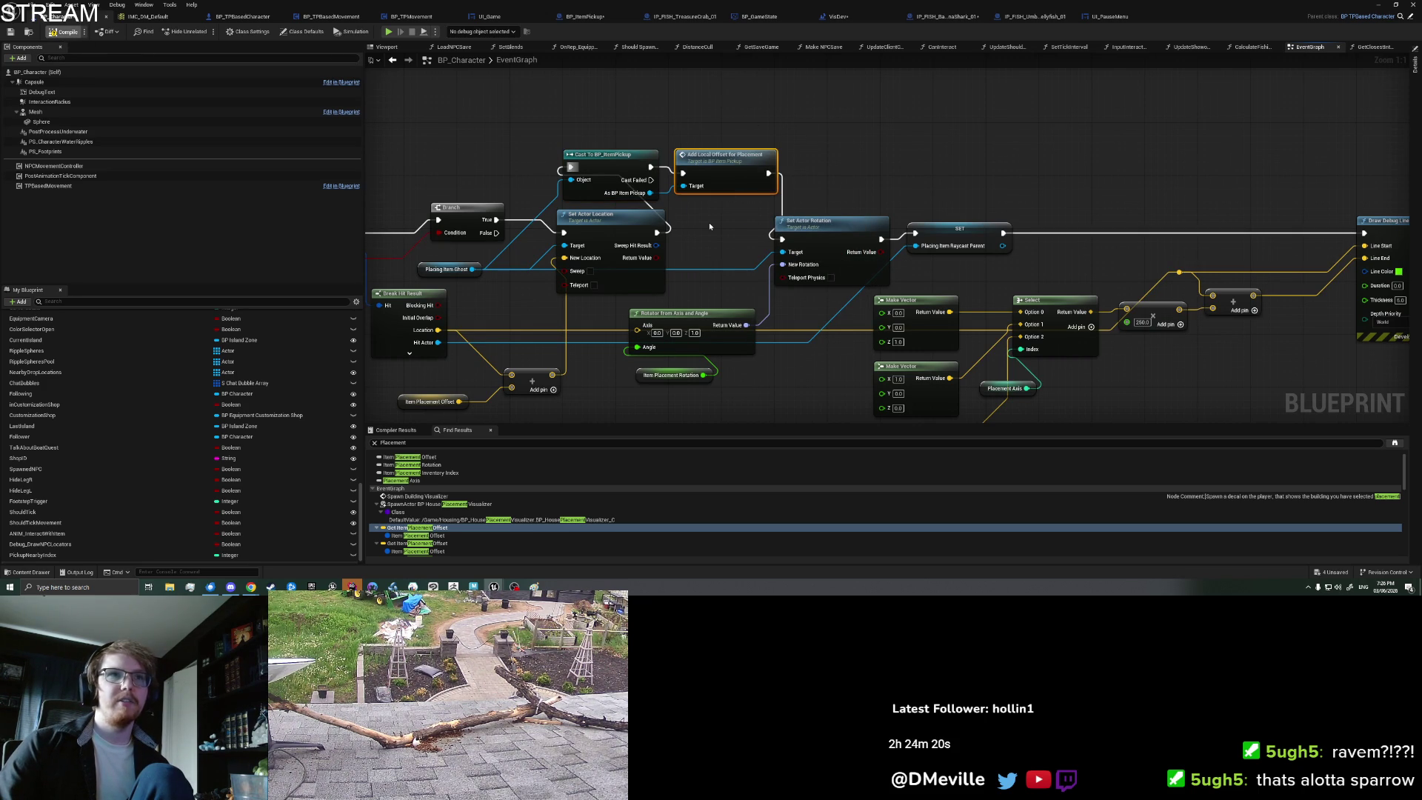
left_click(1026, 174)
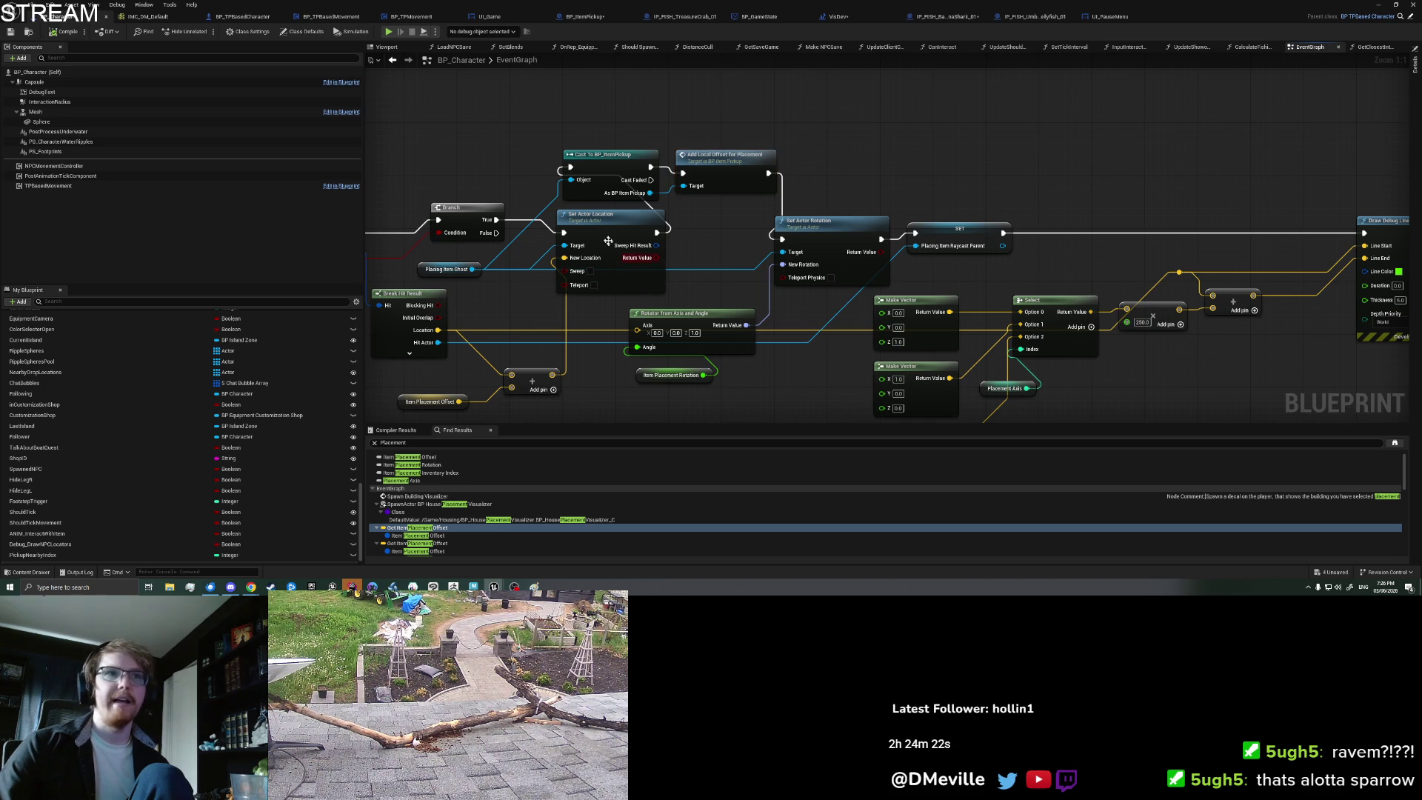
left_click(624, 232)
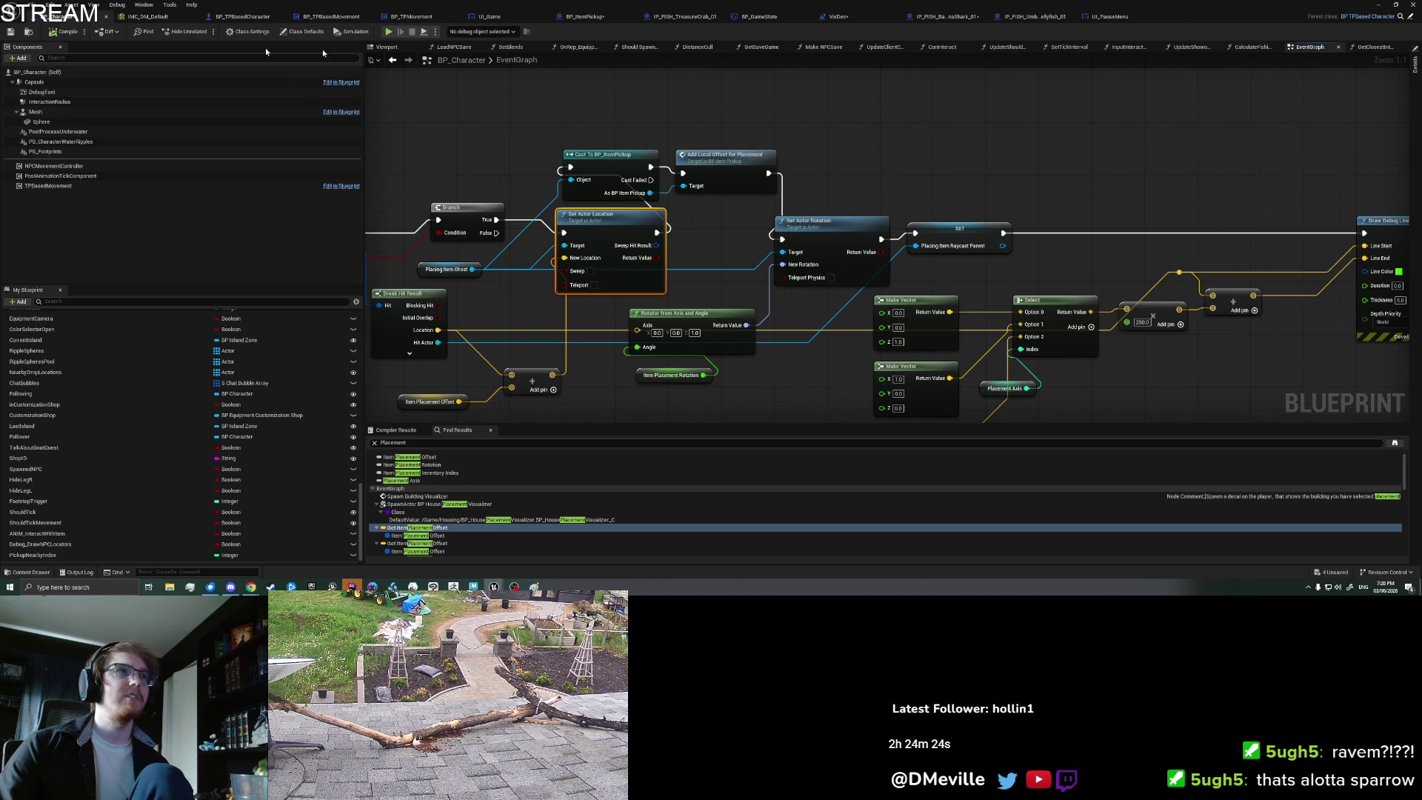
left_click(1382, 5)
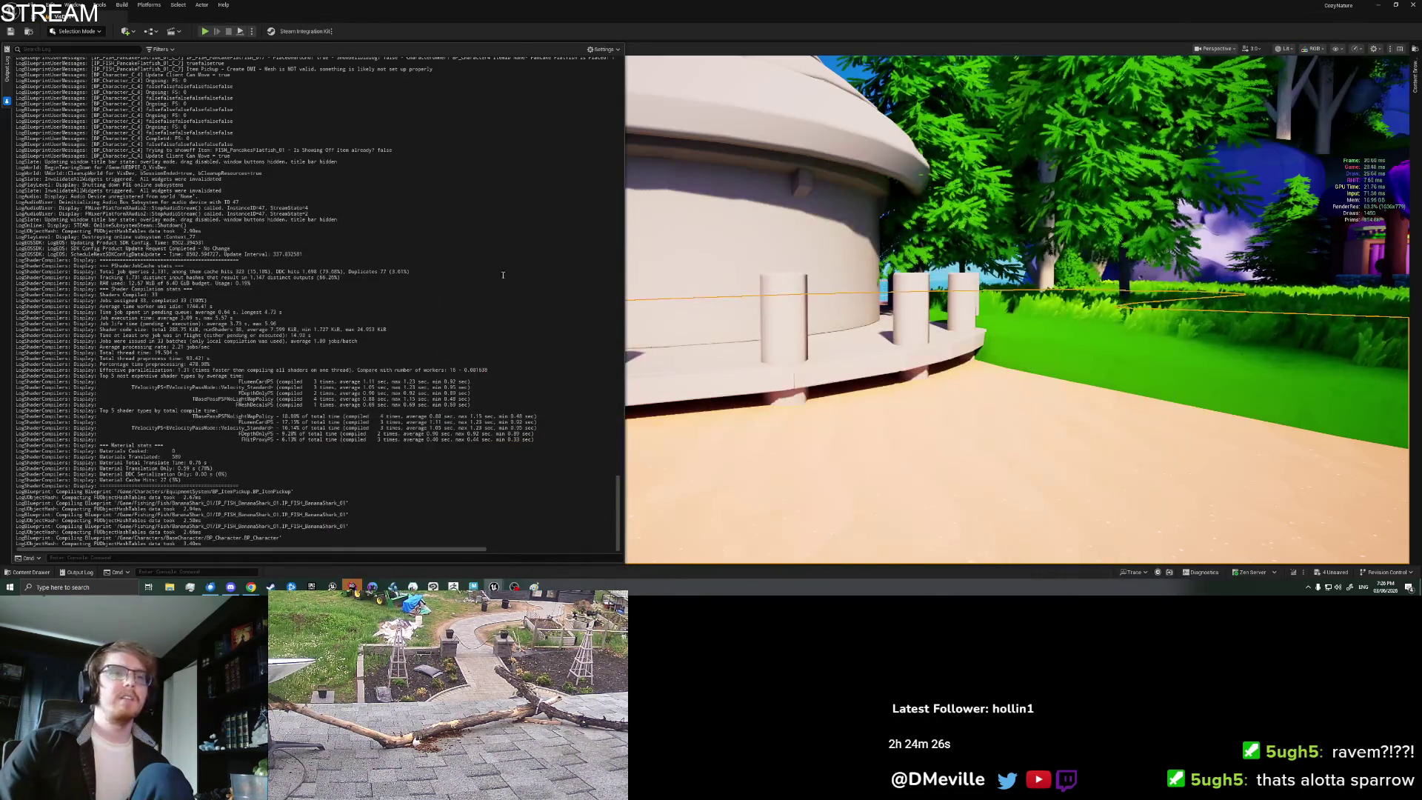
Step: Clear the Output Log before play-testing
right_click(361, 292)
left_click(397, 305)
right_click(826, 447)
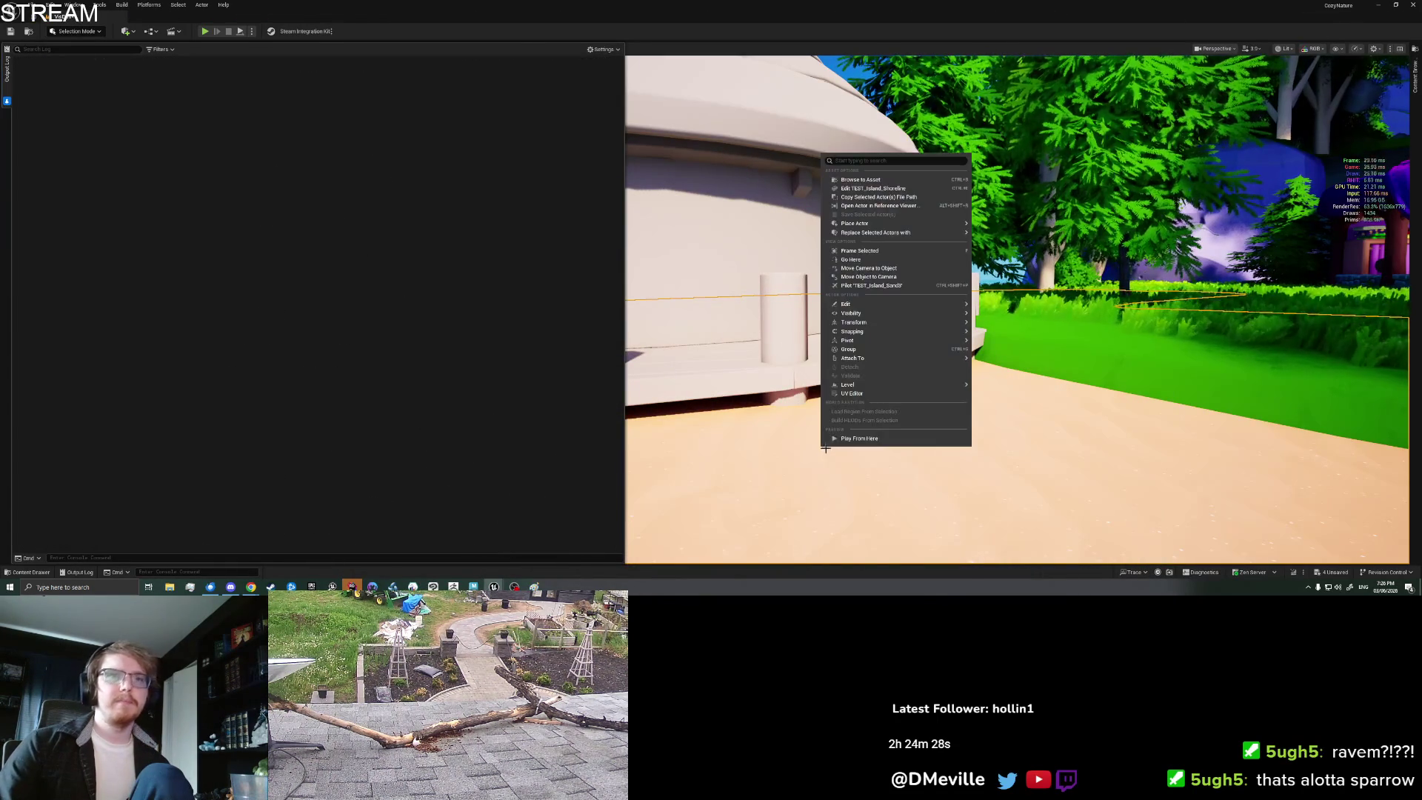
left_click(844, 435)
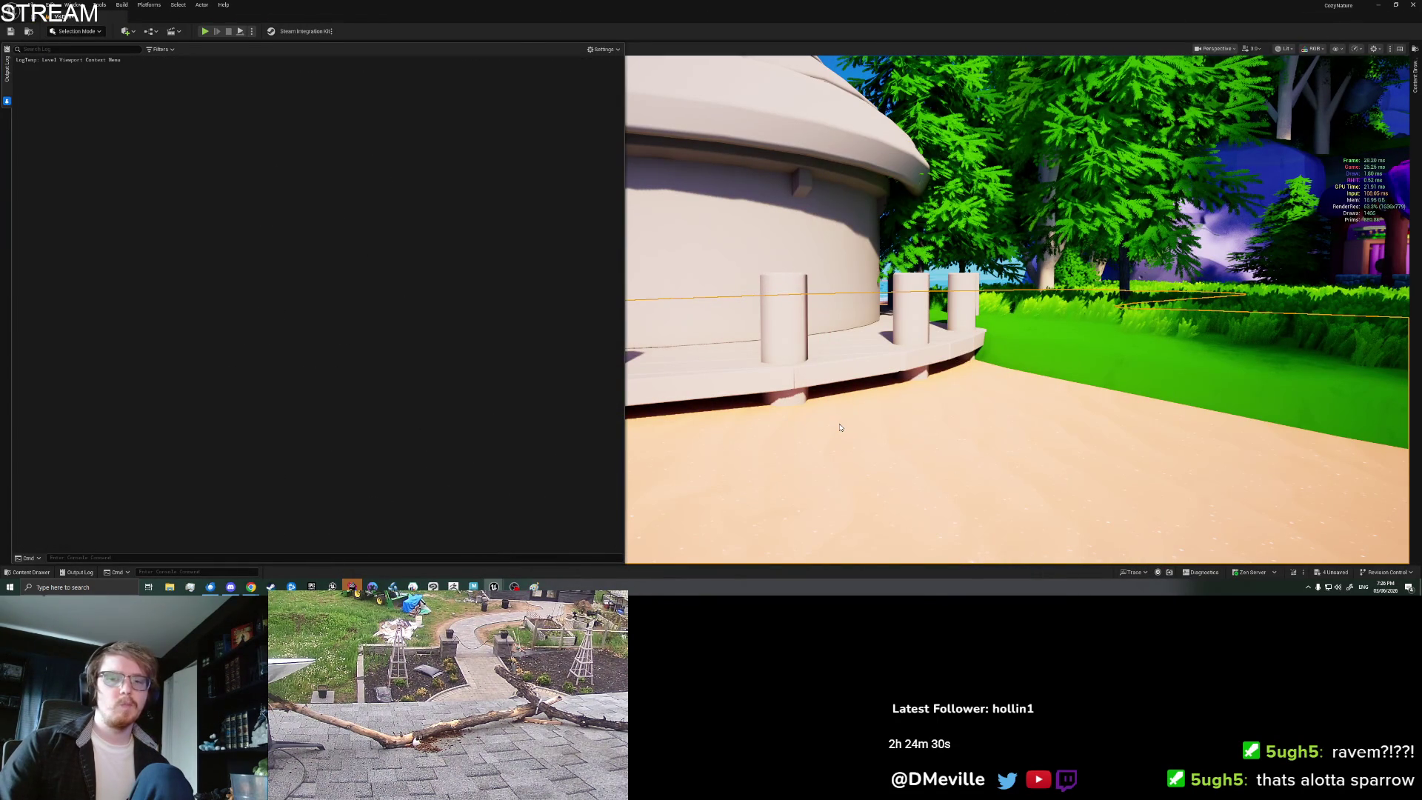
Step: Play-test: pick up an item, place a Banana Shark from the inventory, walk, then stop
key("alt+p")
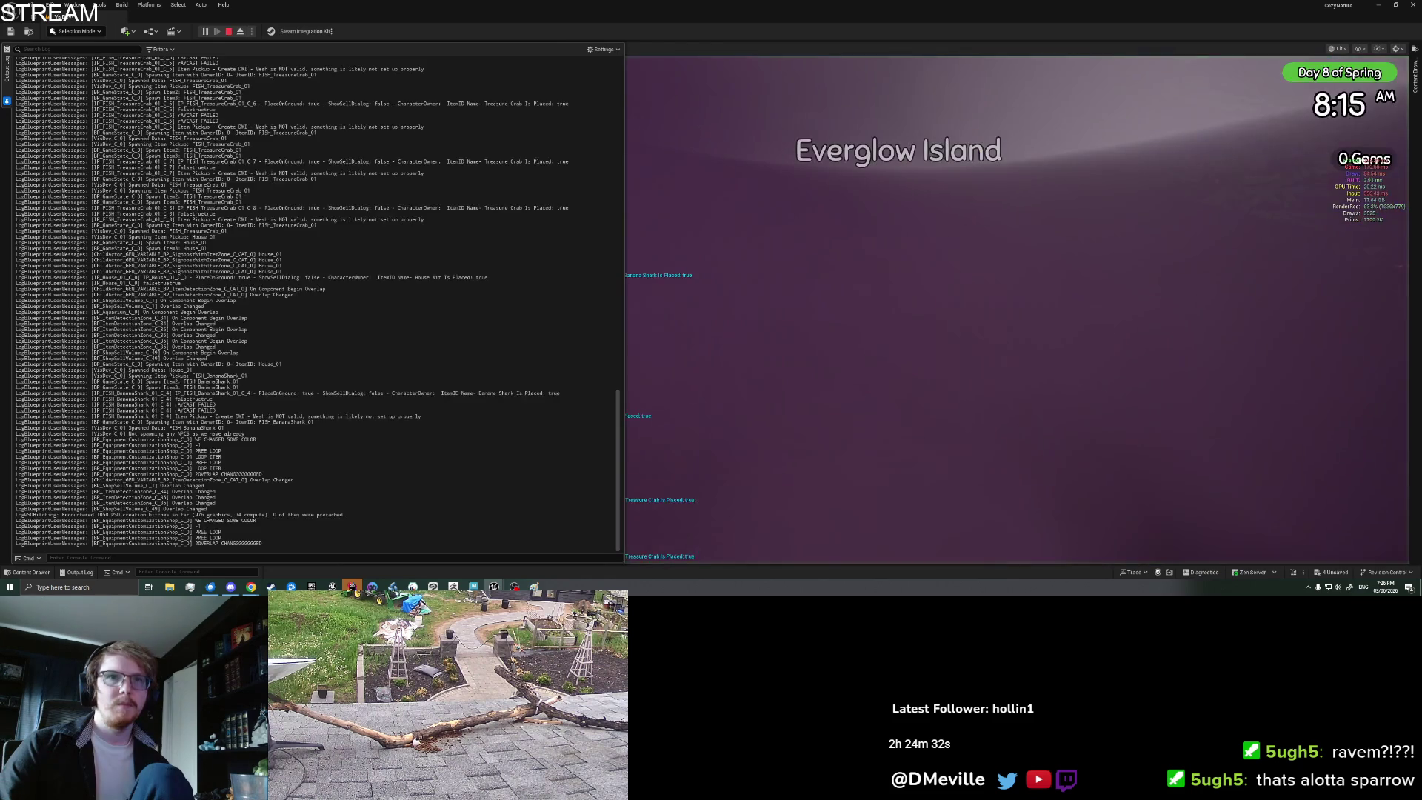
key("e")
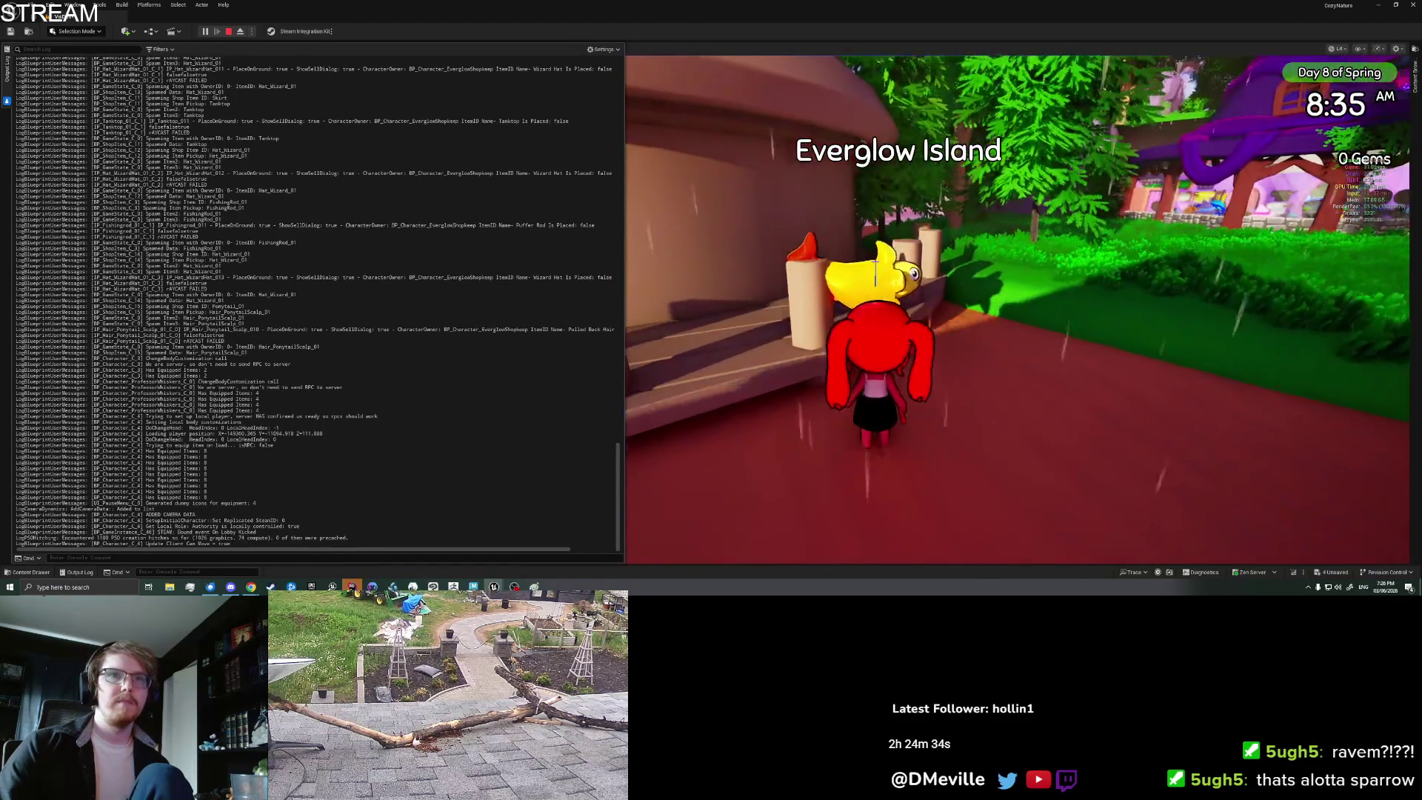
key("i")
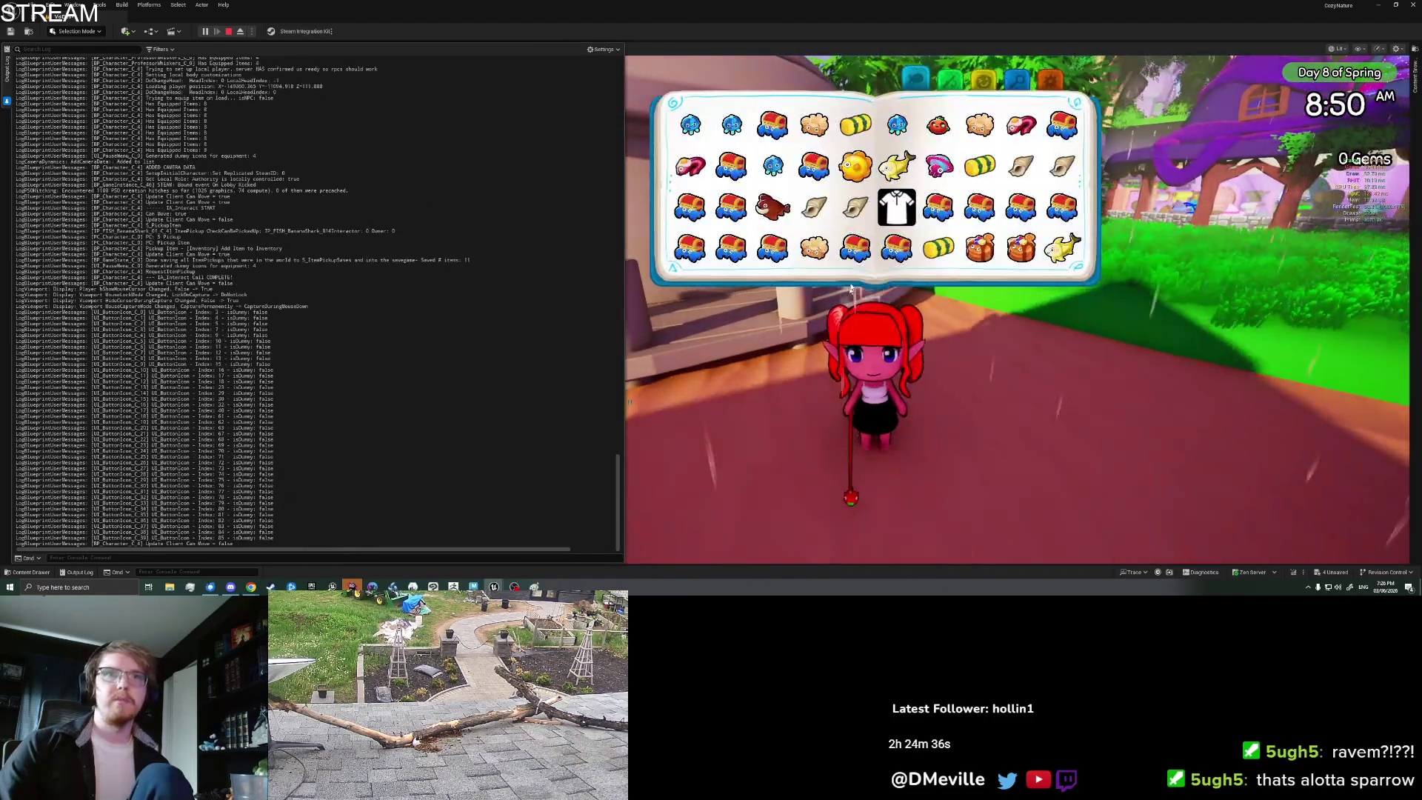
scroll(928, 238, "down", 2)
left_click(897, 243)
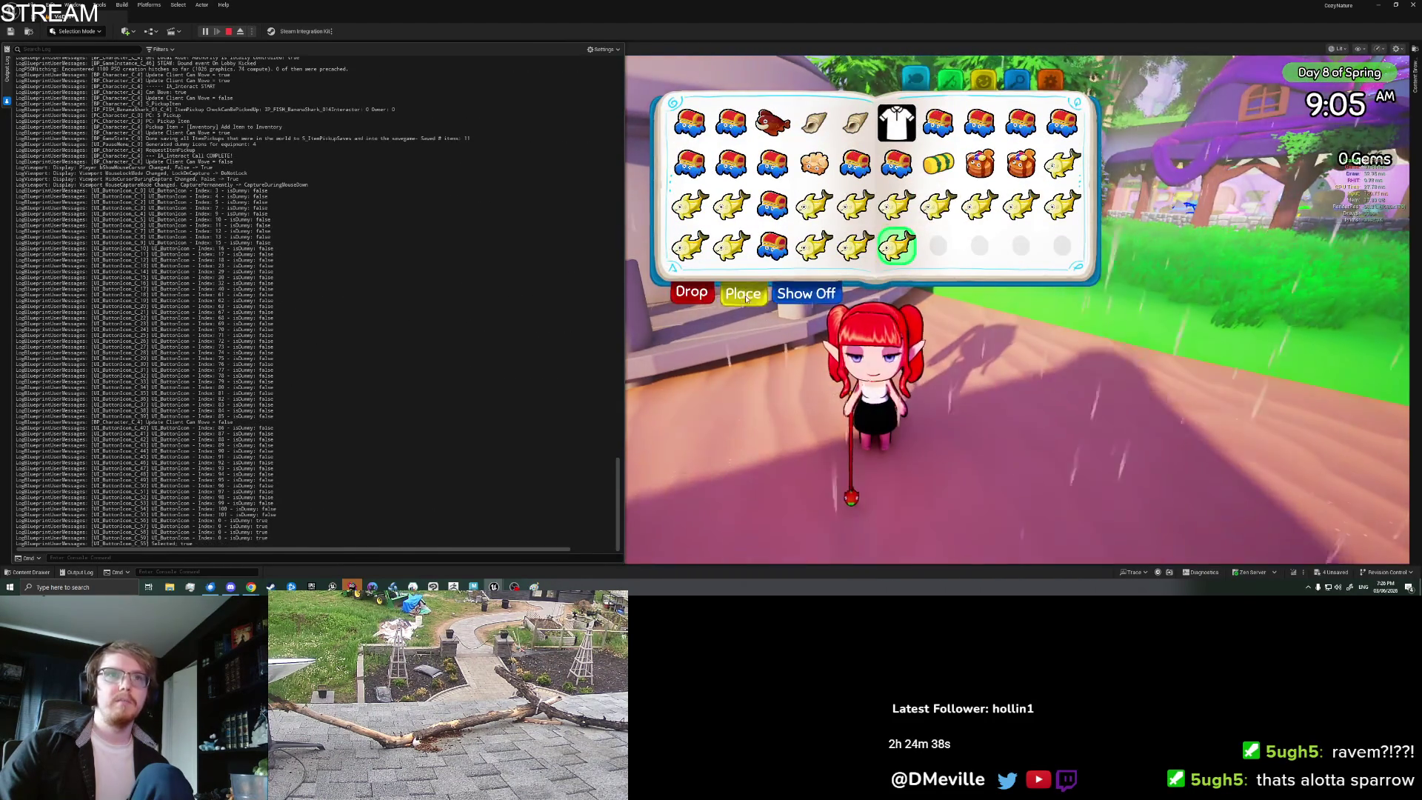
left_click(746, 289)
key("w")
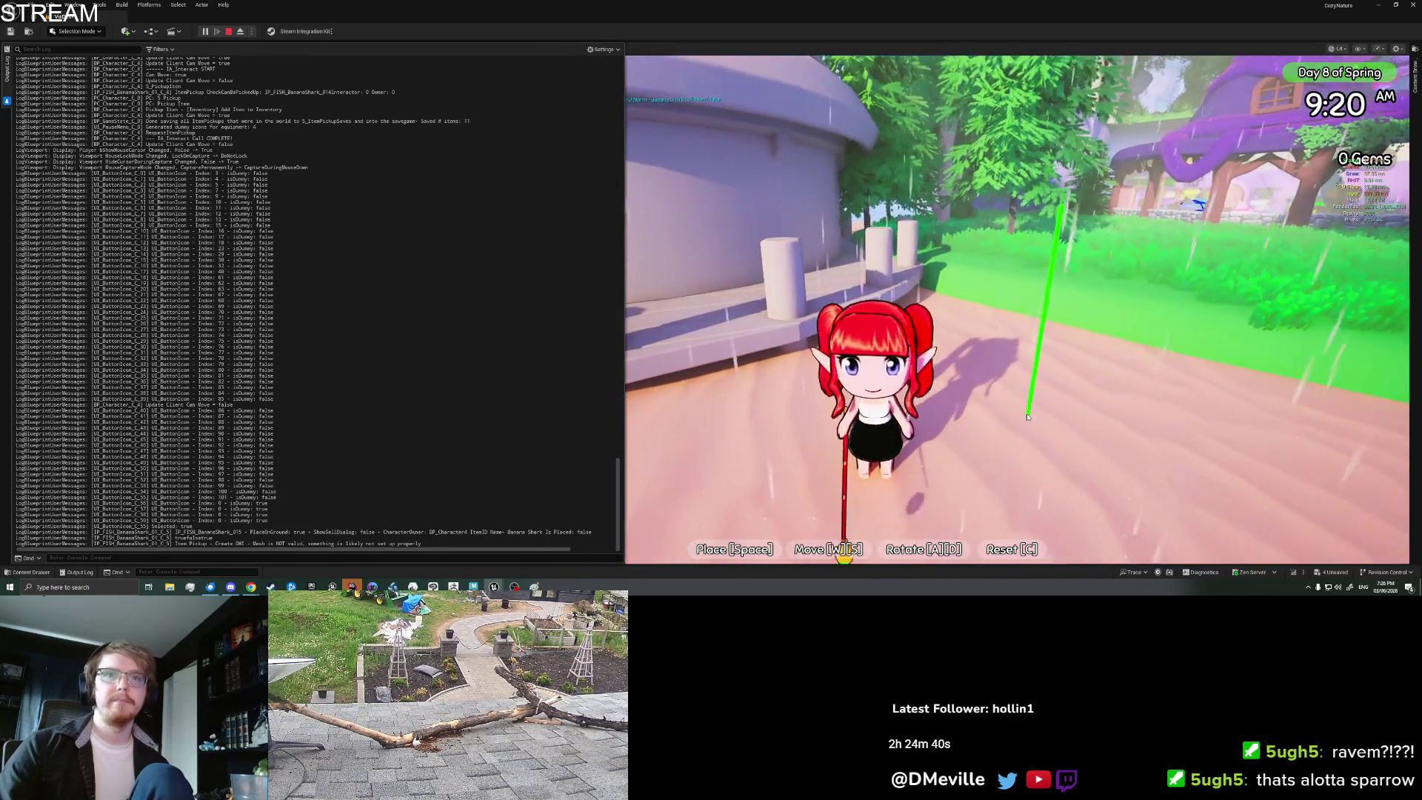
key("w")
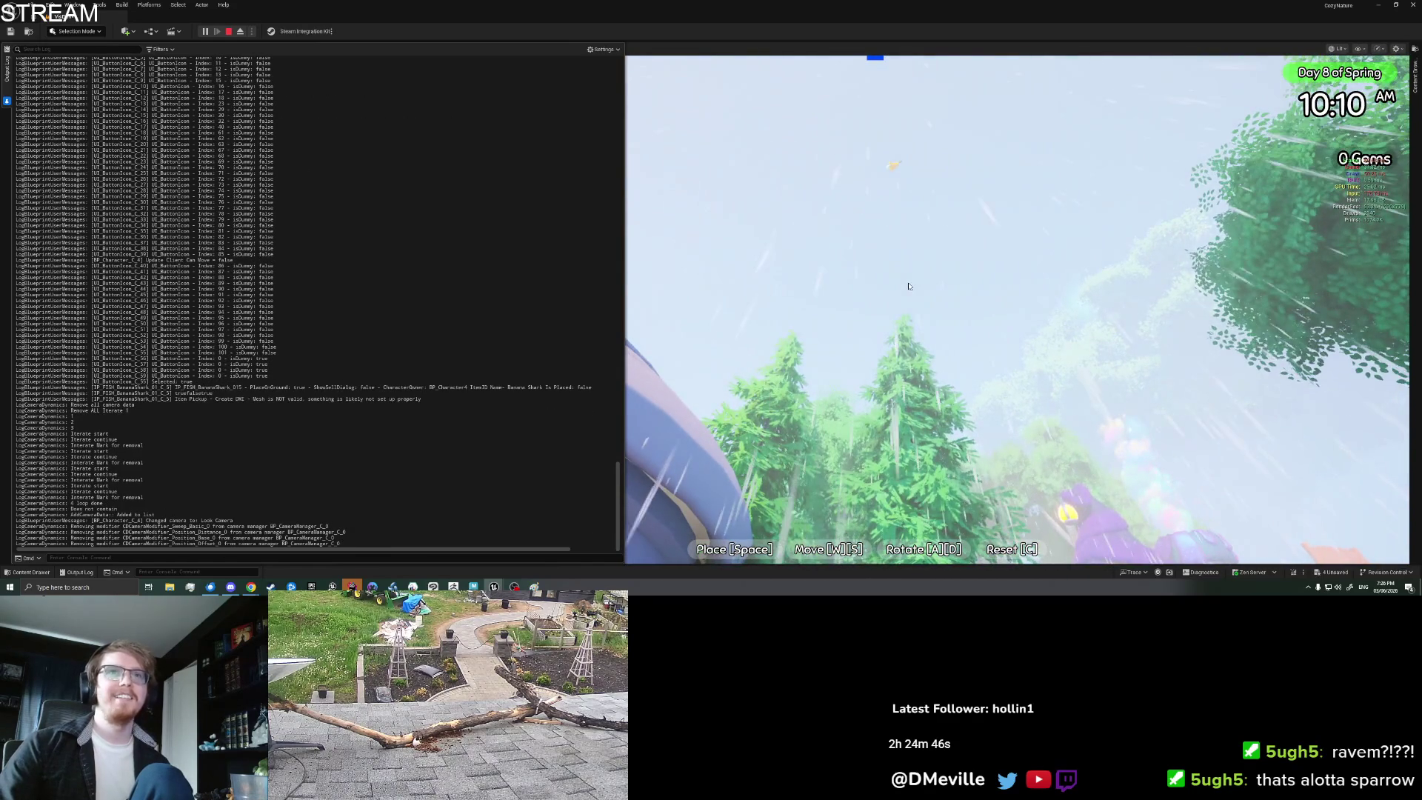
key("Escape")
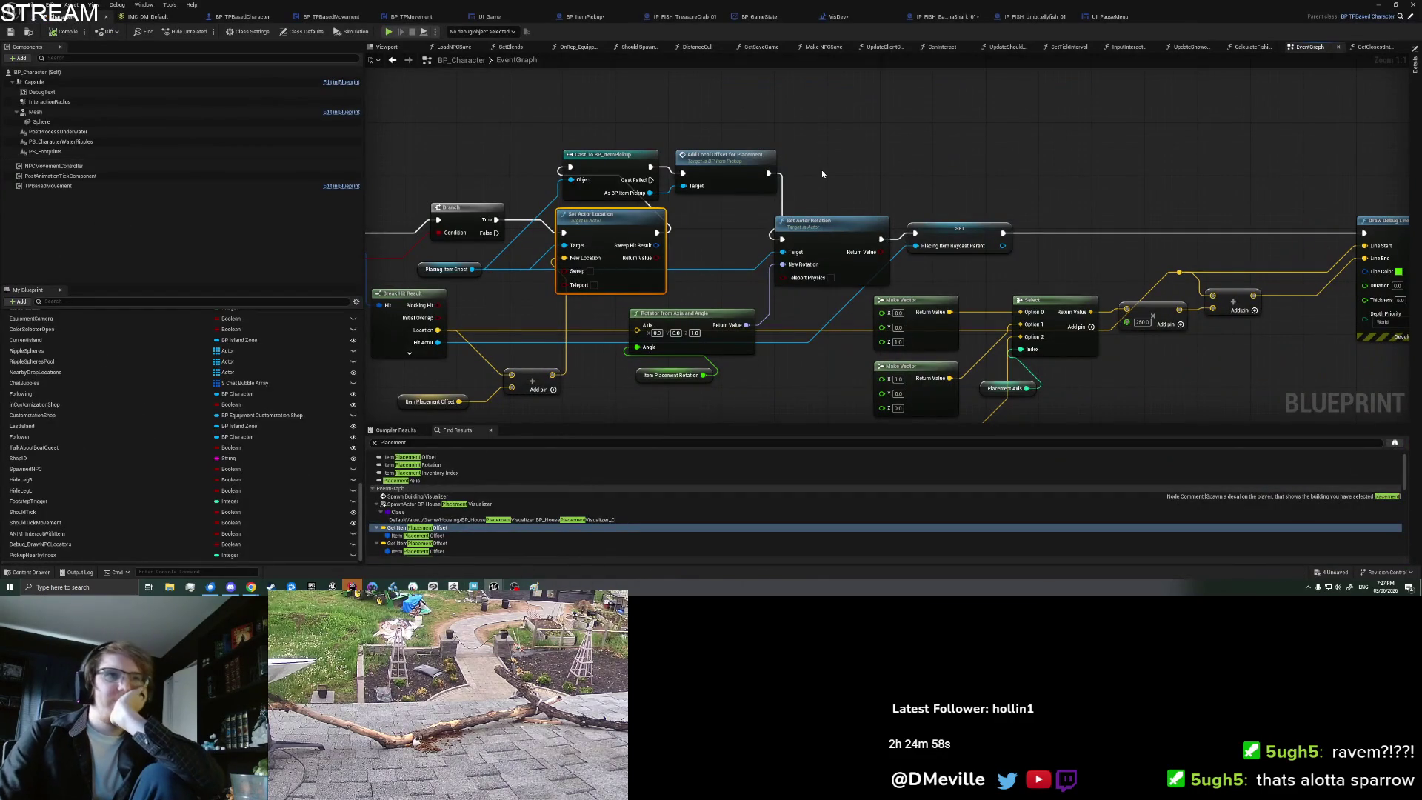
Step: Delete the cast and offset nodes, linking Set Actor Location directly to Set Actor Rotation
mouse_move(724, 247)
left_mouse_down()
mouse_move(1169, 266)
mouse_move(1068, 255)
left_mouse_up()
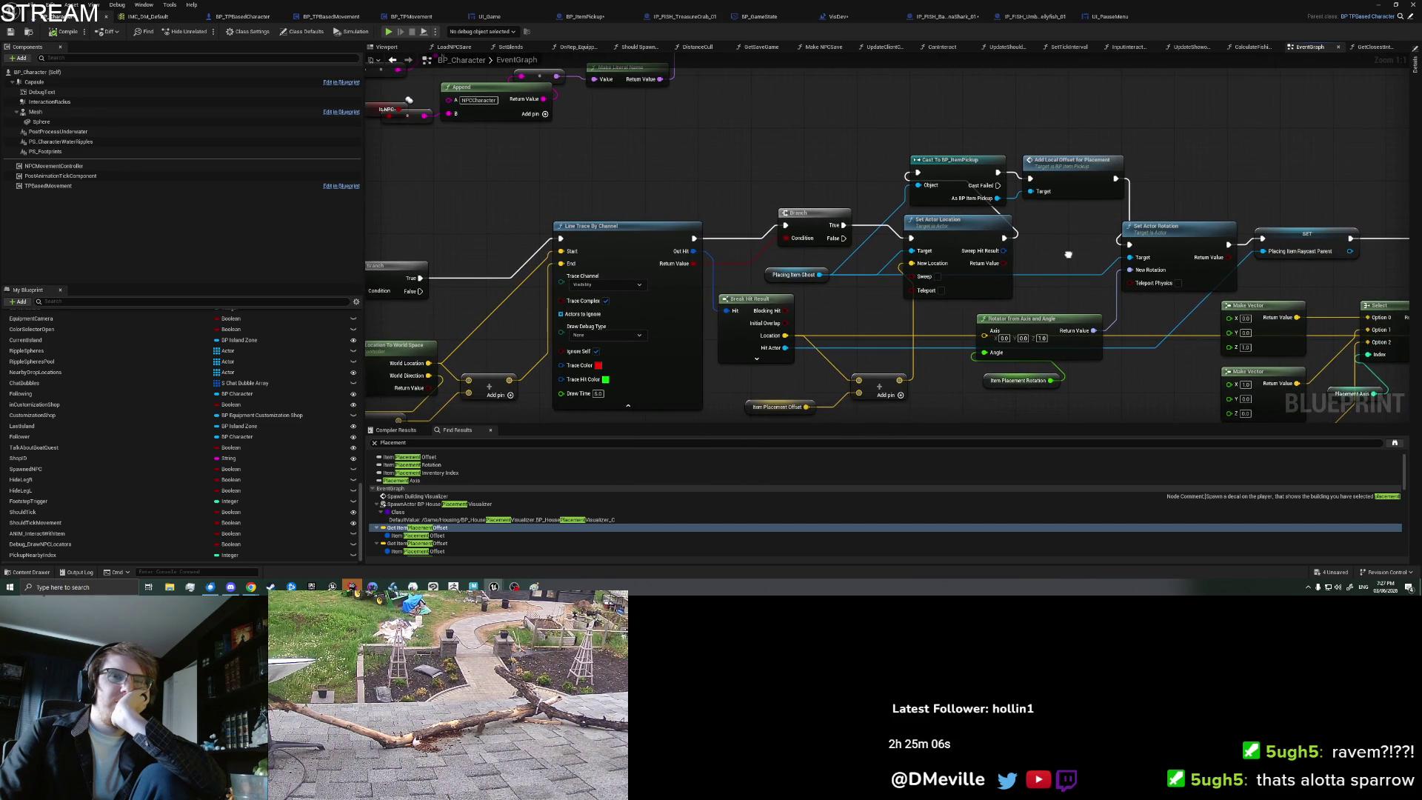
left_click_drag(1068, 254, 956, 257)
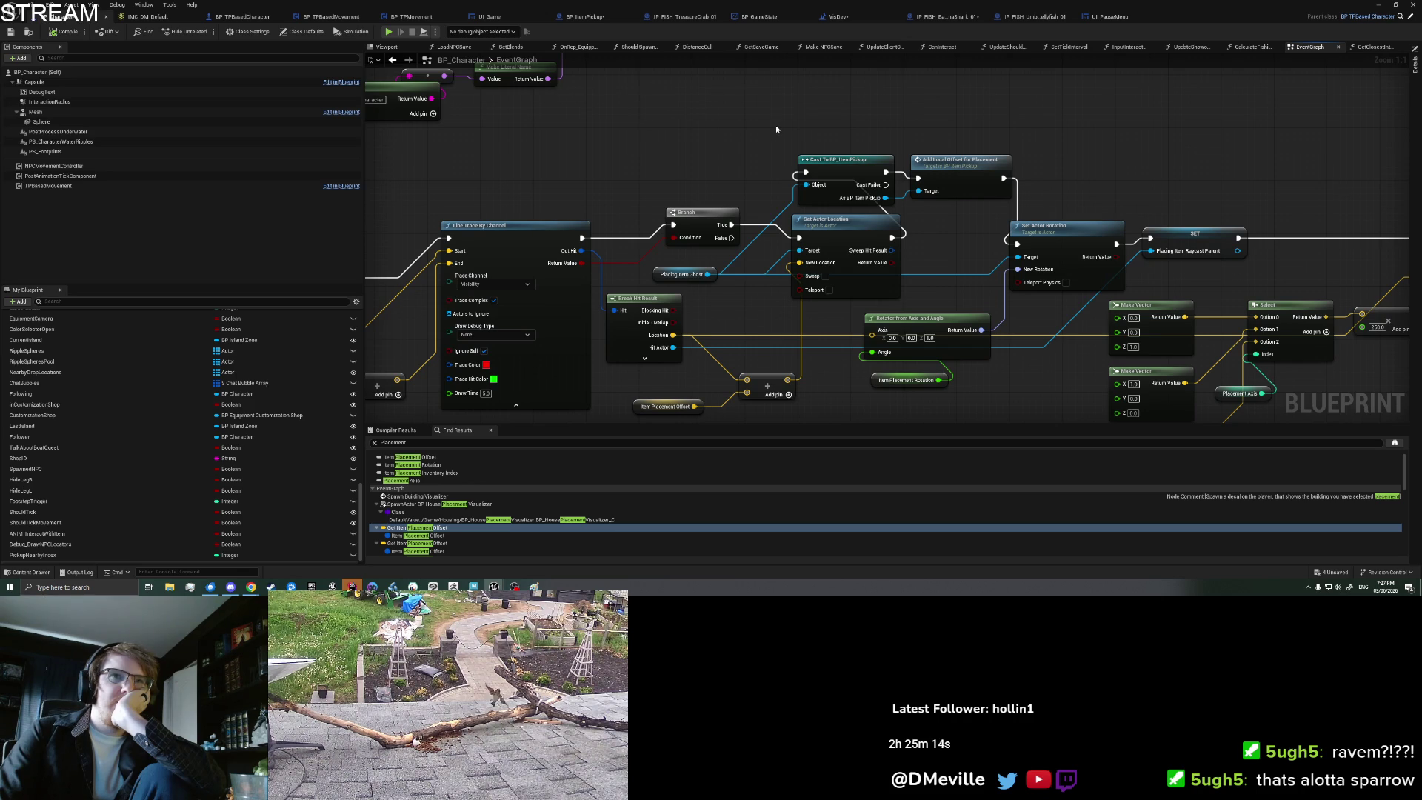
mouse_move(776, 130)
left_mouse_down()
mouse_move(1125, 236)
mouse_move(1121, 212)
mouse_move(770, 219)
left_mouse_up()
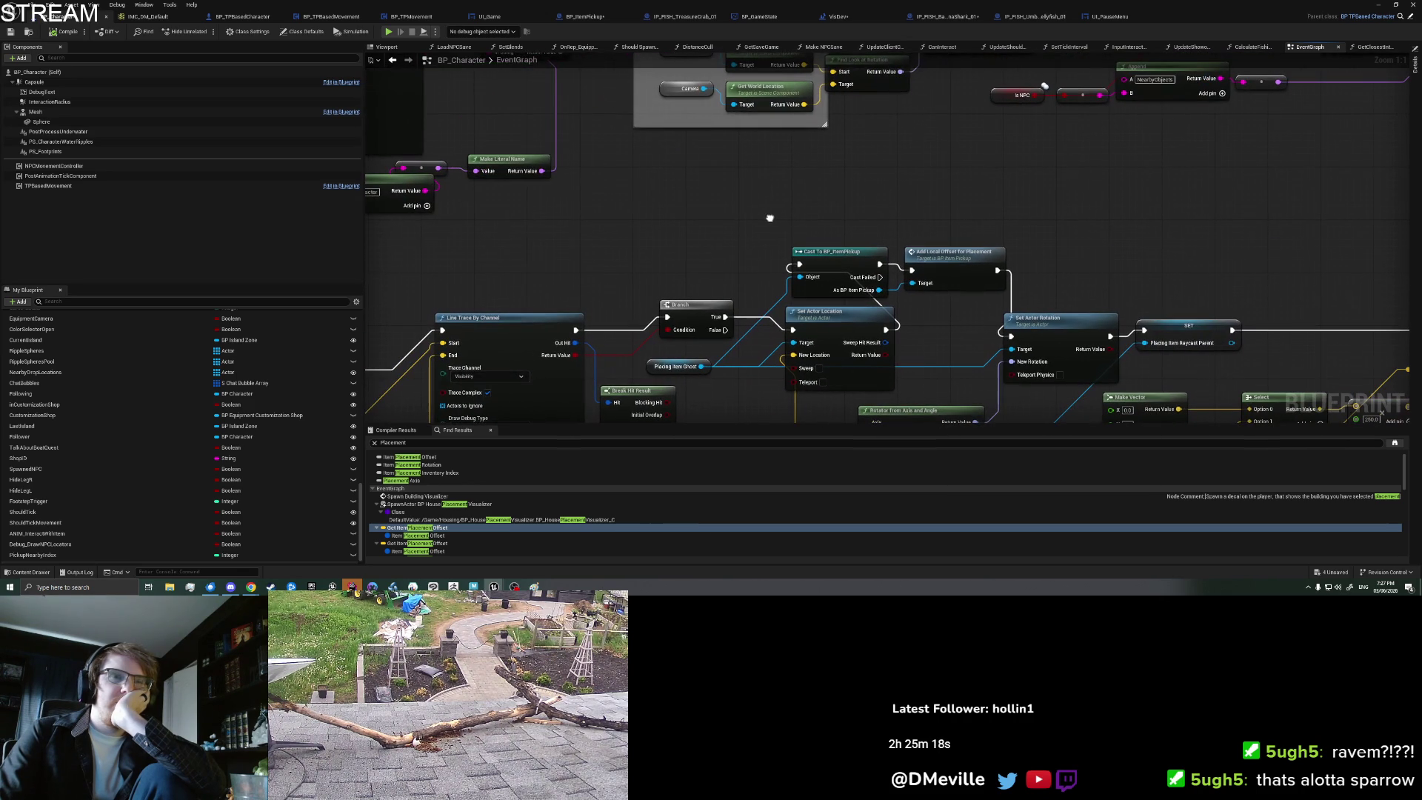
left_click_drag(913, 222, 774, 300)
key("Delete")
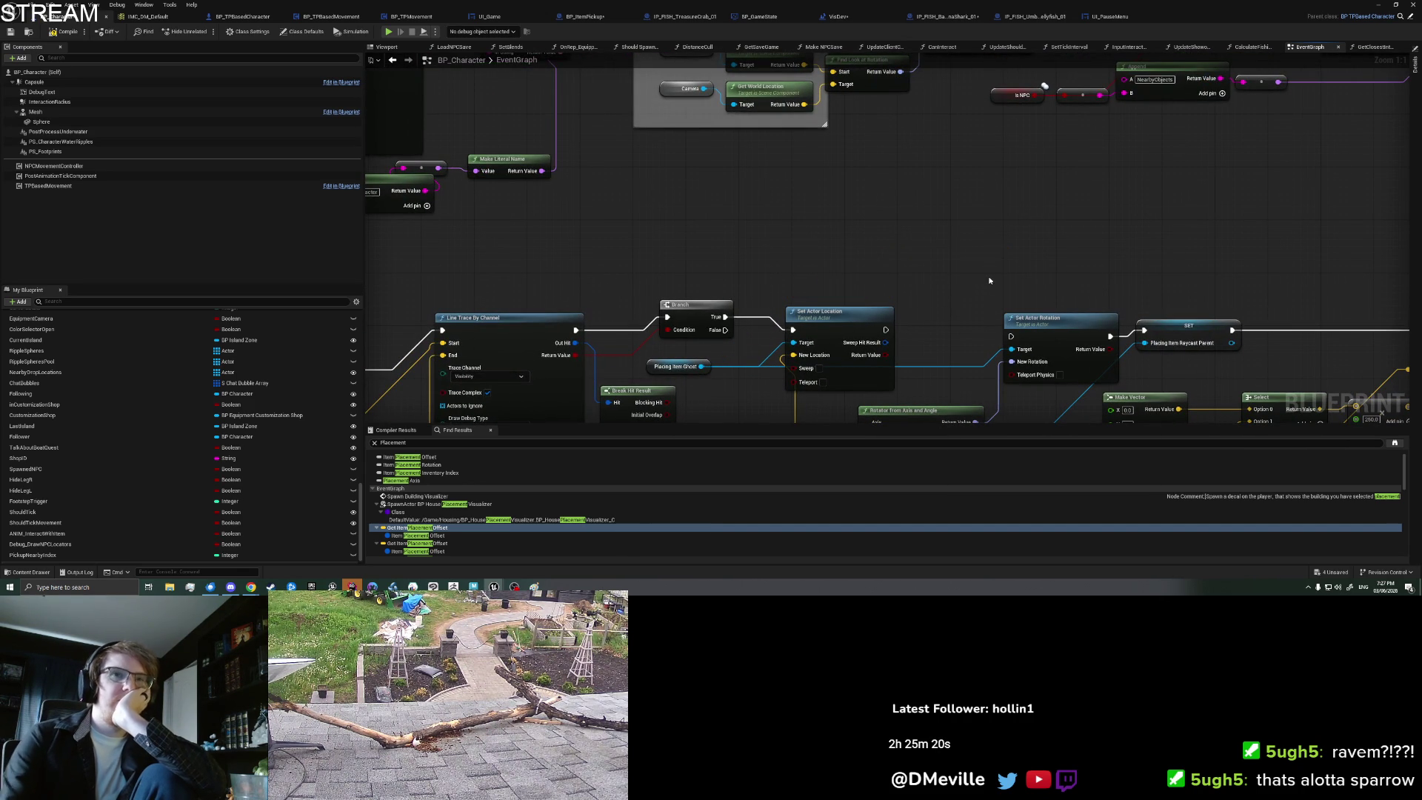
left_click_drag(886, 330, 1011, 336)
left_click_drag(840, 247, 940, 237)
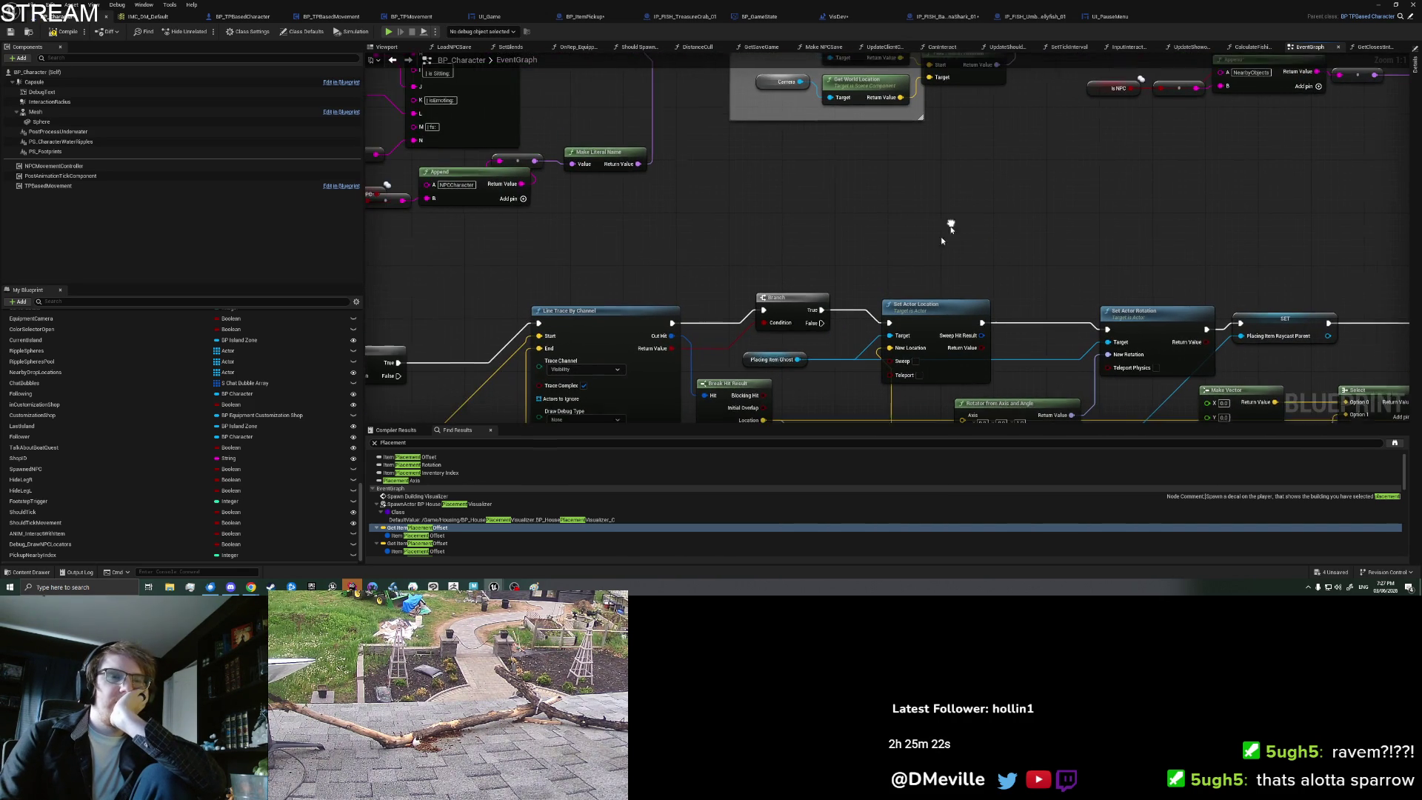
Step: Find all Placing Item Ghost references and jump to the one in UI_PauseMenu
right_click(751, 362)
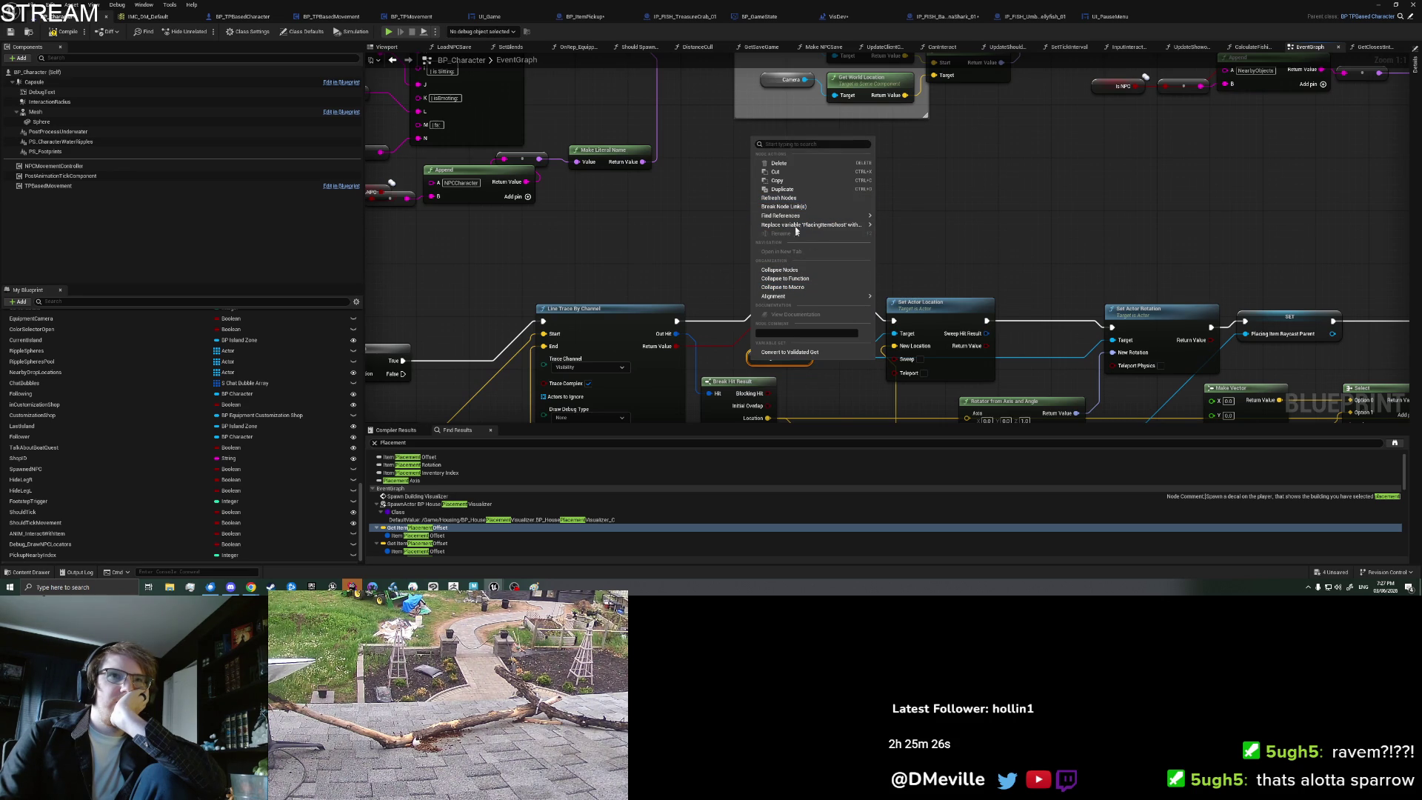
mouse_move(811, 215)
left_click(906, 230)
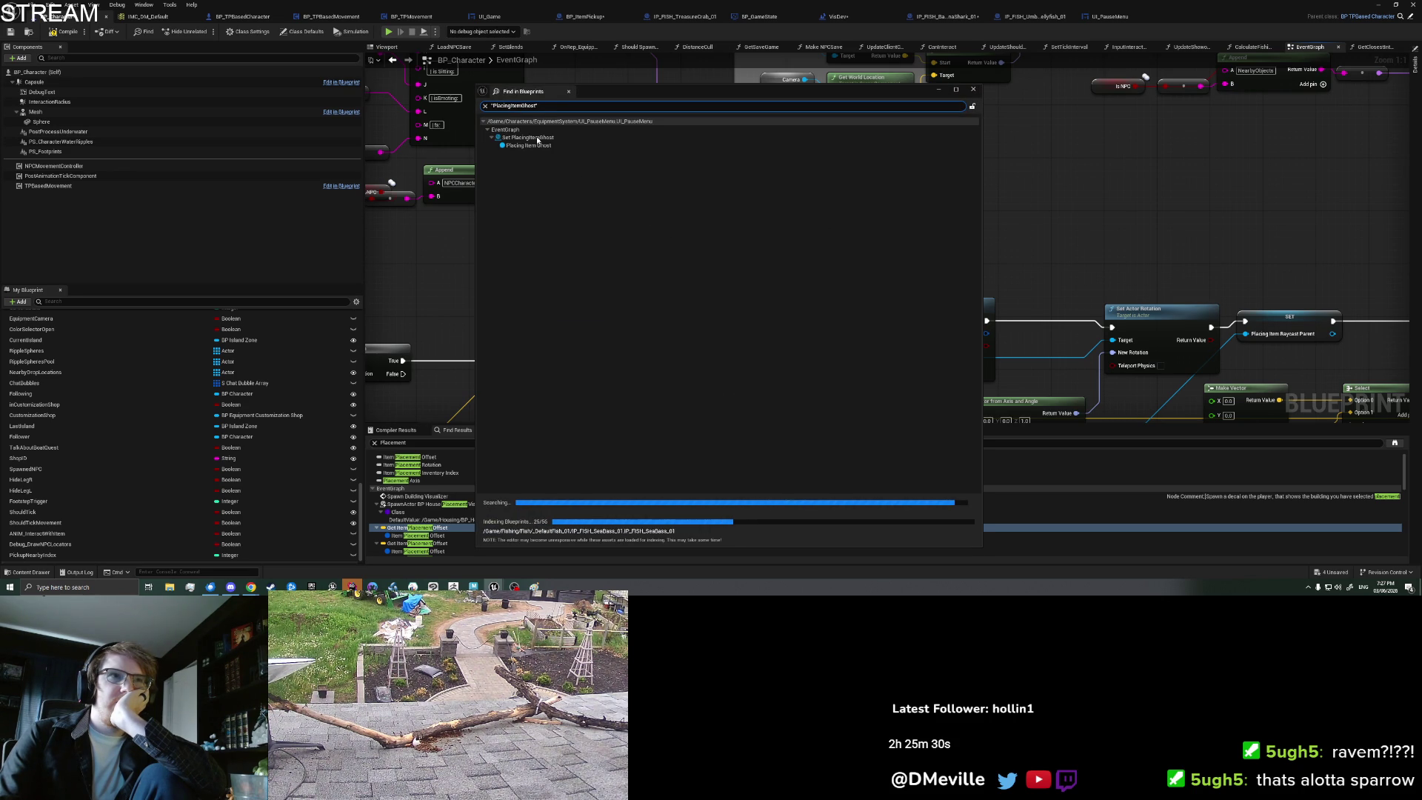
double_click(538, 141)
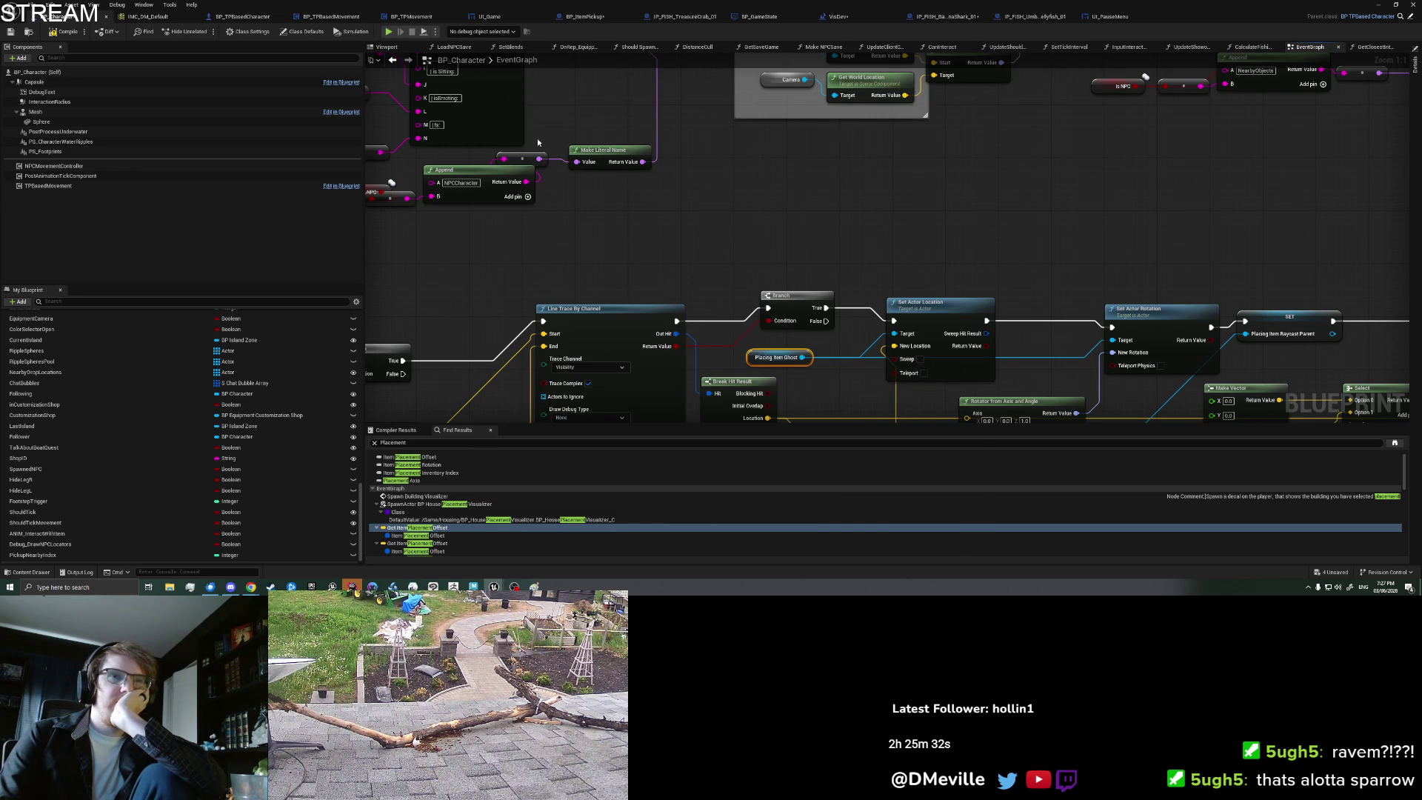
double_click(447, 478)
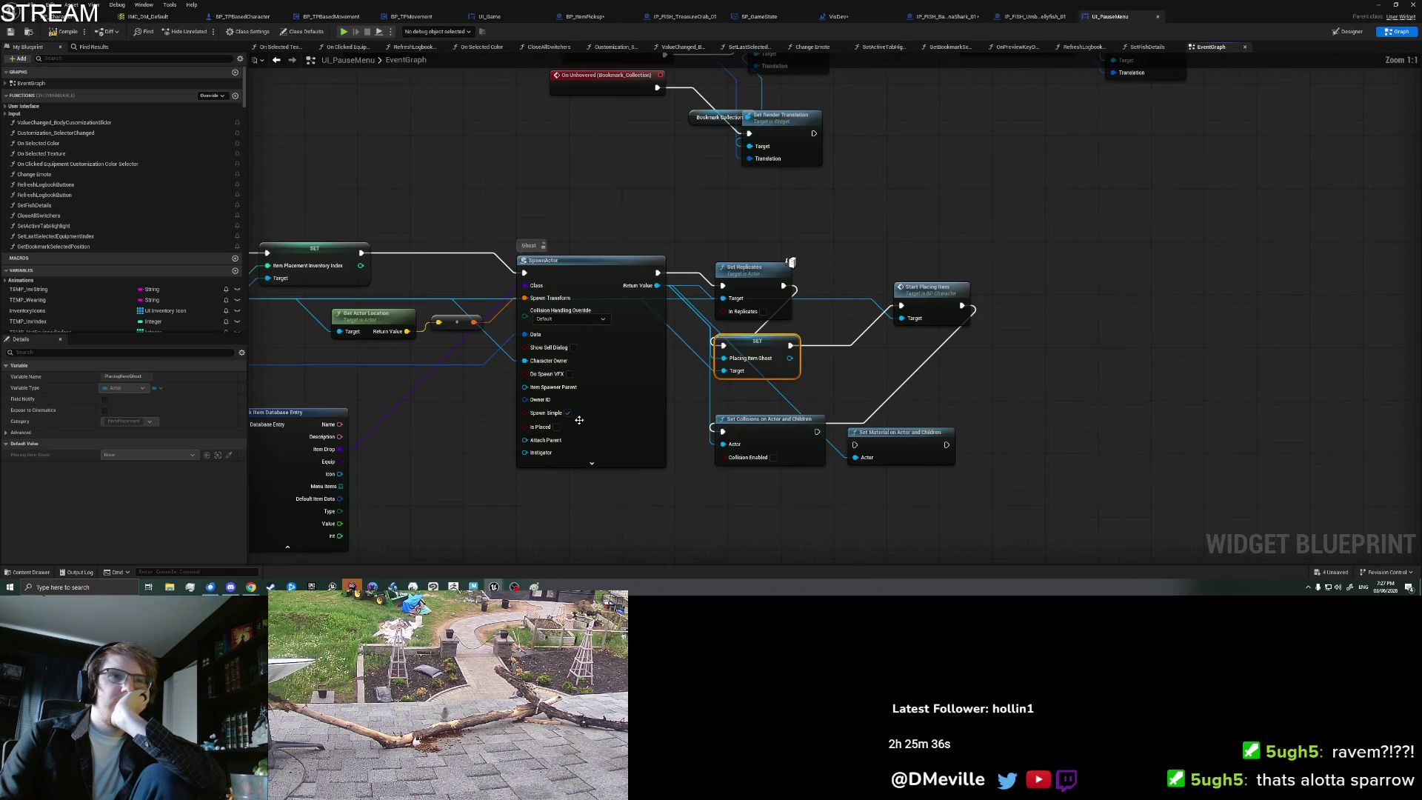
mouse_move(393, 442)
left_mouse_down()
mouse_move(1274, 396)
mouse_move(414, 361)
left_mouse_up()
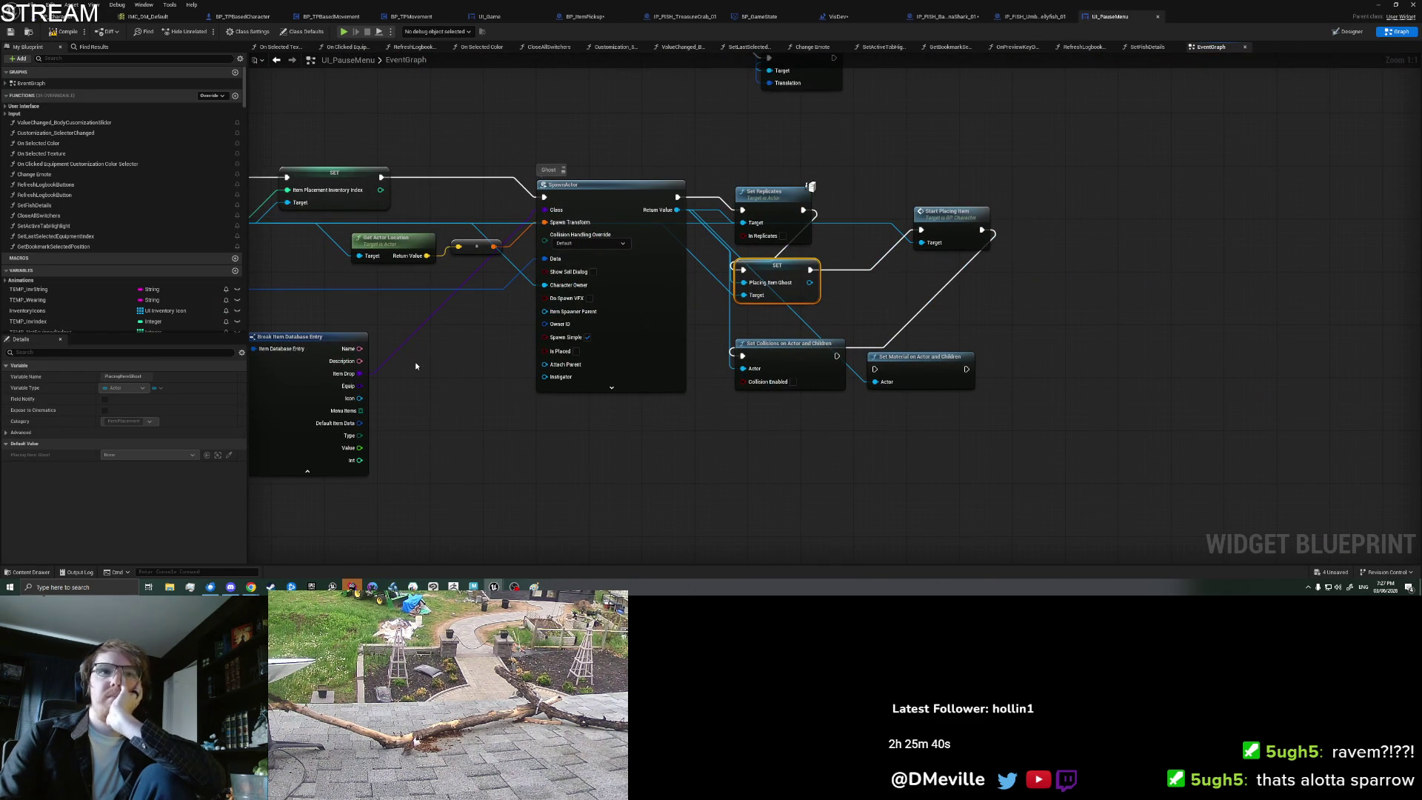
left_click(856, 308)
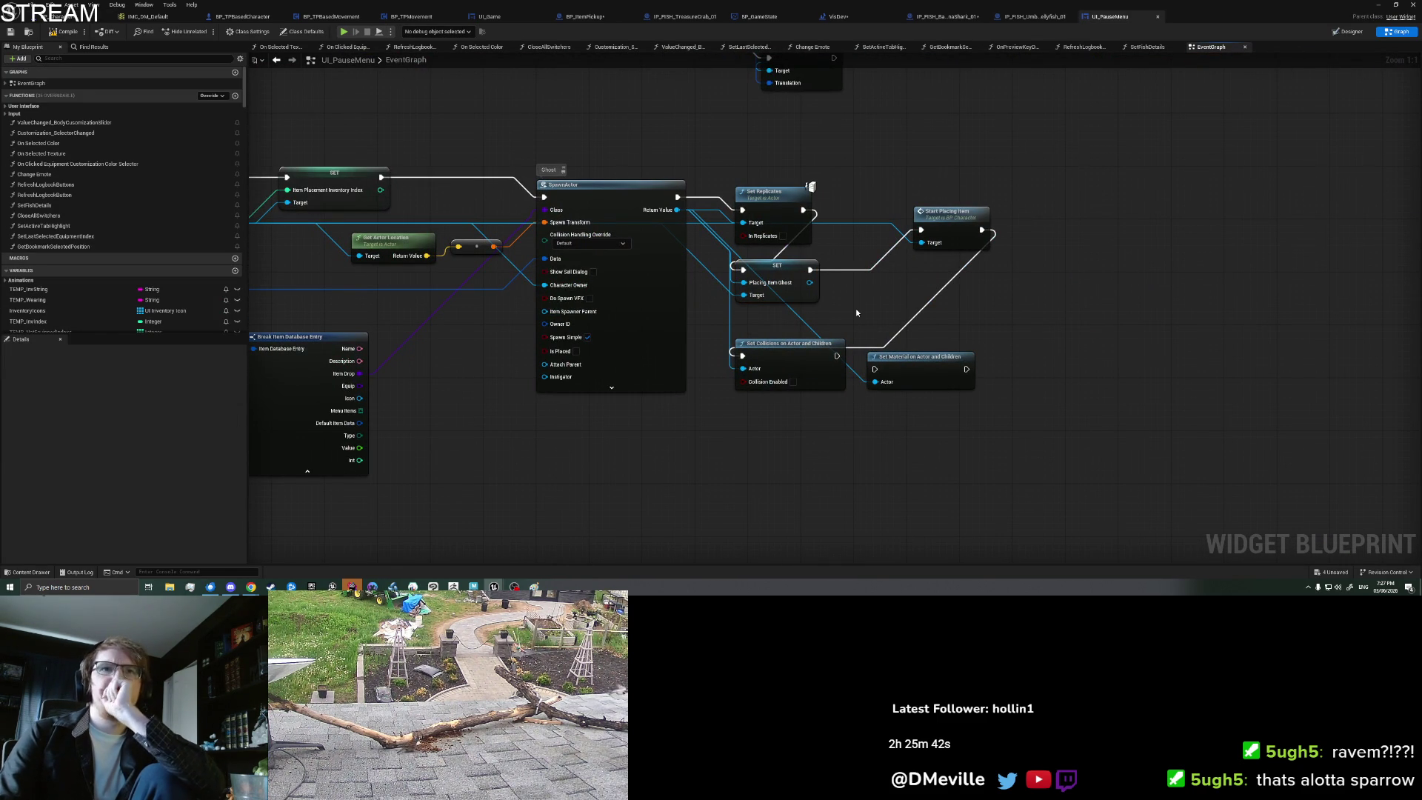
mouse_move(636, 444)
left_mouse_down()
mouse_move(675, 452)
mouse_move(908, 413)
mouse_move(758, 406)
mouse_move(965, 426)
mouse_move(714, 406)
mouse_move(481, 413)
left_mouse_up()
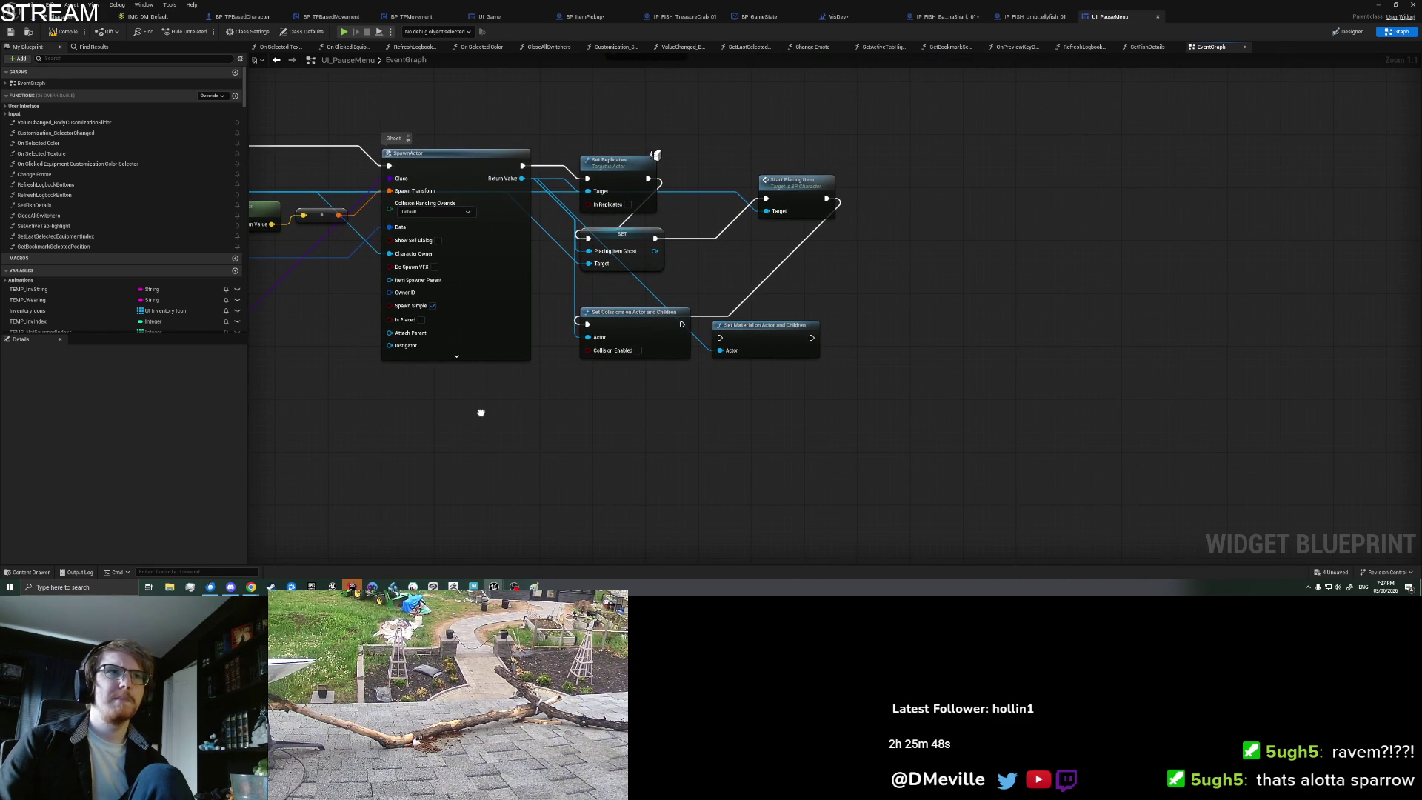
mouse_move(481, 413)
left_mouse_down()
mouse_move(958, 375)
mouse_move(565, 406)
mouse_move(500, 429)
left_mouse_up()
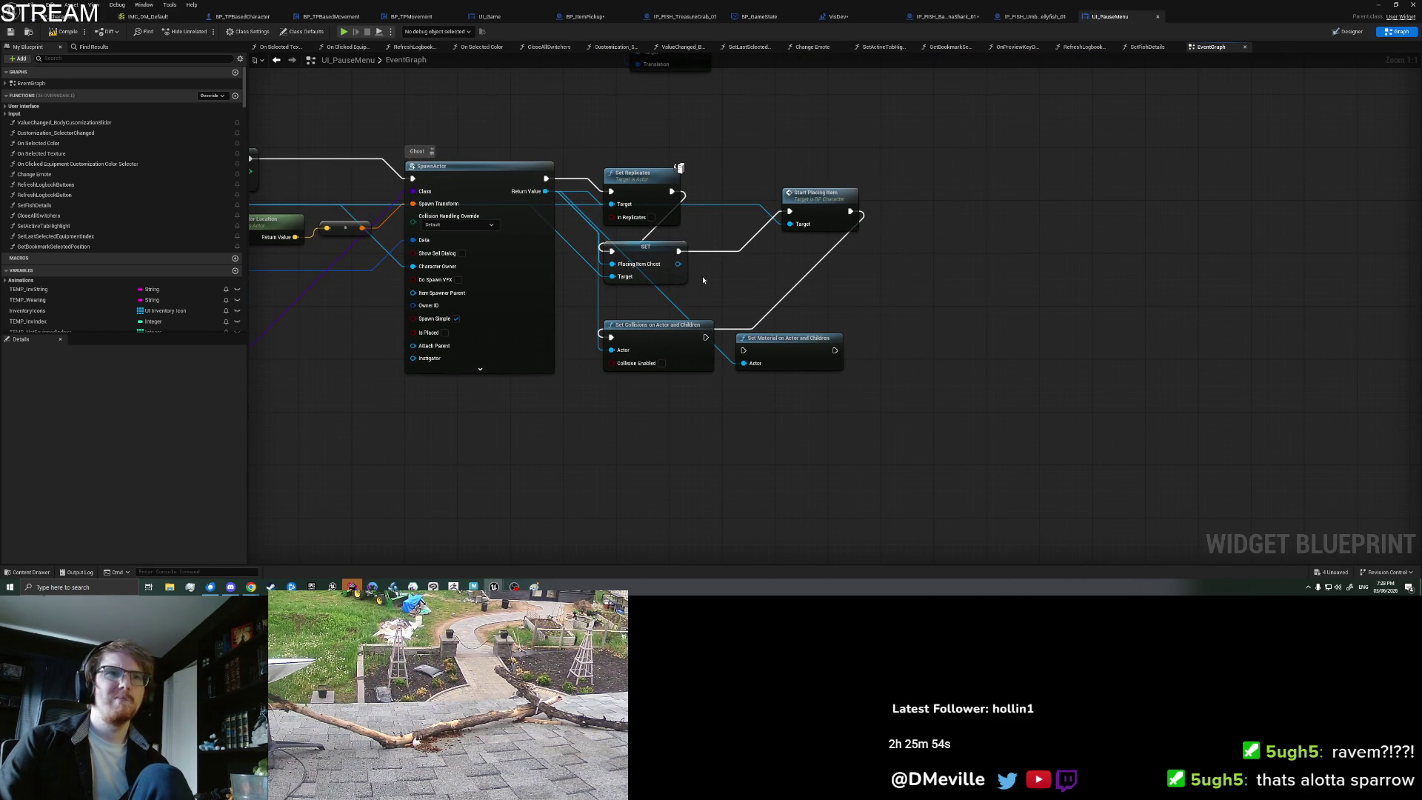
Step: Inspect StartPlacingItem in BP_Character, then search 'cast to bp_itempickup' off UI_PauseMenu's Placing Item Ghost
left_click(831, 200)
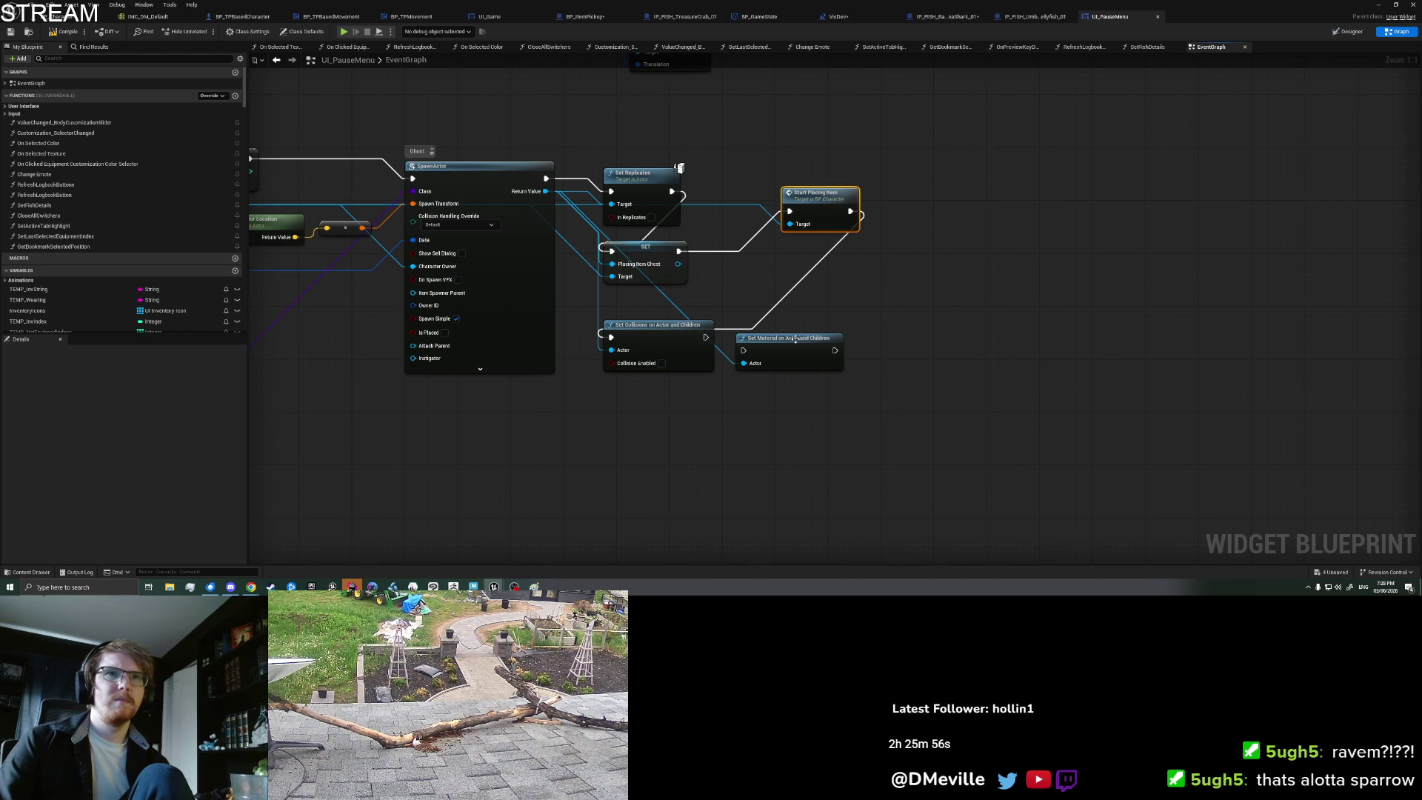
double_click(833, 208)
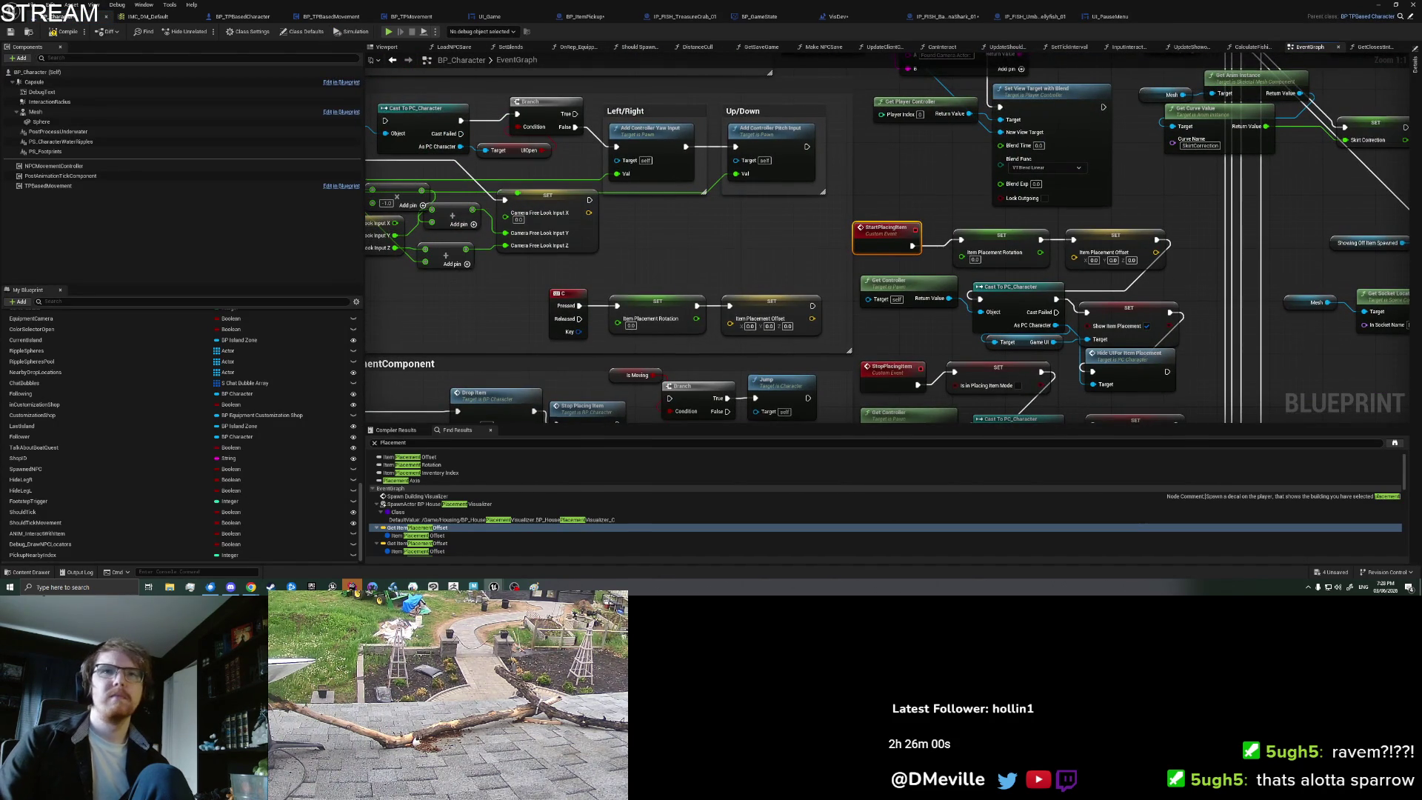
left_click_drag(928, 210, 855, 175)
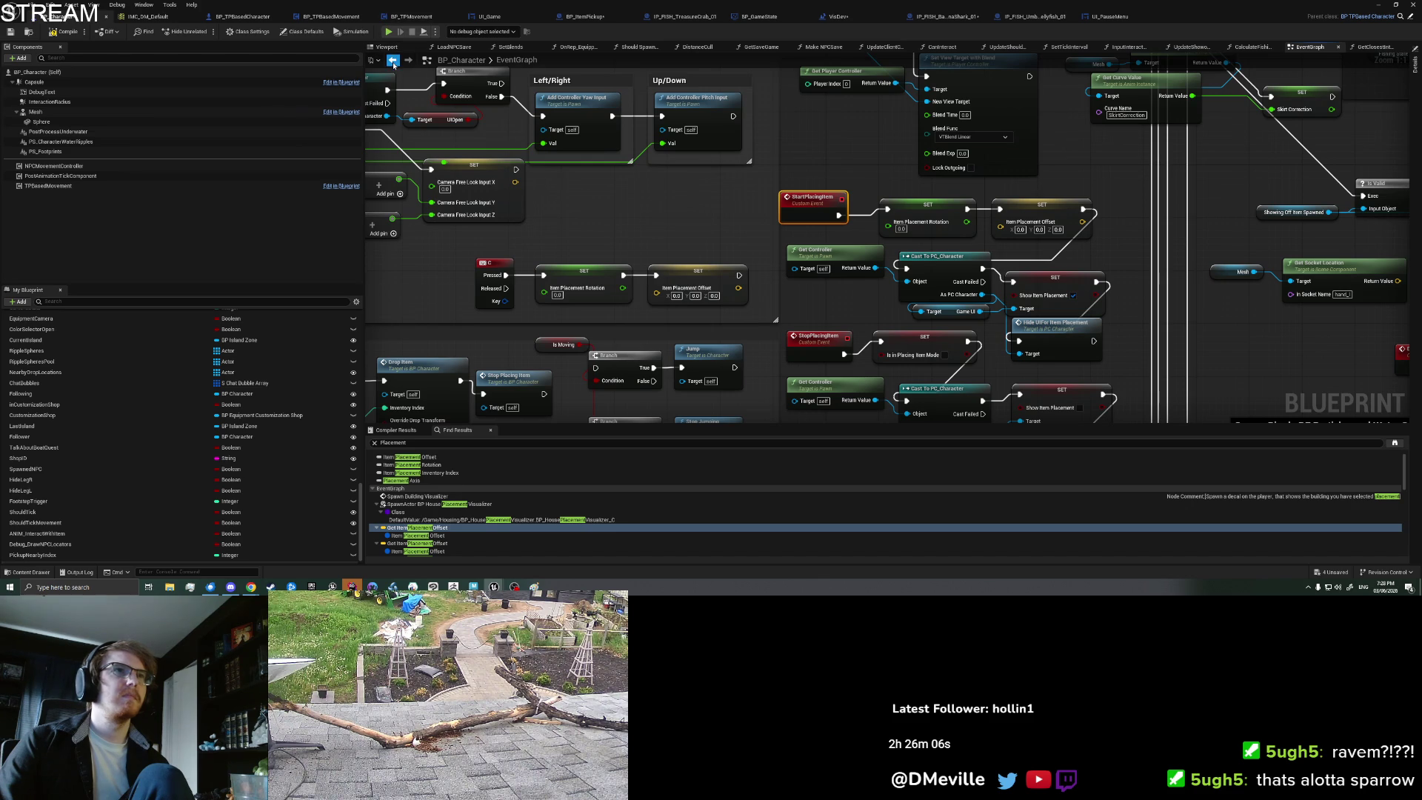
left_click(393, 62)
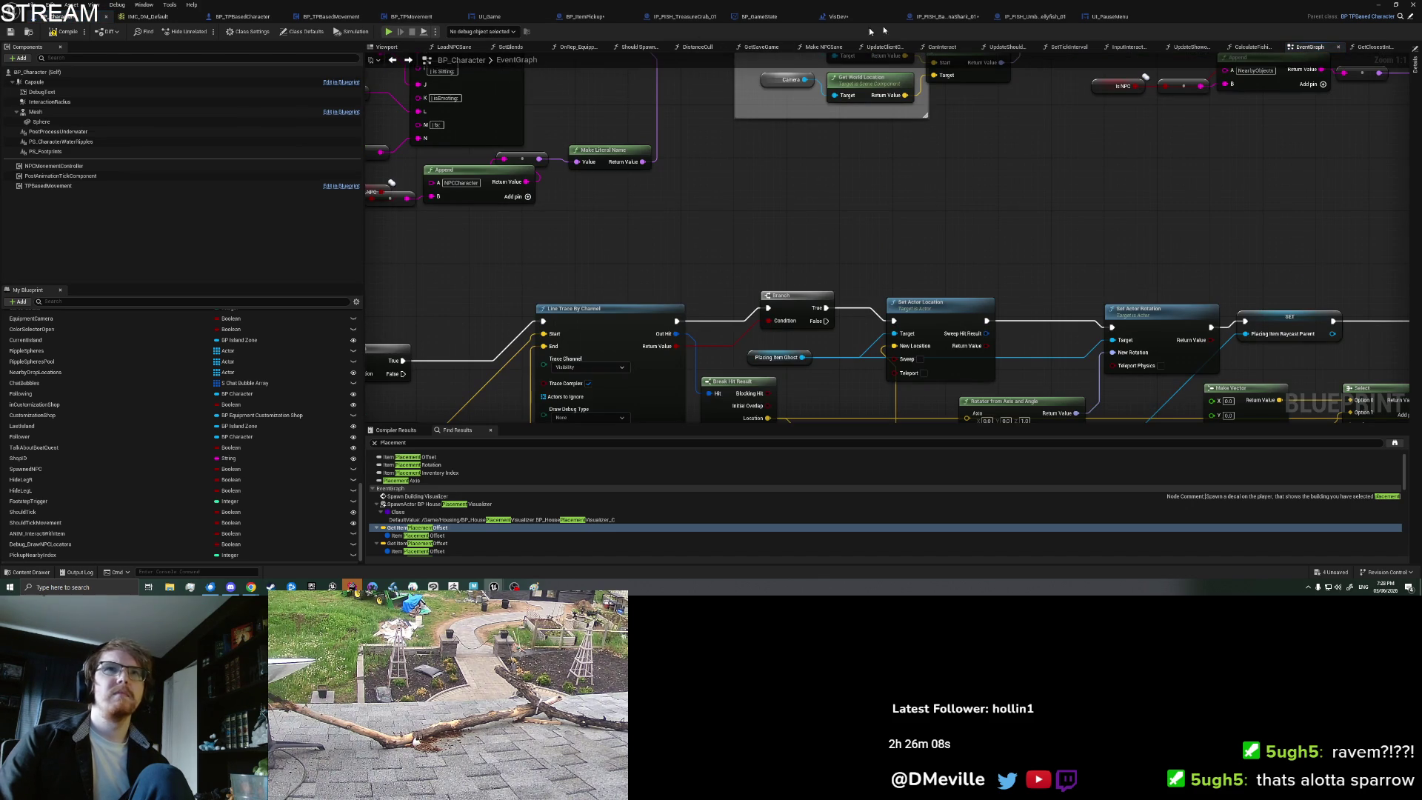
left_click(1097, 16)
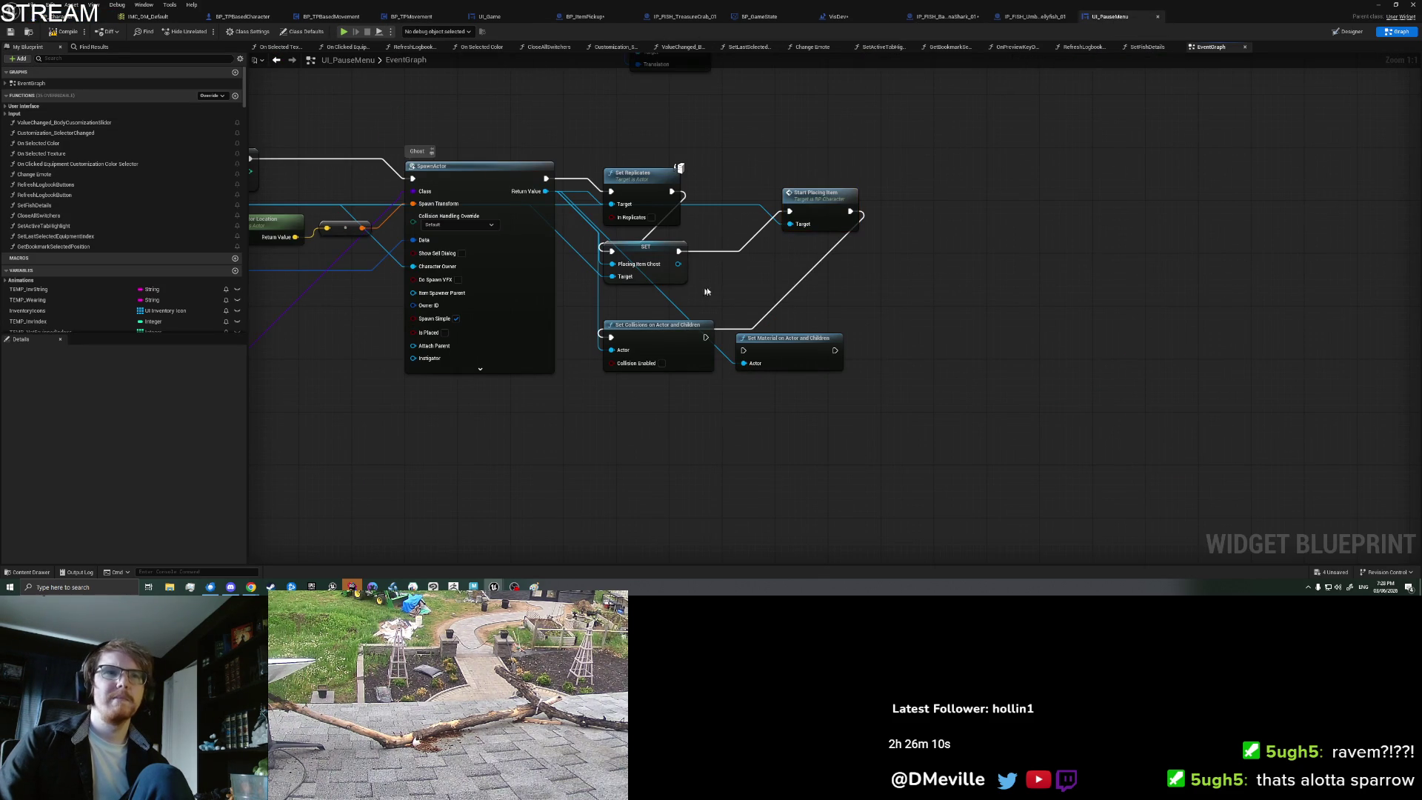
left_click_drag(760, 261, 761, 260)
type("cast")
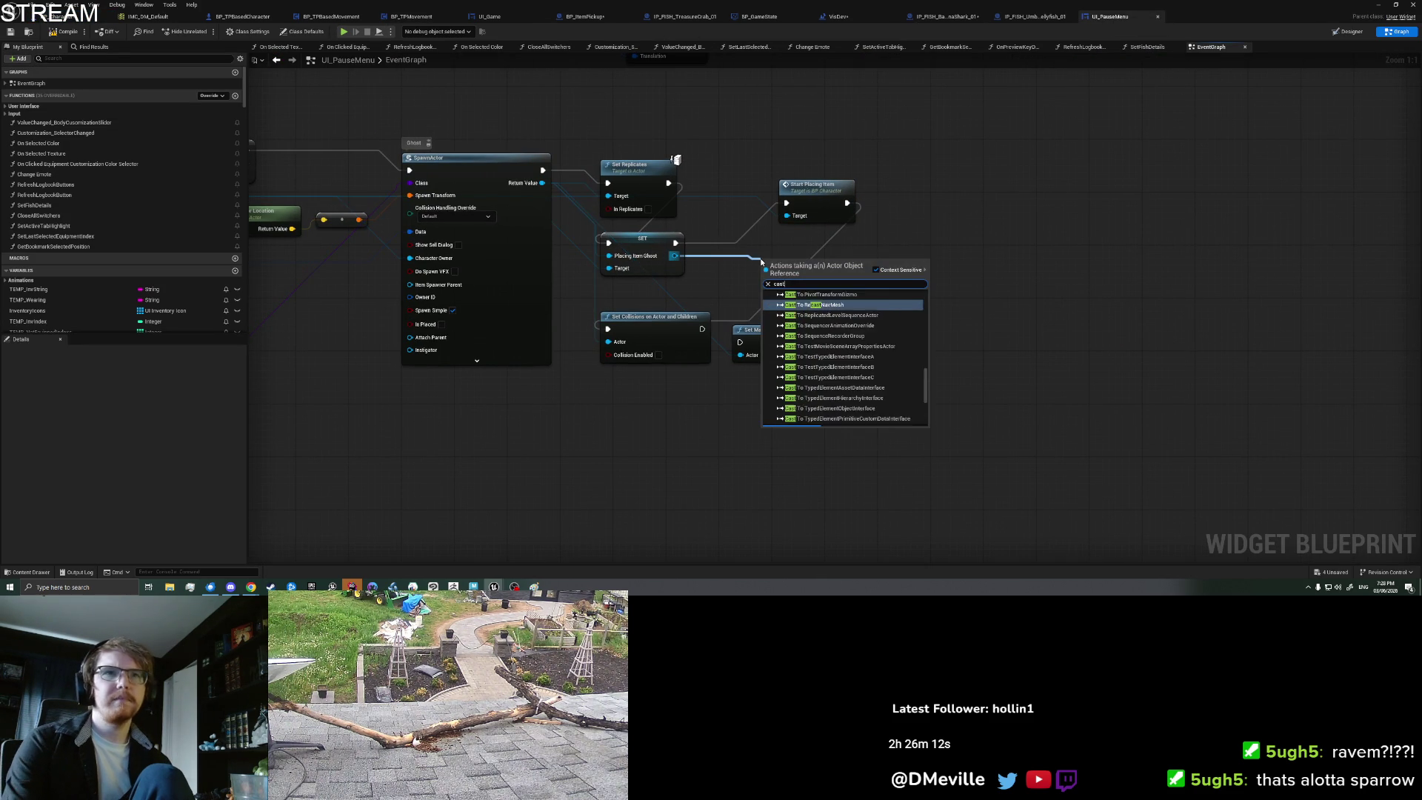
type(" to bp_itempickup")
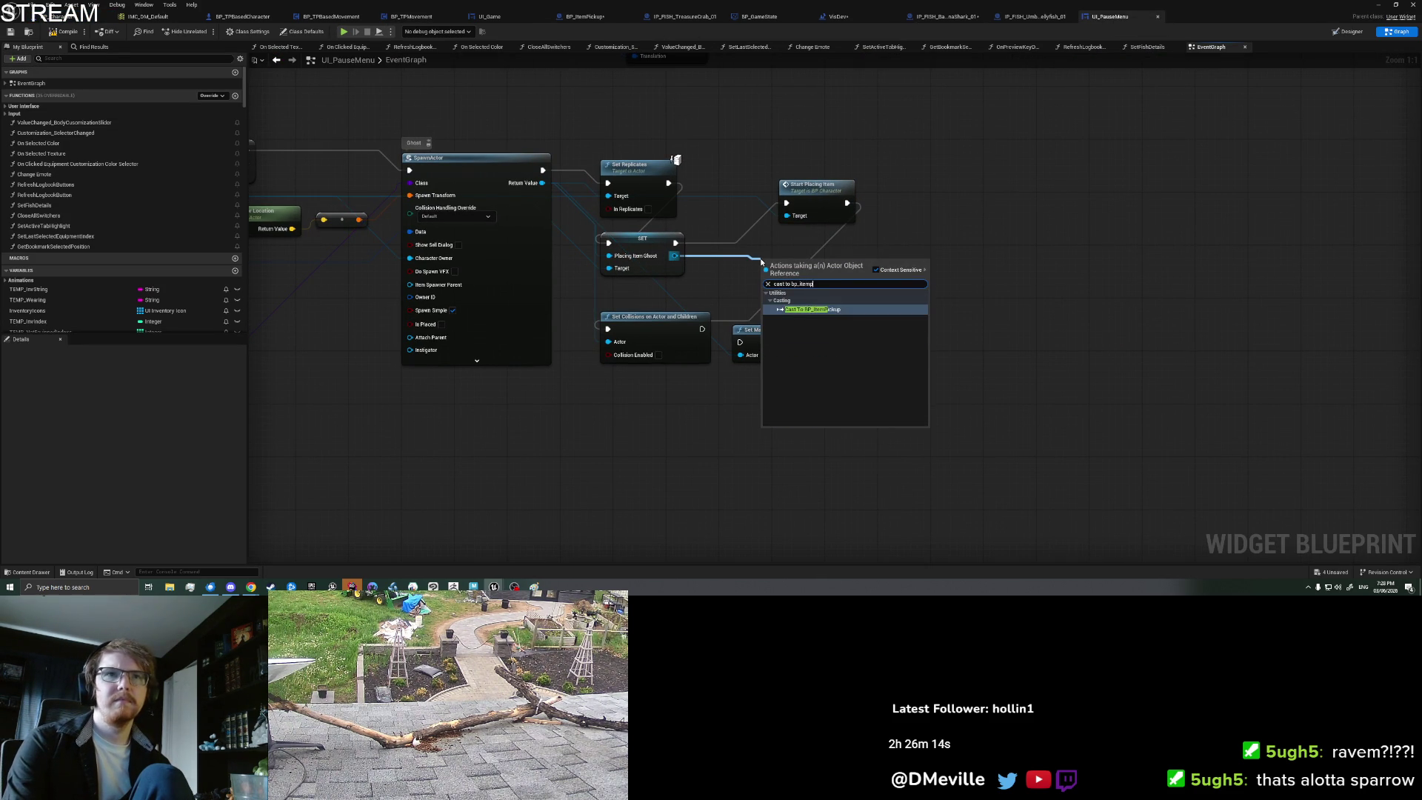
Step: Add Cast To BP_ItemPickup and Add Local Offset for Placement, wired after Set Collisions
key("Return")
left_click_drag(851, 303, 916, 304)
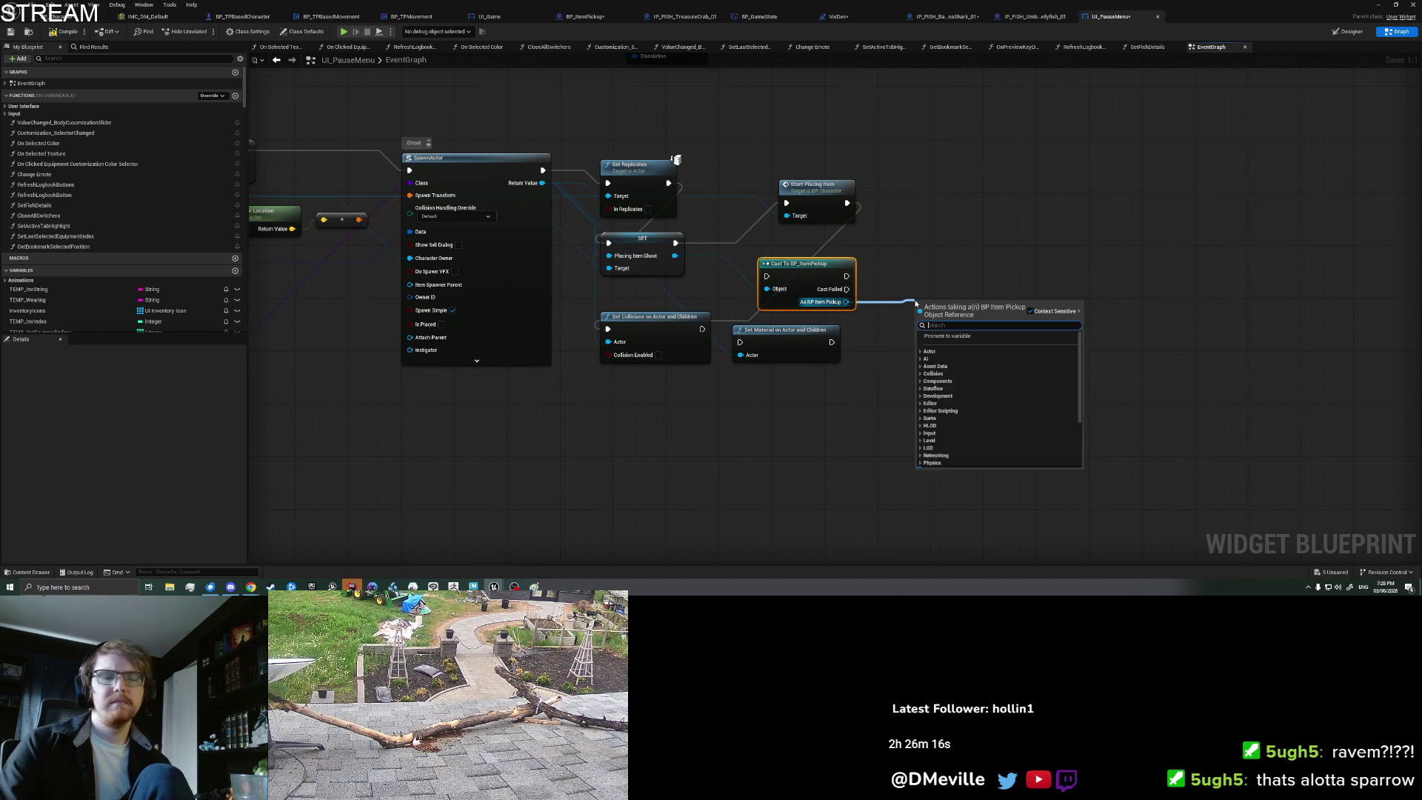
type("add off")
key("Return")
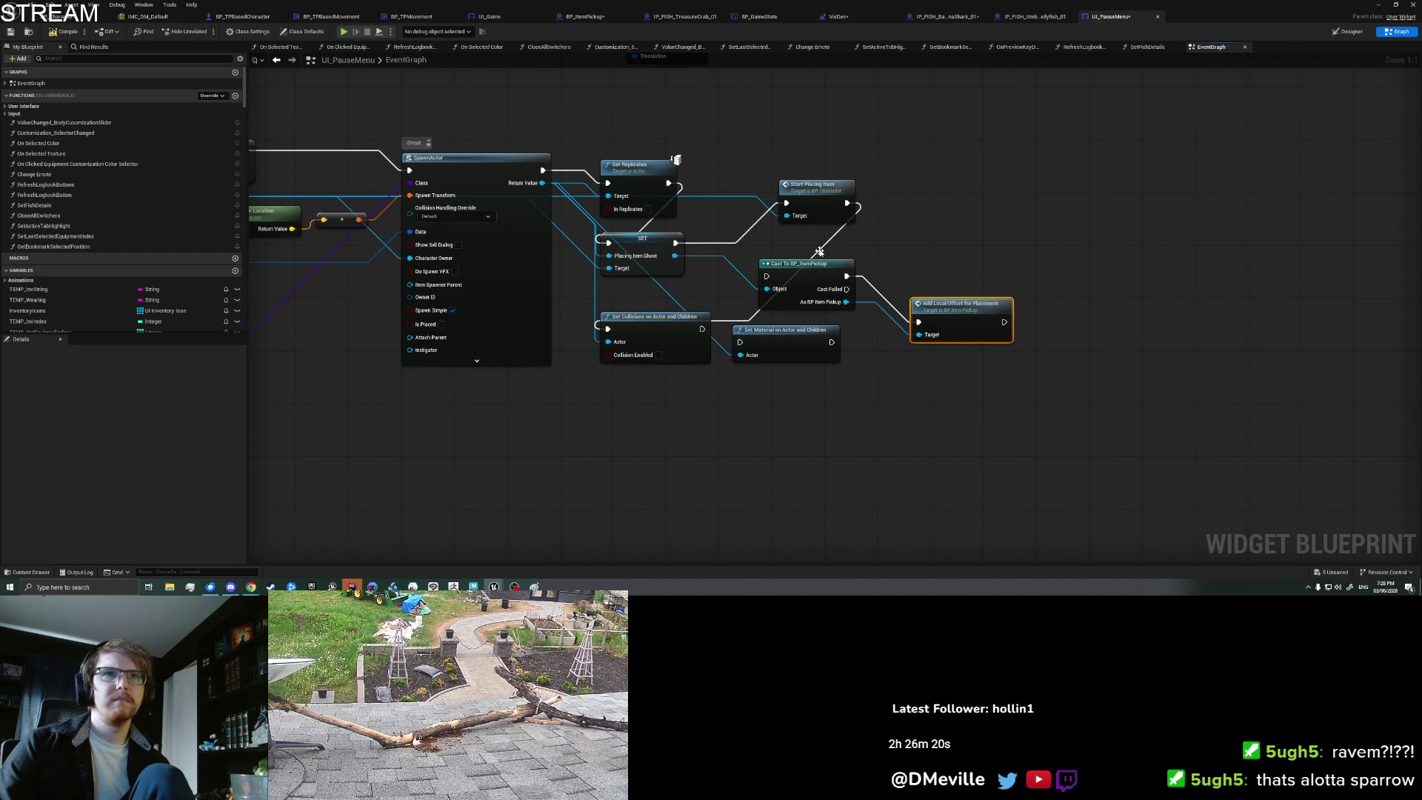
left_click_drag(702, 330, 705, 328)
left_click_drag(768, 280, 767, 277)
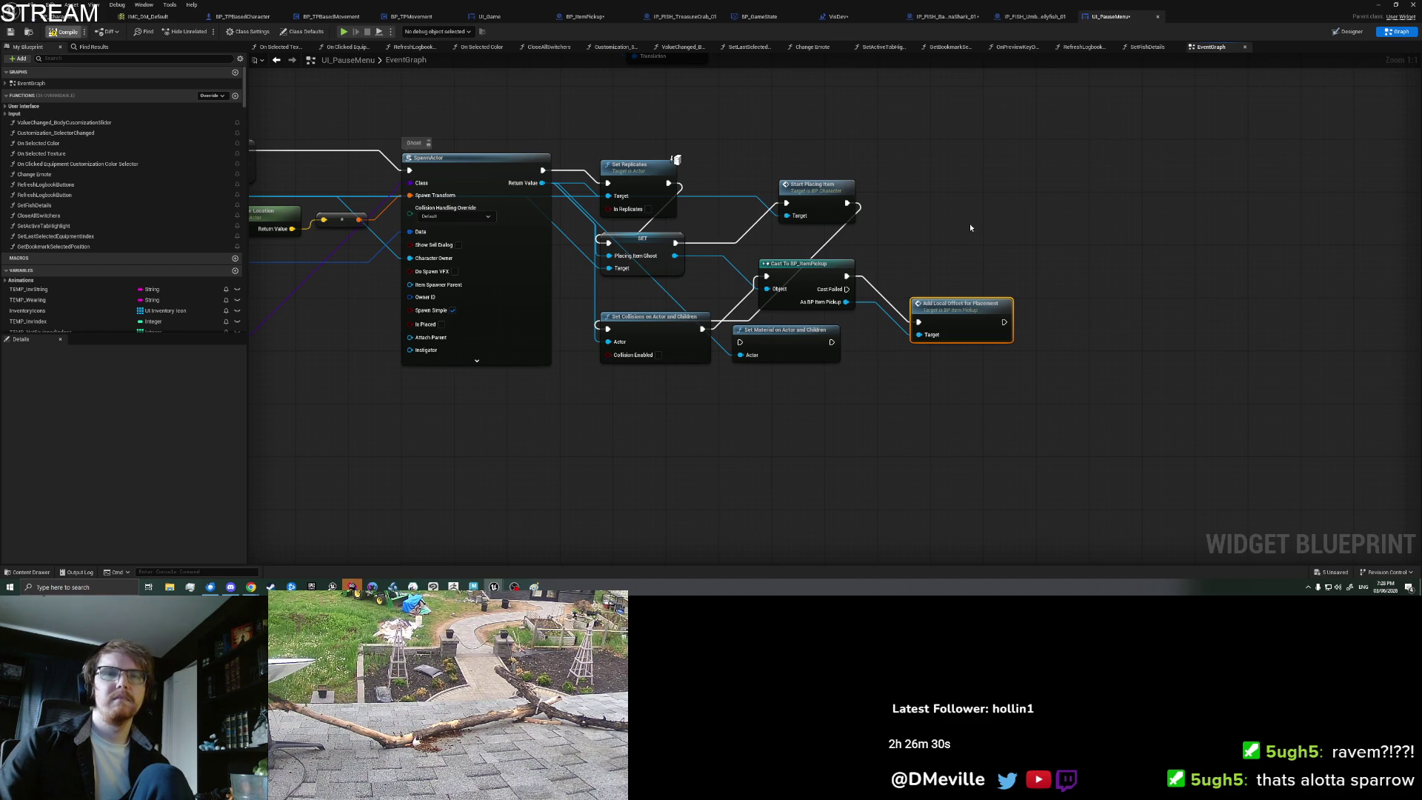
left_click(1377, 6)
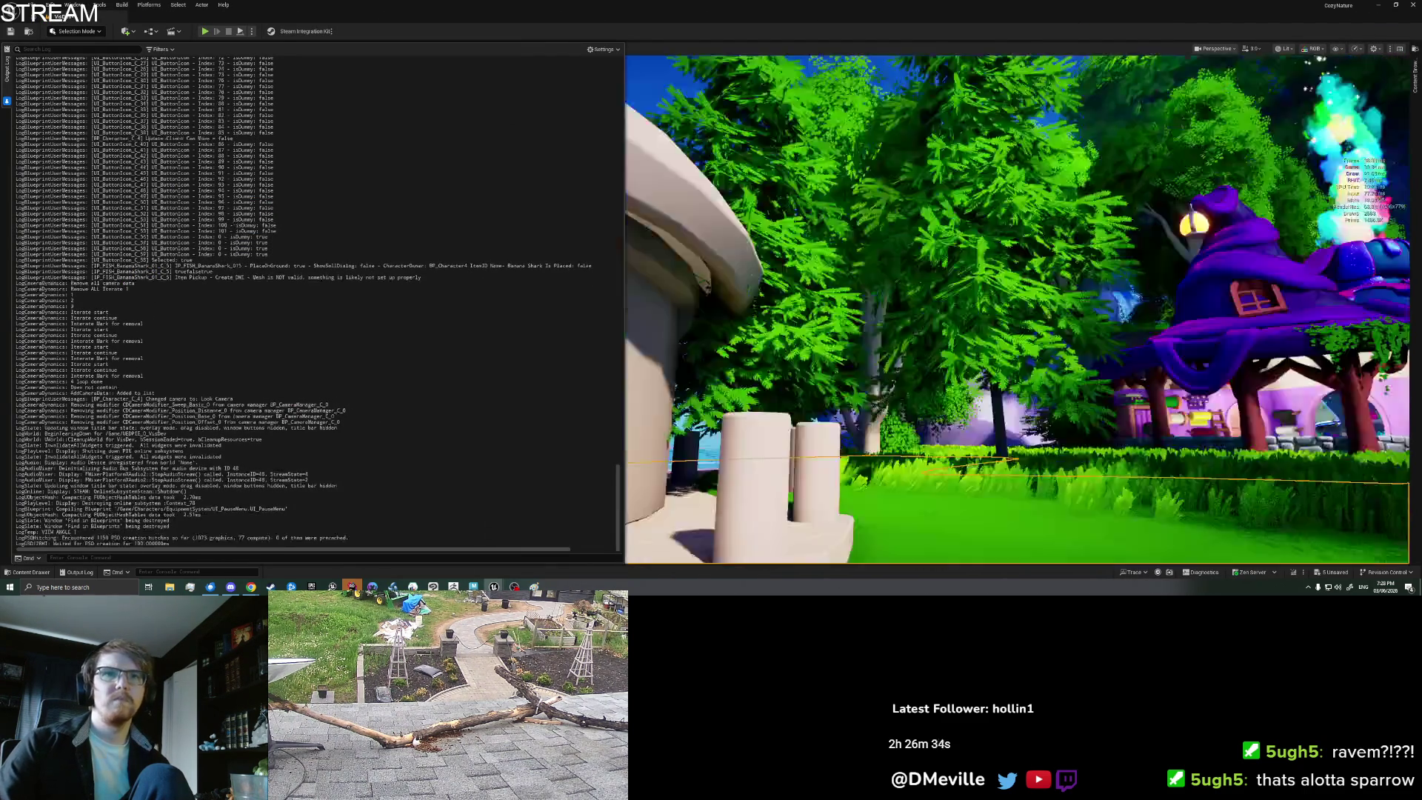
Step: Start a play-test from the beach spot and walk toward the hut
right_click(867, 293)
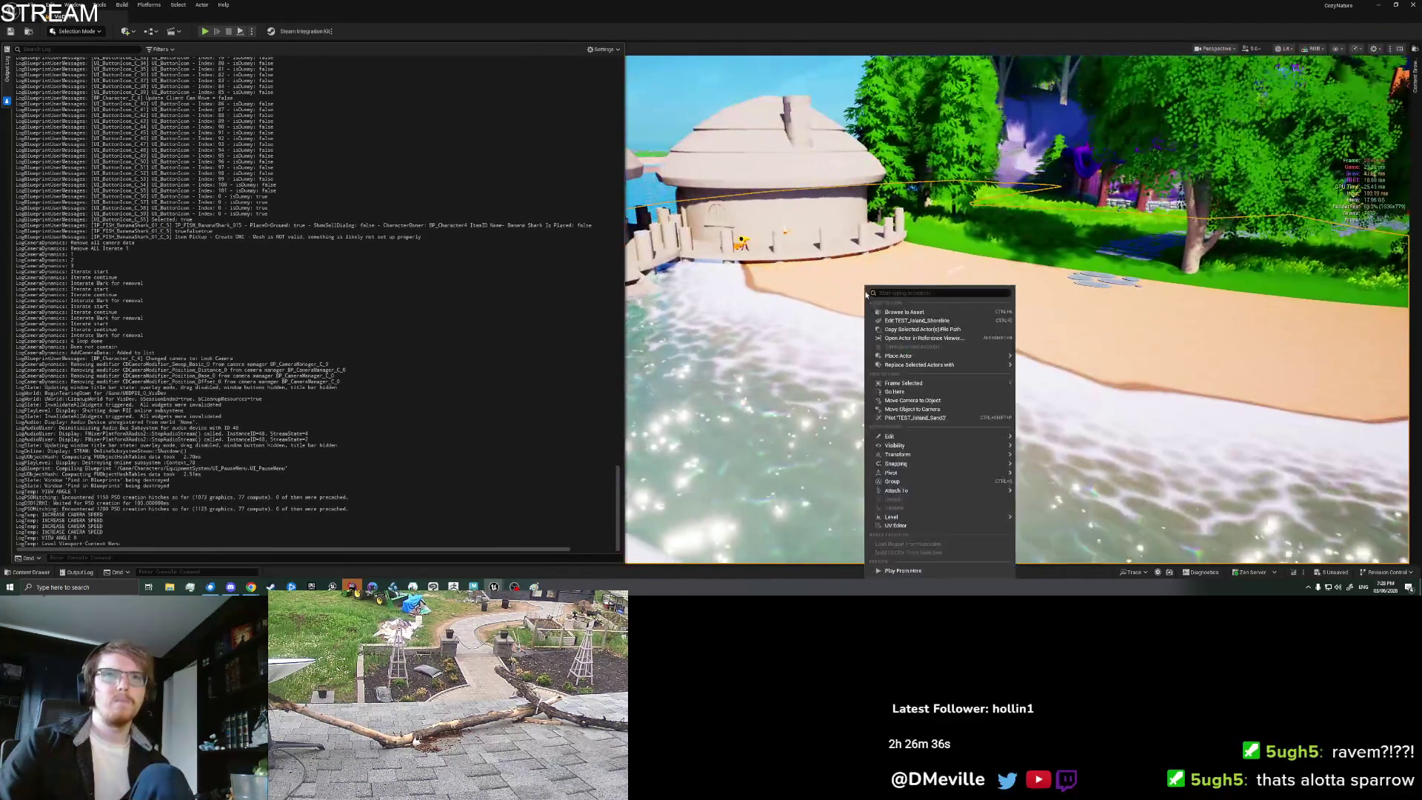
left_click(919, 555)
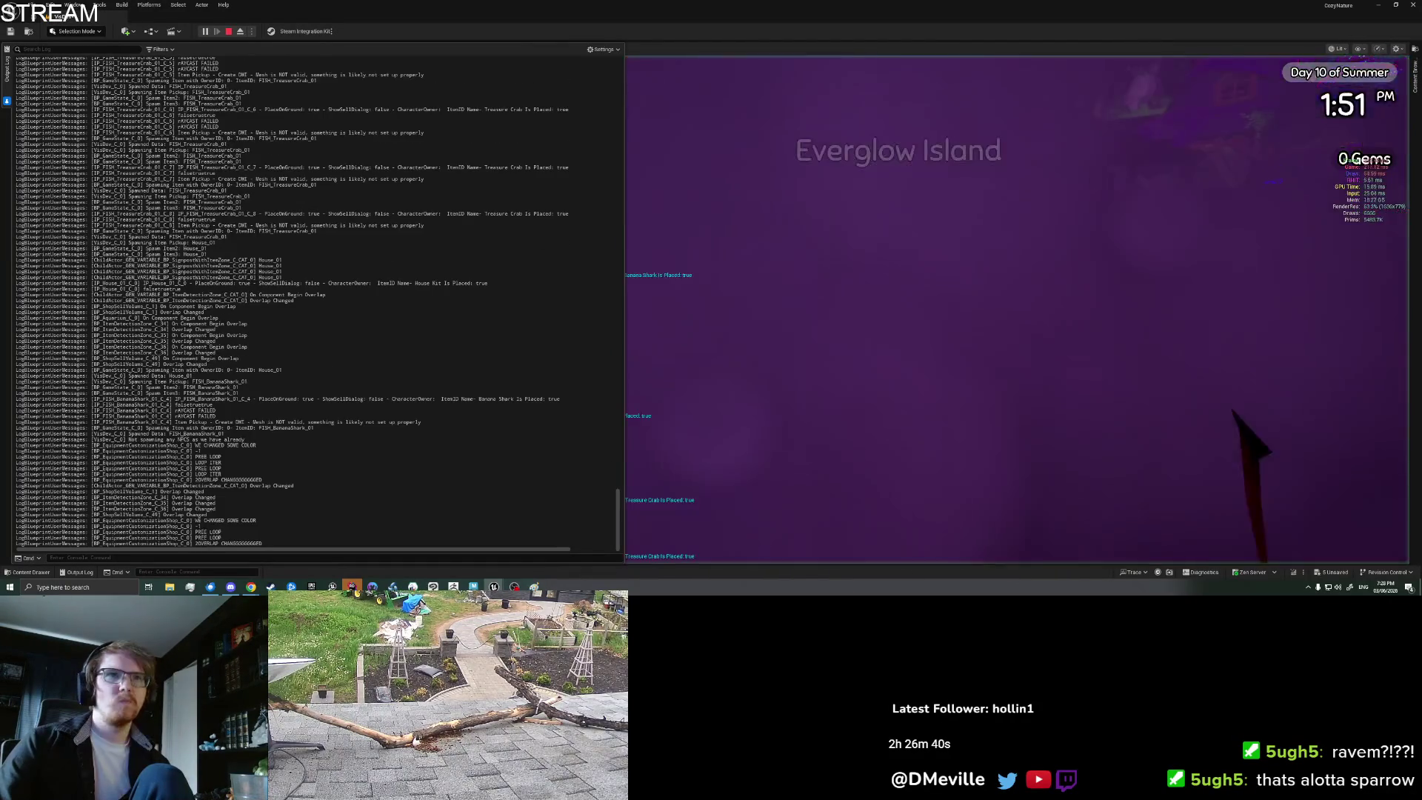
key("e")
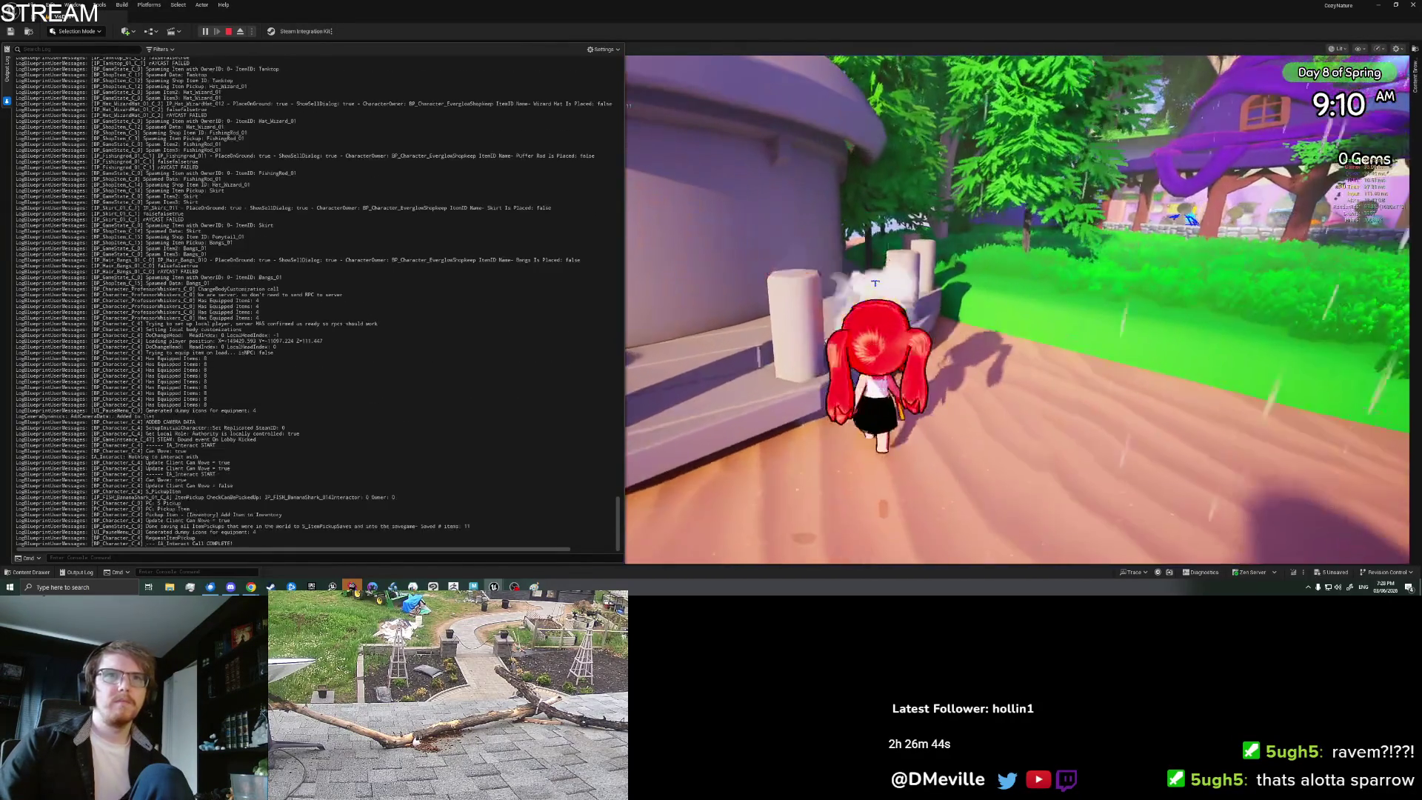
Step: Place the first Banana Shark from the inventory on the ground near the hut
key("i")
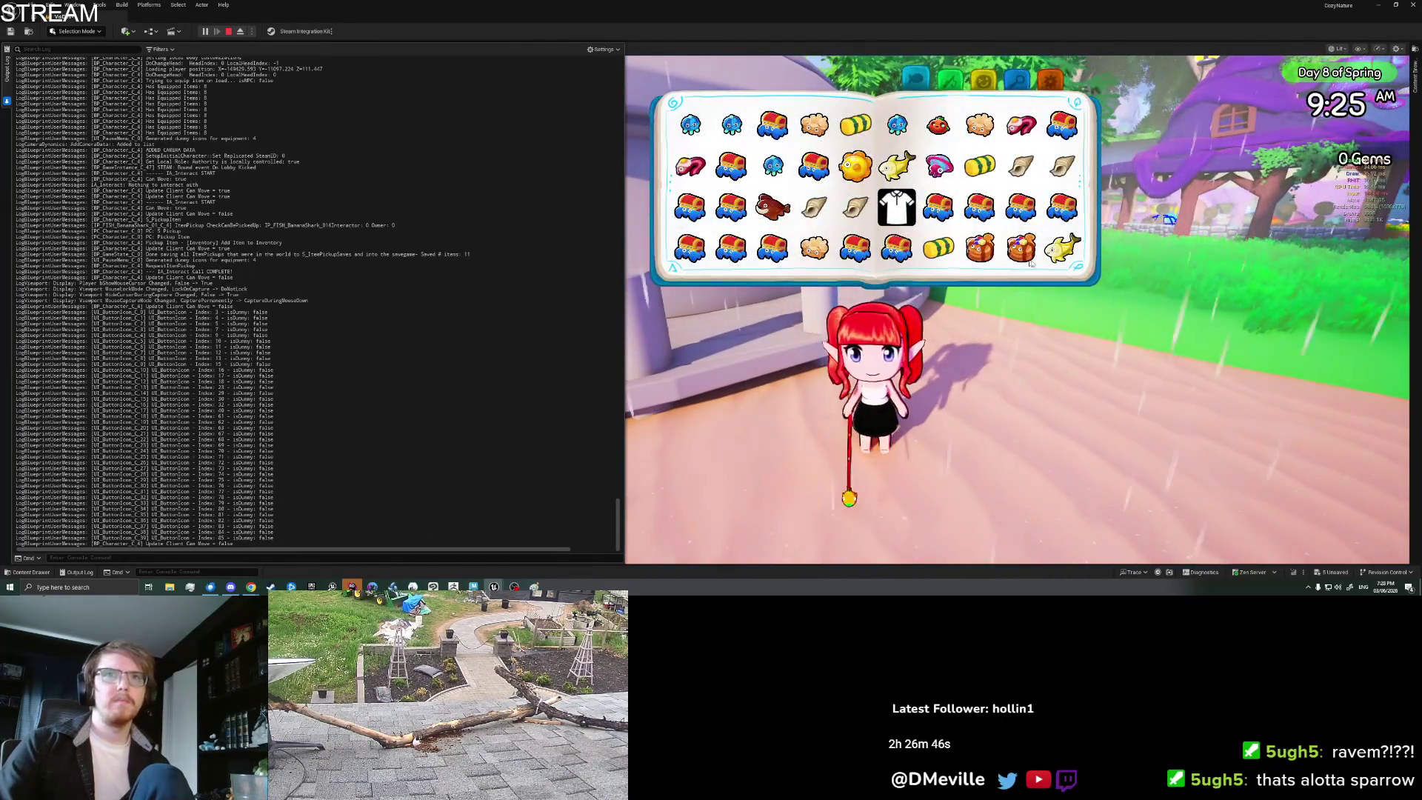
scroll(1031, 263, "down", 2)
left_click(939, 245)
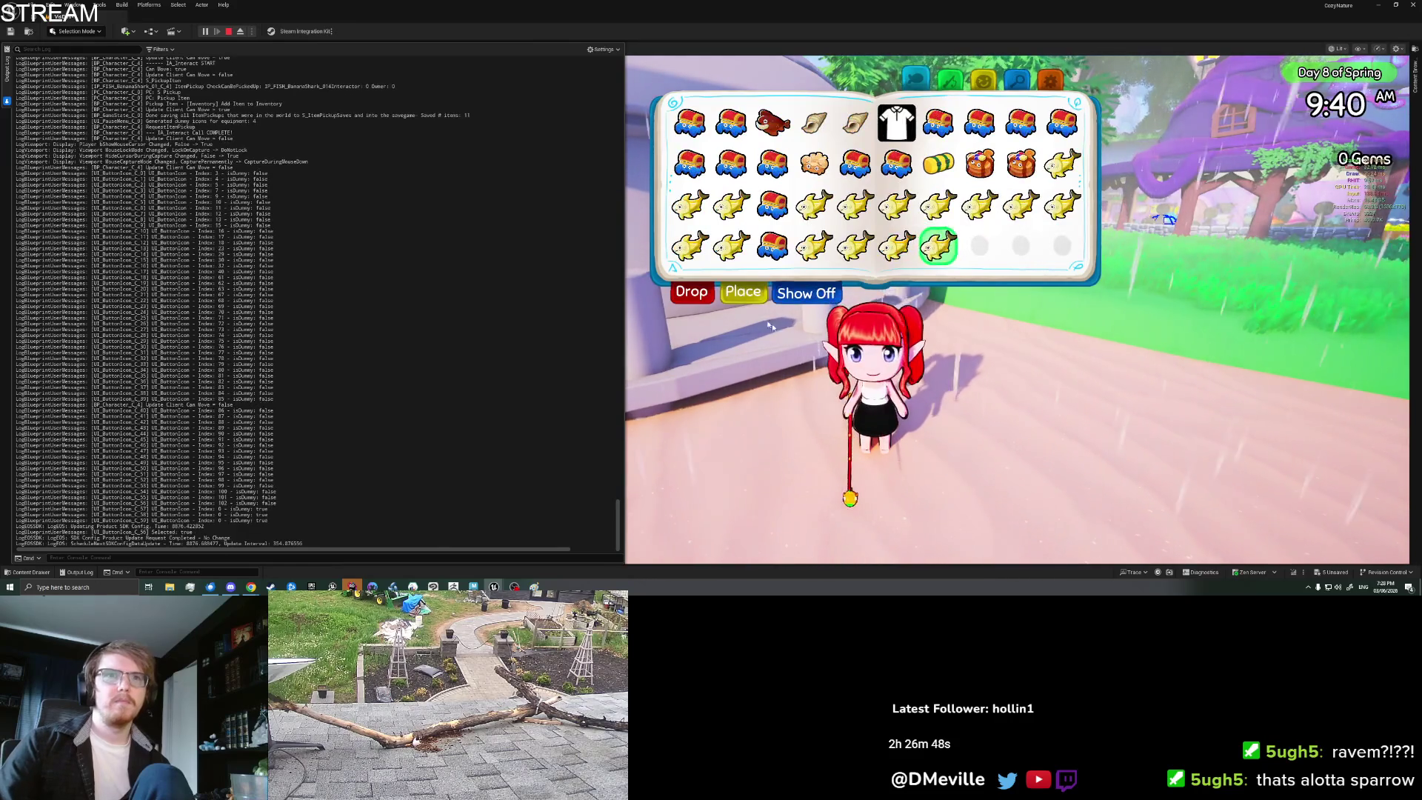
left_click(746, 289)
key("d")
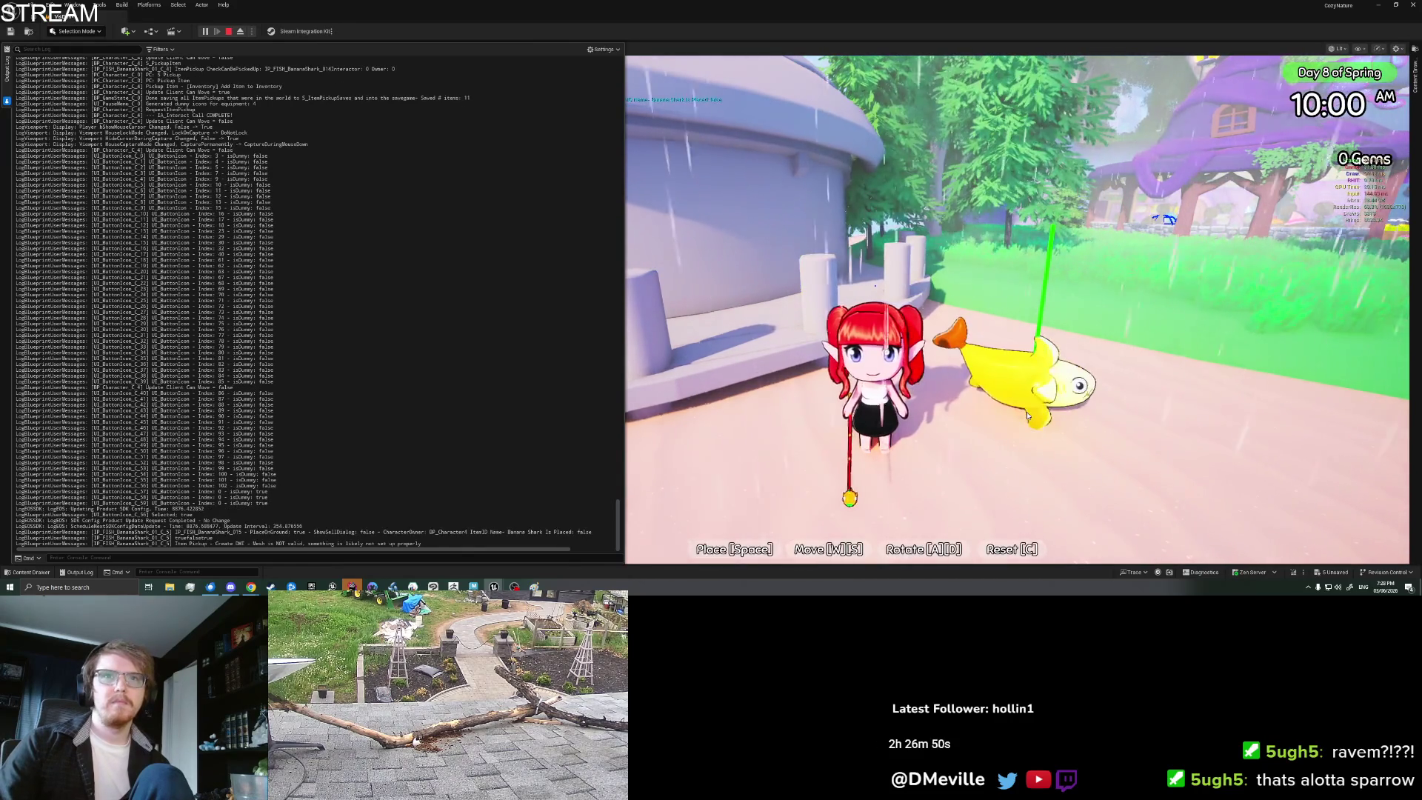
key("s")
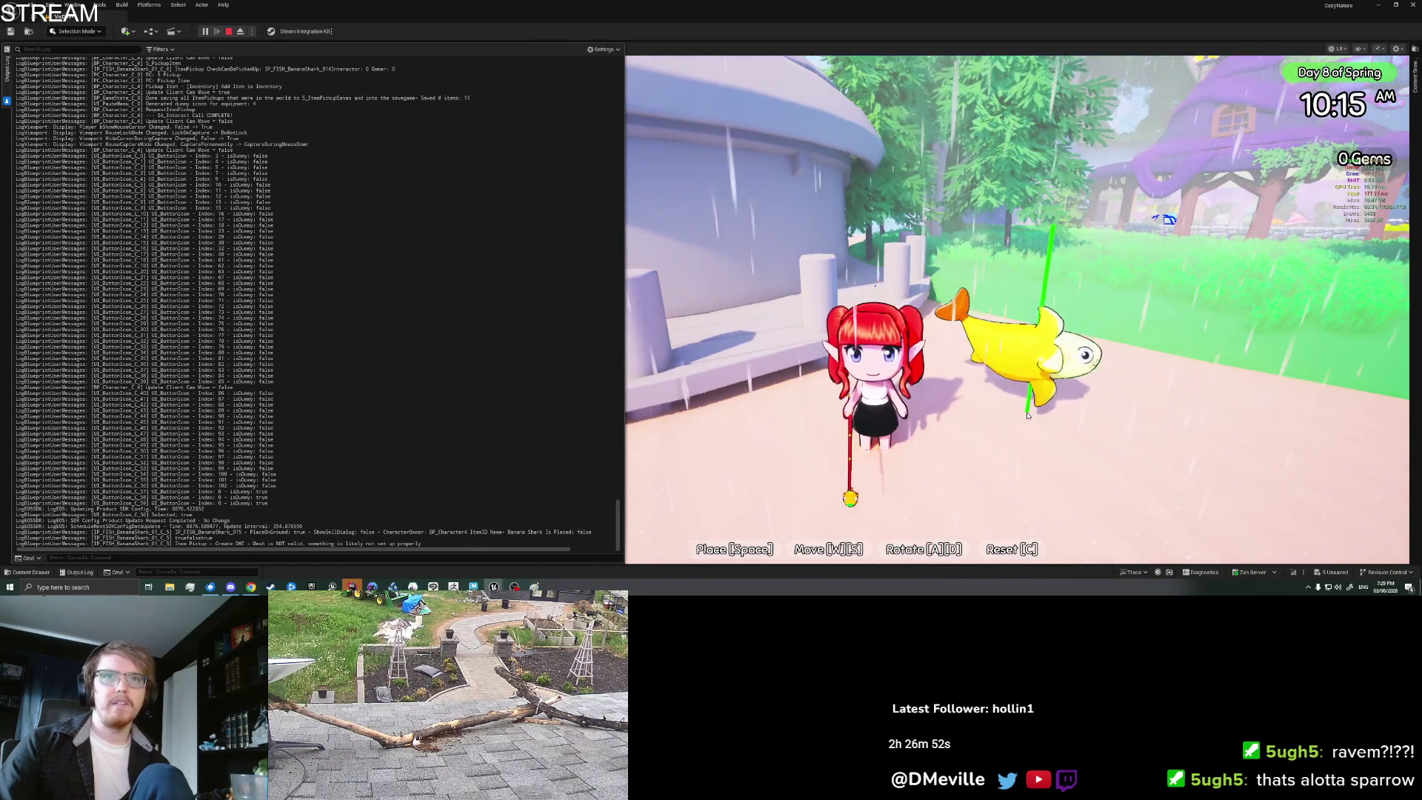
key("a")
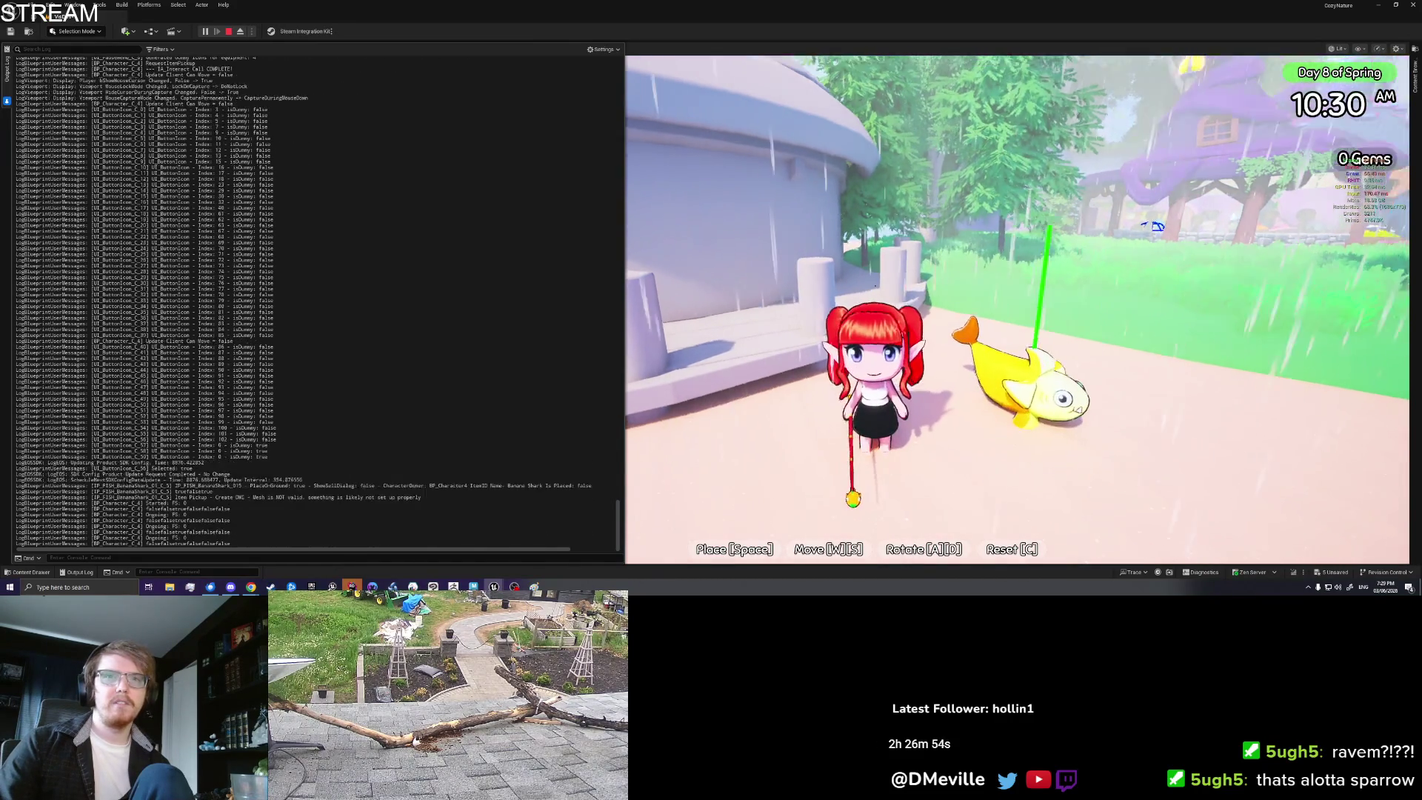
key("a")
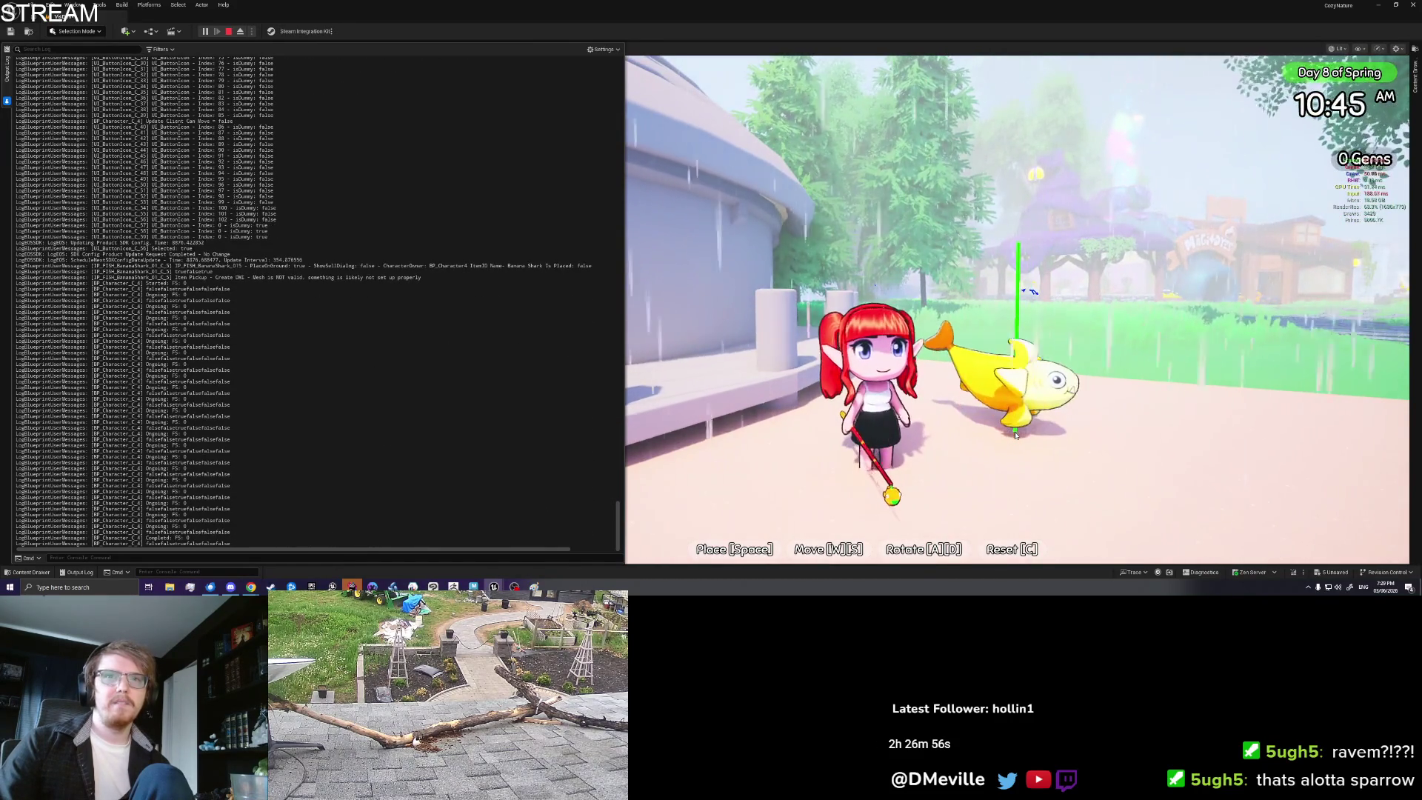
key("space")
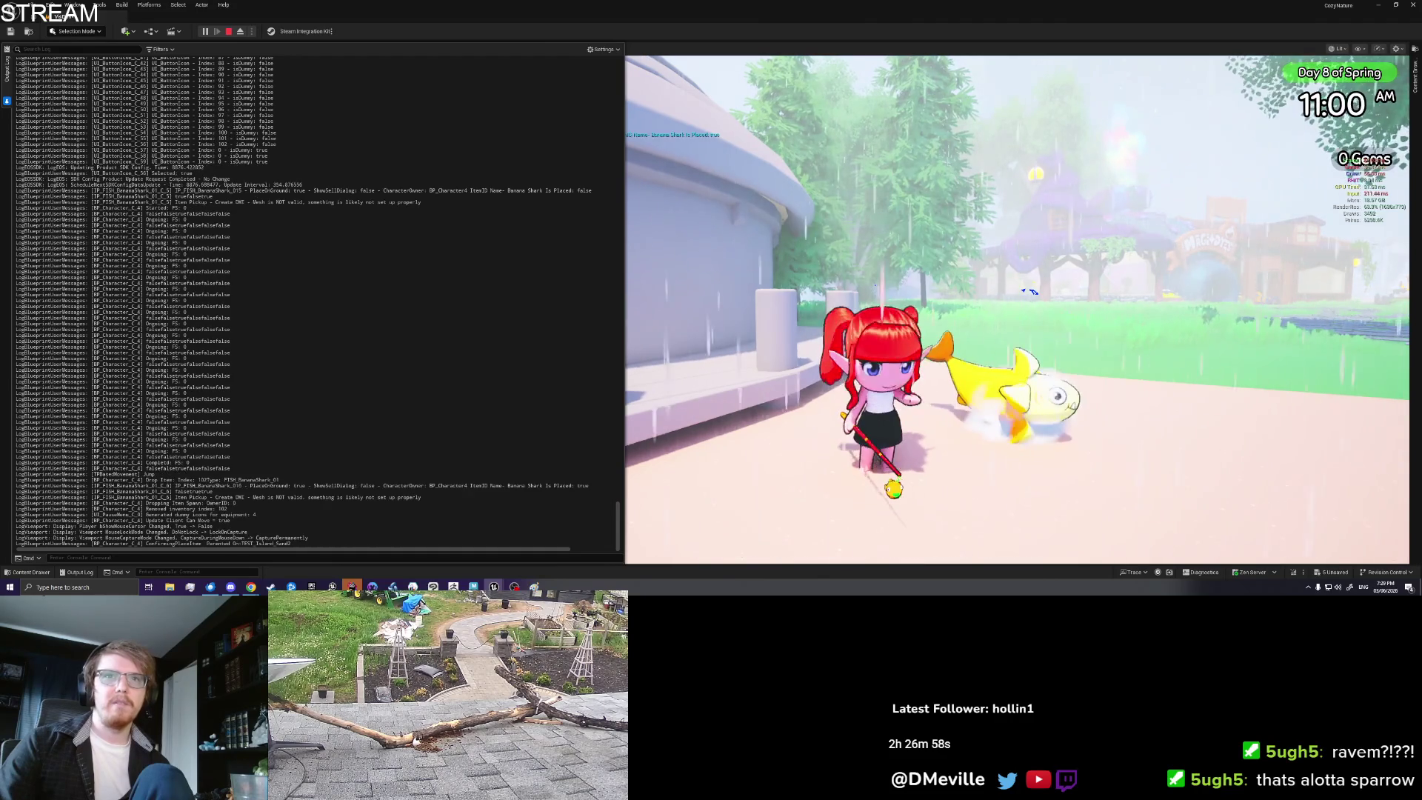
Step: Place a second Banana Shark from the inventory, turned toward the camera
key("Tab")
left_click(893, 245)
left_click(893, 245)
key("a")
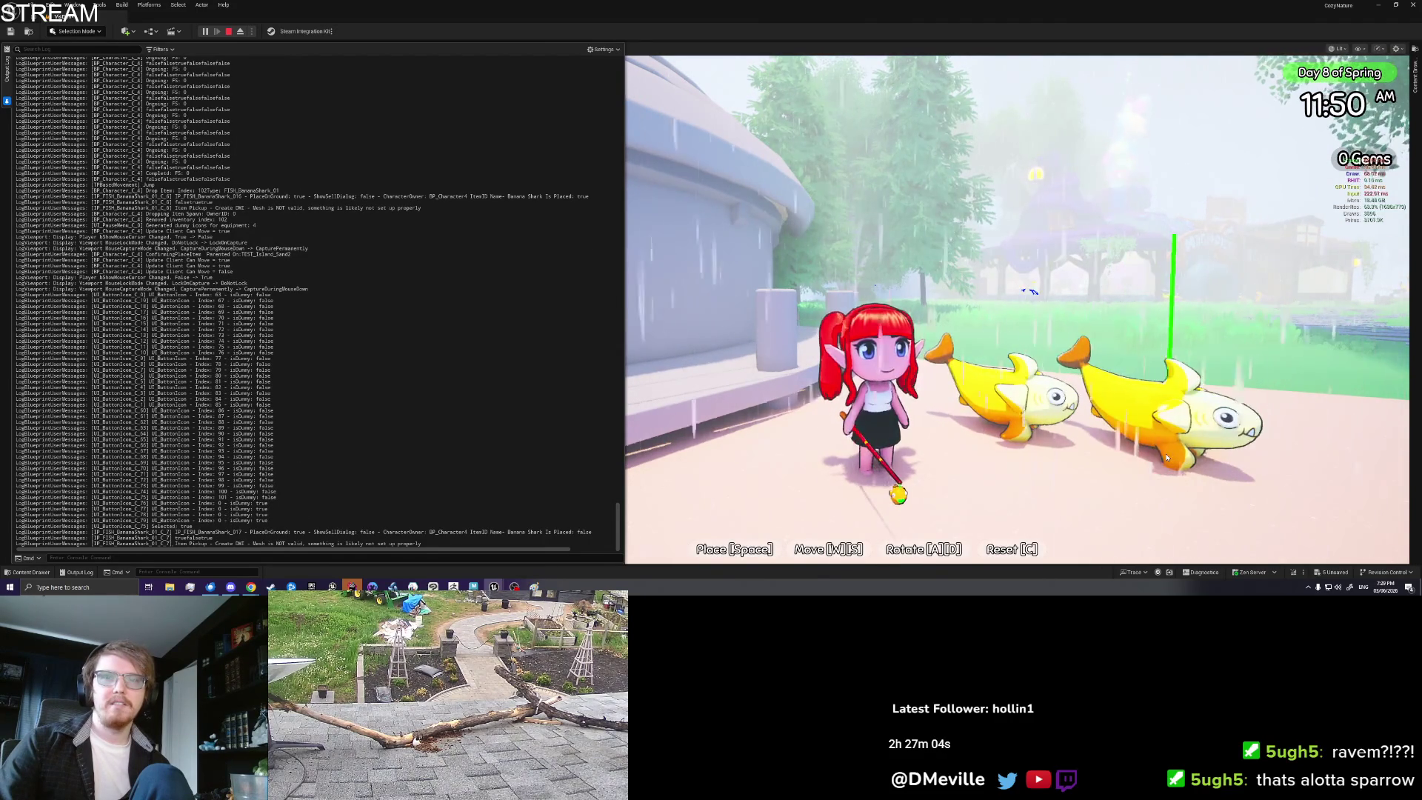
key("space")
Step: Walk up to the sharks and use Save & Quit from the game settings page
key("d")
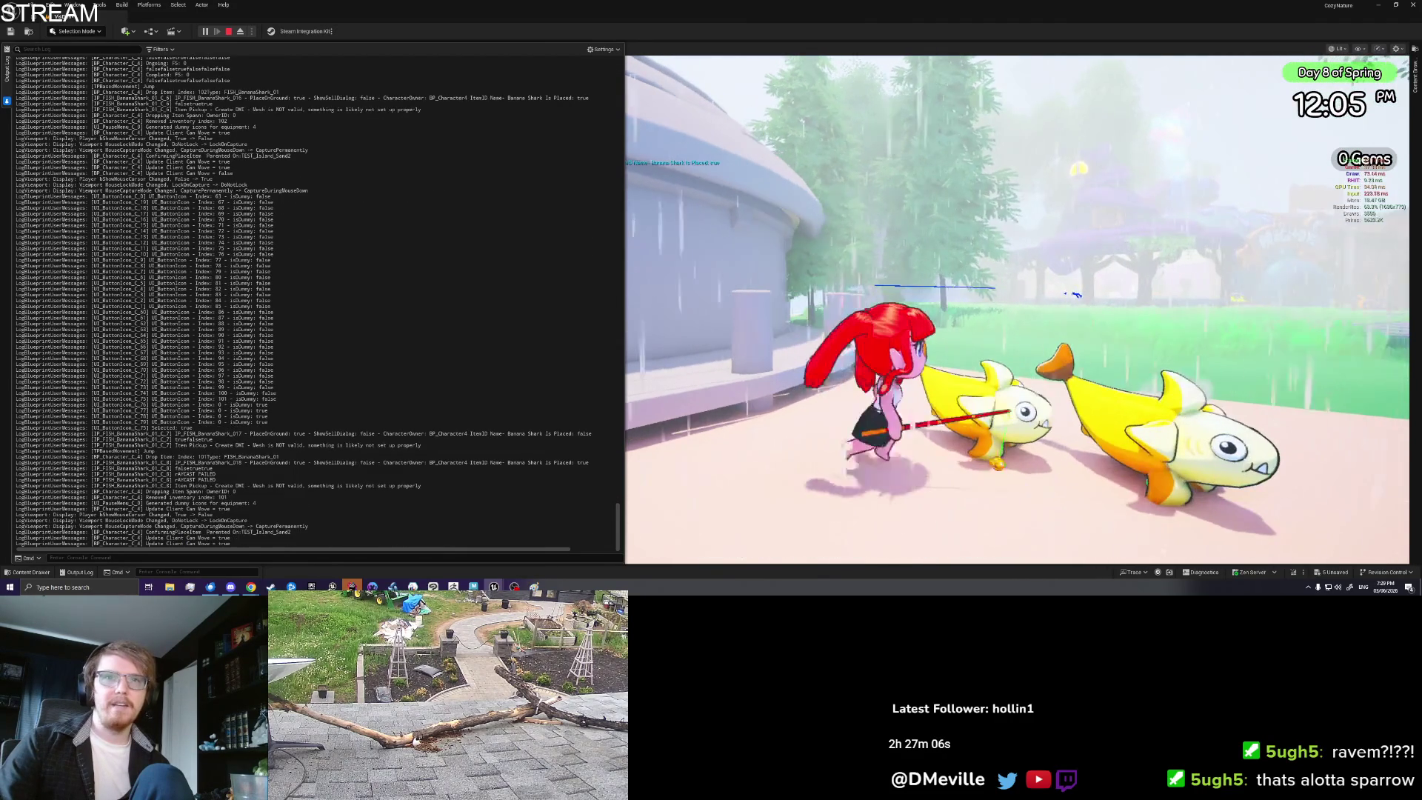
key("Tab")
left_click(1050, 78)
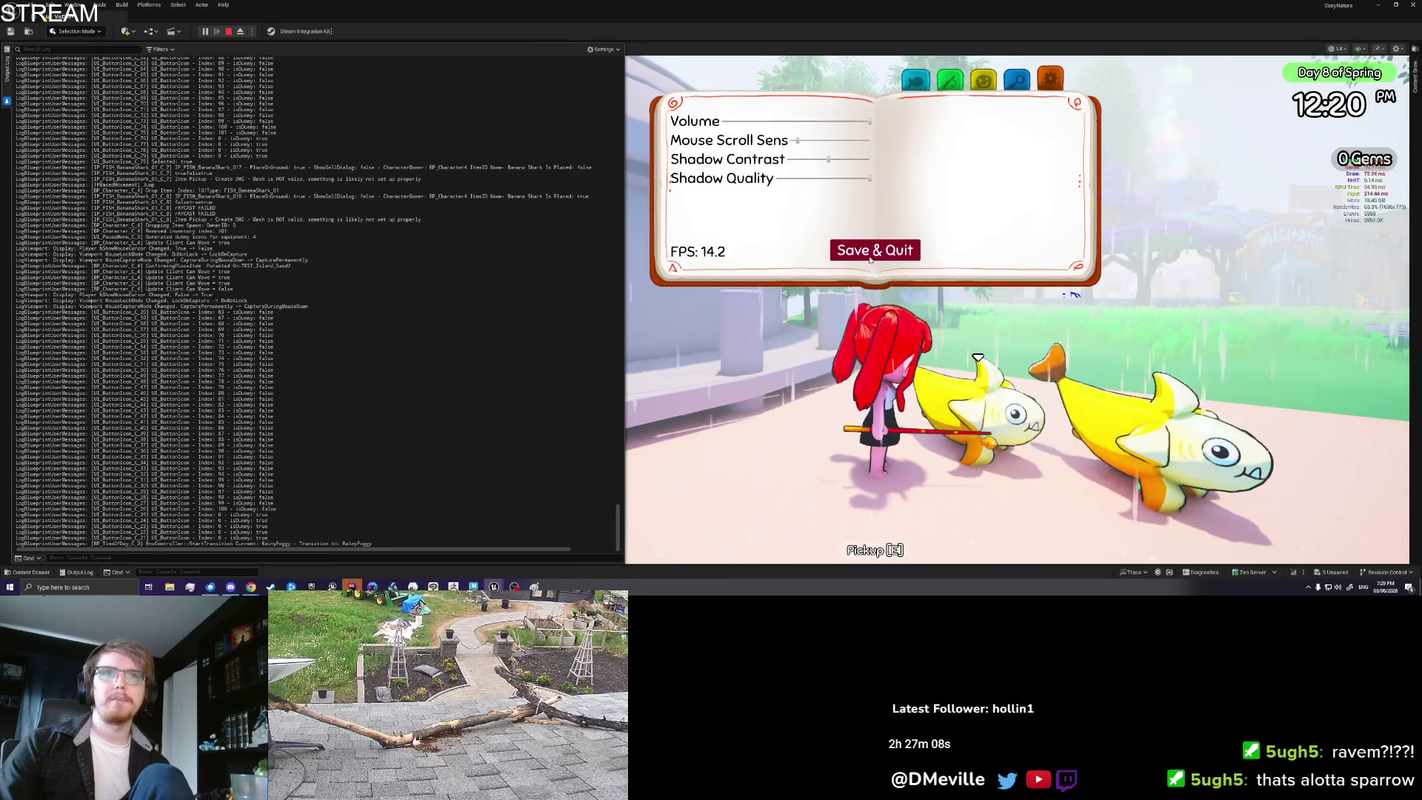
left_click(873, 251)
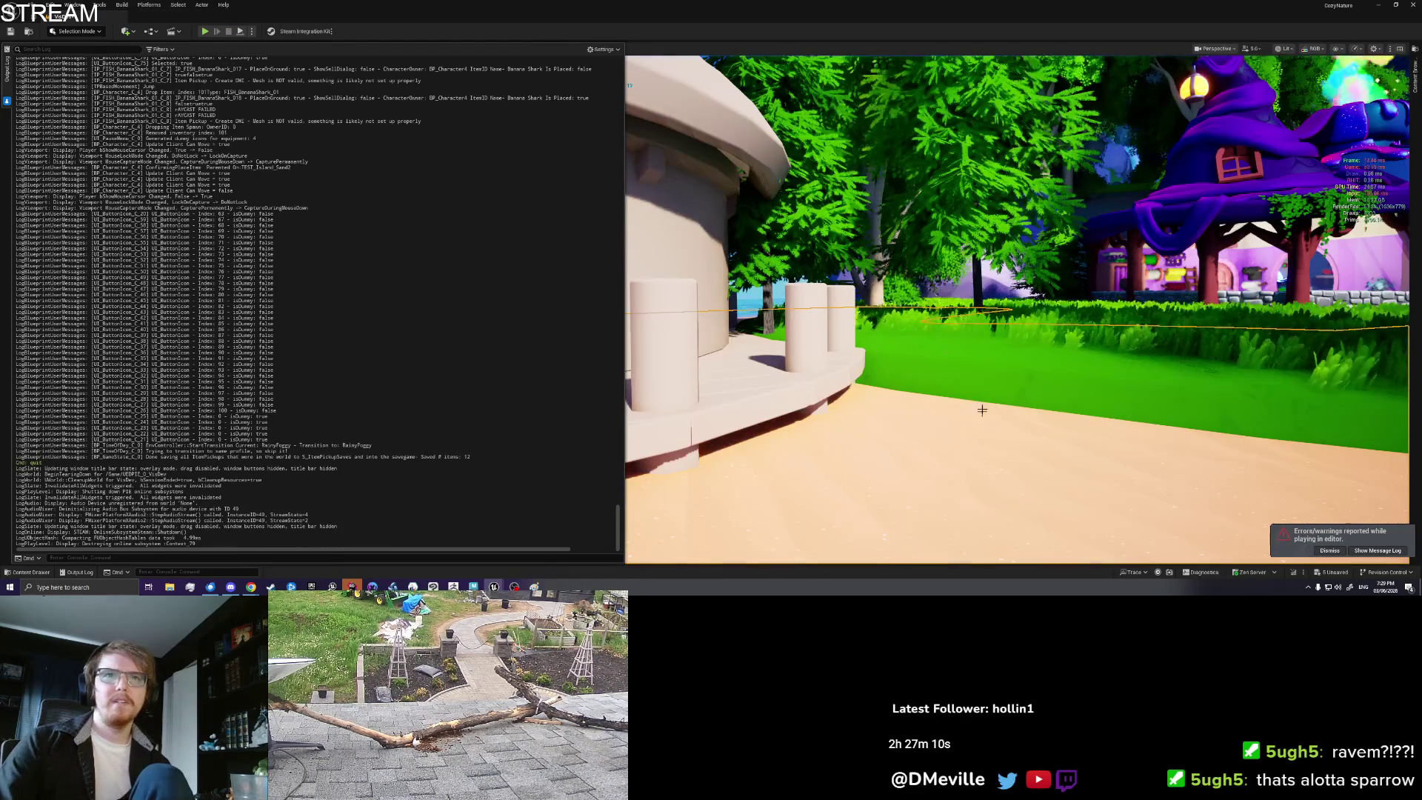
Step: Dismiss the viewport menu, minimize the UI_PauseMenu blueprint, and stop the play-test
right_click(979, 403)
left_click(973, 461)
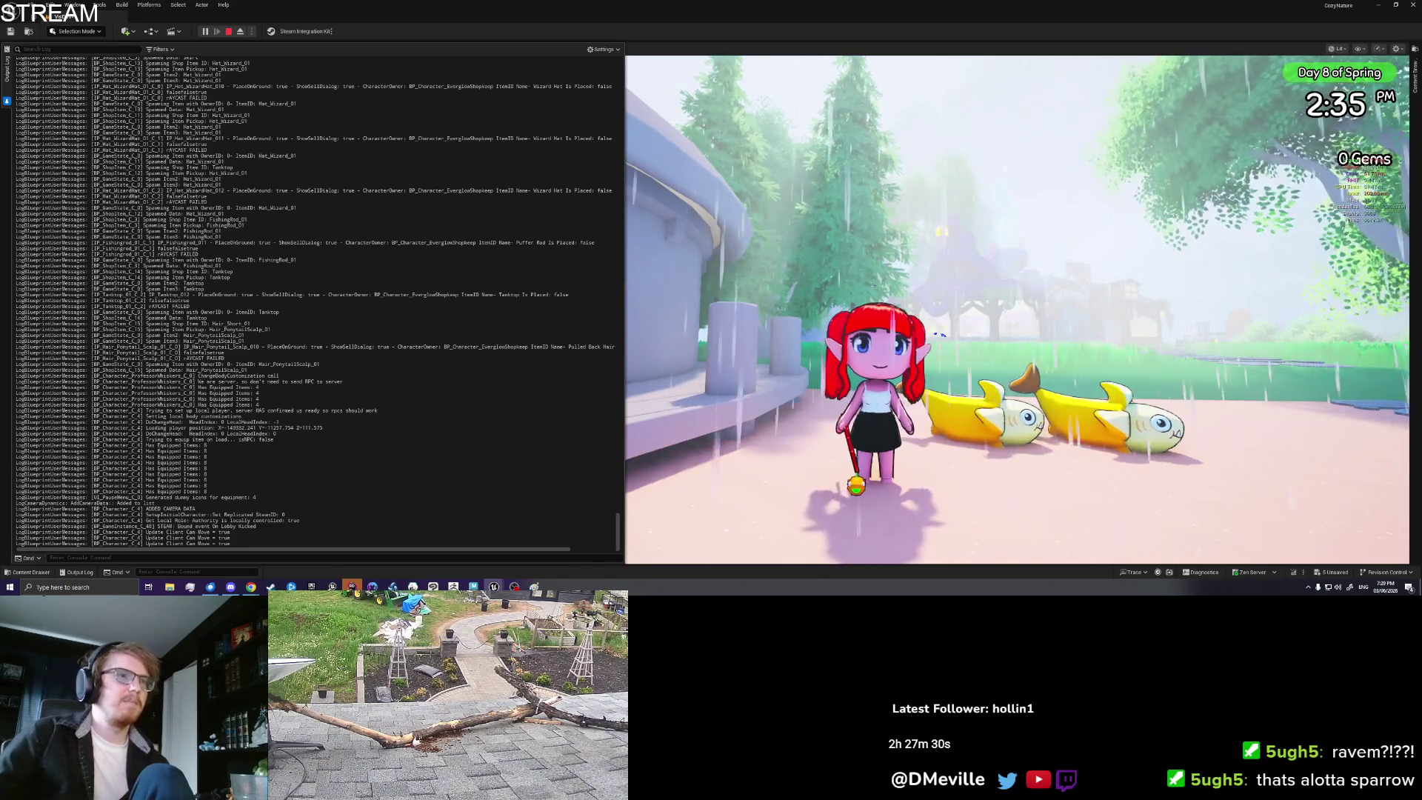
key("alt+Tab")
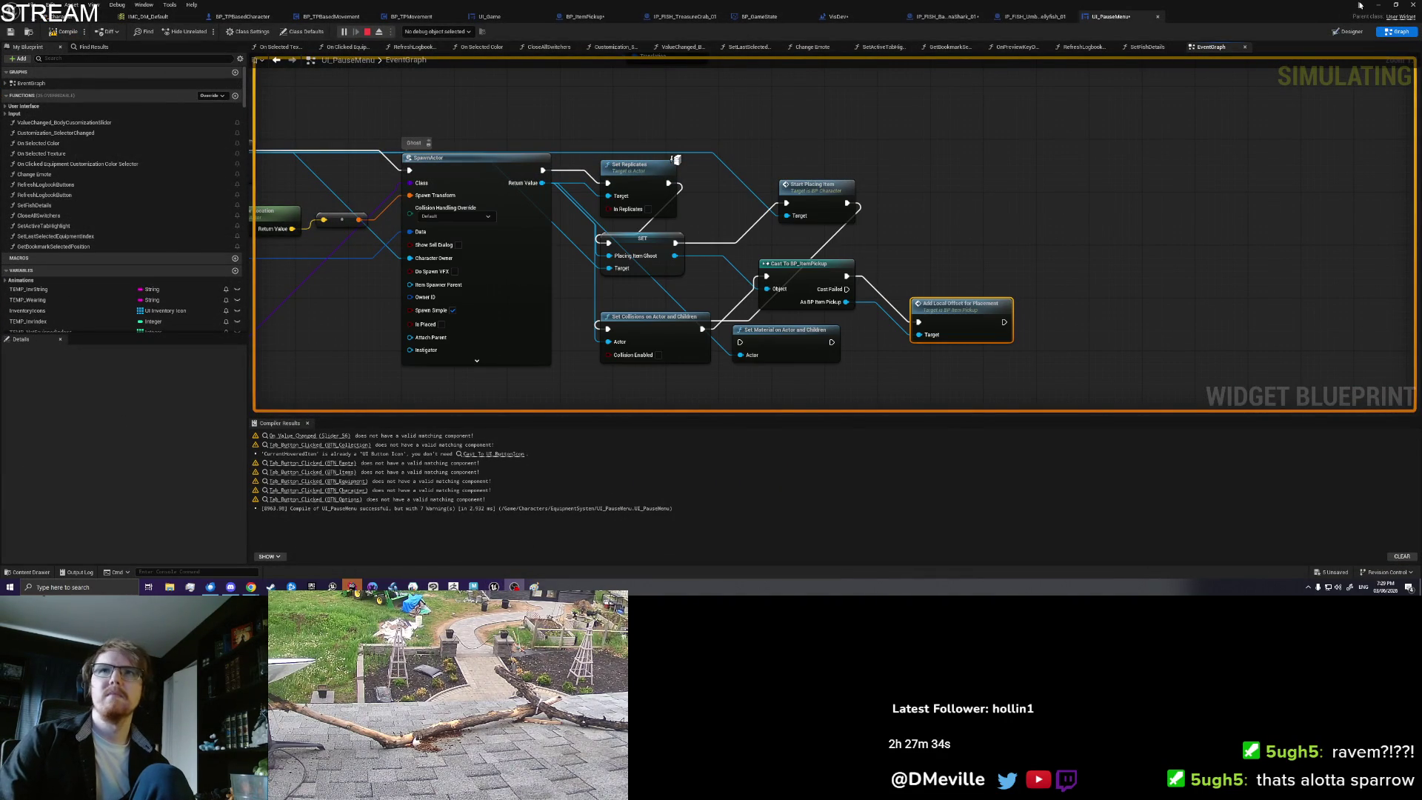
left_click(1382, 6)
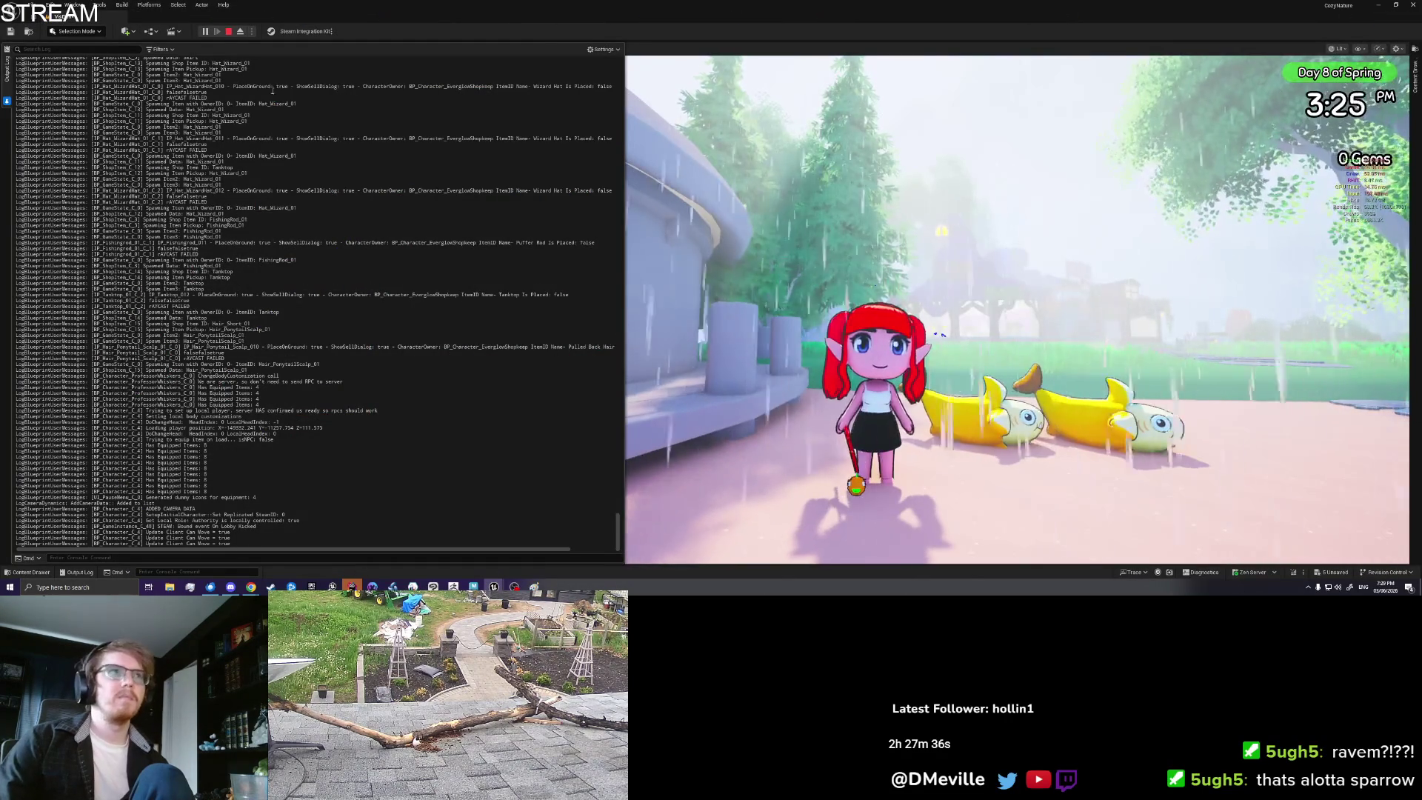
left_click(227, 31)
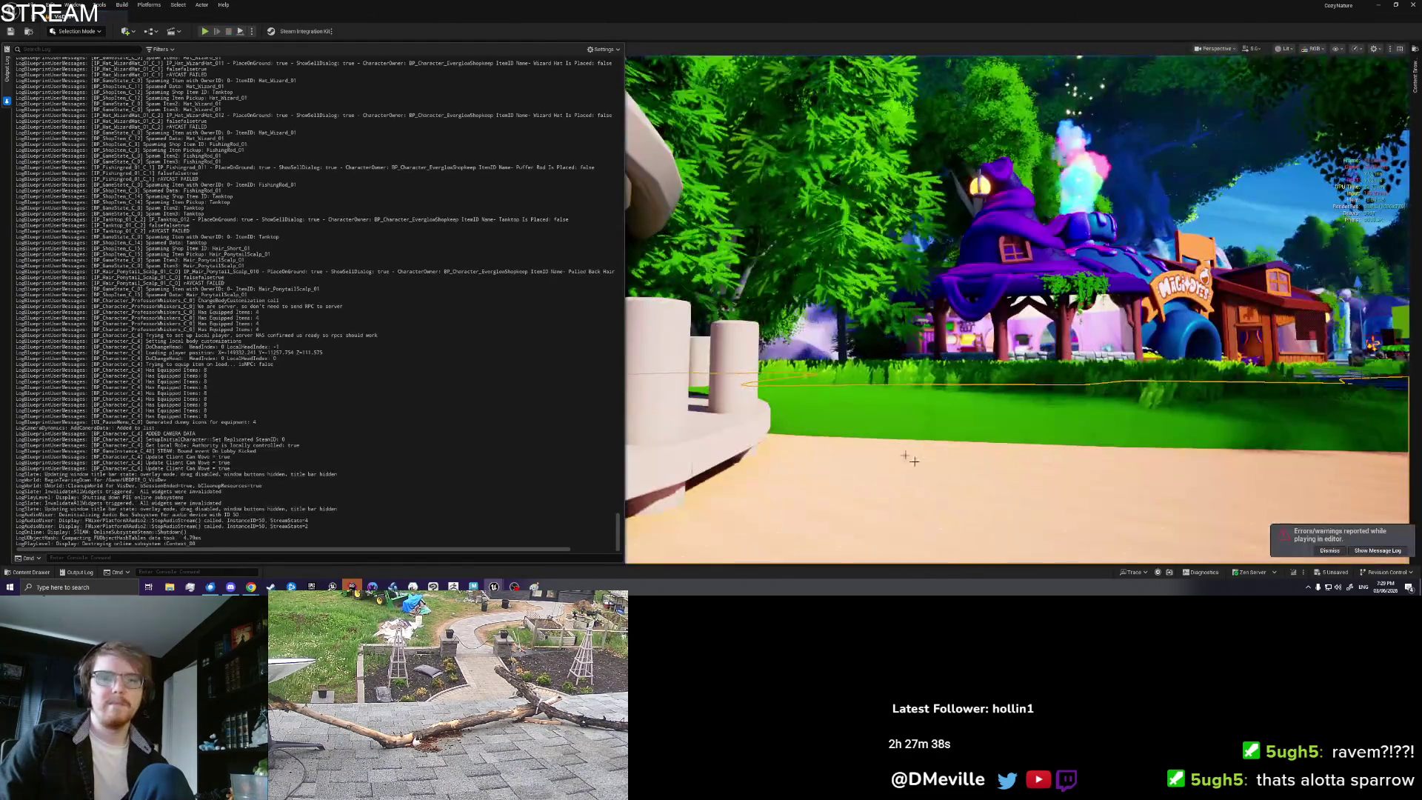
Step: Clear the Output Log and start a new Play in Editor session with Alt+P
right_click(927, 497)
right_click(445, 429)
left_click(489, 438)
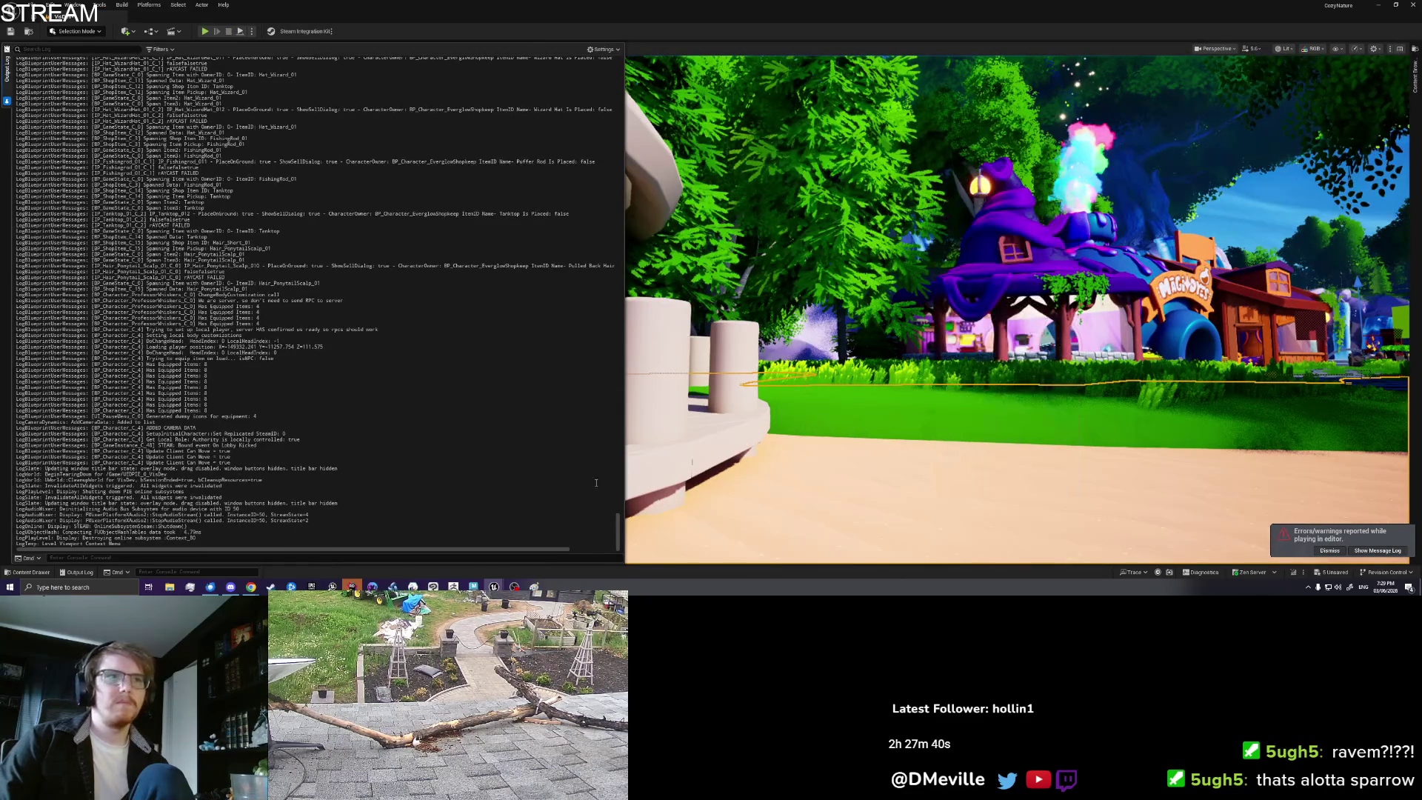
right_click(1007, 519)
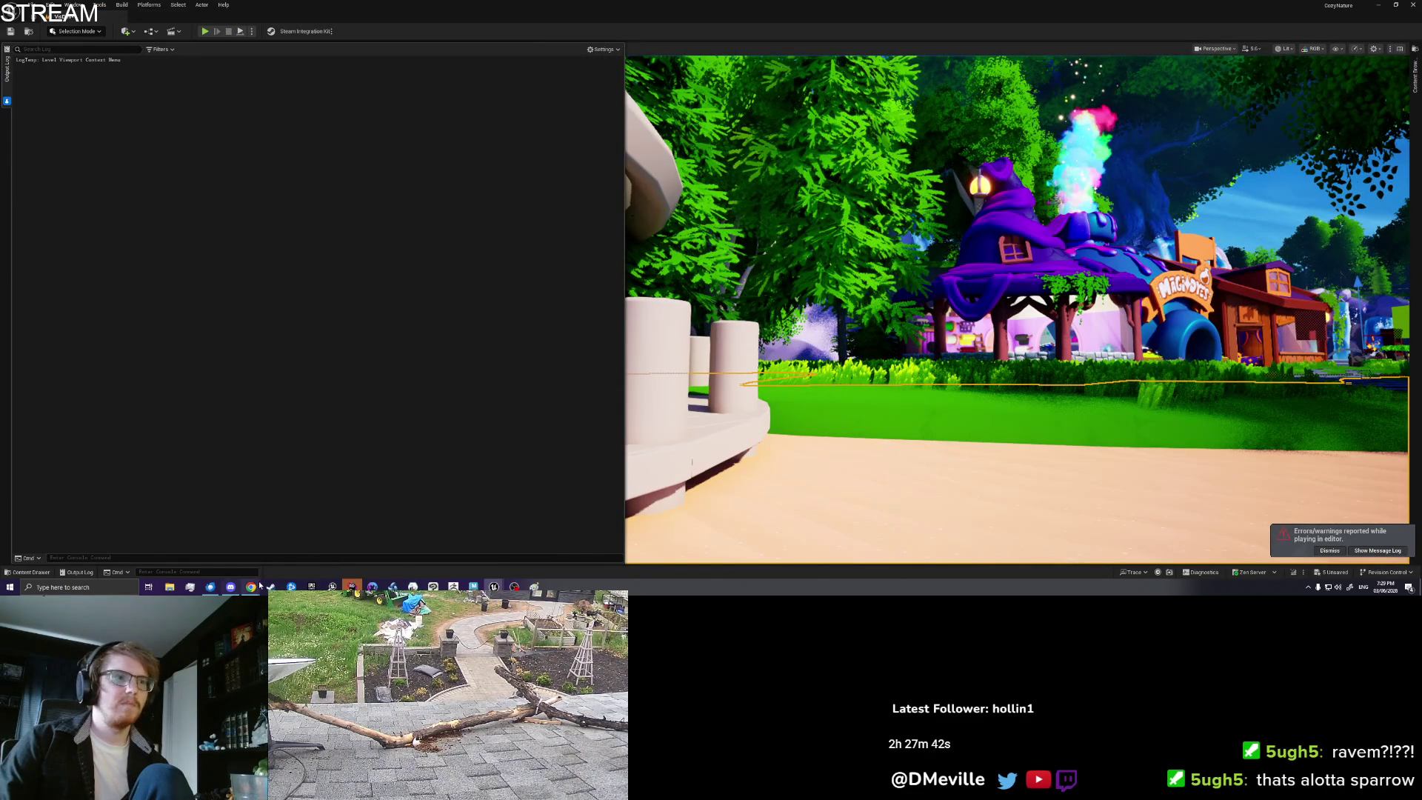
key("alt+p")
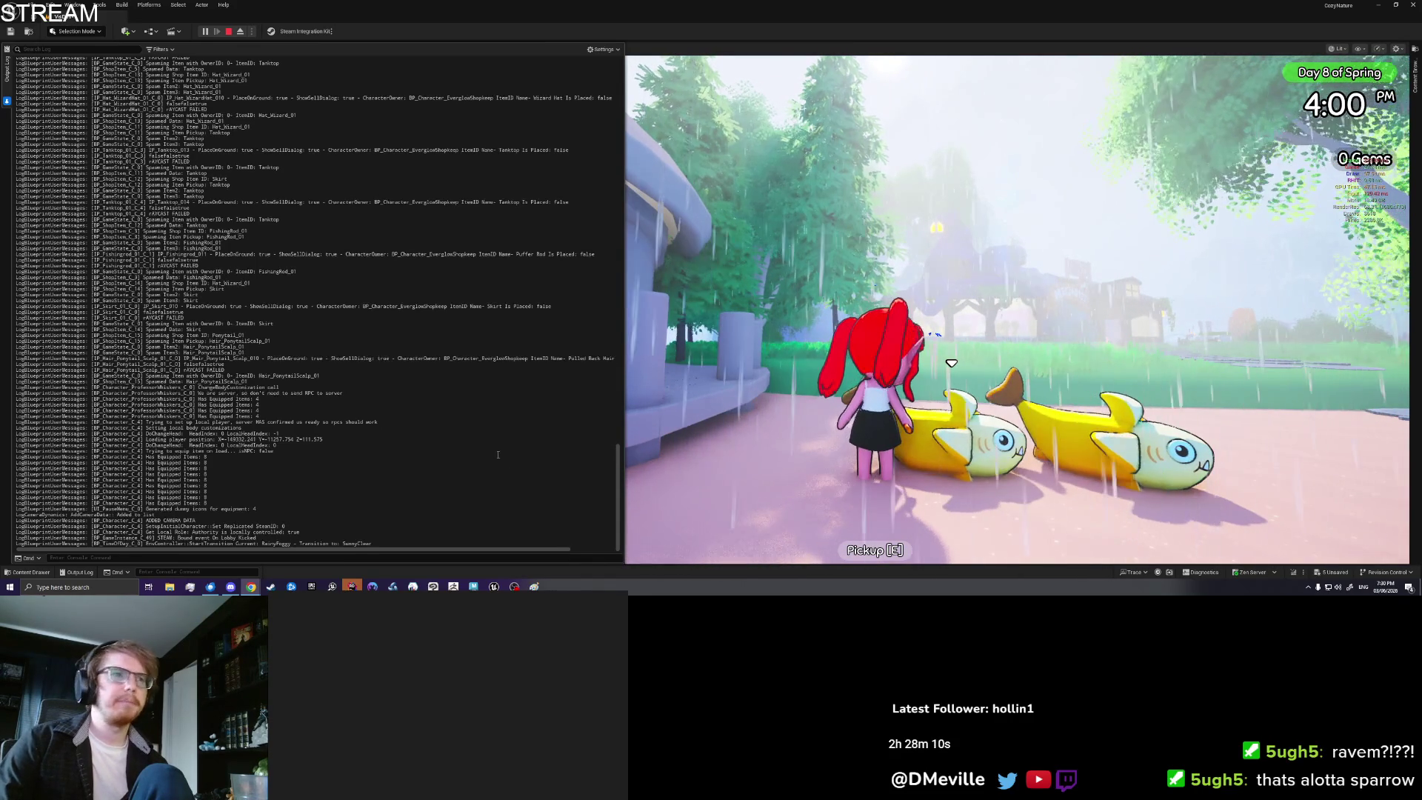
Step: Filter the Output Log by 'shark' and check the PlaceOnGround true values in the shark lines
left_click(59, 48)
type("shark")
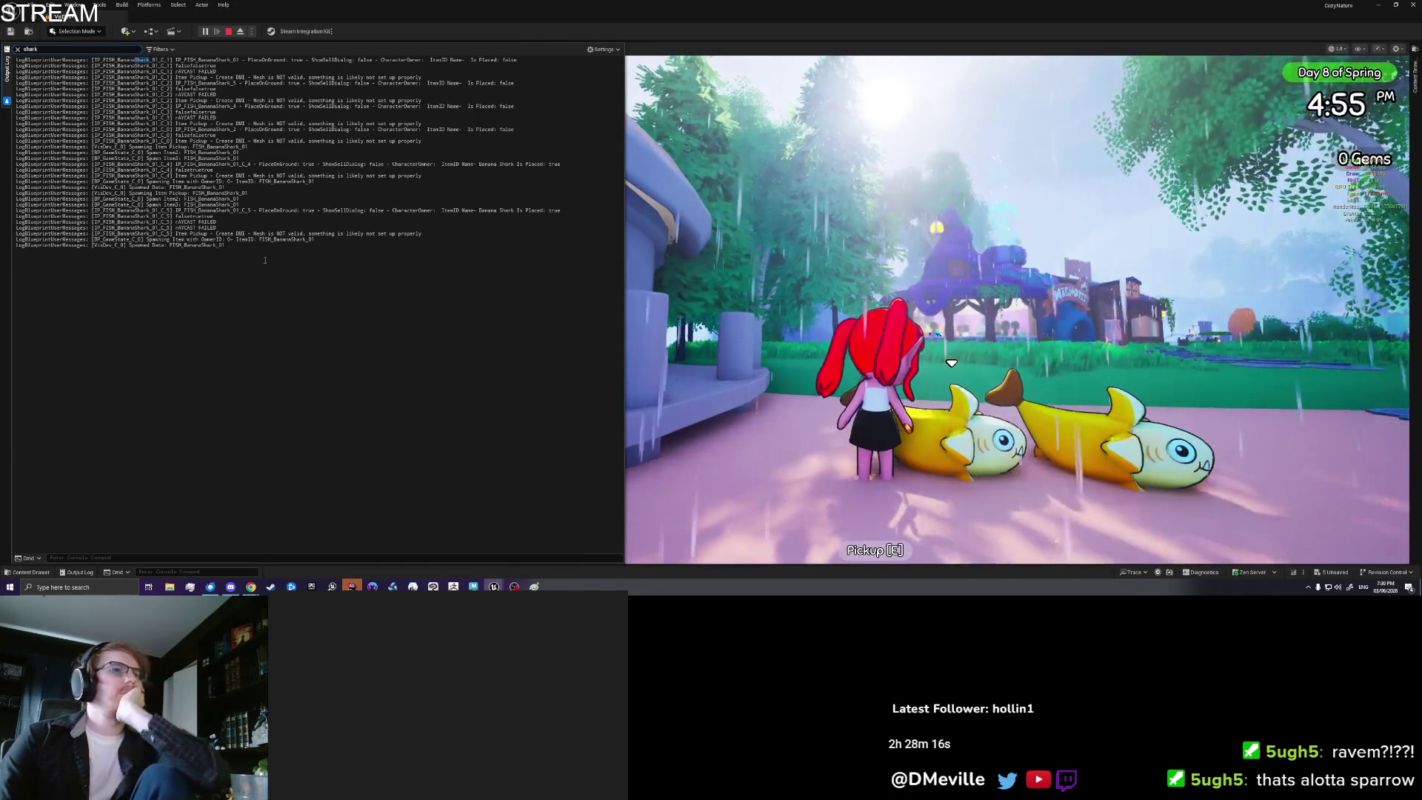
double_click(556, 210)
left_click(561, 210)
double_click(307, 210)
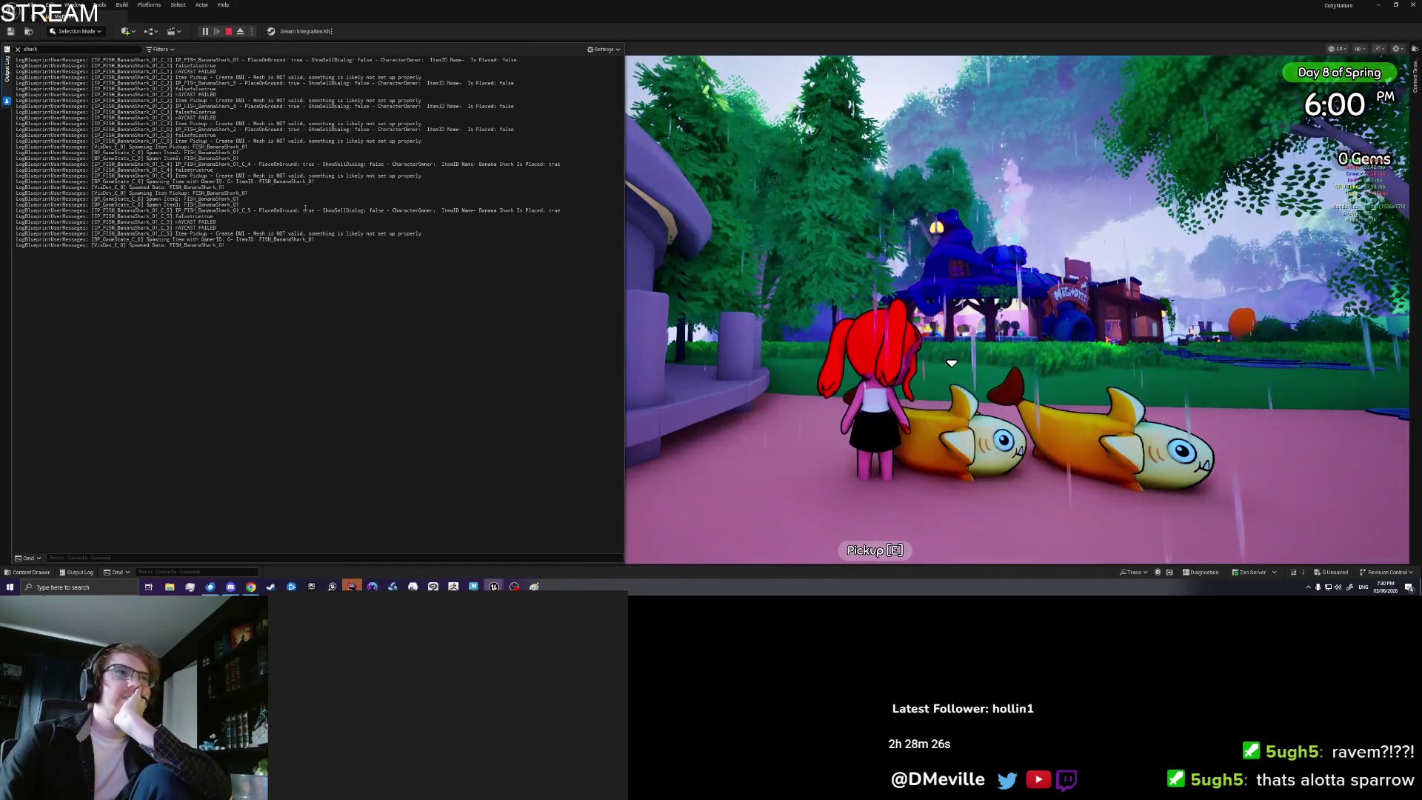
left_click(305, 210)
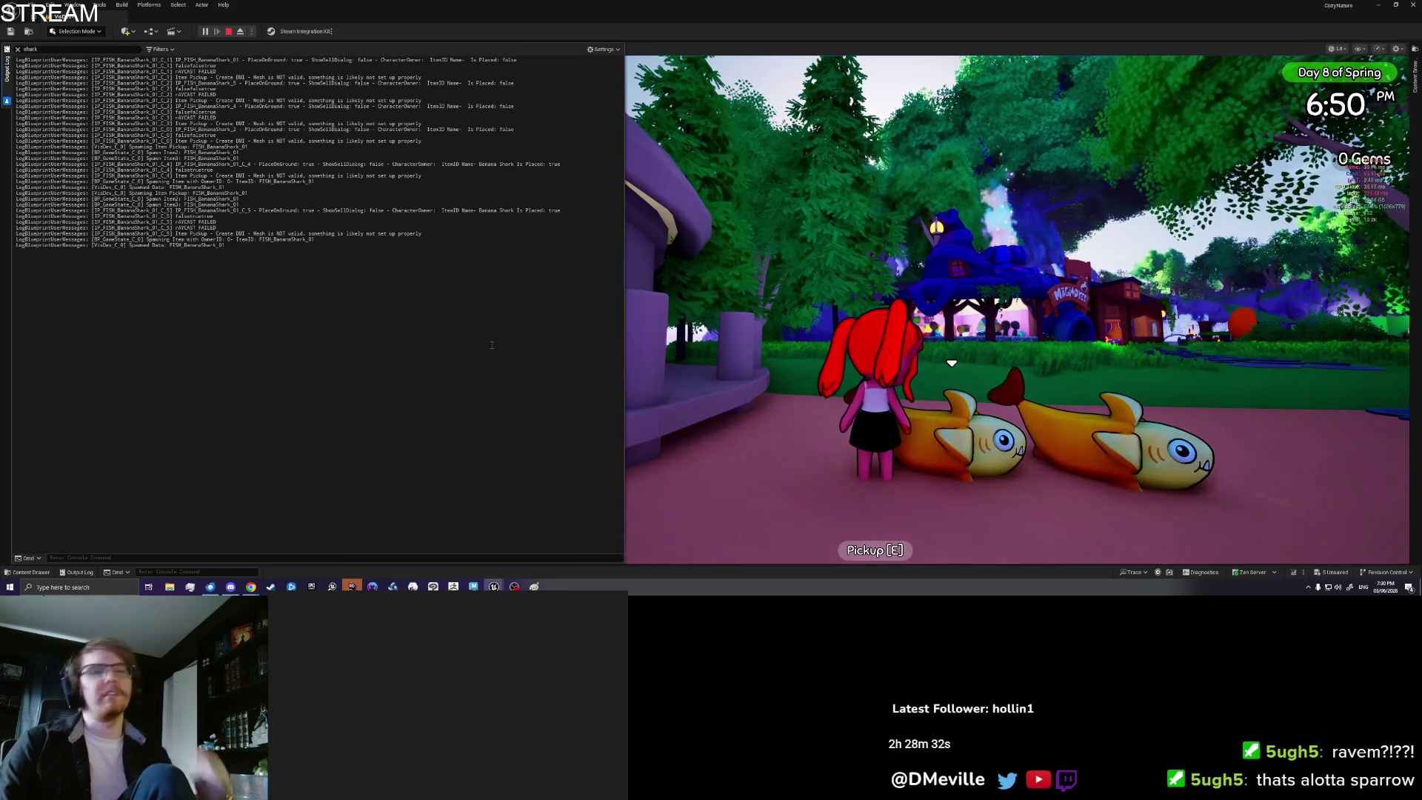
left_click(571, 328)
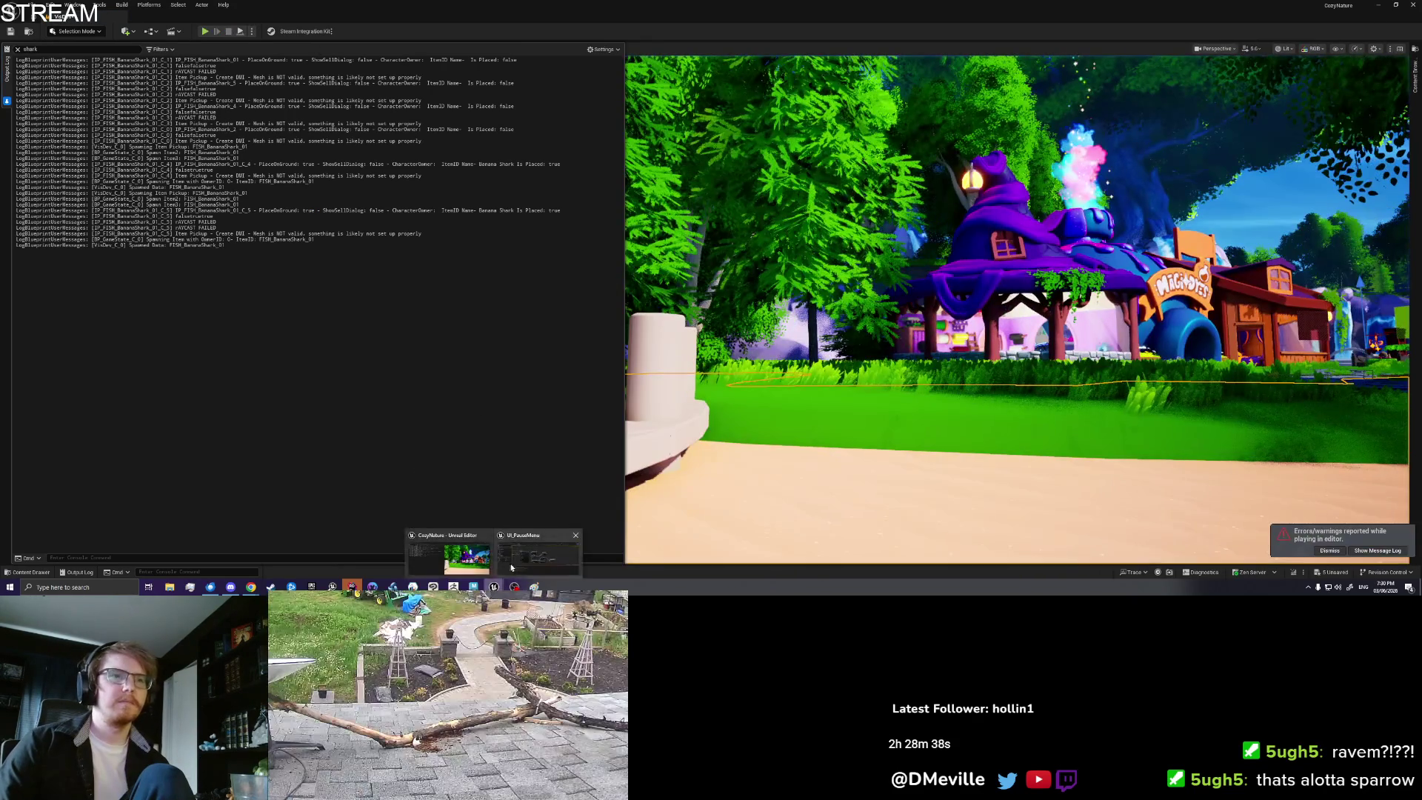
Step: Switch to IP_FISH_BananaShark_01, then open its parent BP_ItemPickup EventGraph
left_click(515, 566)
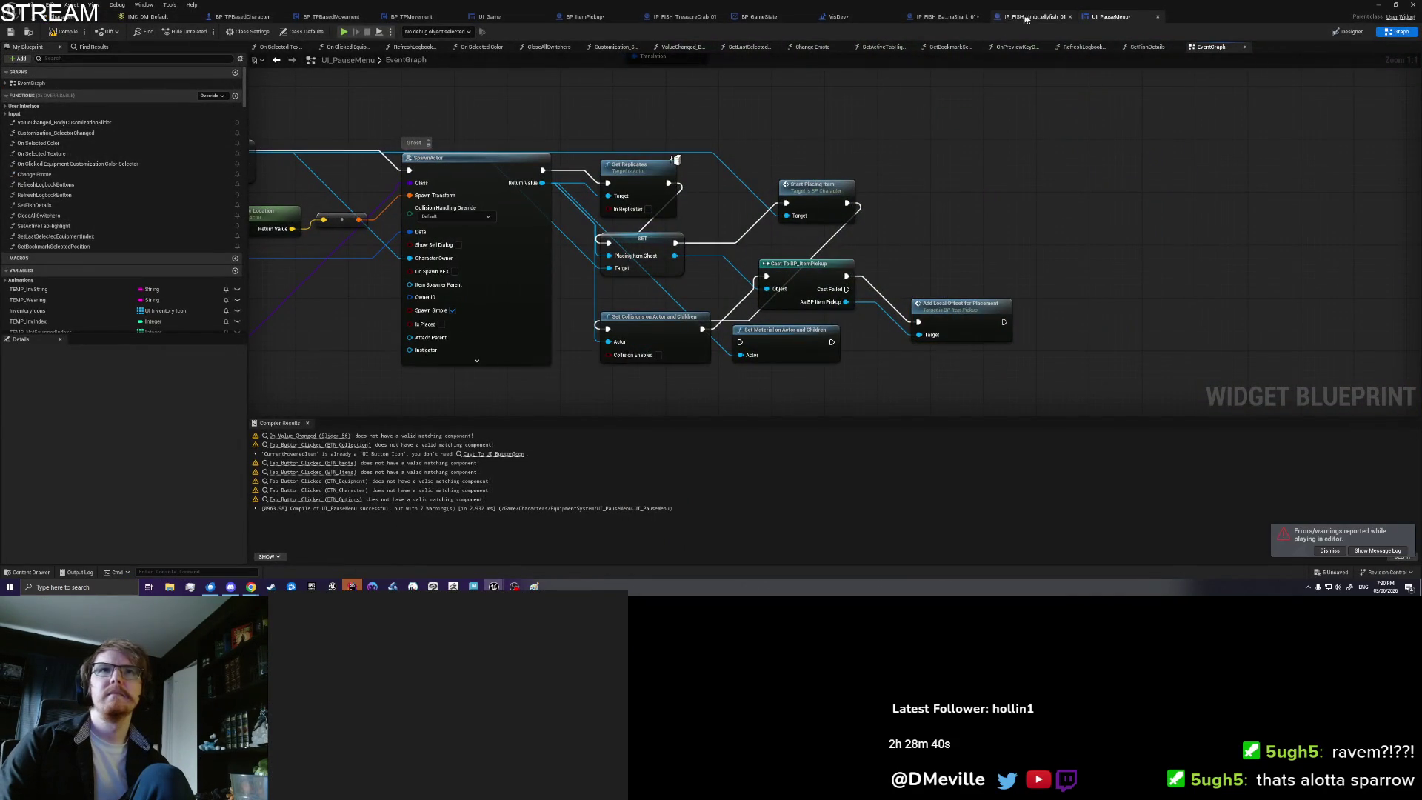
left_click(957, 17)
left_click_drag(707, 218, 765, 216)
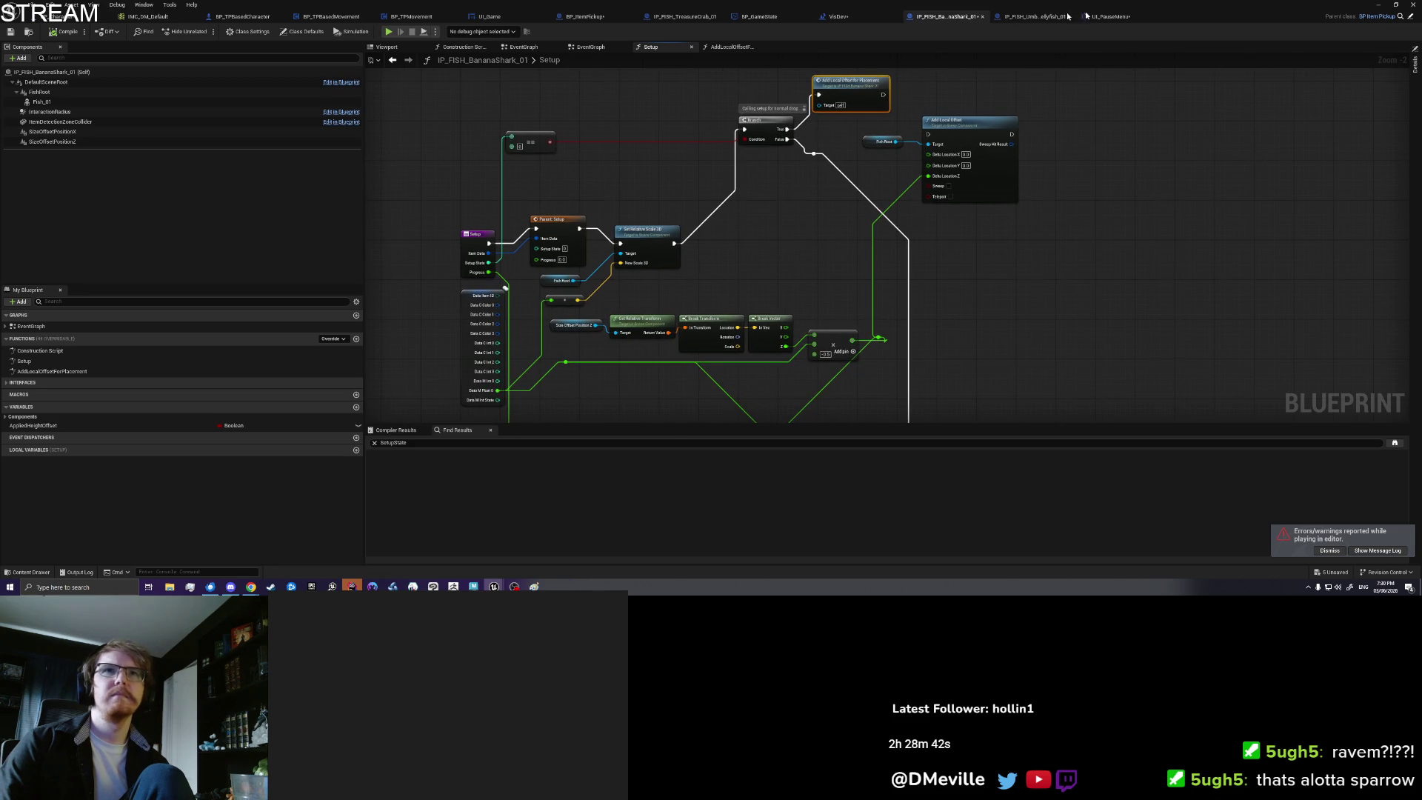
left_click(1410, 17)
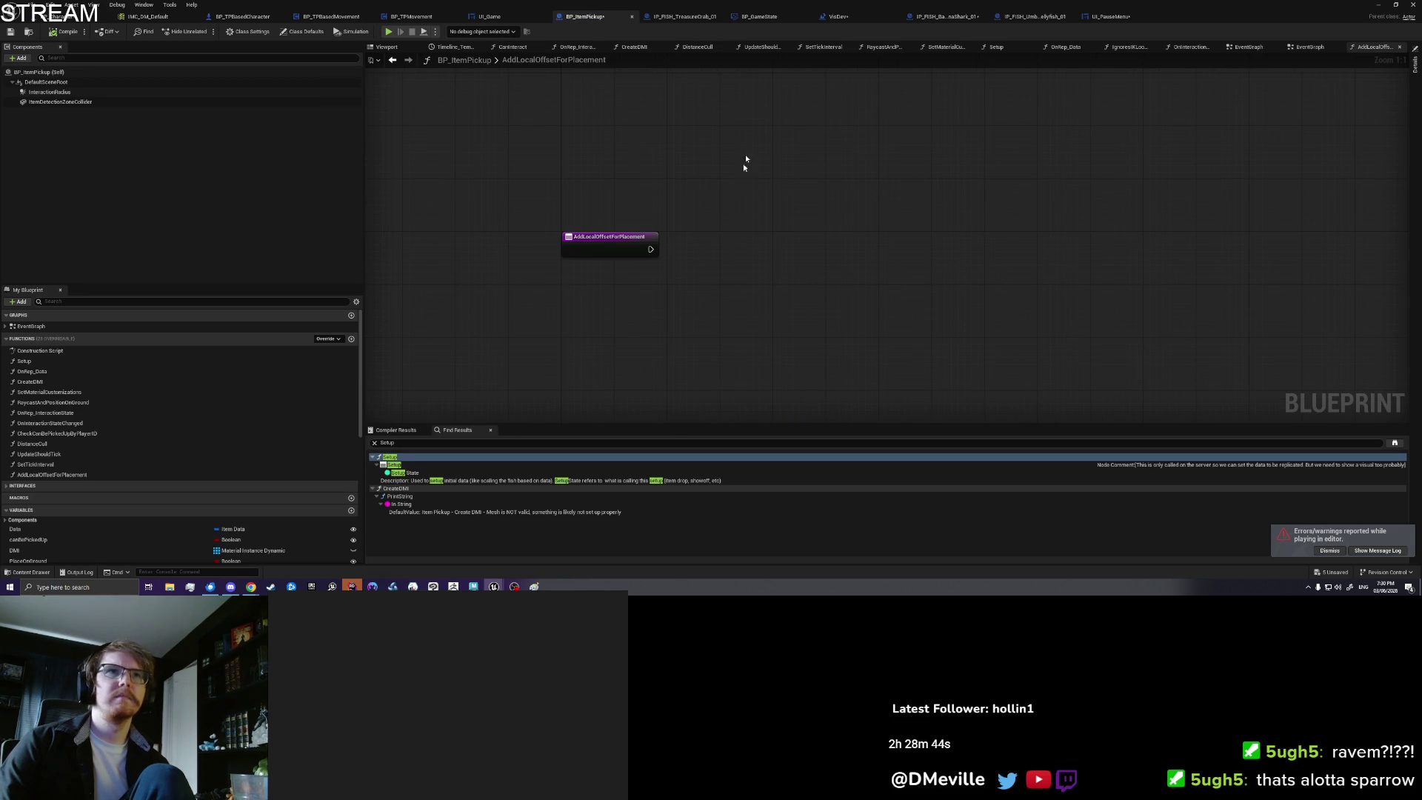
left_click(1316, 48)
Step: Pan the EventGraph along the drop logic to the Raycast and Position on Ground calls
mouse_move(653, 185)
left_mouse_down()
mouse_move(563, 244)
mouse_move(474, 274)
left_mouse_up()
scroll(722, 245, "up", 2)
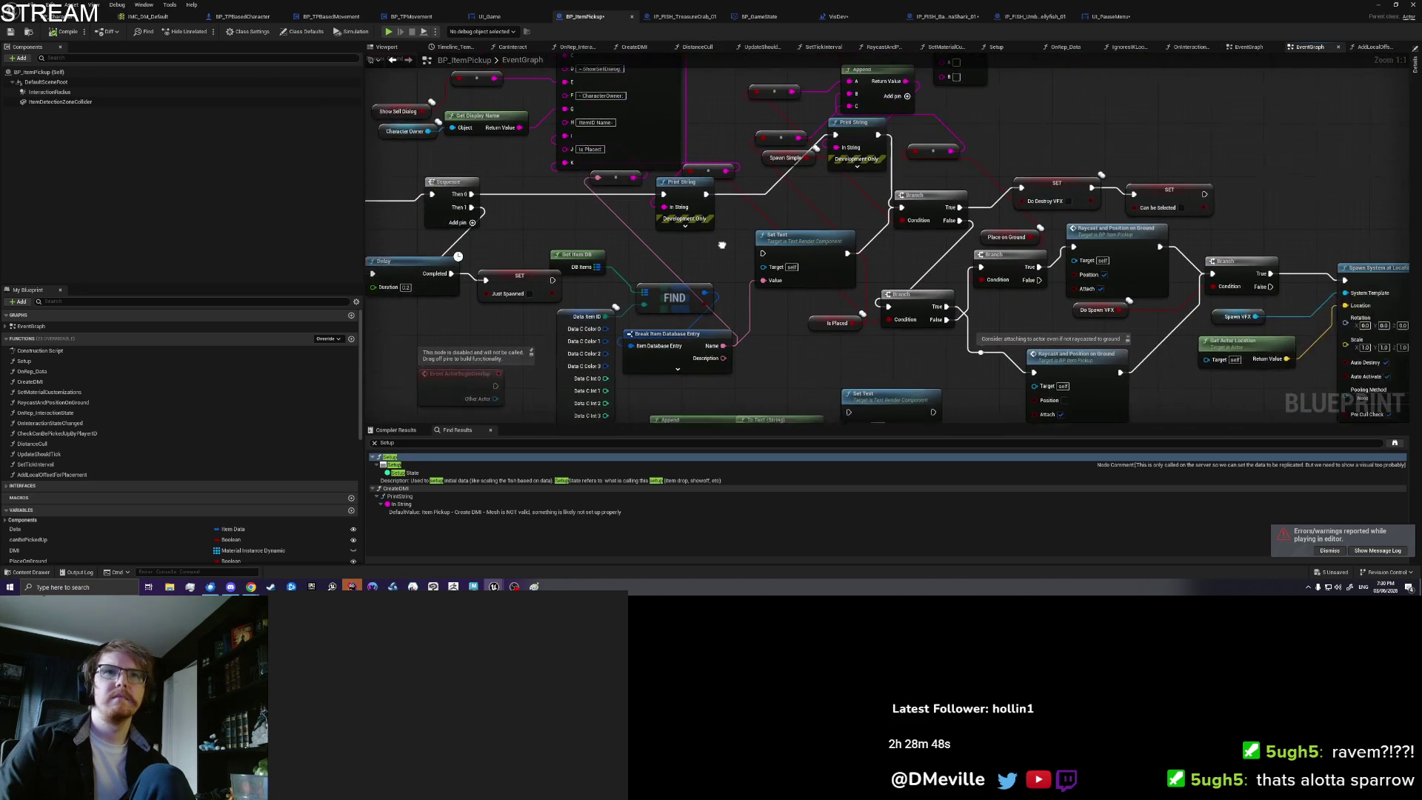
left_click_drag(722, 245, 689, 262)
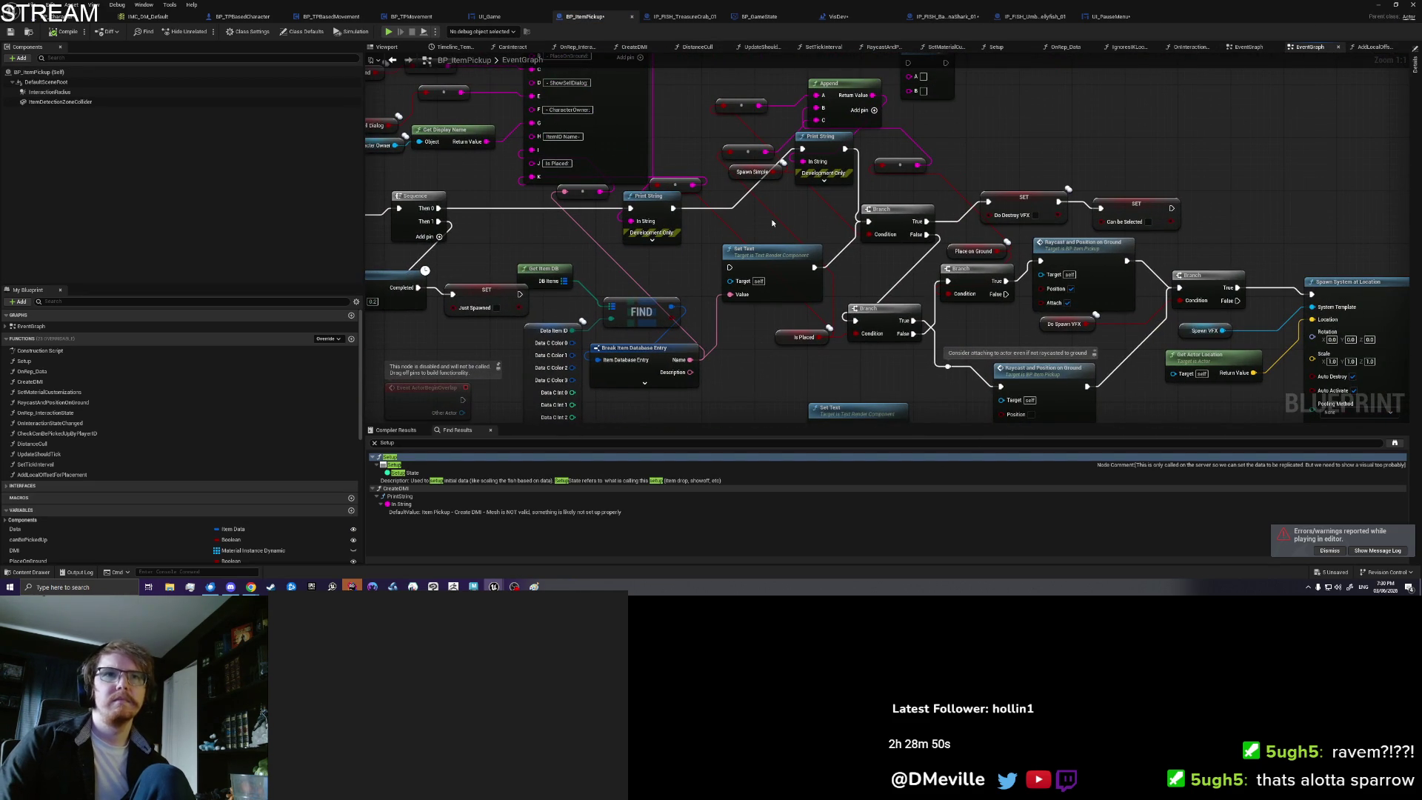
left_click_drag(772, 222, 713, 215)
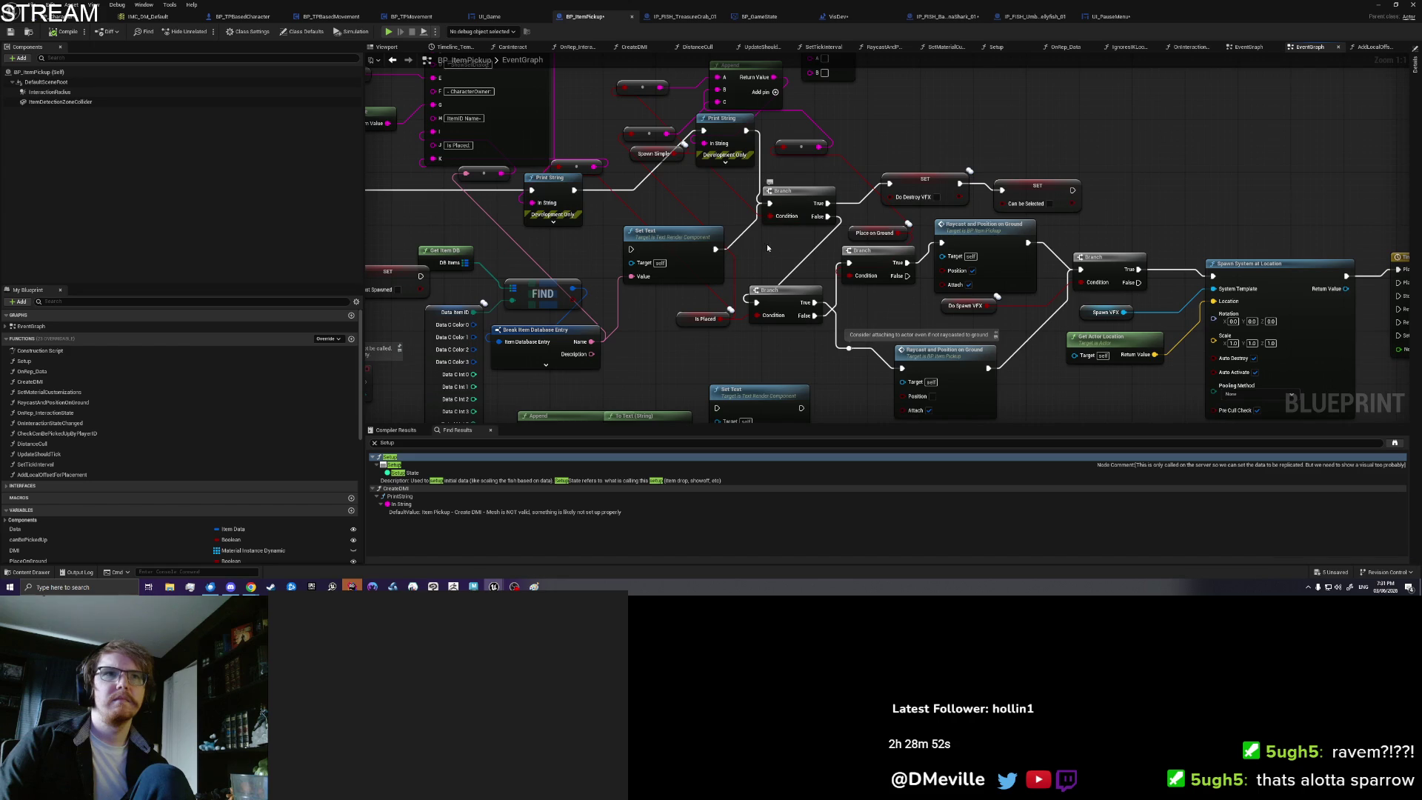
mouse_move(807, 257)
left_mouse_down()
mouse_move(754, 248)
mouse_move(713, 315)
mouse_move(771, 314)
left_mouse_up()
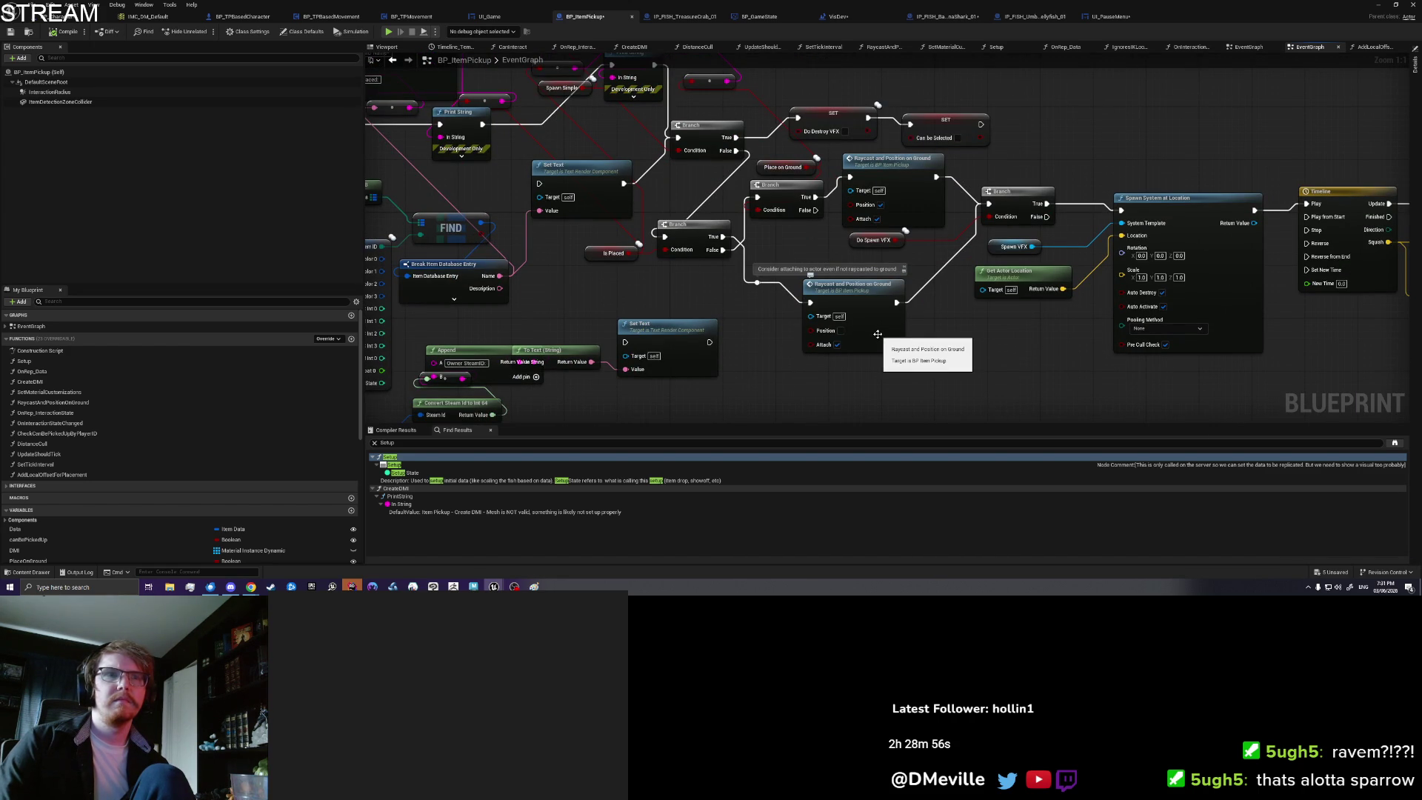
left_click_drag(779, 234, 787, 272)
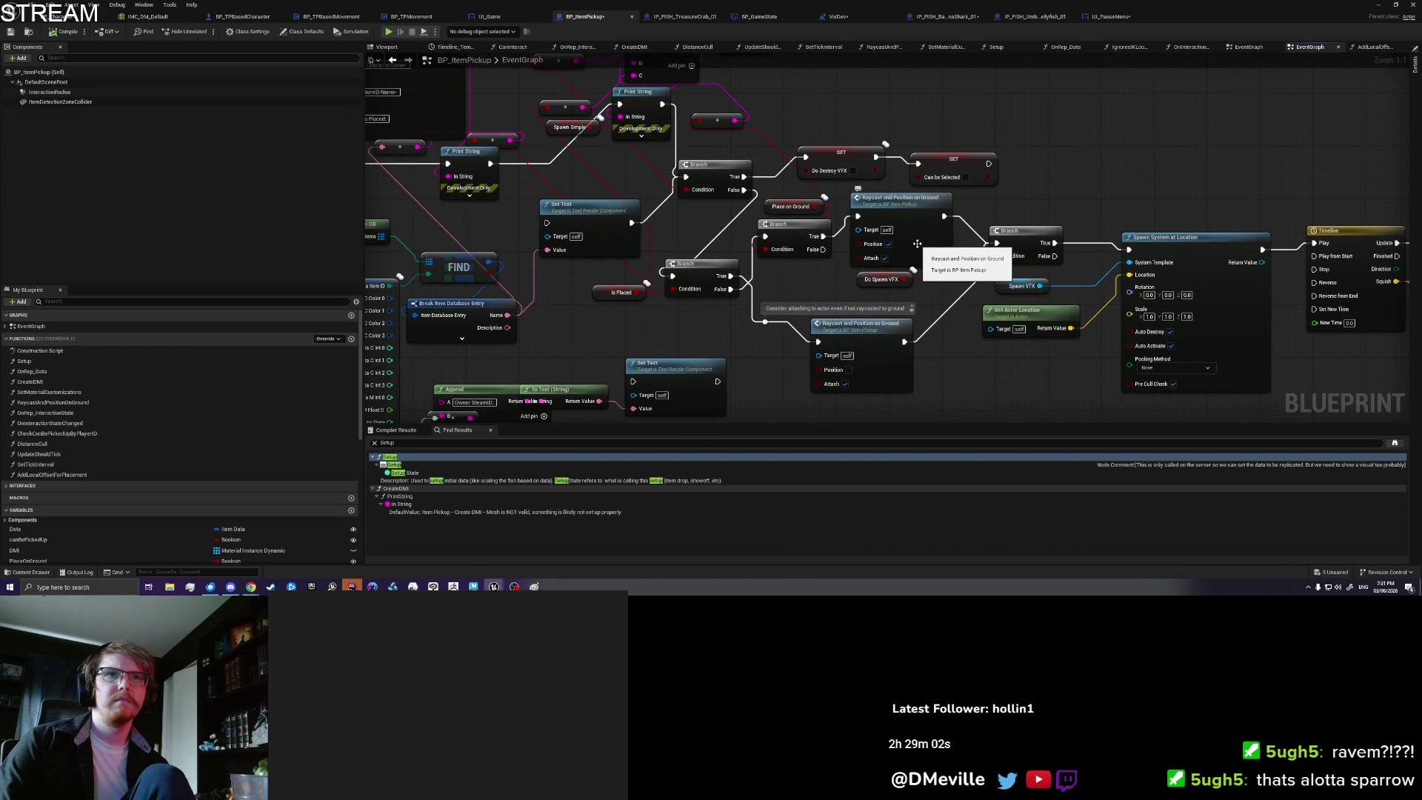
mouse_move(916, 242)
left_mouse_down()
mouse_move(986, 358)
mouse_move(882, 346)
mouse_move(867, 359)
mouse_move(882, 225)
left_mouse_up()
Step: Select the lower Raycast and Position on Ground call and open the RaycastAndPositionOnGround function
left_click(892, 283)
left_click_drag(907, 355, 884, 334)
left_click(1033, 344)
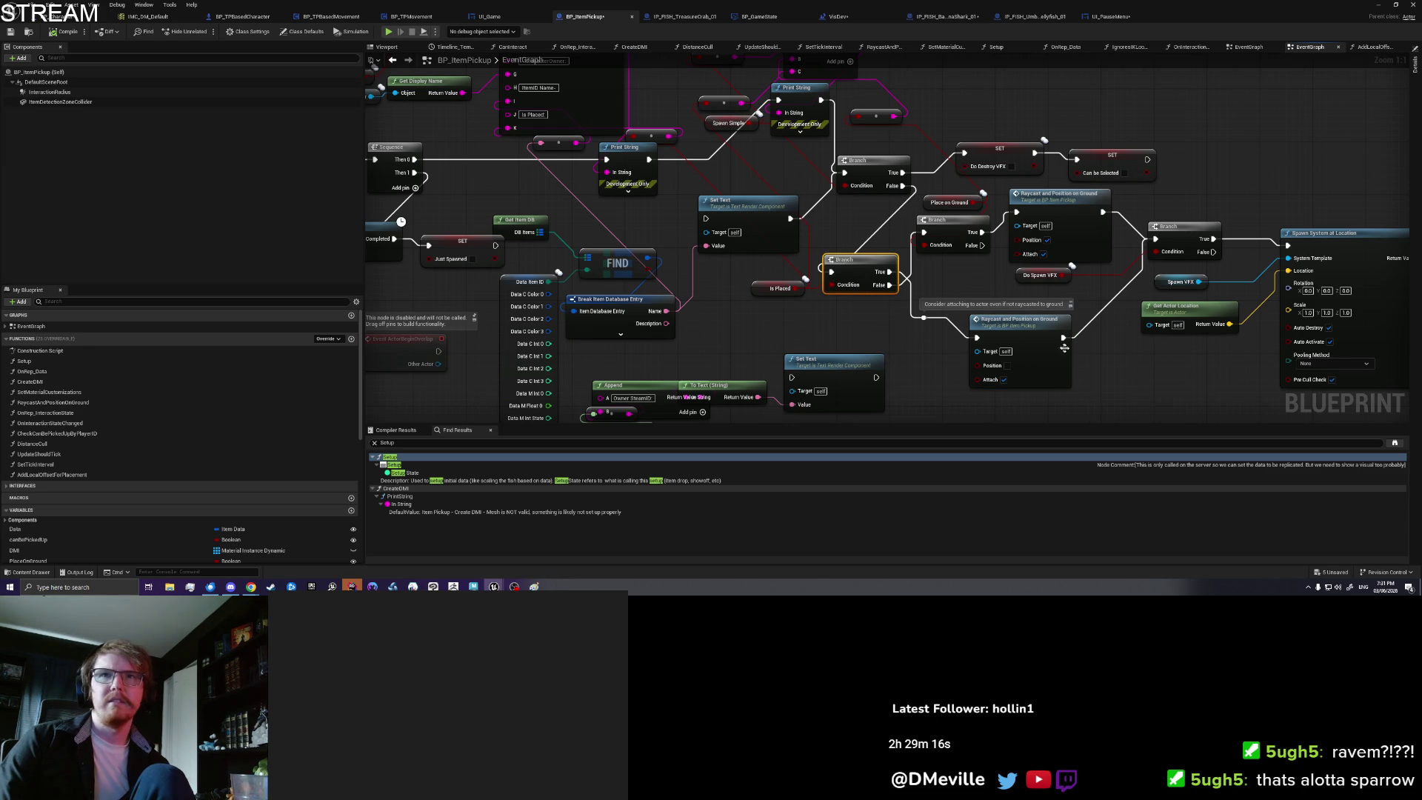
left_click(1053, 362)
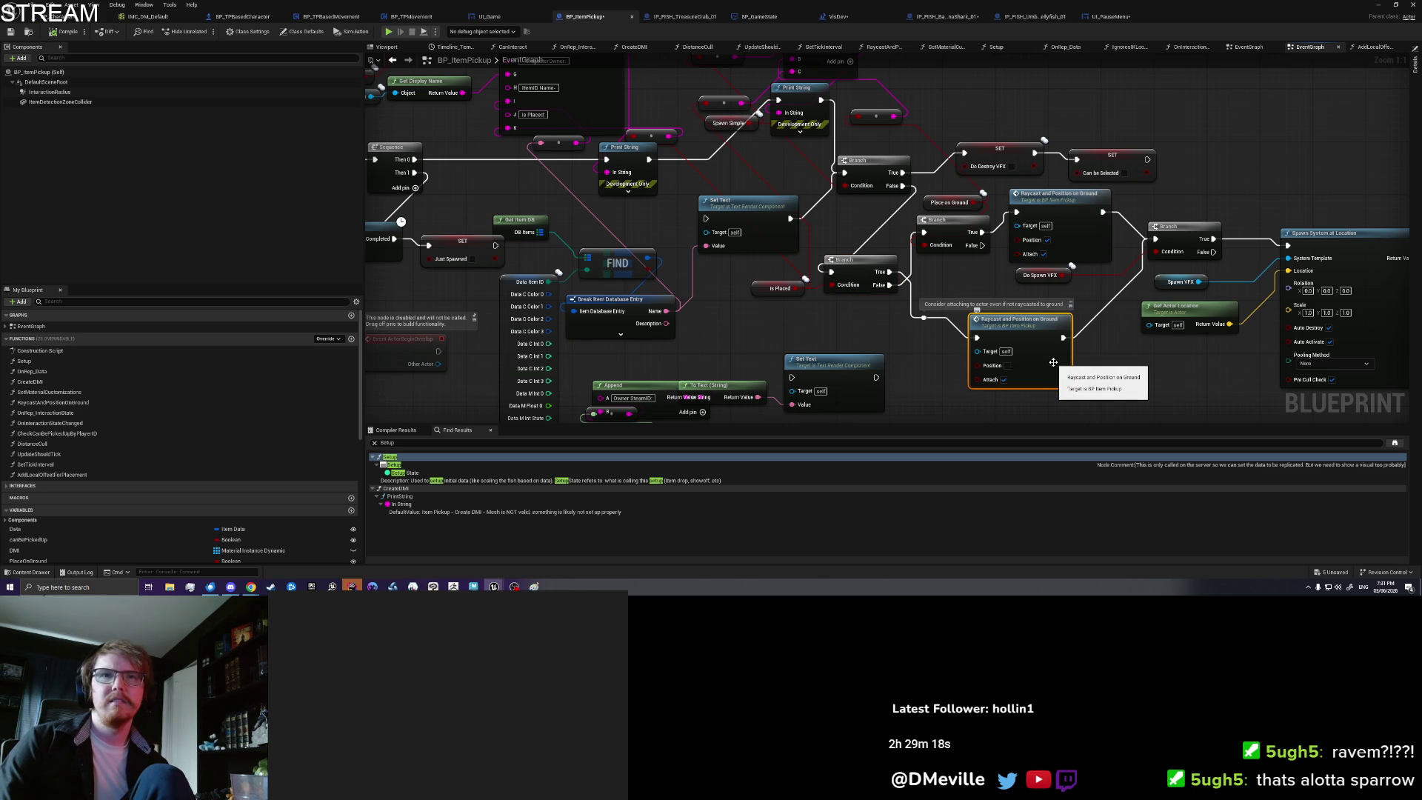
left_click_drag(1053, 362, 960, 331)
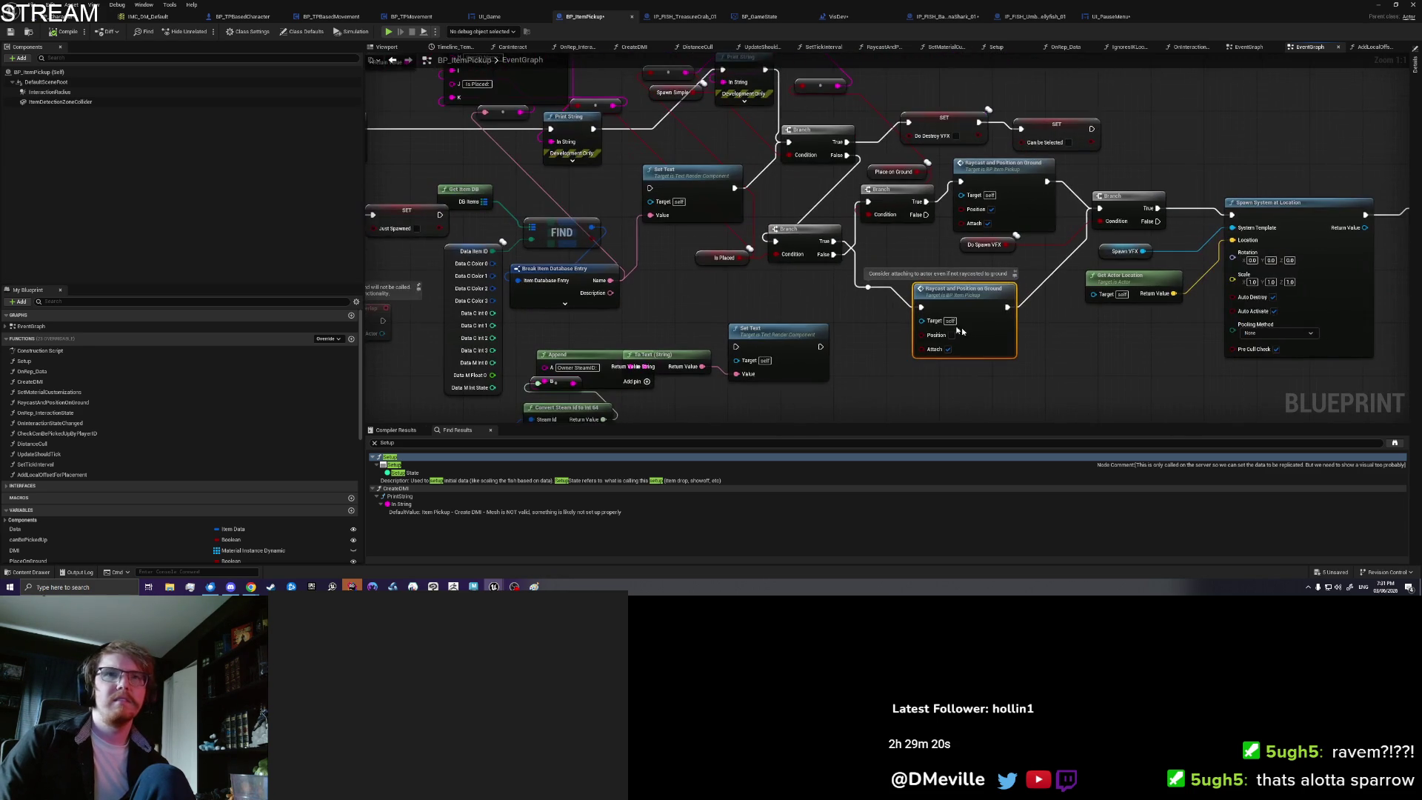
double_click(1003, 333)
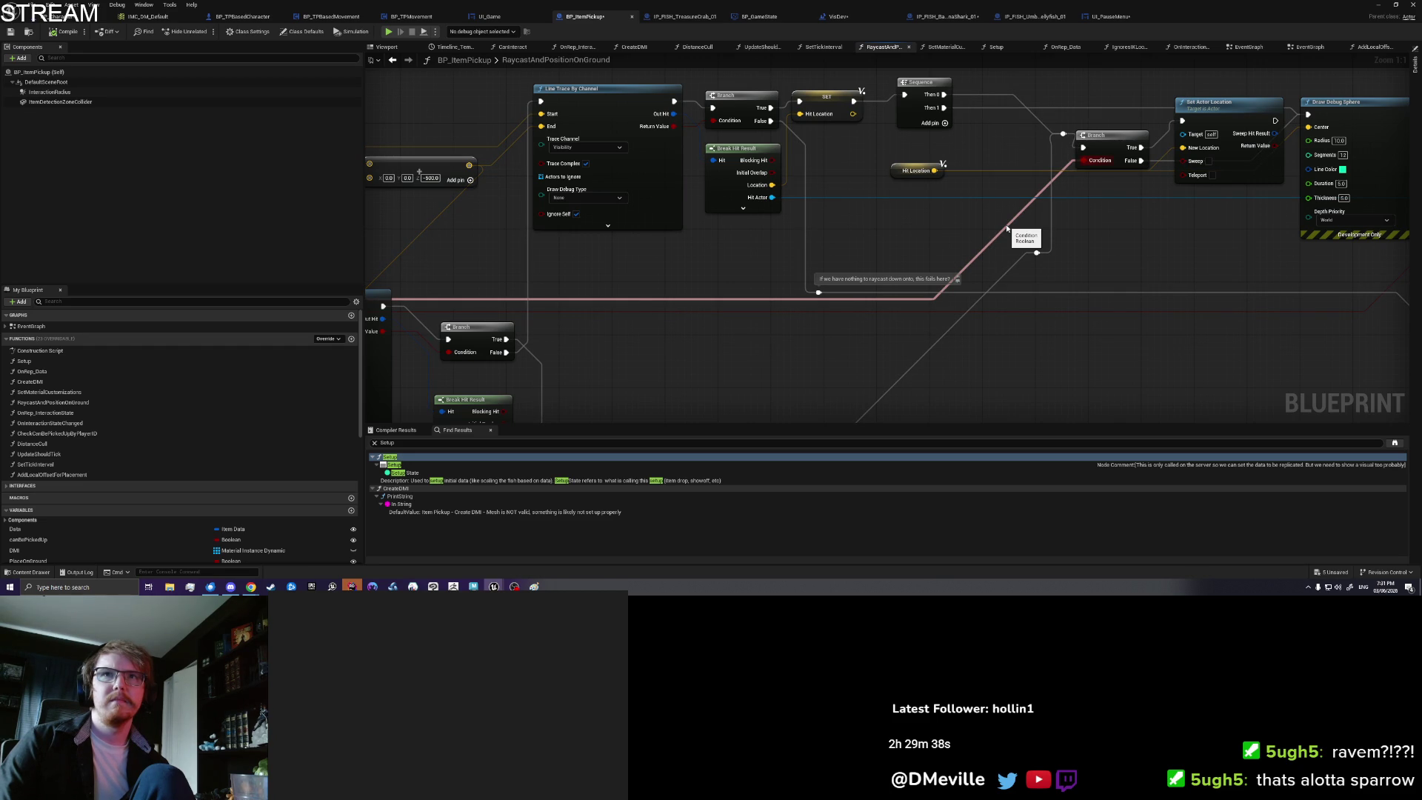
Step: In RaycastAndPositionOnGround, break the execution link into the Branch after the debug sphere
left_click_drag(1007, 228, 737, 248)
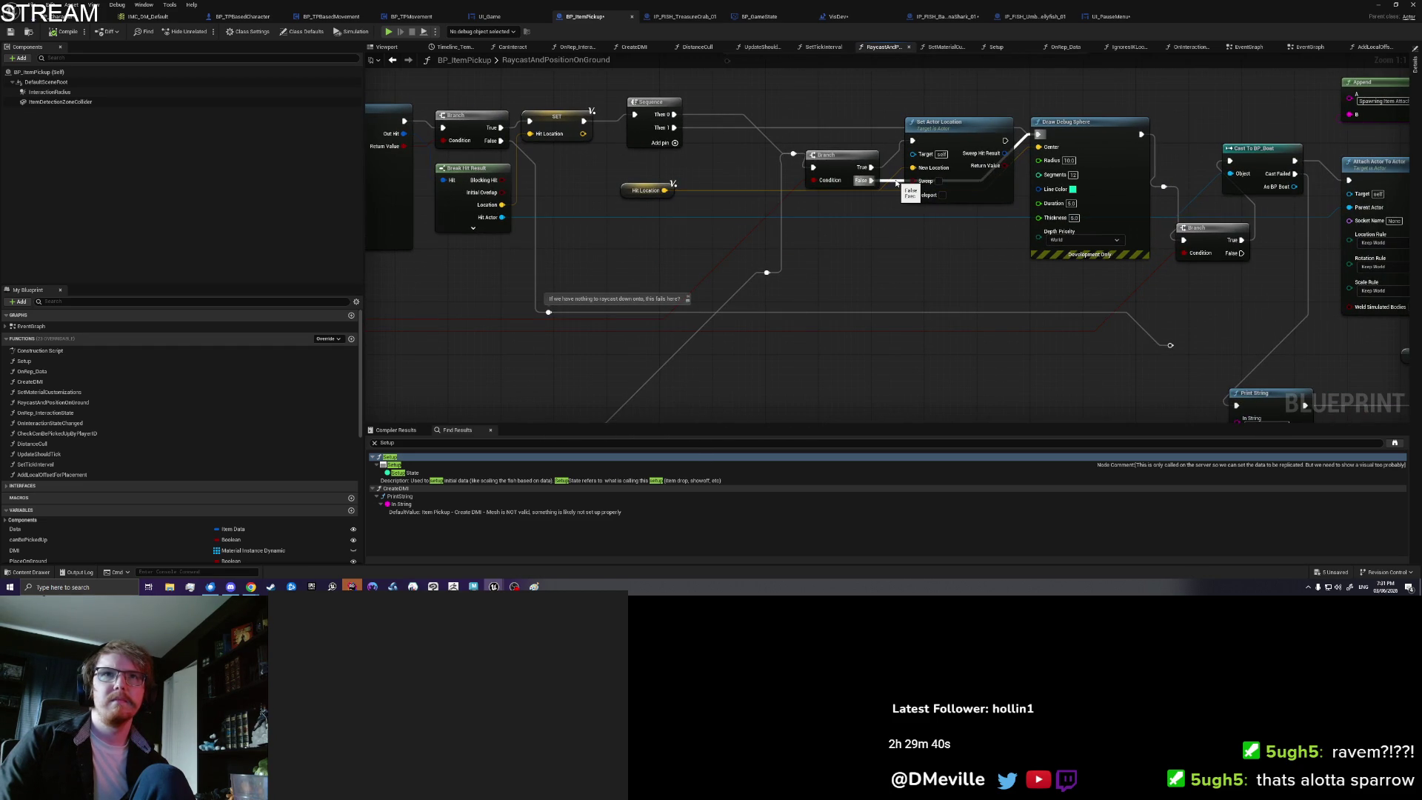
left_click_drag(896, 183, 889, 266)
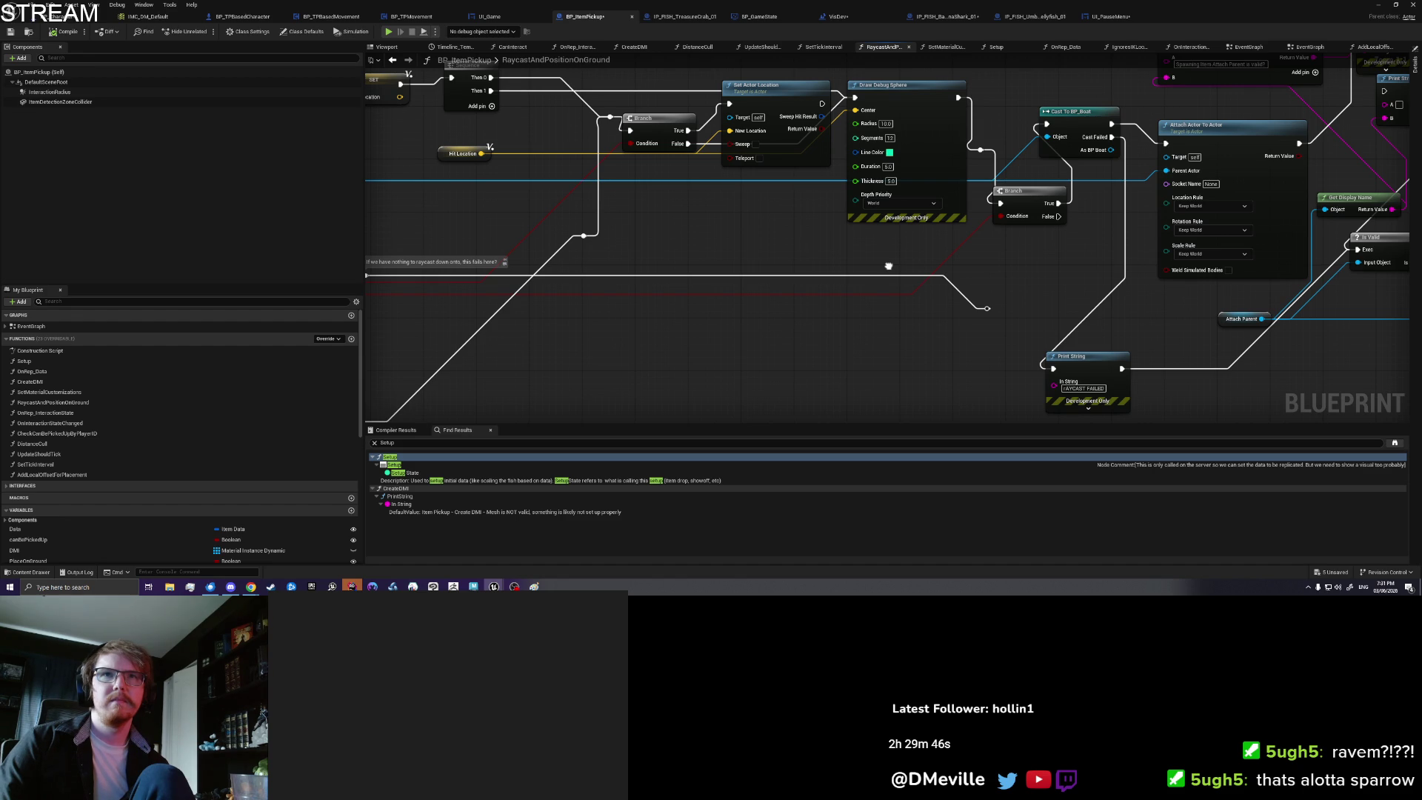
mouse_move(889, 265)
left_mouse_down()
mouse_move(768, 318)
mouse_move(627, 237)
mouse_move(671, 337)
left_mouse_up()
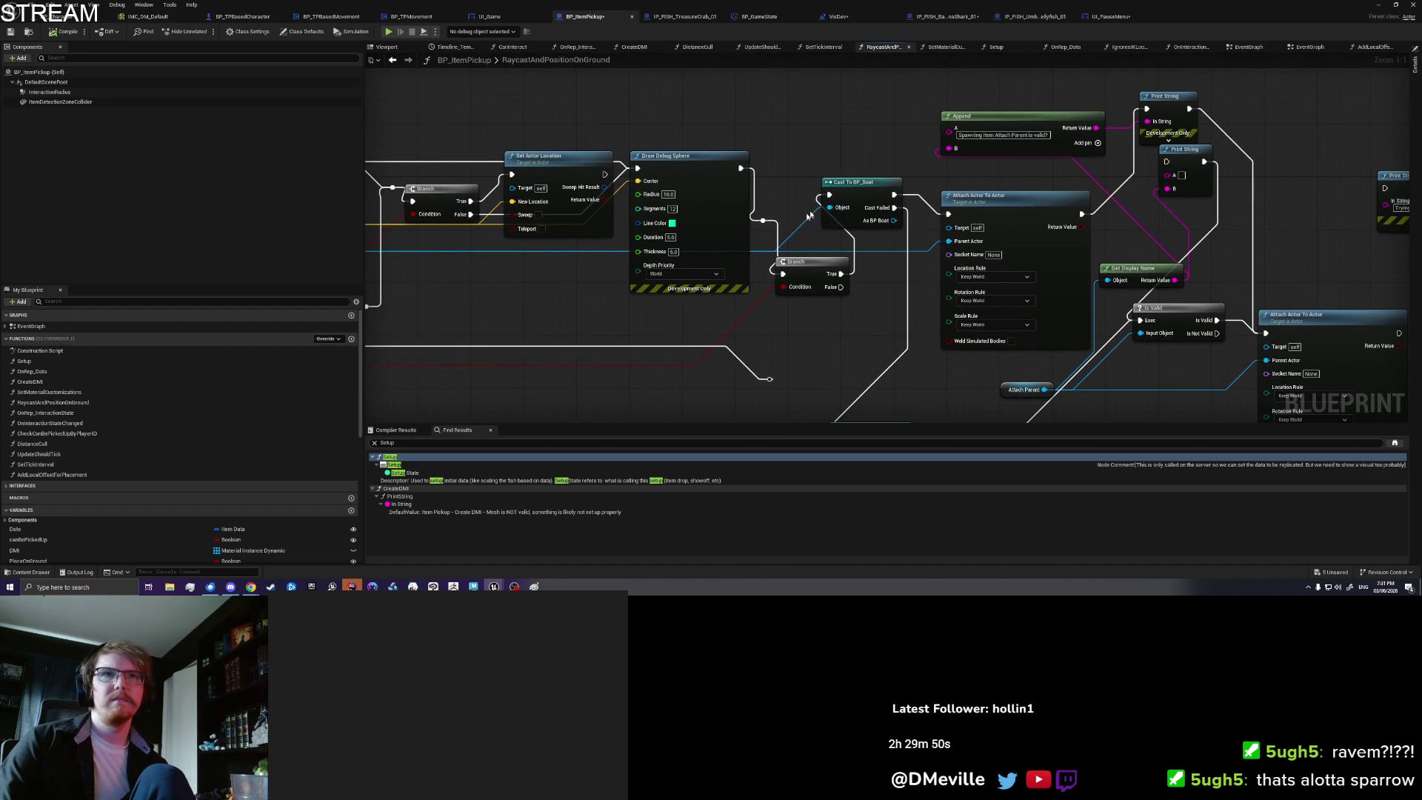
left_click(783, 273, "alt")
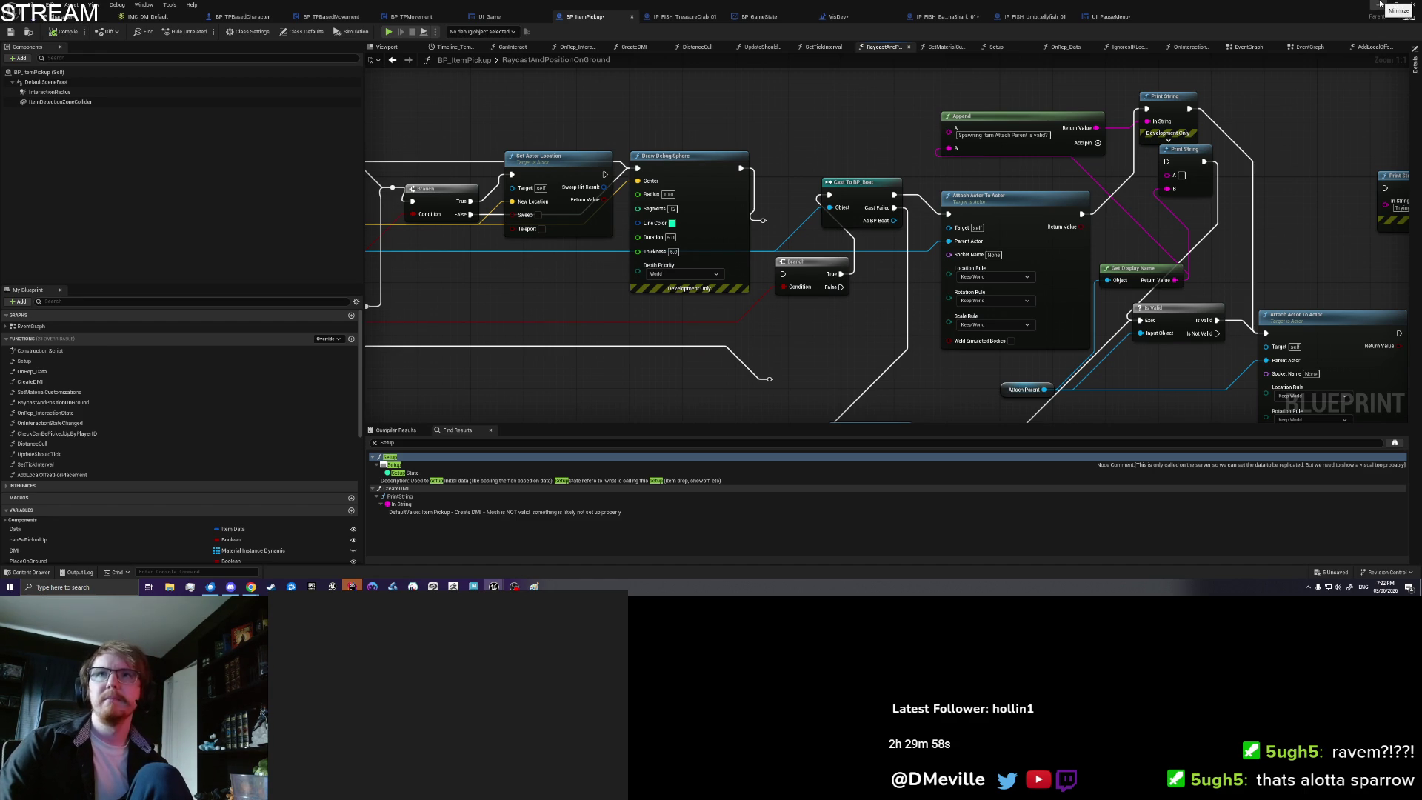
Step: Return to the level editor and clear the Output Log
left_click(1411, 6)
right_click(433, 322)
left_click(467, 328)
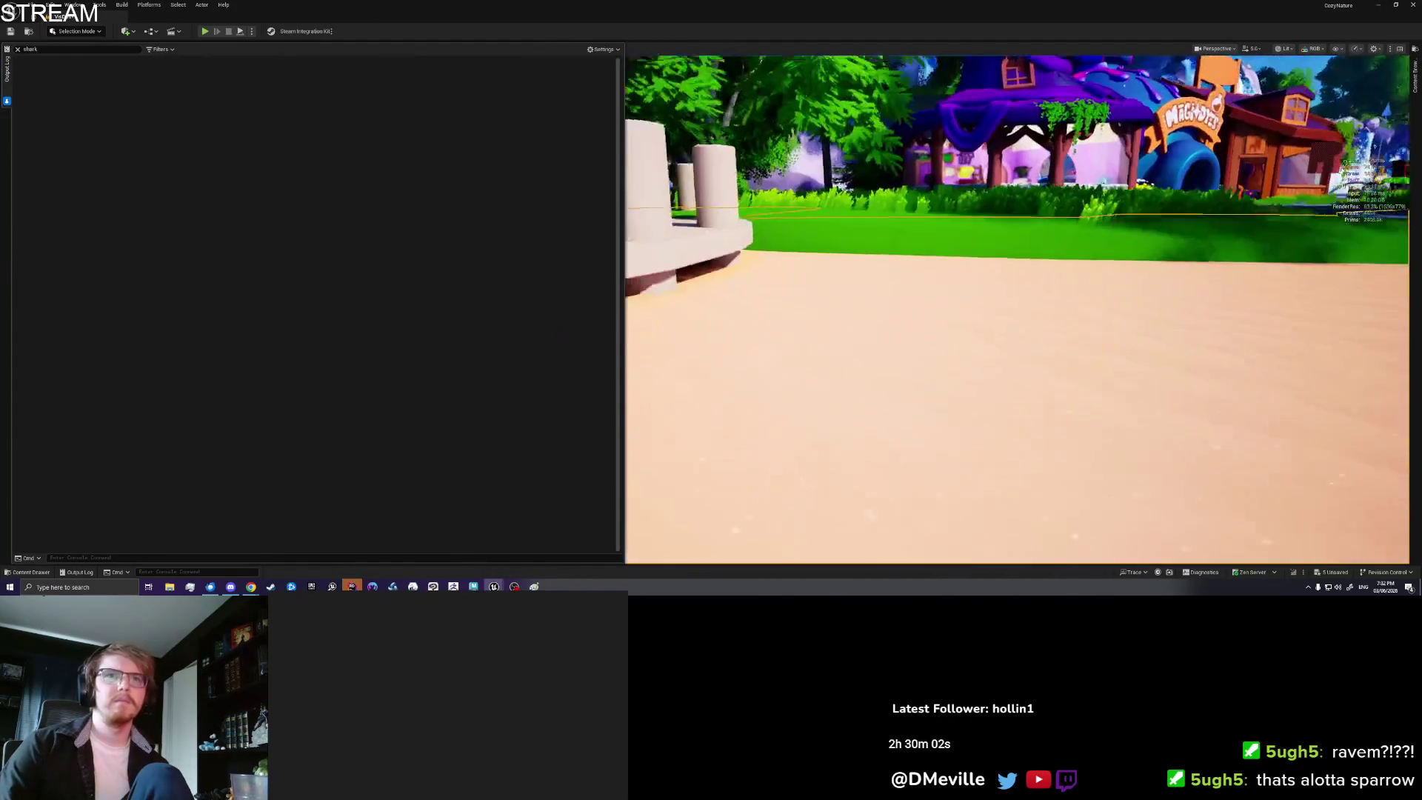
Step: Hide the viewport stats overlay, then drop a Banana Shark from the inventory
right_click(844, 358)
left_click(880, 353)
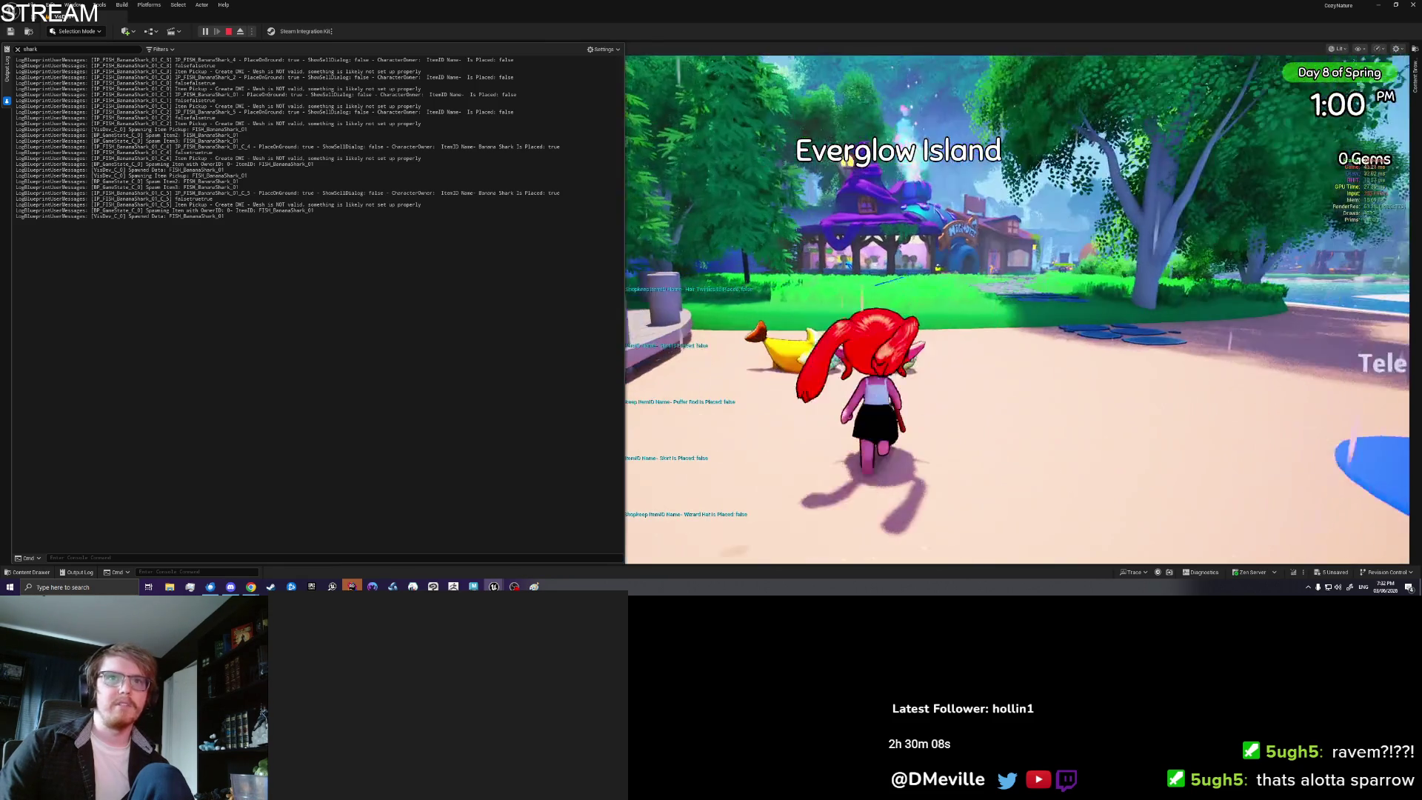
key("i")
left_click(1062, 207)
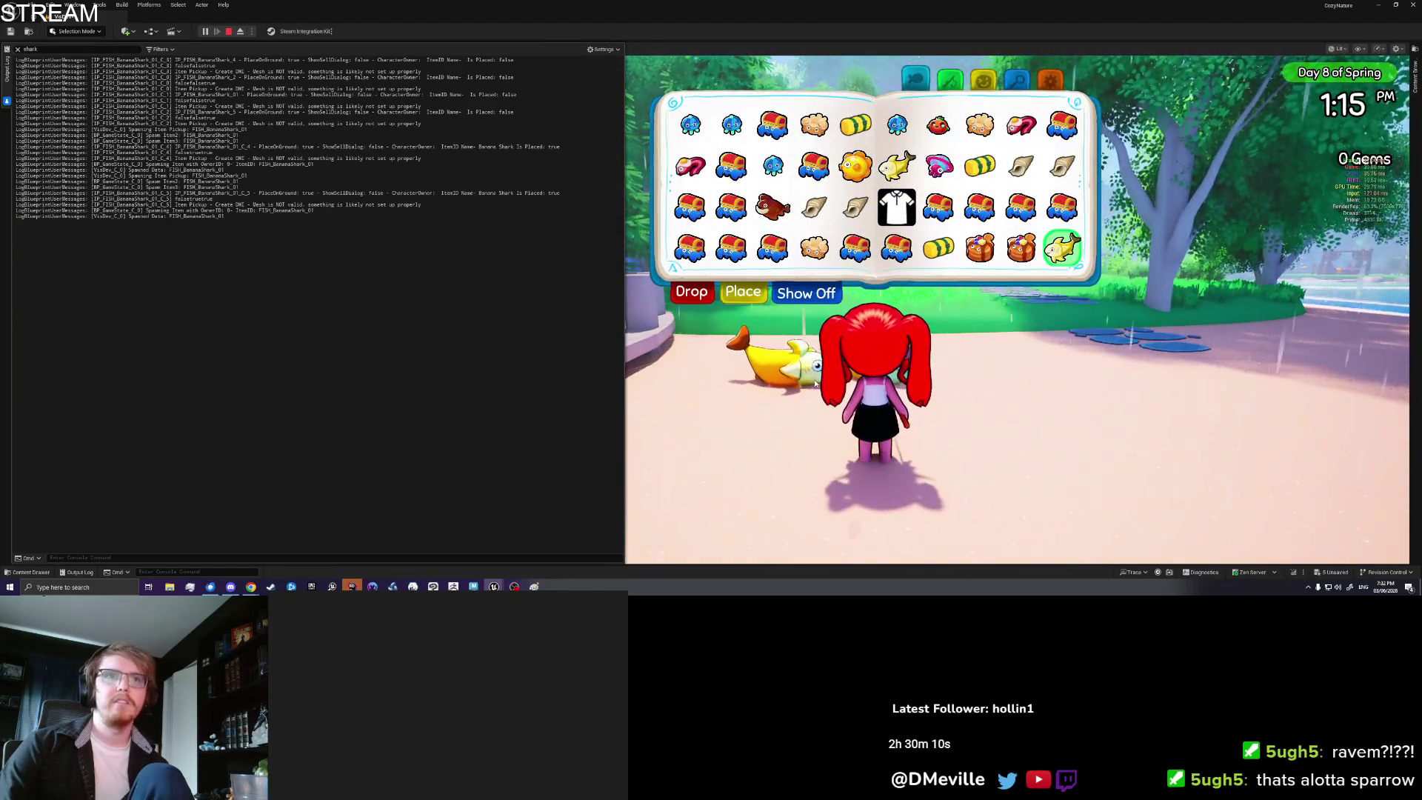
left_click(694, 291)
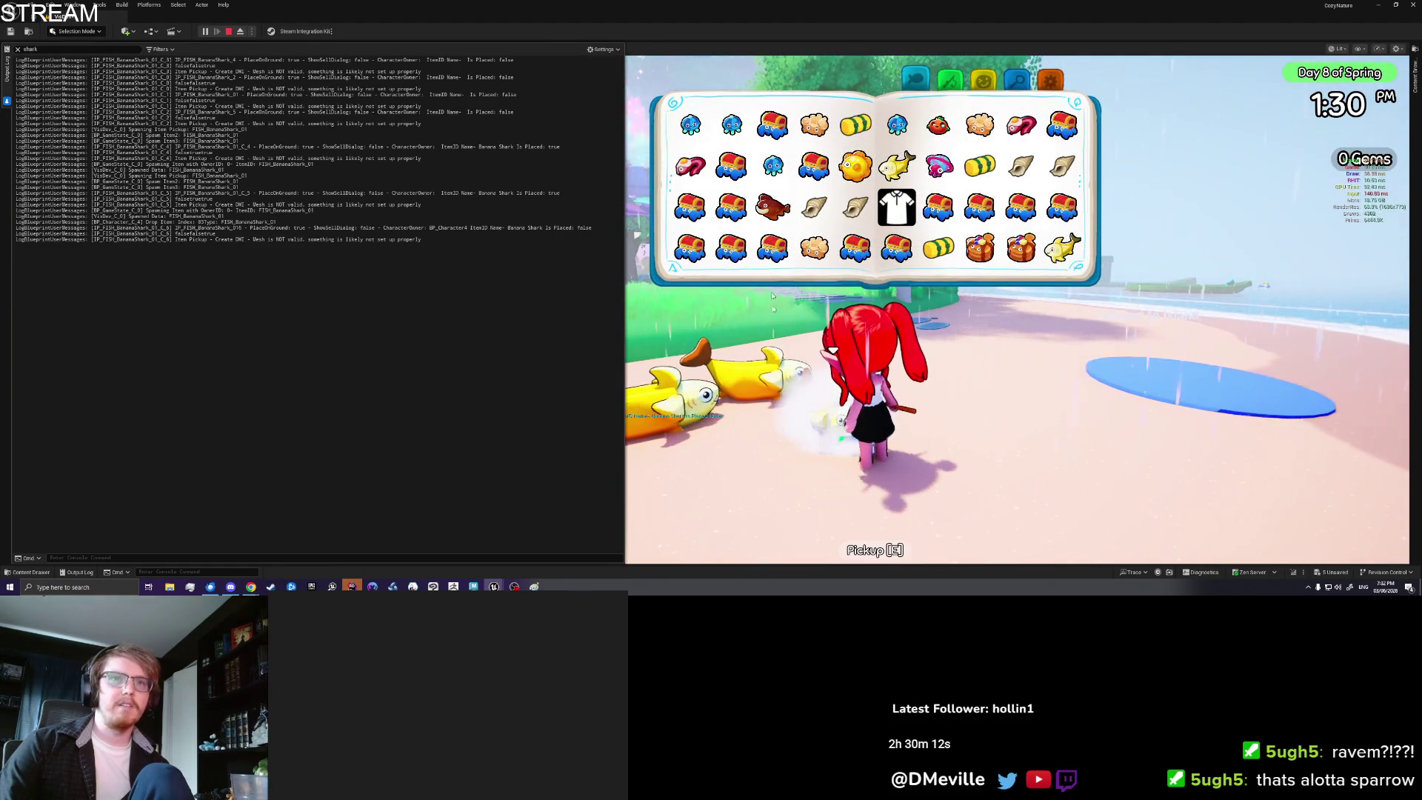
Step: Run across the beach and place another Banana Shark on the sand
key("a")
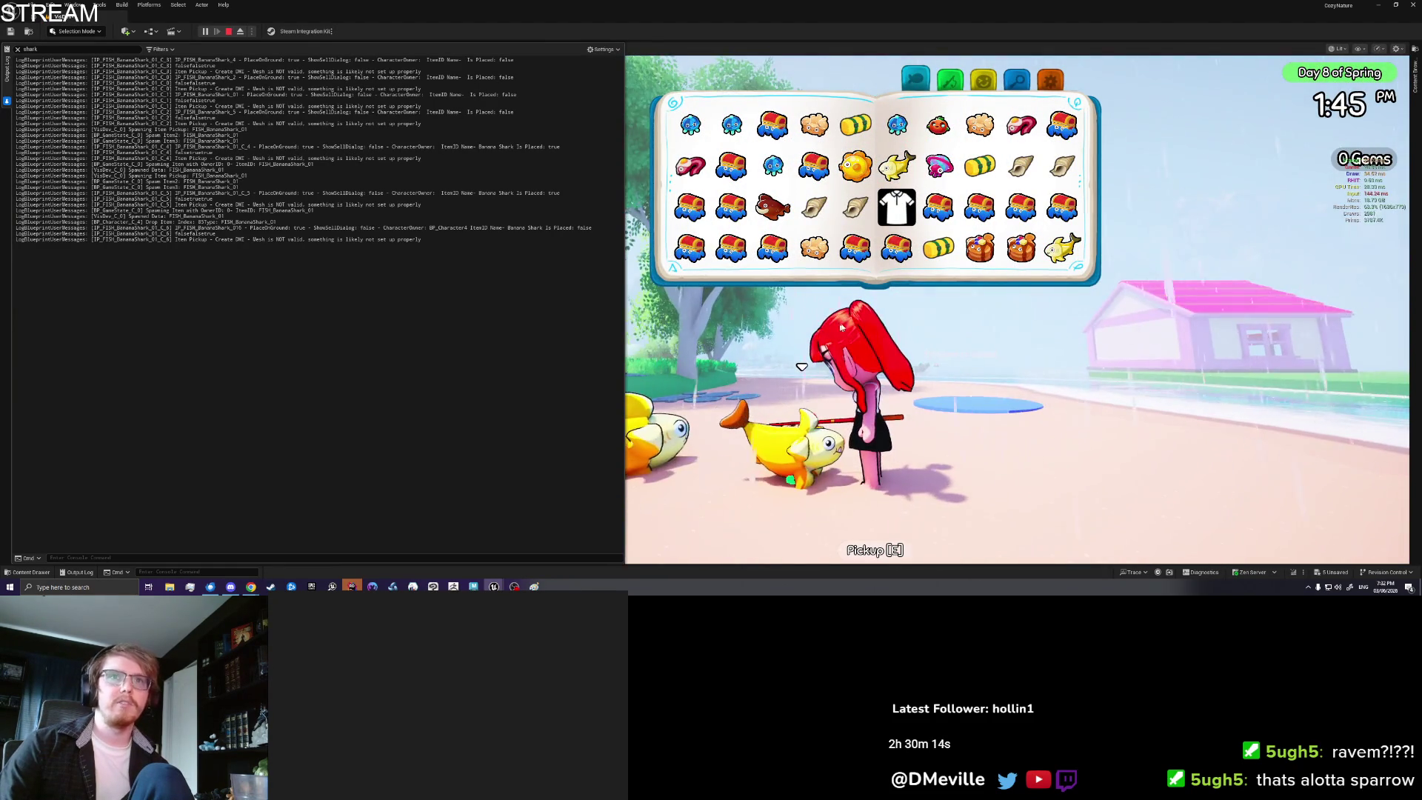
left_click(1063, 248)
left_click(742, 295)
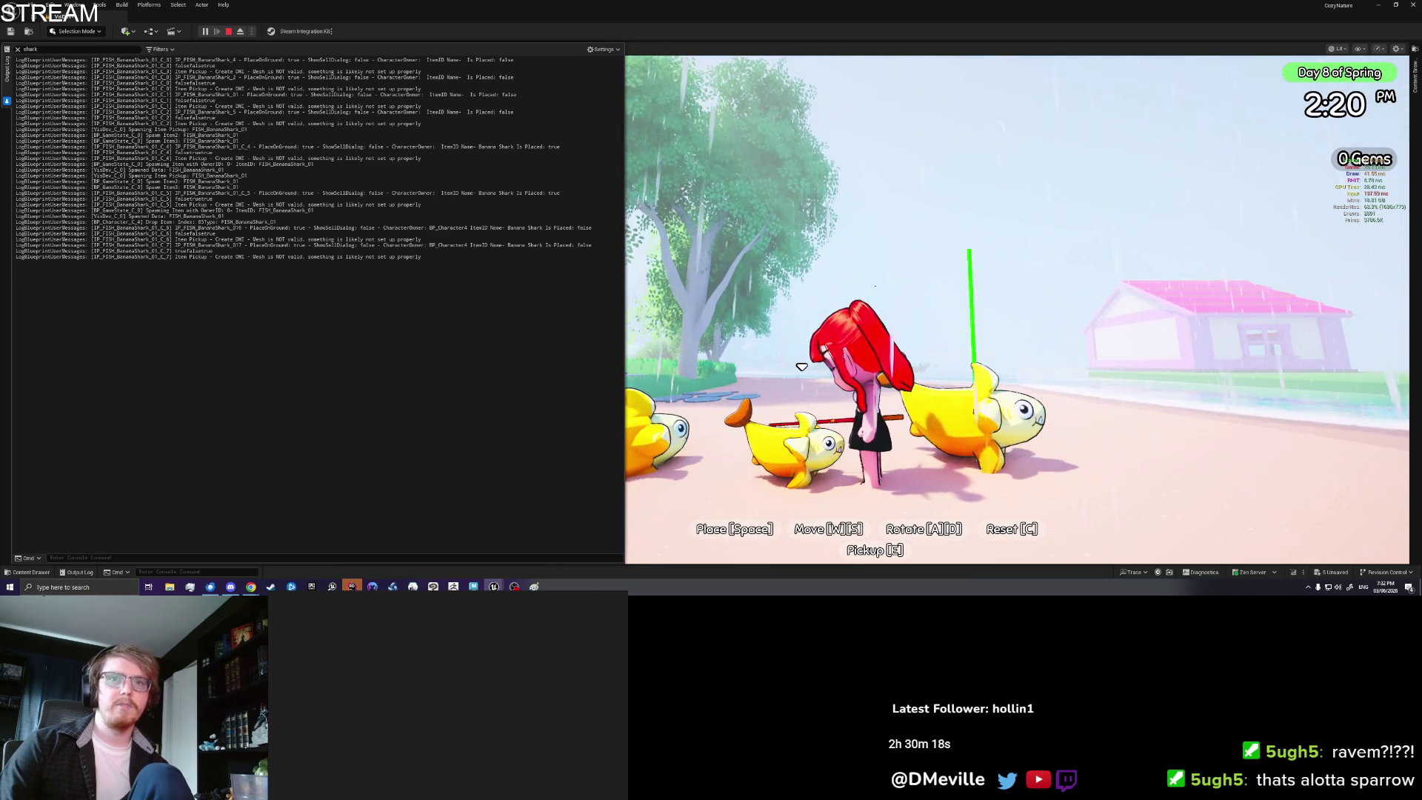
key("space")
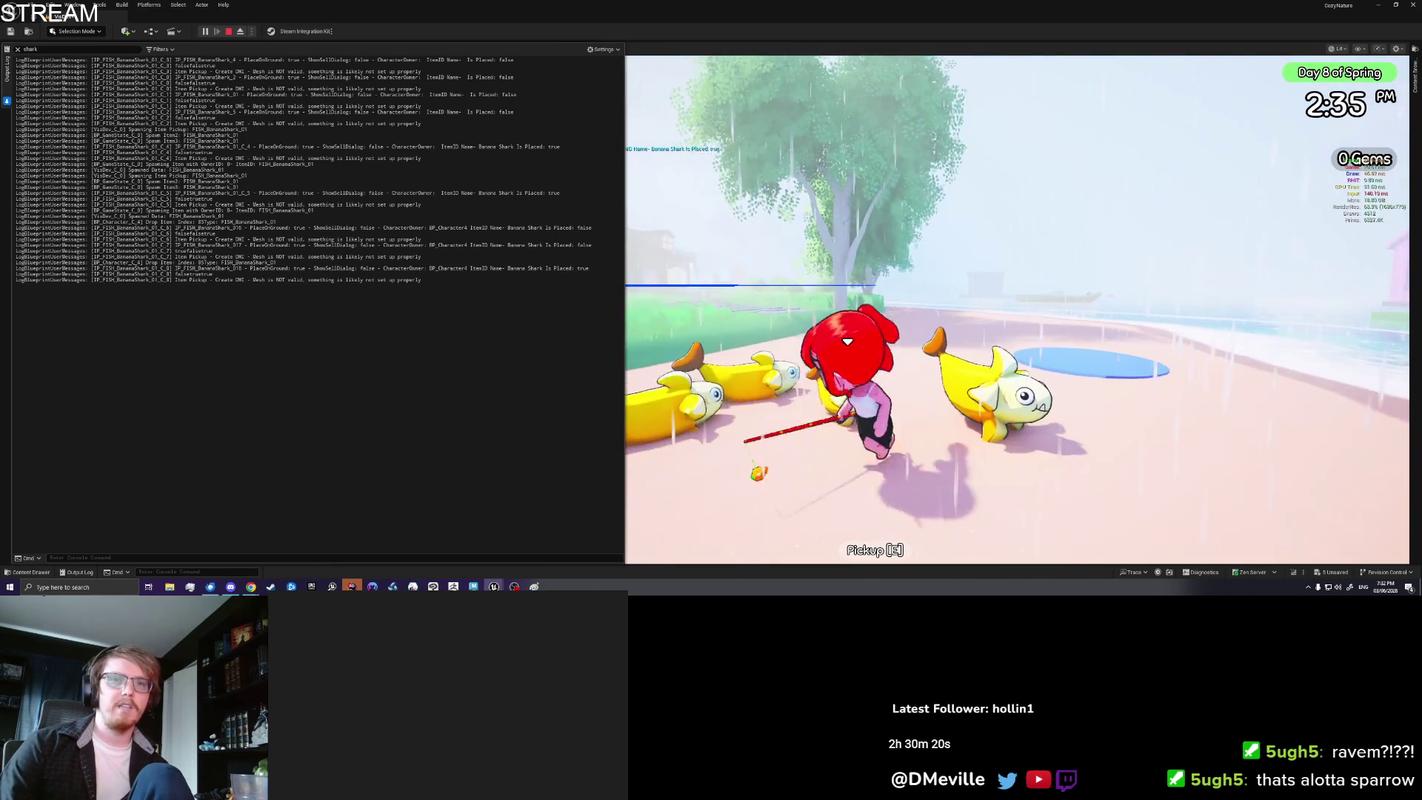
Step: Open the game settings page and end the play-test
key("Tab")
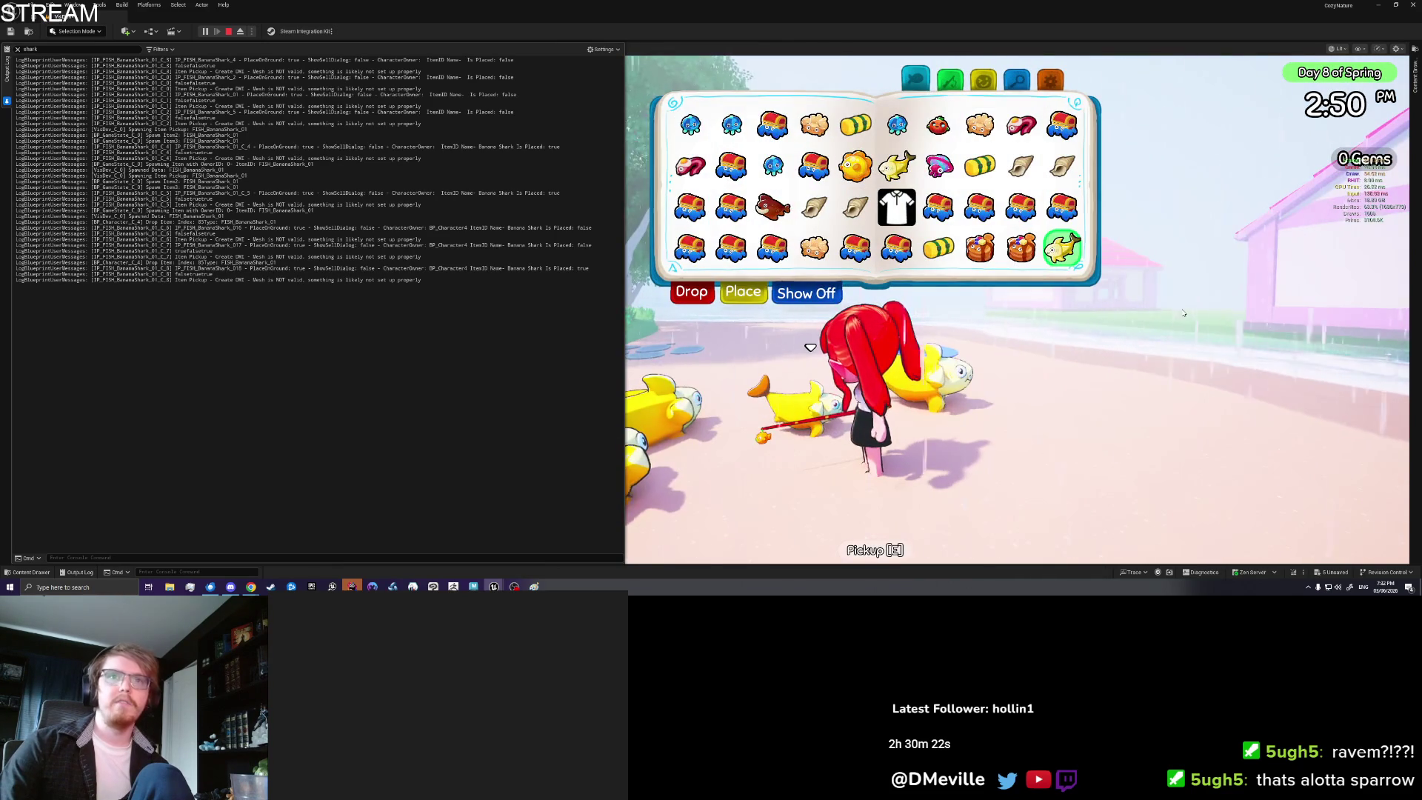
left_click(1050, 78)
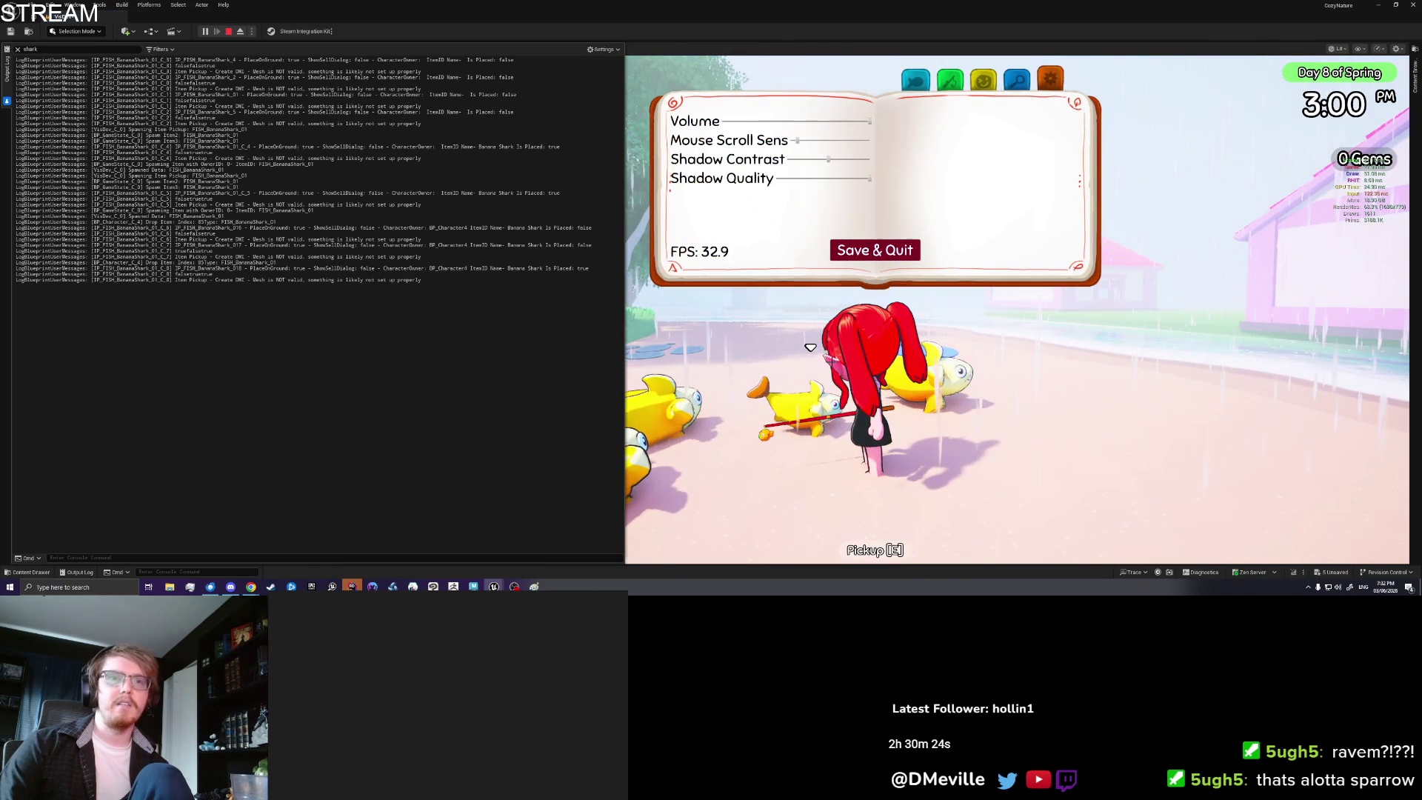
key("Escape")
Step: Play from a new spot, run past the banana sharks, stop, and widen the level view
right_click(855, 479)
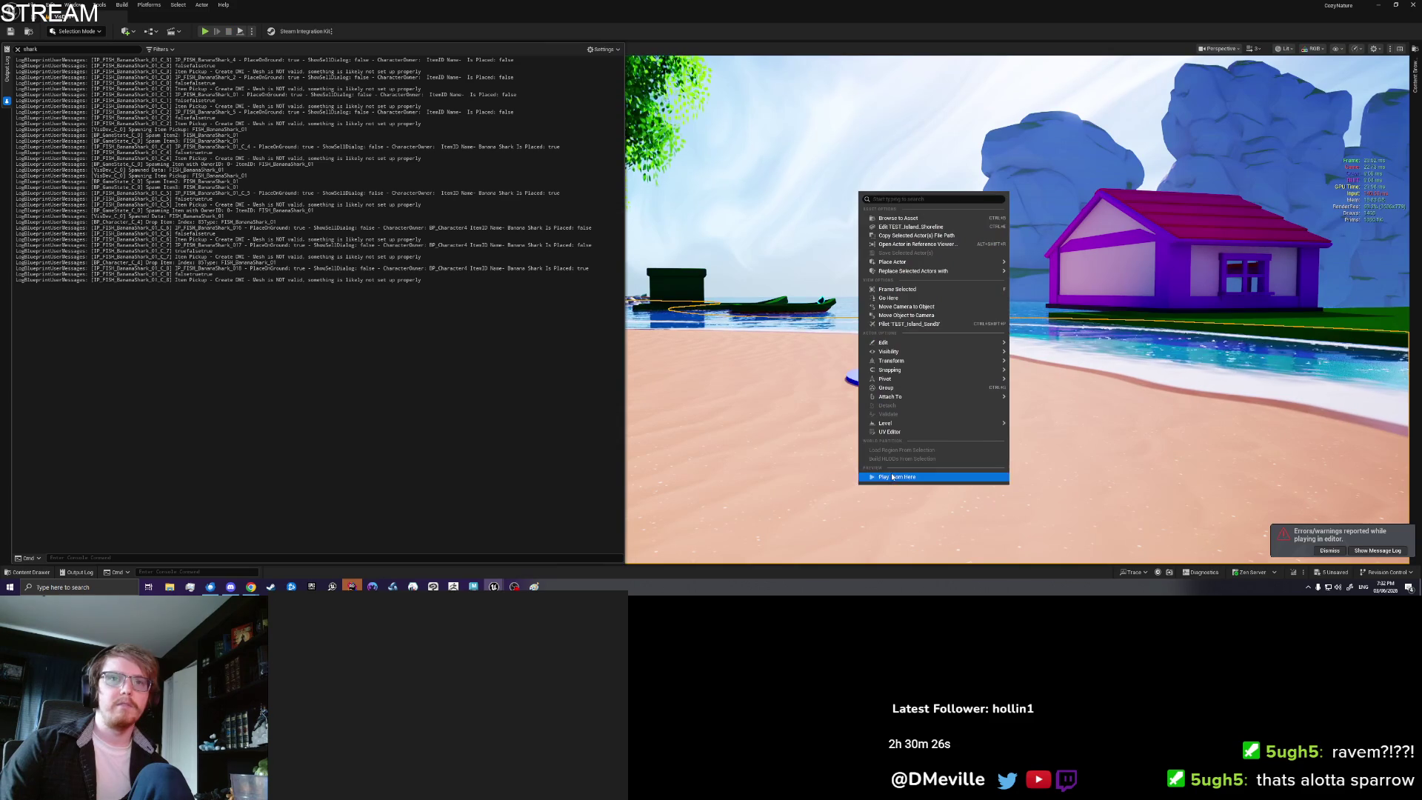
left_click(892, 477)
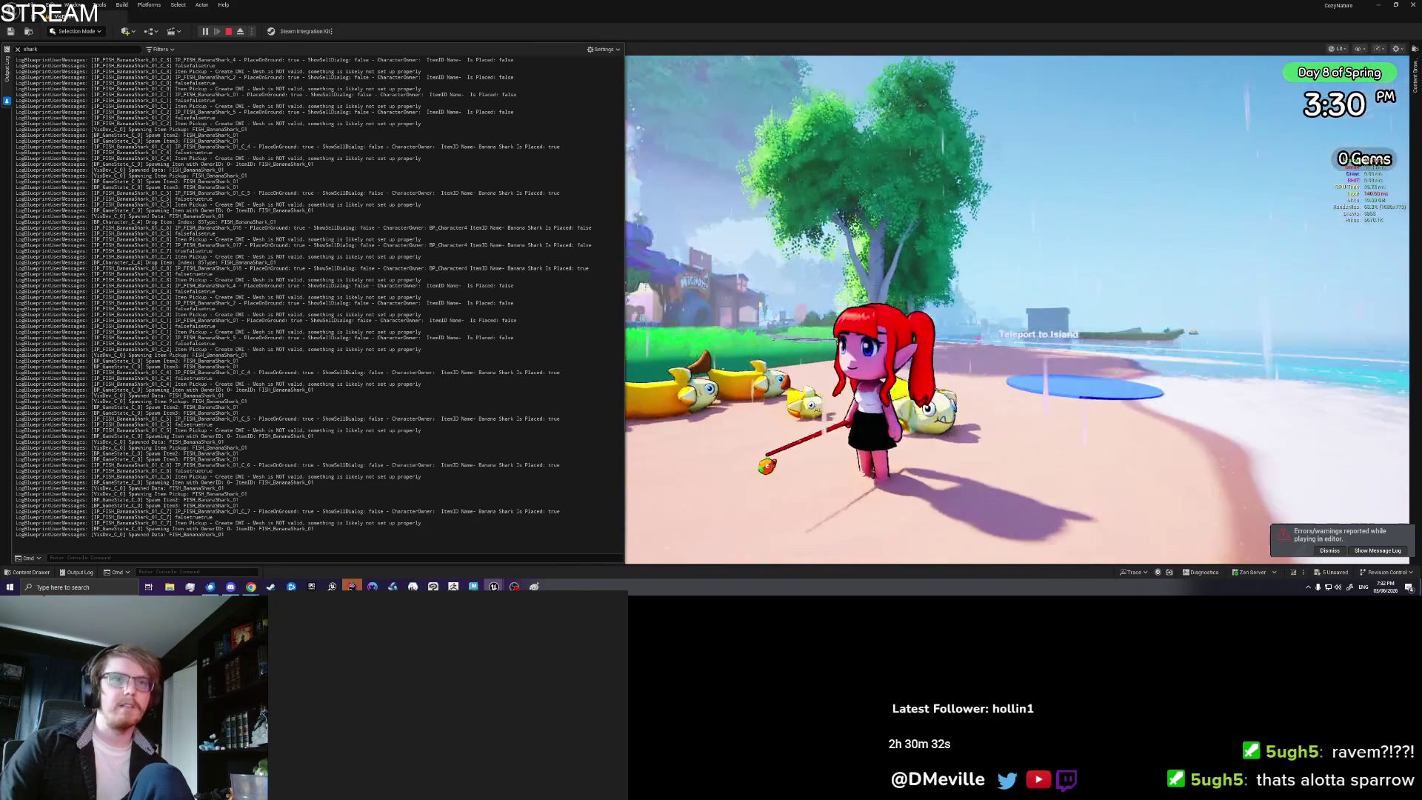
key("w")
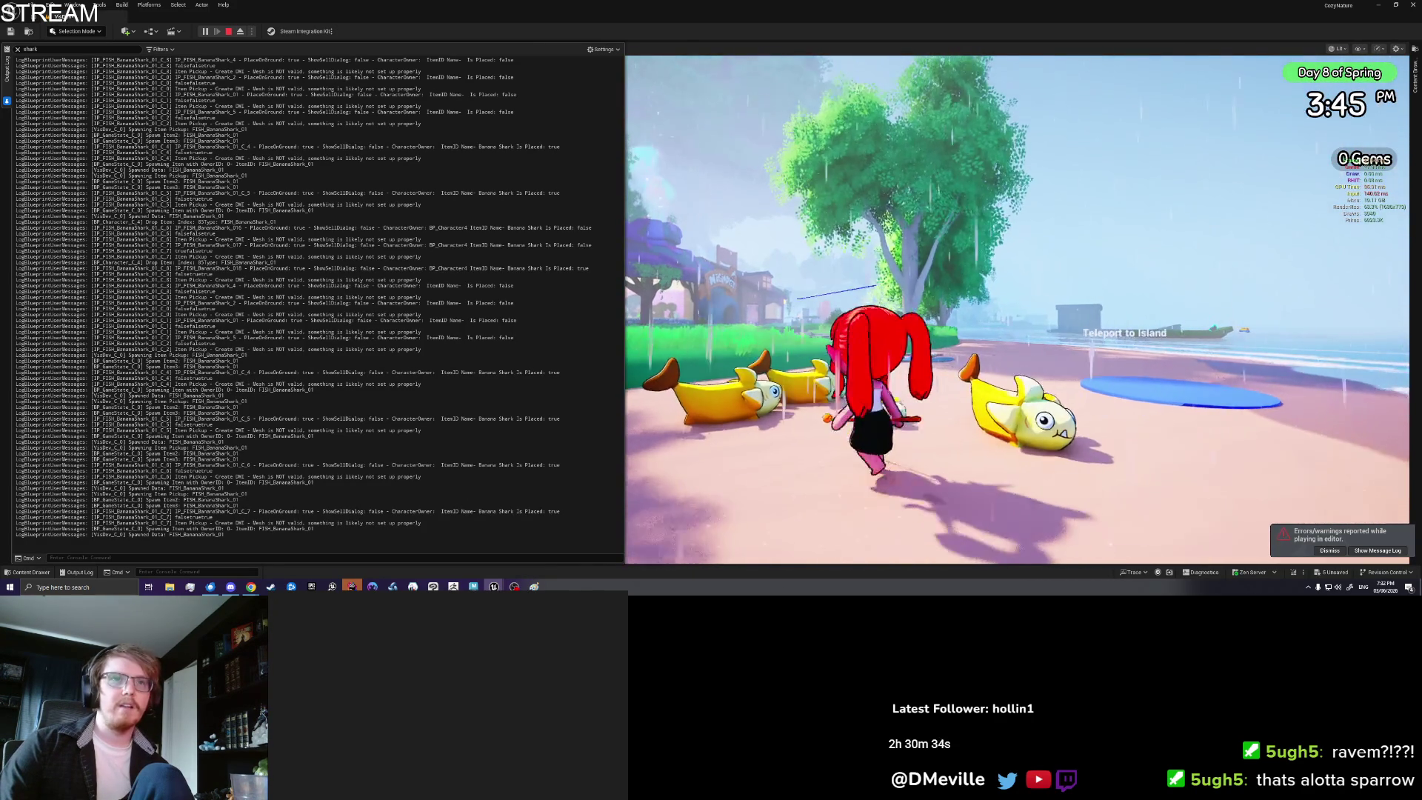
key("w")
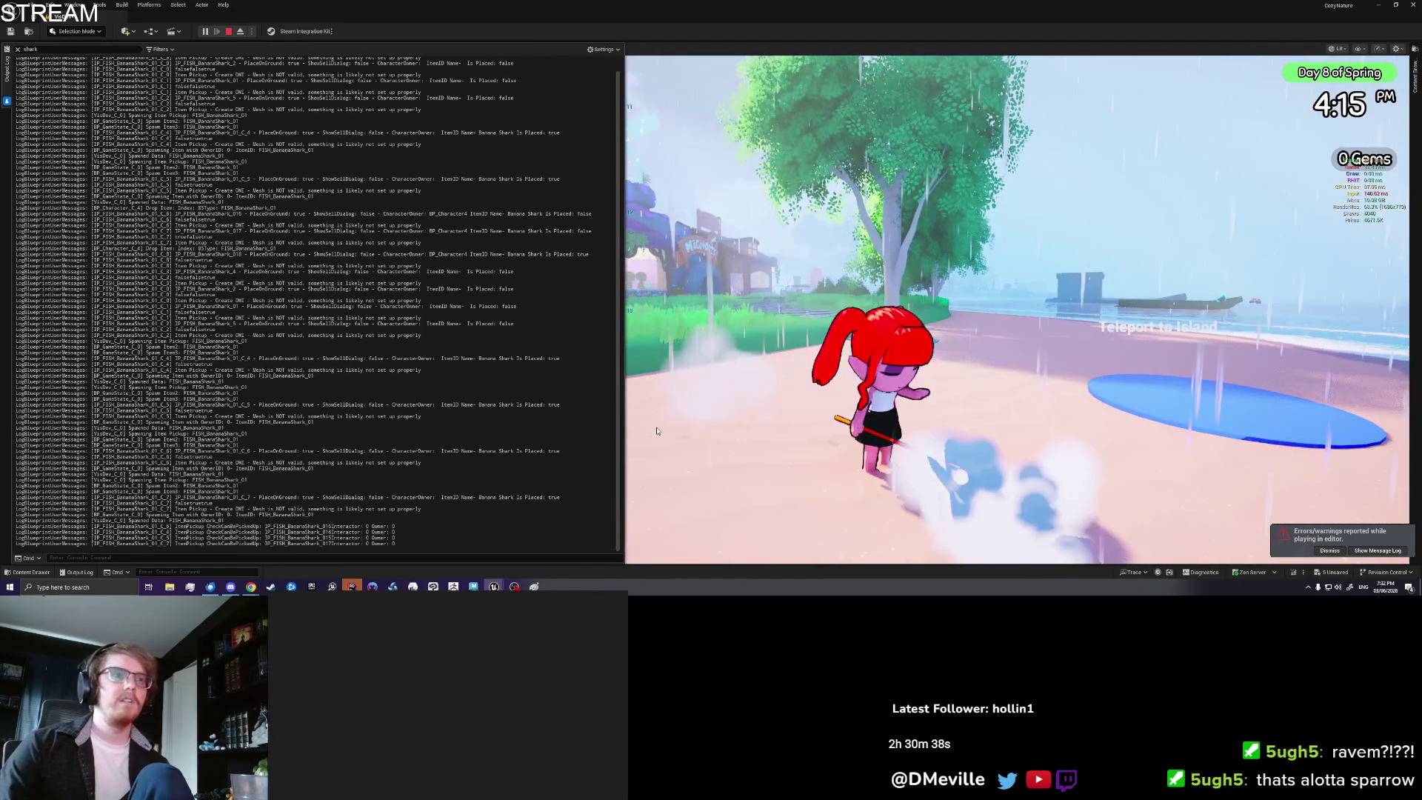
key("Escape")
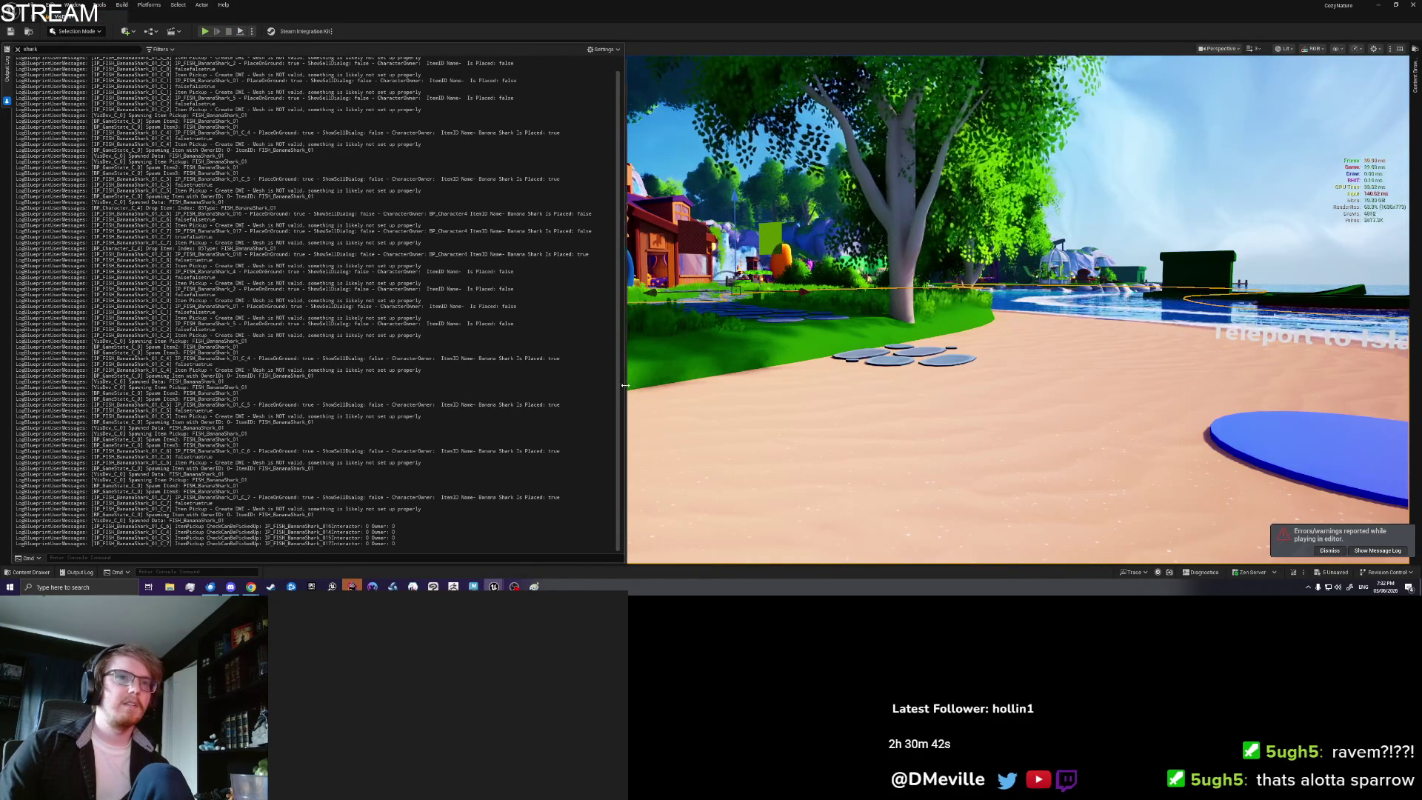
left_click_drag(435, 384, 348, 384)
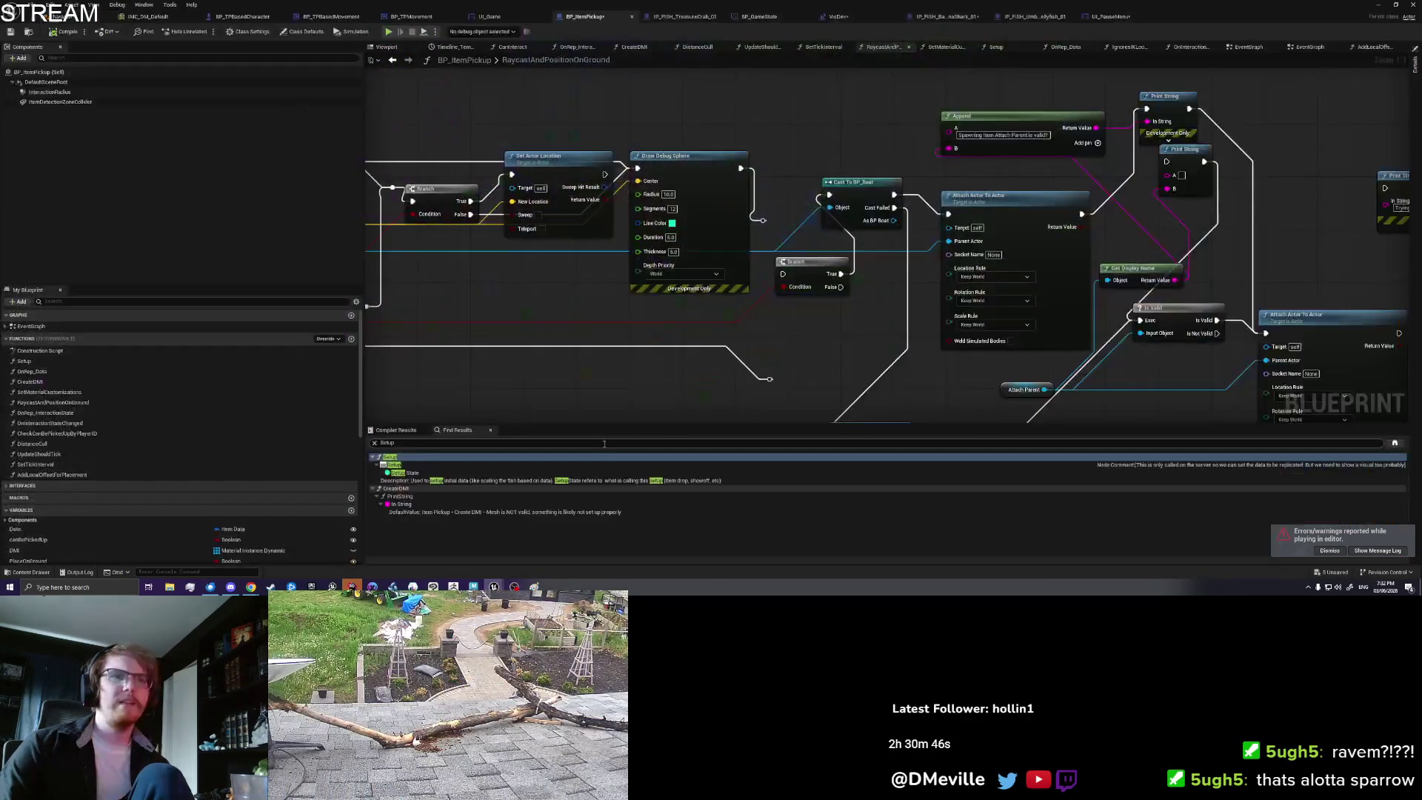
Step: In the IP_FISH_BananaShark_01 Setup graph, wire Branch False into Add Local Offset for Placement
key("alt+Tab")
left_click(937, 15)
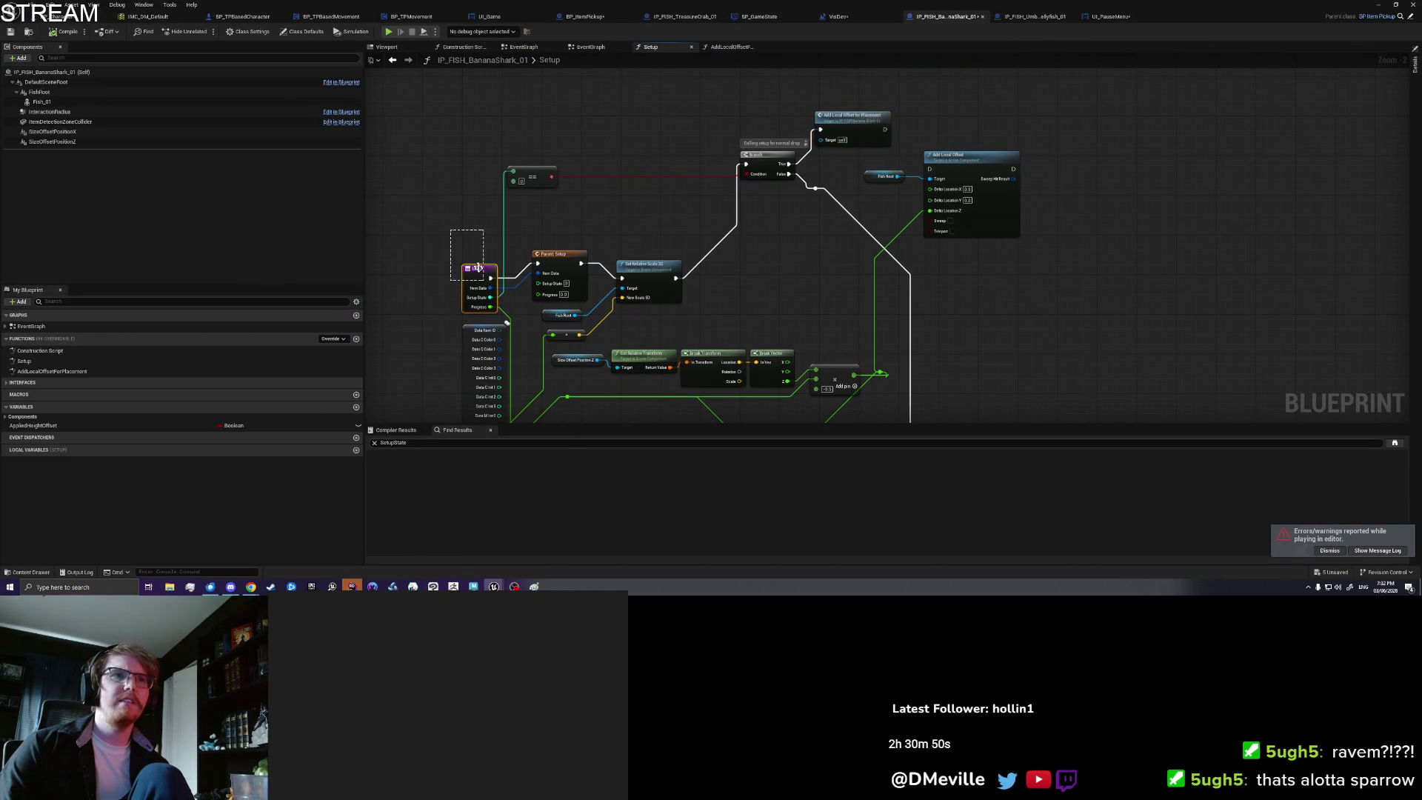
scroll(717, 197, "up", 2)
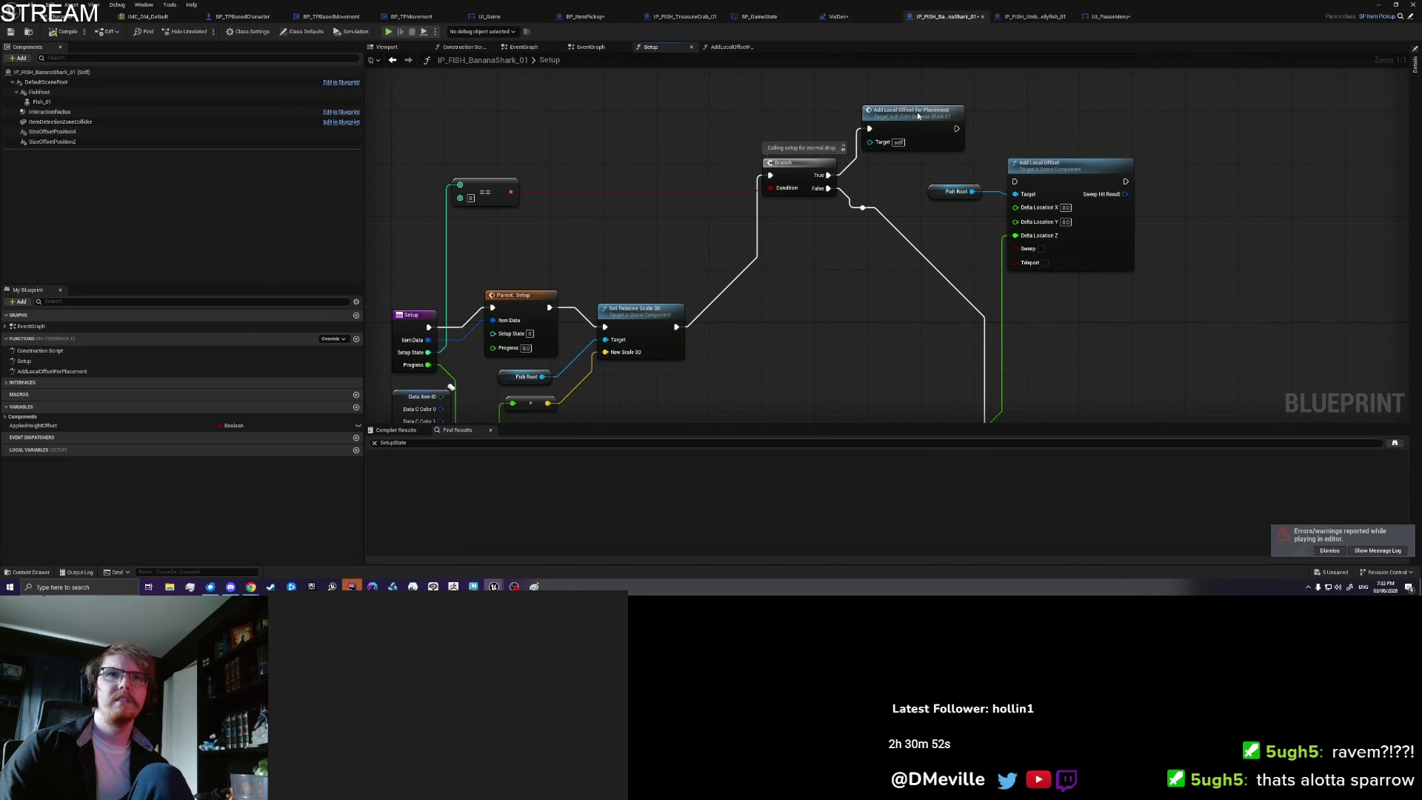
left_click_drag(608, 245, 634, 220)
left_click(520, 173)
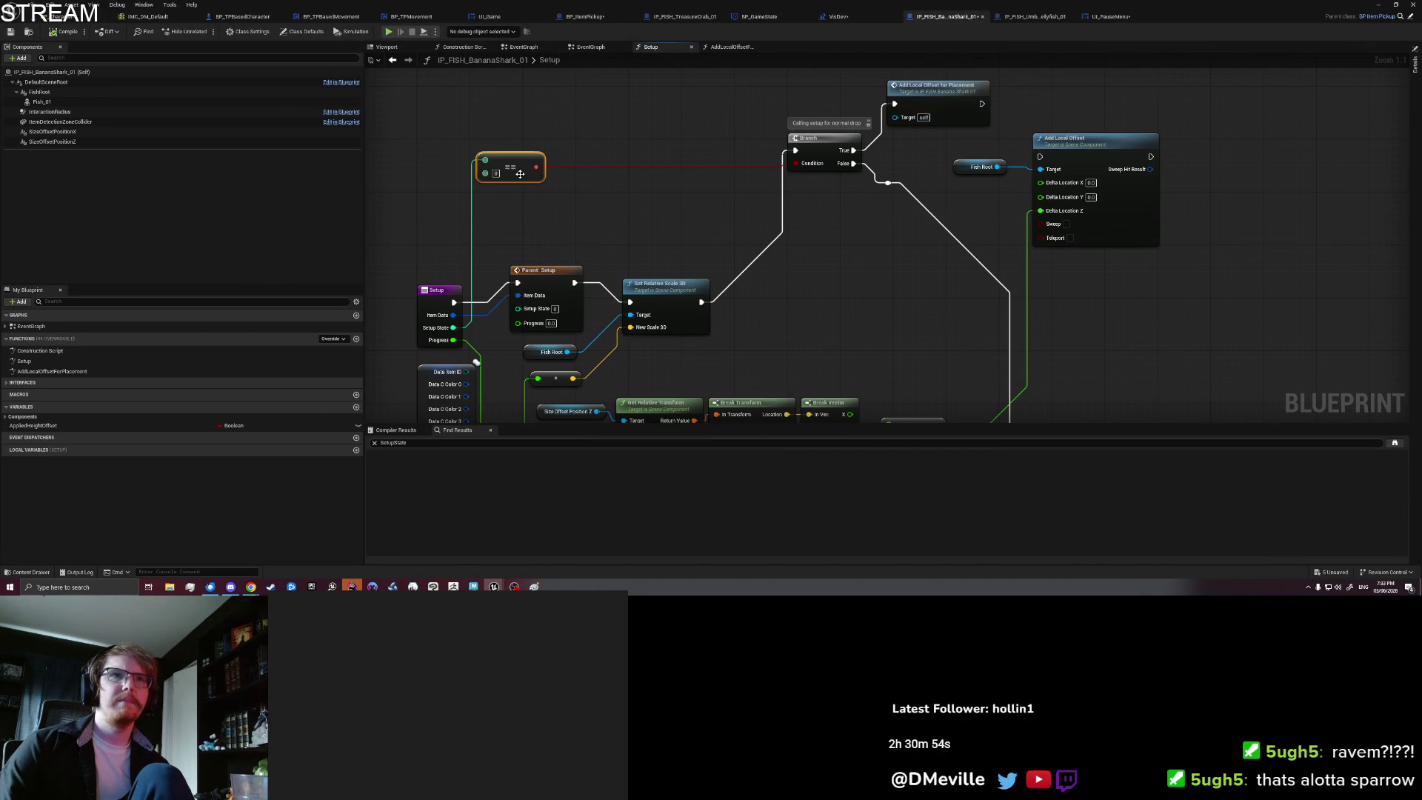
mouse_move(876, 279)
left_mouse_down()
mouse_move(844, 178)
mouse_move(770, 82)
left_mouse_up()
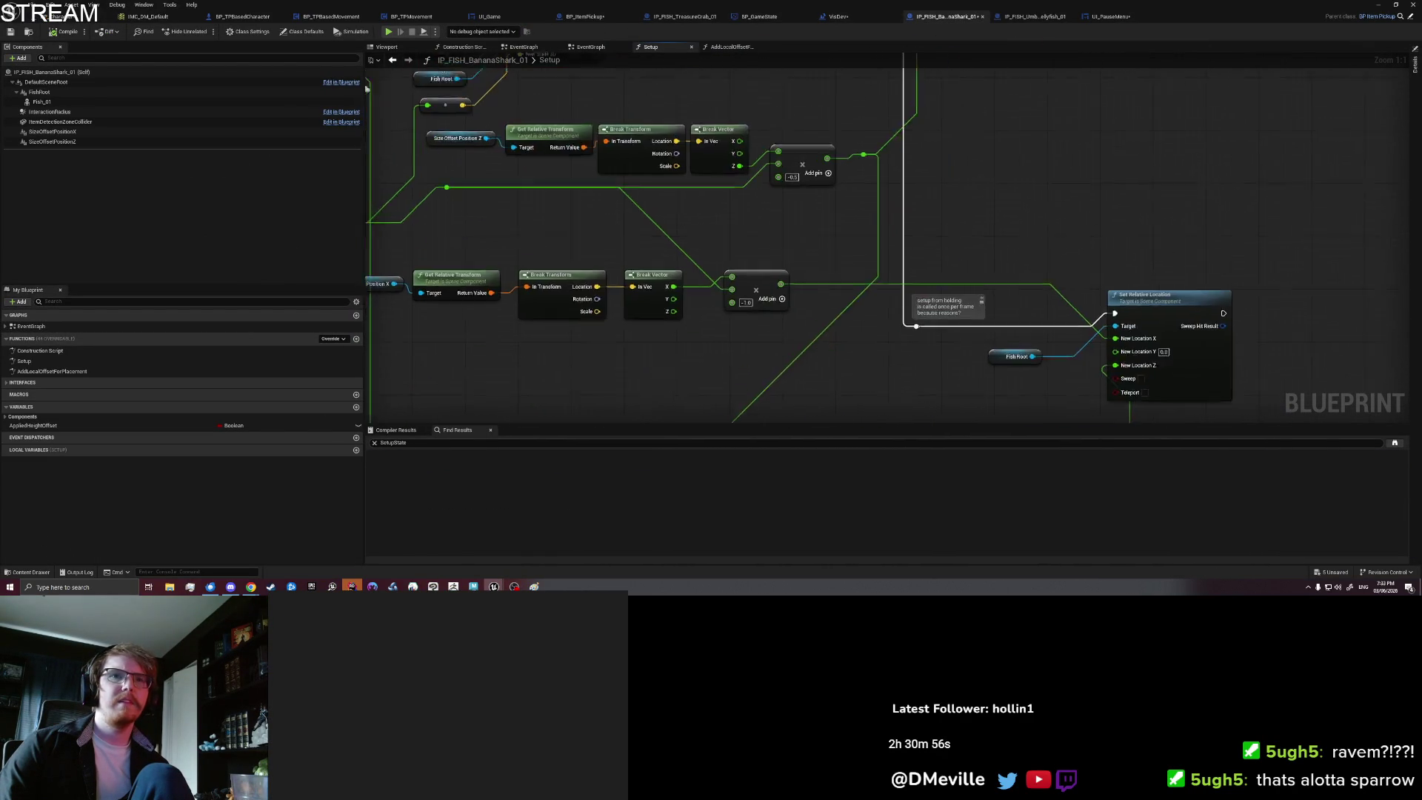
left_click_drag(871, 163, 865, 141)
left_click_drag(778, 70, 767, 317)
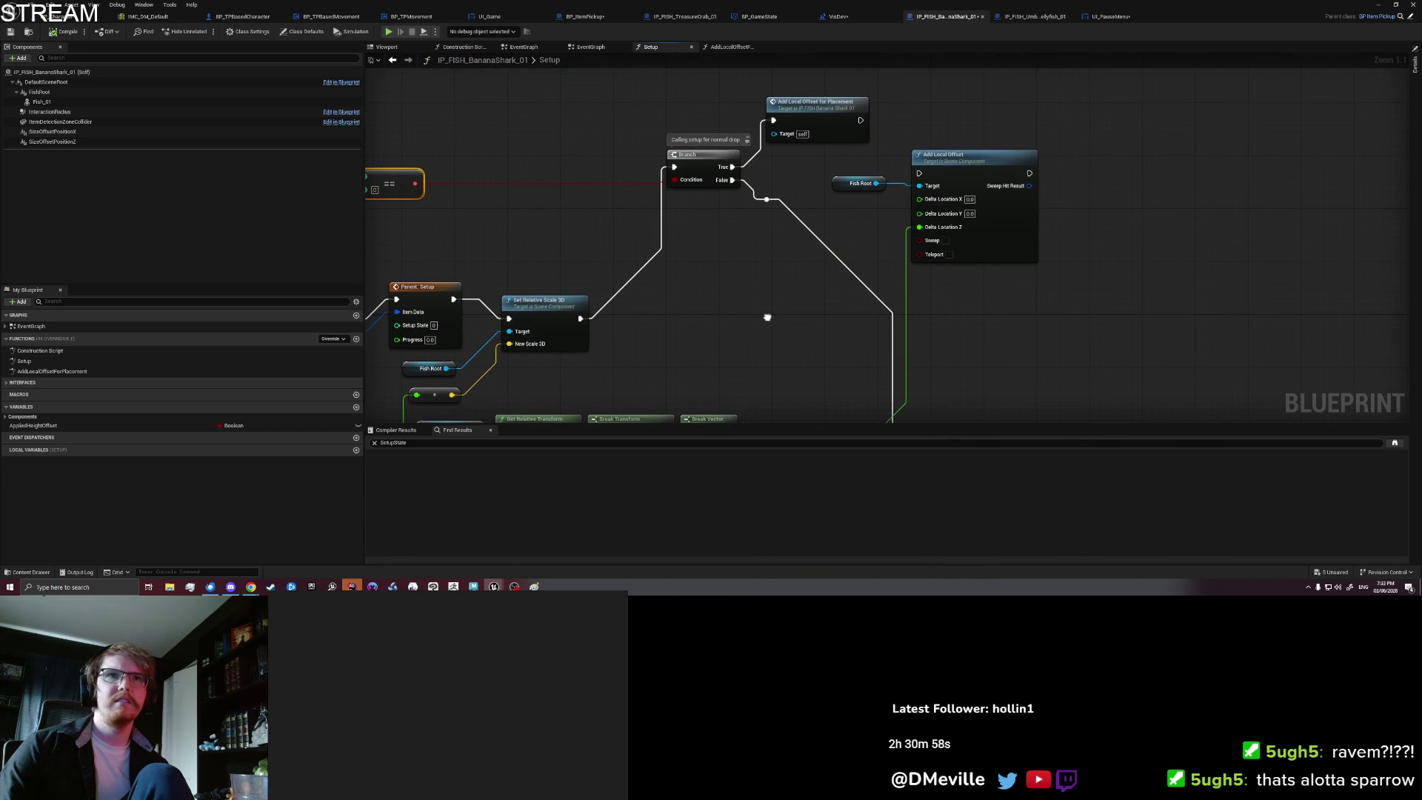
left_click_drag(733, 180, 773, 120)
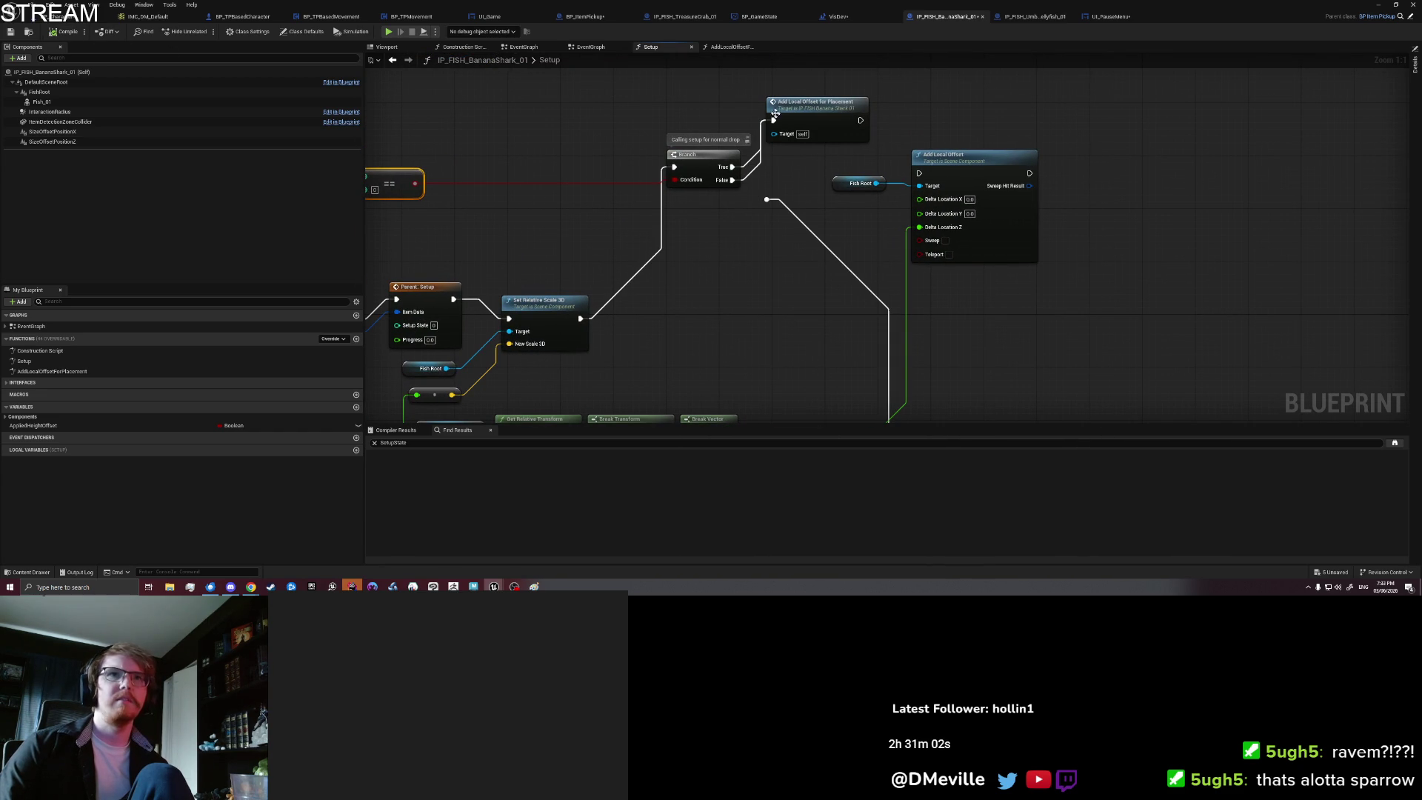
left_click(1378, 6)
Step: Play from this beach spot, pick up the fish, and place a Banana Shark on the sand
right_click(803, 474)
left_click(837, 463)
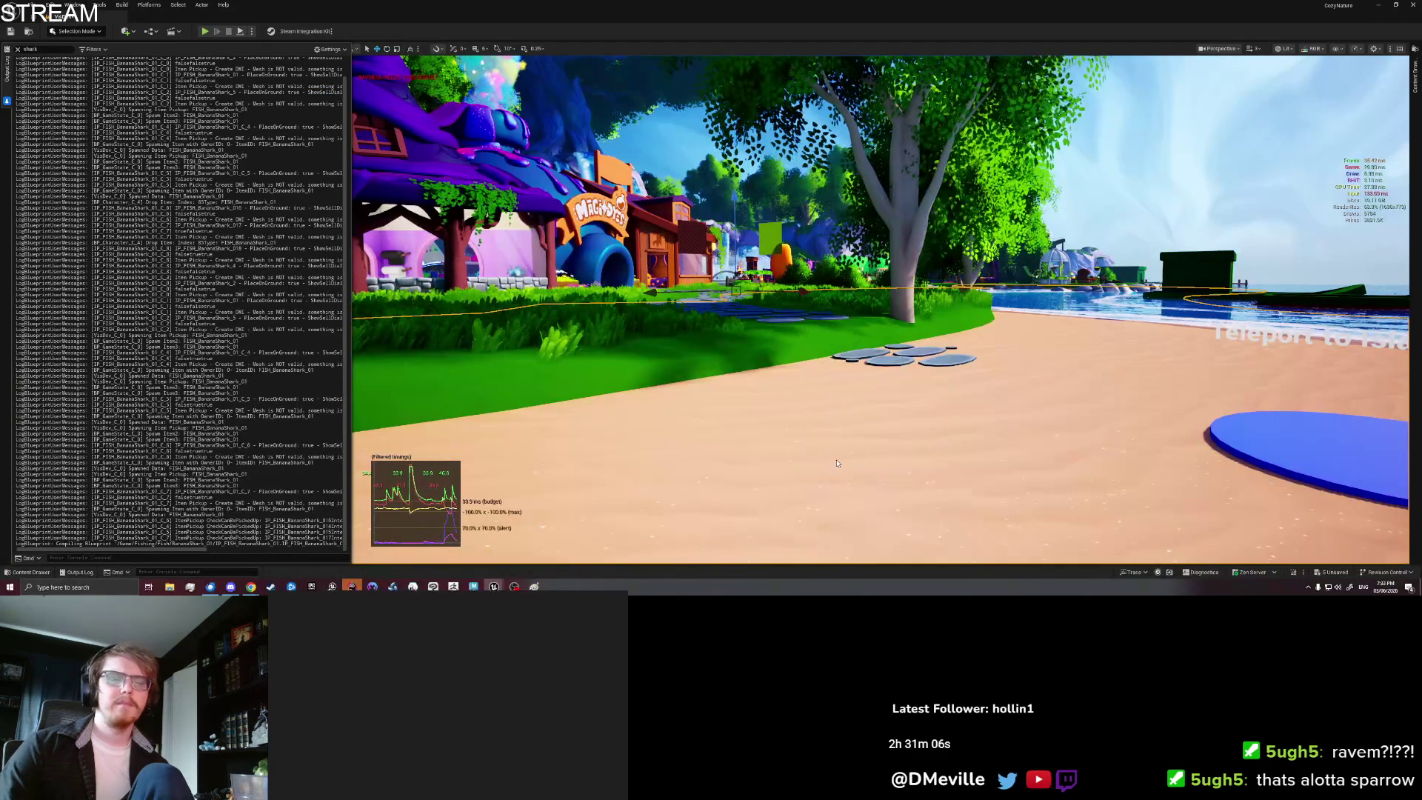
key("alt+p")
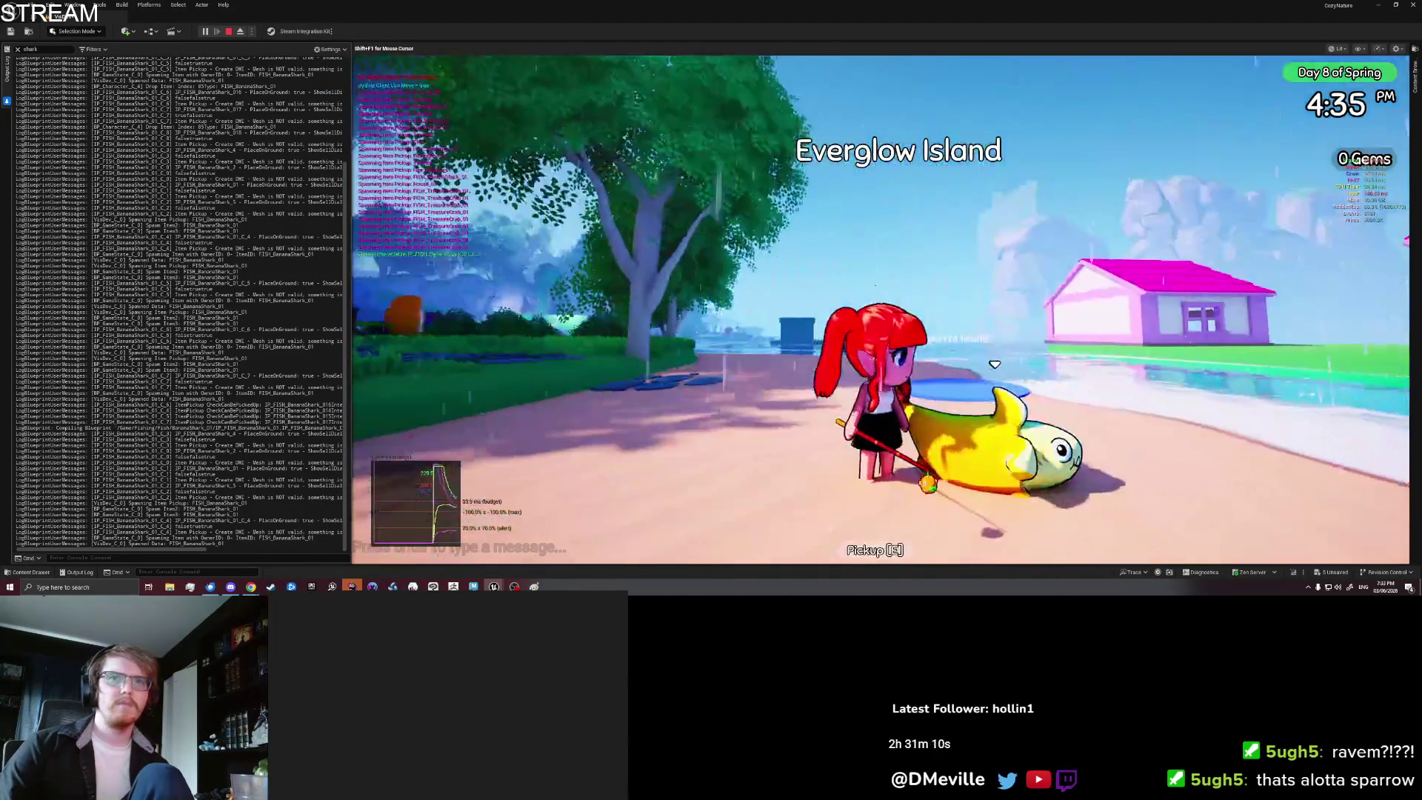
key("e")
left_click(1063, 248)
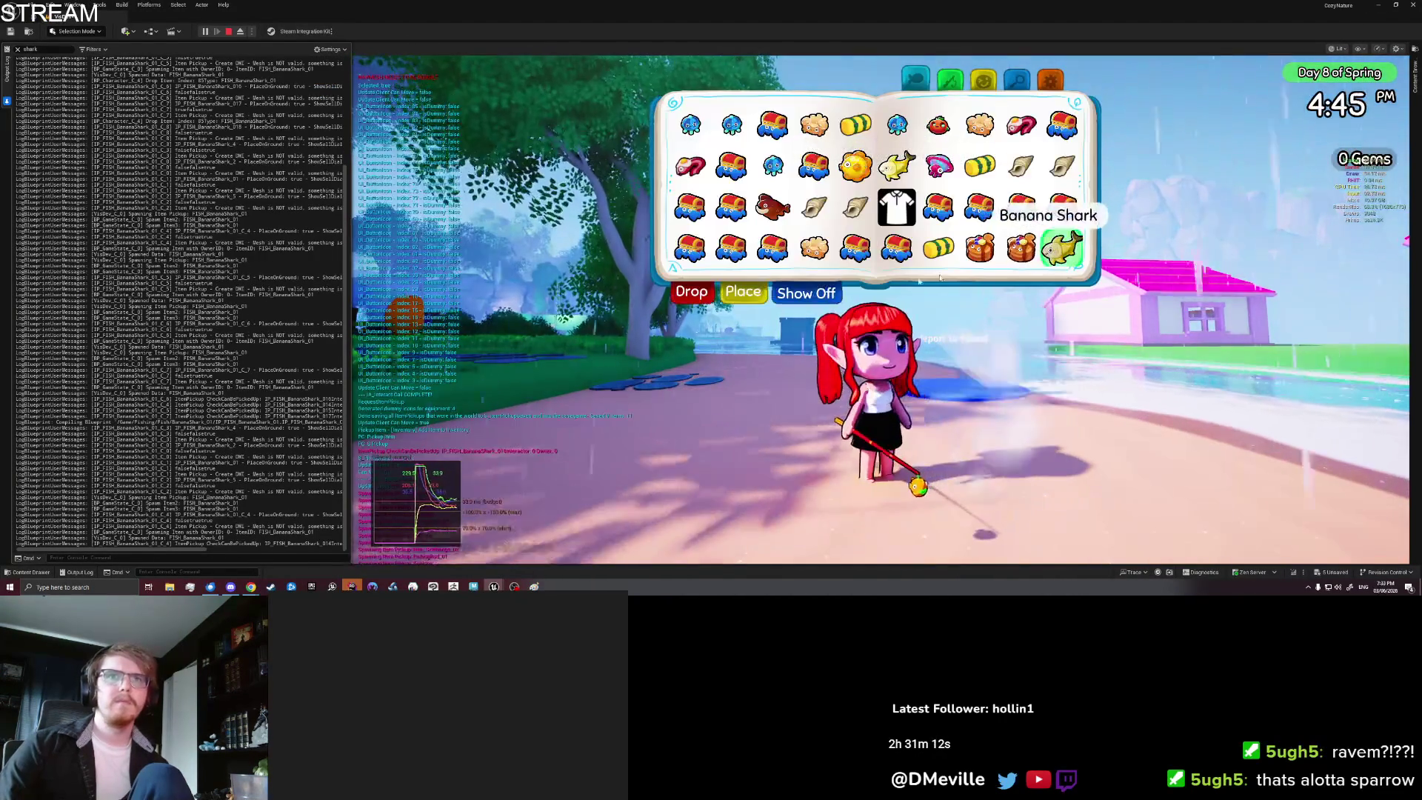
left_click(740, 289)
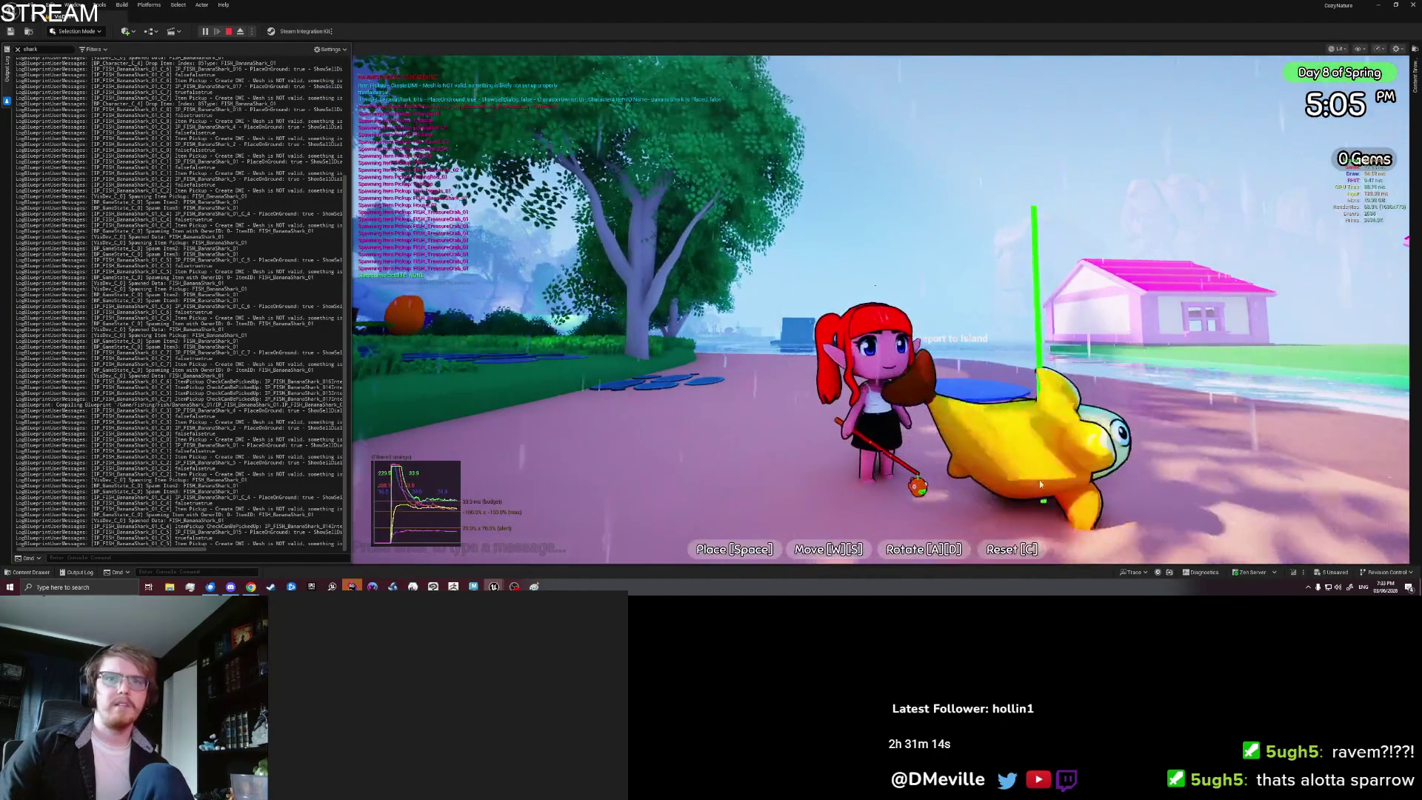
left_click(1038, 466)
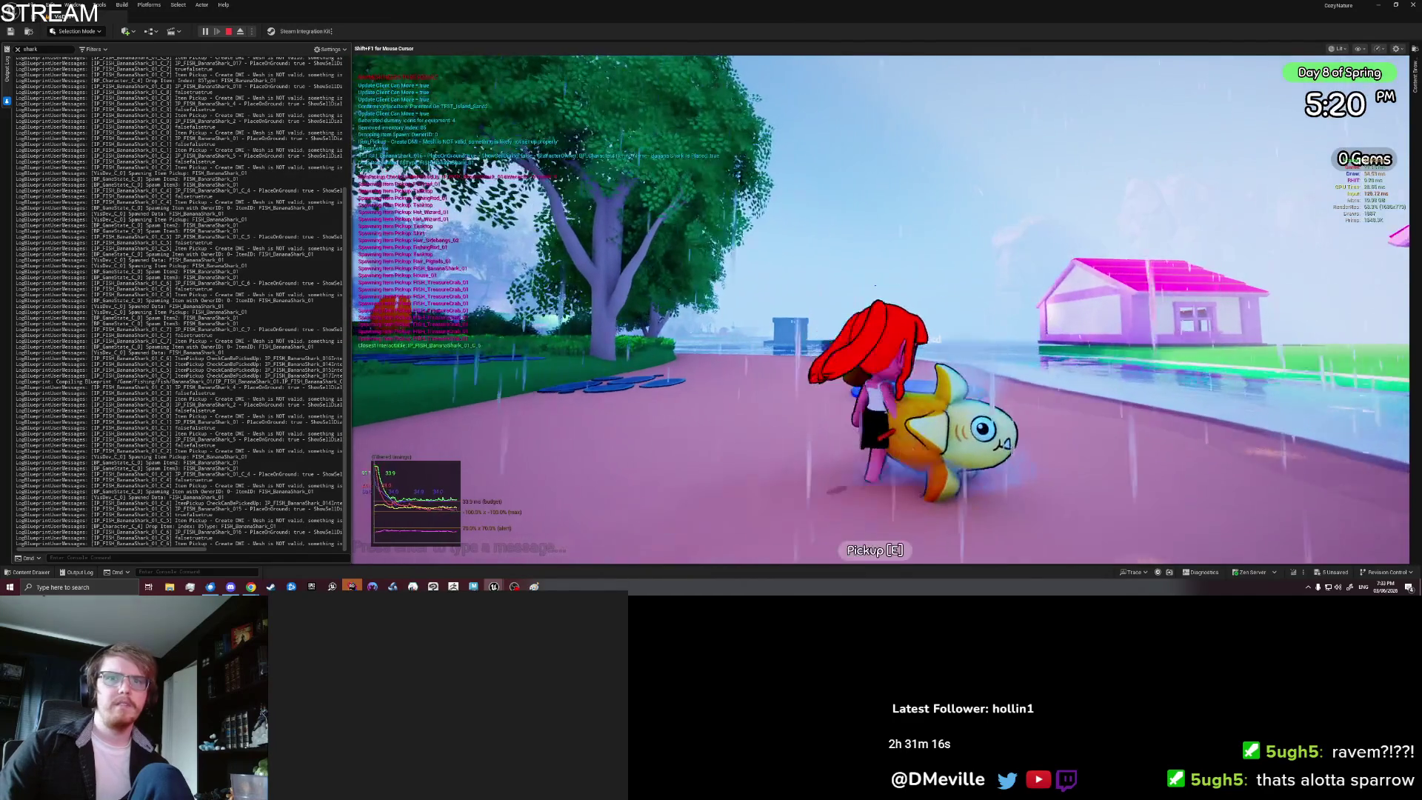
Step: Save & Quit the play session from the game settings page
key("Tab")
key("Escape")
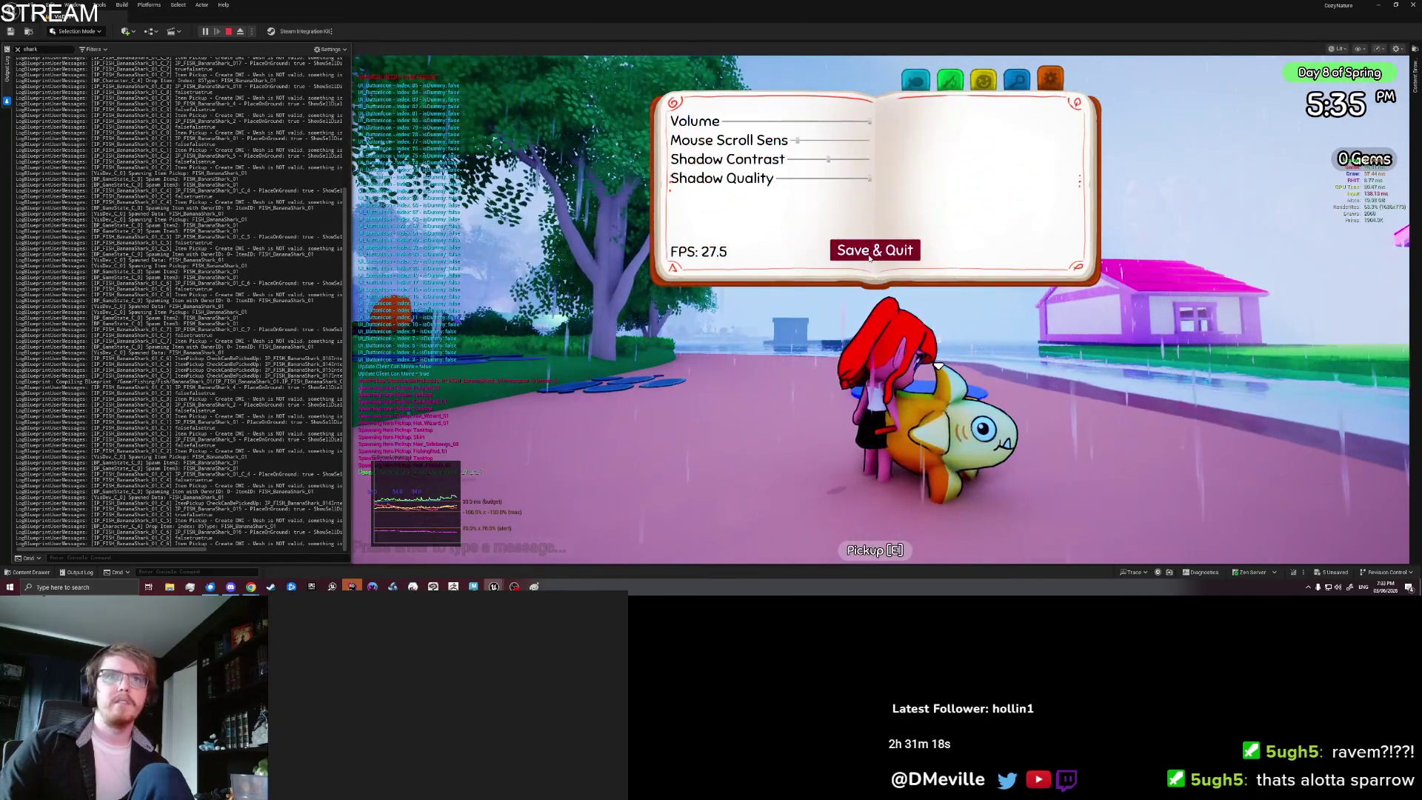
left_click(869, 252)
Step: Play from here again, pick up the placed banana shark, stop, and reopen the Blueprint editor
right_click(819, 466)
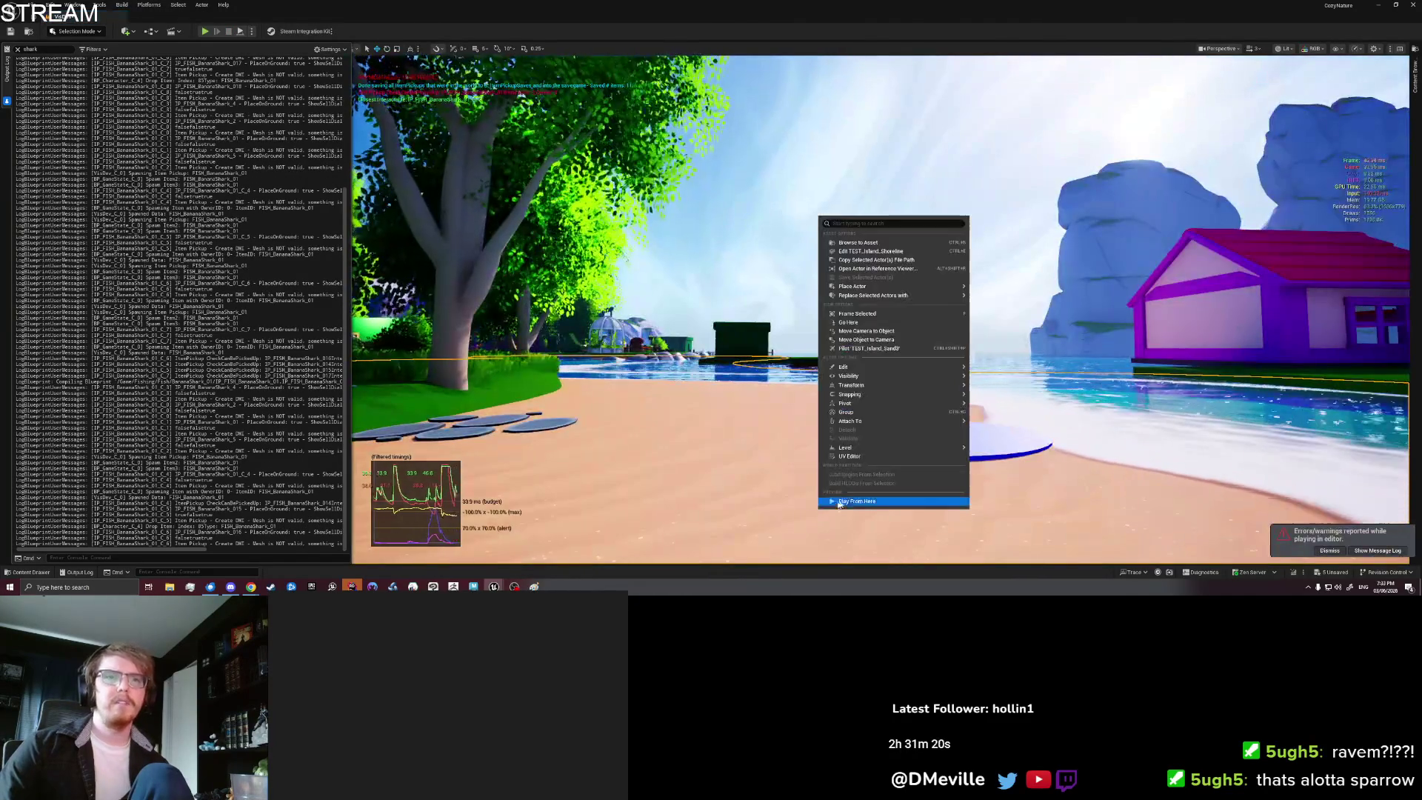
left_click(854, 500)
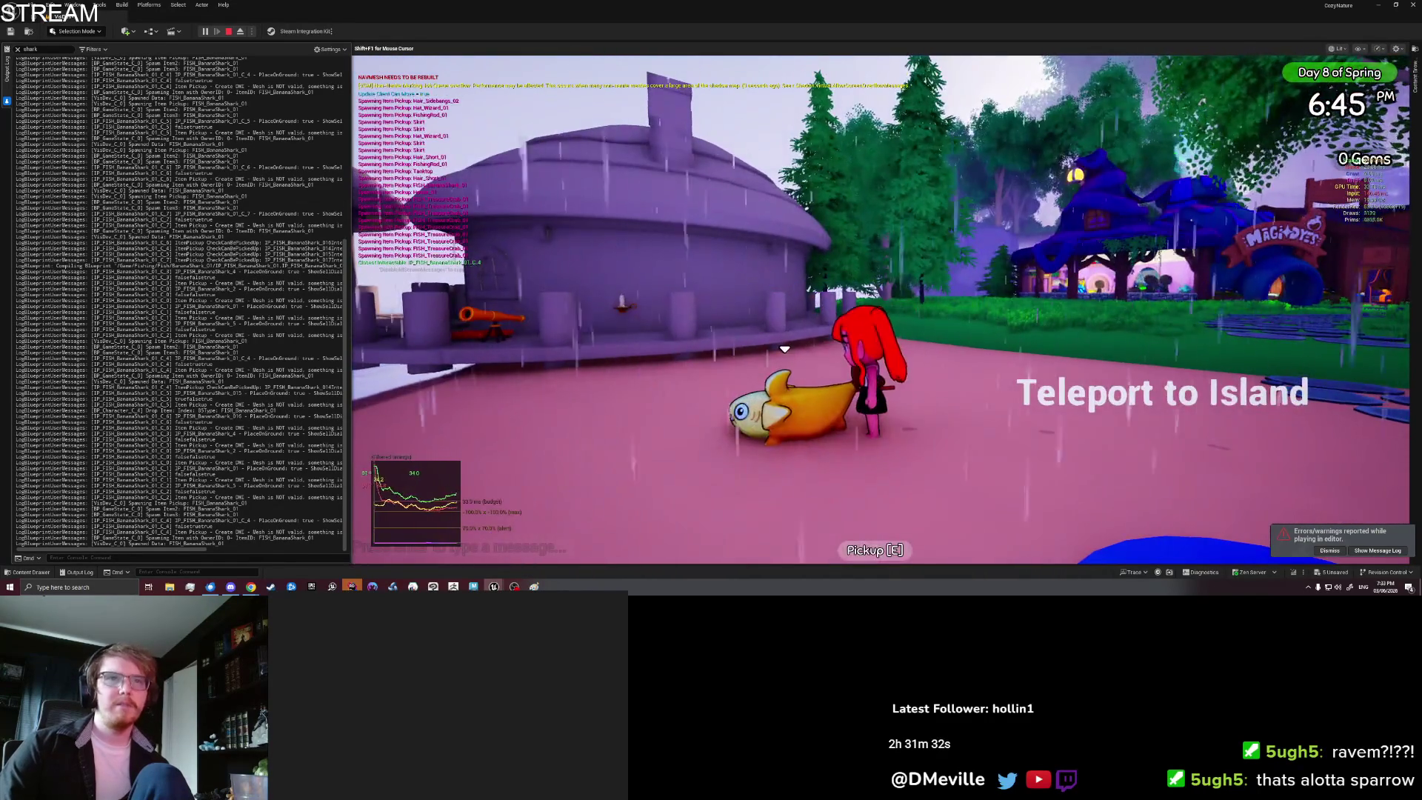
key("e")
key("Escape")
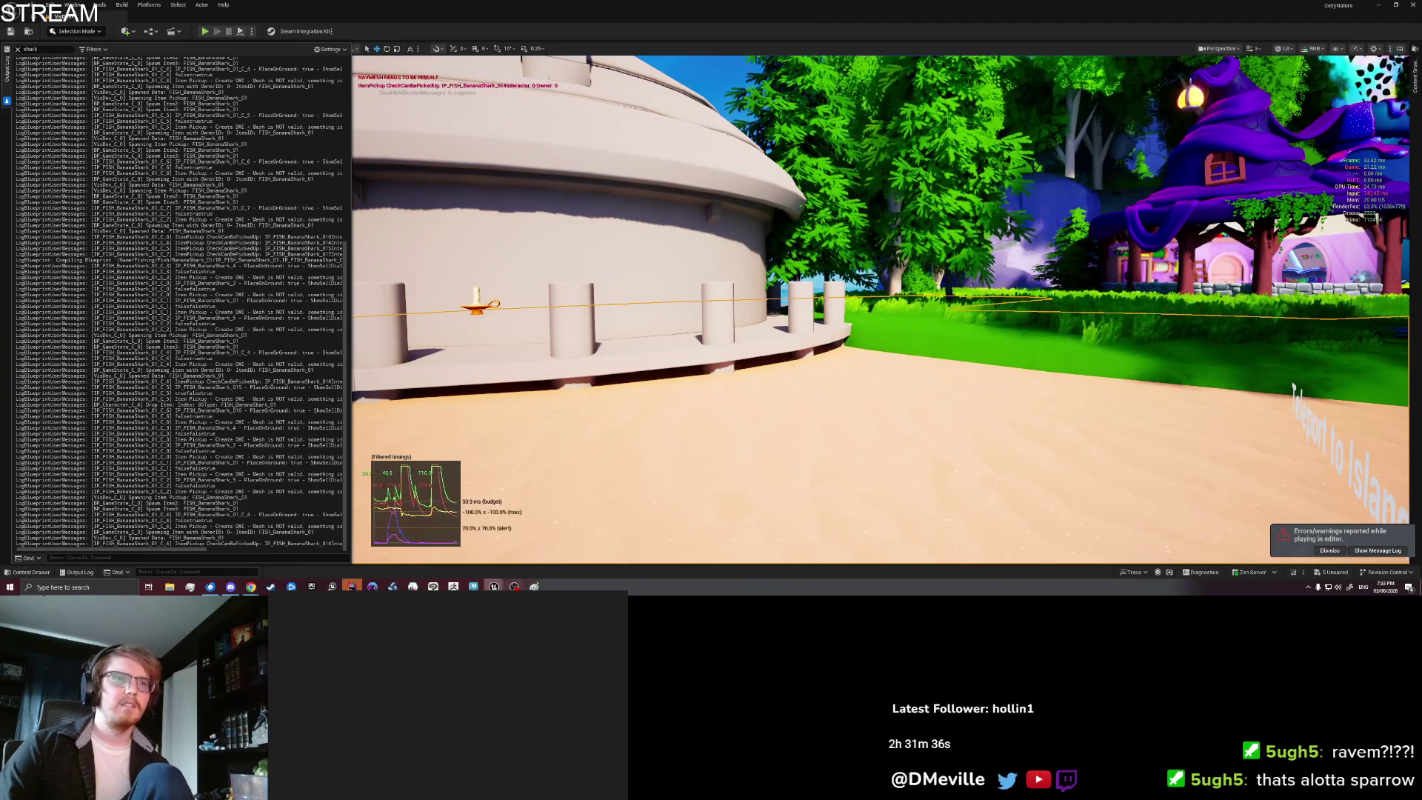
mouse_move(493, 585)
left_click(528, 567)
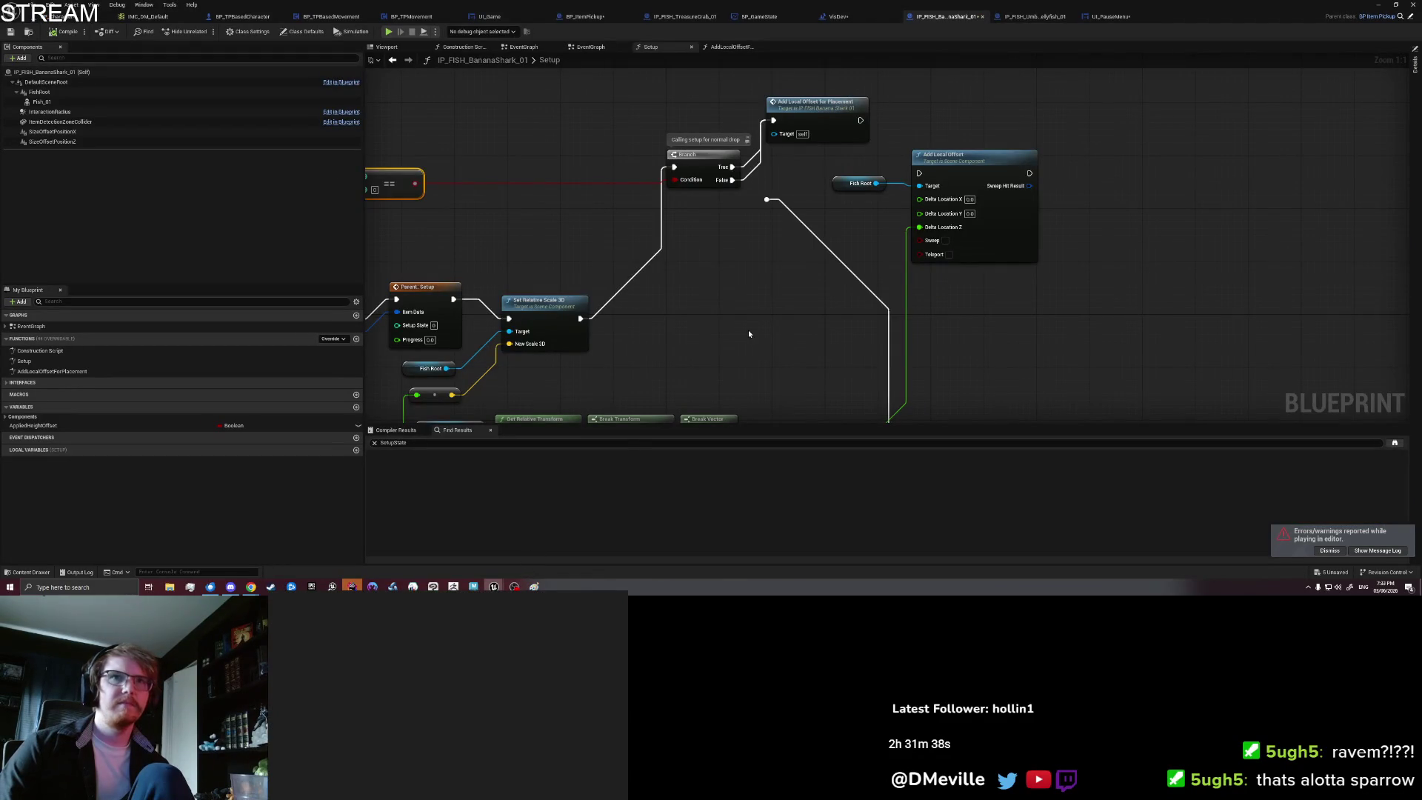
left_click_drag(746, 327, 771, 247)
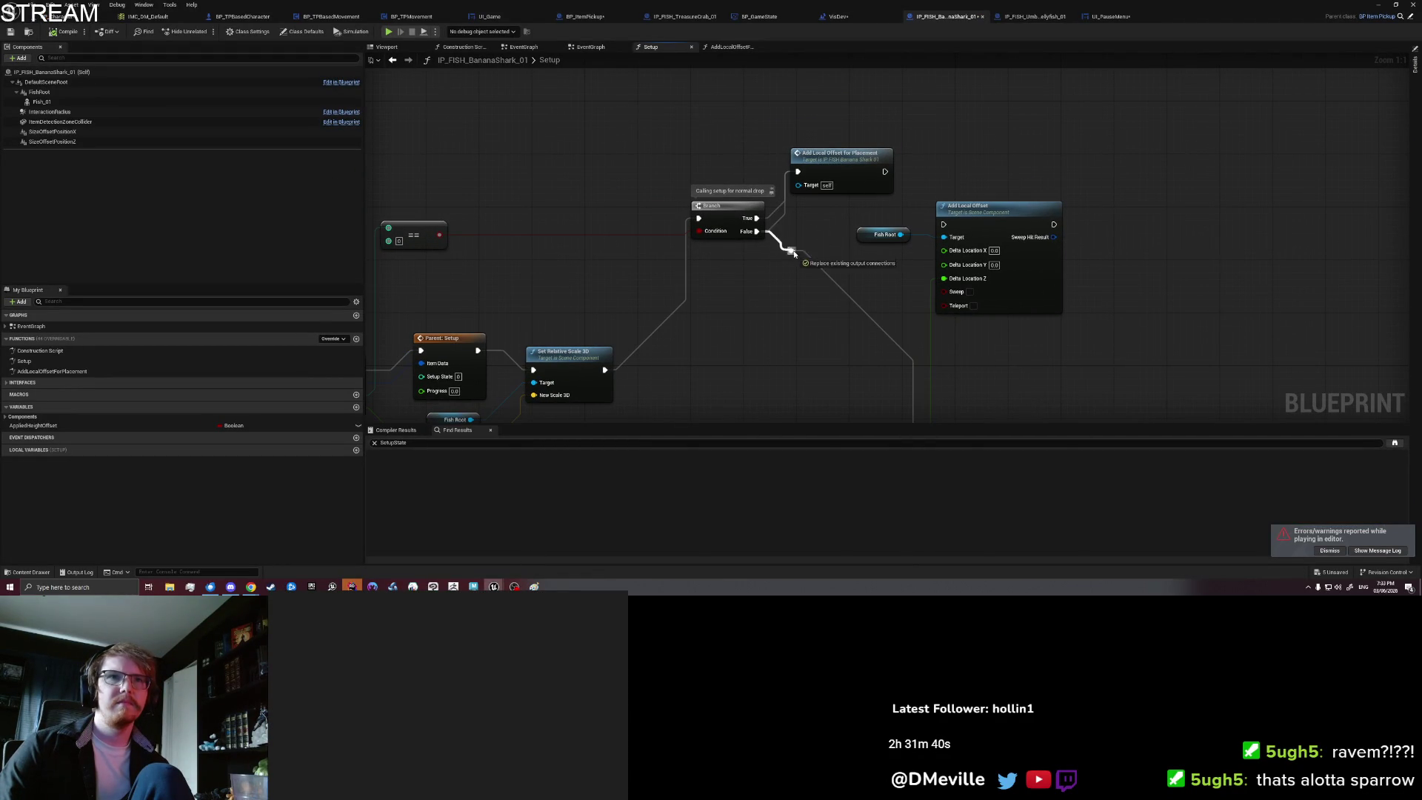
left_click_drag(755, 365, 936, 269)
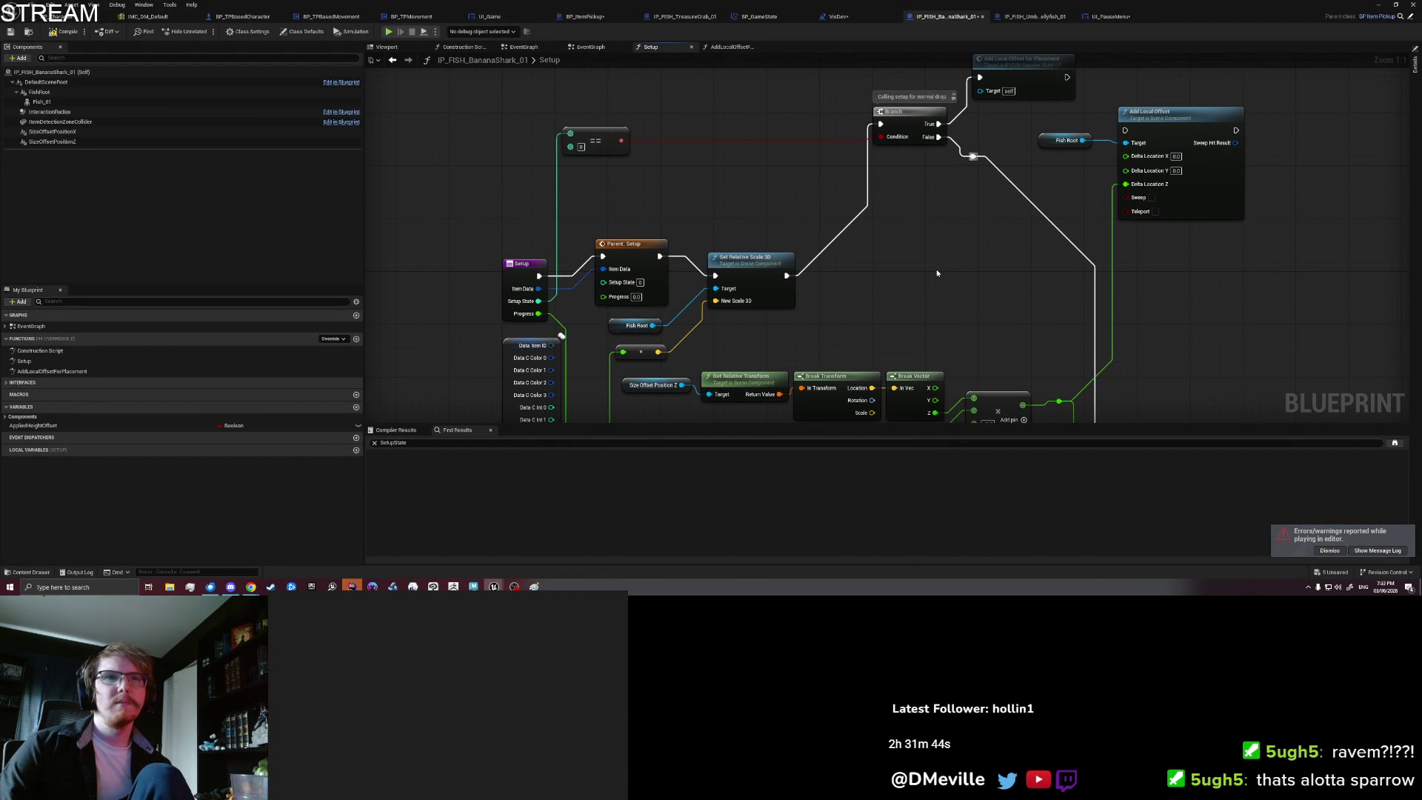
left_click_drag(936, 269, 871, 308)
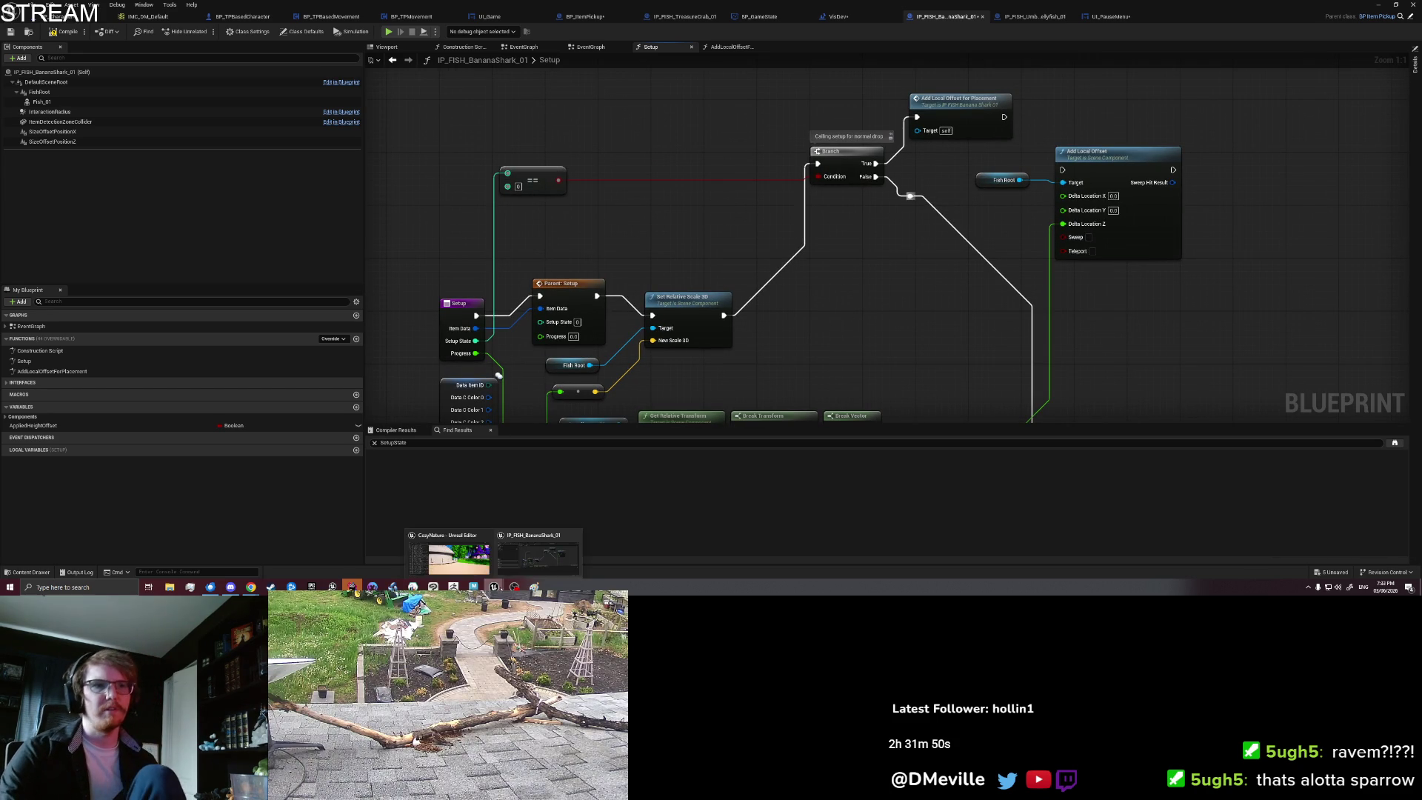
left_click(514, 587)
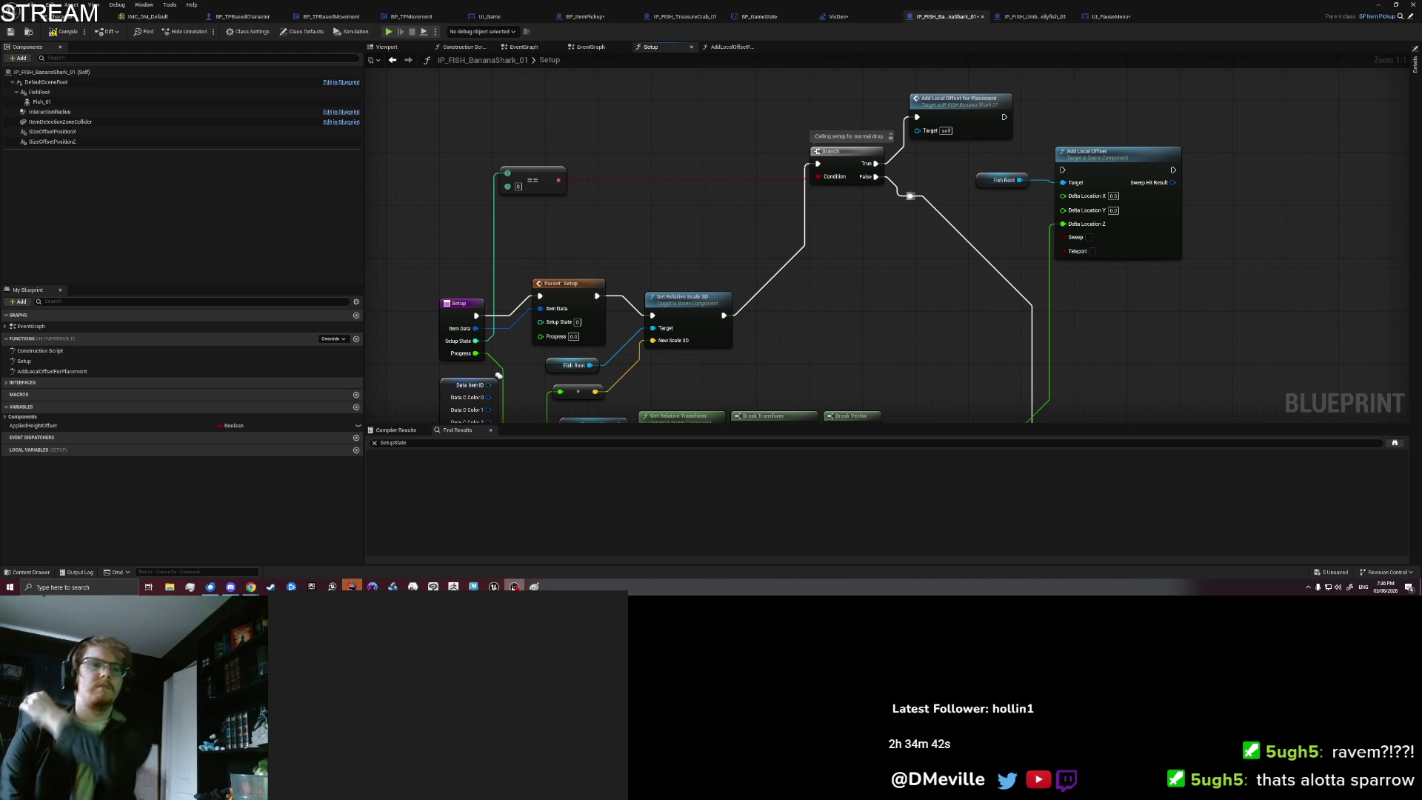
Step: Play from this beach spot, step off the teleport circle, and pick up the fish
mouse_move(1249, 12)
left_mouse_down()
mouse_move(662, 114)
mouse_move(0, 114)
left_mouse_up()
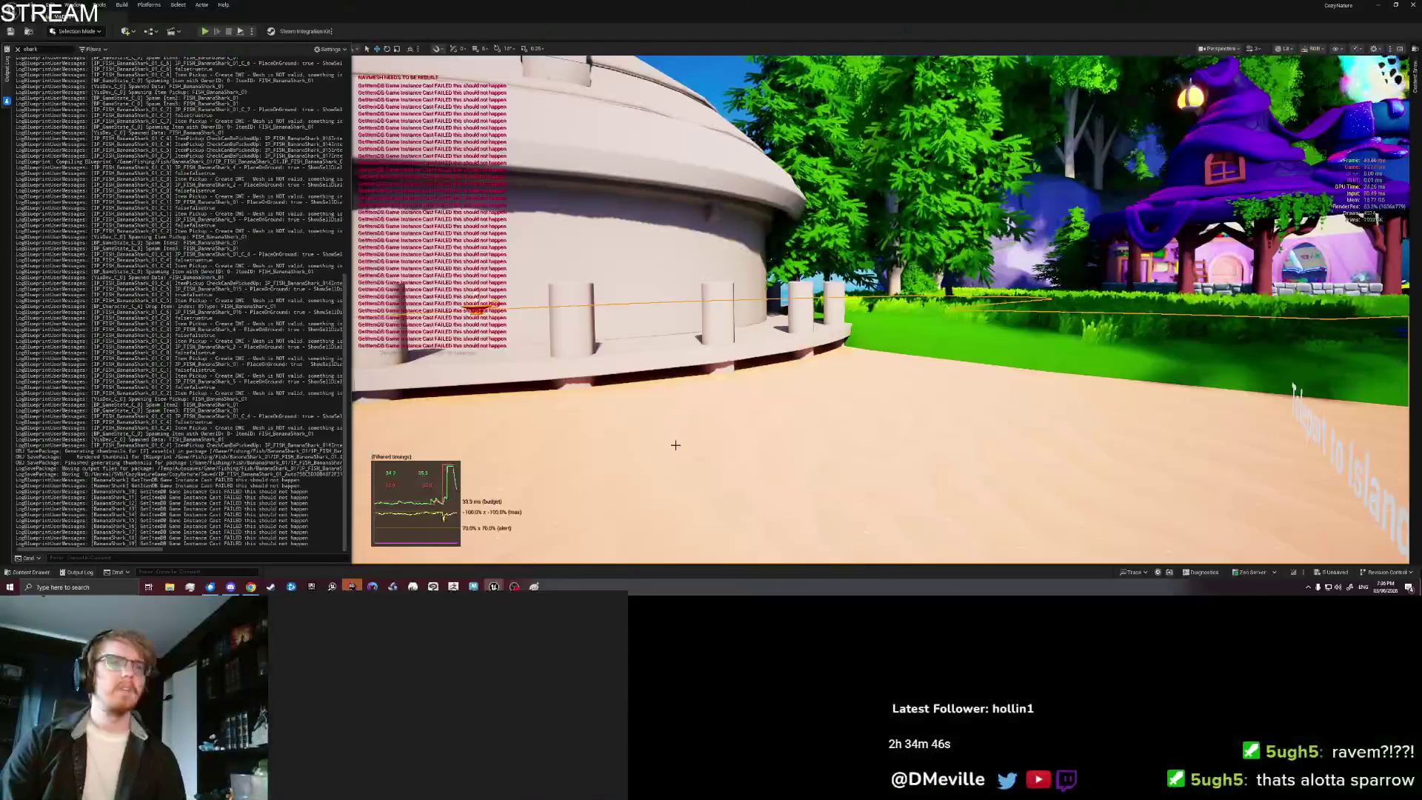
right_click(814, 456)
left_click(788, 470)
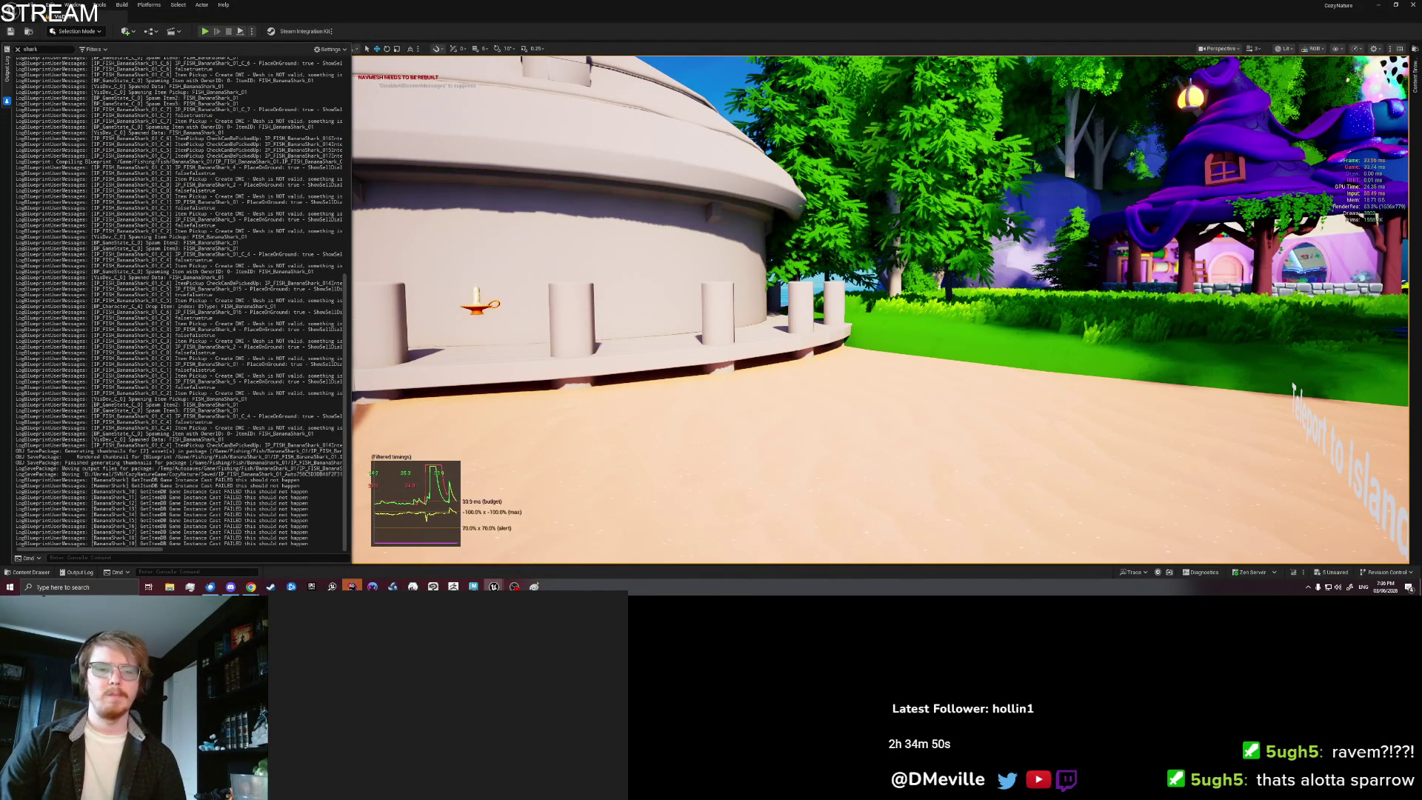
key("alt+p")
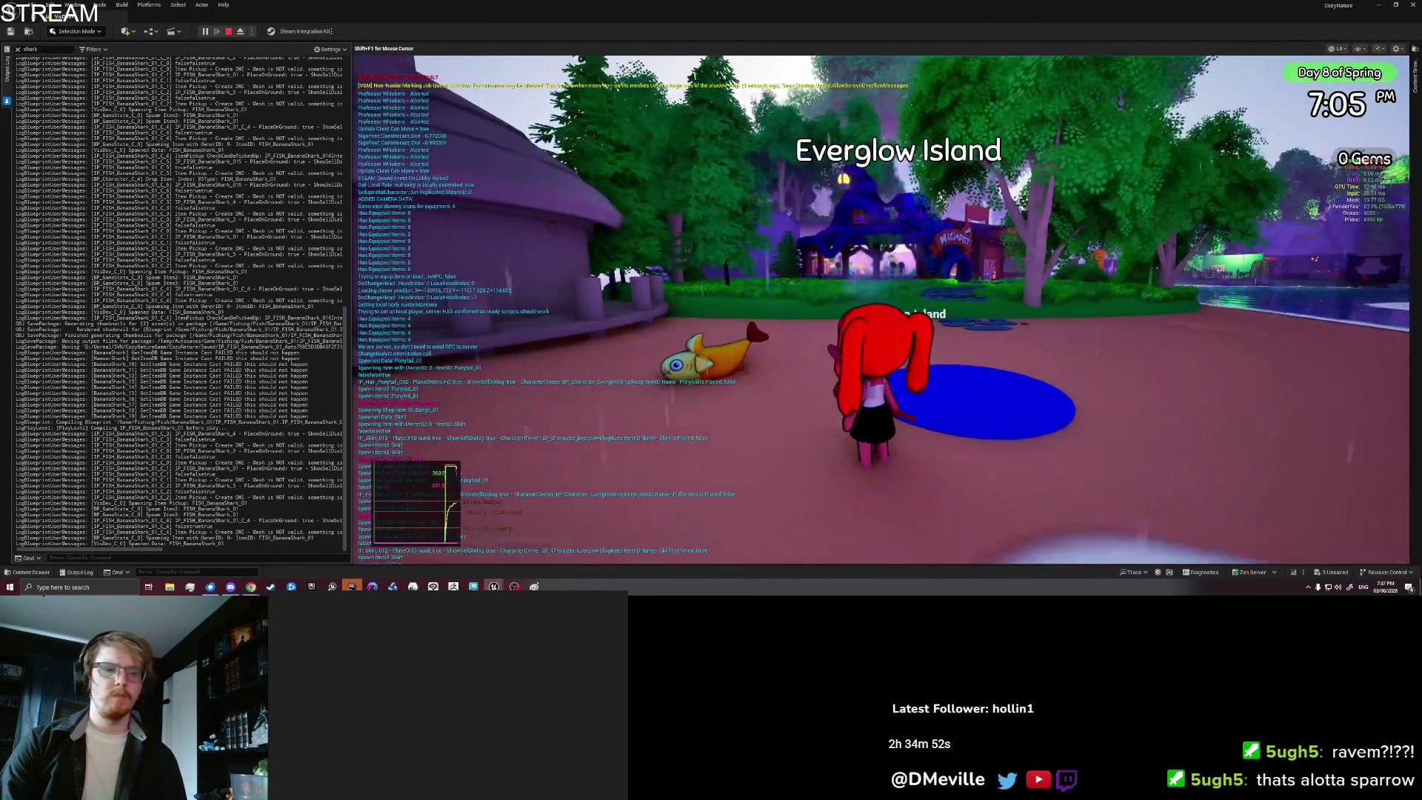
key("a")
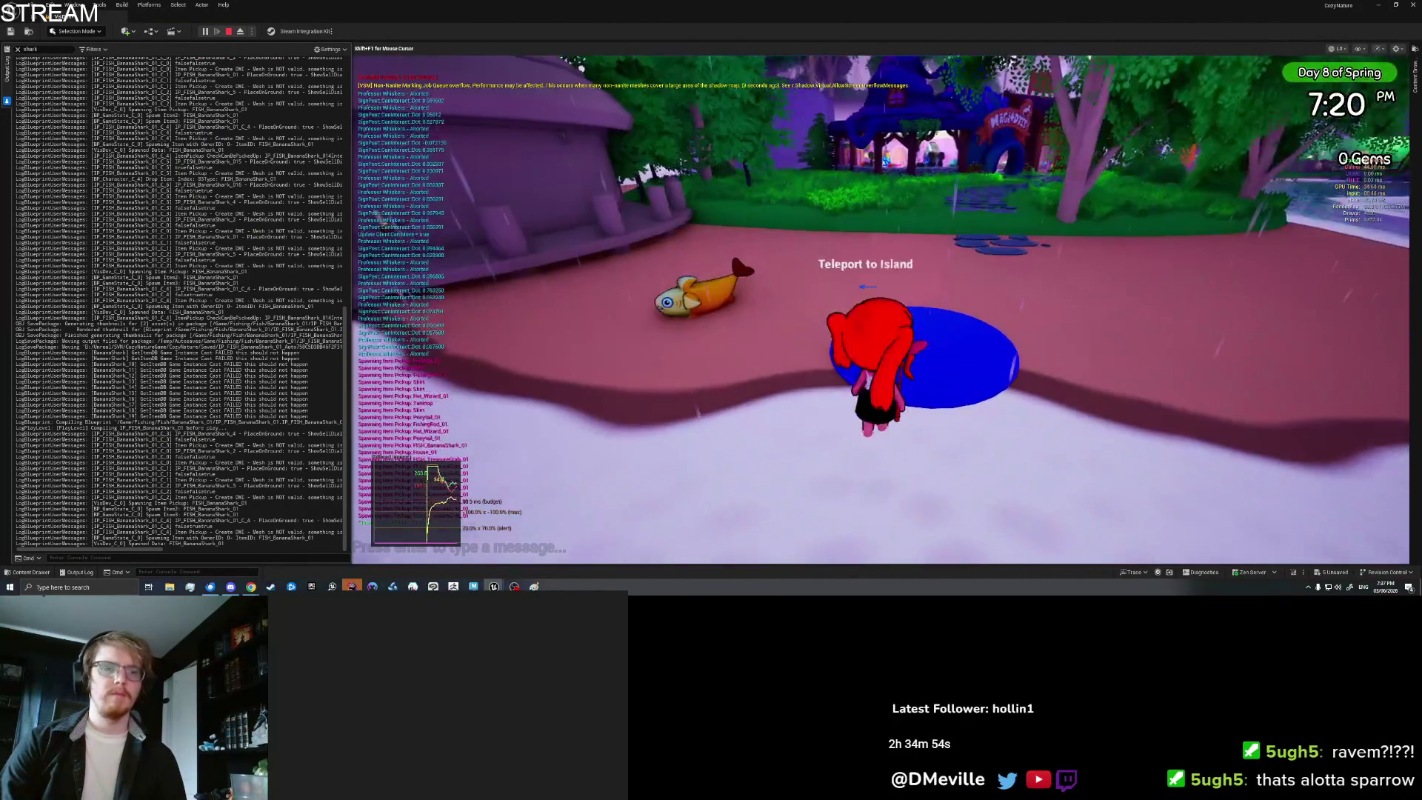
key("e")
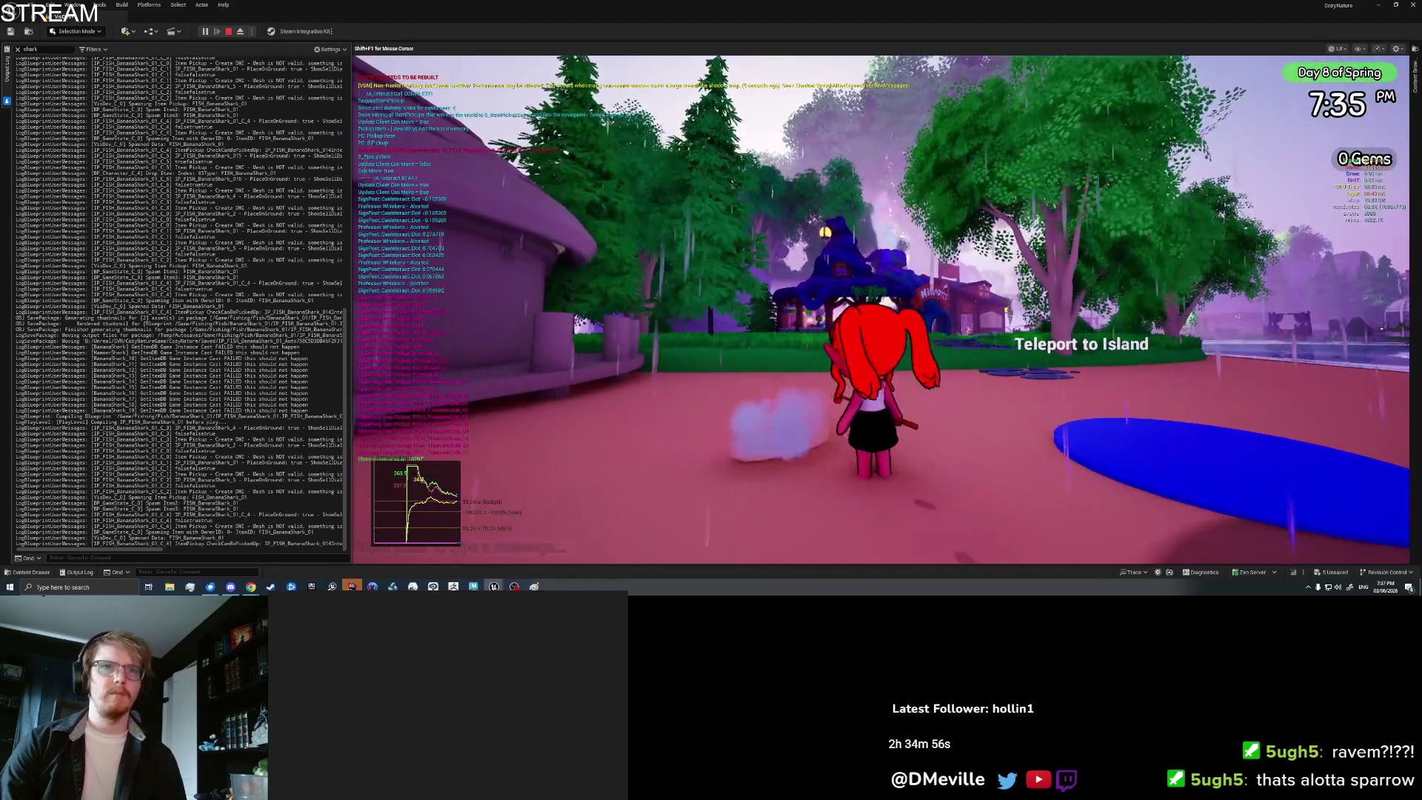
Step: Drop the last Banana Shark from the inventory and pick it back up
scroll(960, 274, "down", 2)
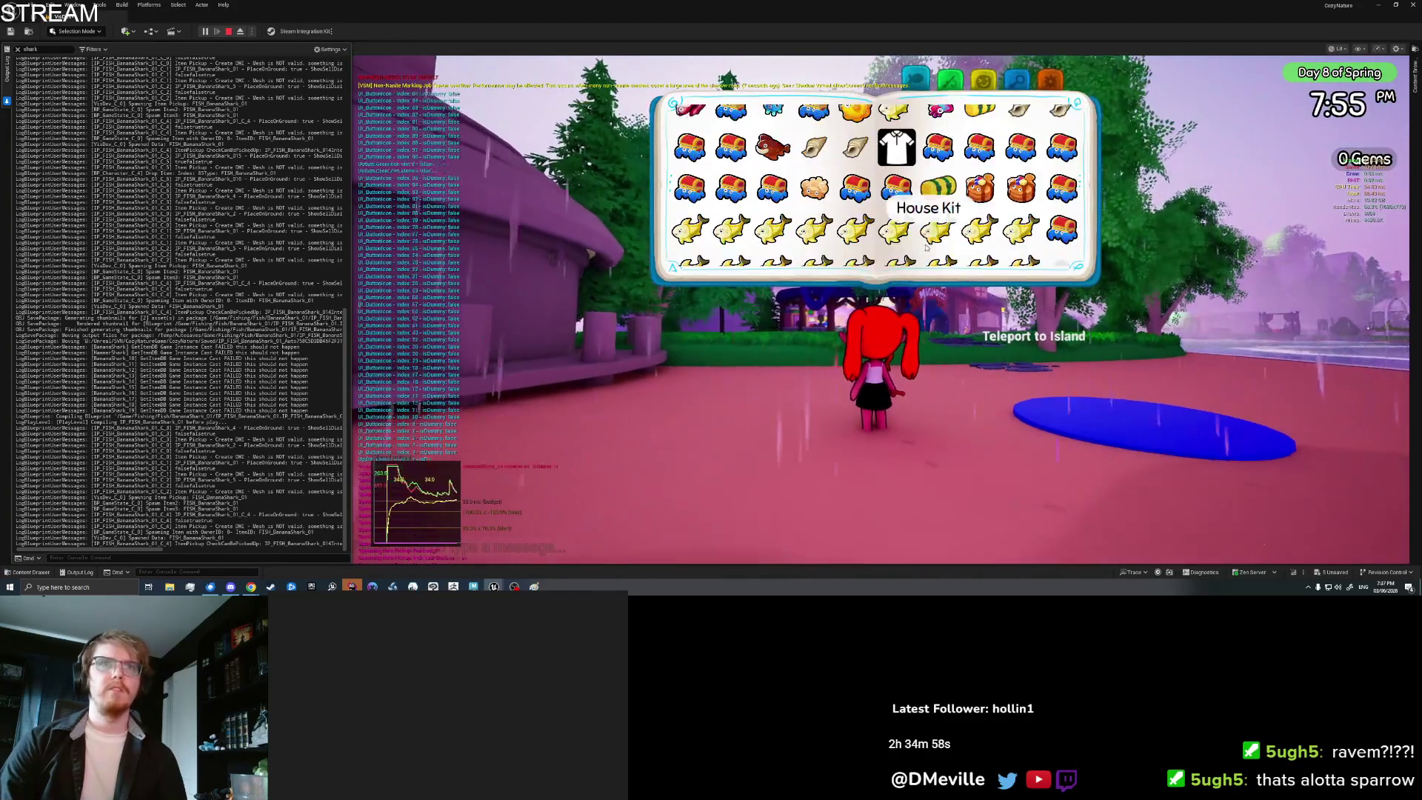
left_click(1021, 247)
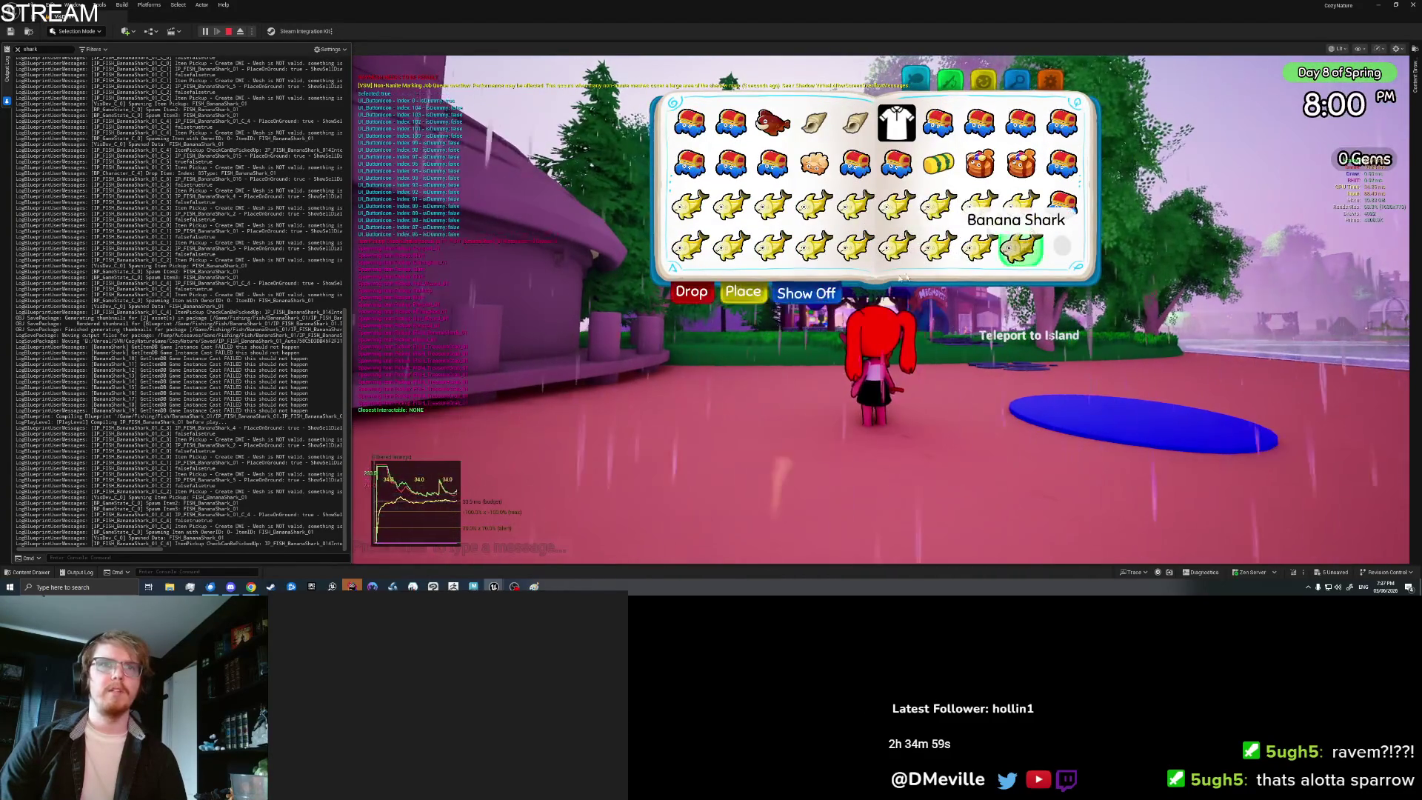
left_click(702, 294)
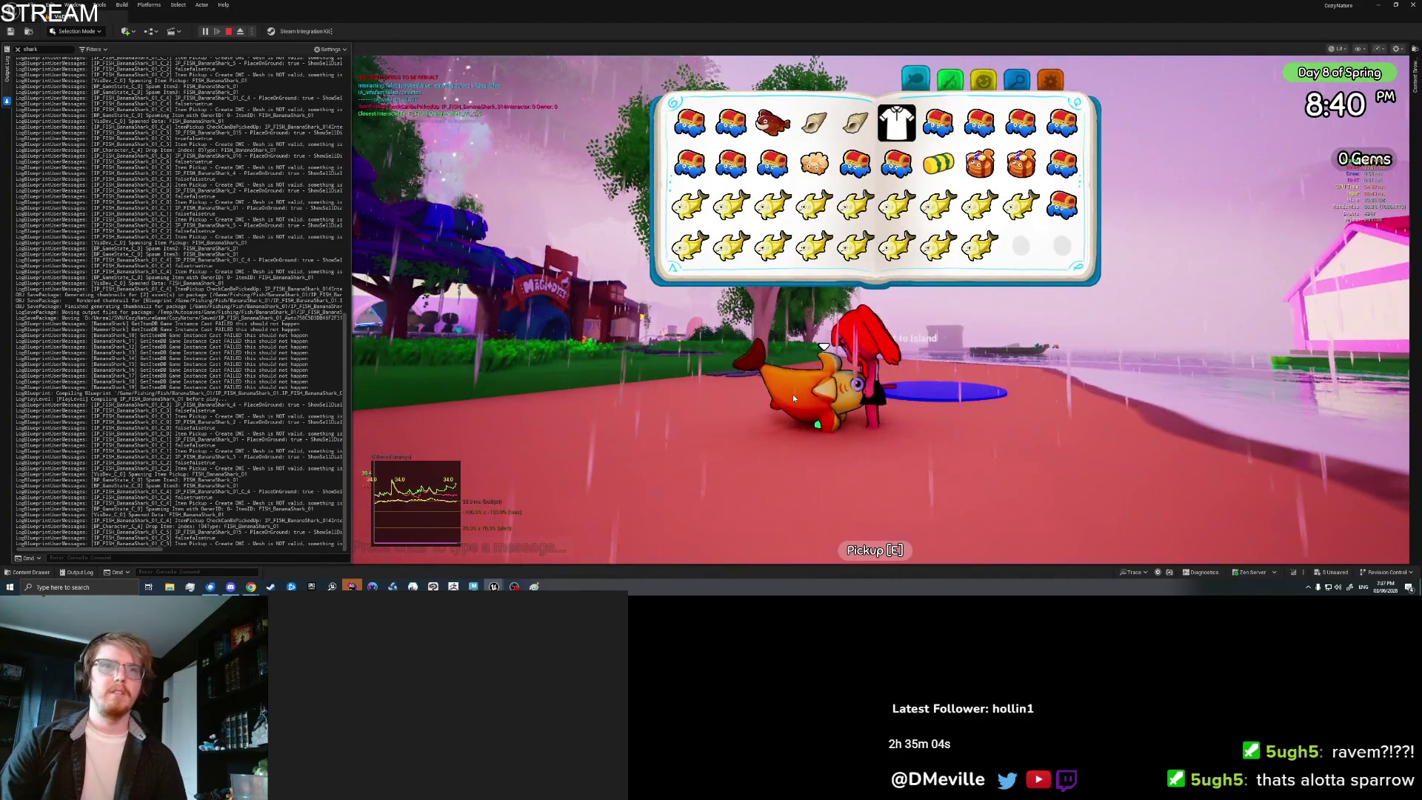
left_click(793, 398)
key("e")
Step: Place a Banana Shark on the ground, pick it up, and reopen the inventory
key("Tab")
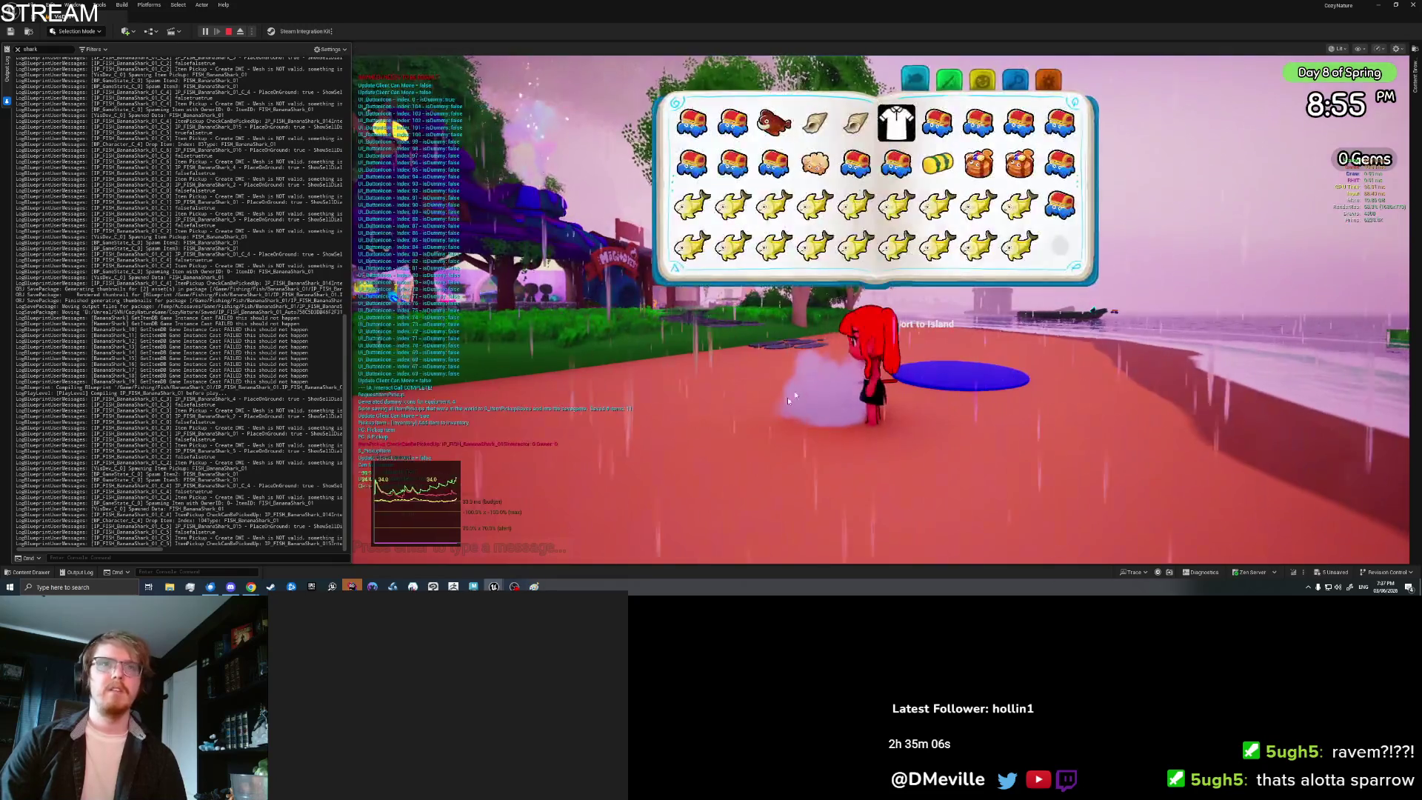
left_click(1021, 247)
left_click(756, 298)
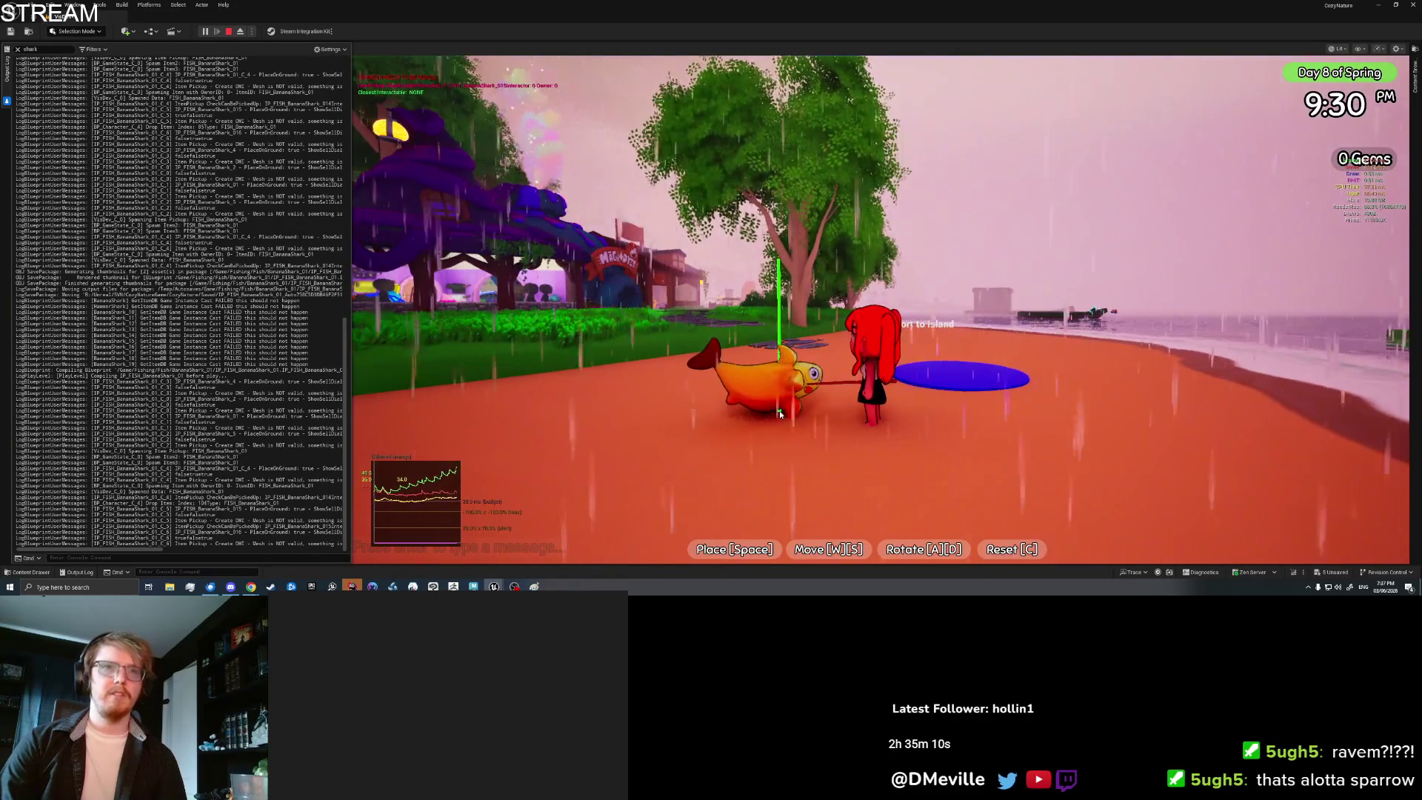
key("space")
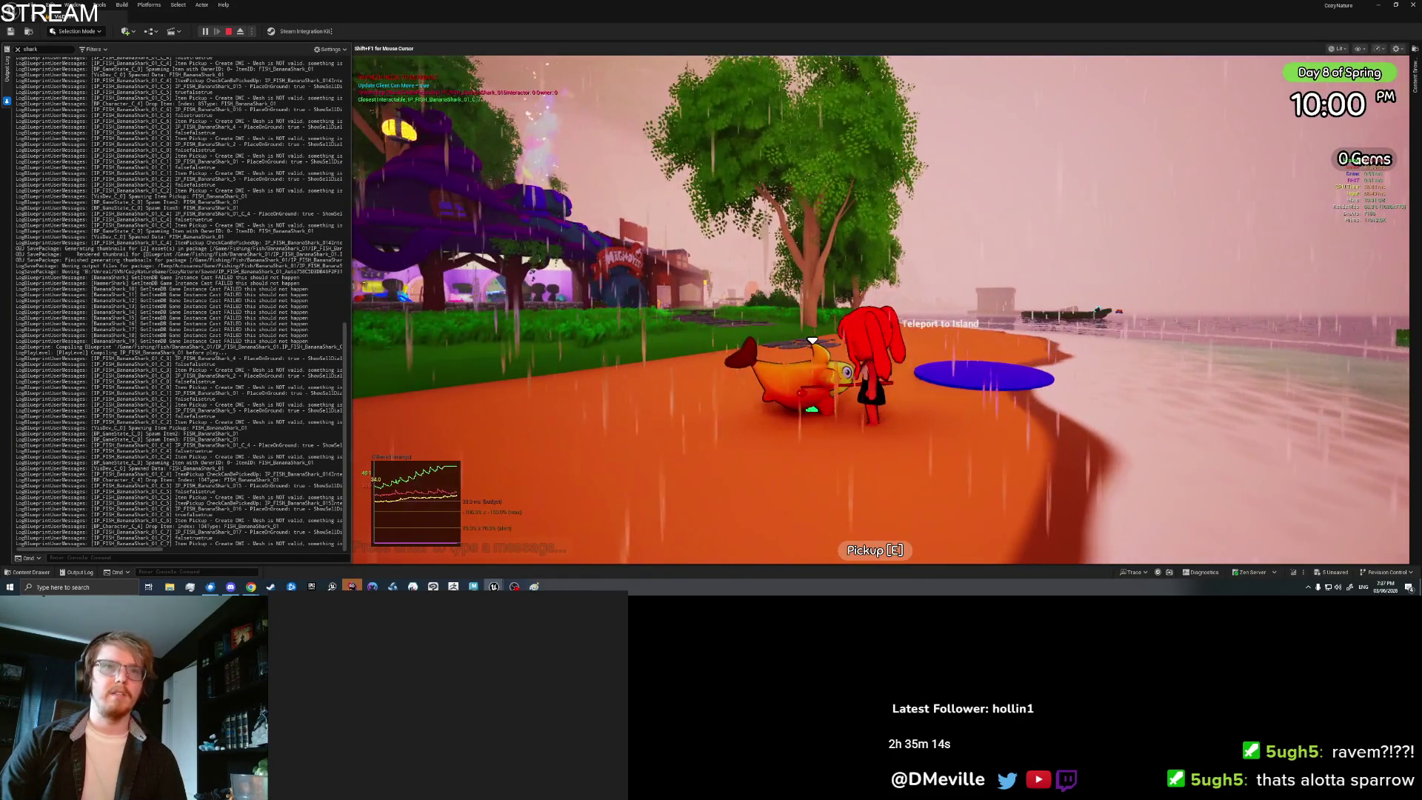
key("e")
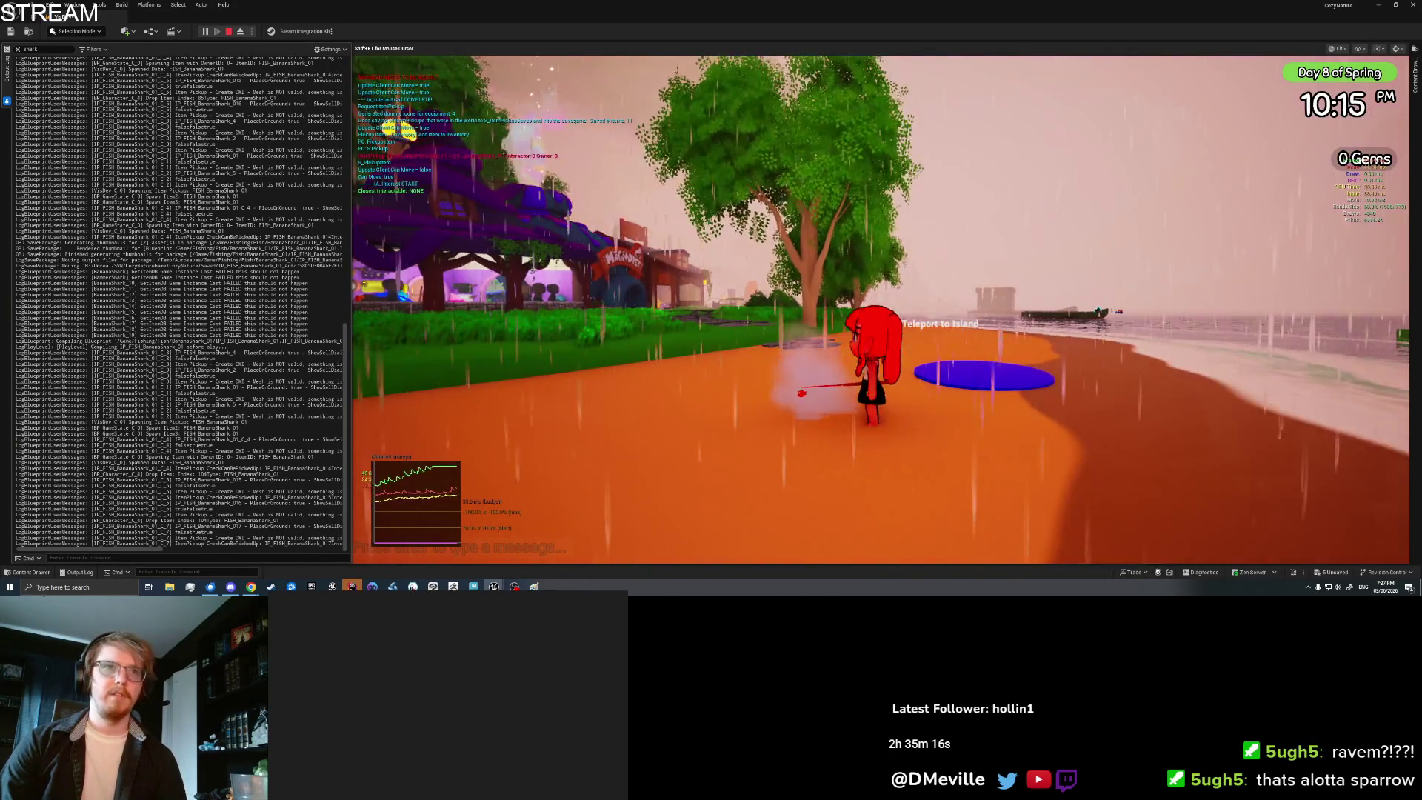
key("Tab")
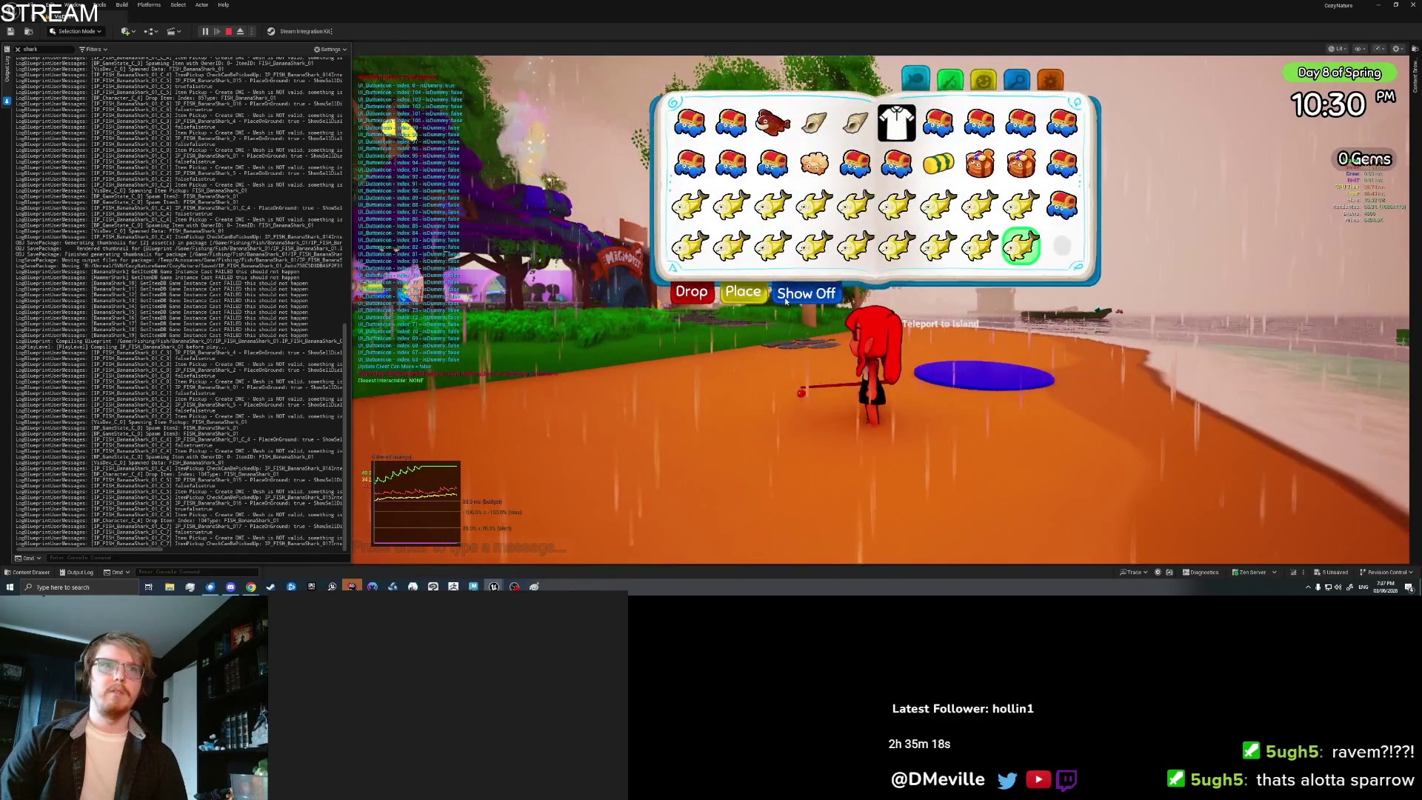
Step: Show off a Banana Shark, then the Pancake Flatfish, from the inventory
left_click(806, 293)
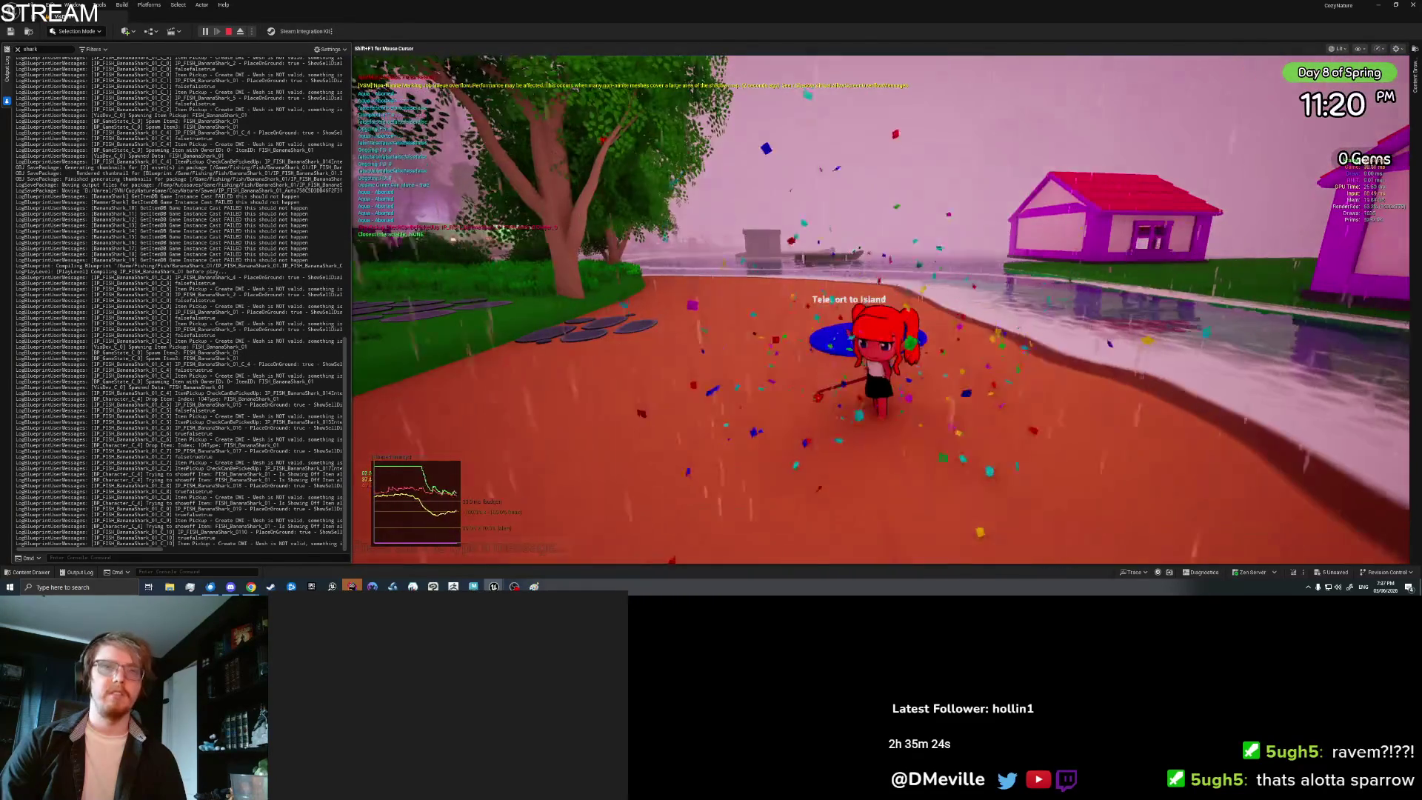
key("Tab")
left_click(1020, 167)
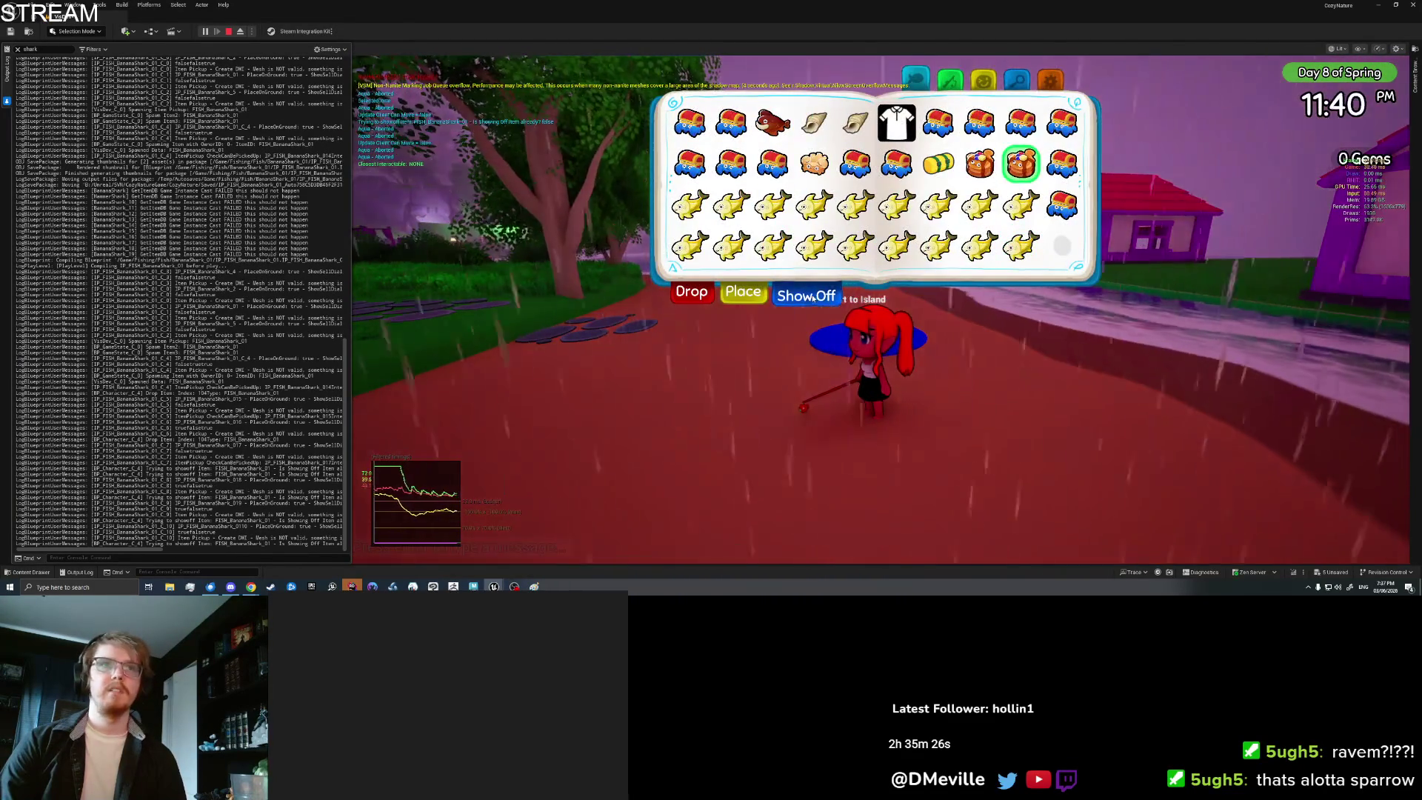
left_click(806, 293)
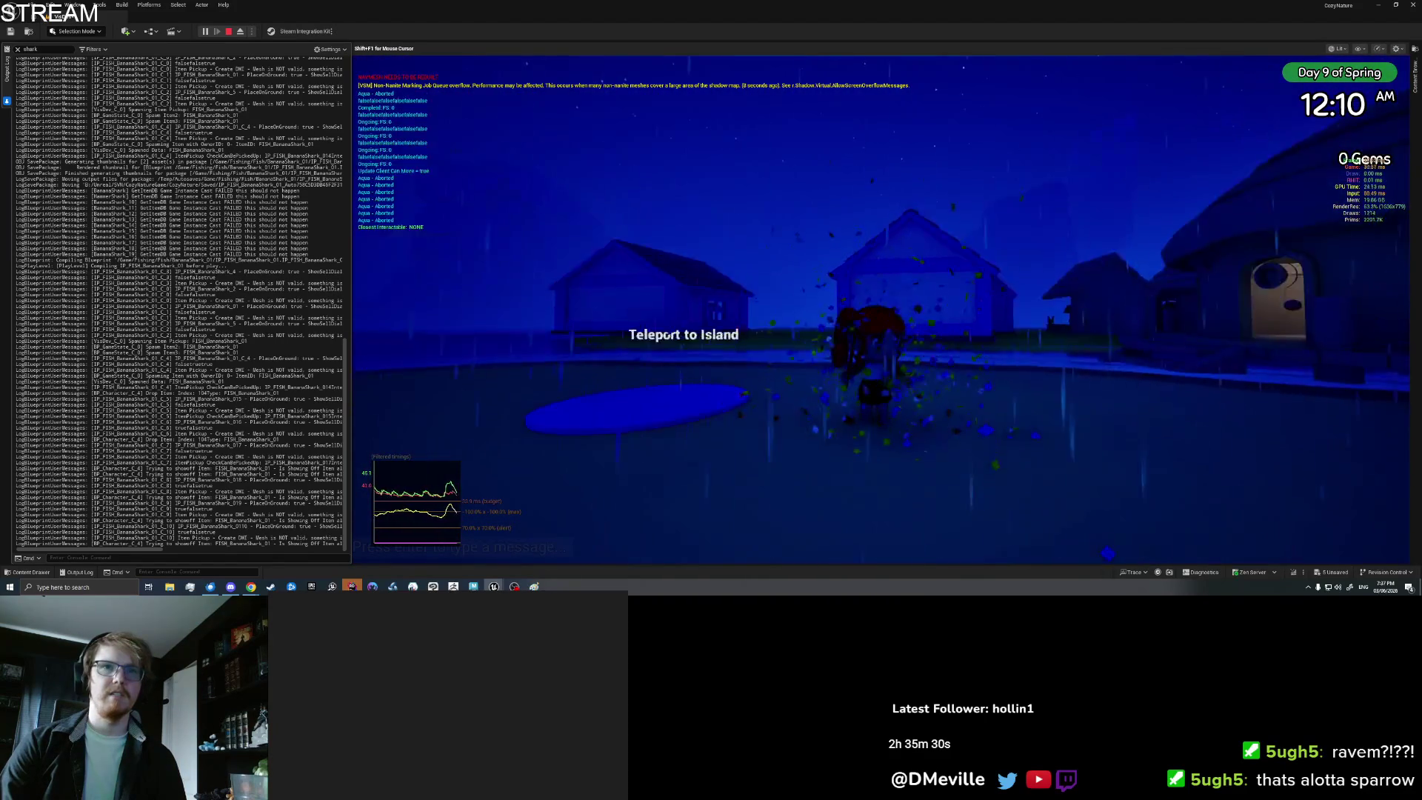
key("Tab")
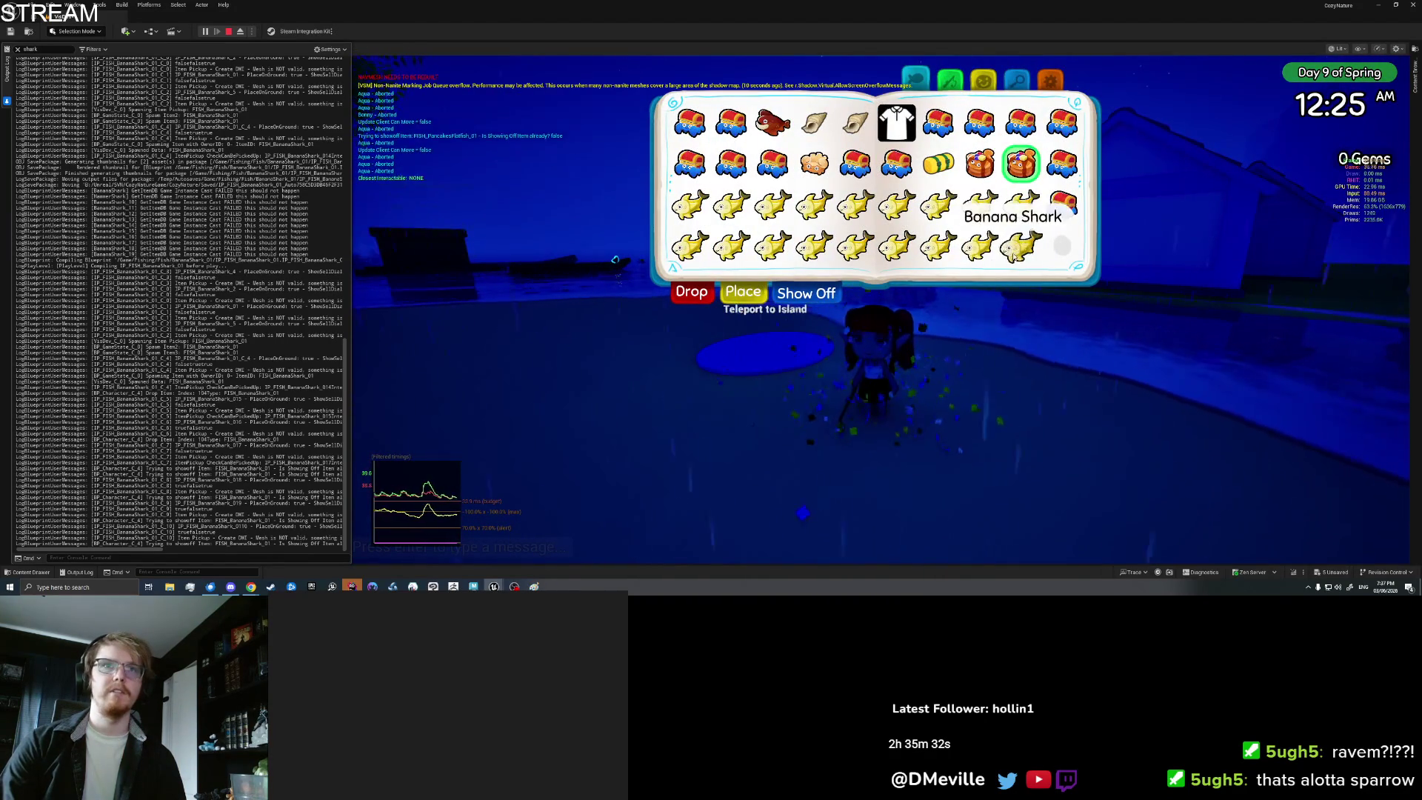
Step: Drop the last Banana Shark on the beach beside the character
left_click(1020, 244)
left_click(692, 291)
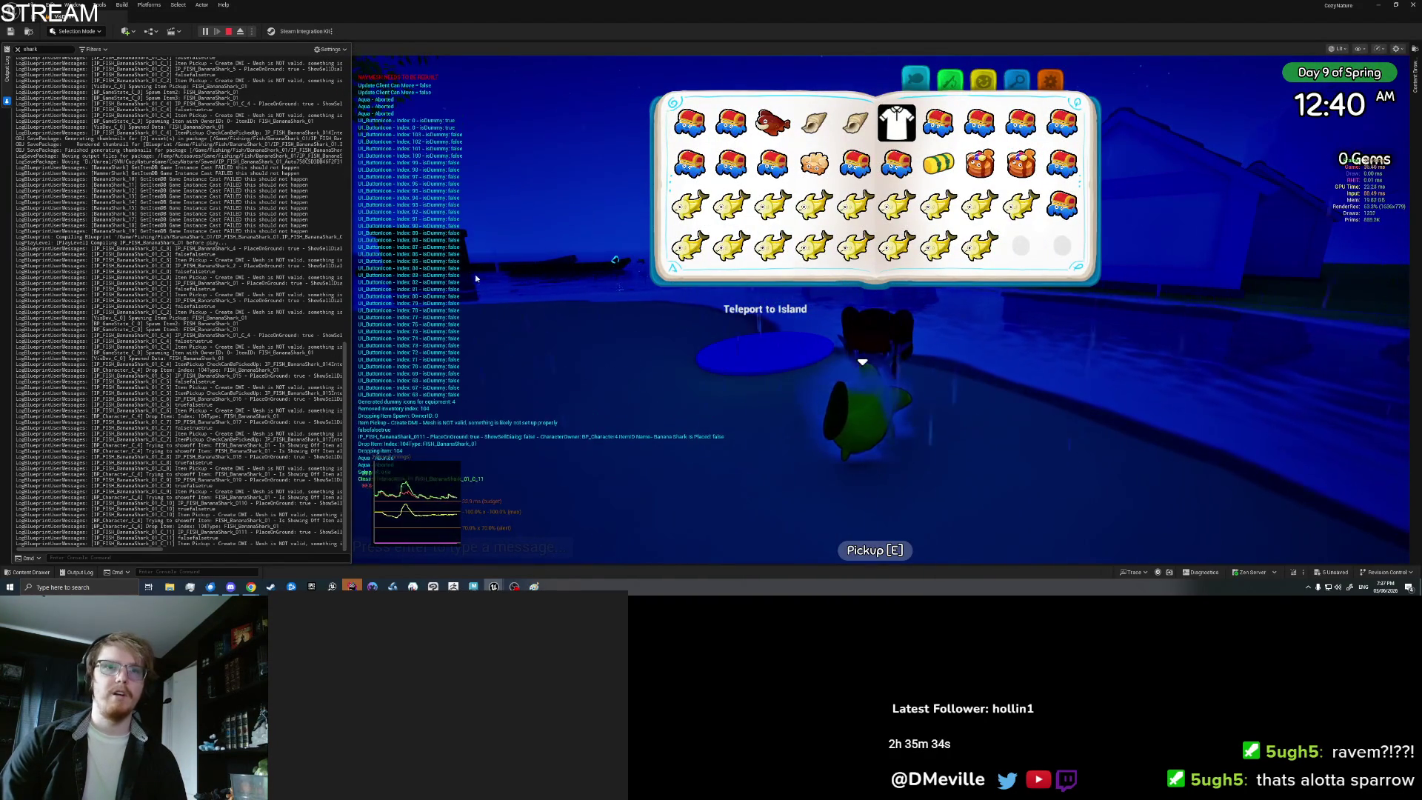
key("Tab")
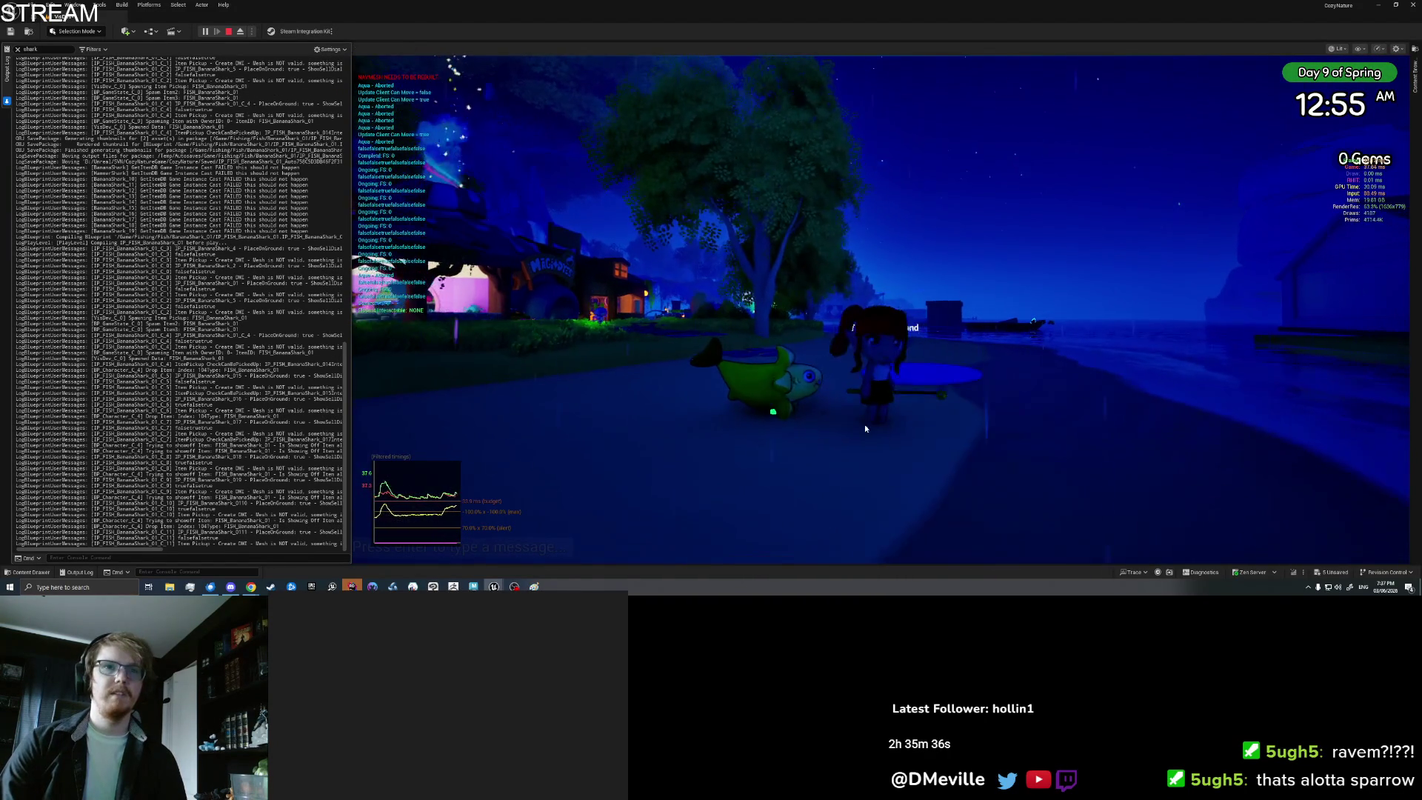
Step: Save & Quit from the book's Settings page, returning to the level editor viewport
key("Tab")
left_click(1050, 78)
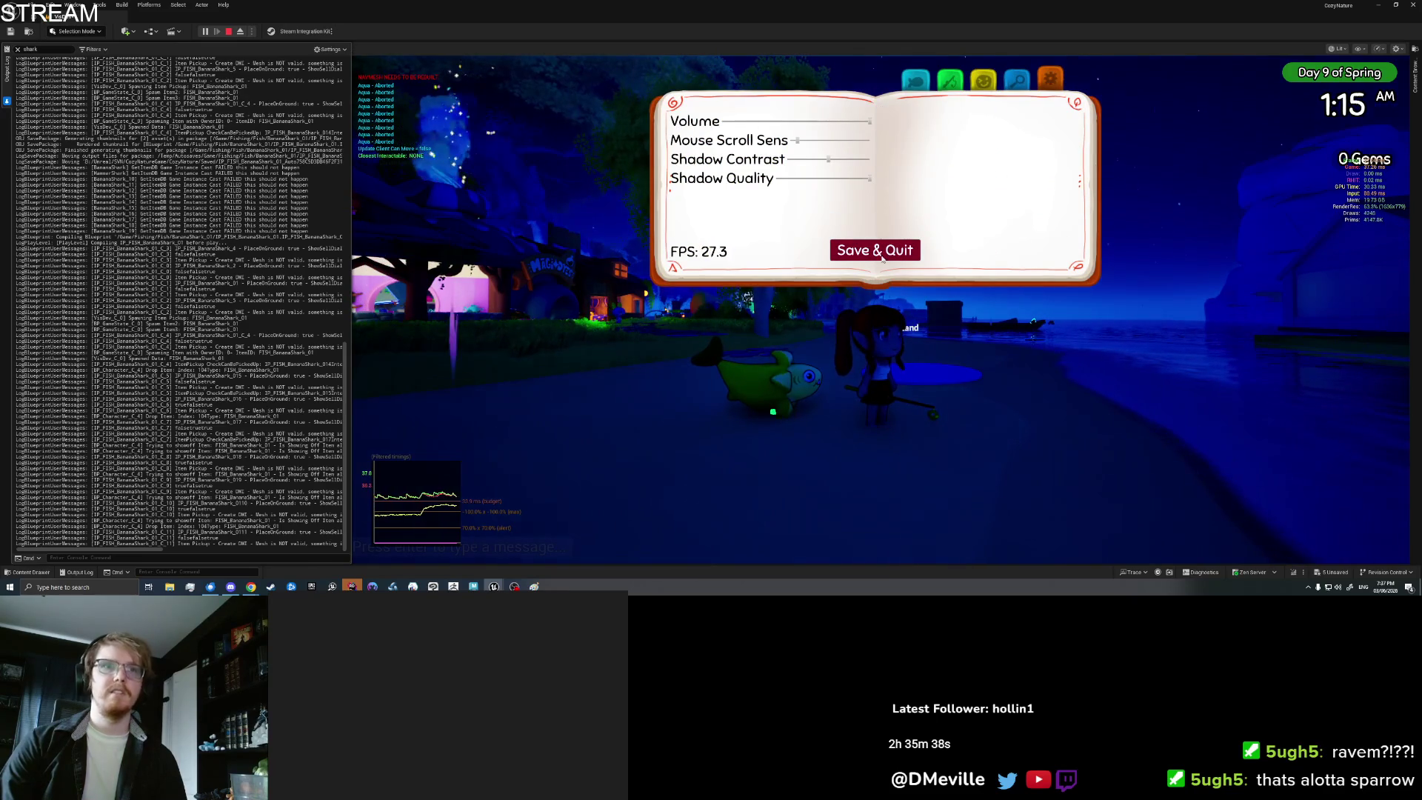
left_click(877, 251)
right_click(785, 538)
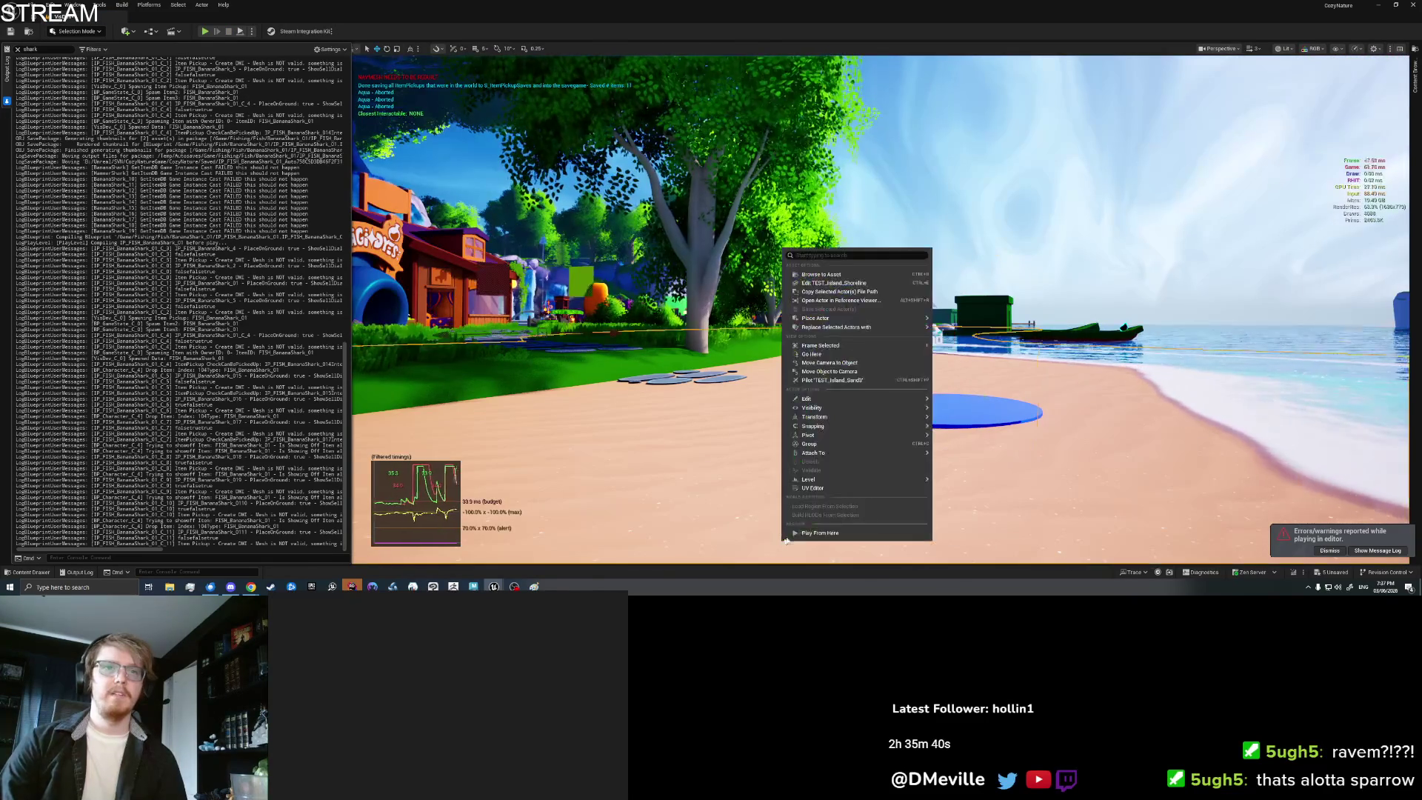
Step: Play from this spot again, with the saved banana shark reloaded on the beach
left_click(821, 535)
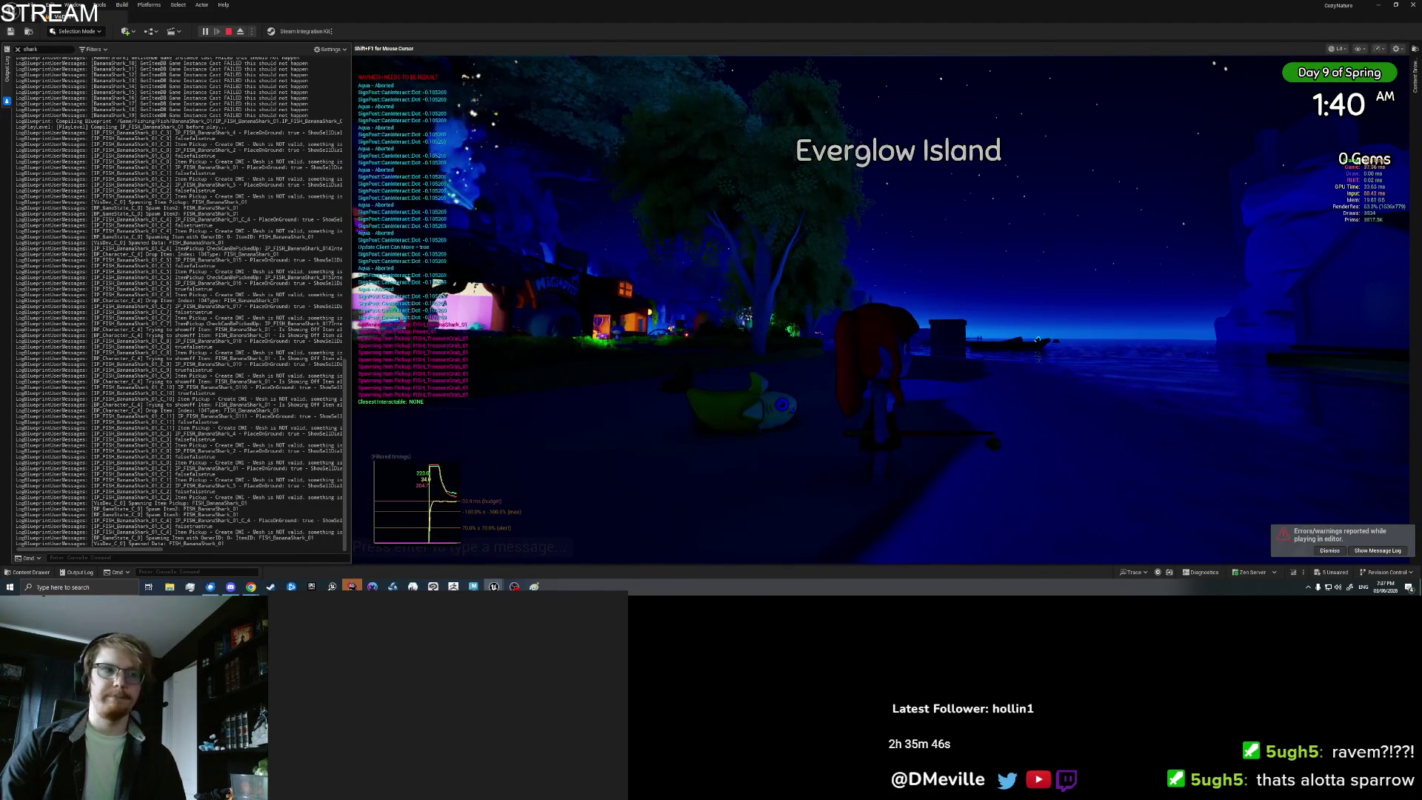
key("alt+Tab")
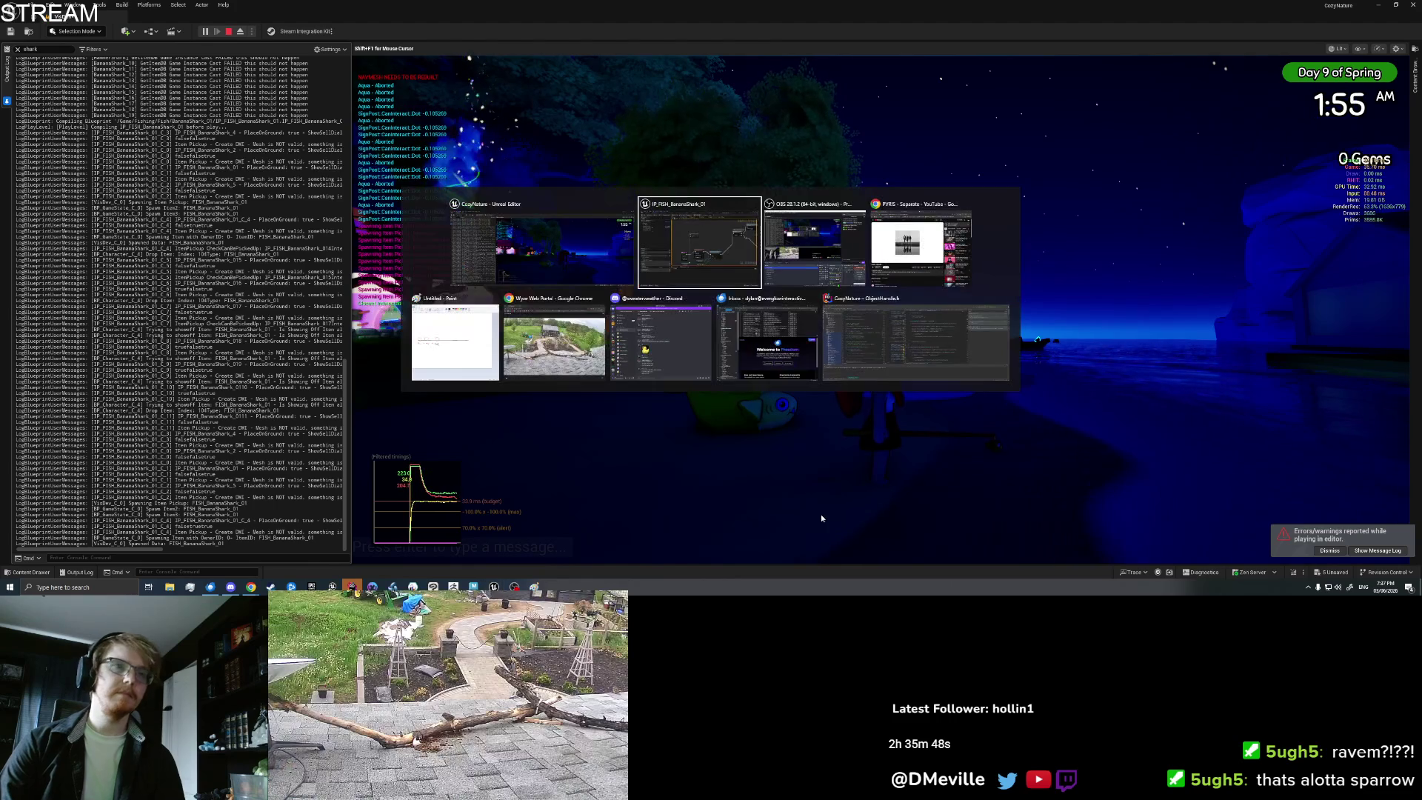
key("Escape")
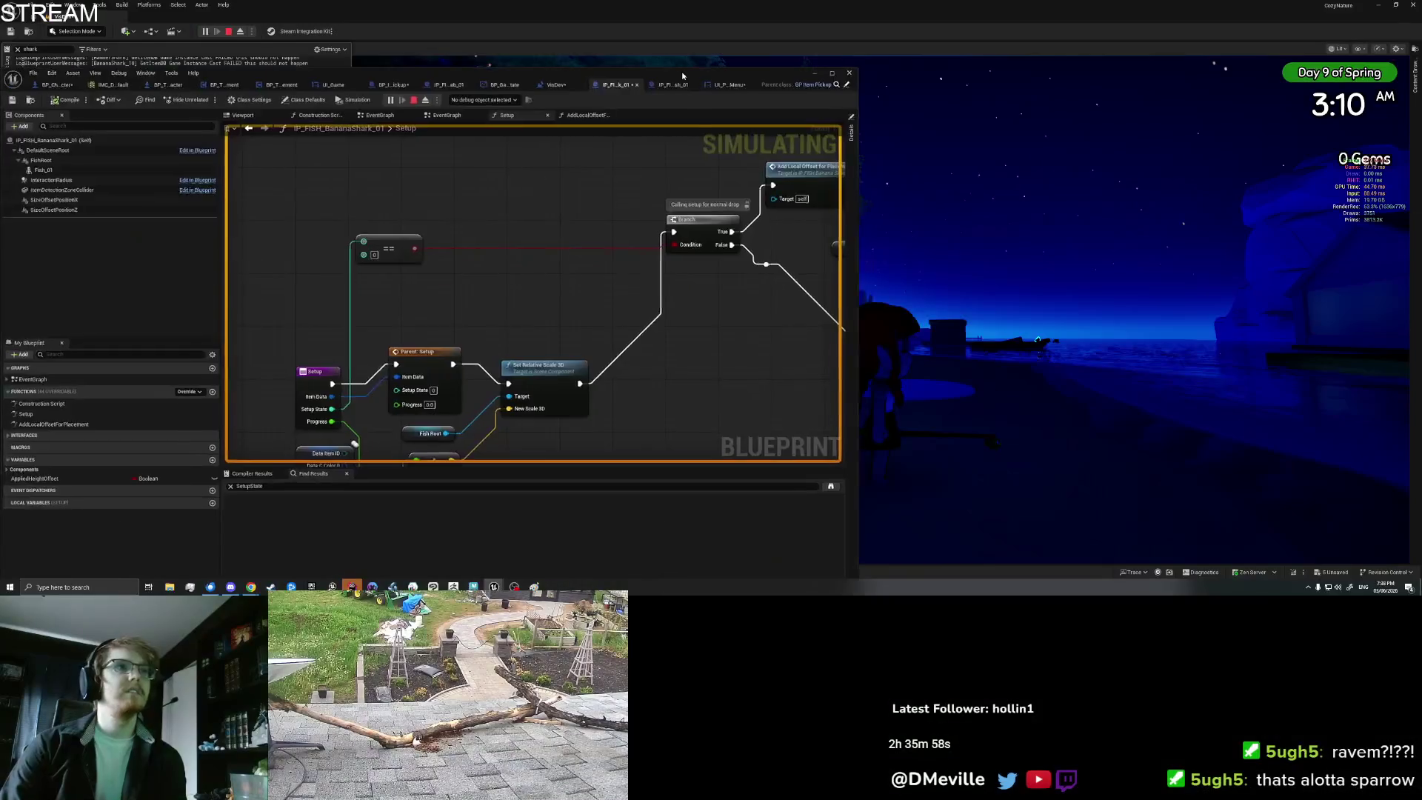
Step: Stop the simulation and pan the BananaShark Setup graph to the normal-drop Branch node
left_click_drag(682, 74, 821, 71)
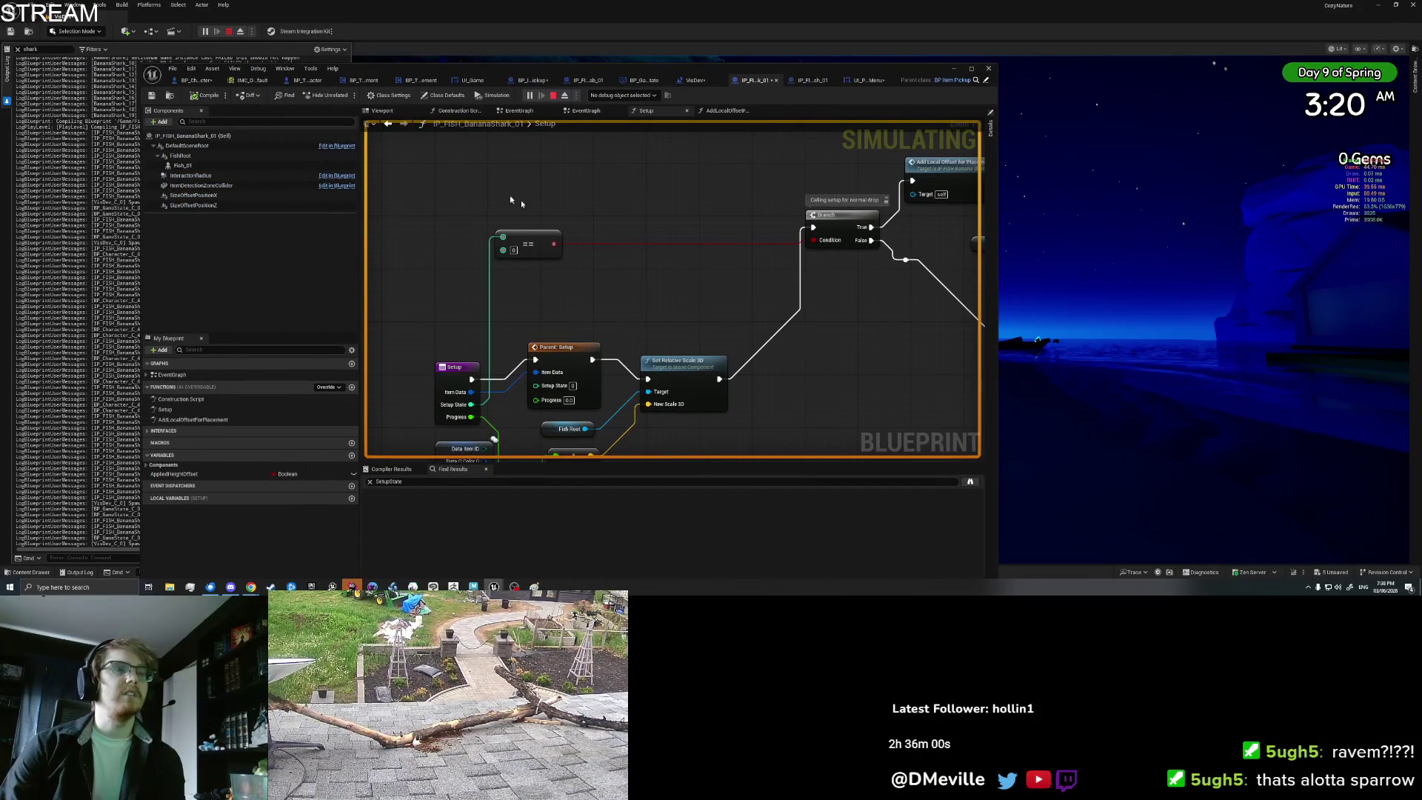
key("Escape")
mouse_move(699, 301)
left_mouse_down()
mouse_move(666, 239)
mouse_move(589, 309)
mouse_move(542, 305)
left_mouse_up()
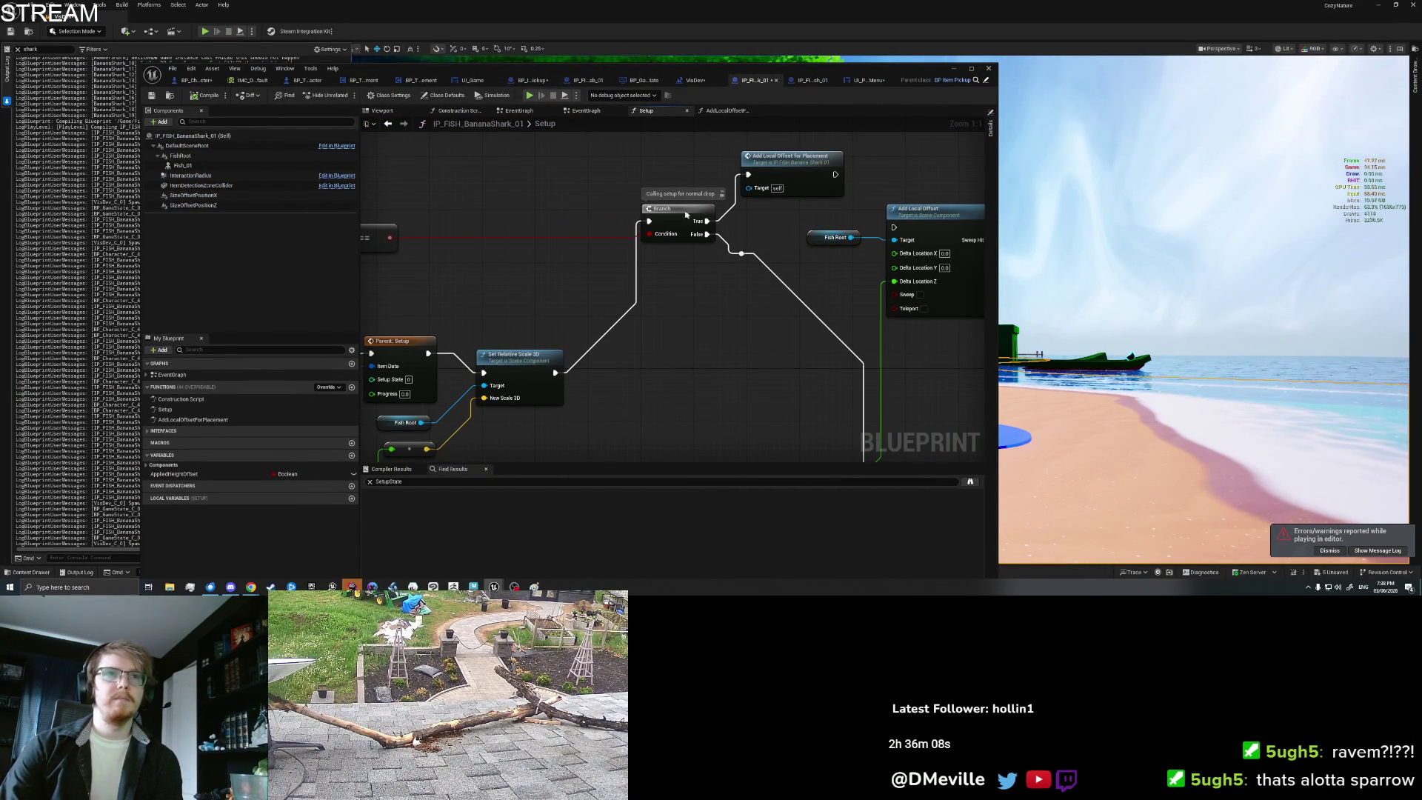
Step: Find references to Add Local Offset for Placement and open its function graph
left_click_drag(688, 213, 654, 213)
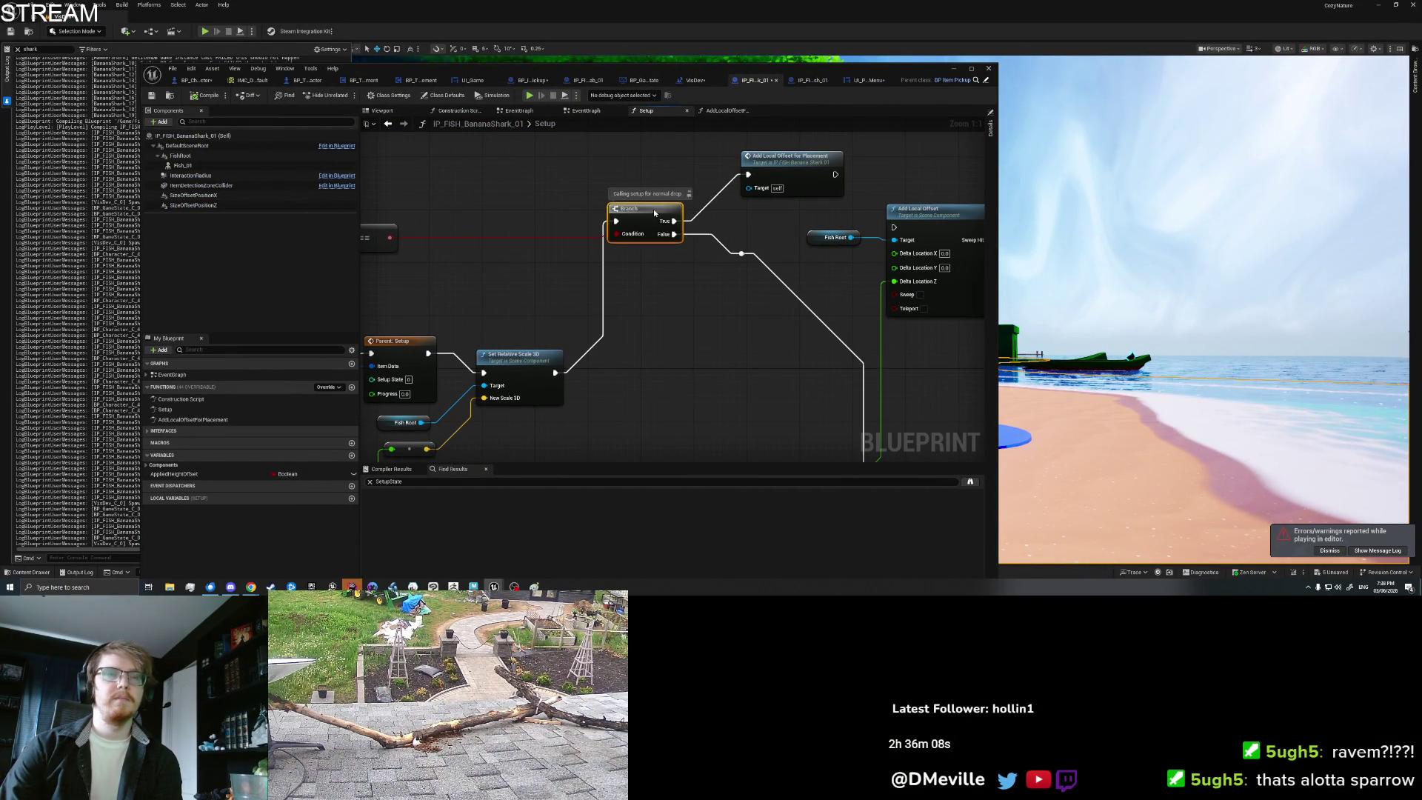
right_click(797, 176)
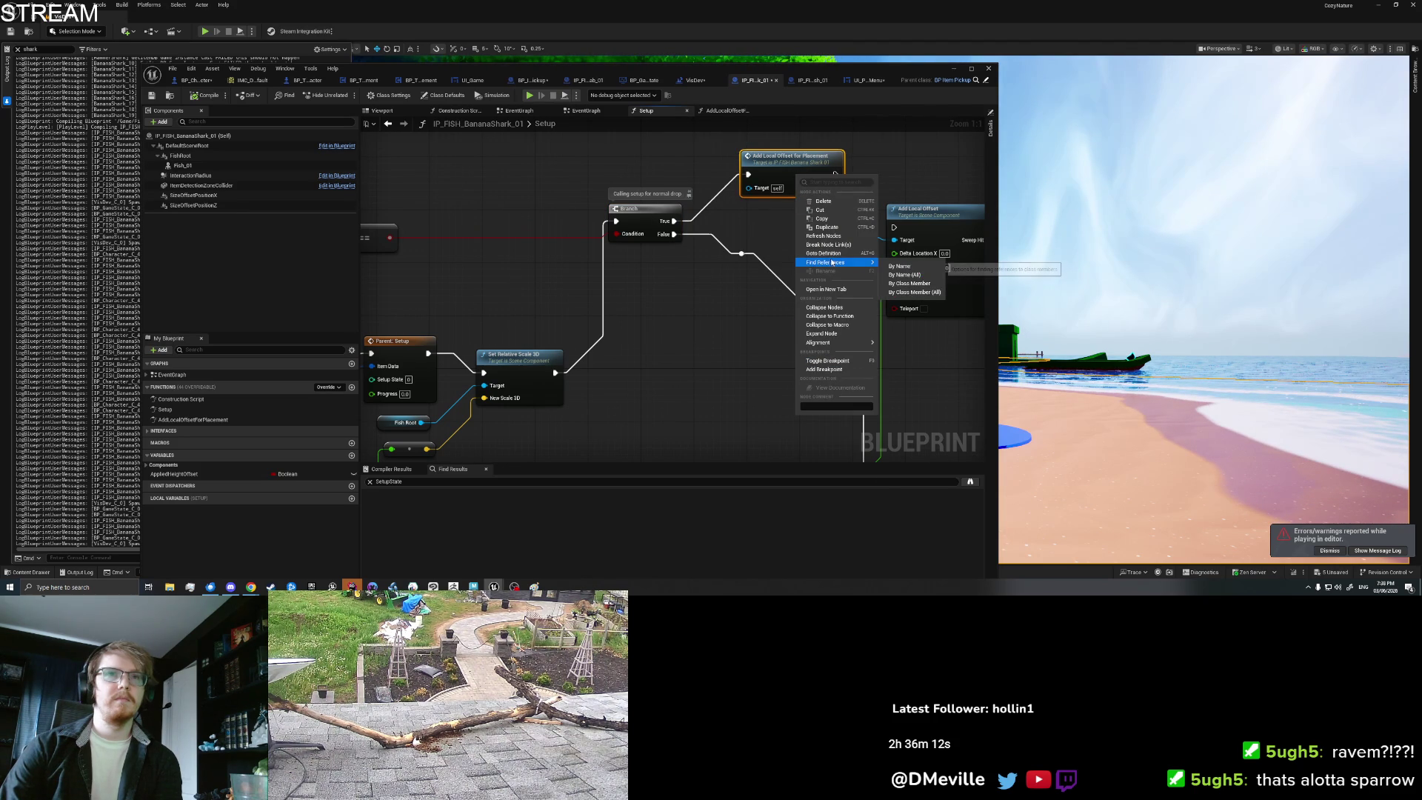
left_click(900, 268)
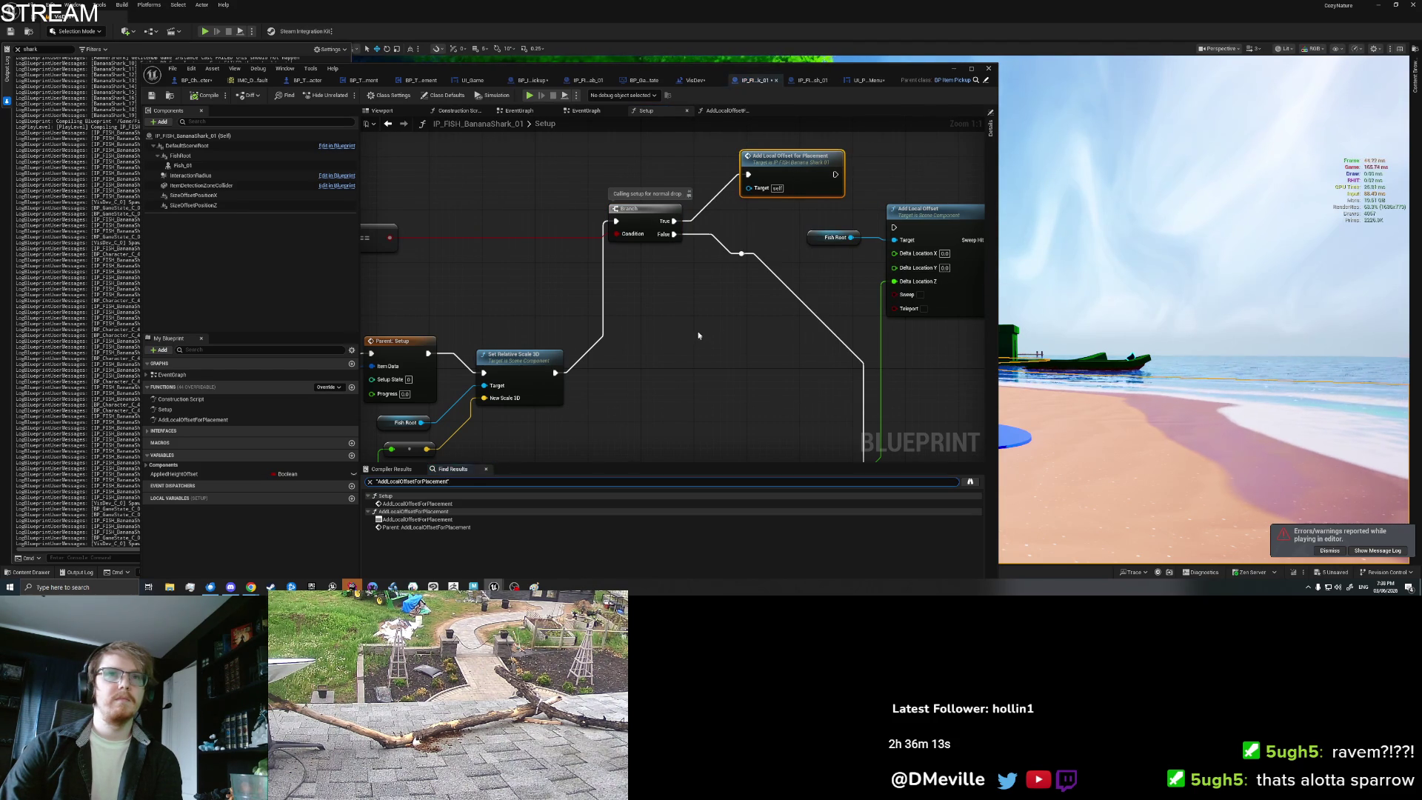
double_click(450, 527)
mouse_move(568, 407)
left_mouse_down()
mouse_move(793, 350)
mouse_move(981, 323)
mouse_move(845, 354)
left_mouse_up()
Step: Search all Blueprints for AddLocalOffsetForPlacement and open its call in UI_PauseMenu's EventGraph
right_click(496, 234)
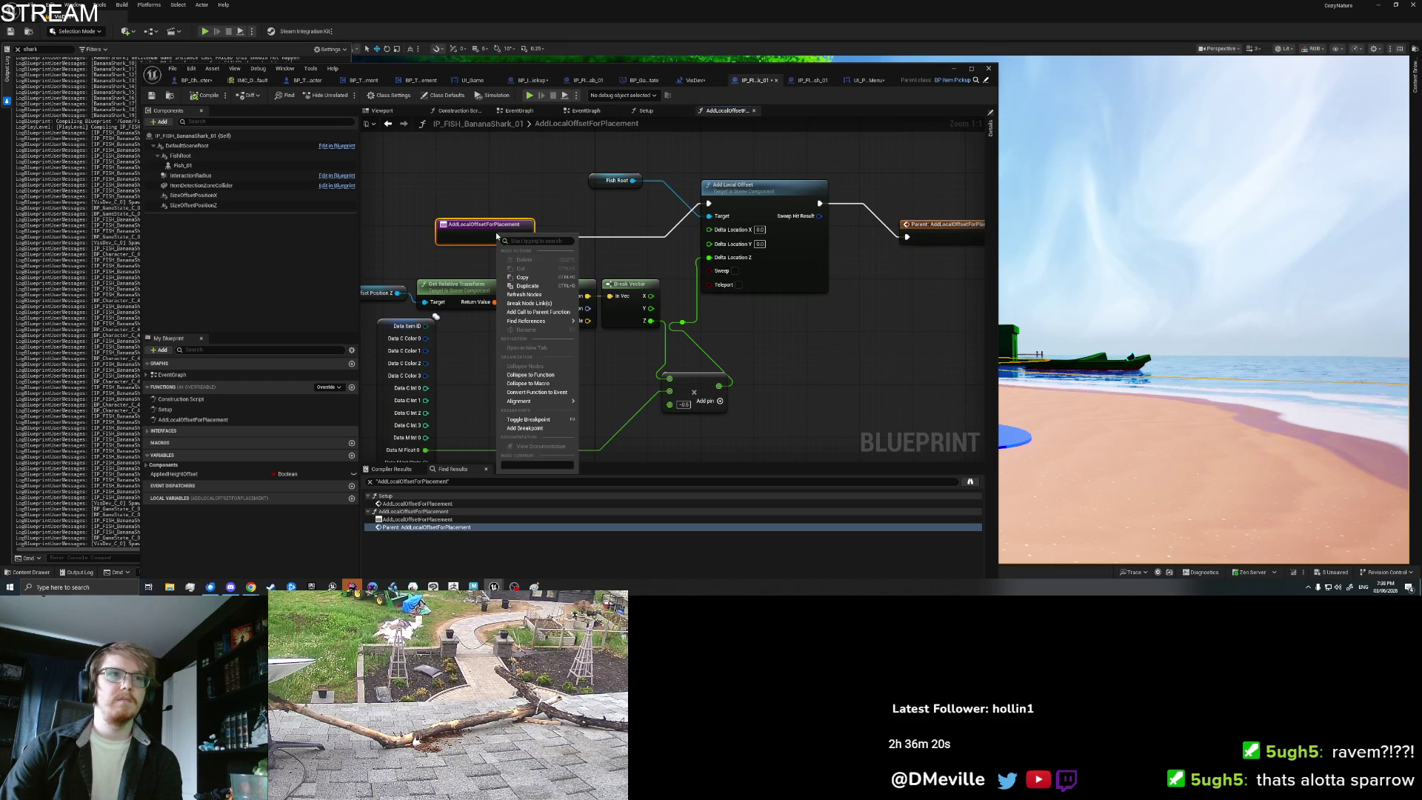
mouse_move(542, 322)
left_click(600, 324)
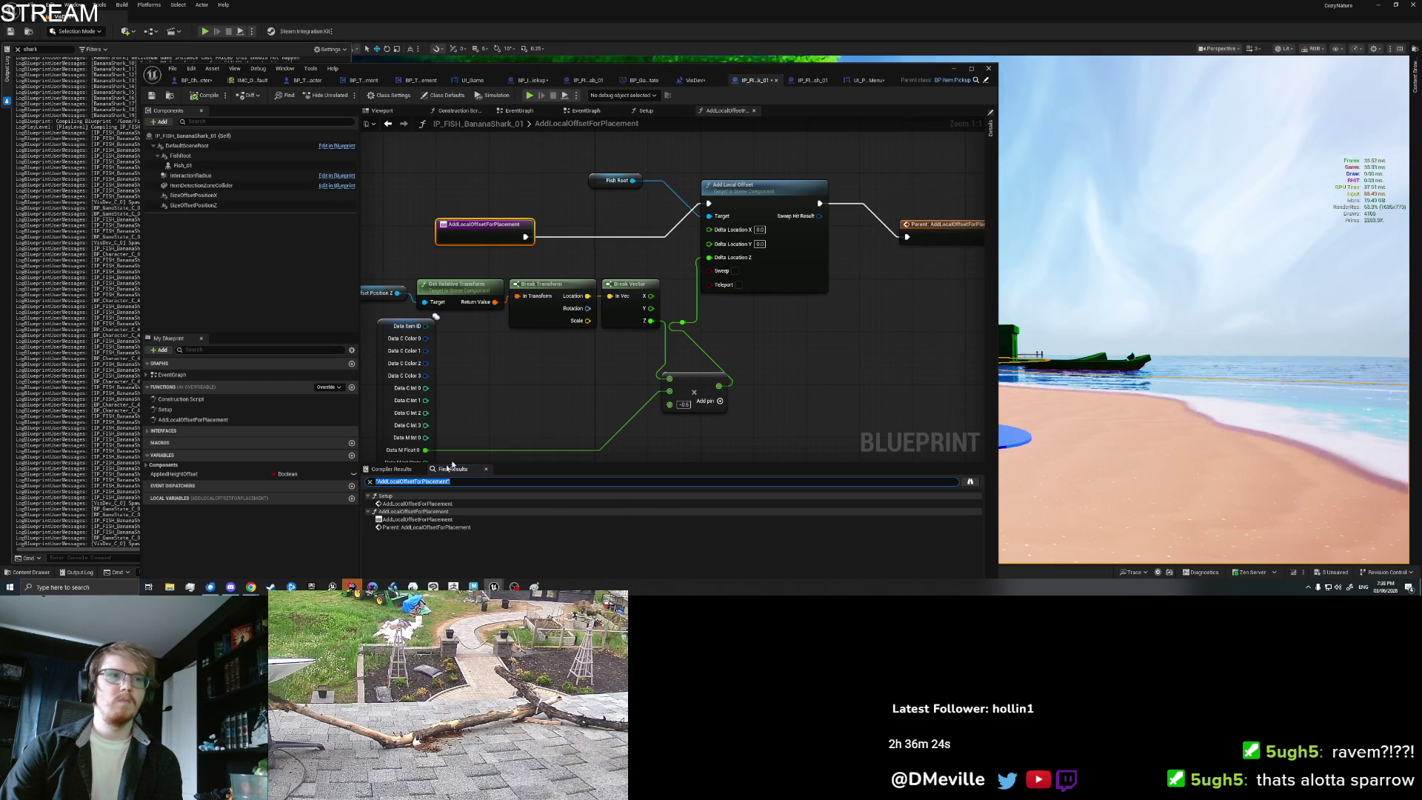
left_click(437, 504)
left_click(970, 481)
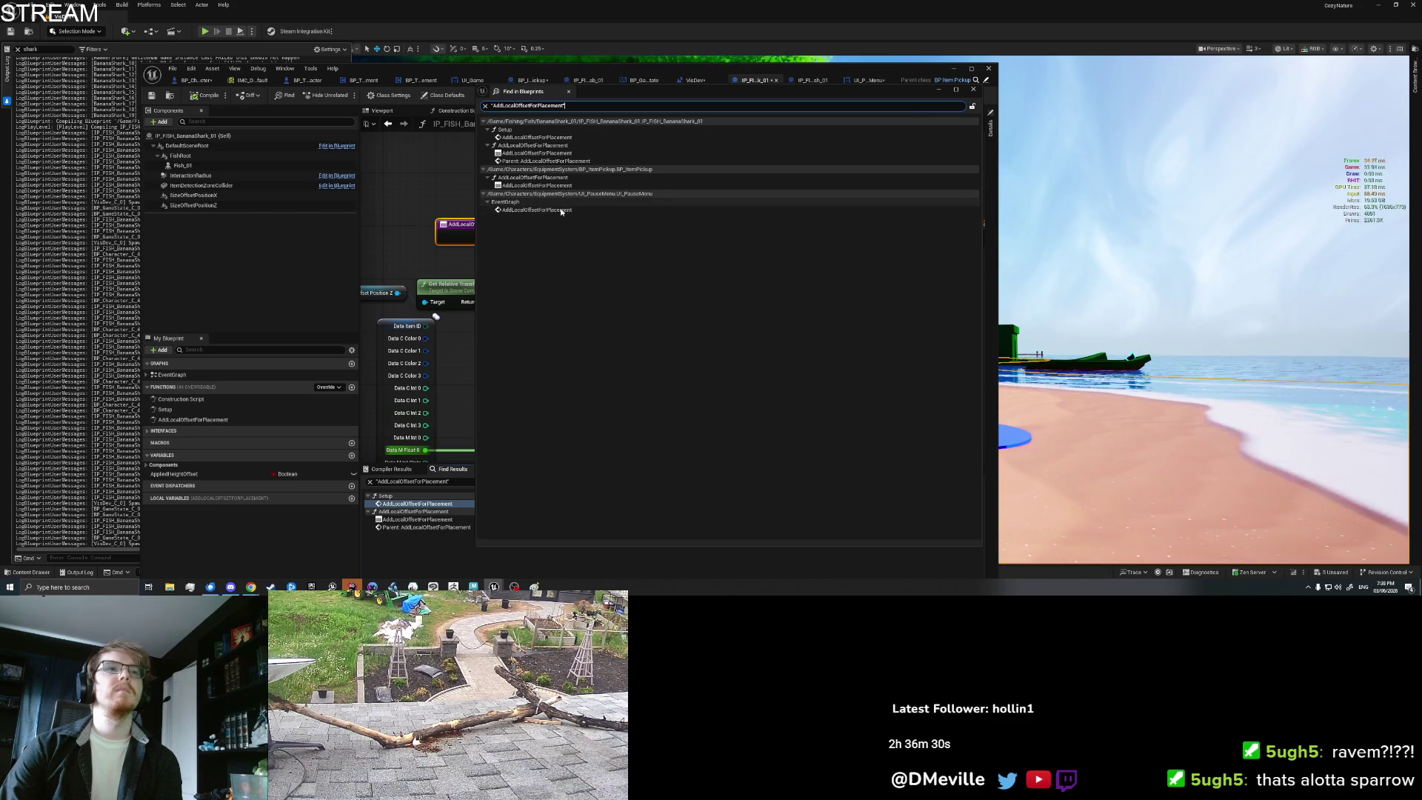
double_click(562, 210)
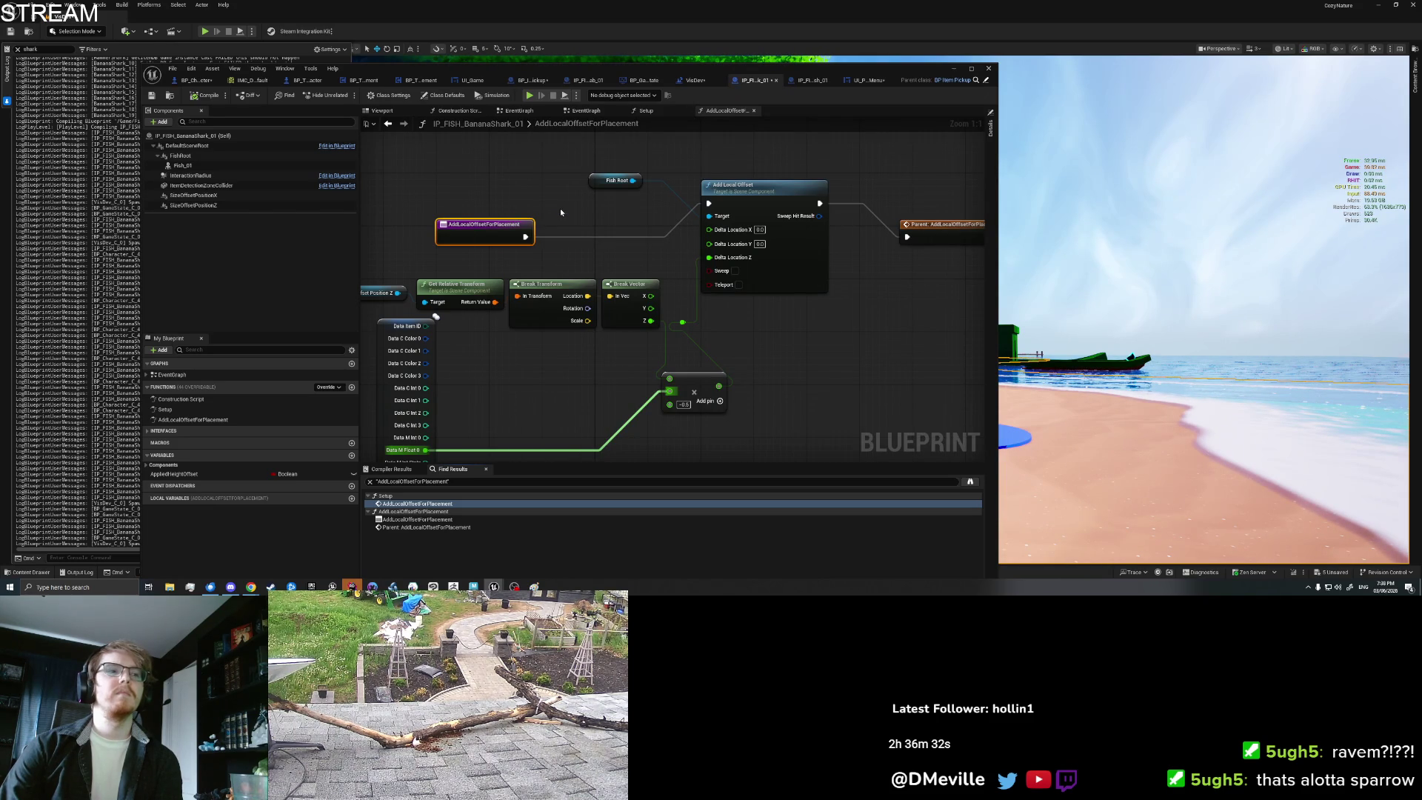
double_click(960, 481)
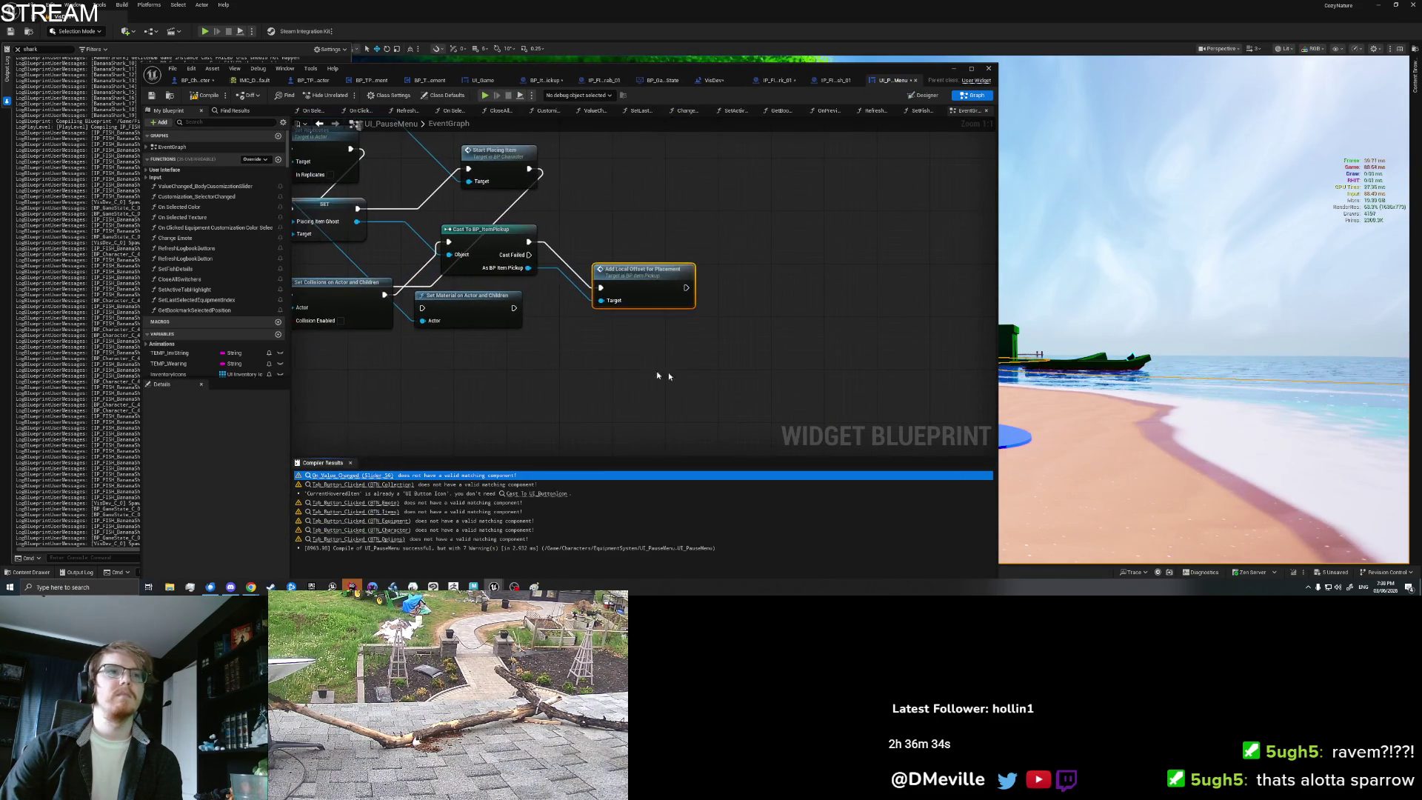
left_click(778, 348)
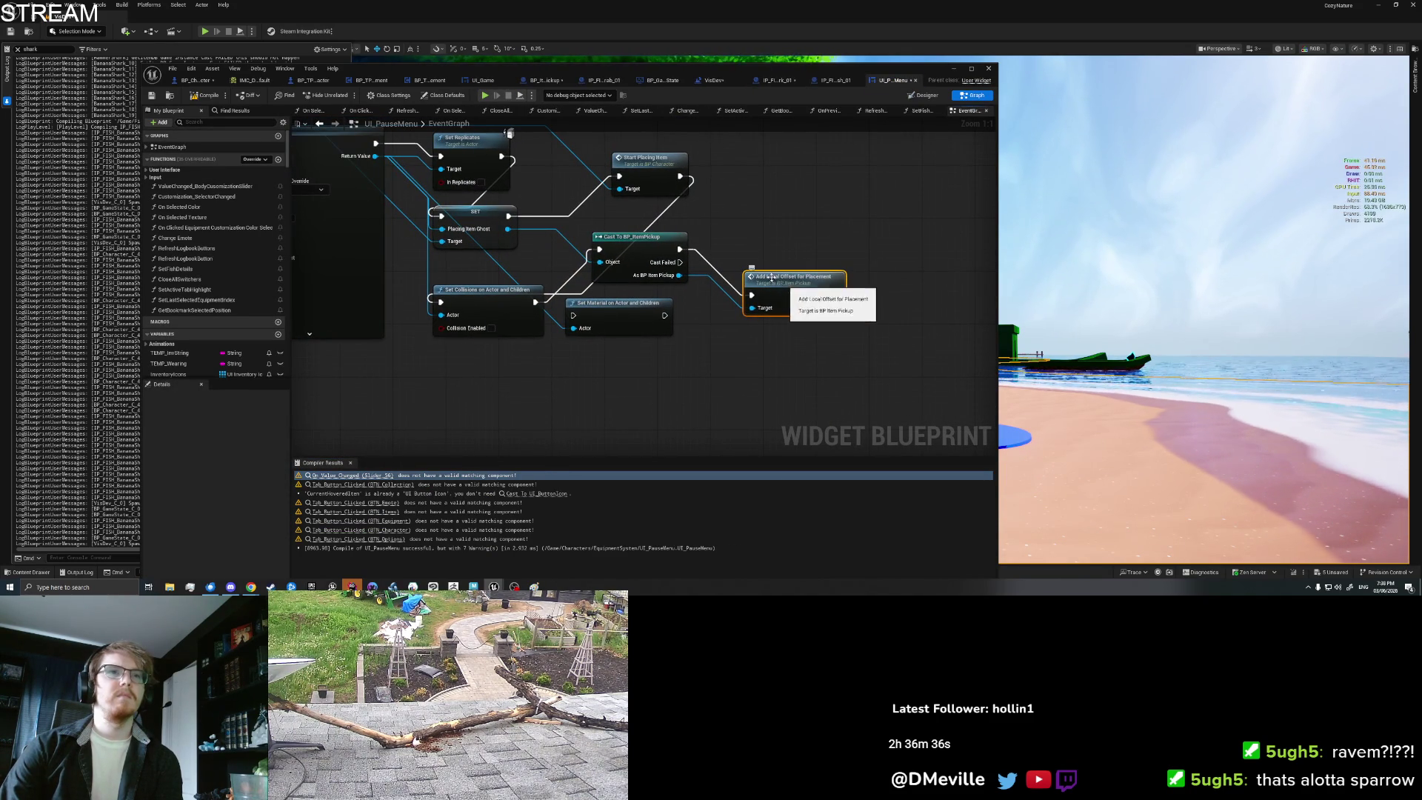
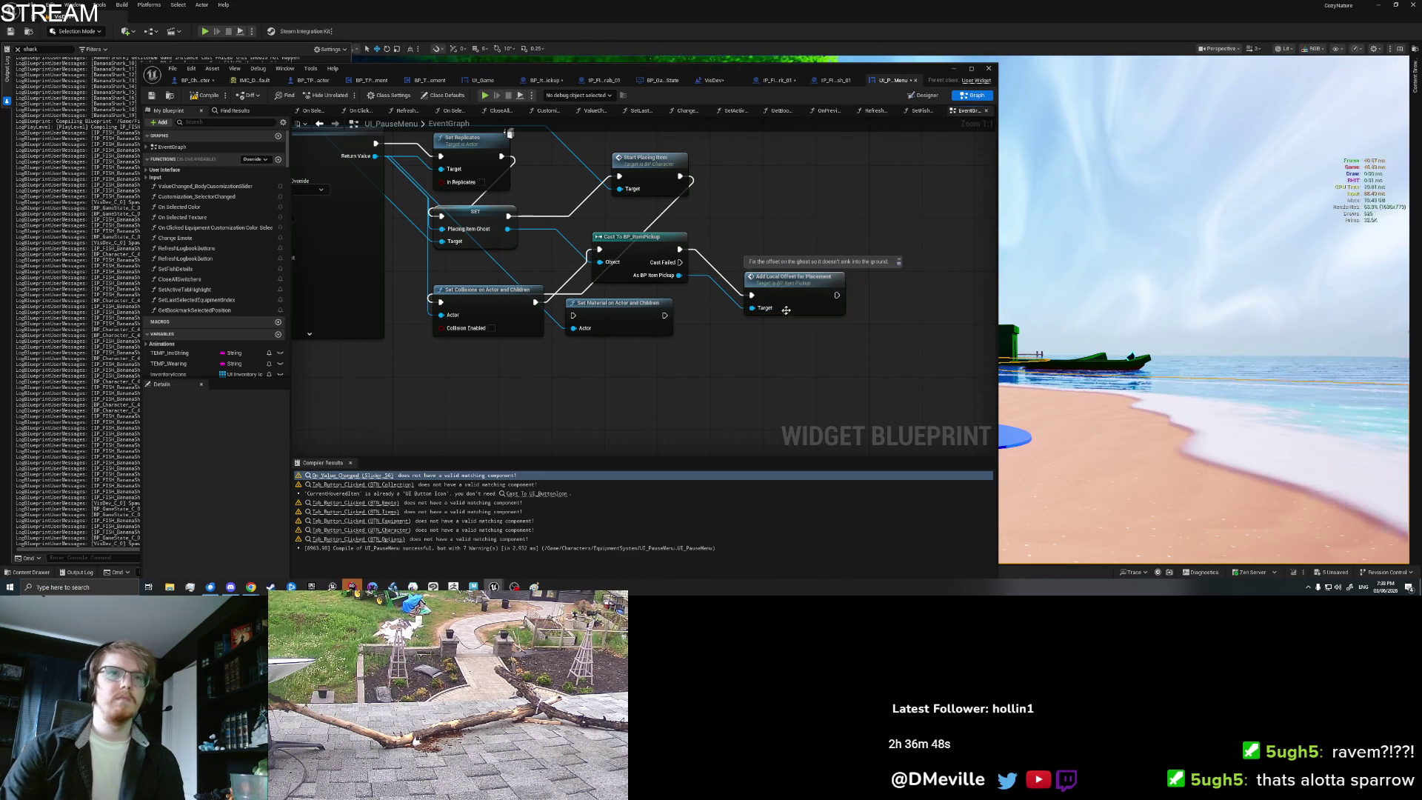
Step: Extend the offset node's comment: Setup apparently doesn't fix sinking, and raycast overriding isn't the issue
left_click_drag(802, 286, 794, 266)
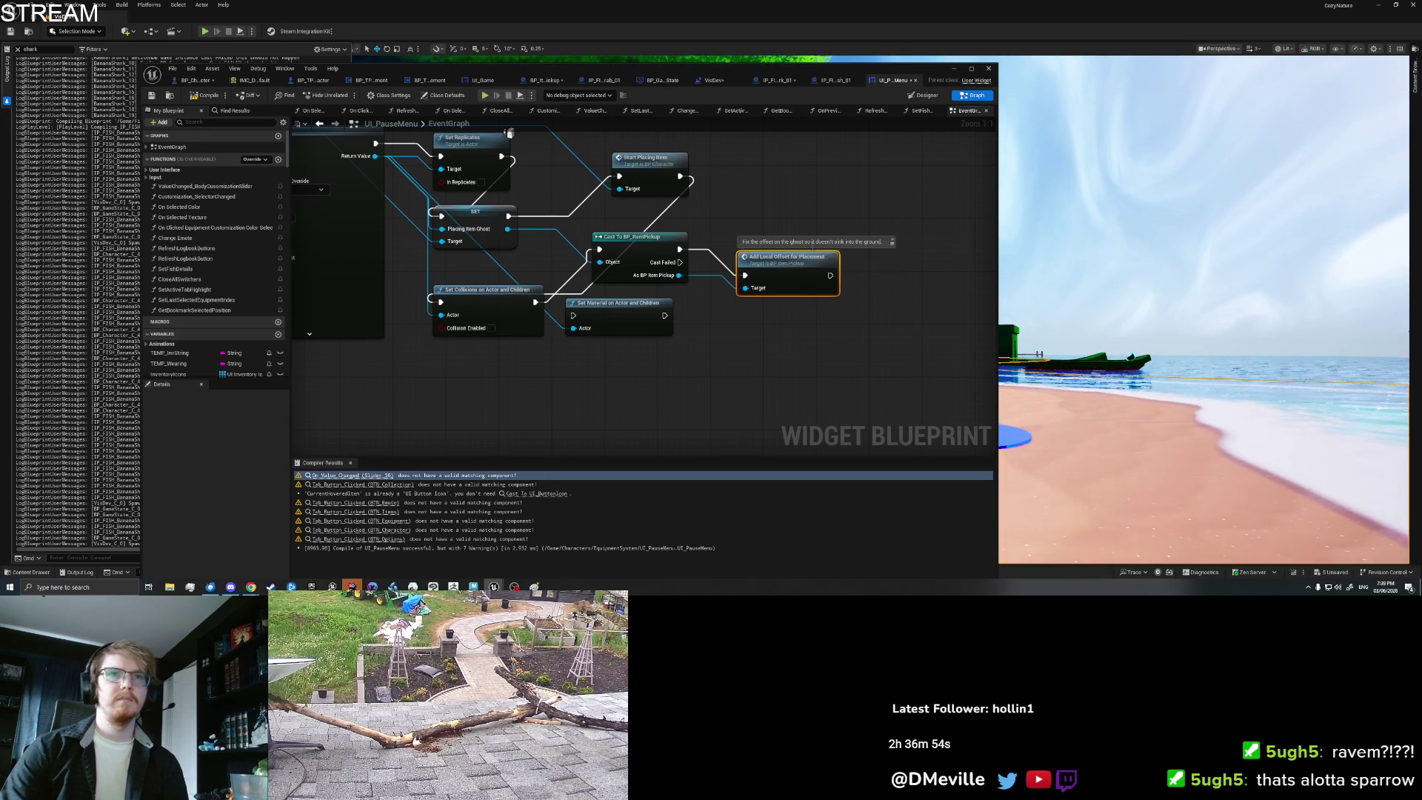
left_click(852, 242)
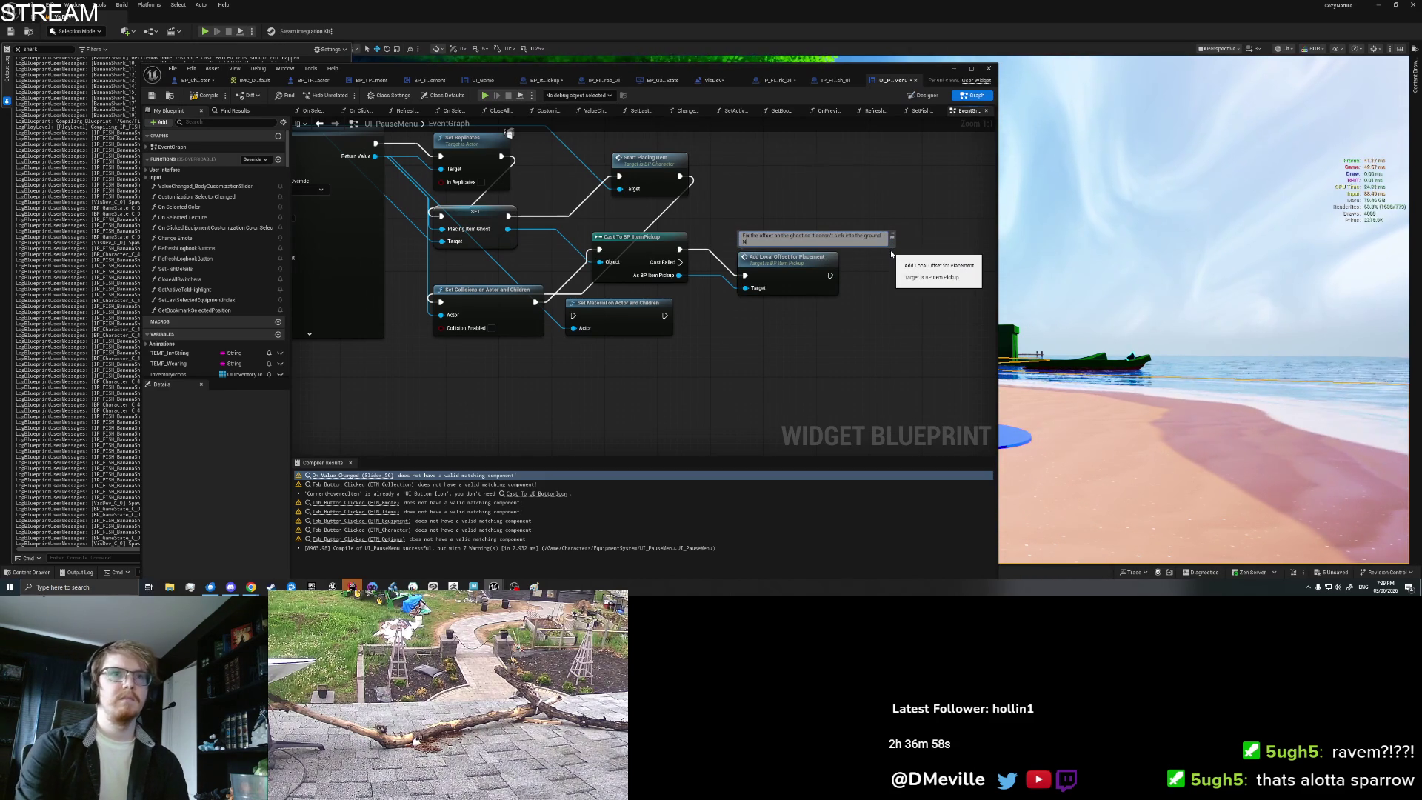
type("e to call this because it")
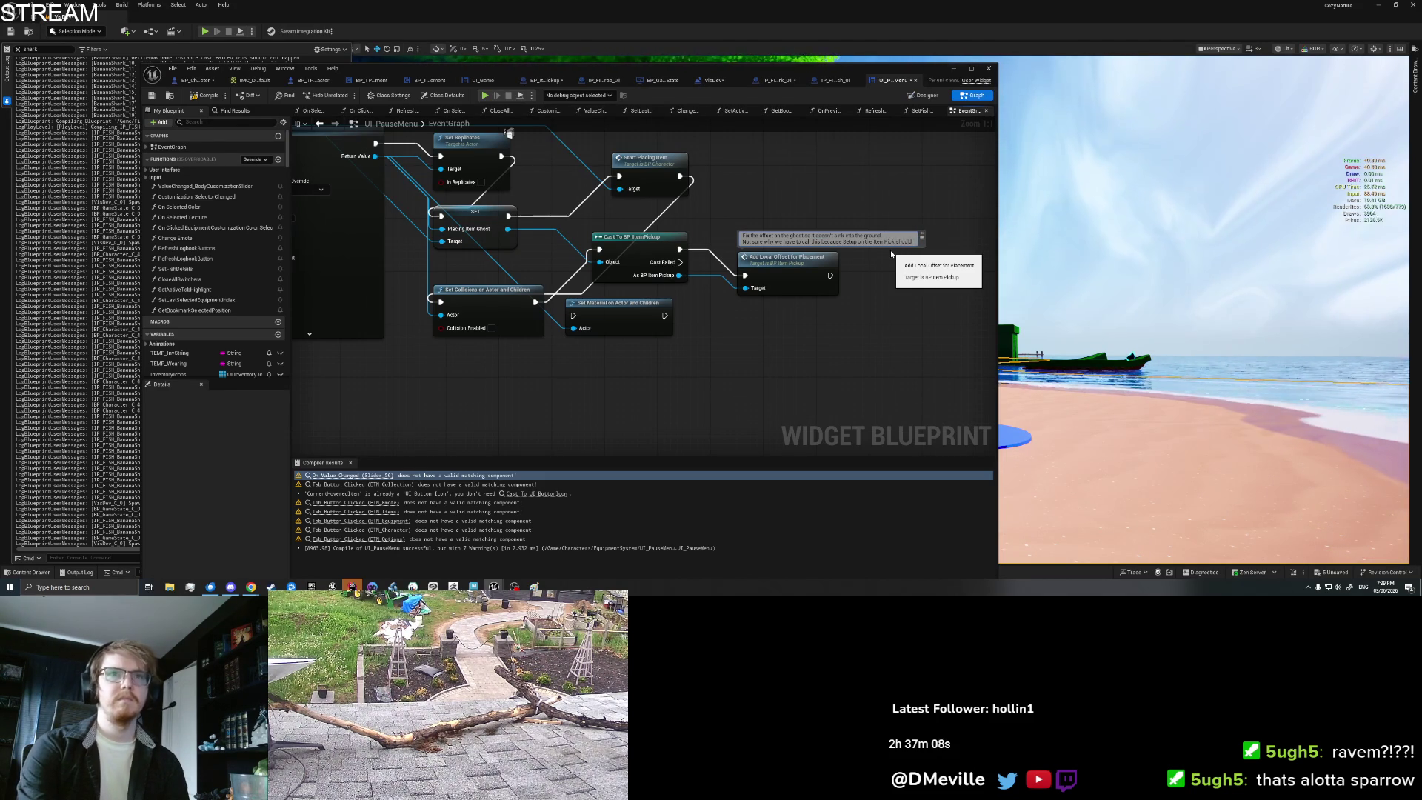
type("ould do.")
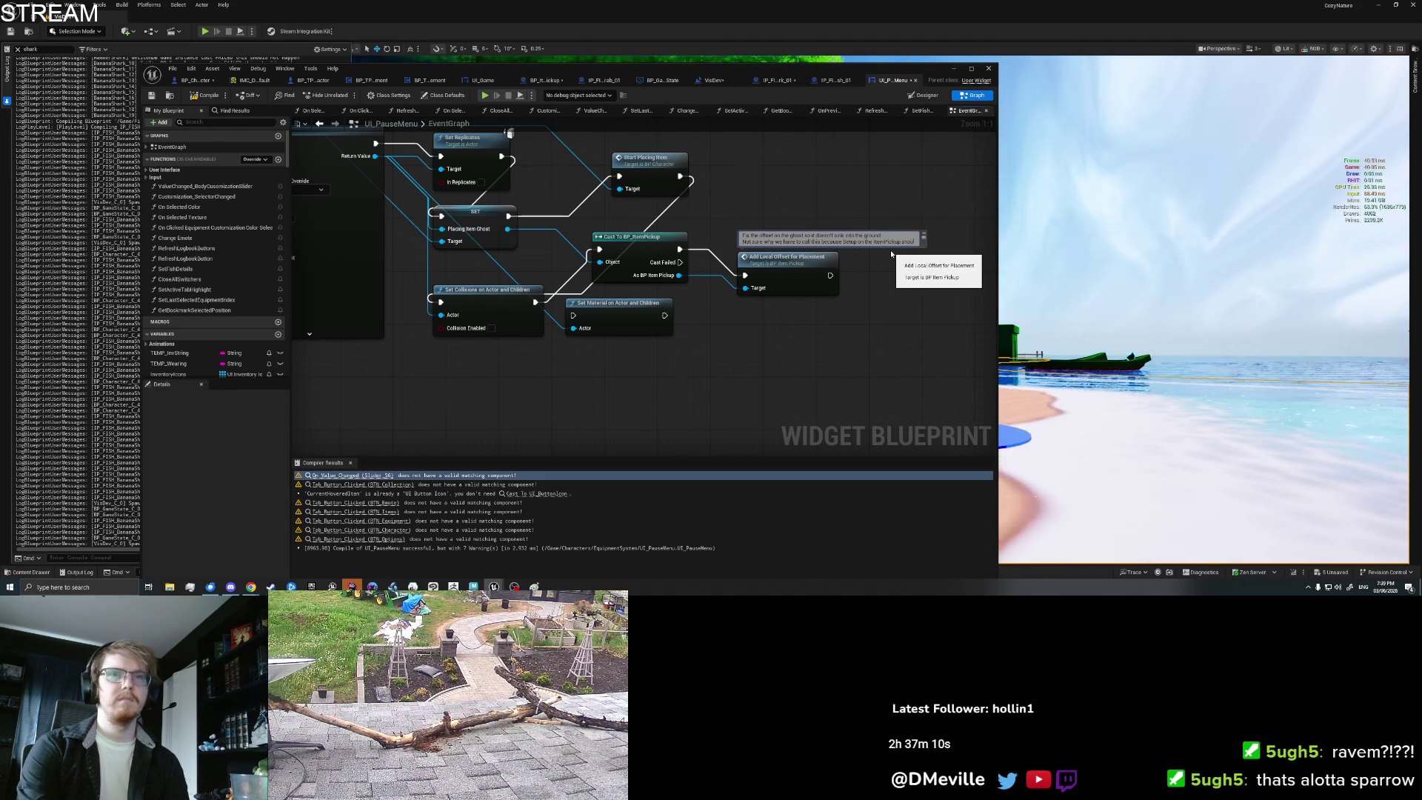
key("BackSpace")
type("it? B")
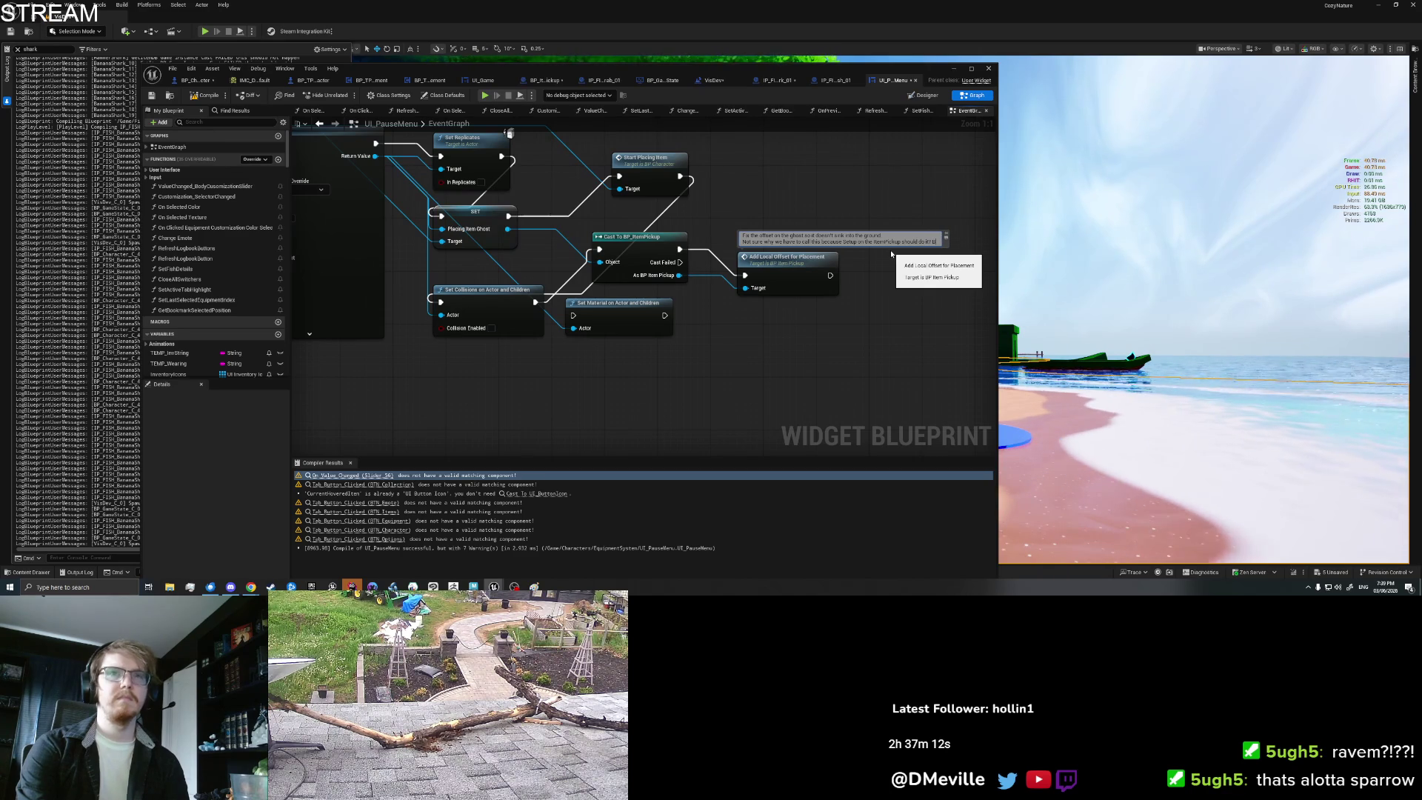
type("ut apparently it doesn't?")
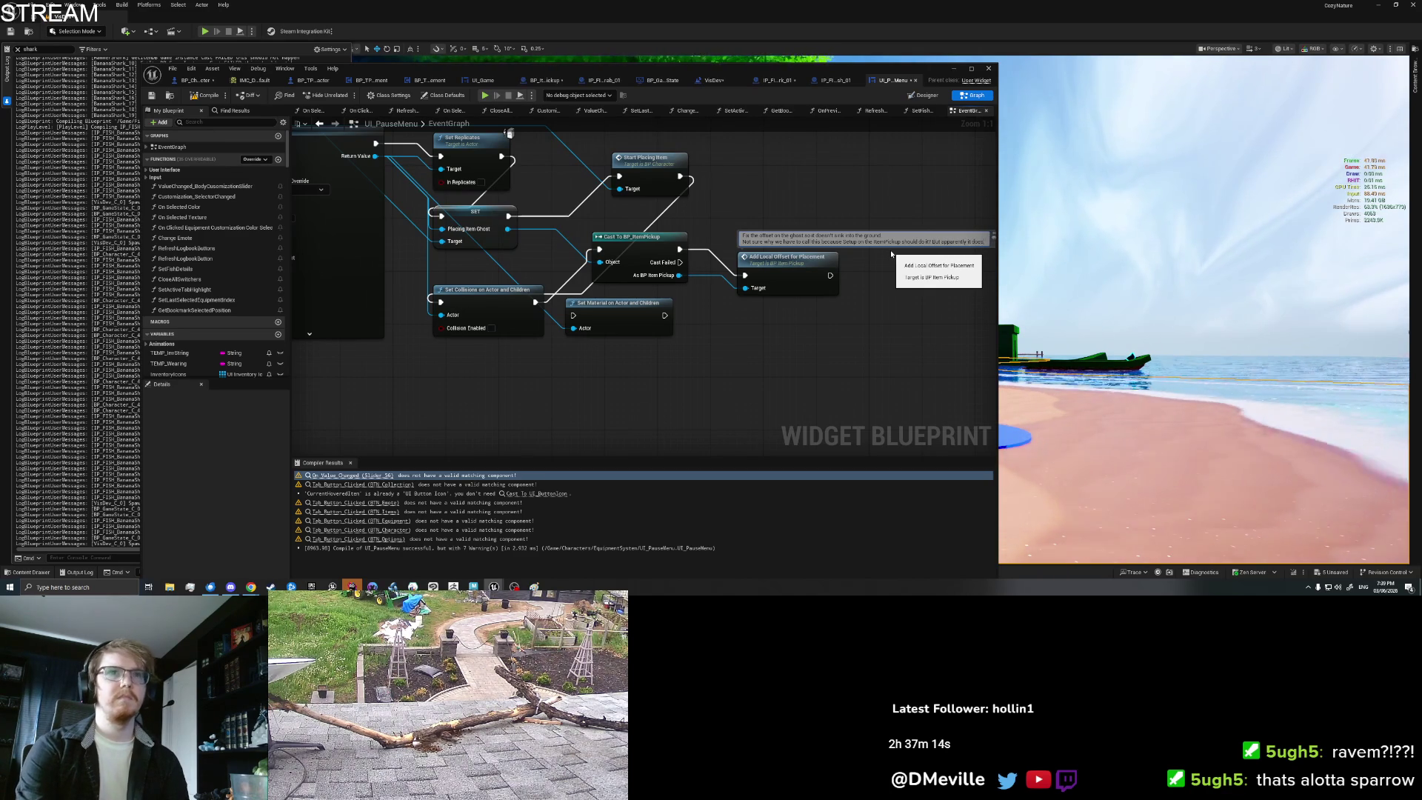
key("shift+Return")
type("And it's not an ")
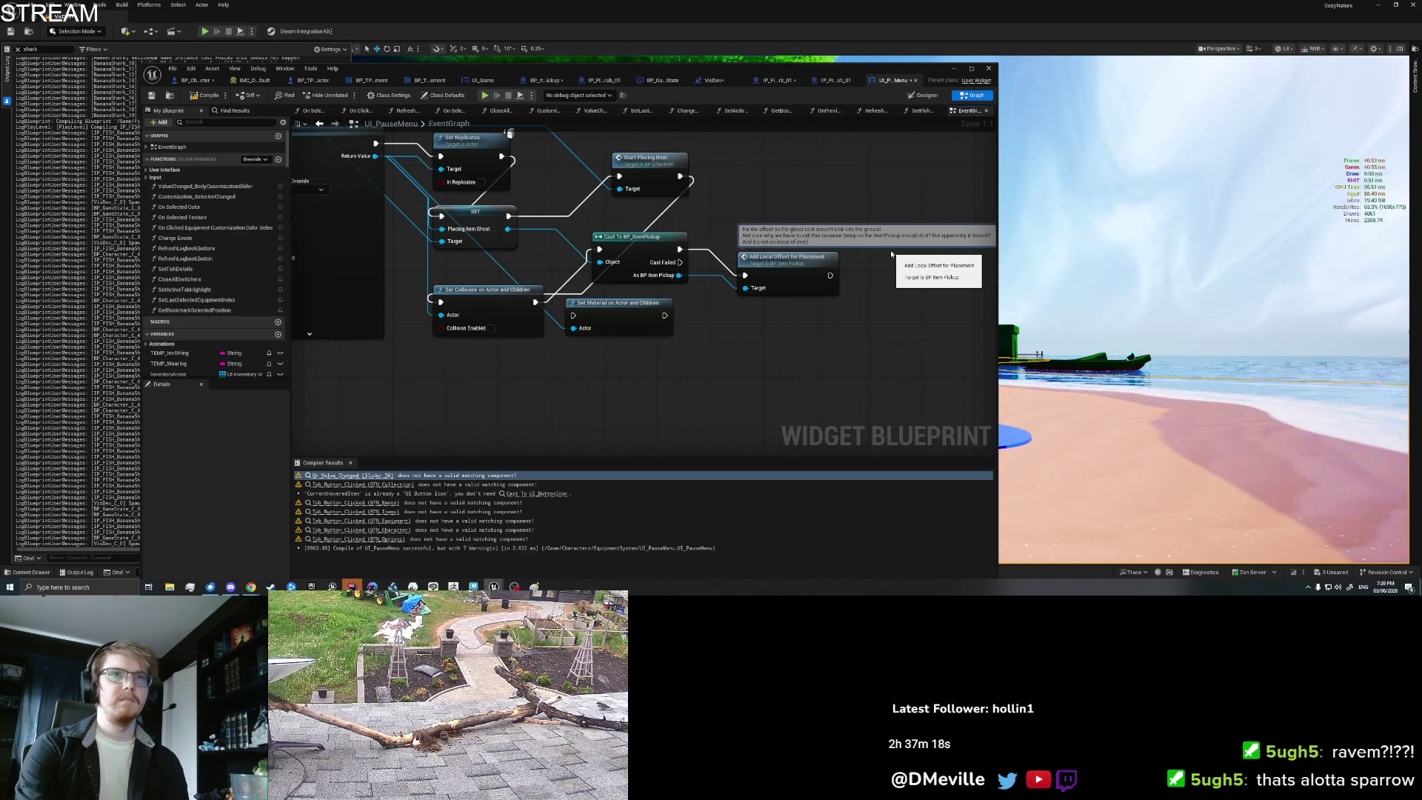
type("issue of overriding the location from the raycast")
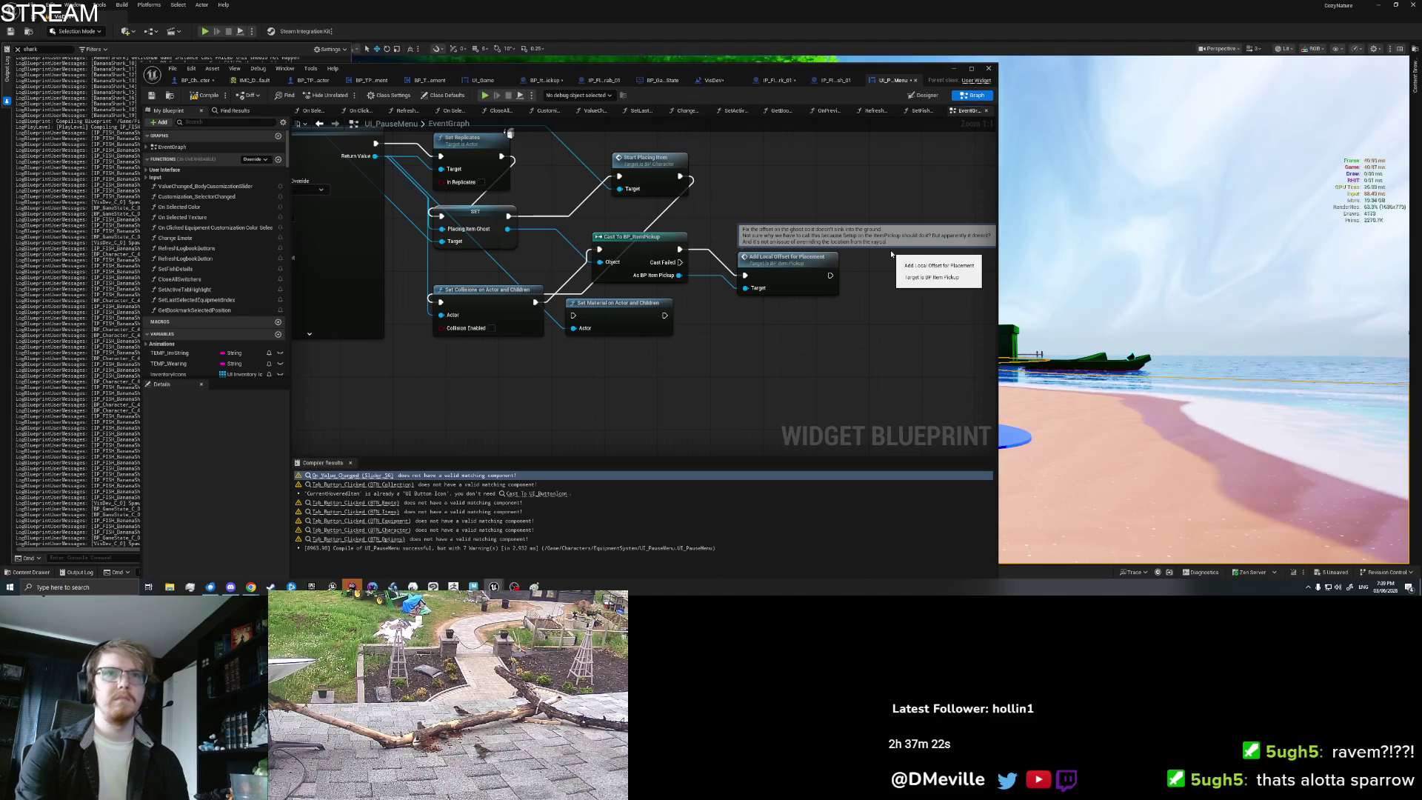
type(" every frame, because we tried that")
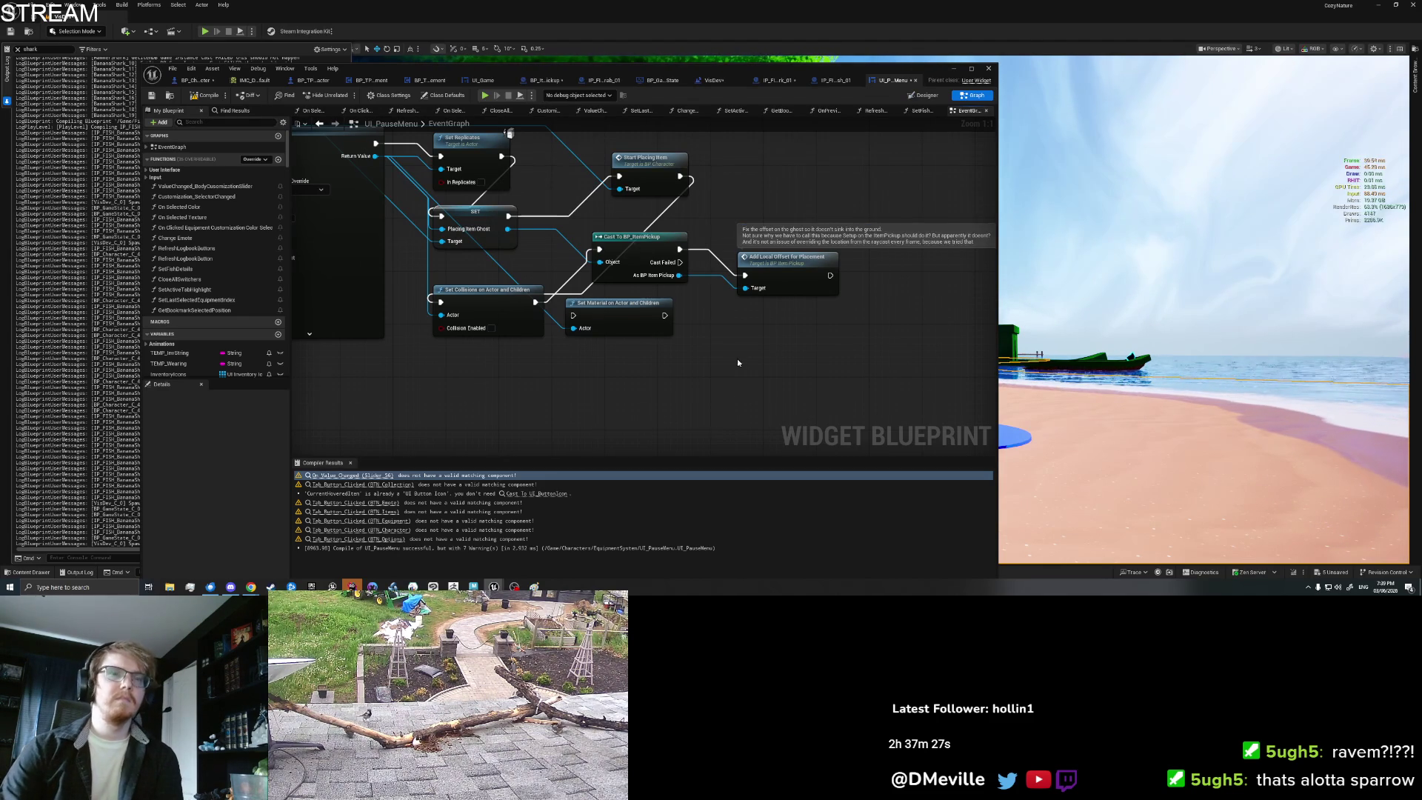
left_click_drag(736, 359, 857, 397)
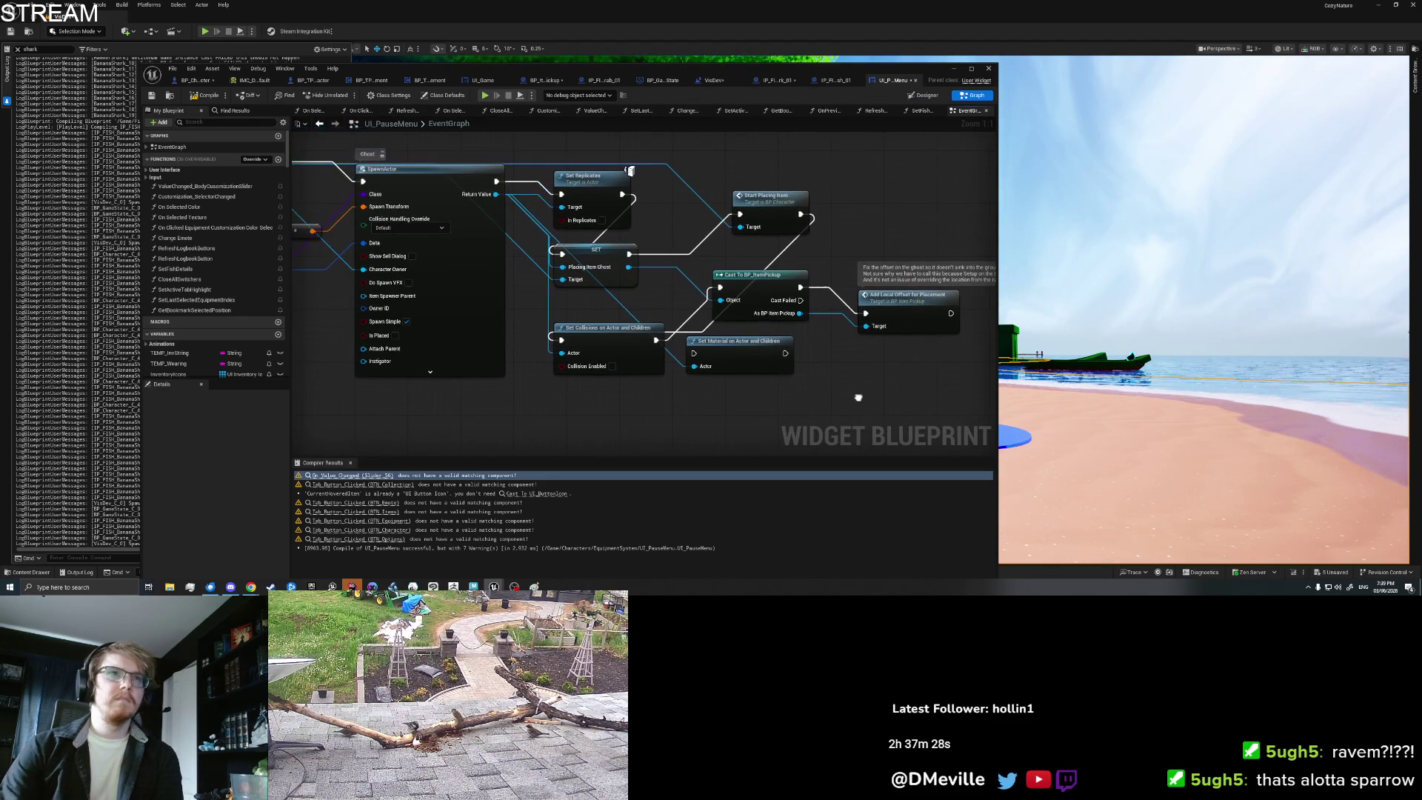
Step: Tick Is Placed on the SpawnActor node so the ghost spawns already placed
left_click_drag(548, 410, 744, 400)
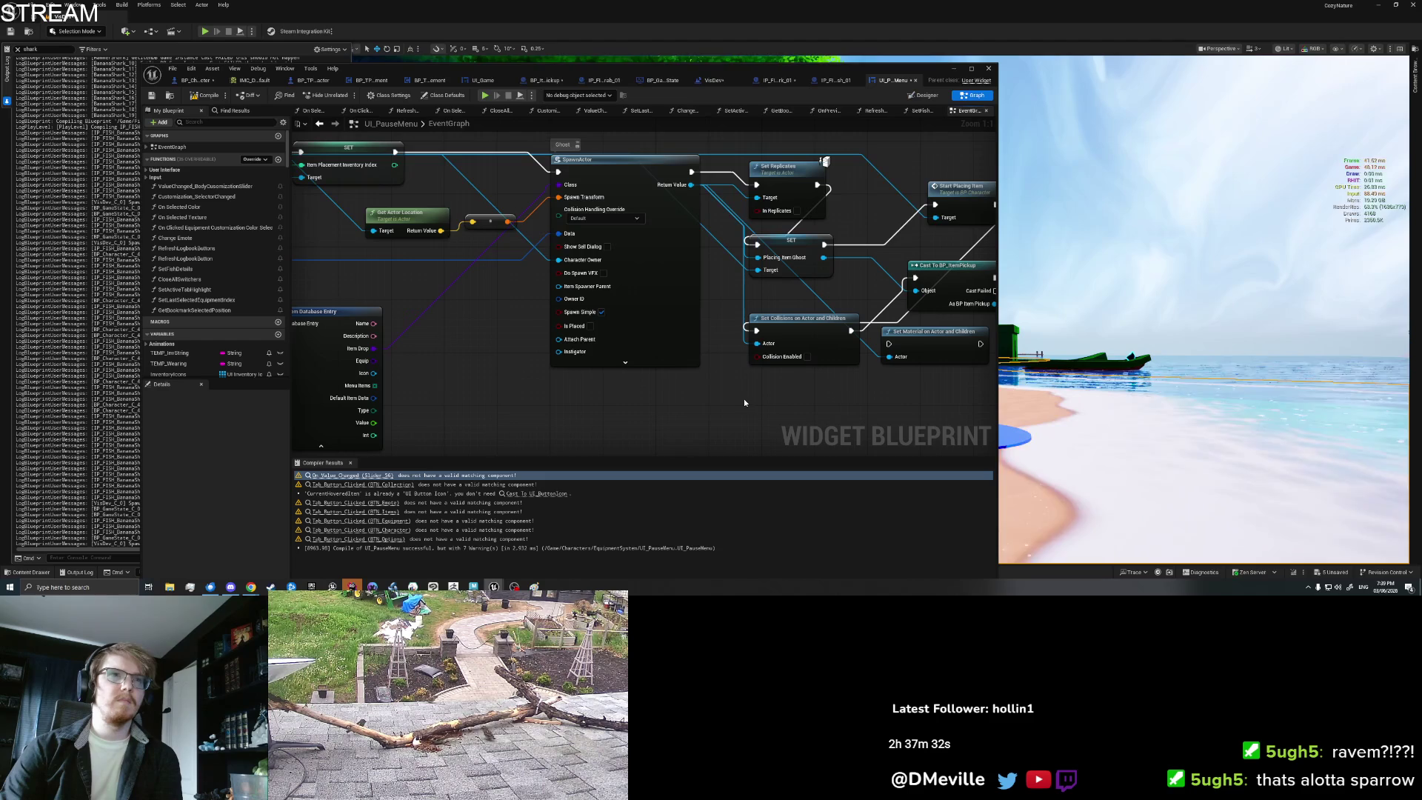
left_click(651, 329)
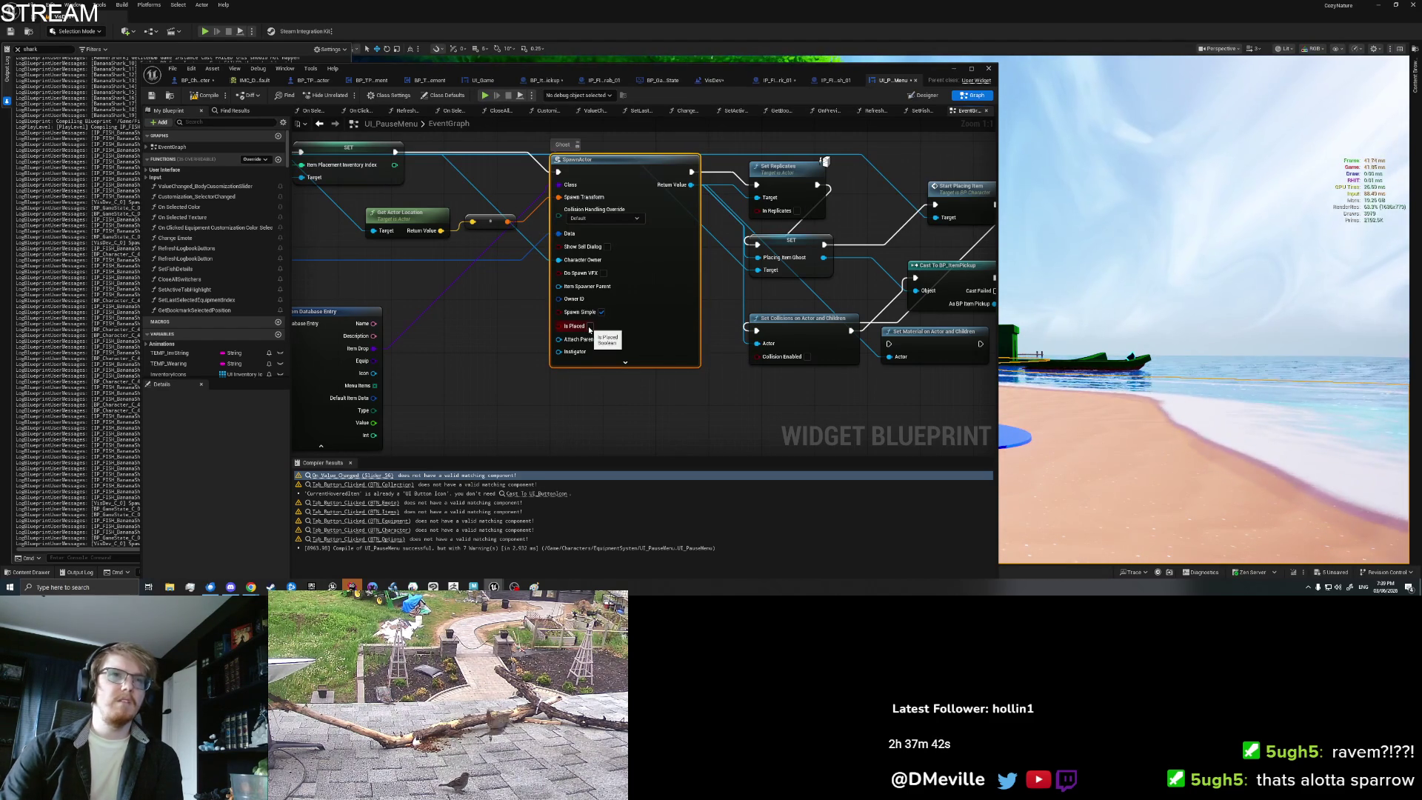
left_click(590, 327)
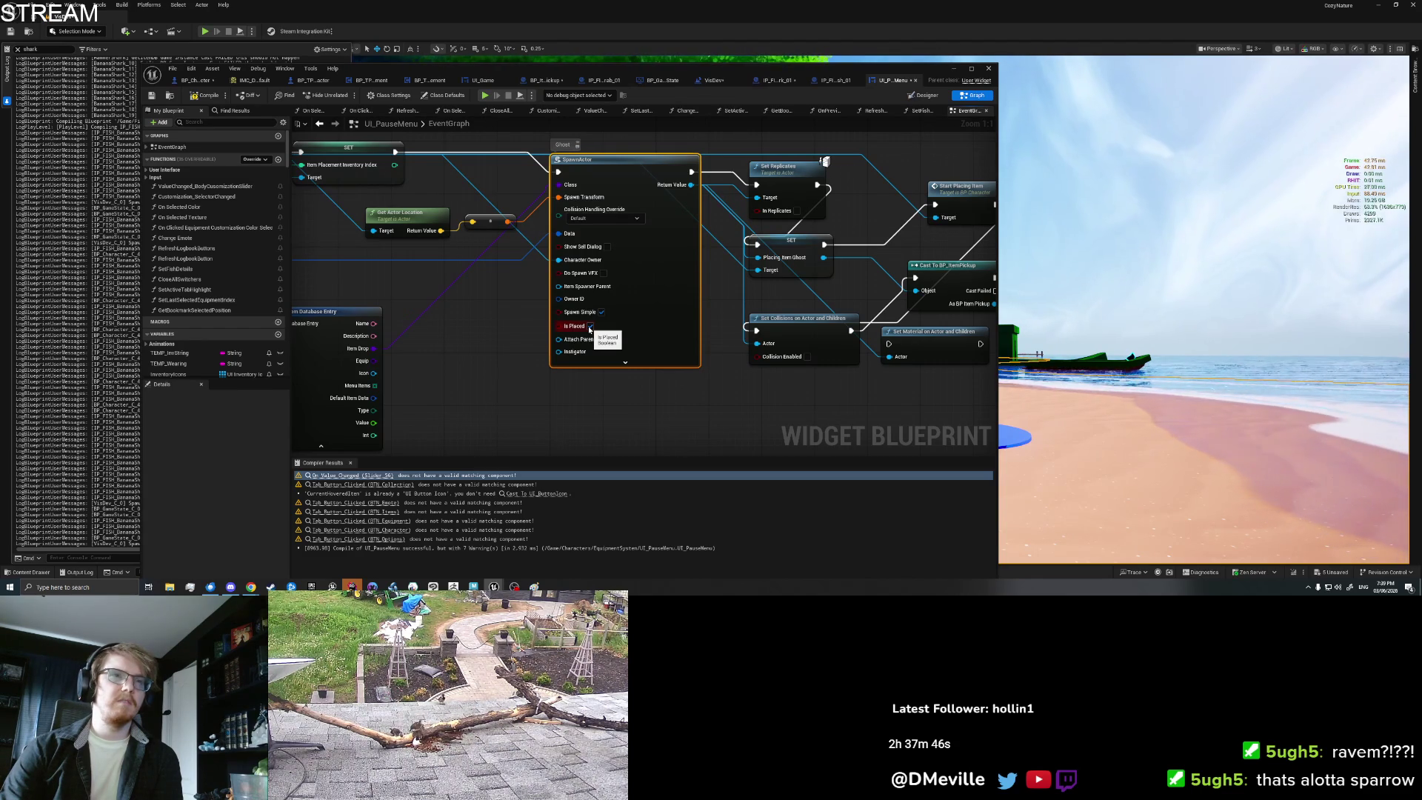
left_click_drag(590, 326, 331, 300)
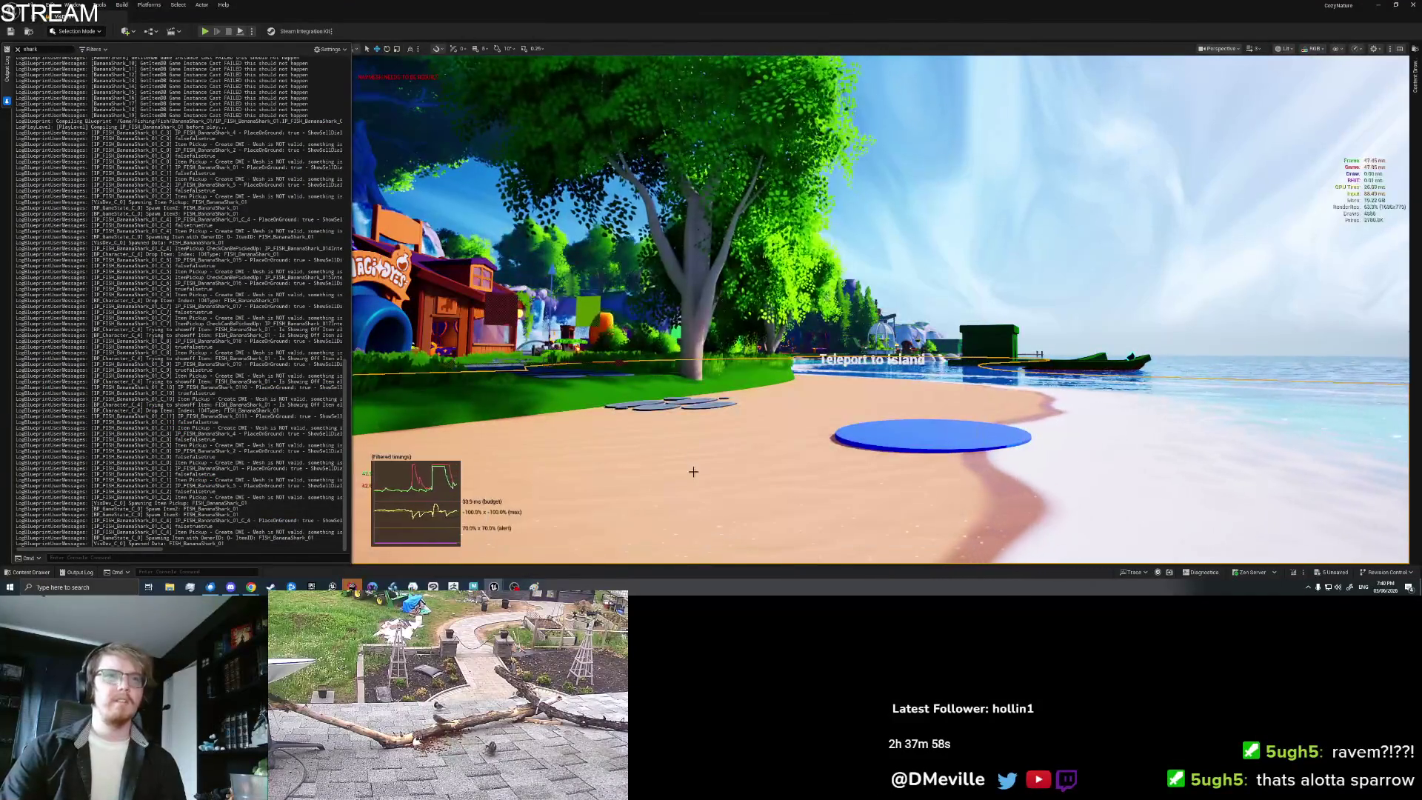
Step: Hide the viewport stats, then play-test placing a Banana Shark from the inventory onto the ground
right_click(691, 460)
left_click(732, 482)
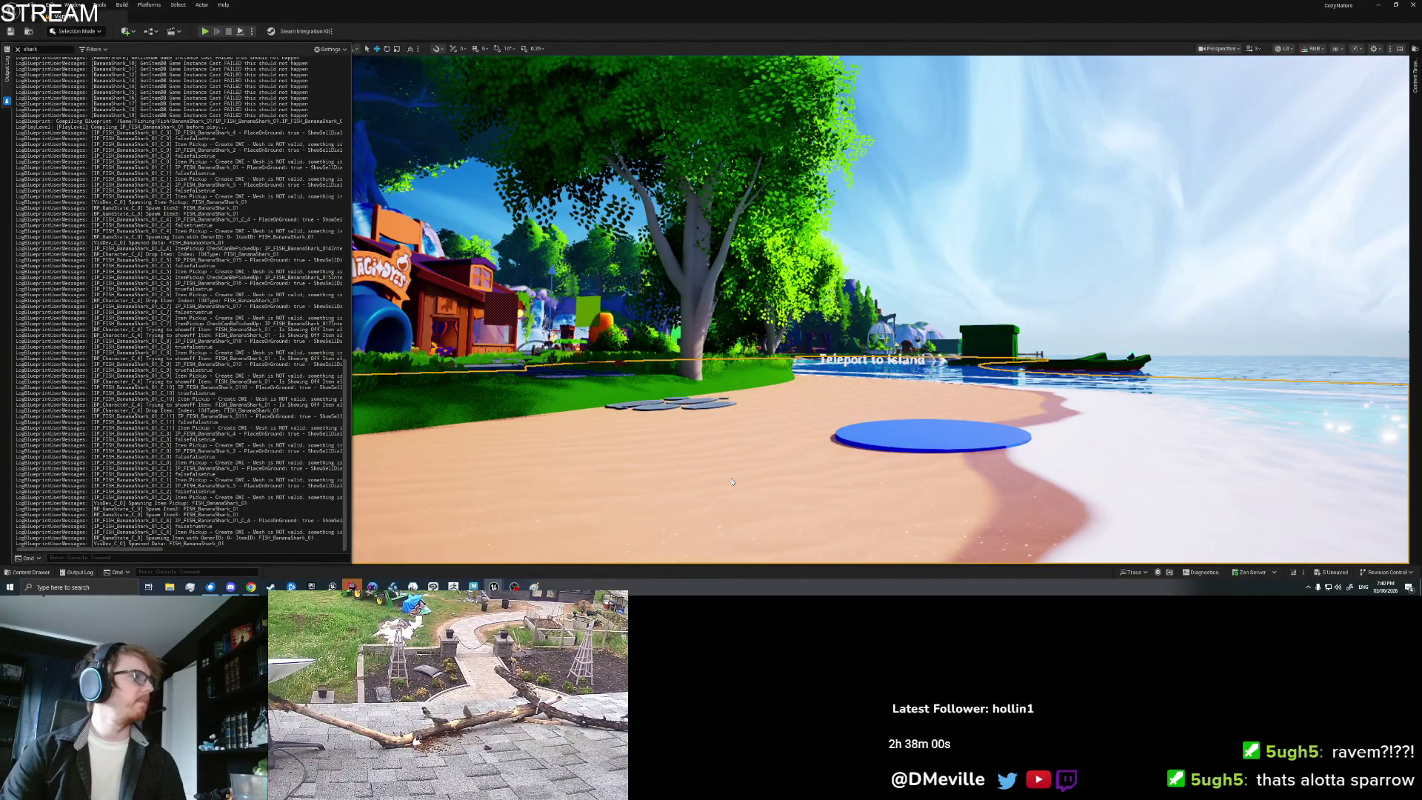
key("i")
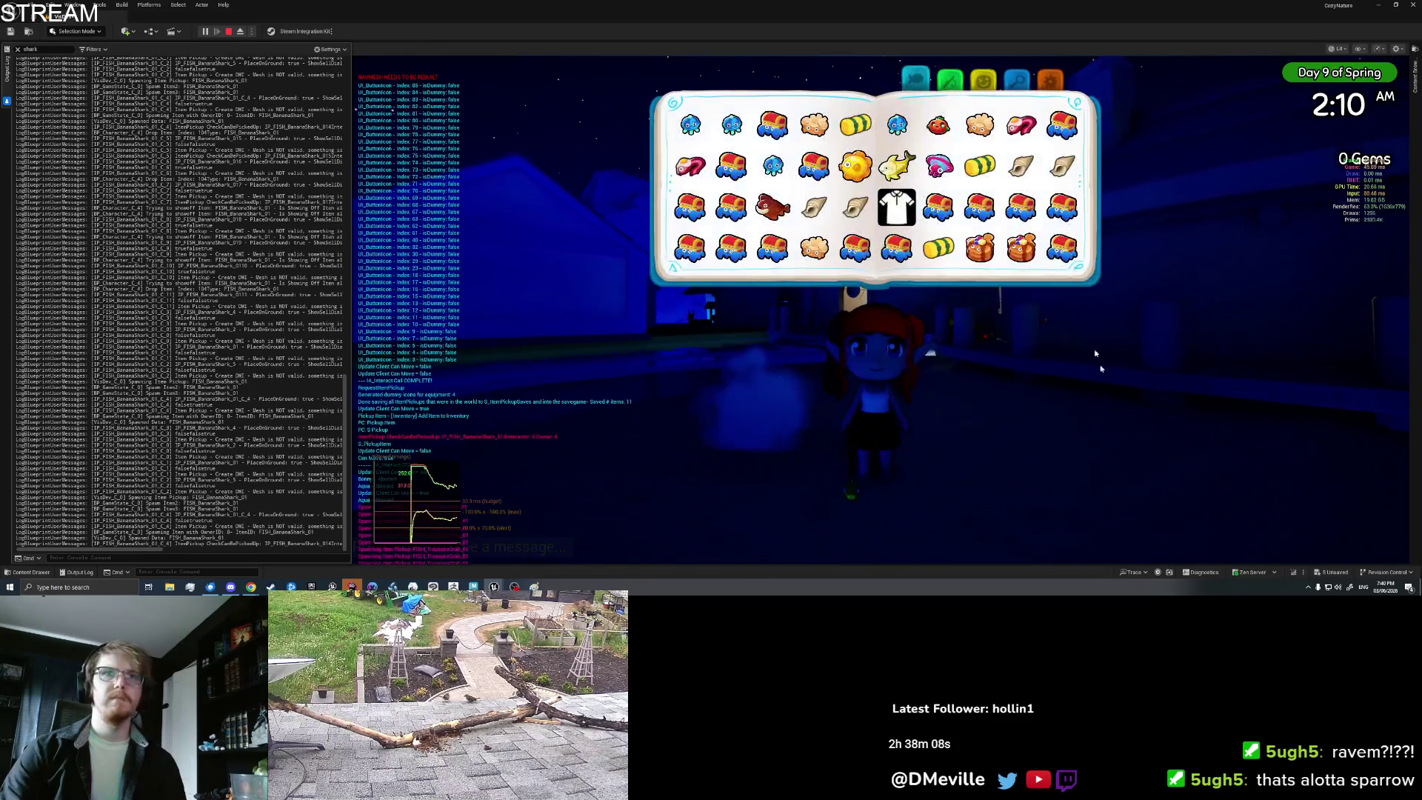
left_click(1021, 244)
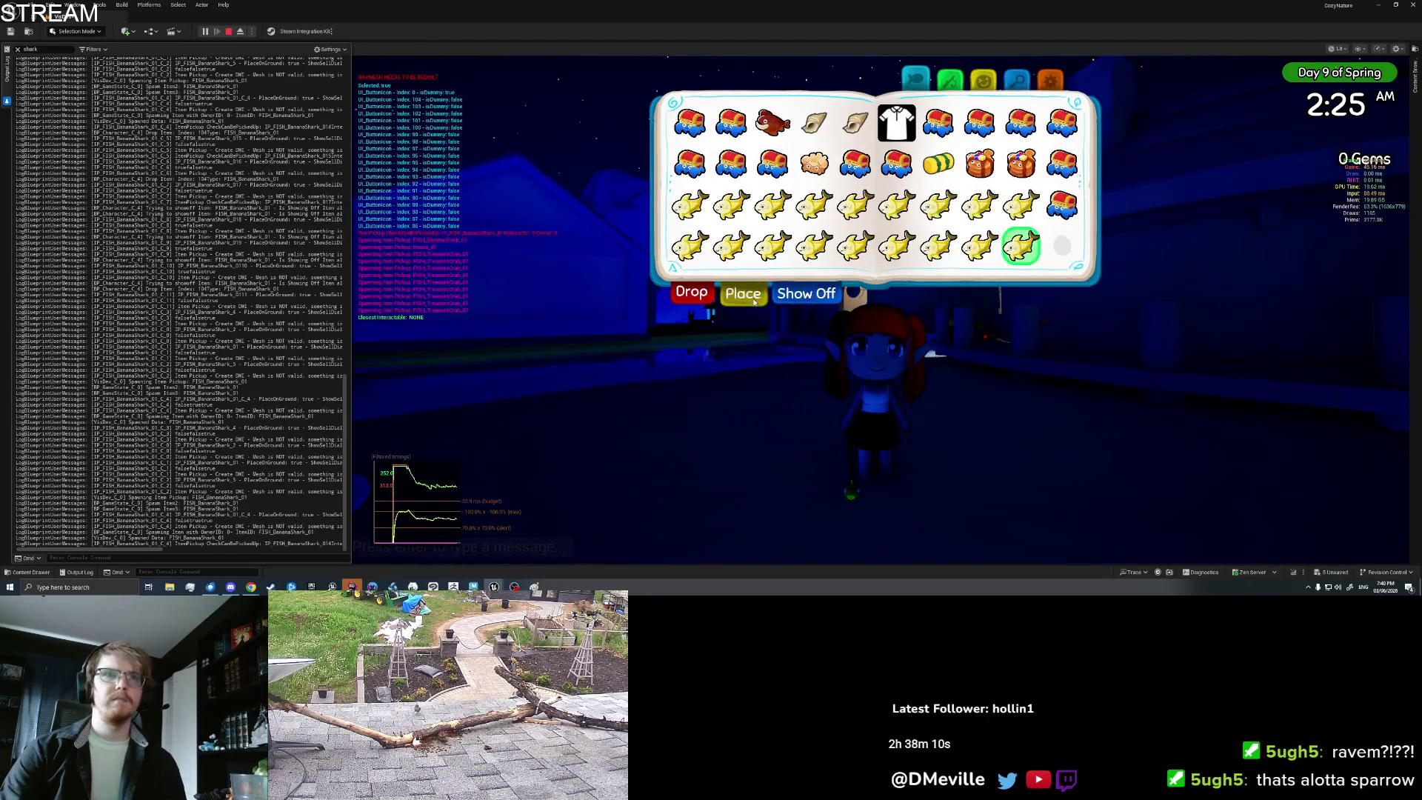
left_click(743, 292)
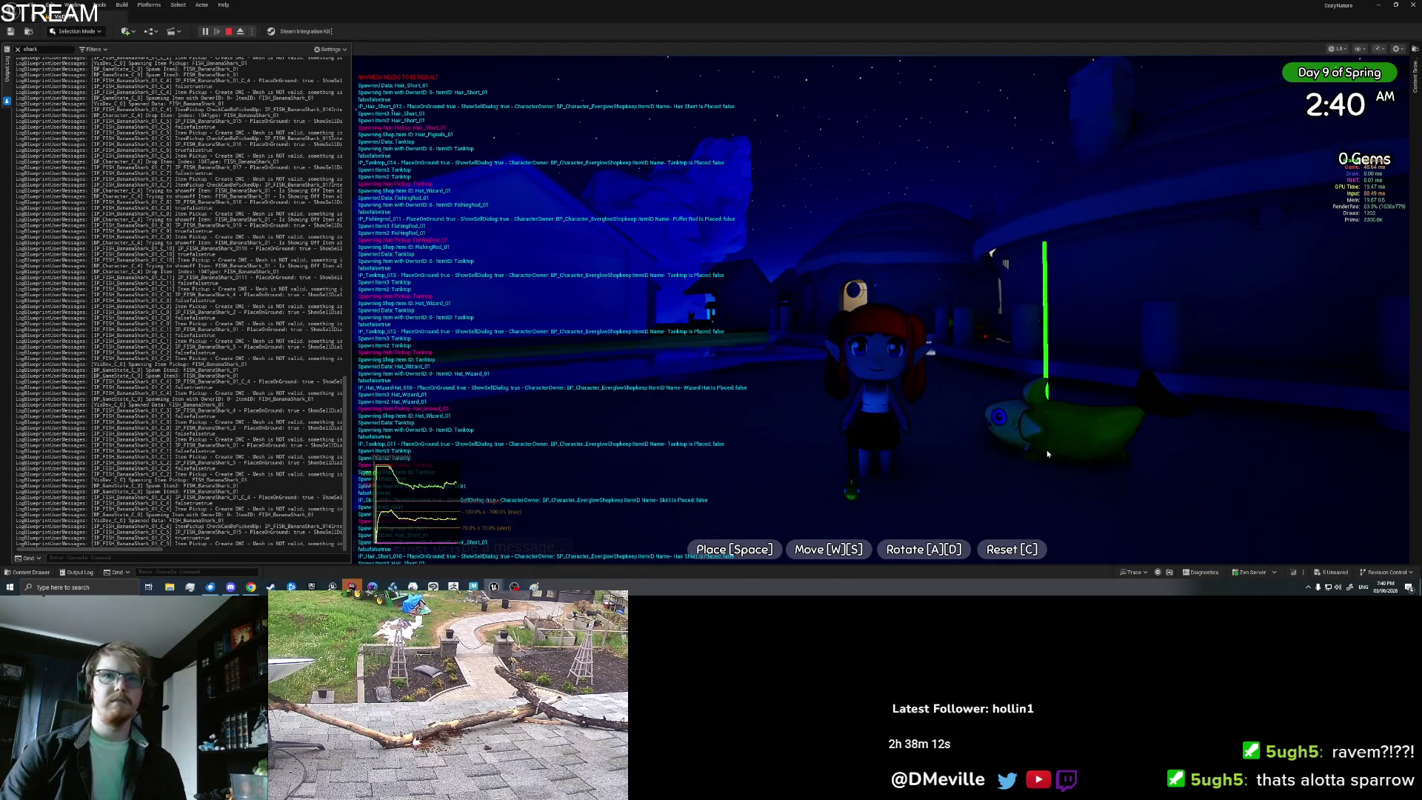
left_click(1019, 460)
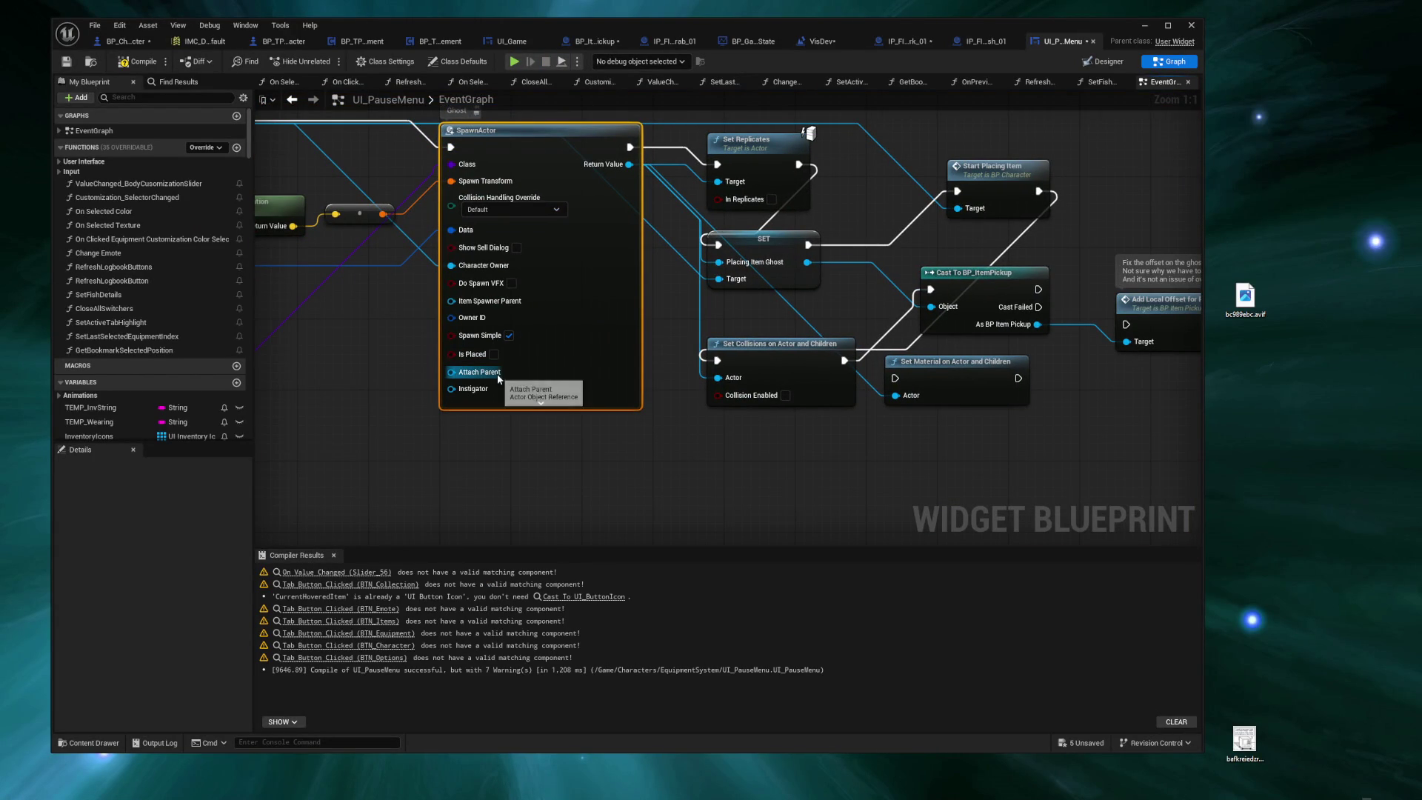
Step: Review the offset comment, SpawnActor and SET nodes, then switch to the IP_FISH_BananaShark_01 blueprint
left_click_drag(1012, 337, 689, 375)
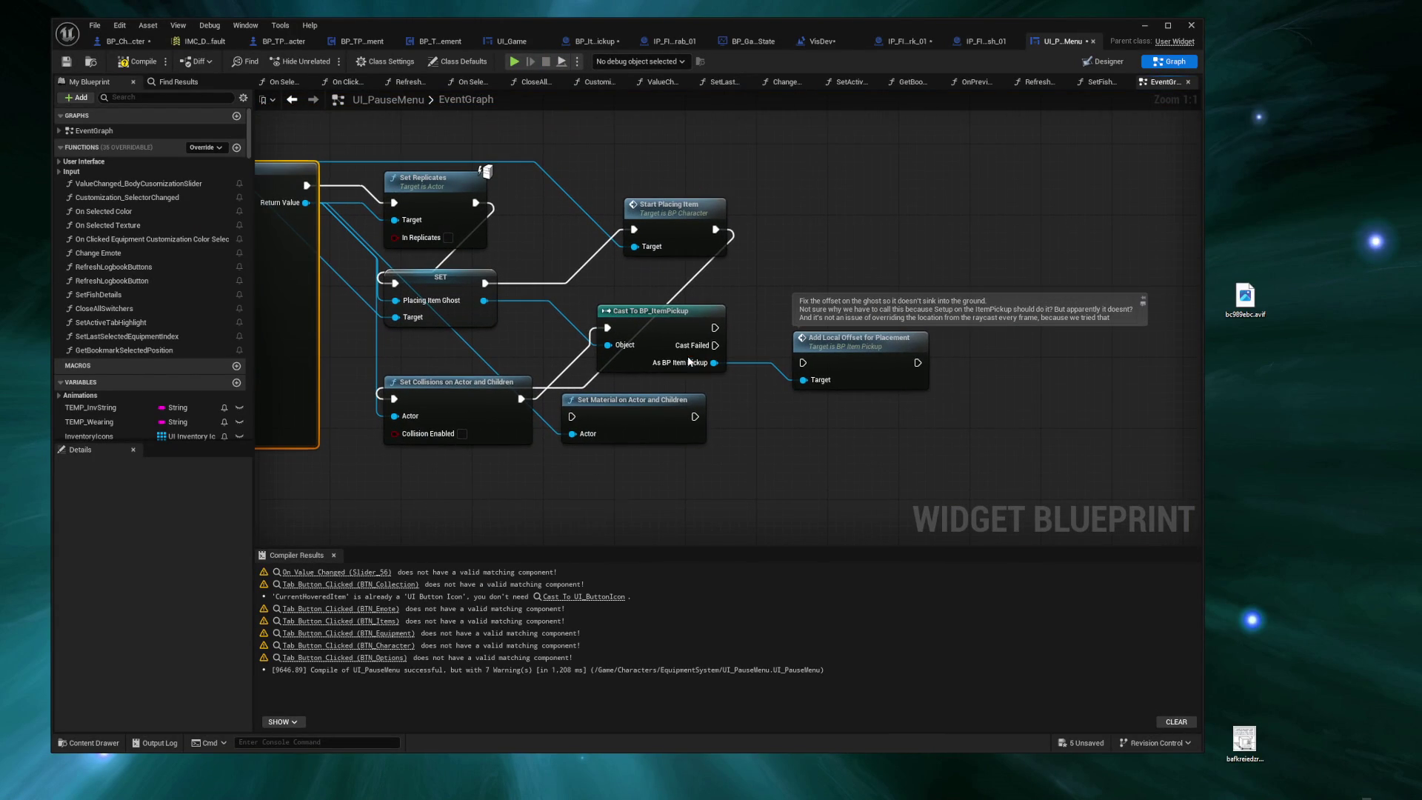
mouse_move(677, 495)
left_mouse_down()
mouse_move(1044, 493)
mouse_move(703, 502)
left_mouse_up()
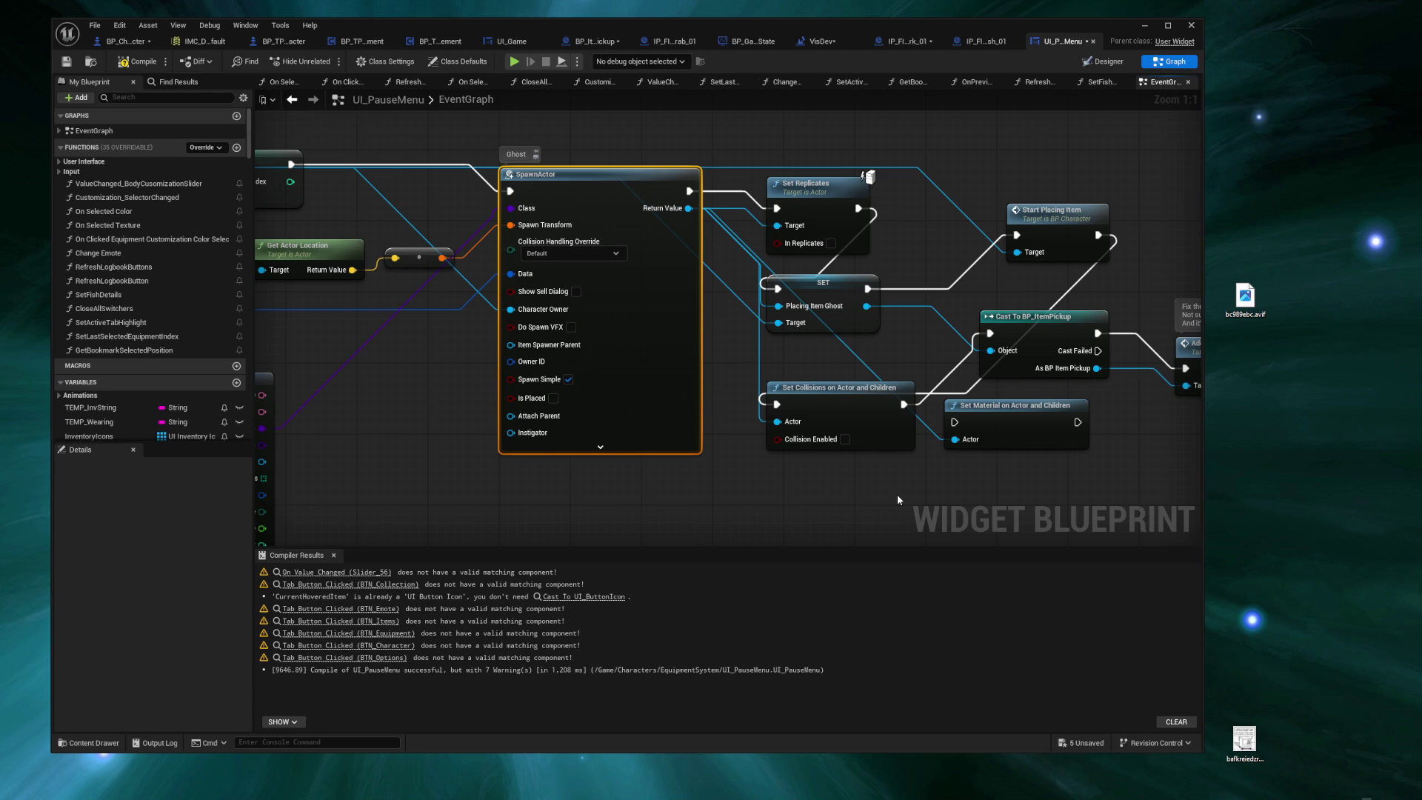
mouse_move(511, 504)
left_mouse_down()
mouse_move(819, 477)
mouse_move(962, 523)
left_mouse_up()
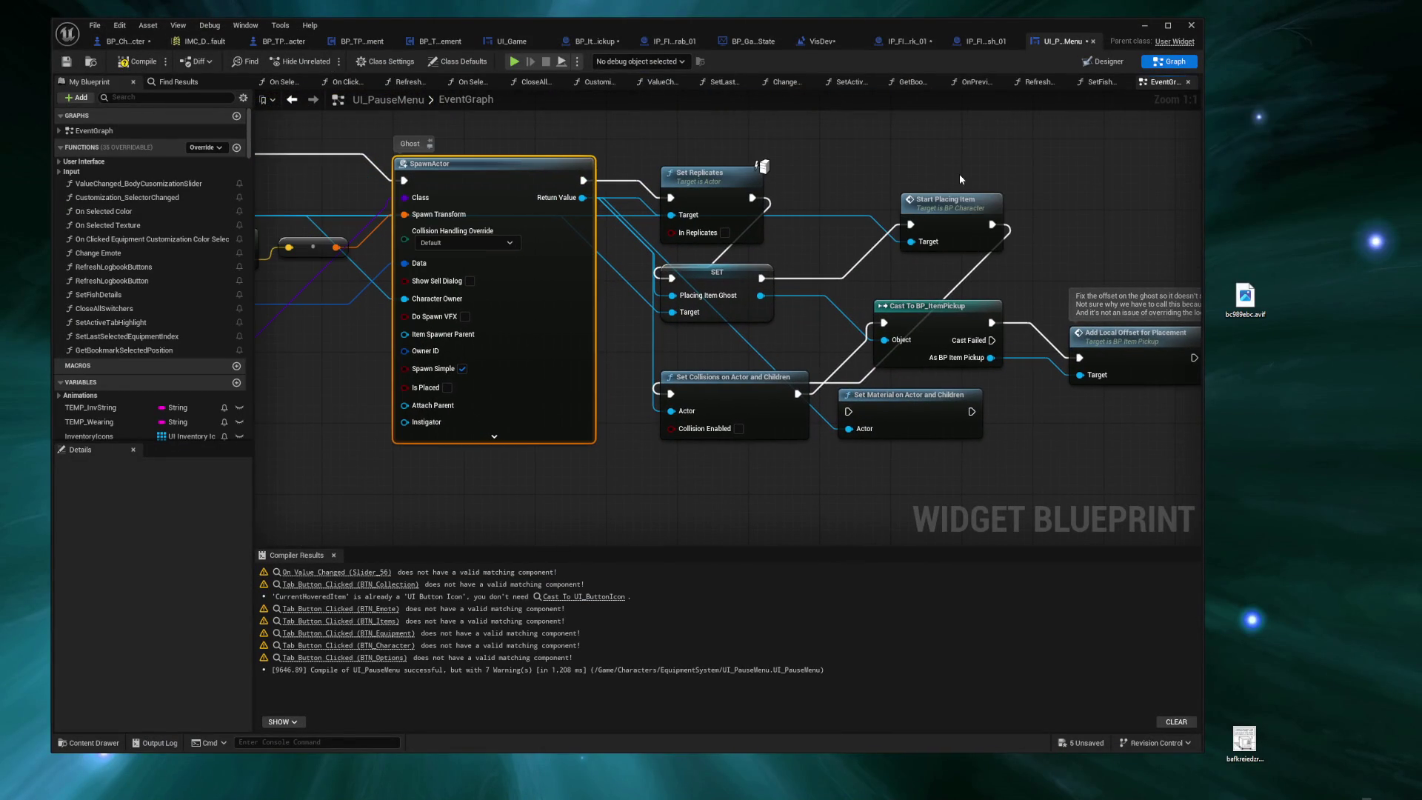
left_click(907, 42)
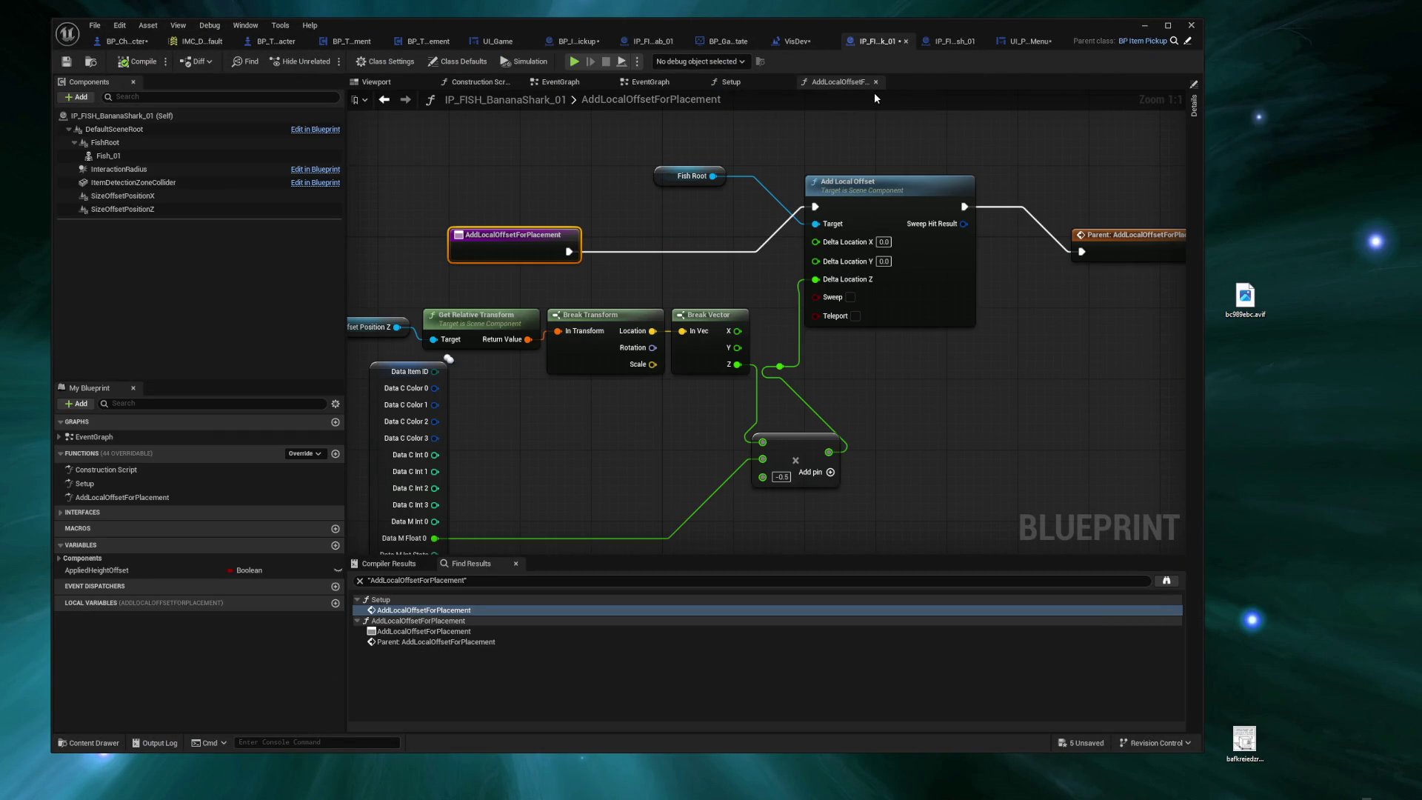
Step: Maximize the editor and open the Setup graph, locating the Branch that calls Add Local Offset
double_click(837, 21)
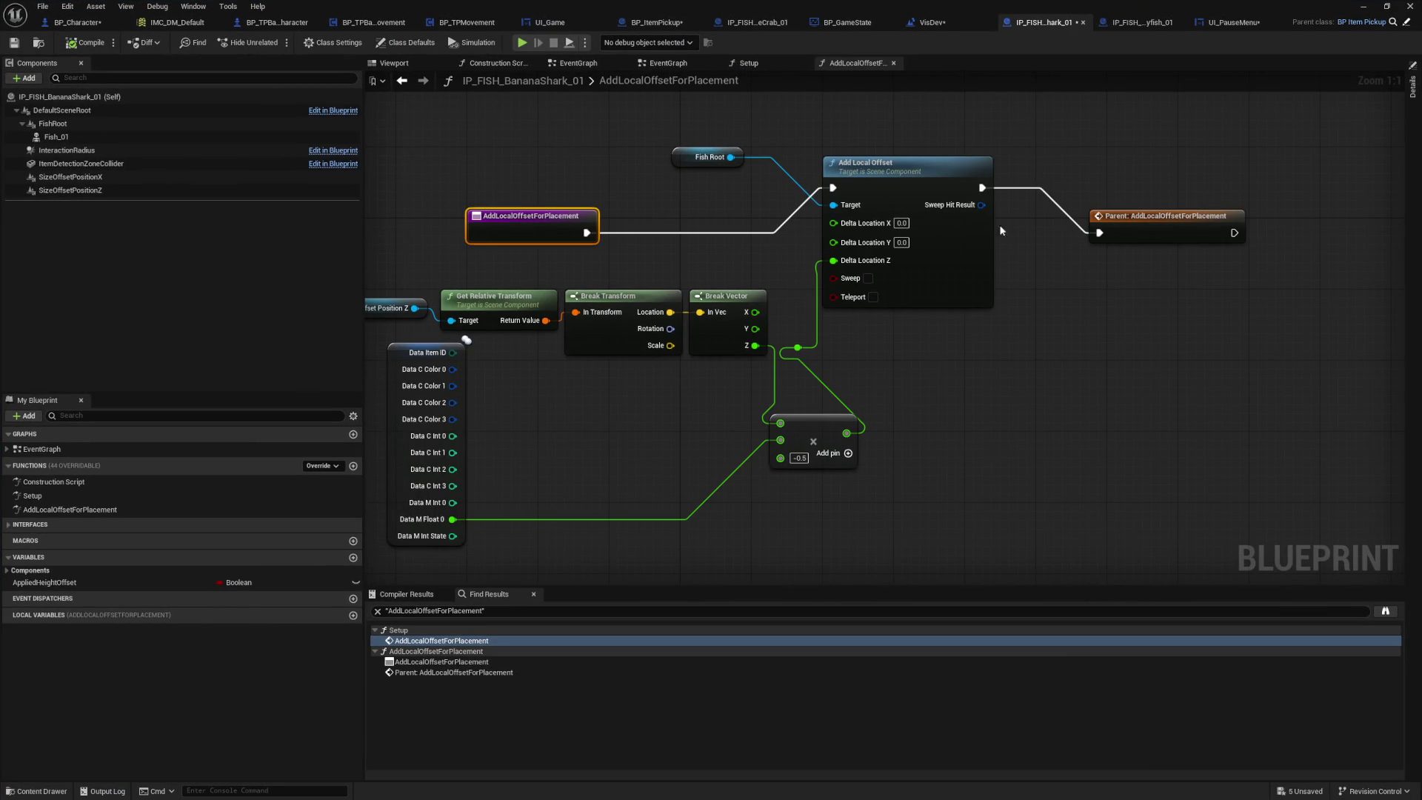
left_click(743, 65)
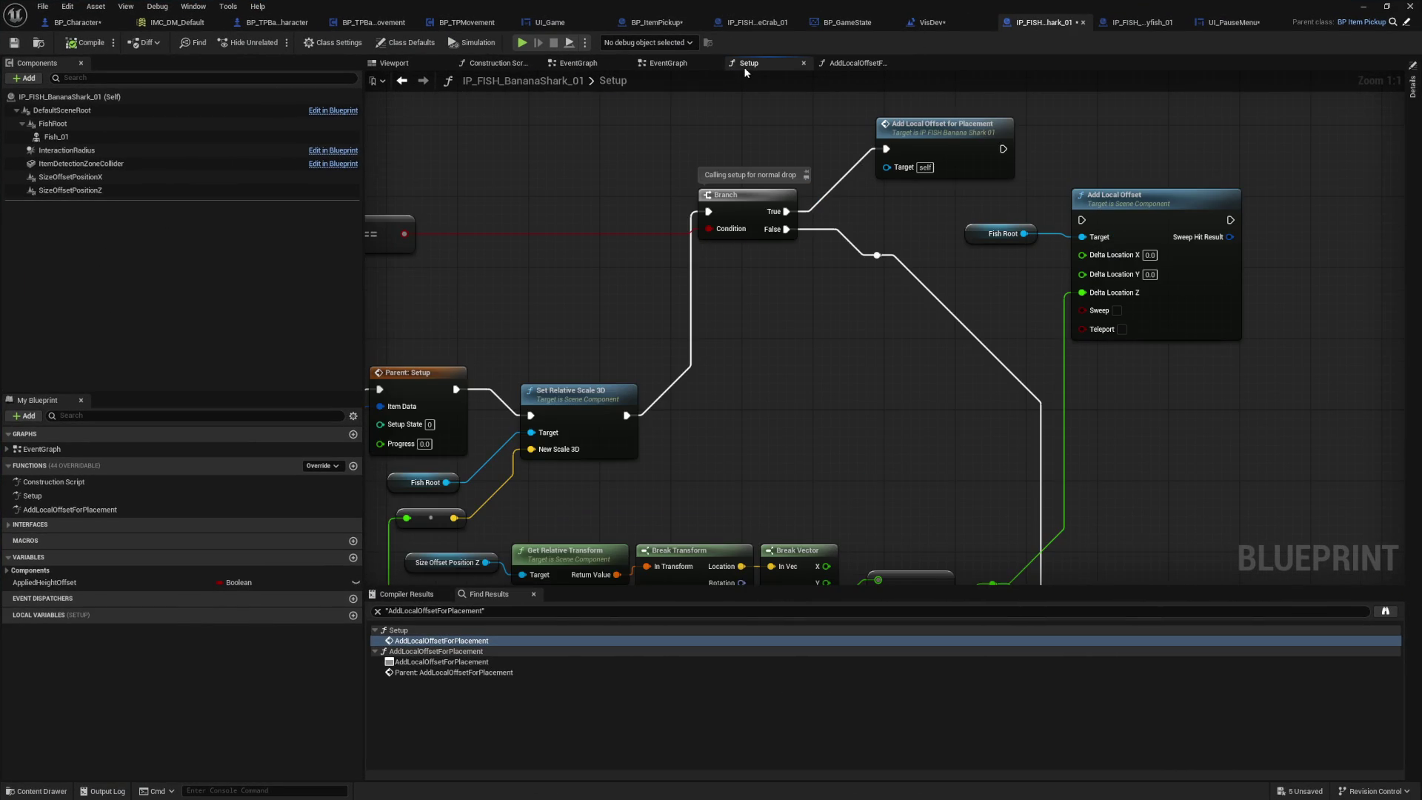
mouse_move(580, 193)
left_mouse_down()
mouse_move(815, 203)
mouse_move(503, 174)
mouse_move(459, 56)
mouse_move(444, 74)
mouse_move(476, 311)
left_mouse_up()
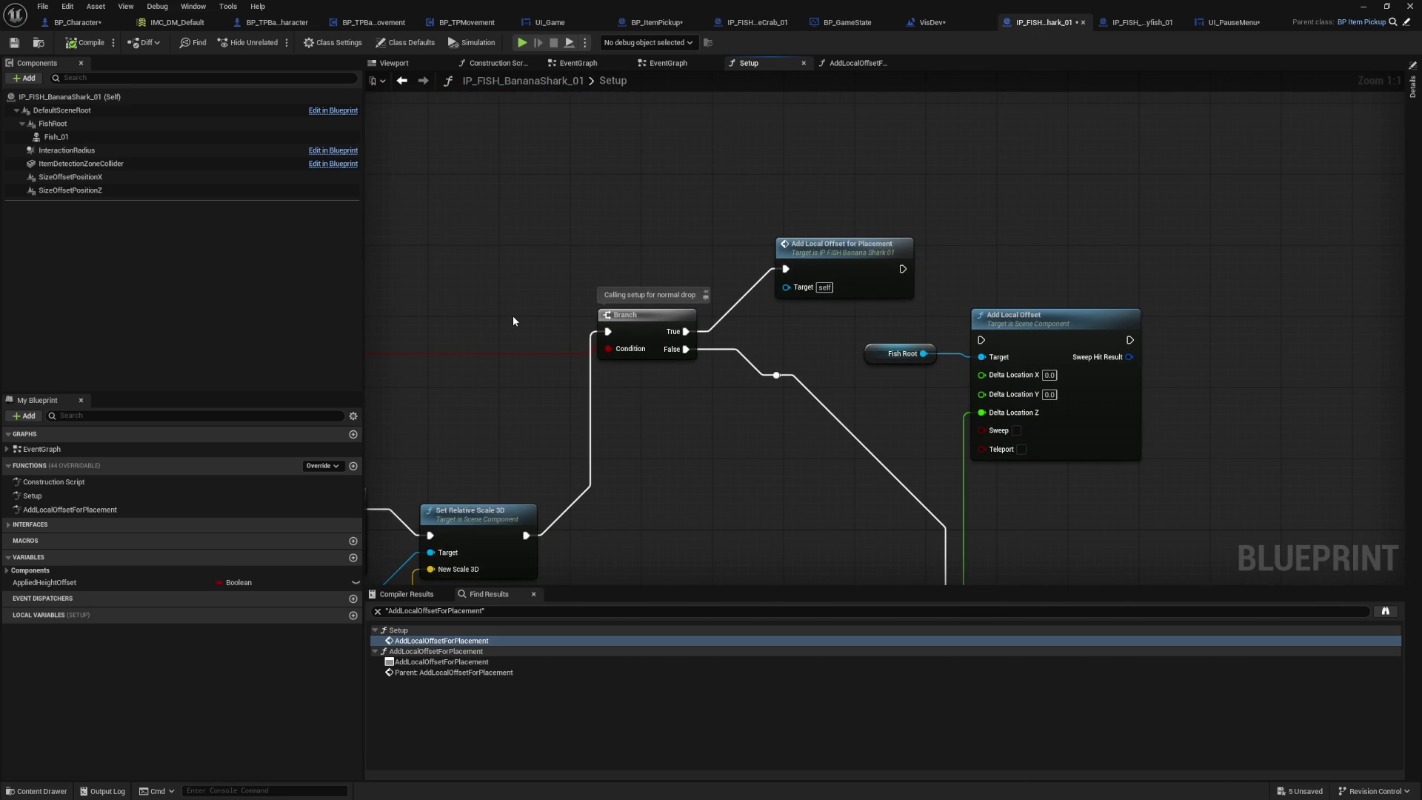
scroll(552, 570, "down", 2)
scroll(1063, 384, "up", 2)
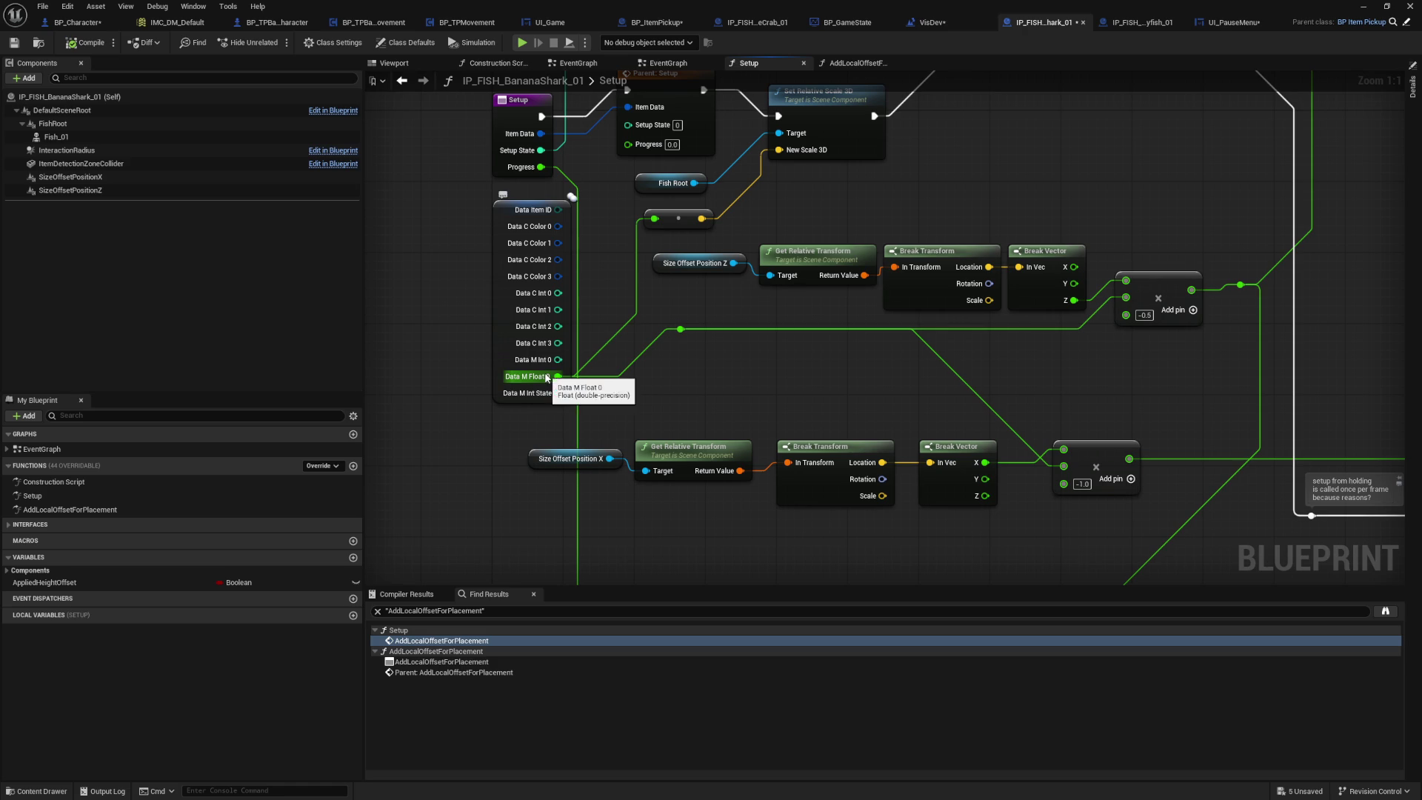
scroll(552, 384, "down", 2)
scroll(979, 336, "up", 2)
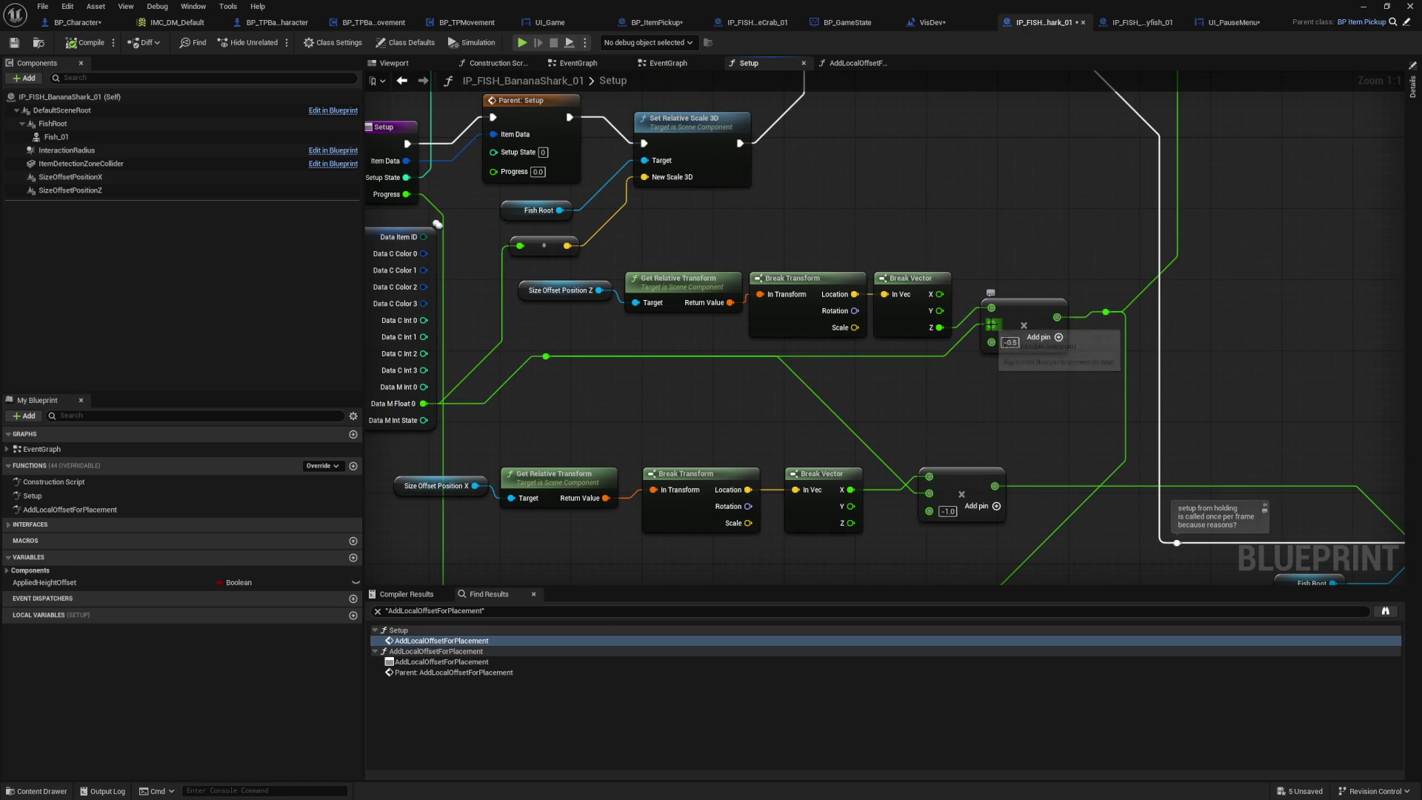
left_click_drag(991, 326, 875, 411)
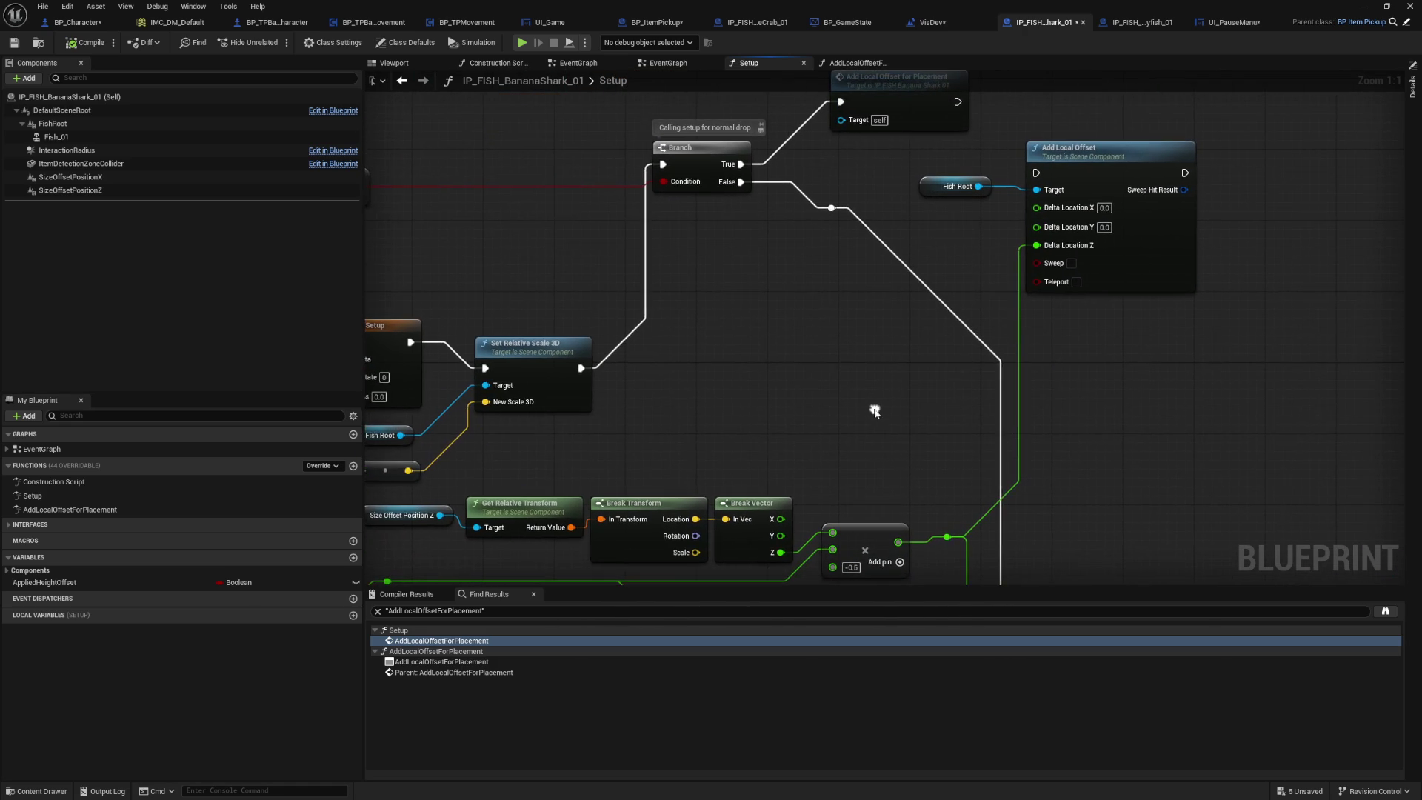
mouse_move(868, 270)
left_mouse_down()
mouse_move(818, 292)
mouse_move(771, 232)
left_mouse_up()
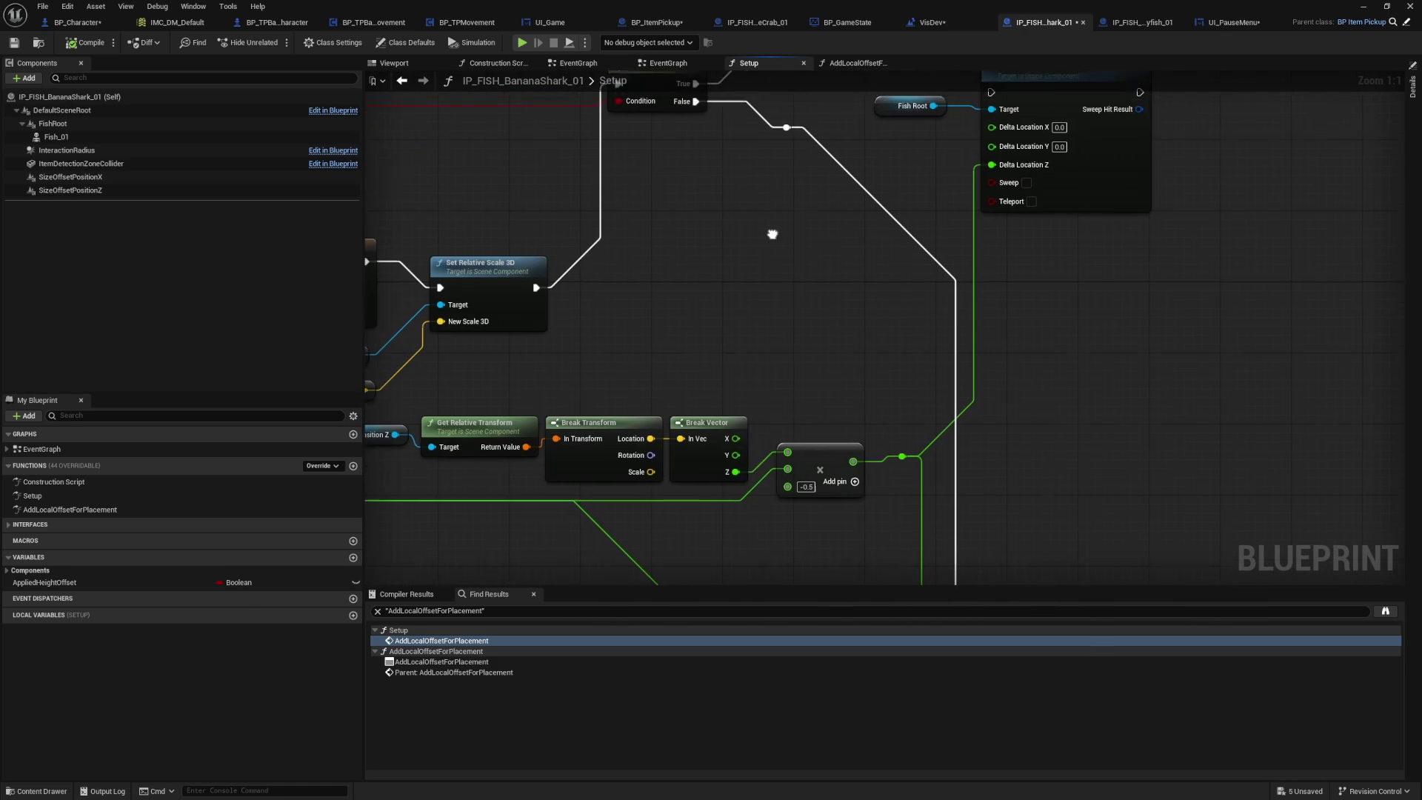
Step: Add an Append node beside the Branch with A set to 'Setup Fish Size:'
right_click(716, 247)
type("print string")
key("Return")
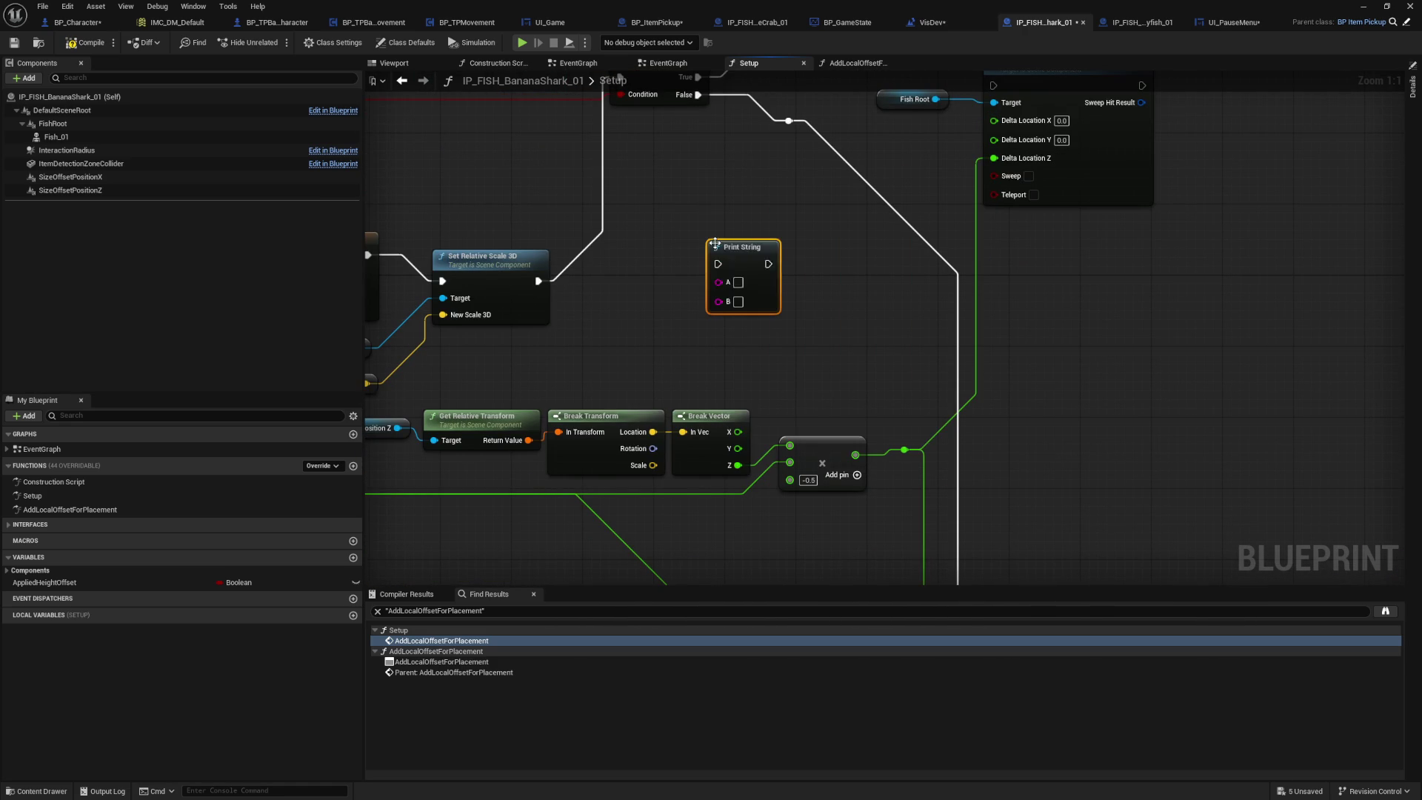
left_click_drag(717, 250, 776, 247)
key("Delete")
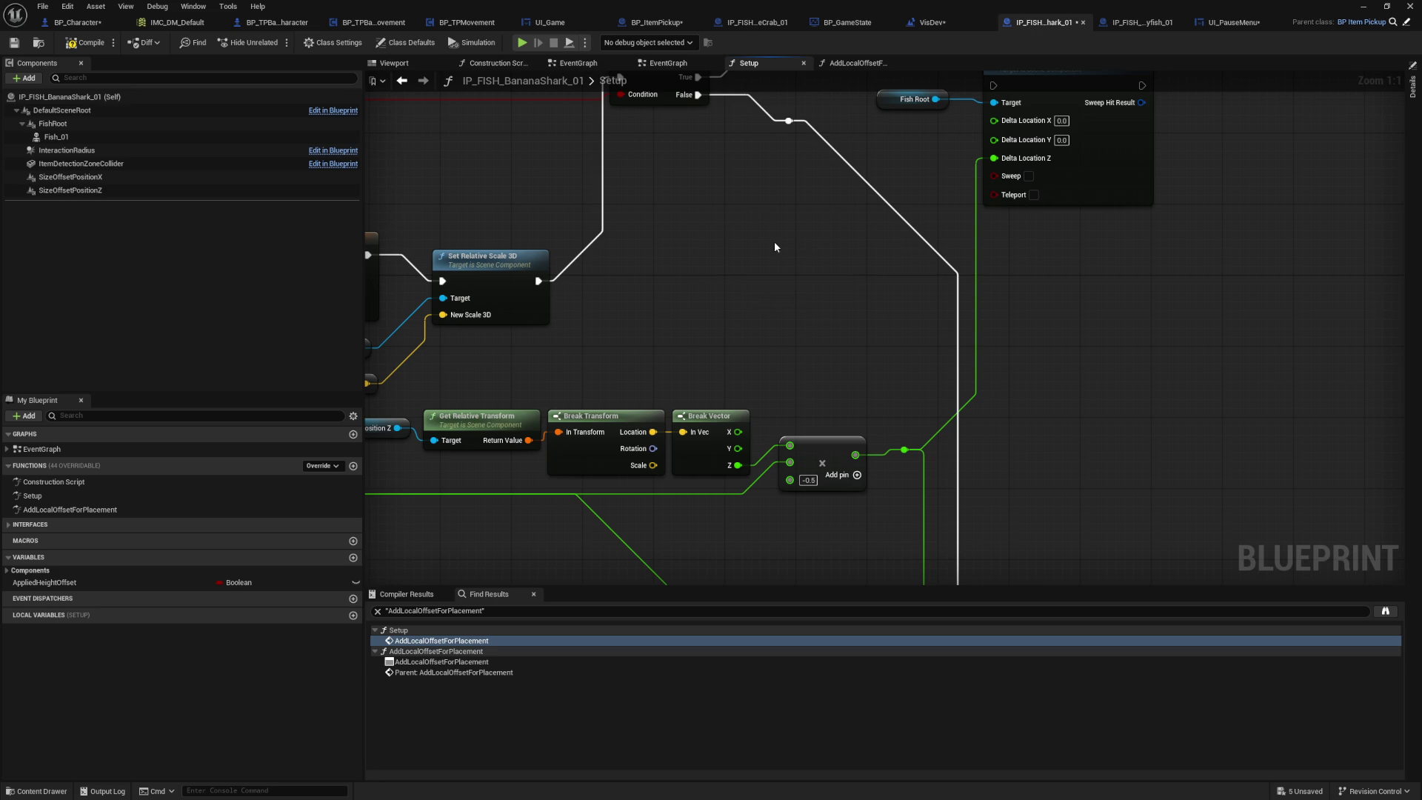
right_click(776, 247)
type("append")
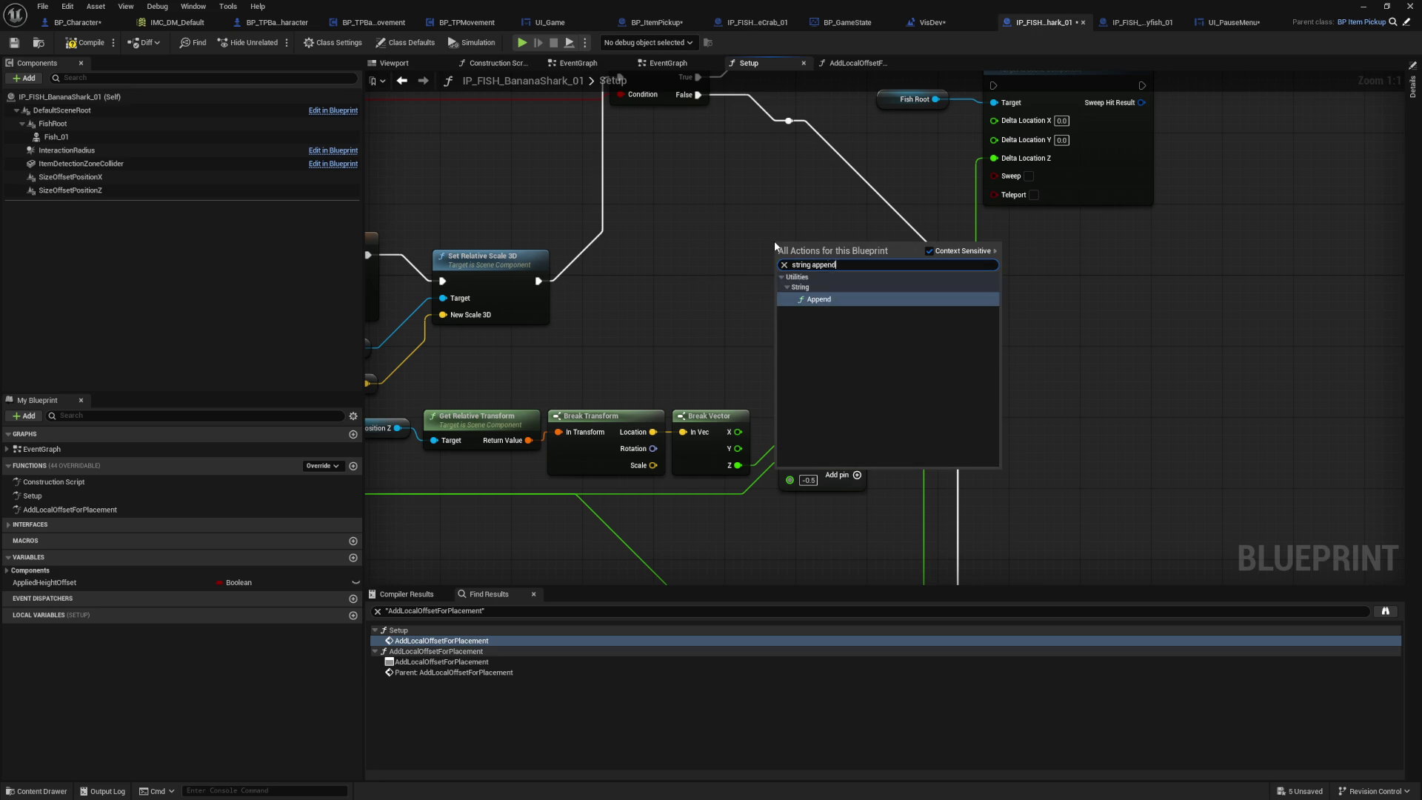
key("Return")
left_click_drag(779, 287, 715, 260)
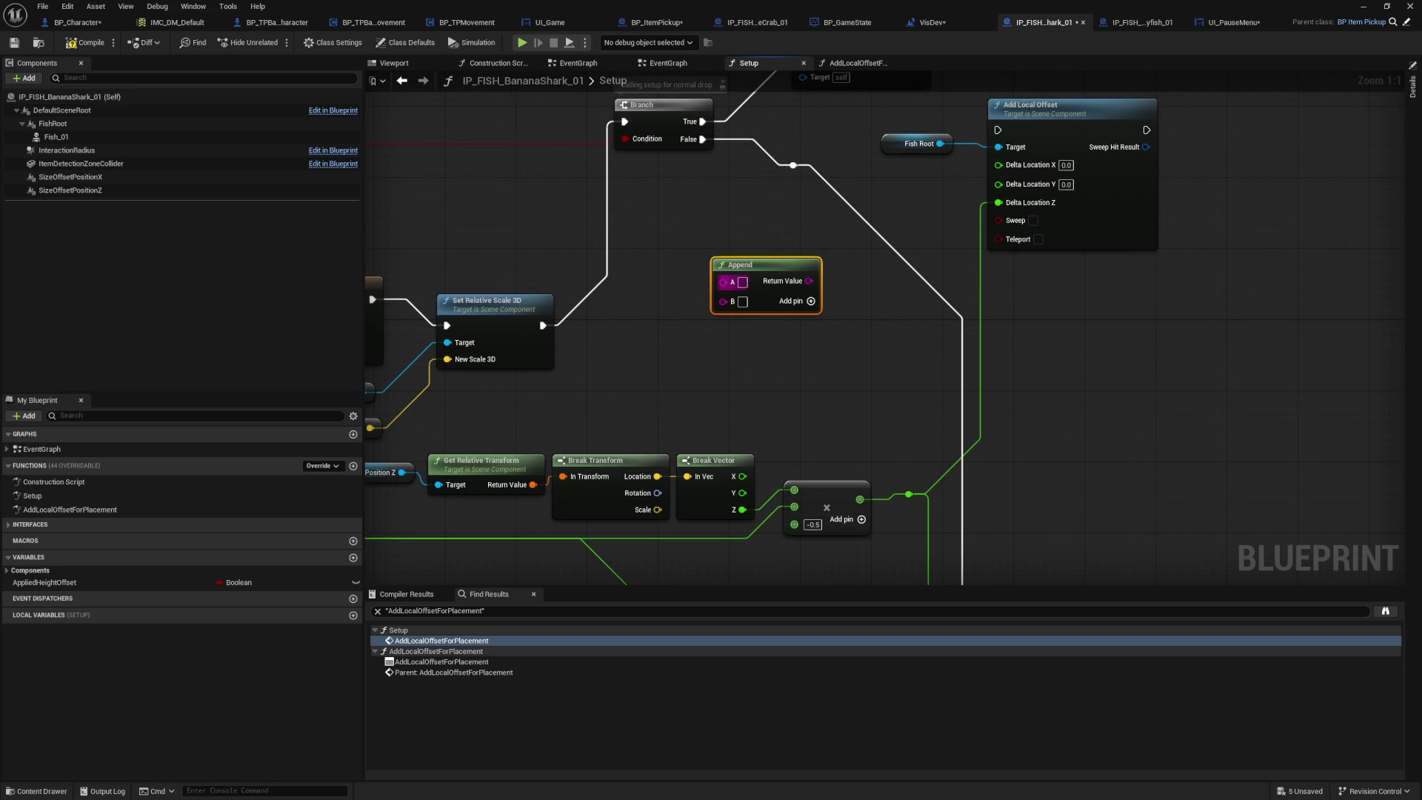
type("ish Size")
left_click(812, 326)
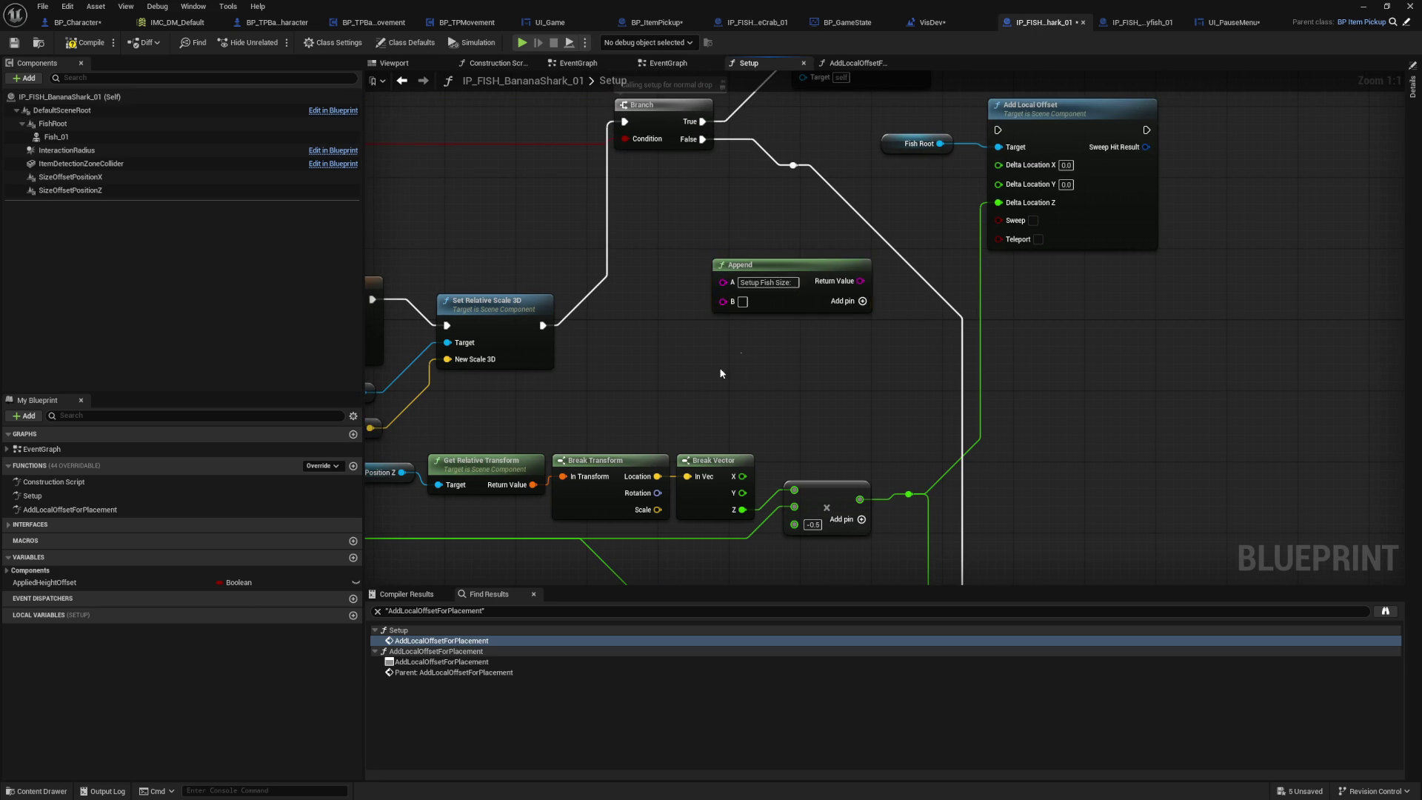
Step: Wire the fish size into Append B, print its result in the exec flow, and compile
left_click_drag(466, 511, 655, 367)
mouse_move(909, 155)
left_mouse_down()
mouse_move(539, 311)
mouse_move(563, 421)
left_mouse_up()
mouse_move(496, 375)
left_mouse_down()
mouse_move(778, 370)
mouse_move(696, 407)
left_mouse_up()
left_click_drag(788, 350, 839, 388)
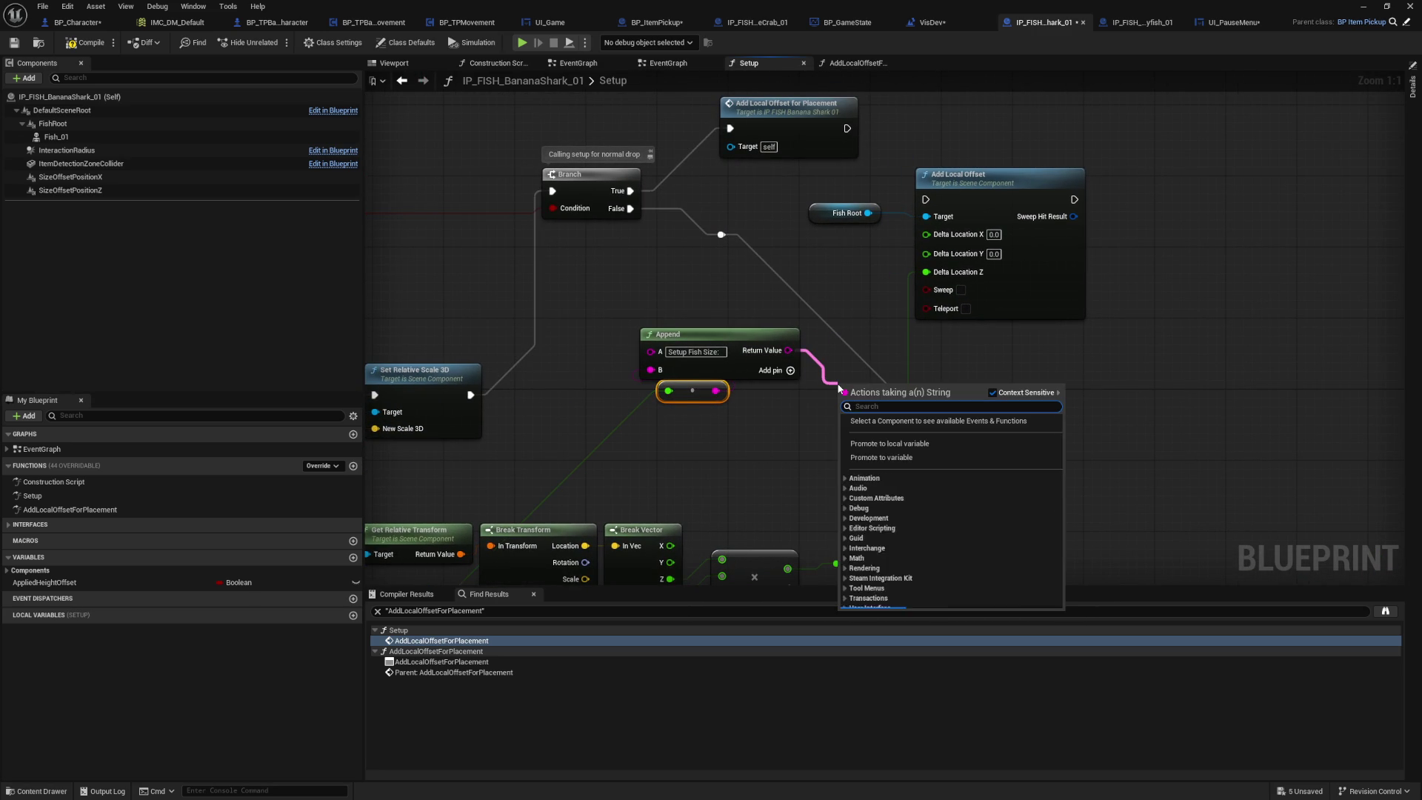
type("print string")
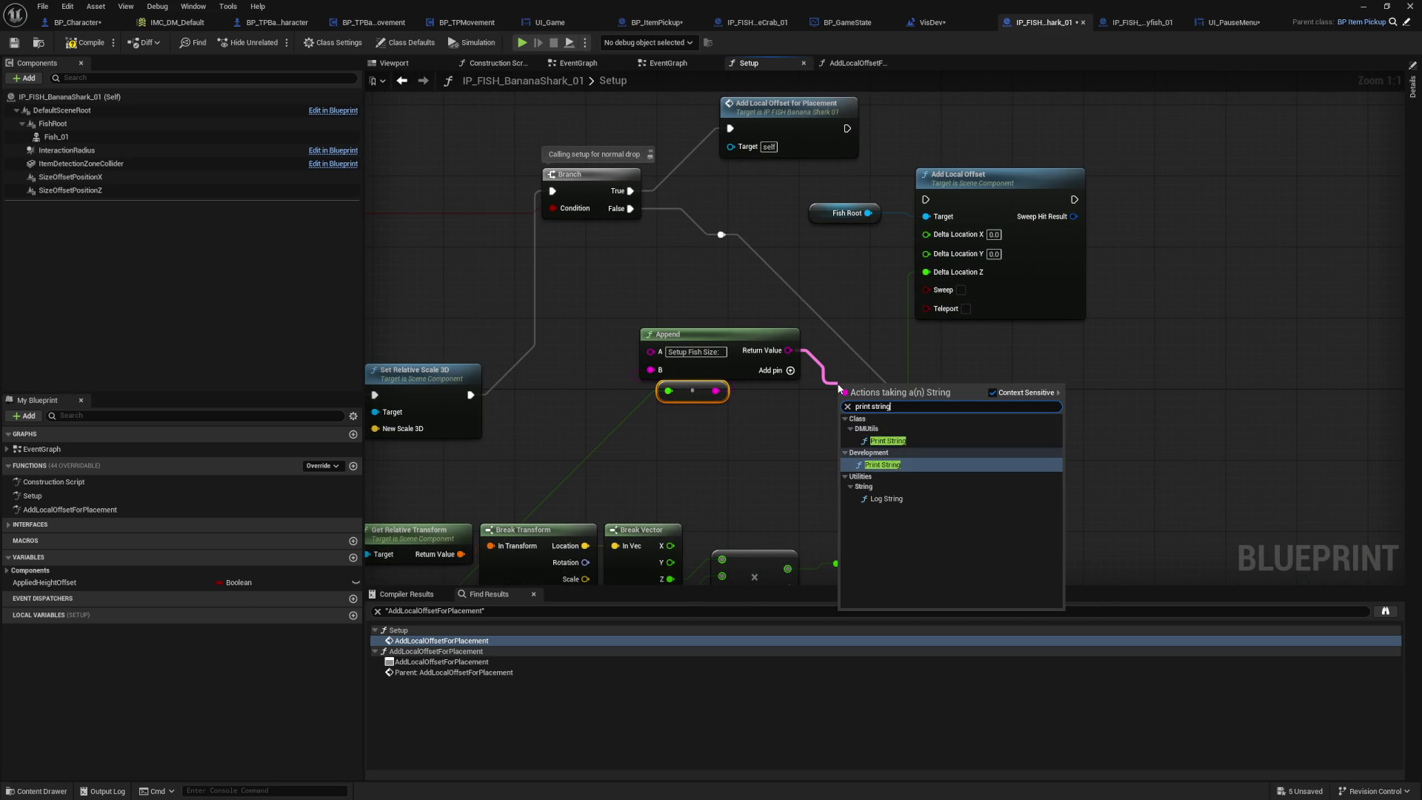
left_click(882, 465)
mouse_move(848, 387)
left_mouse_down()
mouse_move(844, 320)
mouse_move(748, 245)
mouse_move(746, 259)
left_mouse_up()
mouse_move(850, 137)
left_mouse_down()
mouse_move(739, 272)
mouse_move(800, 218)
left_mouse_up()
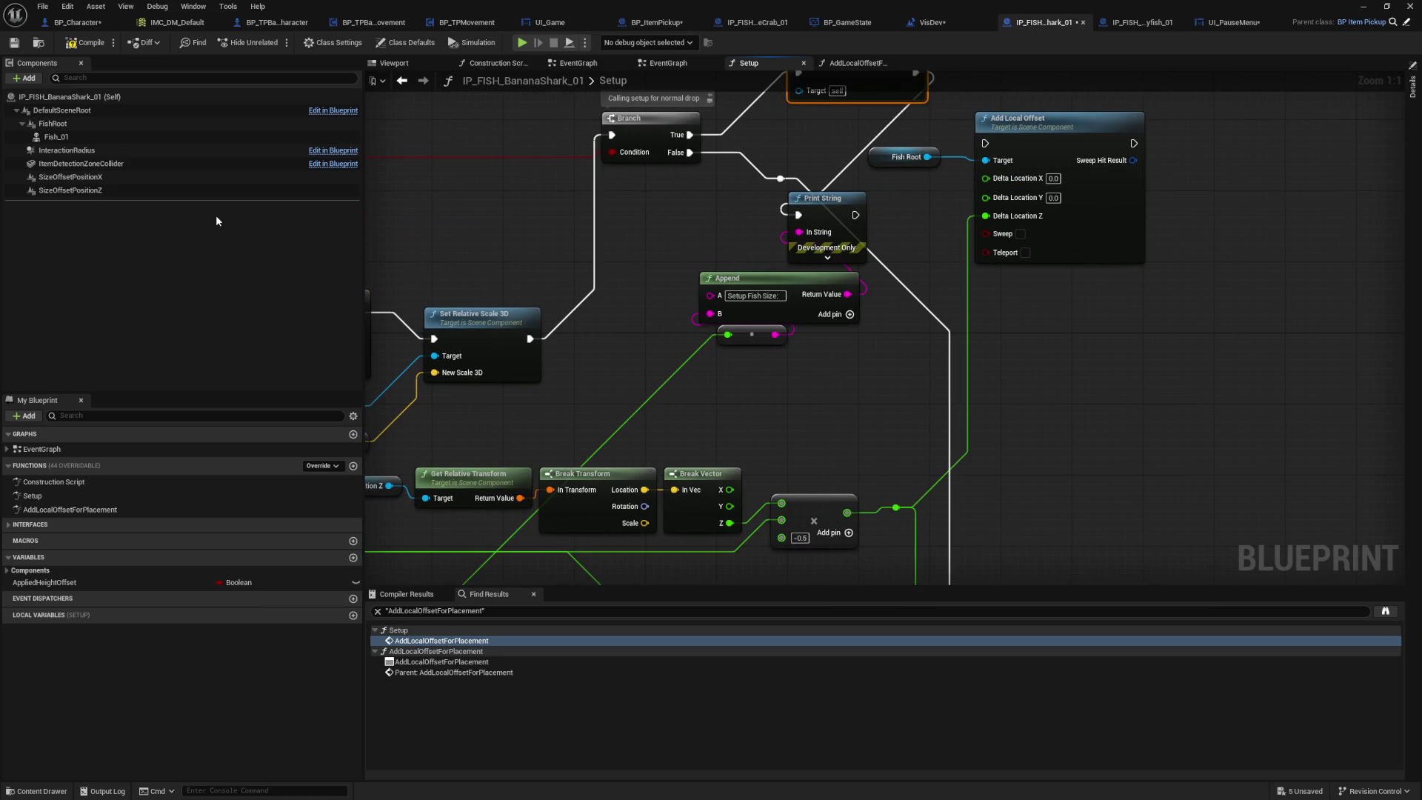
left_click(83, 44)
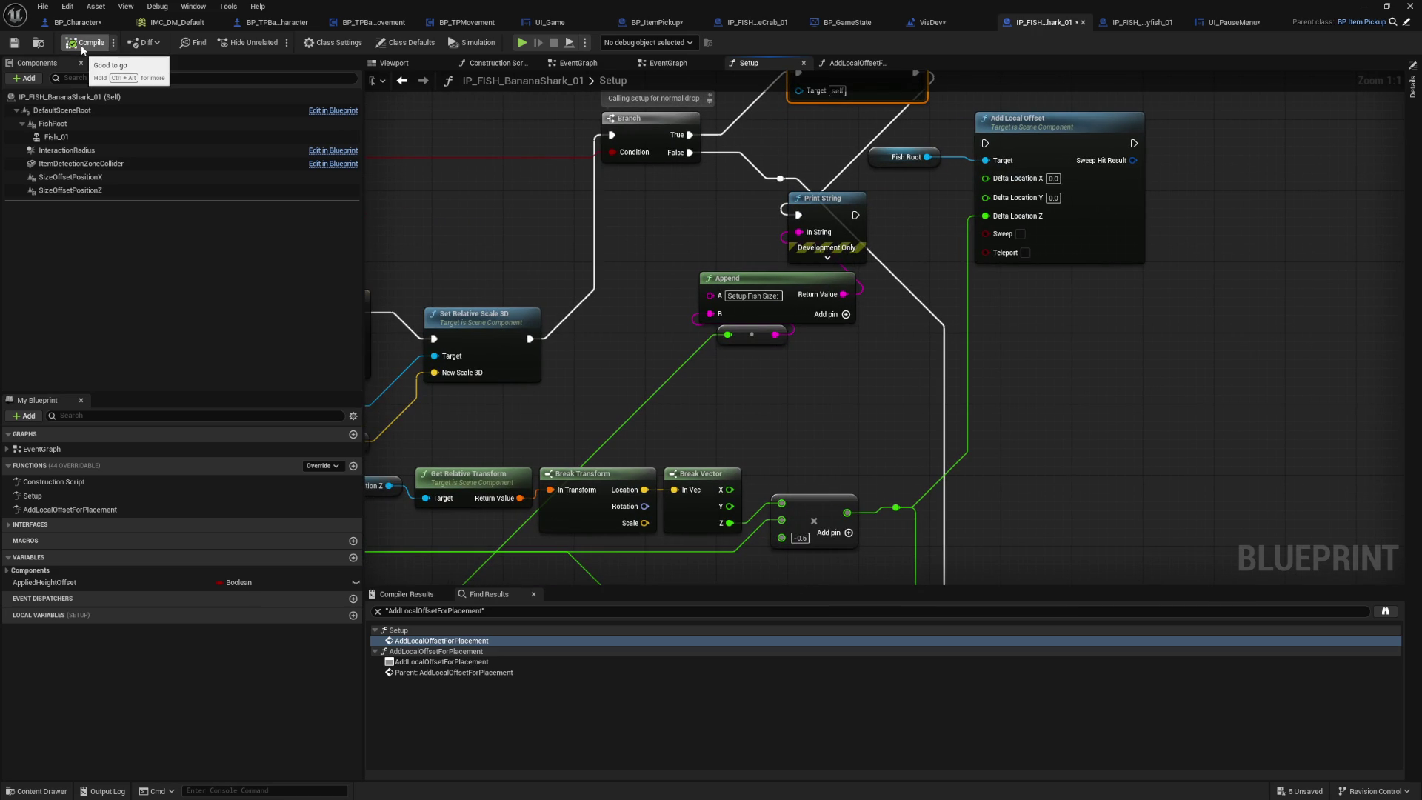
left_click_drag(449, 209, 757, 166)
left_click_drag(761, 193, 611, 234)
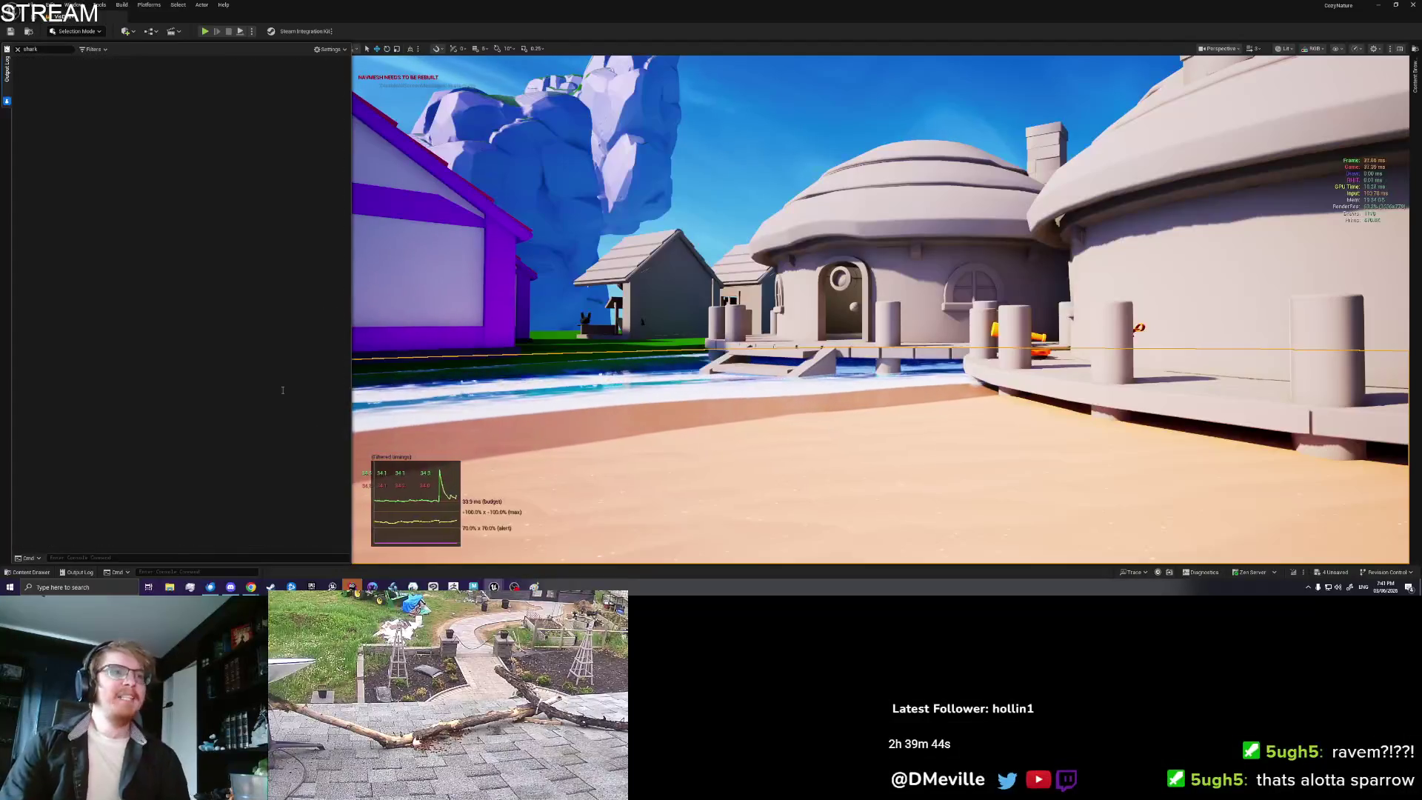
Step: Start a play session, pick up the fish, clear the log, and place a rotated Banana Shark
right_click(789, 503)
left_click(830, 501)
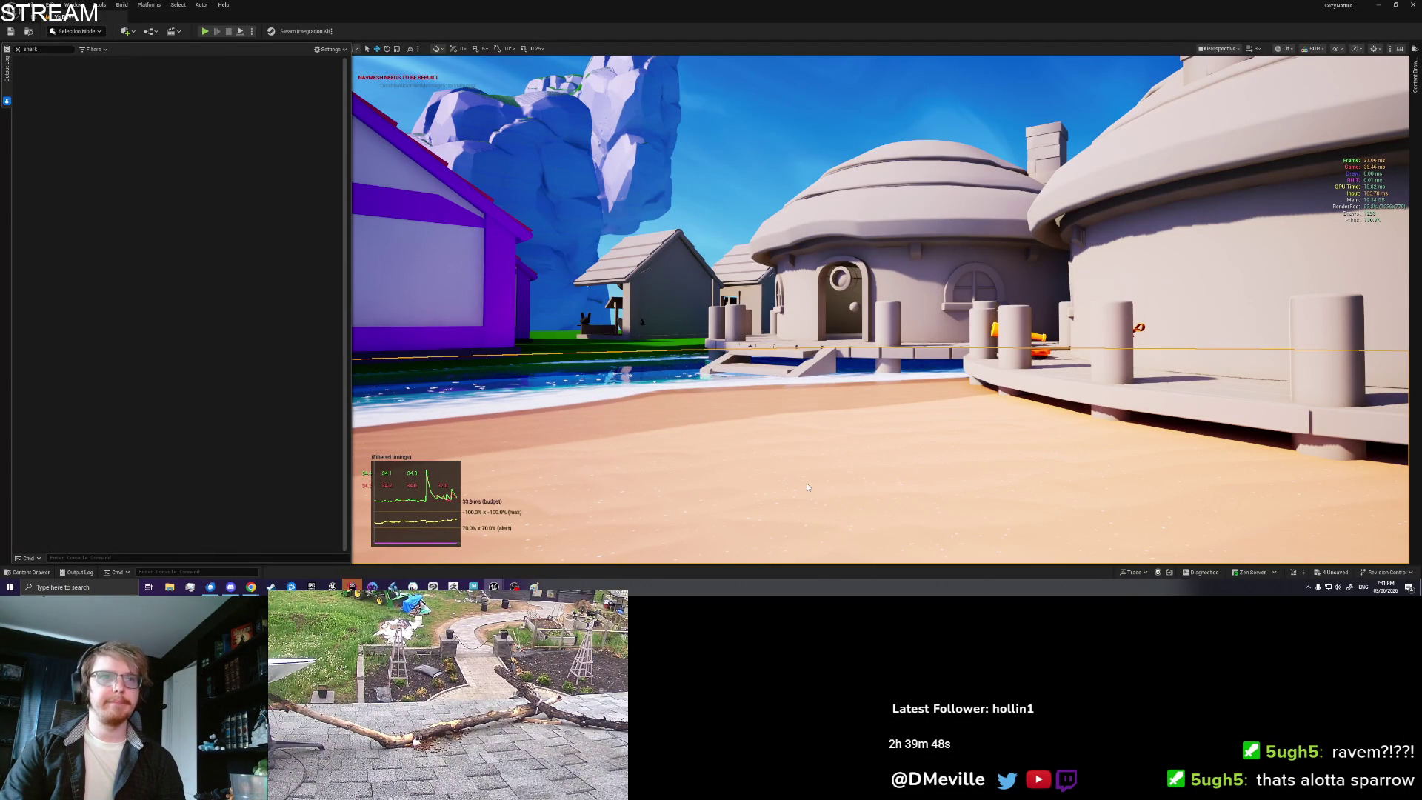
key("alt+p")
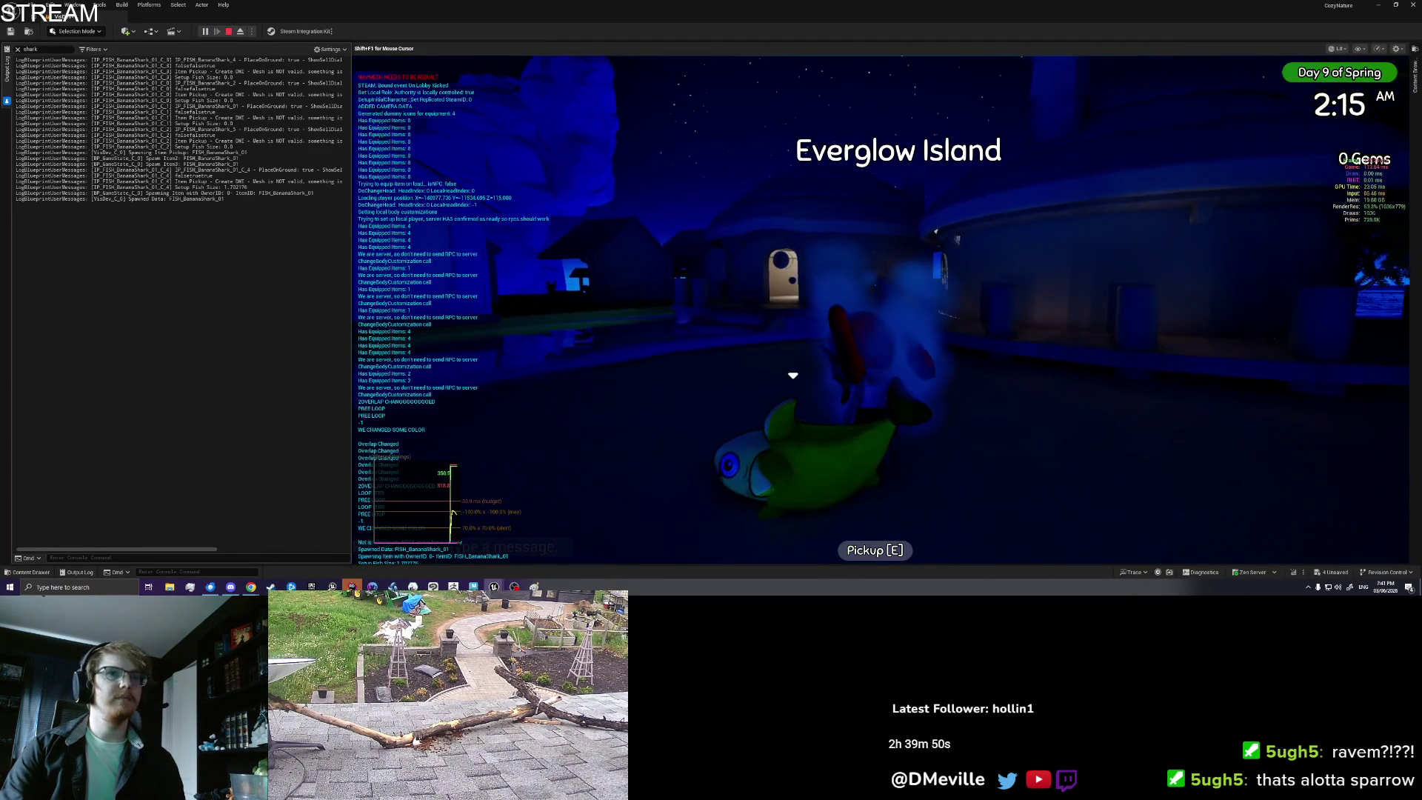
key("e")
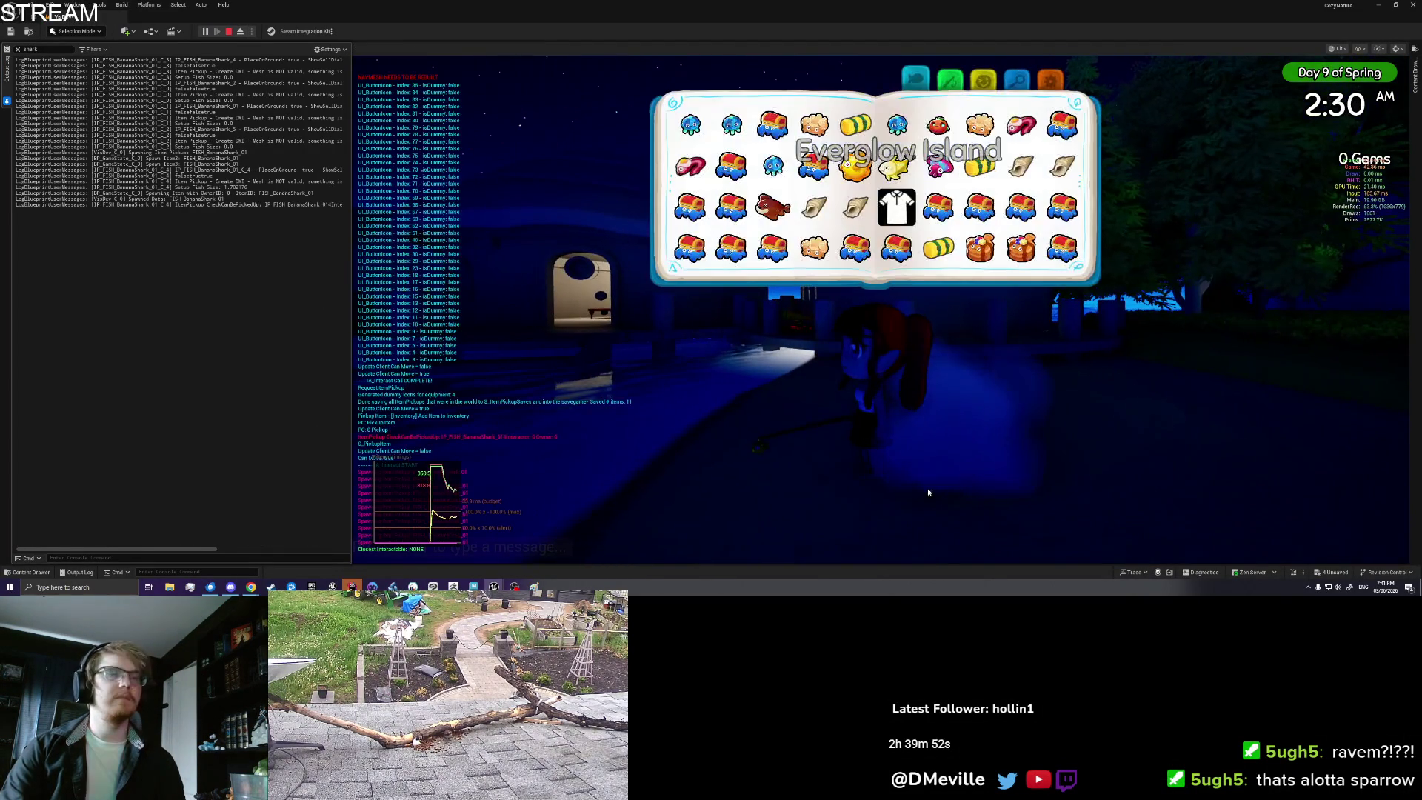
right_click(294, 379)
left_click(289, 348)
scroll(888, 235, "down", 3)
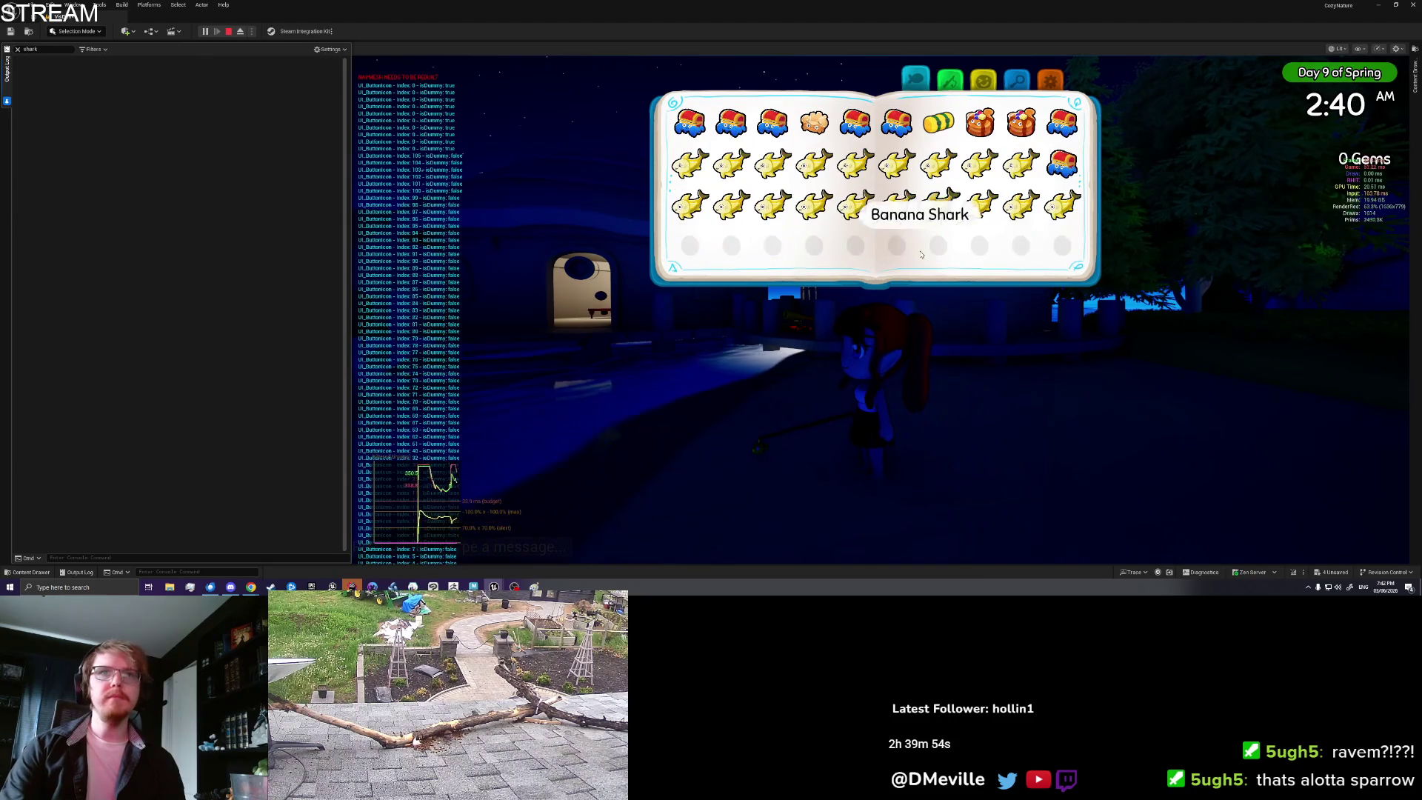
left_click(1062, 205)
left_click(743, 292)
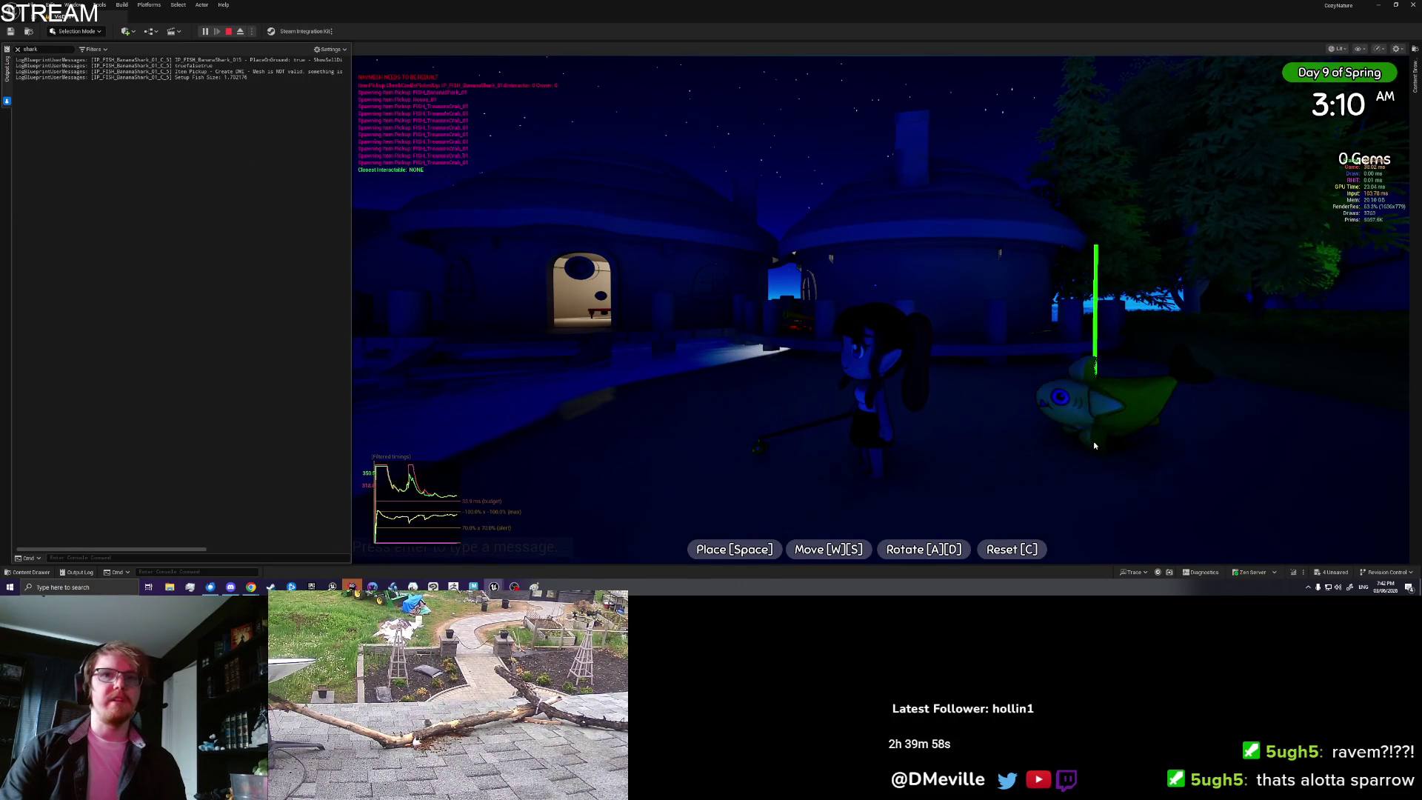
key("d")
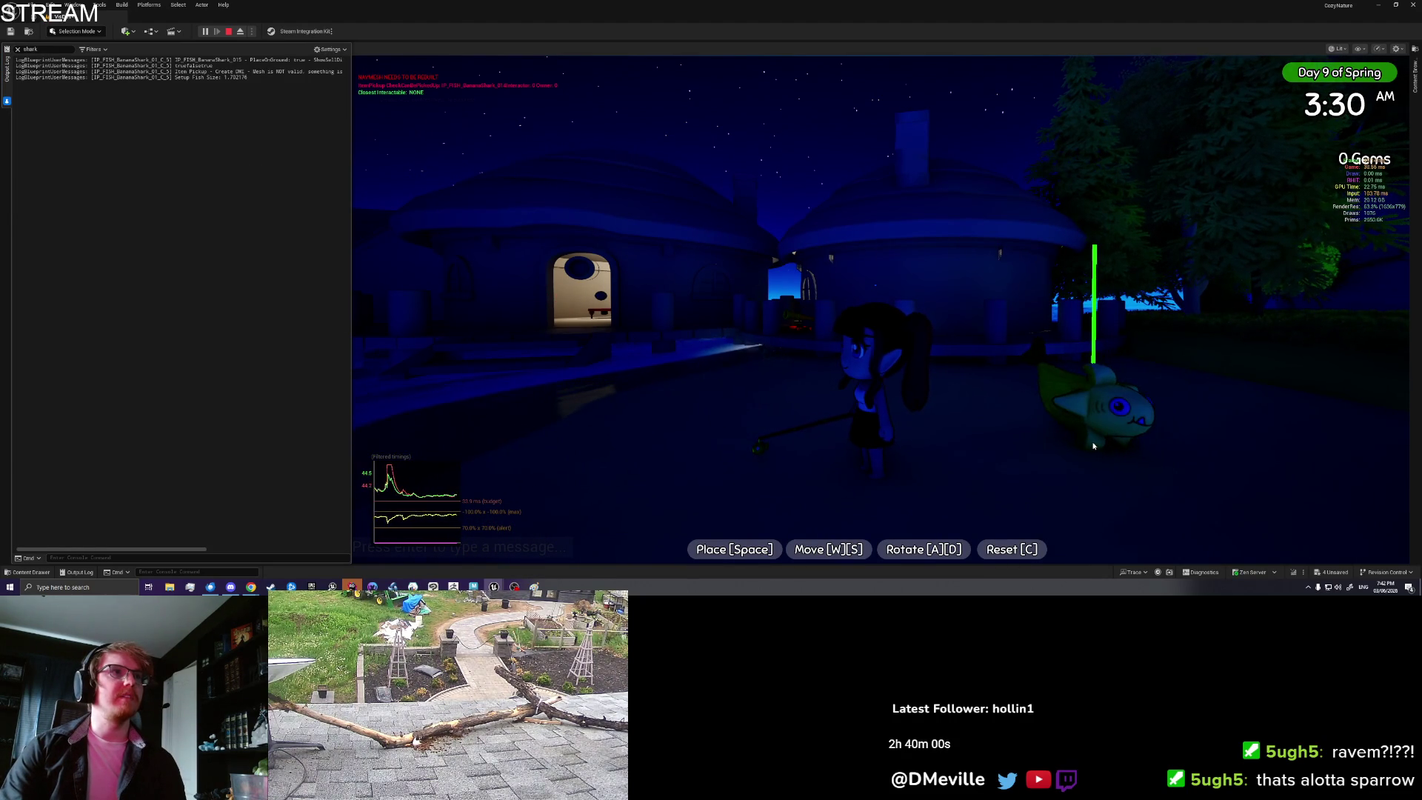
key("d")
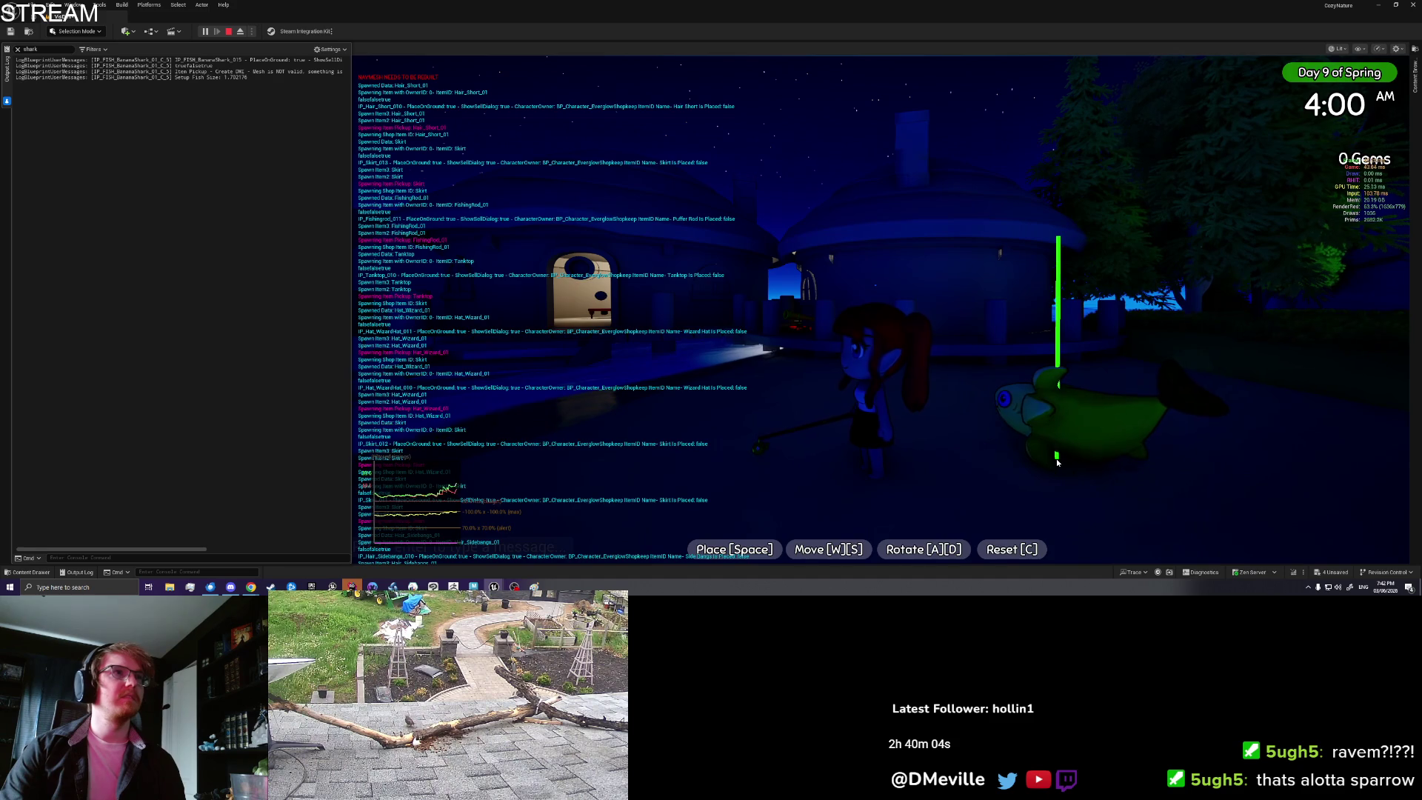
key("space")
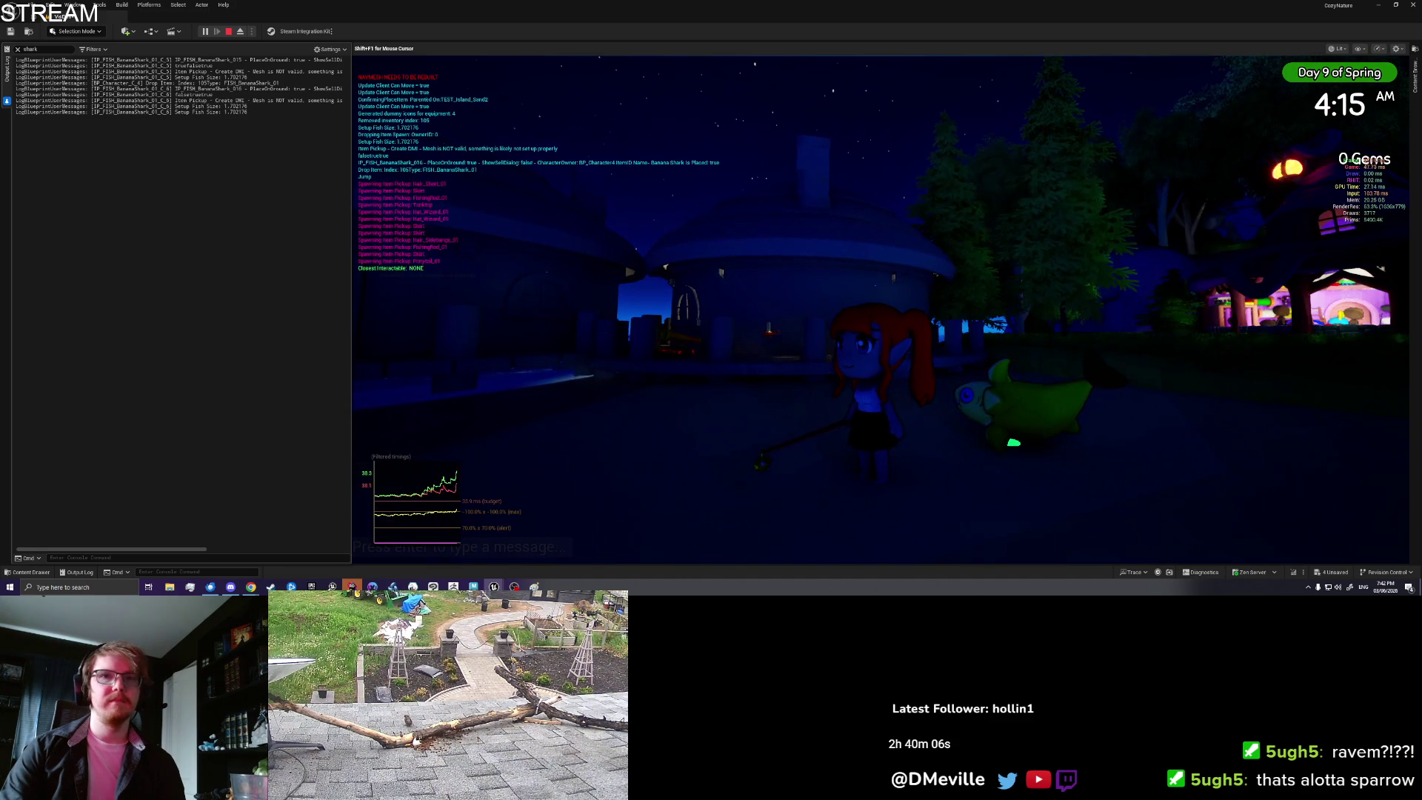
Step: Check the inventory, stop, then Play From Here on the sand and pick up the fish
key("Tab")
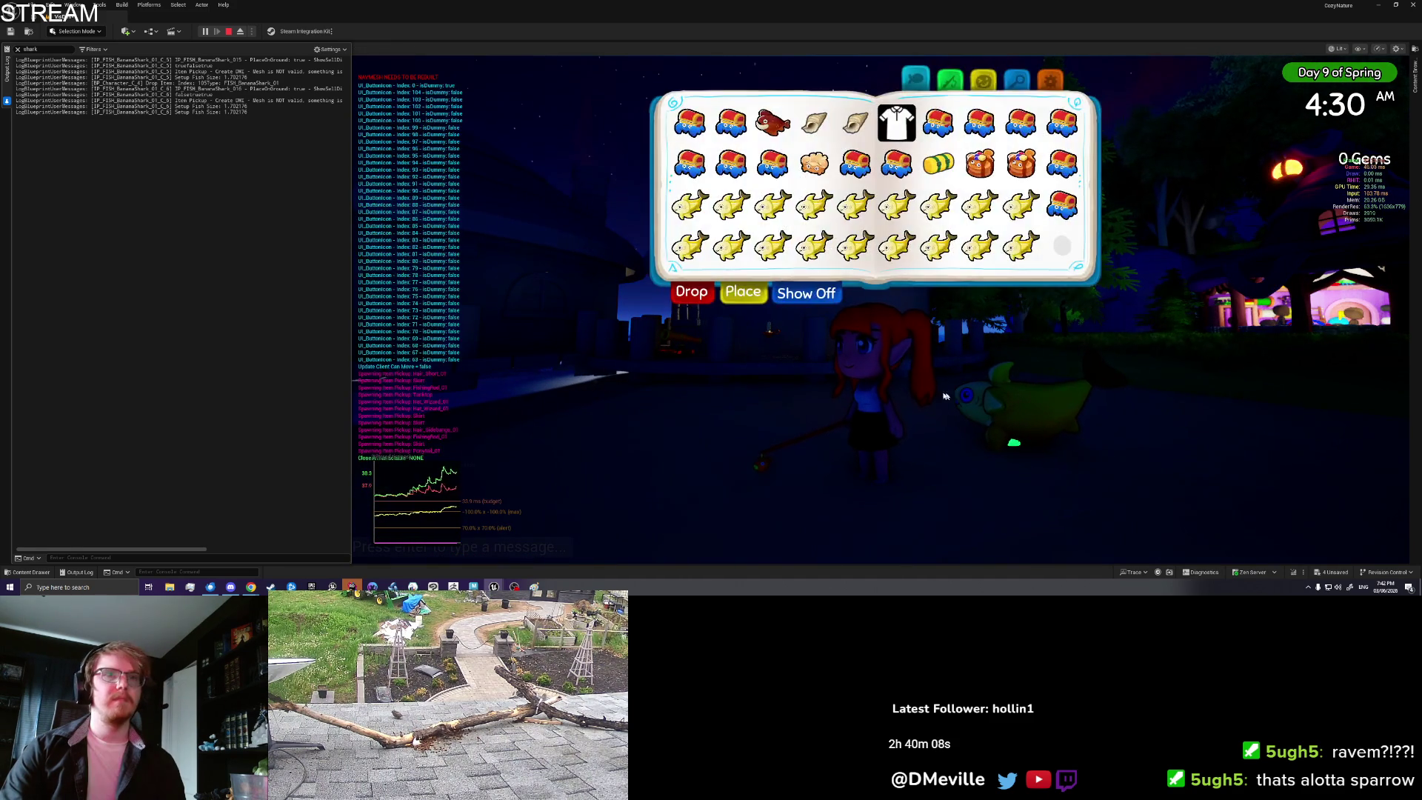
key("Tab")
key("Tab")
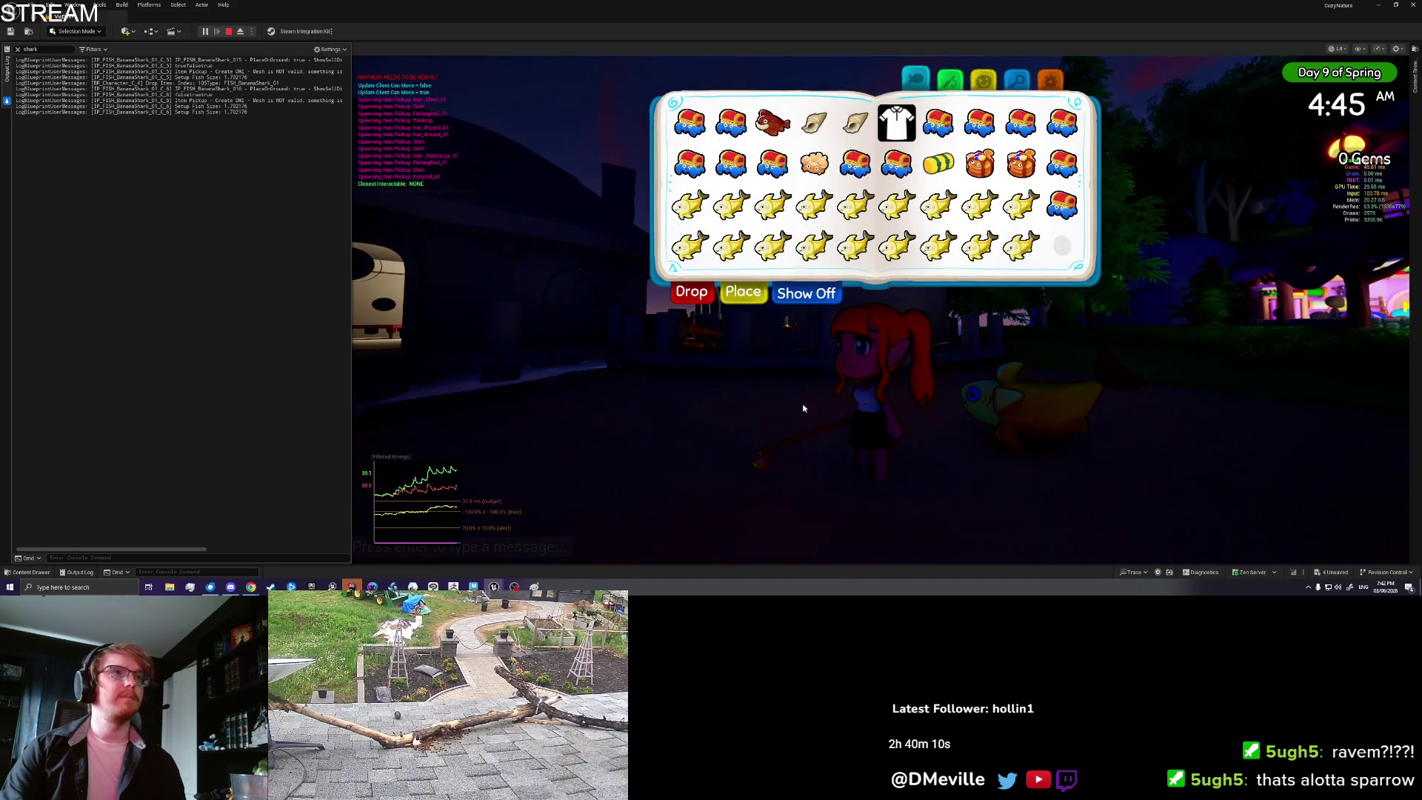
key("Tab")
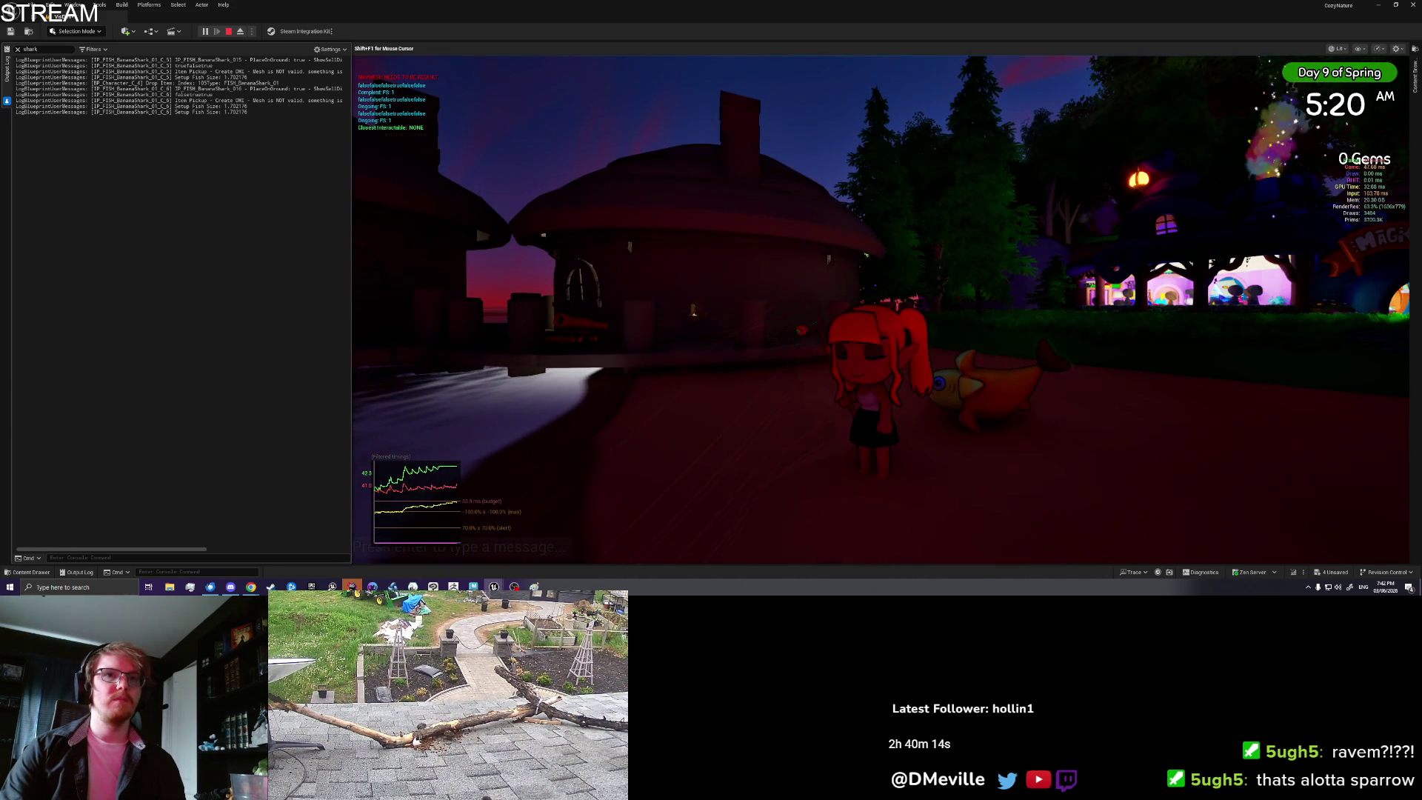
key("Tab")
key("Escape")
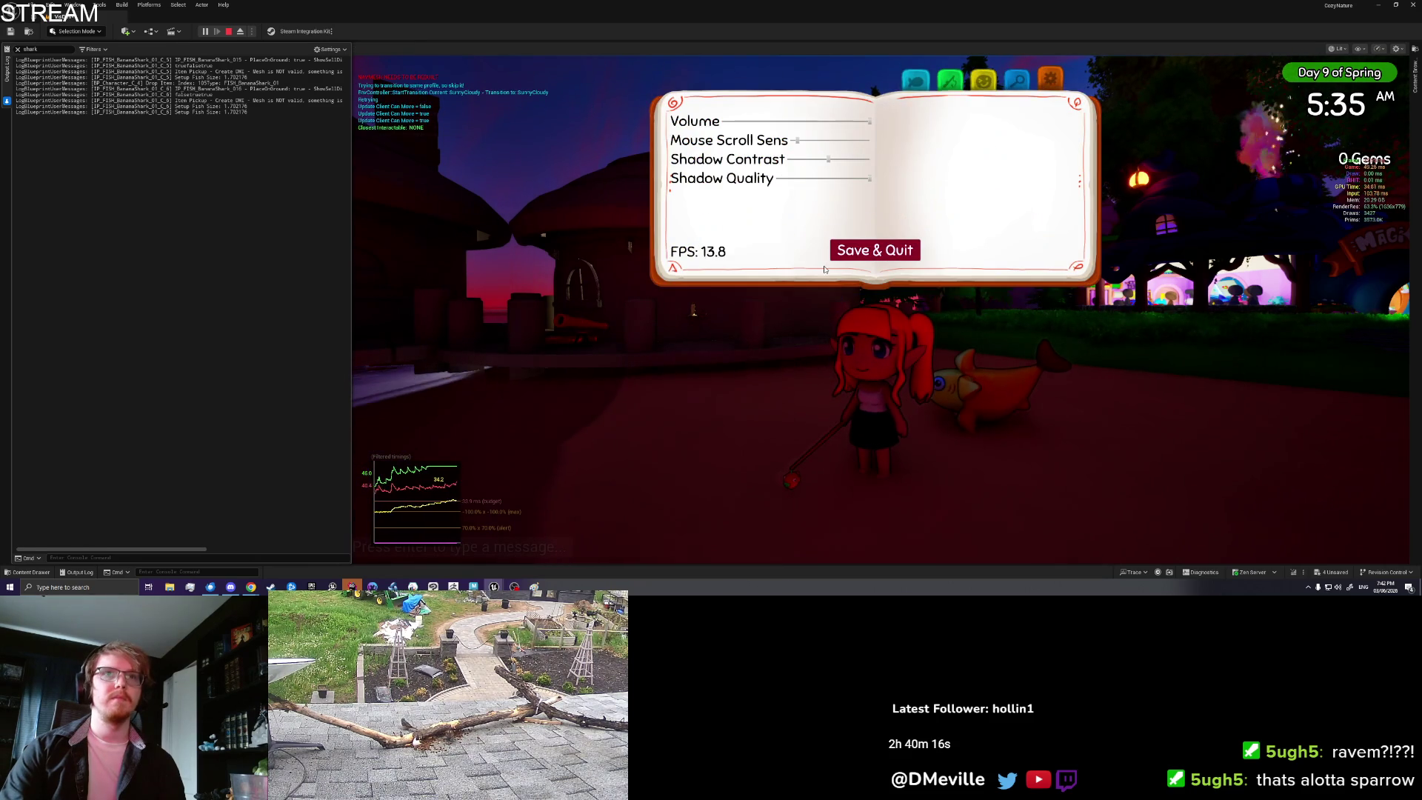
key("Escape")
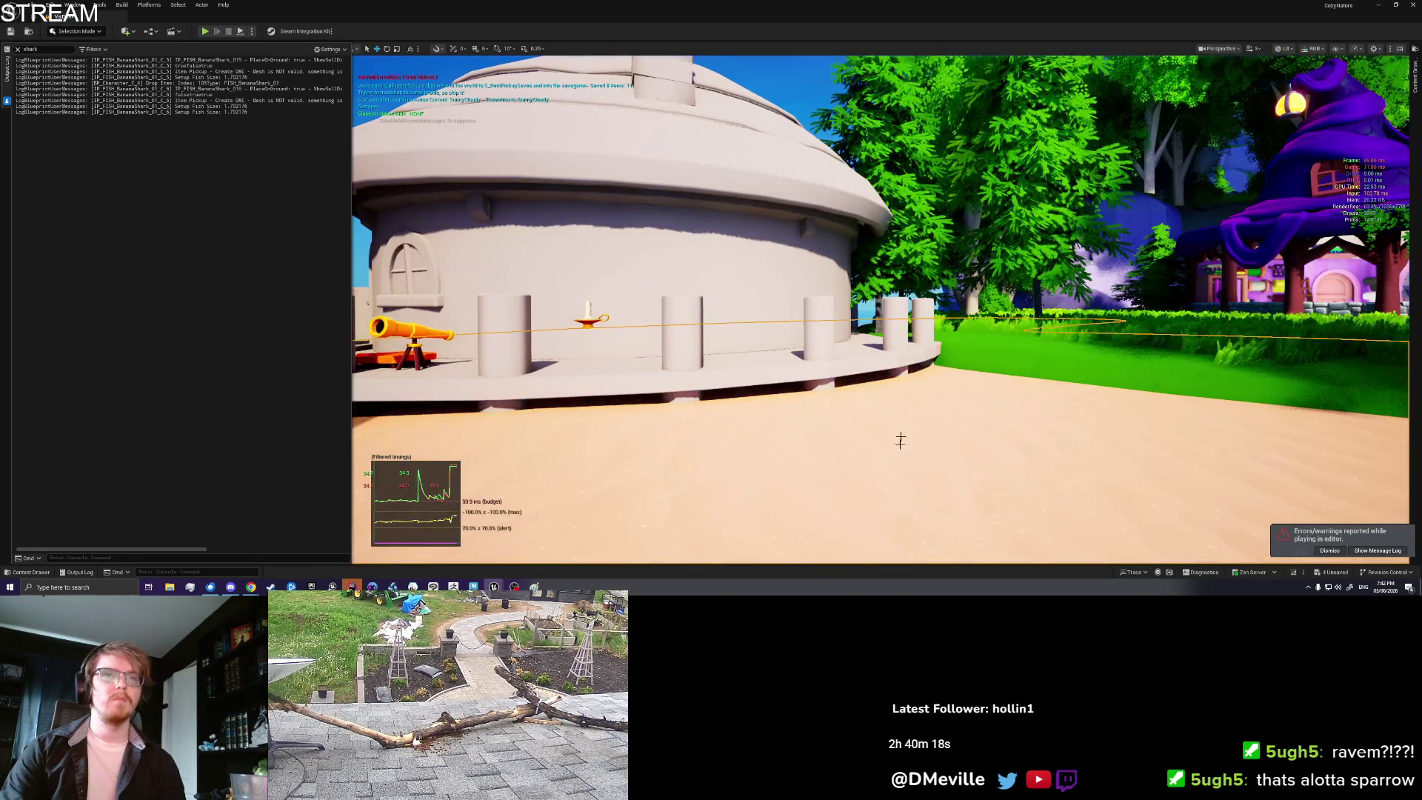
right_click(901, 413)
left_click(919, 478)
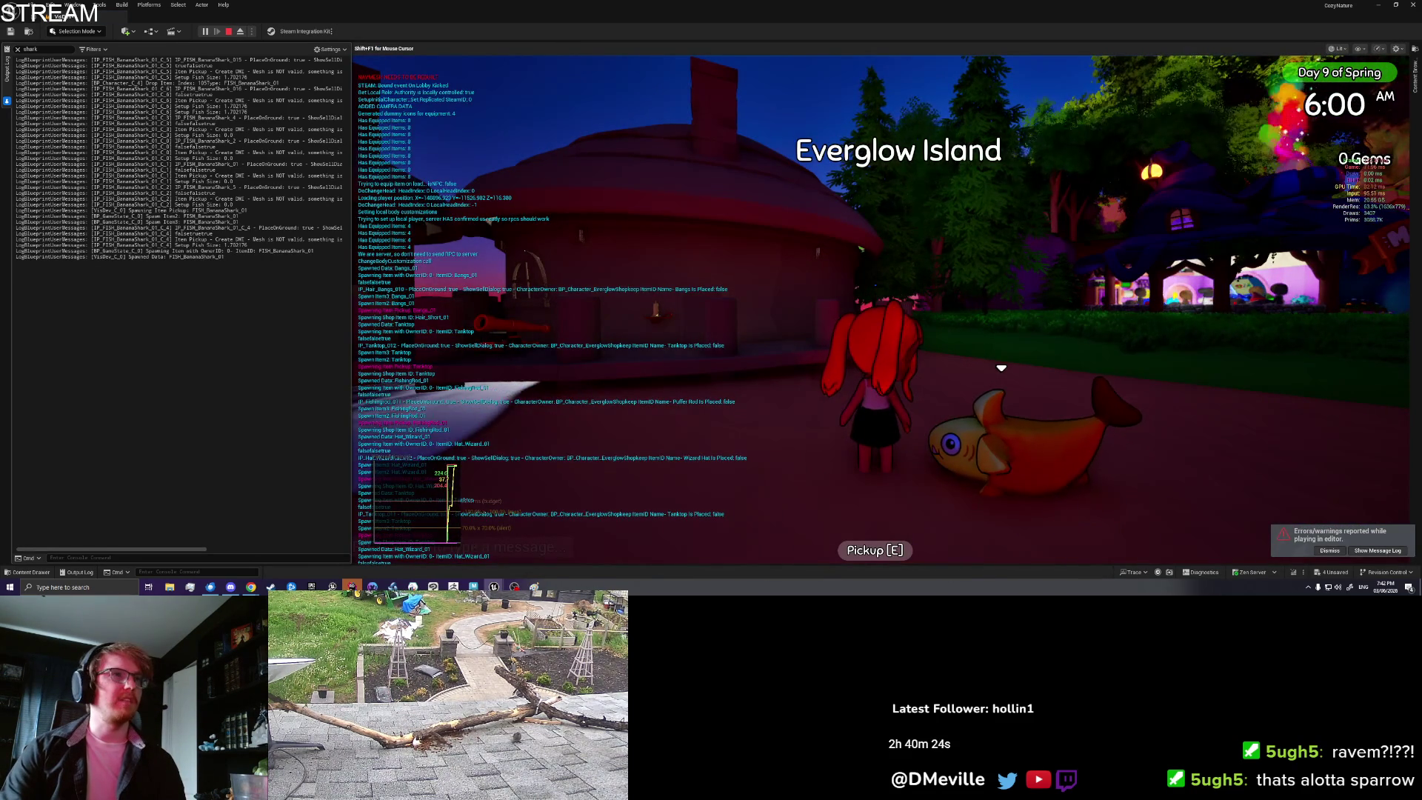
key("e")
key("Escape")
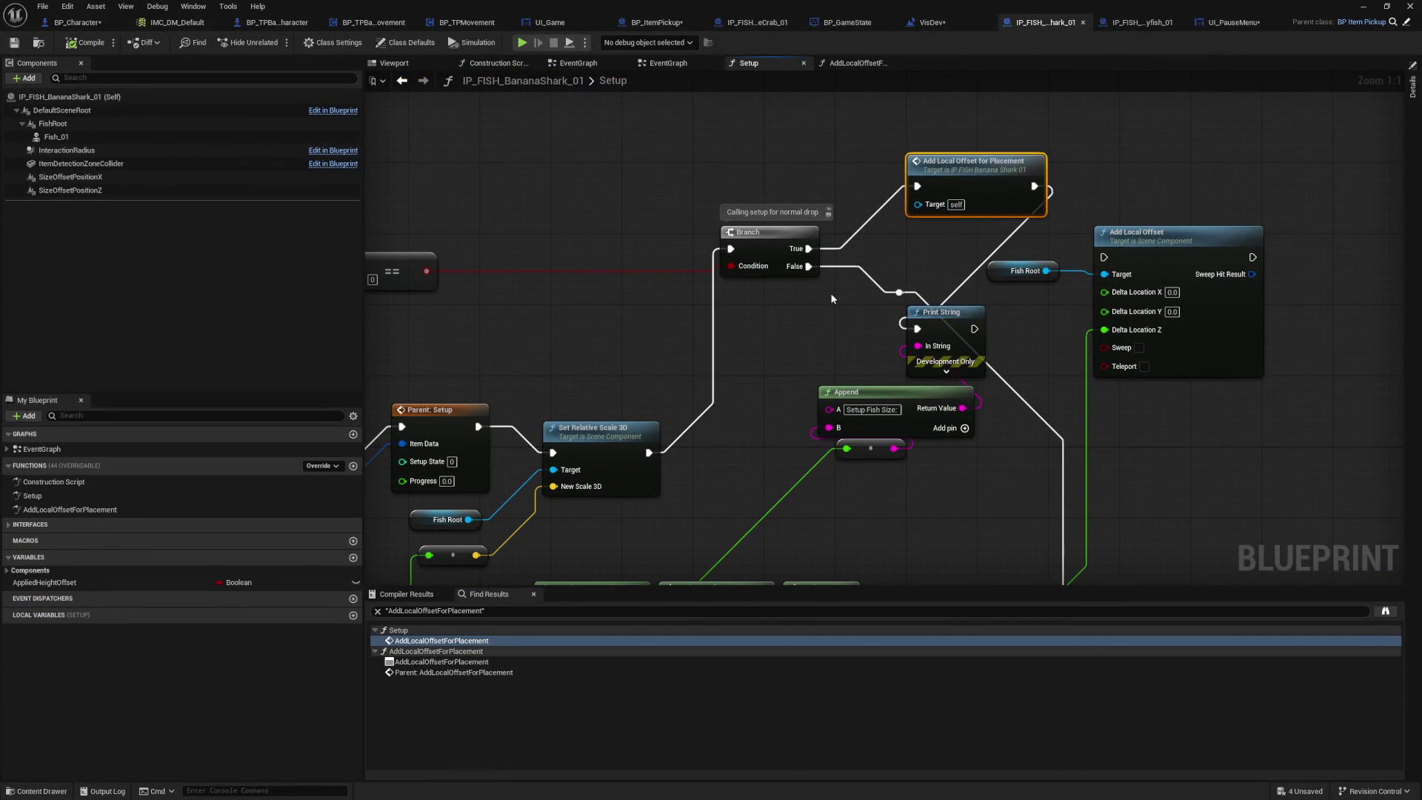
Step: Delete the Print String and Append debug nodes, open AddLocalOffsetForPlacement, and compile
left_click_drag(850, 504, 941, 345)
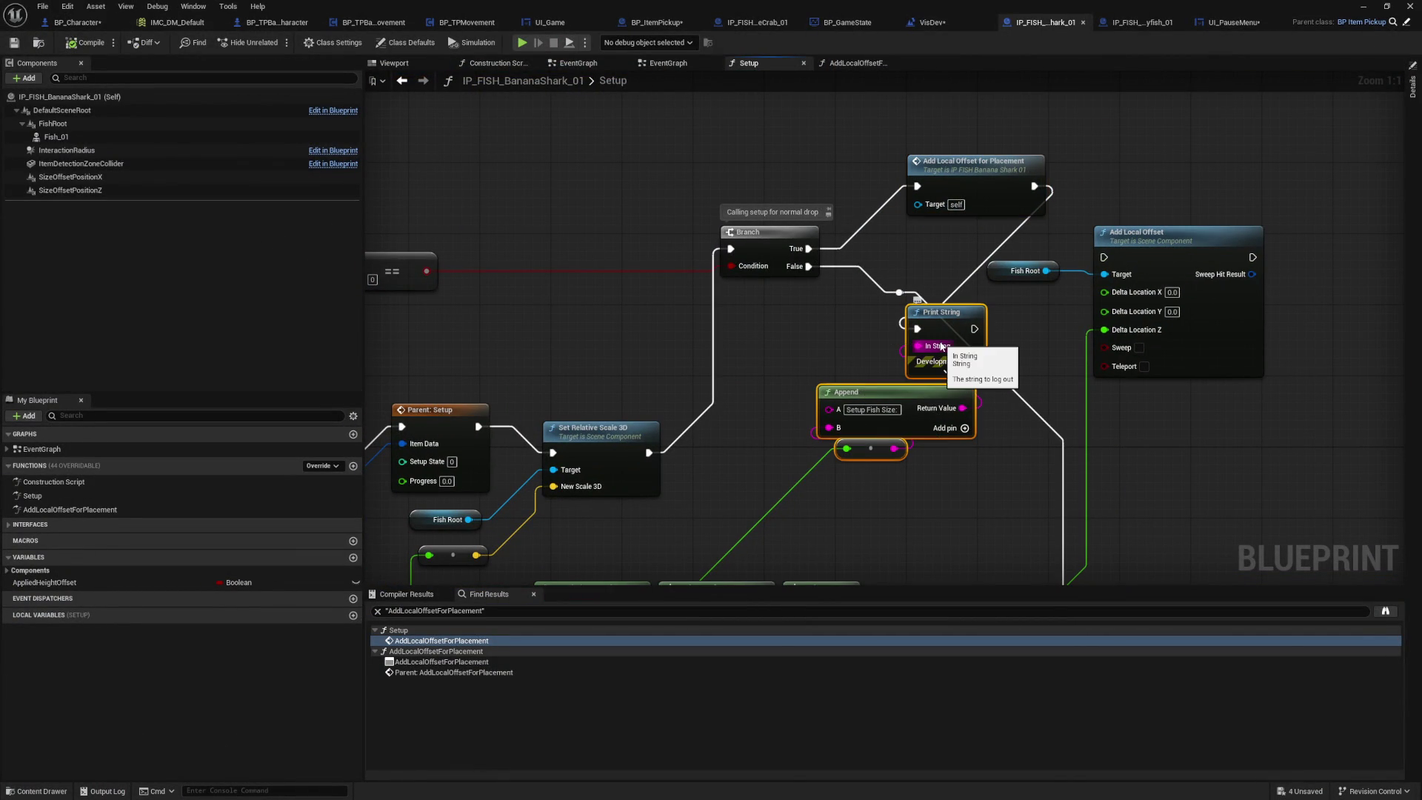
key("Delete")
mouse_move(1000, 184)
left_mouse_down()
mouse_move(904, 384)
mouse_move(1052, 194)
left_mouse_up()
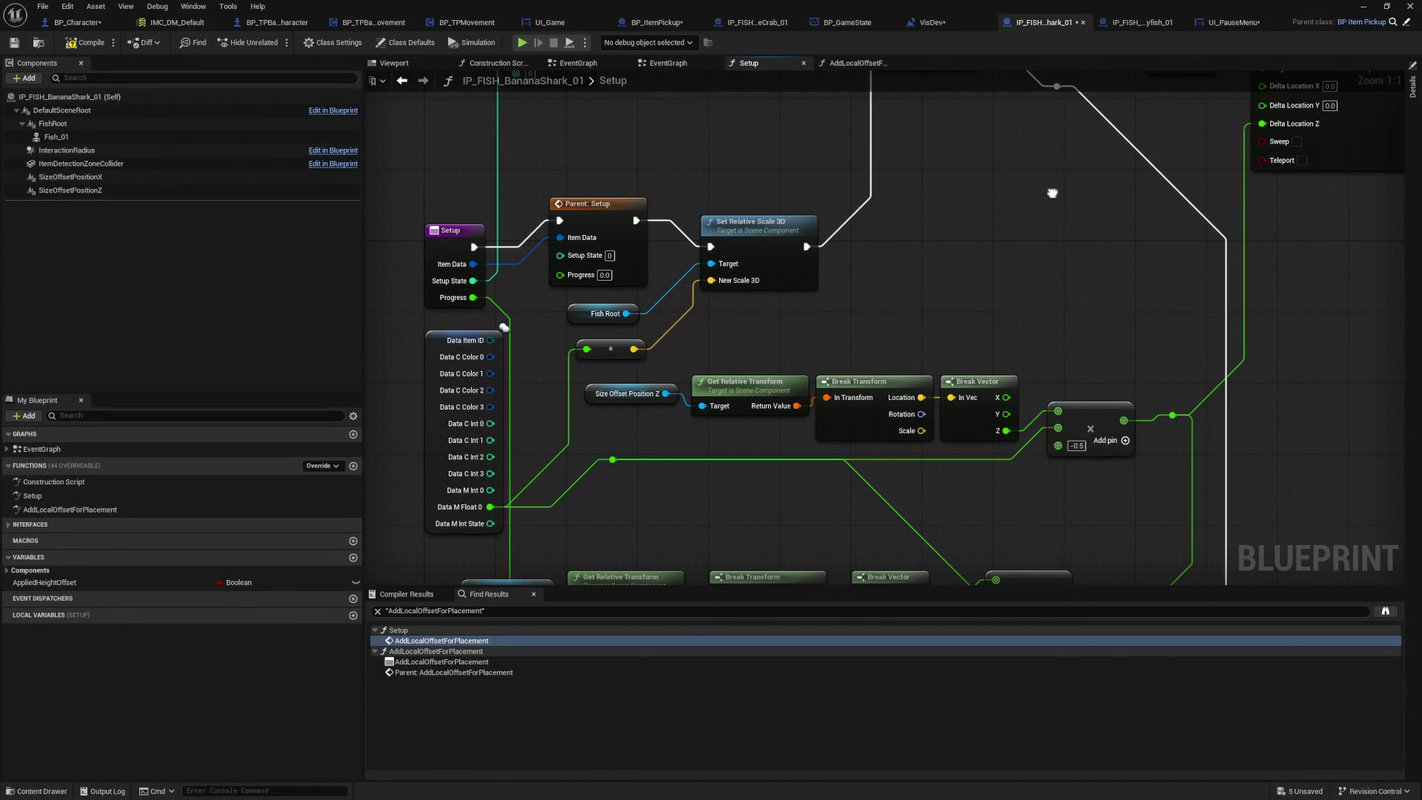
mouse_move(1053, 194)
left_mouse_down()
mouse_move(1051, 276)
mouse_move(942, 393)
left_mouse_up()
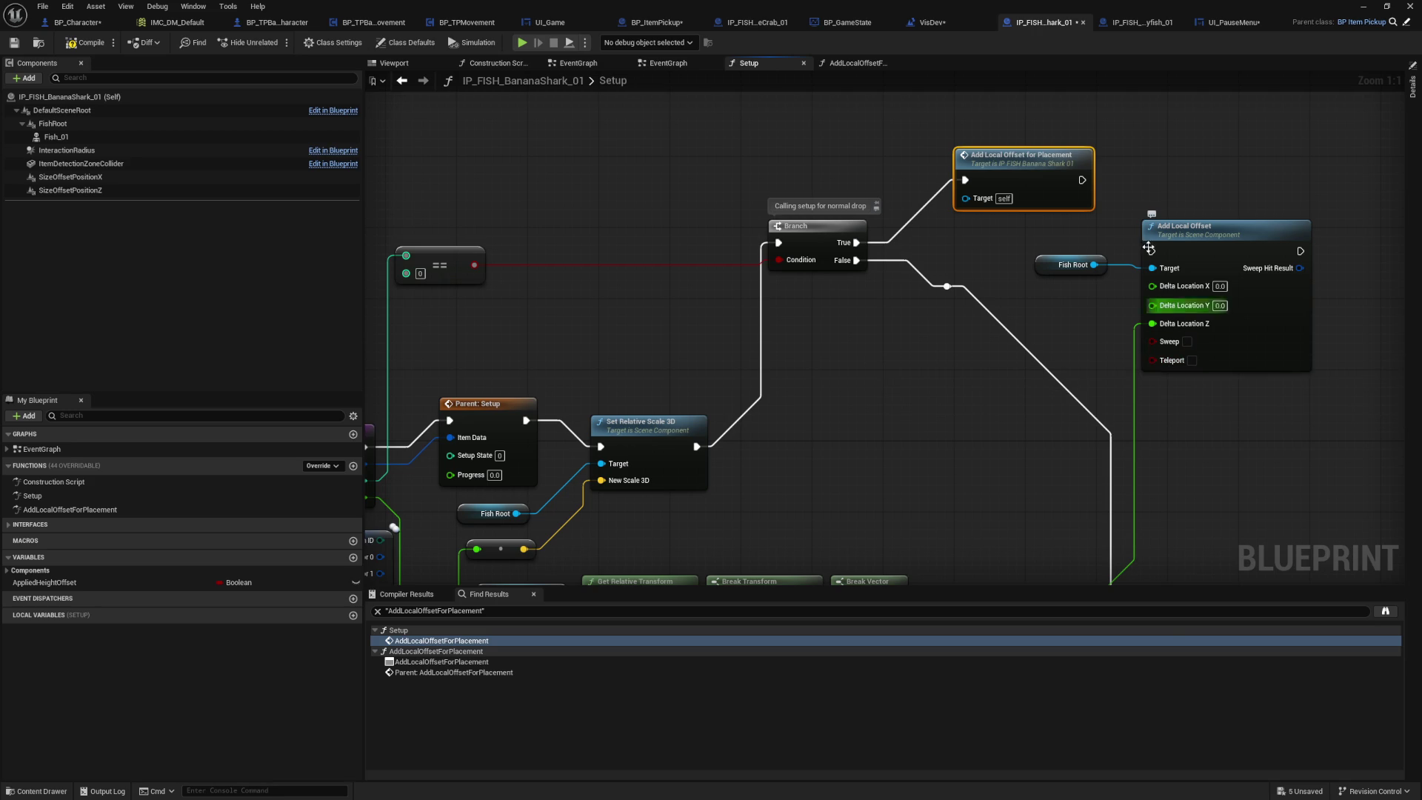
double_click(1049, 184)
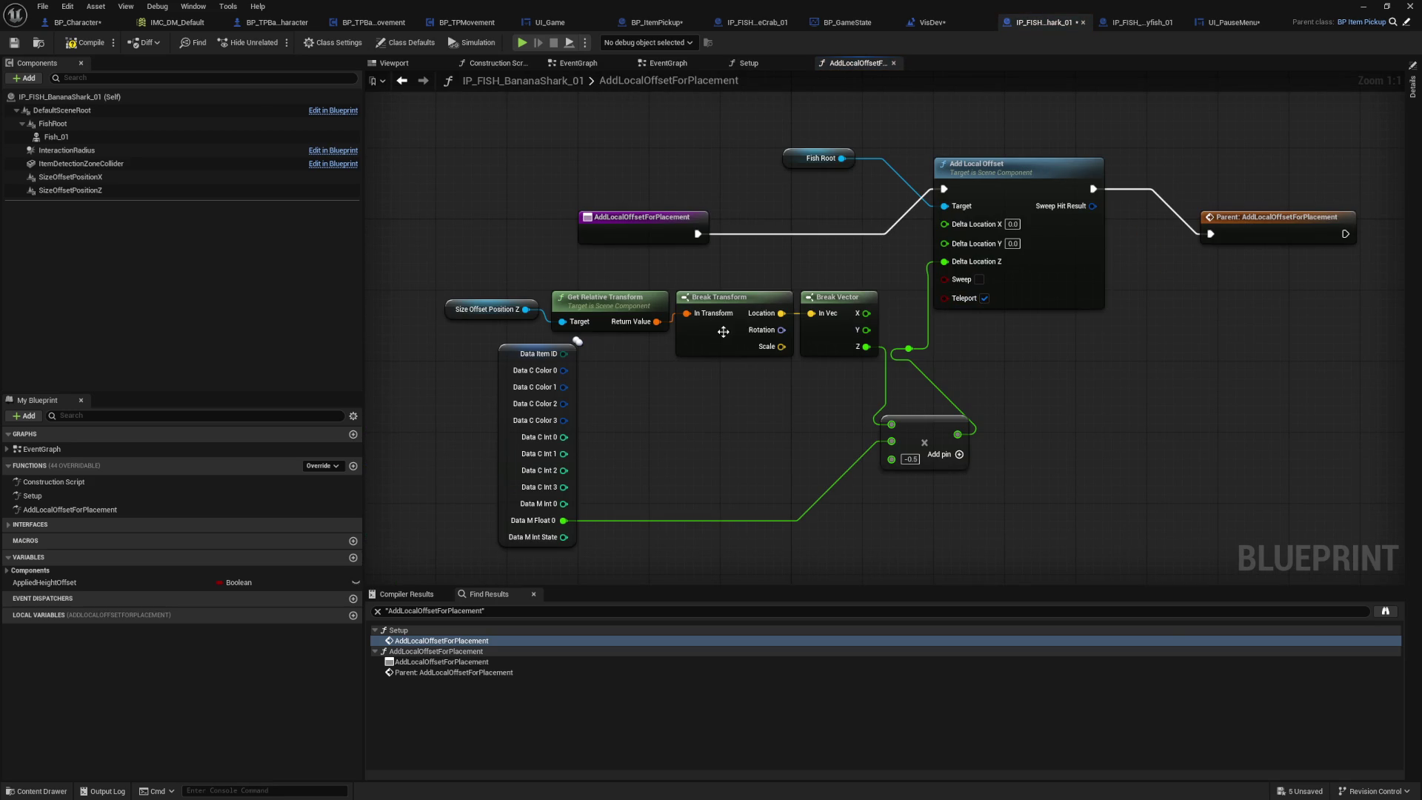
left_click(85, 42)
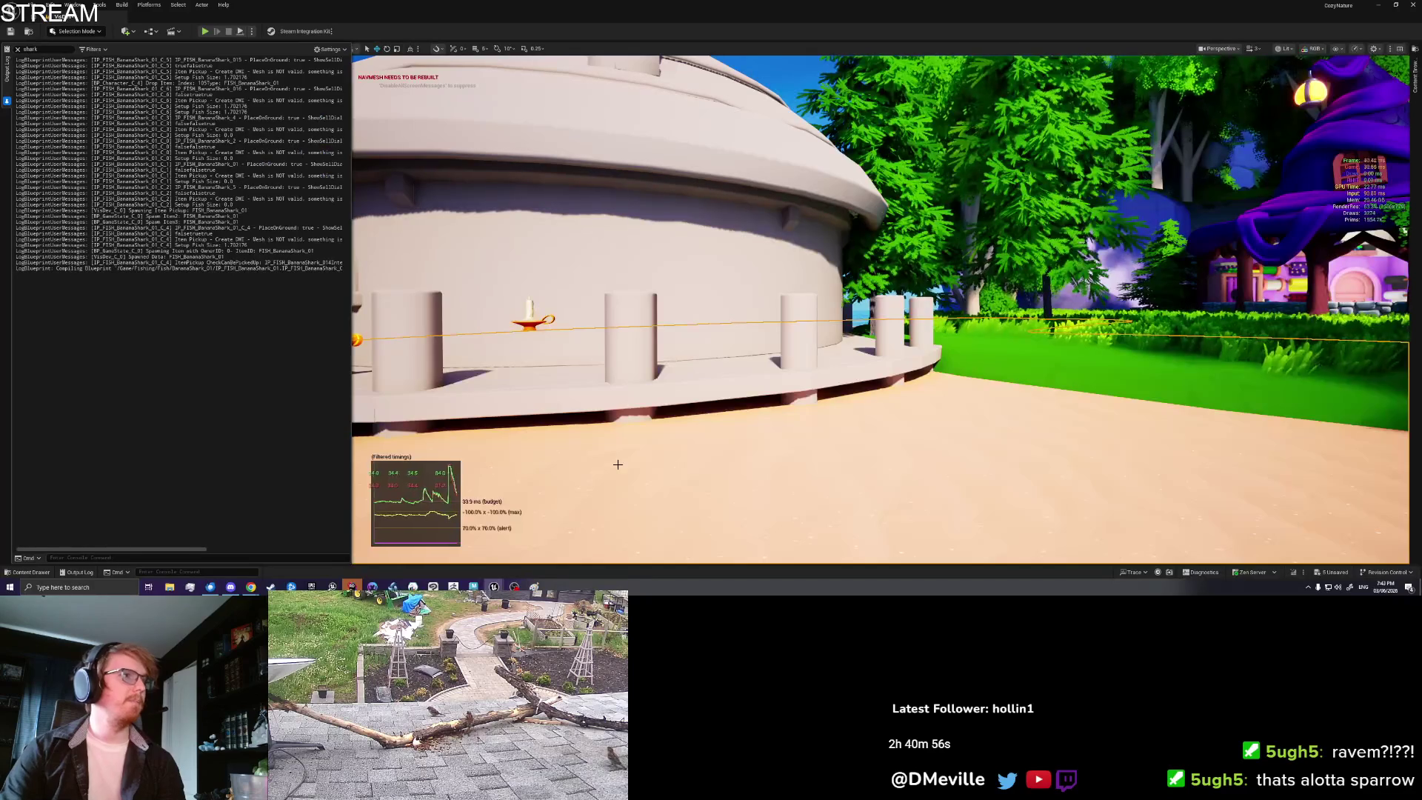
Step: Play-test placing the last Banana Shark from the inventory, then save and quit
right_click(714, 482)
key("Escape")
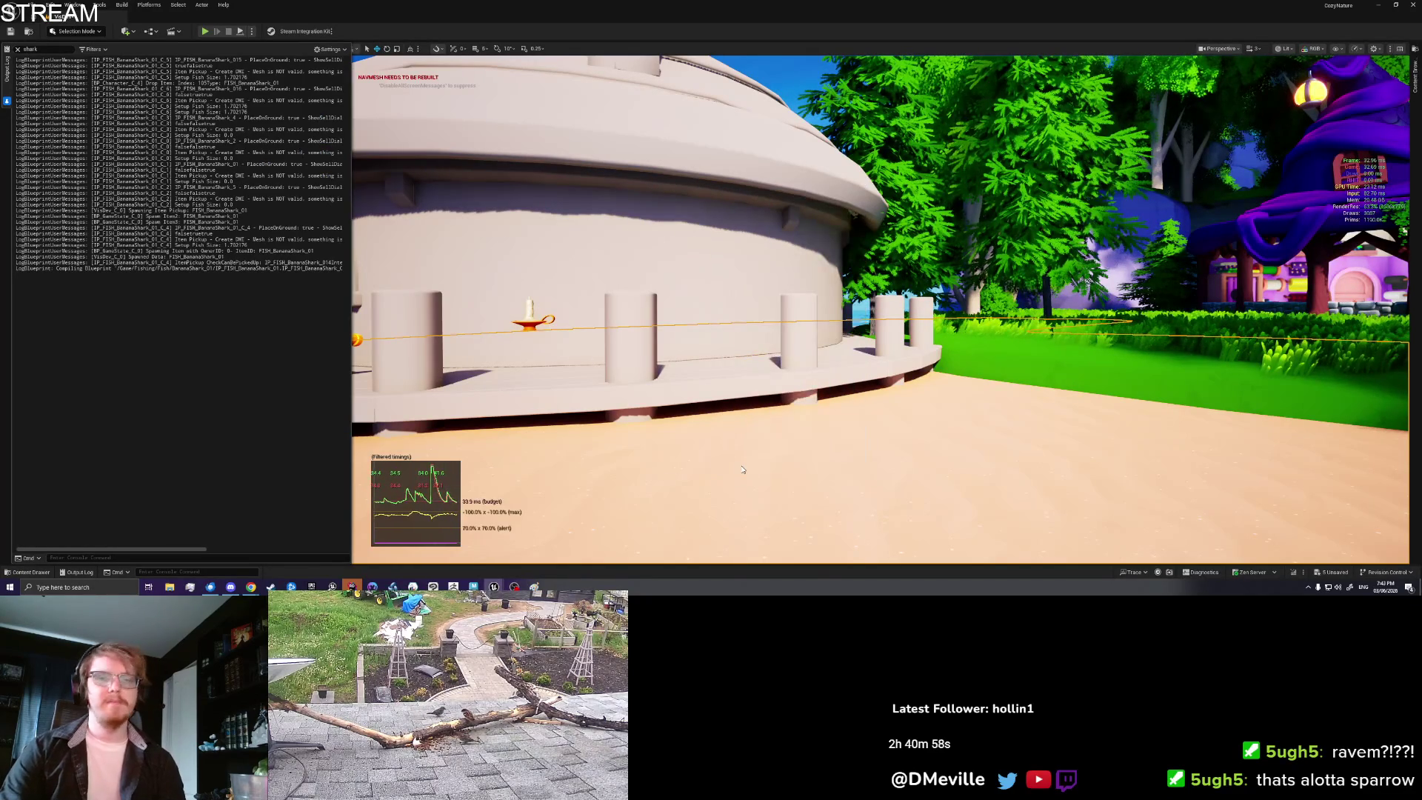
key("alt+p")
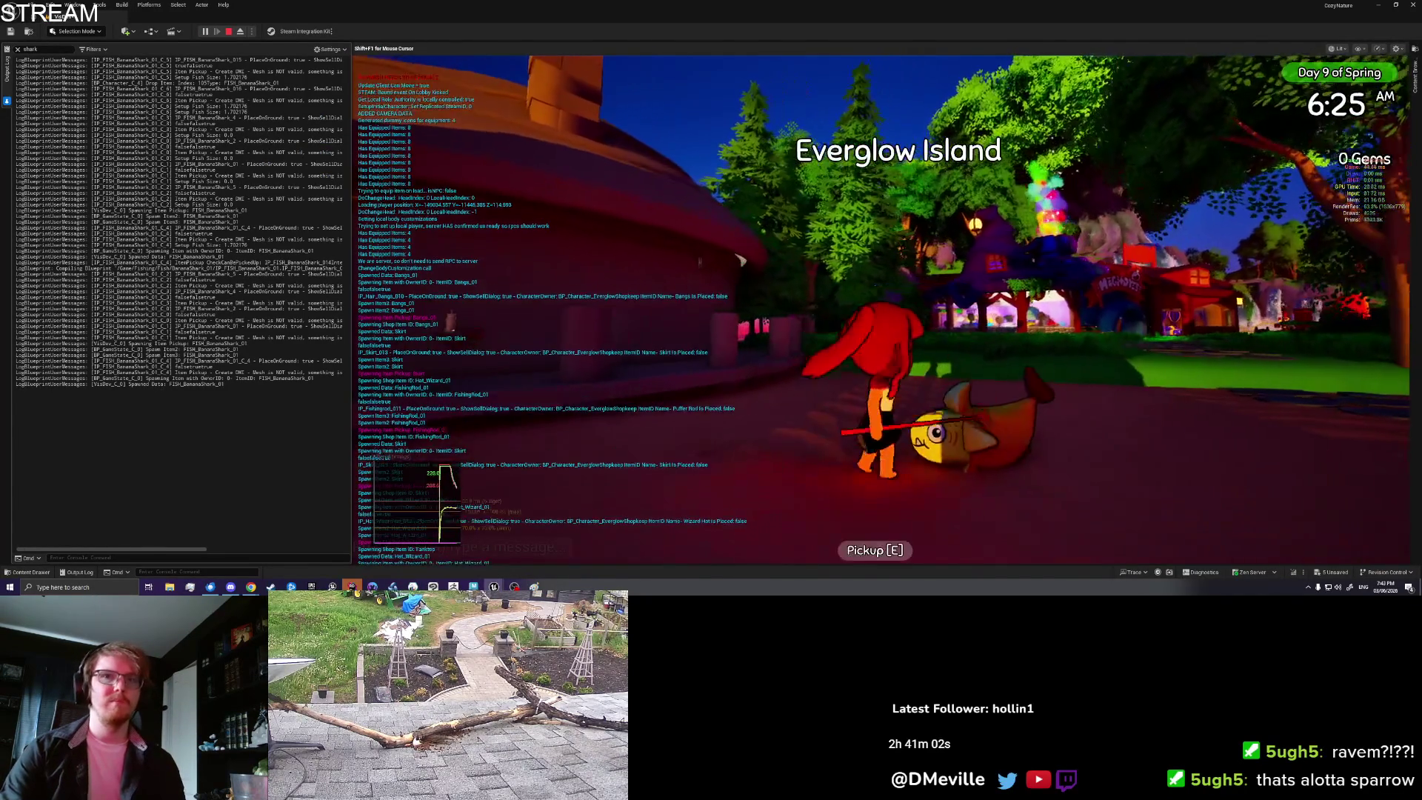
key("Tab")
scroll(1050, 234, "down", 3)
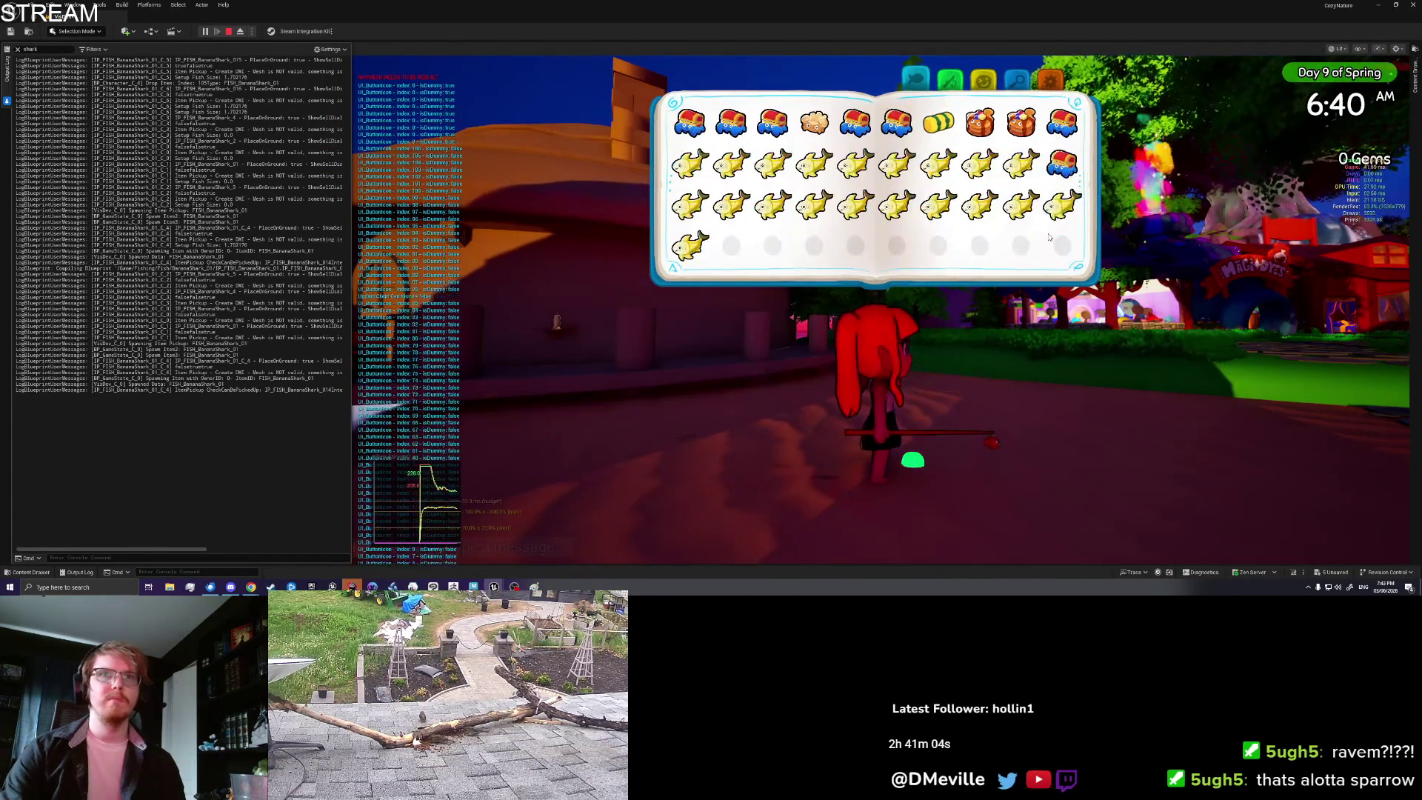
left_click(690, 246)
left_click(755, 300)
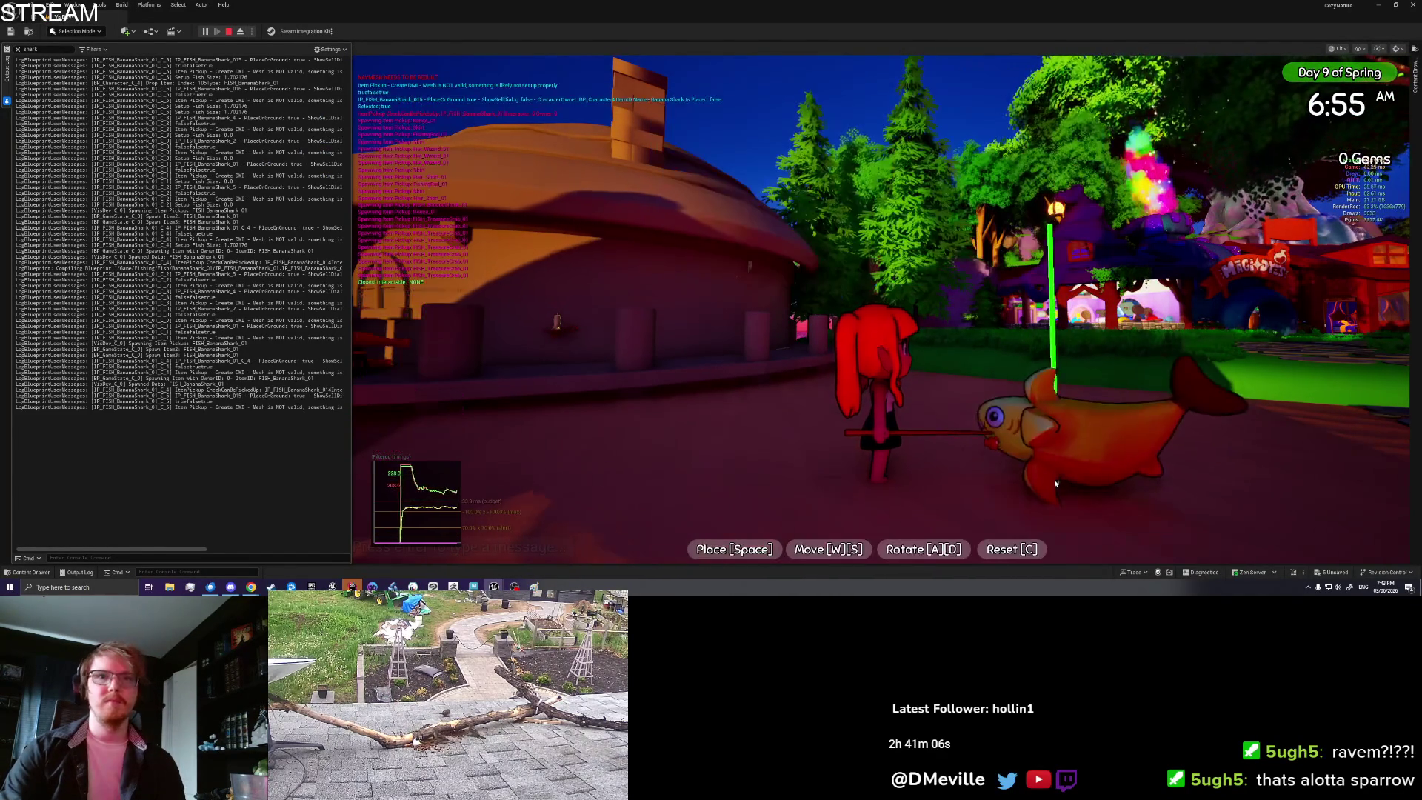
key("space")
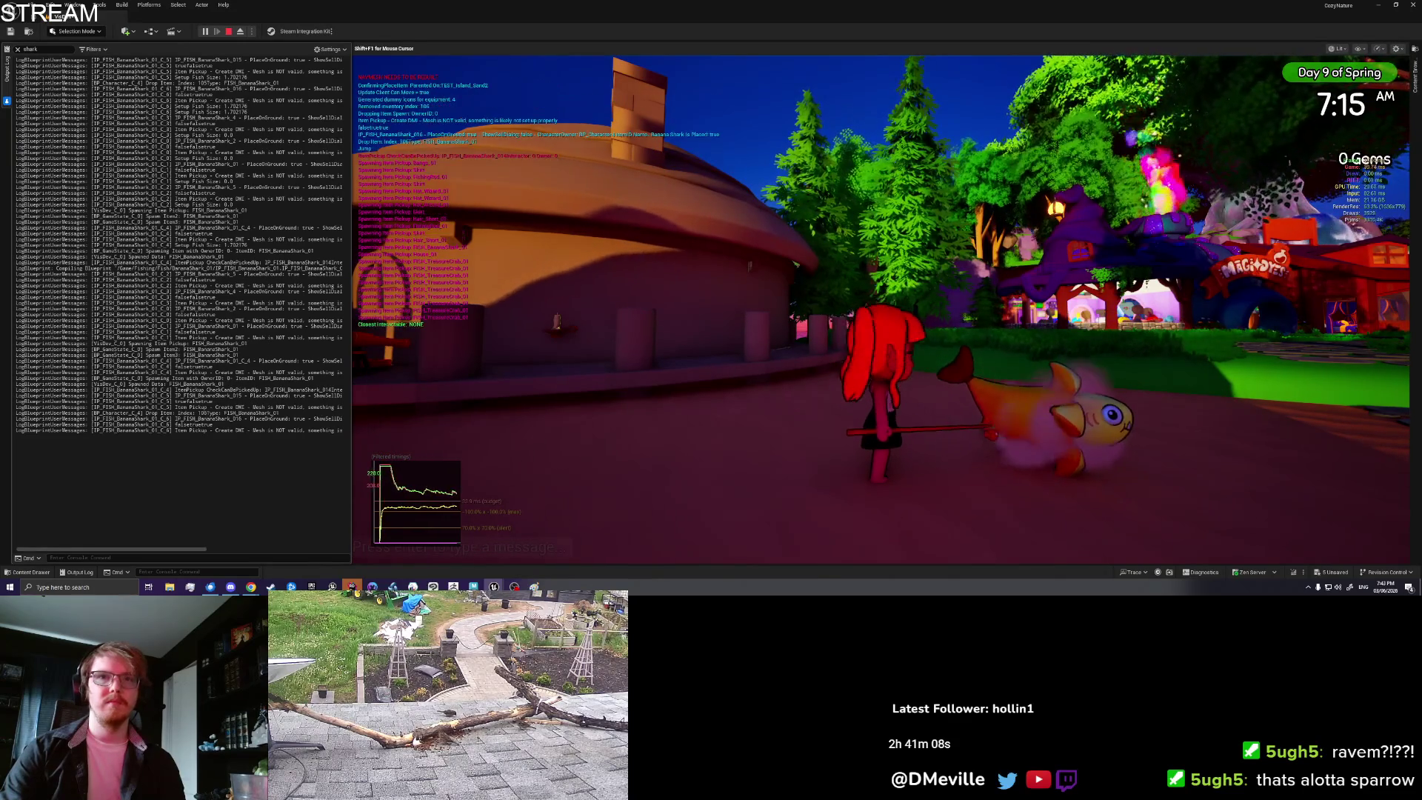
key("Tab")
key("Escape")
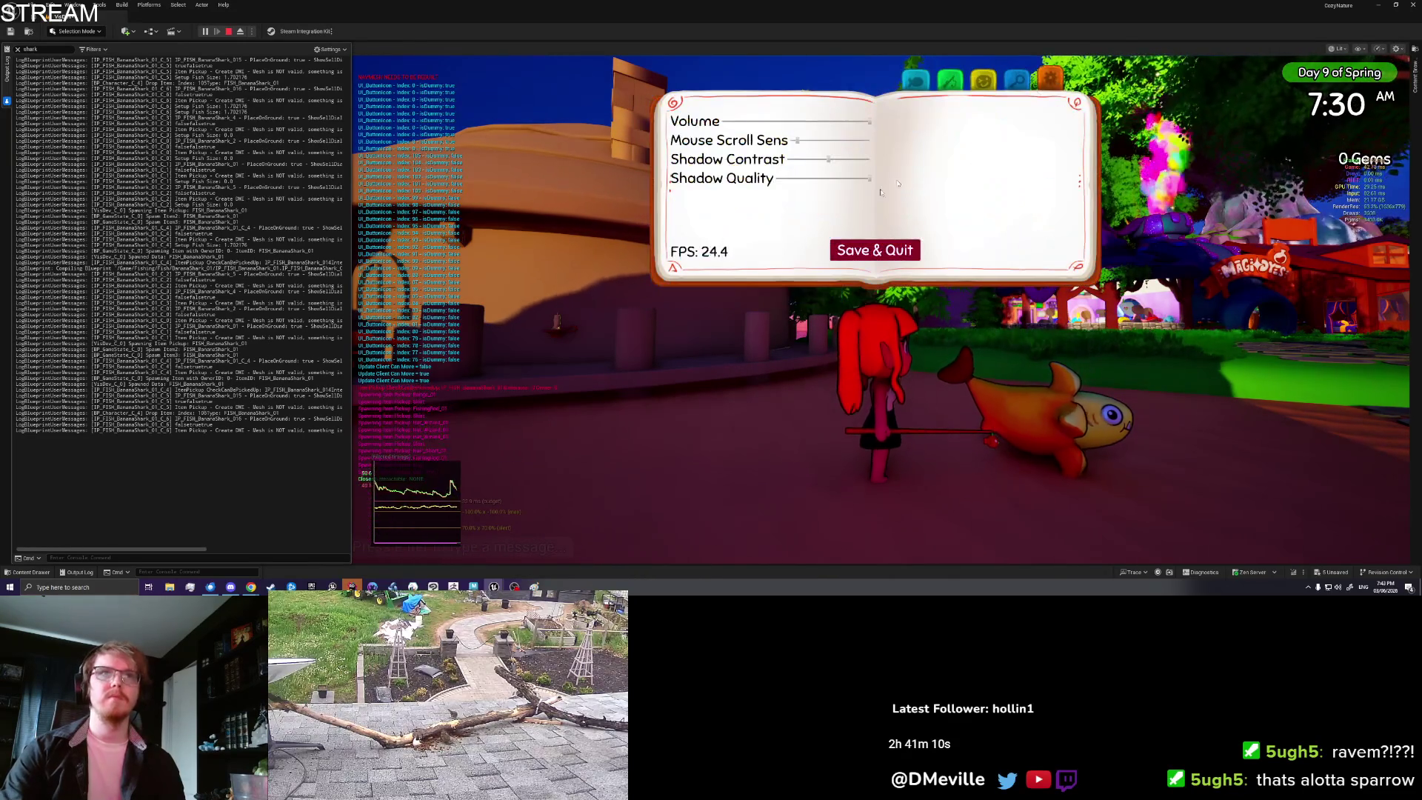
left_click(873, 247)
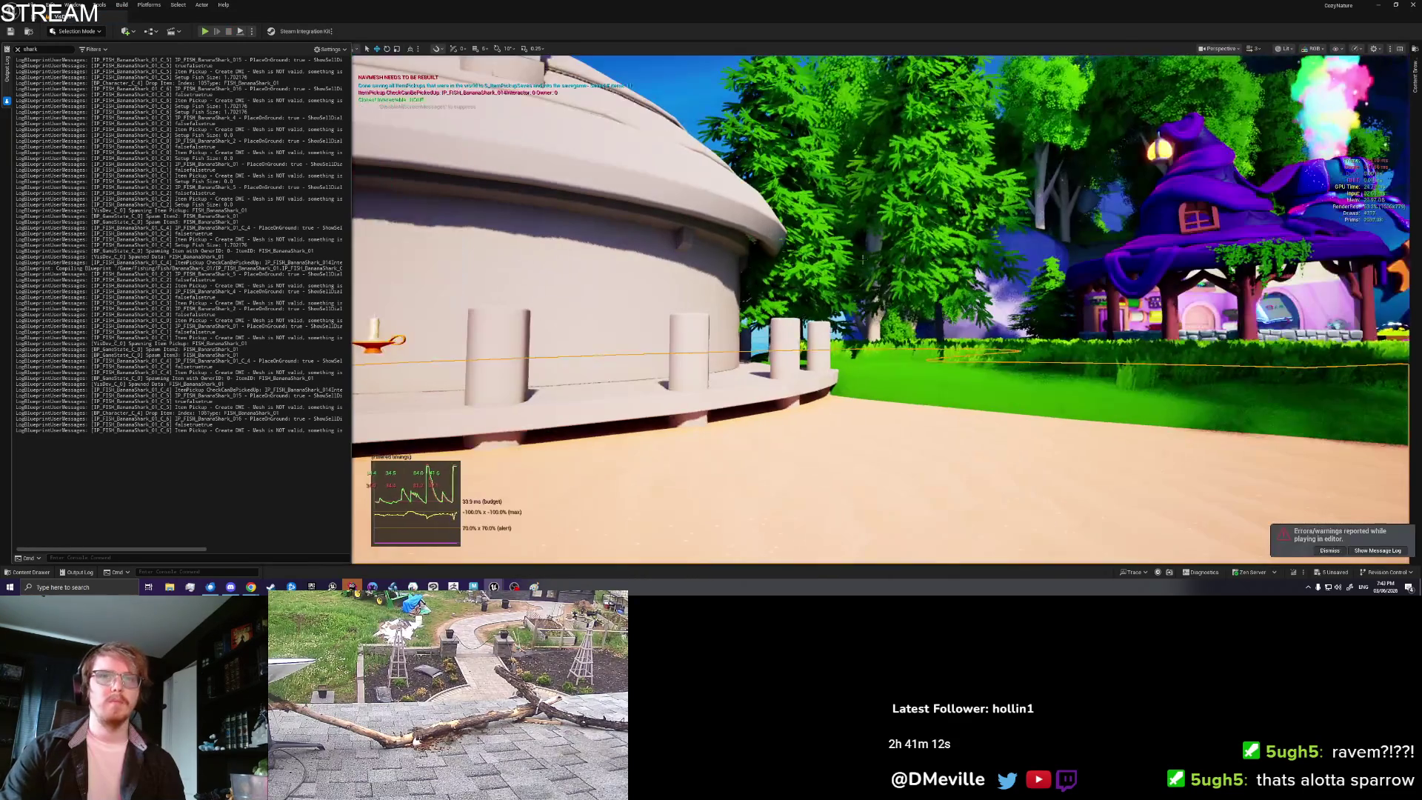
Step: Start another play session, run past the placed fish, and teleport to Firstlight Island
right_click(900, 531)
left_click(942, 530)
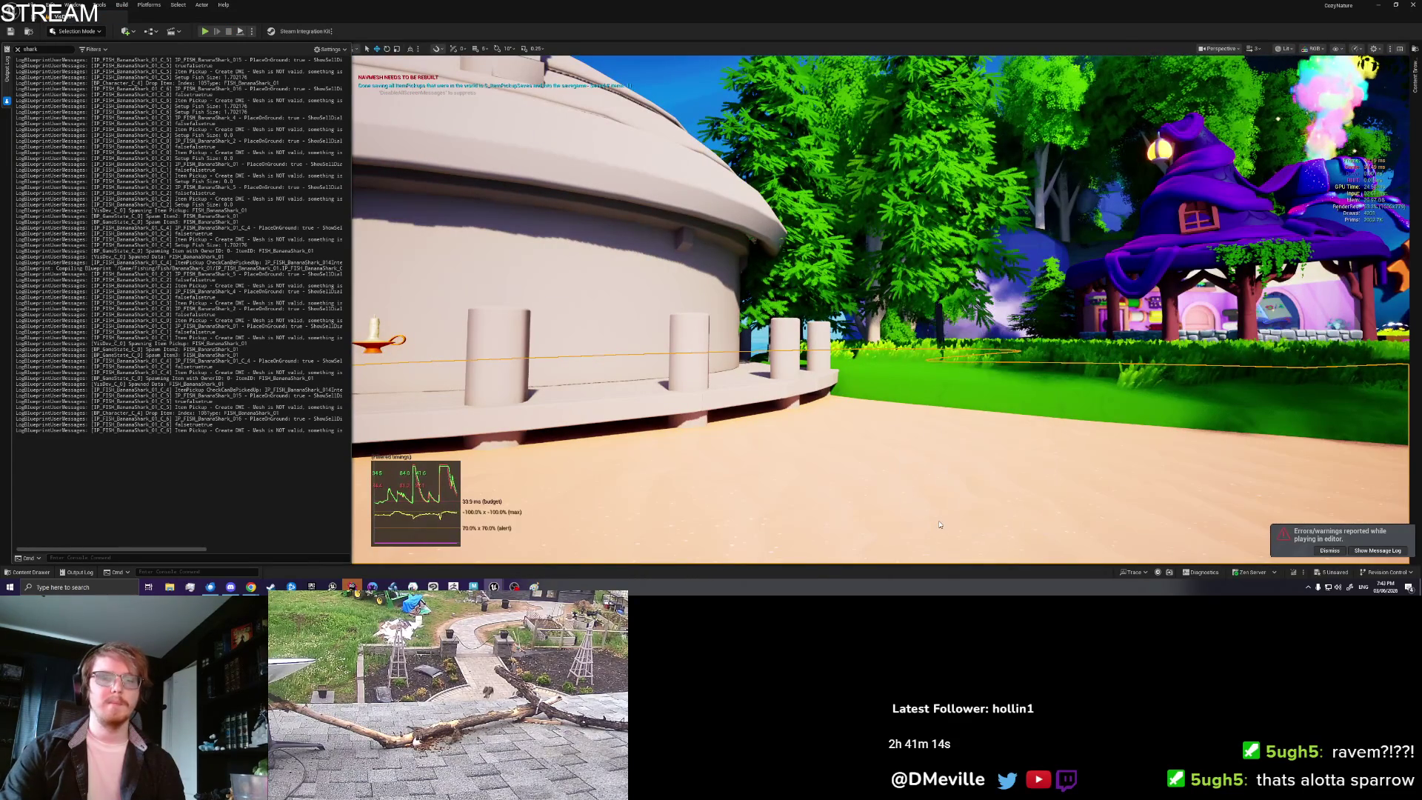
key("alt+p")
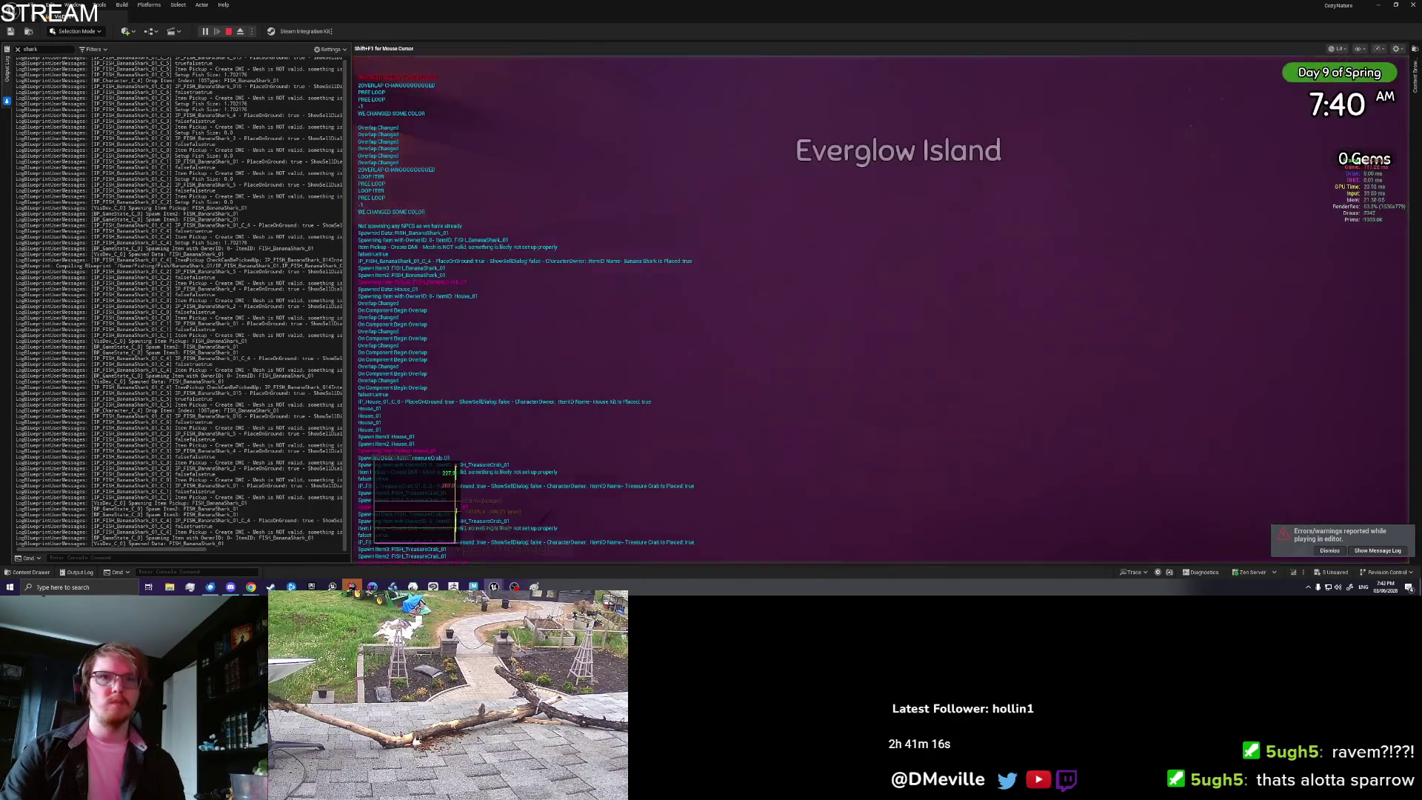
key("s")
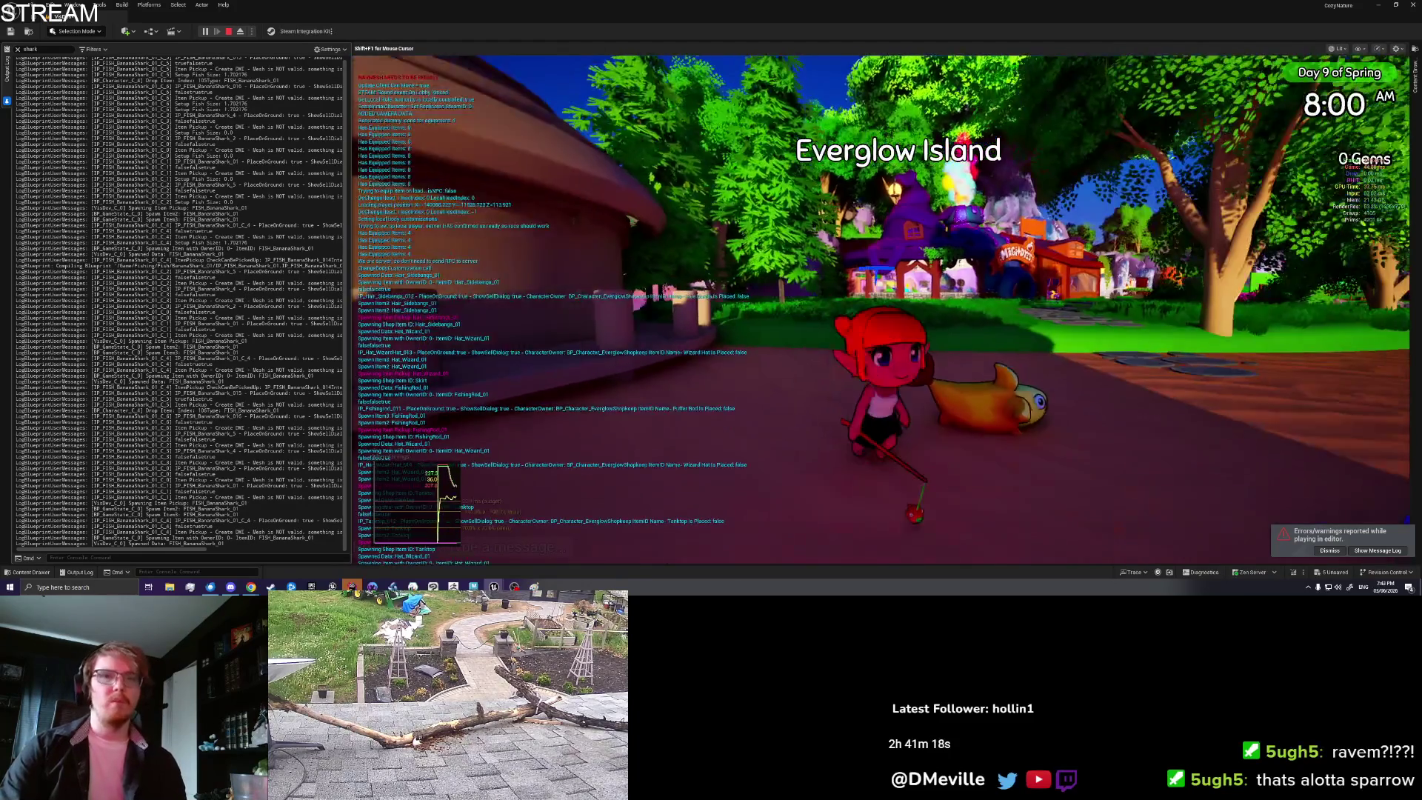
key("e")
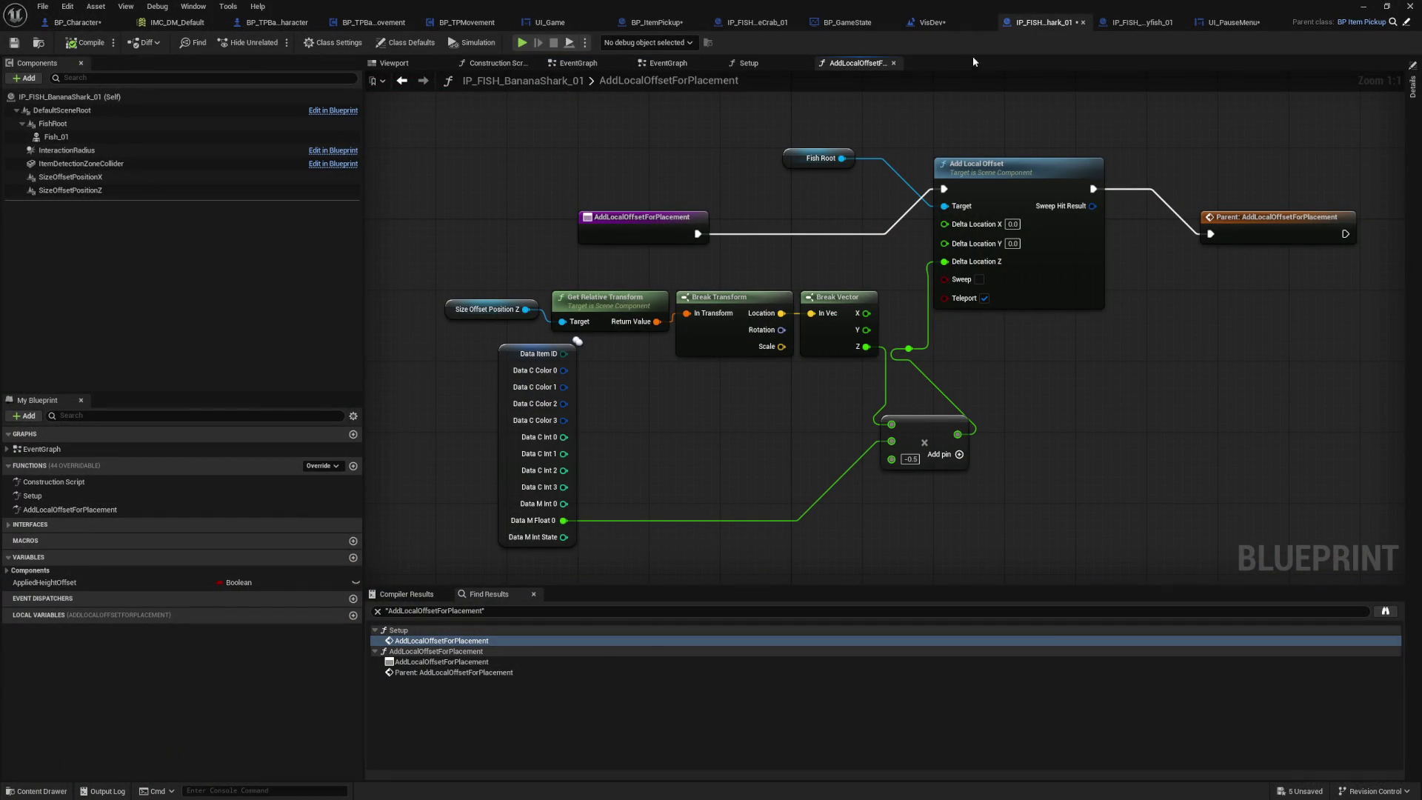
Step: Close the IP_FISH_UmbrellaJellyfish_01 blueprint to land on the UI_PauseMenu event graph
left_click(1157, 22)
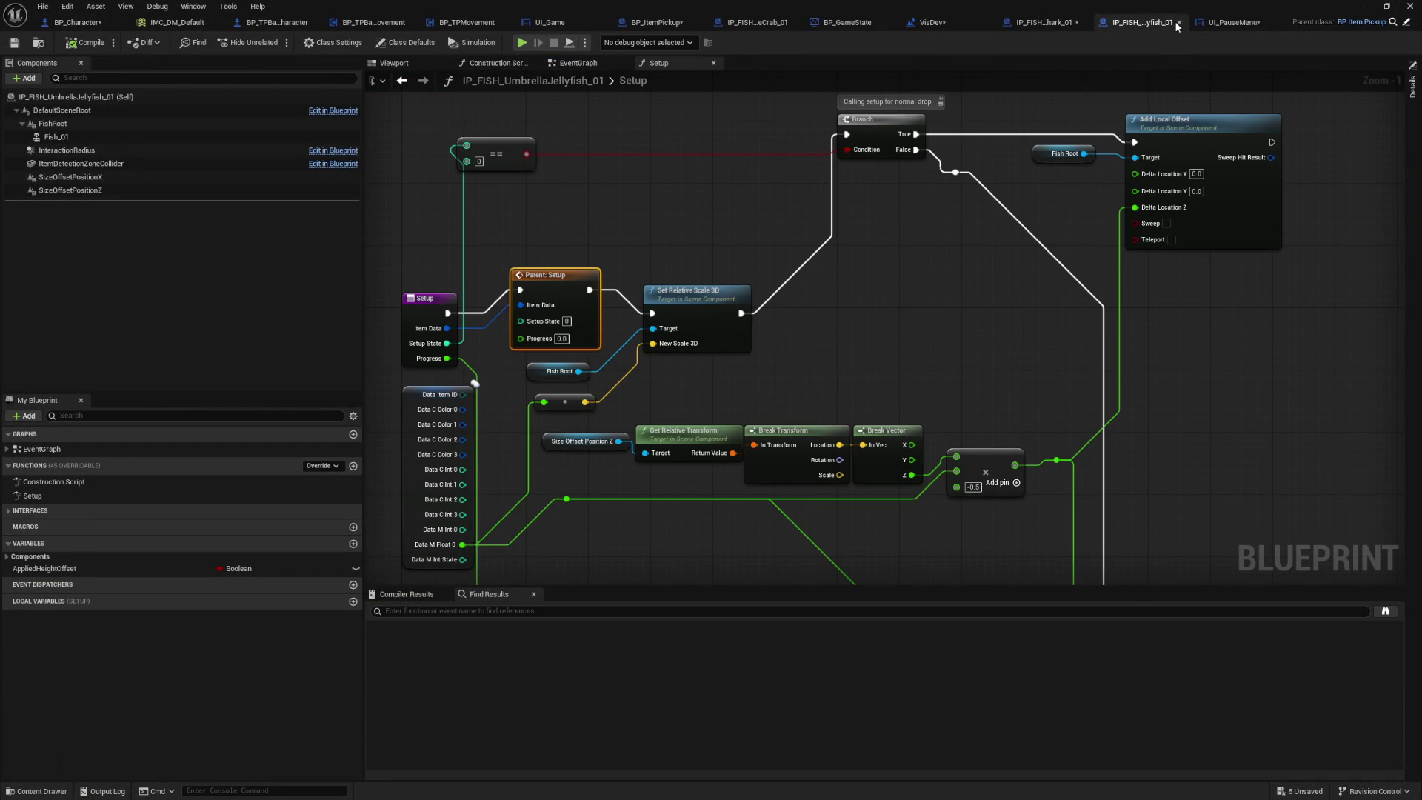
key("ctrl+w")
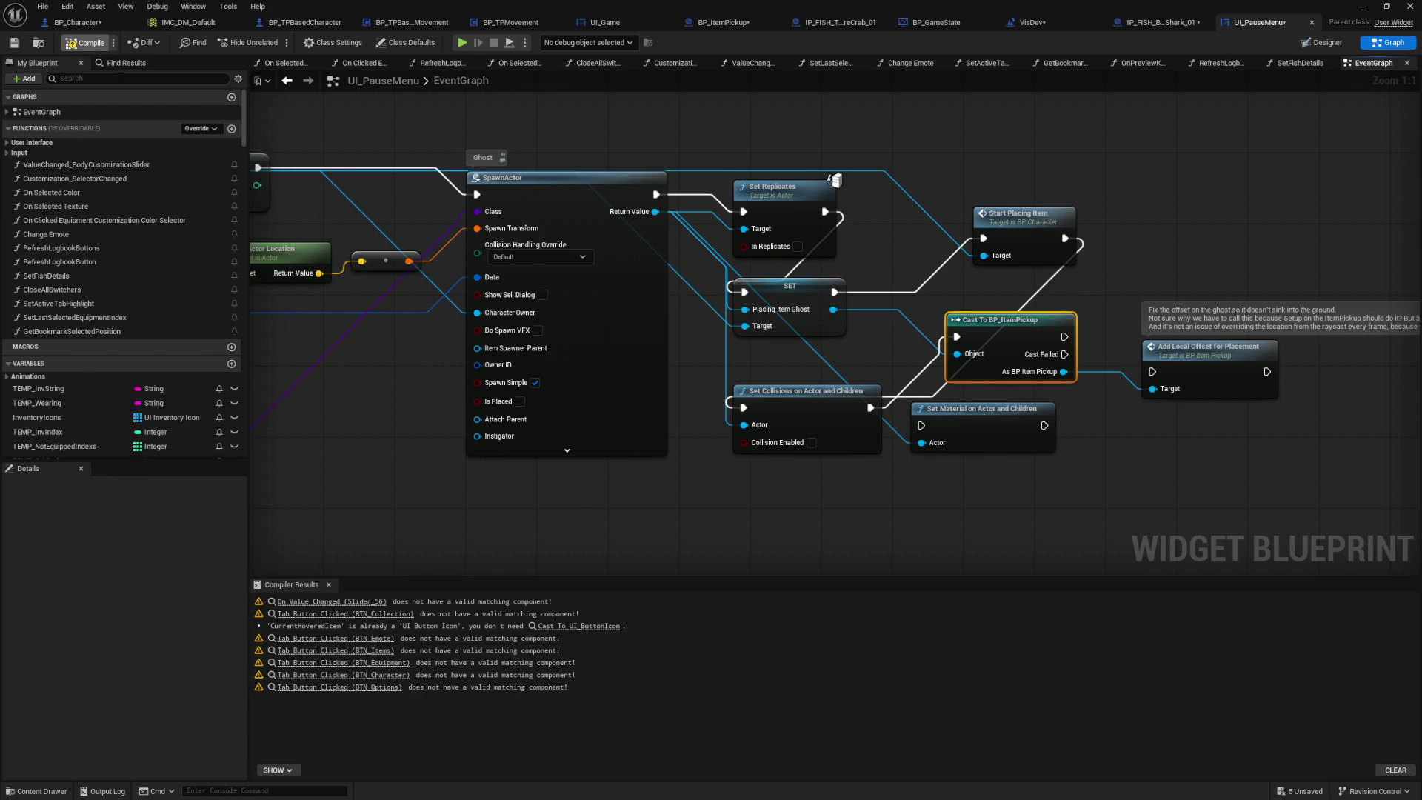
Step: Compile the pause menu widget and search its graphs for 'Setup'
left_click(85, 42)
left_click_drag(571, 514, 1016, 518)
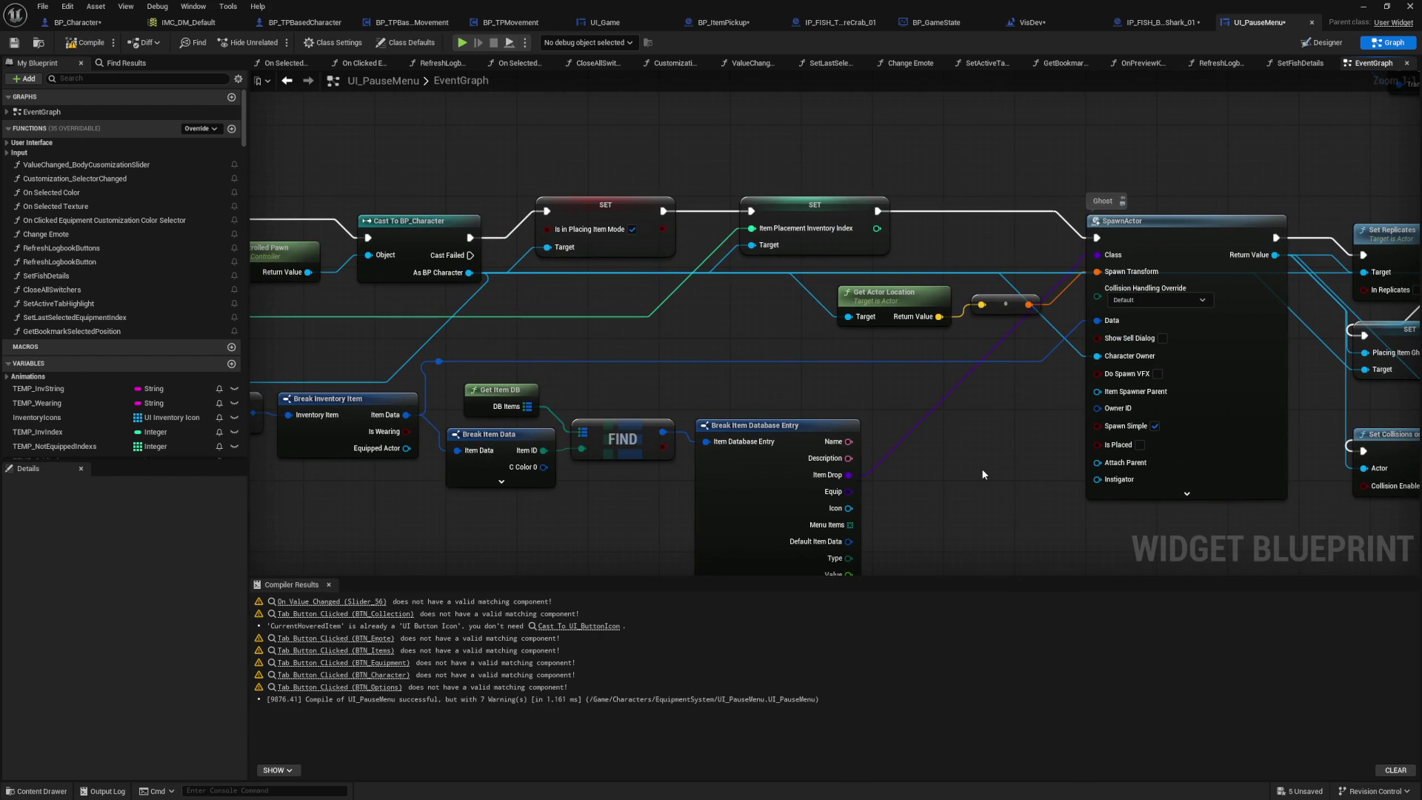
key("ctrl+f")
type("Setup")
key("Return")
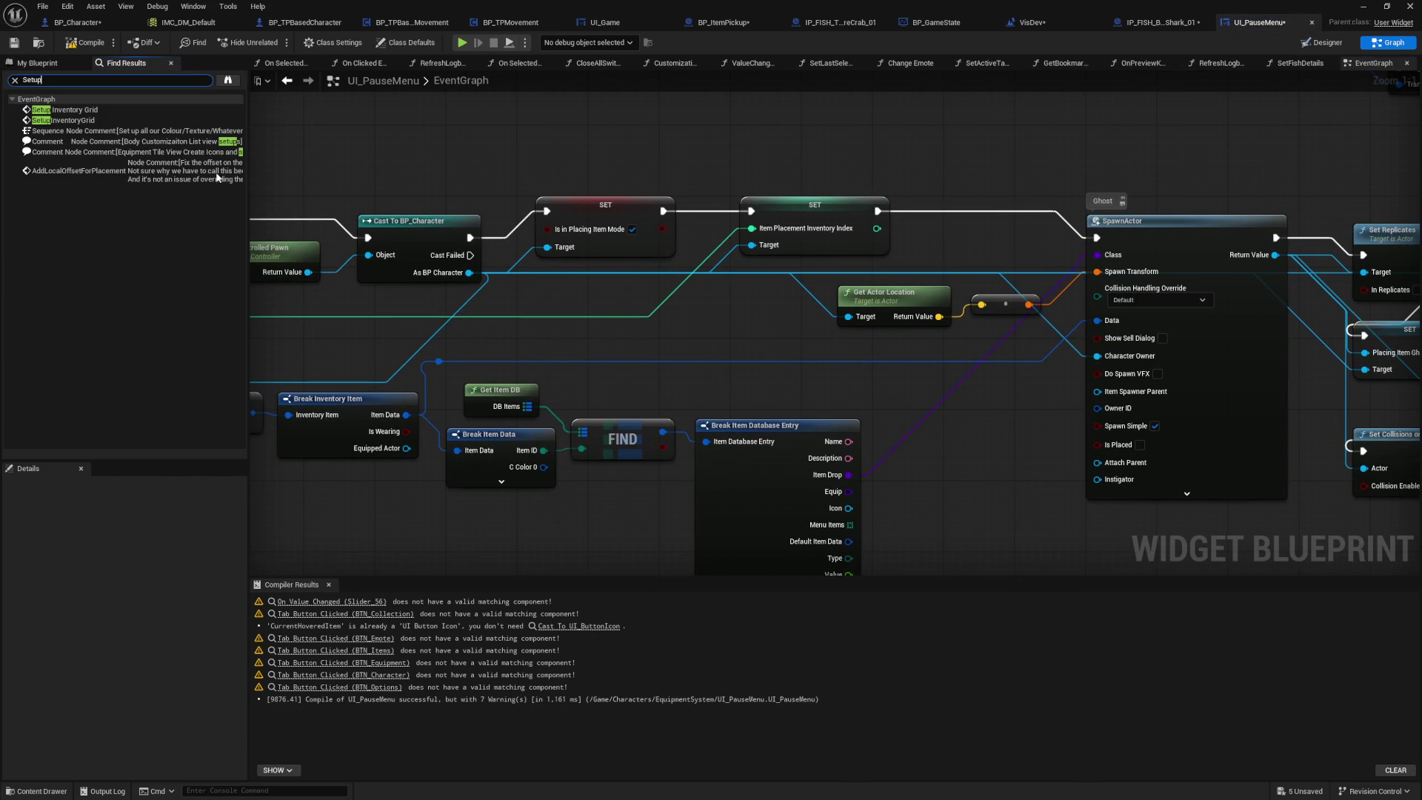
left_click_drag(587, 347, 852, 414)
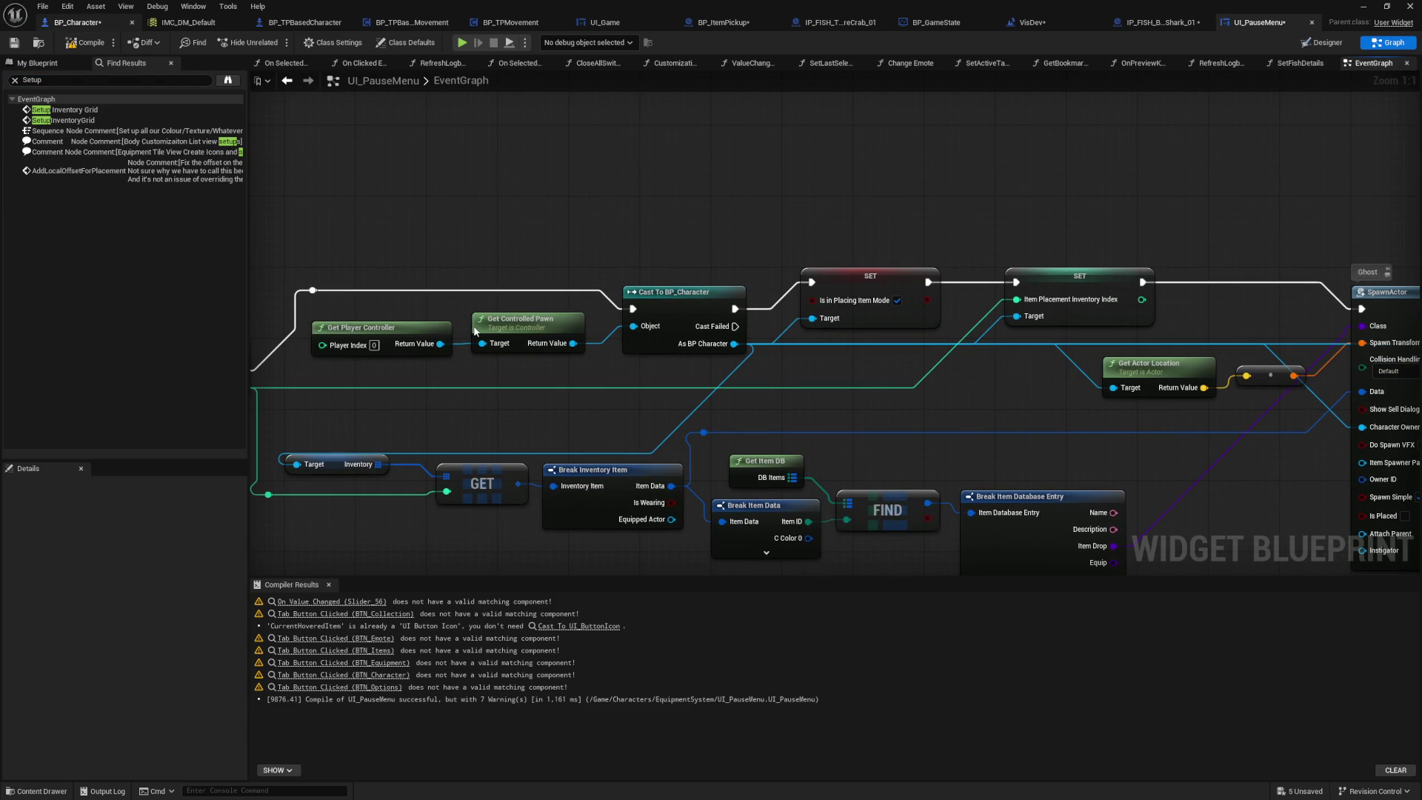
Step: Search BP_Character for 'Showoff' and open the UpdateShowoffItem function
key("ctrl+f")
type("Showoff")
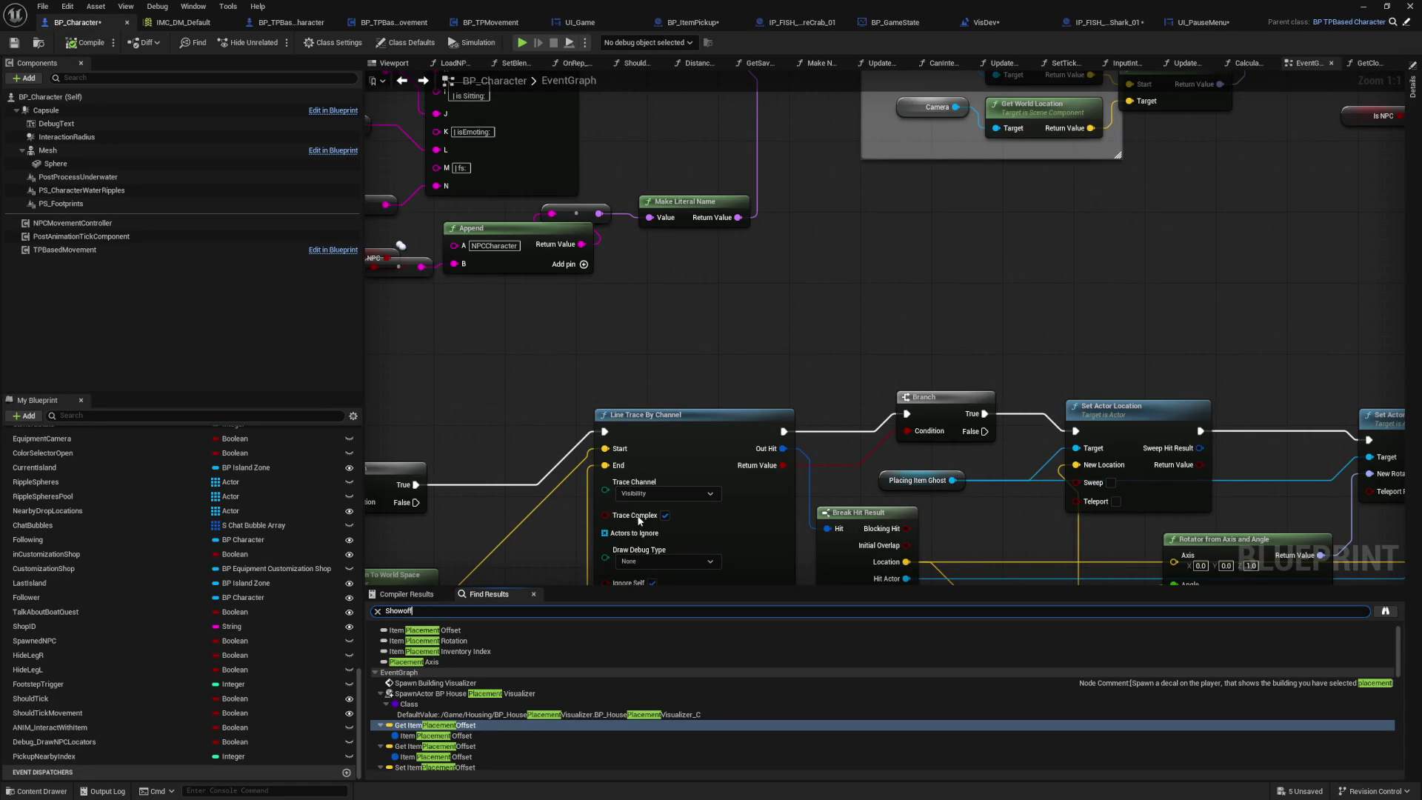
key("Return")
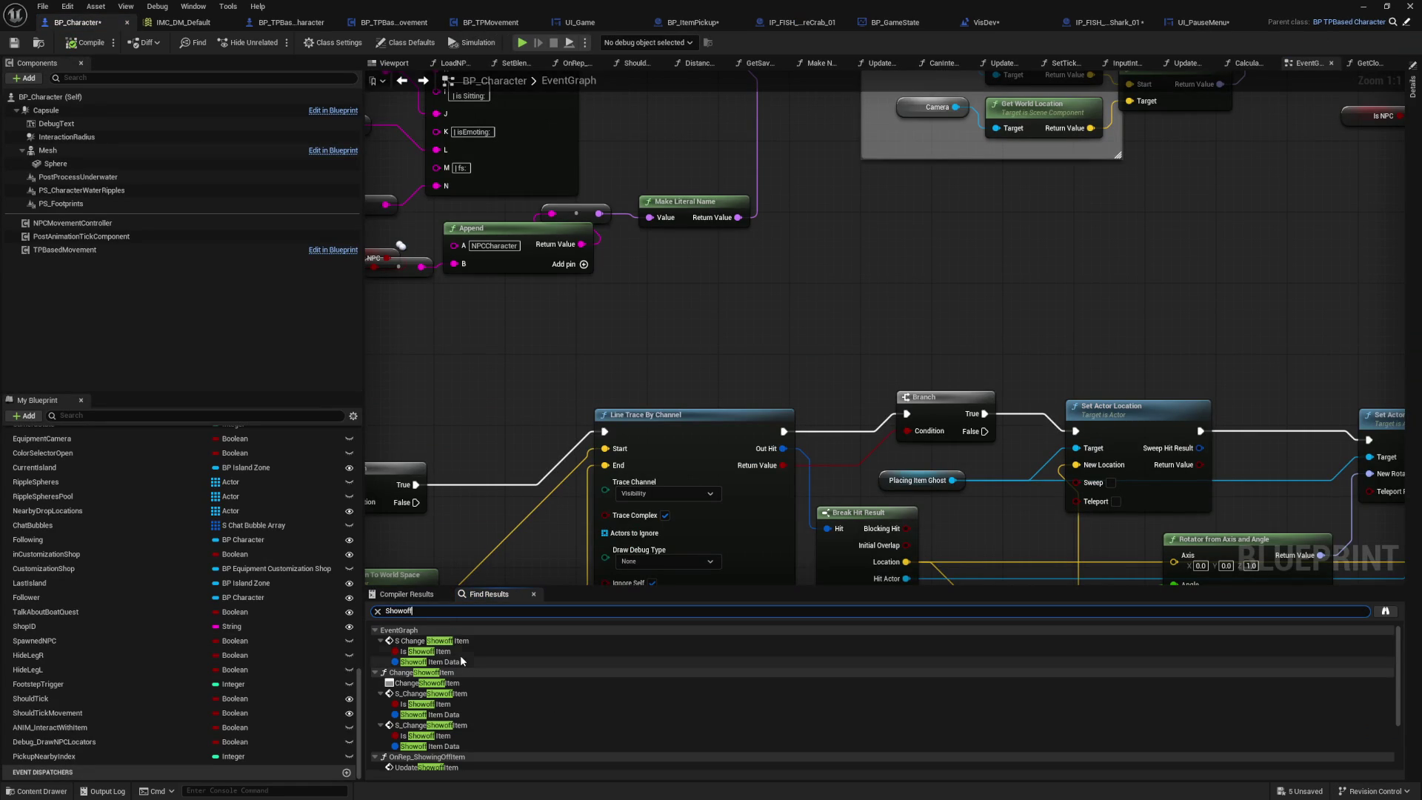
scroll(460, 655, "down", 3)
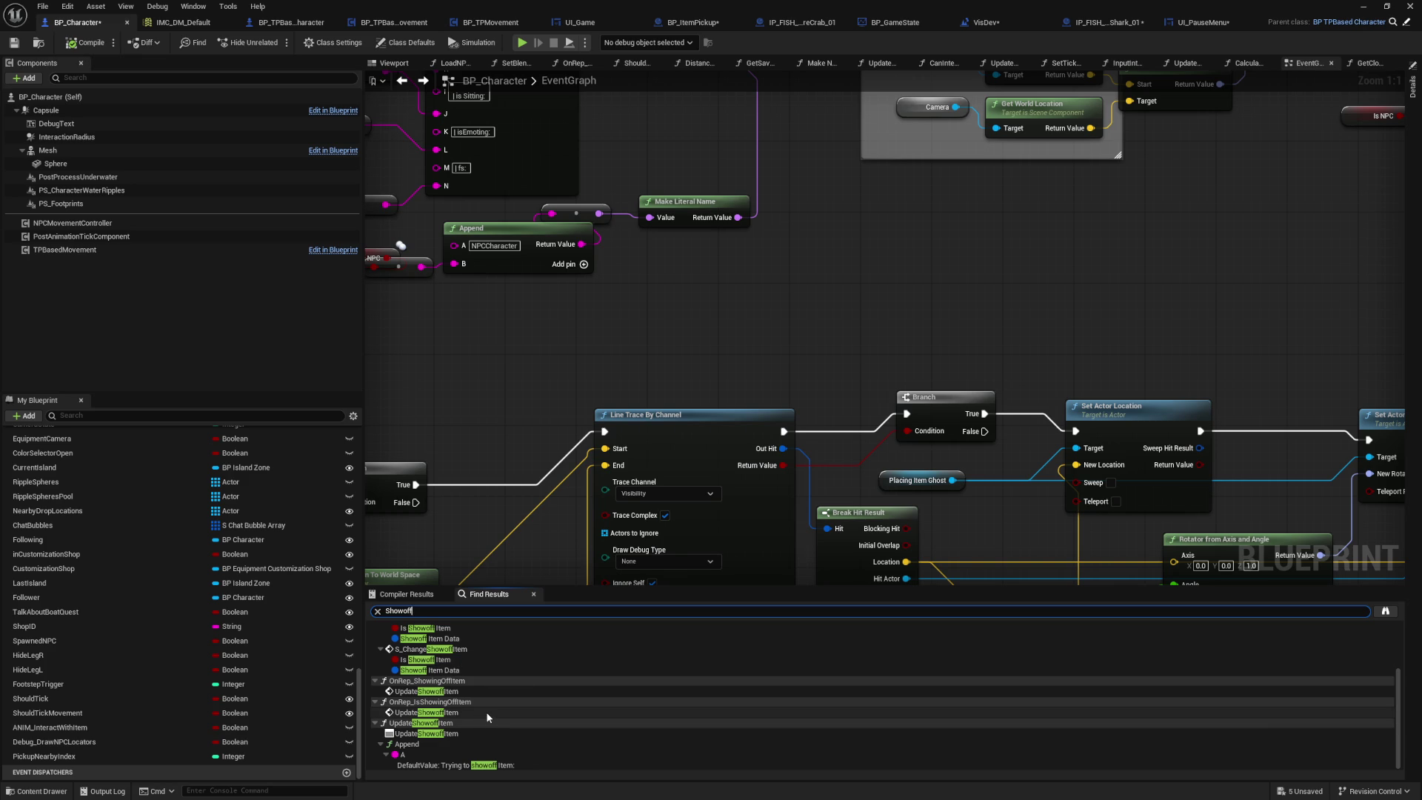
left_click(475, 734)
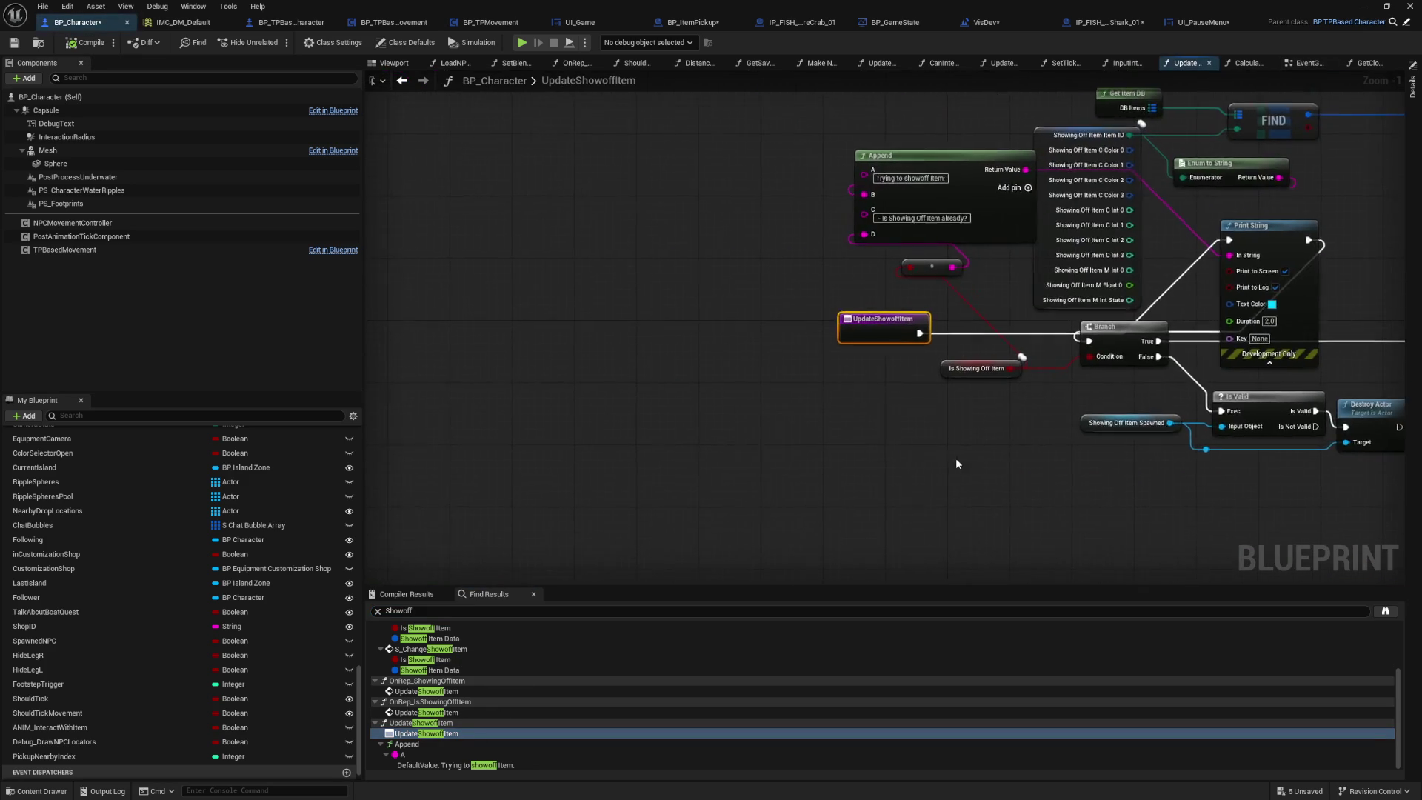
scroll(955, 457, "up", 1)
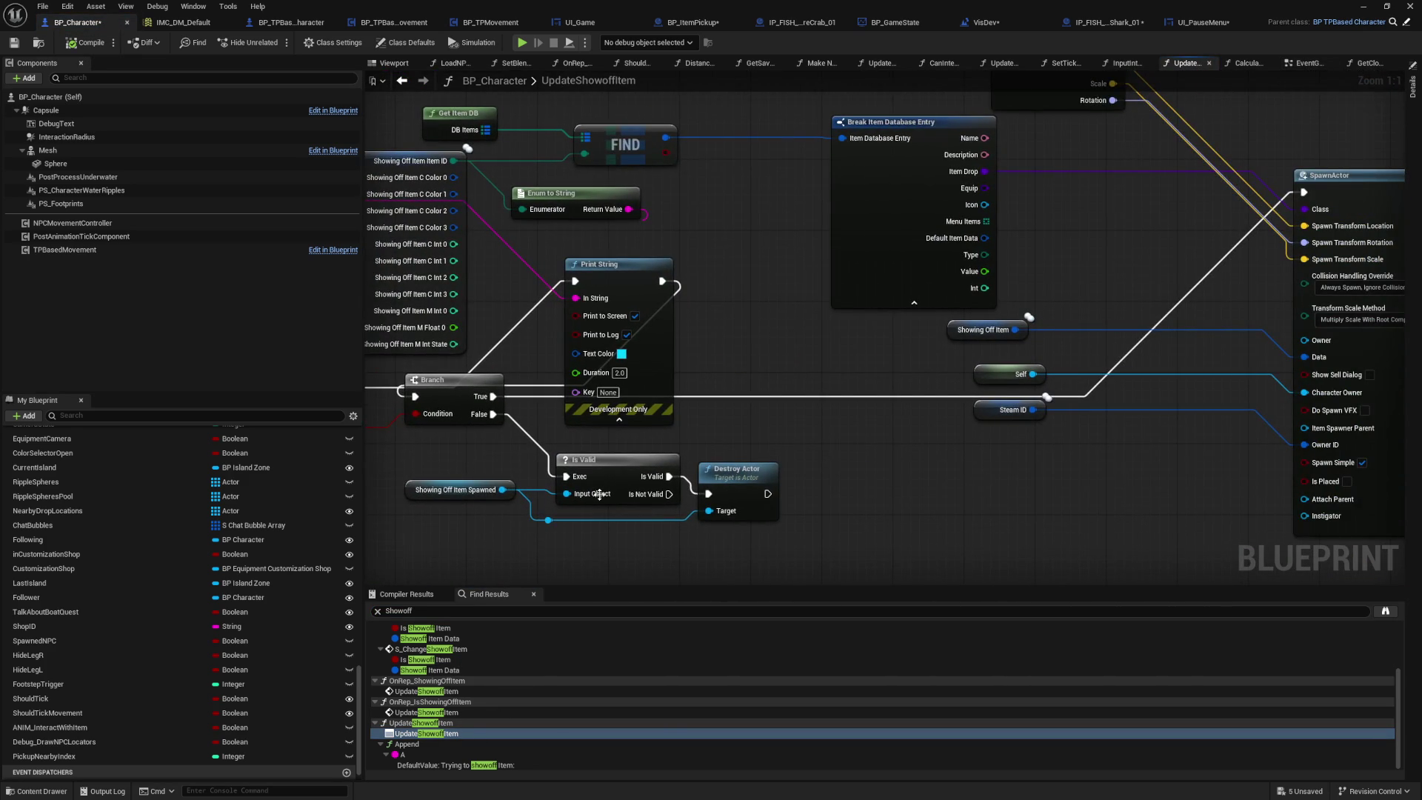
Step: Review UpdateShowoffItem's SpawnActor, SET and Print String nodes, then search for Setup calls
mouse_move(725, 452)
left_mouse_down()
mouse_move(674, 482)
mouse_move(725, 452)
left_mouse_up()
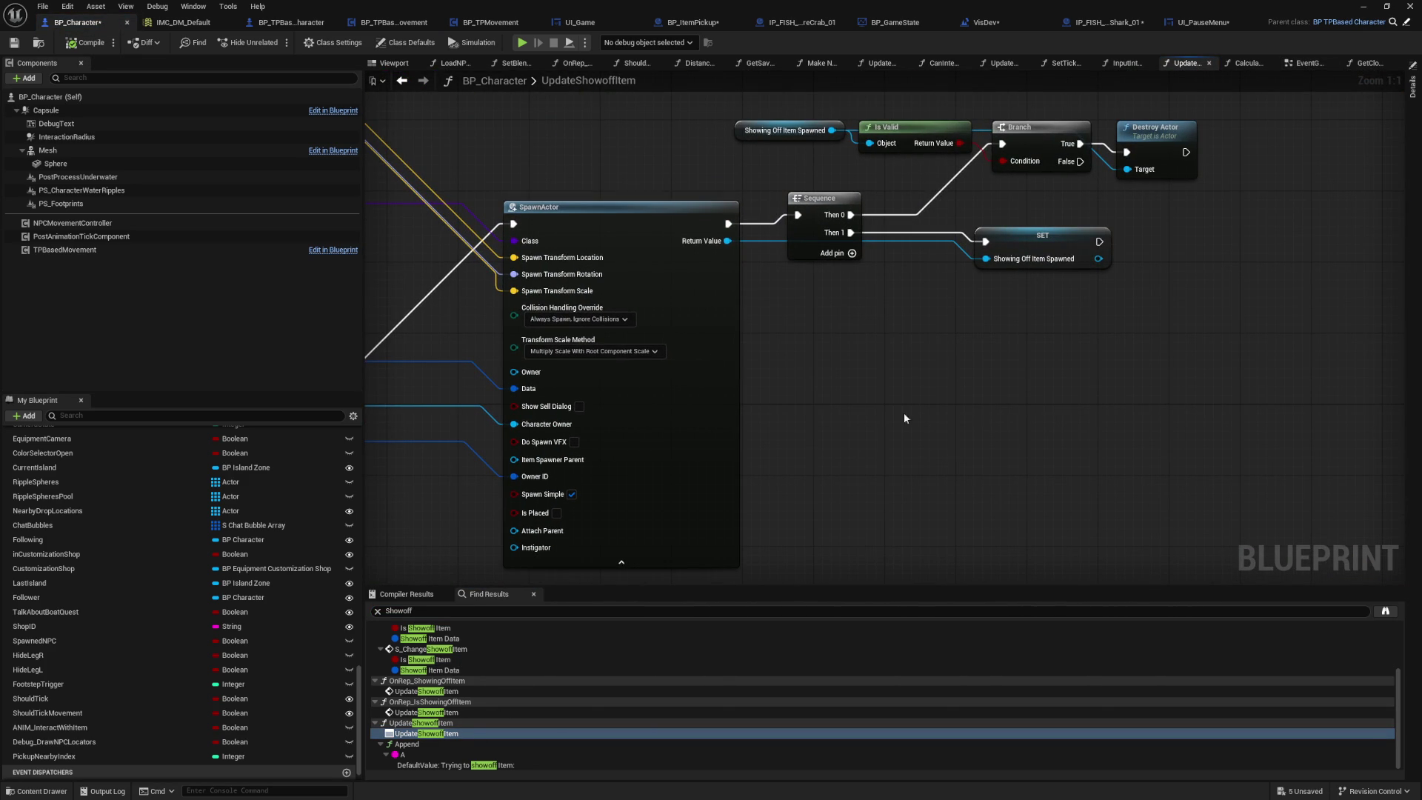
left_click_drag(838, 408, 1013, 409)
double_click(426, 734)
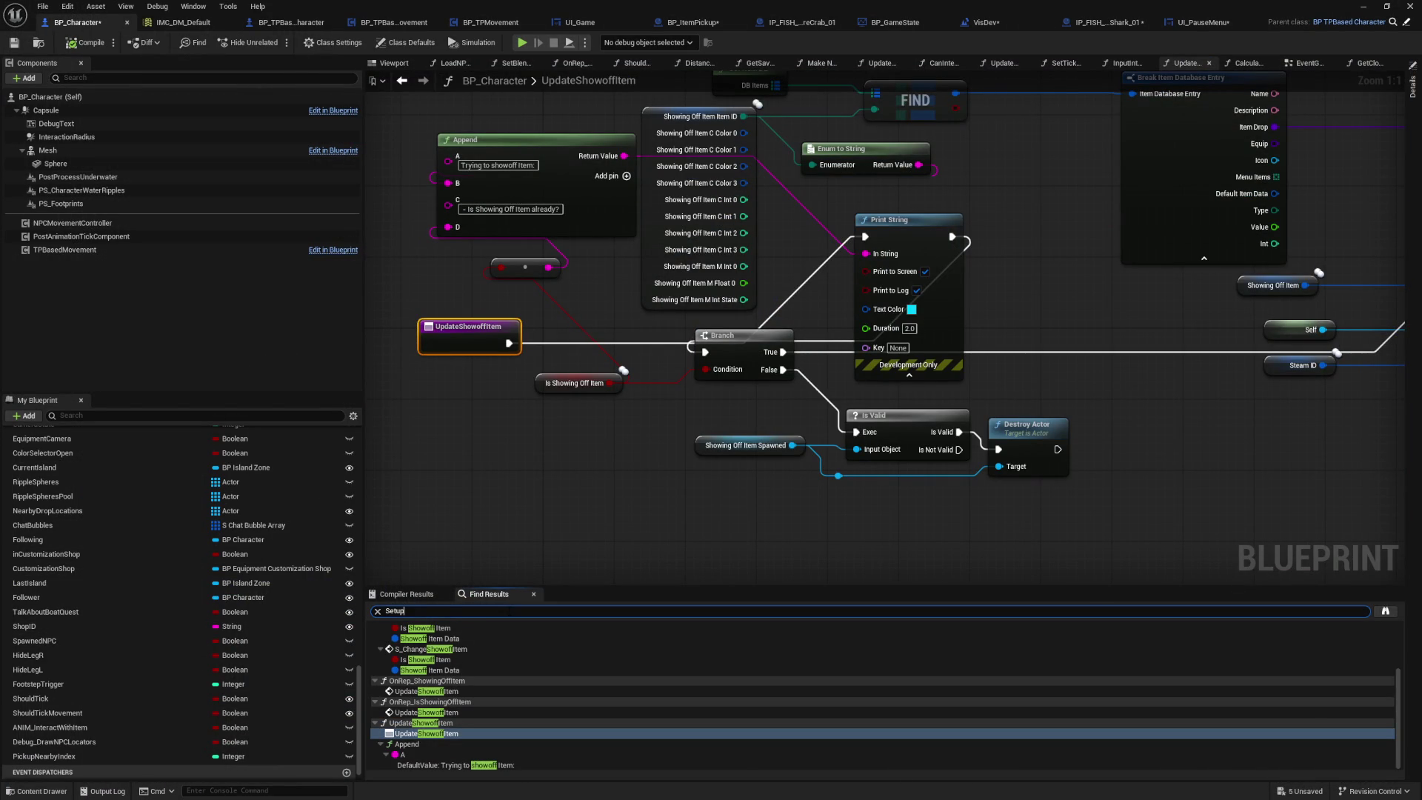
key("Return")
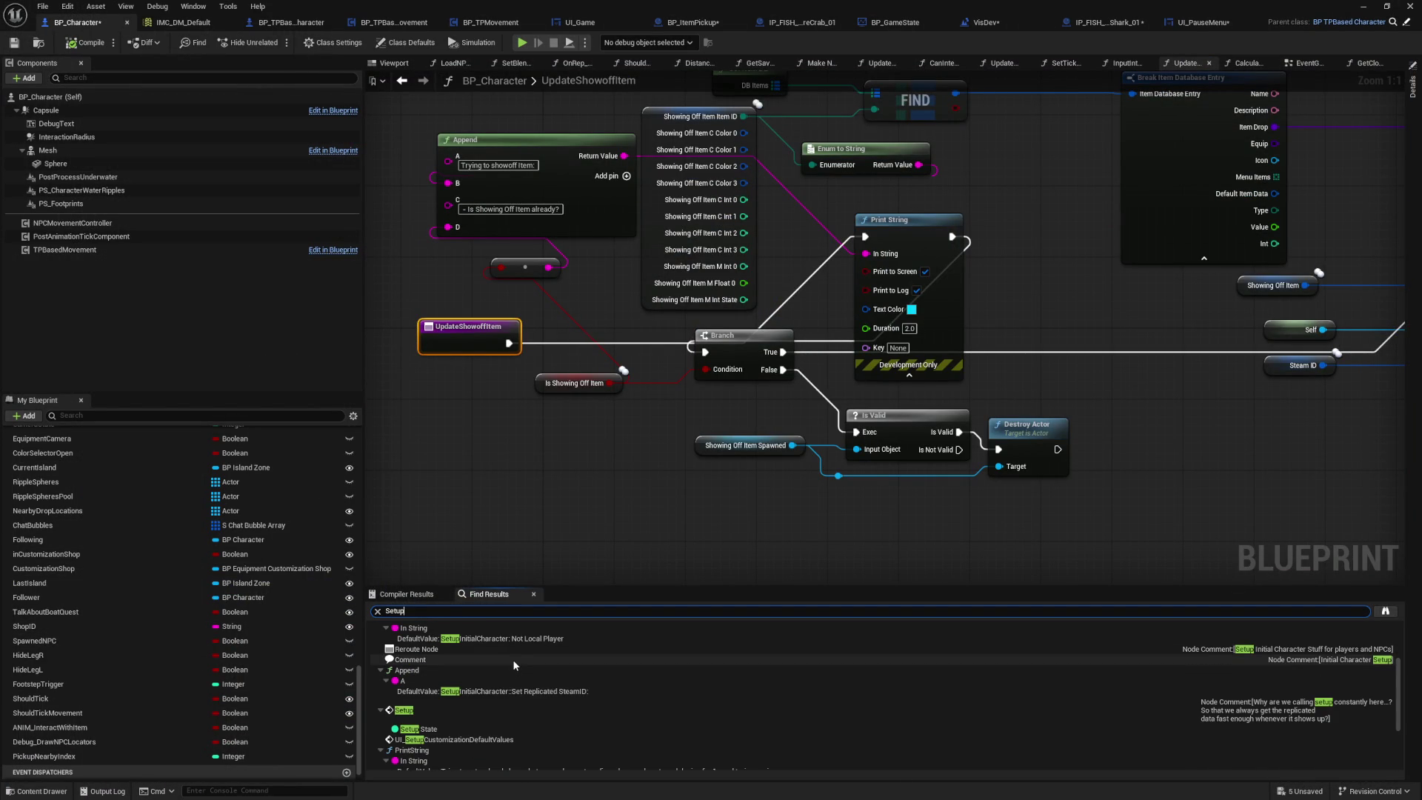
Step: Comment the EventGraph's Setup call as fixing the location offset for fish holding placement
double_click(1211, 707)
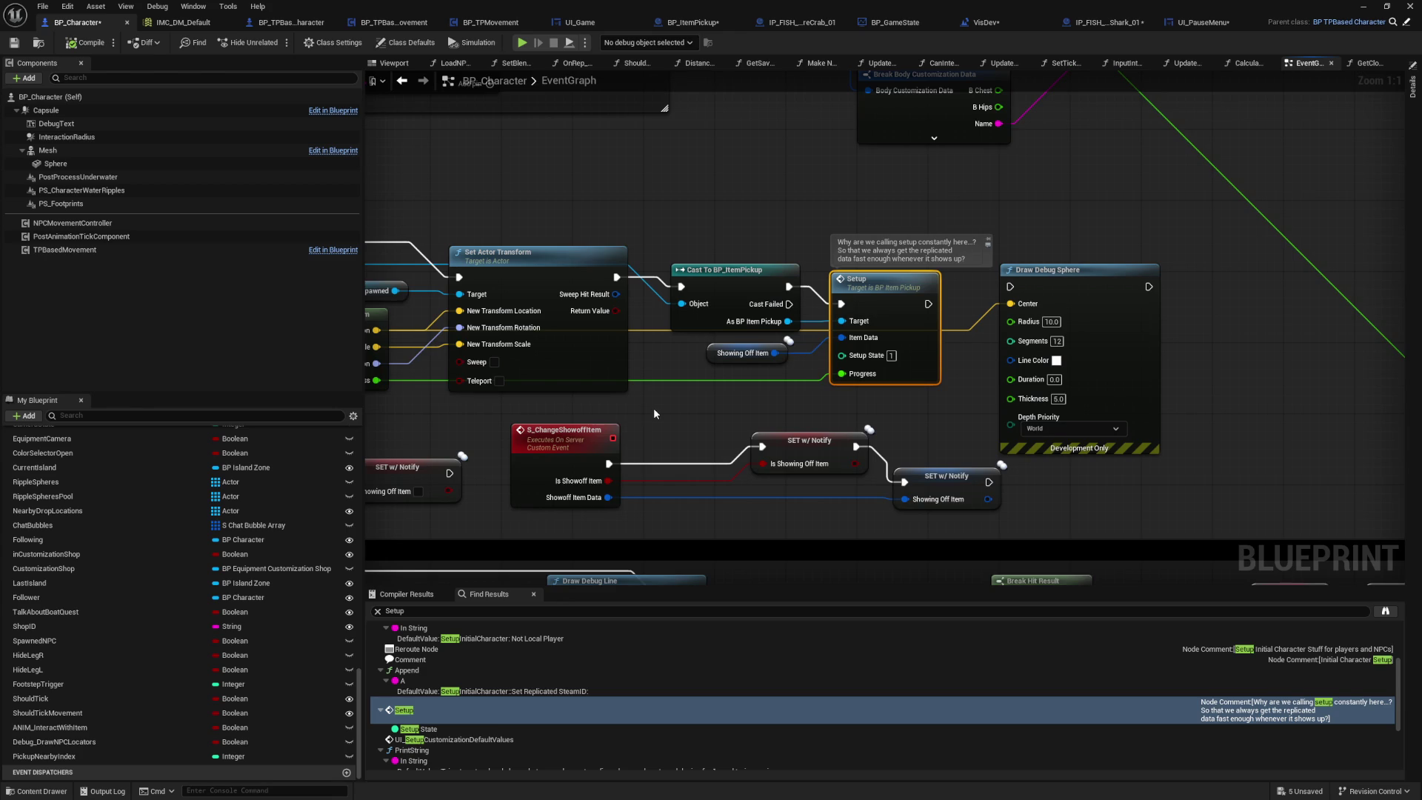
left_click_drag(649, 409, 735, 412)
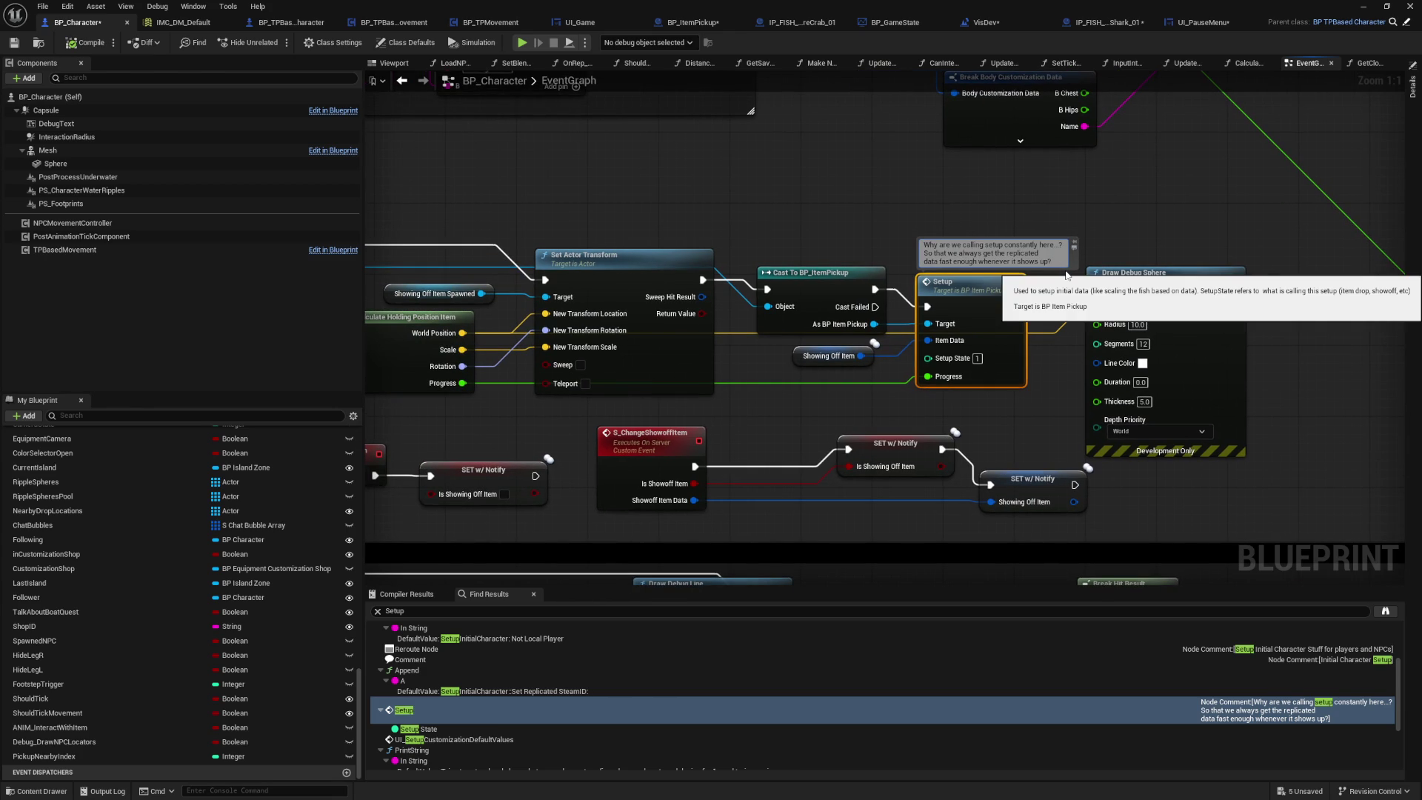
type(" To fix the")
type(" locatio")
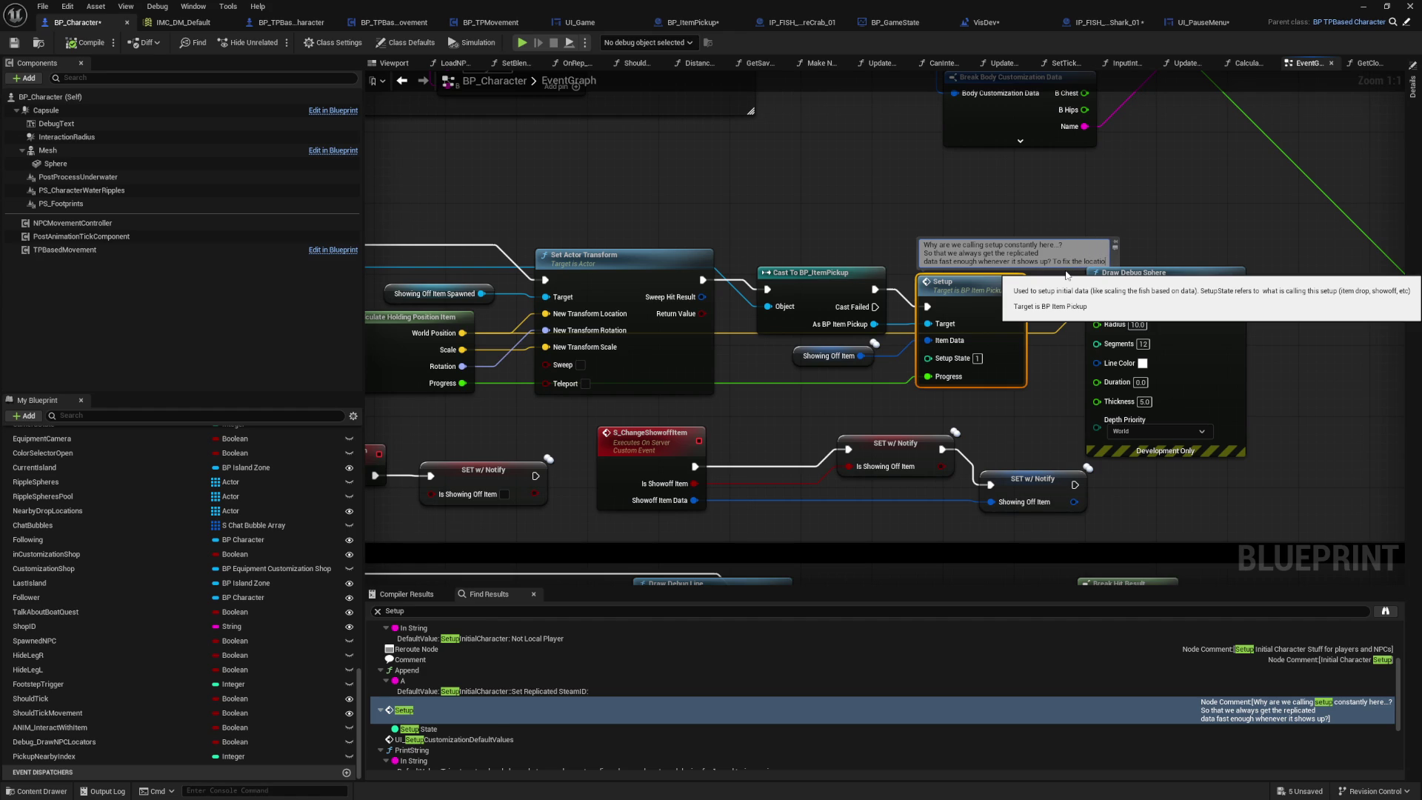
type("n offset fo")
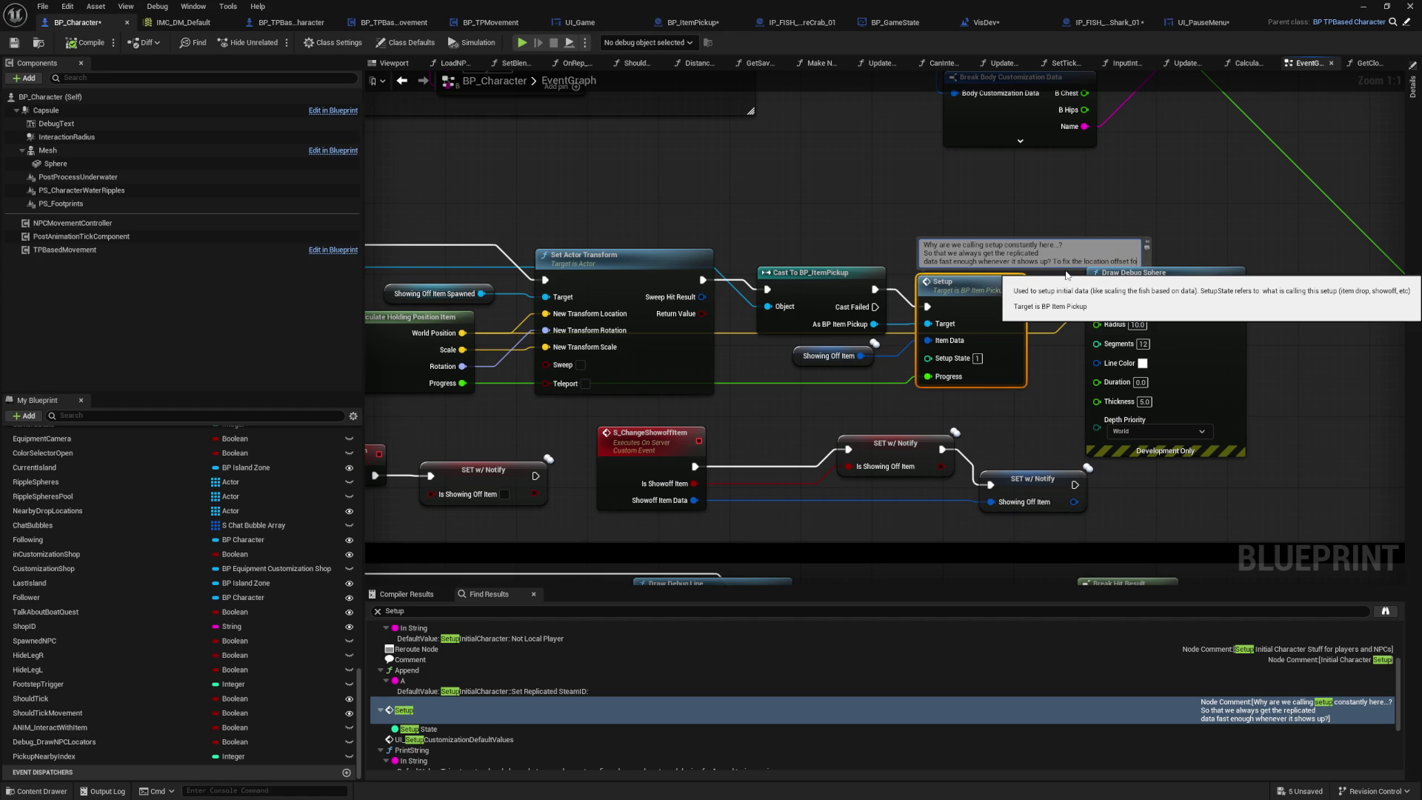
type("r hodsh holding placement?")
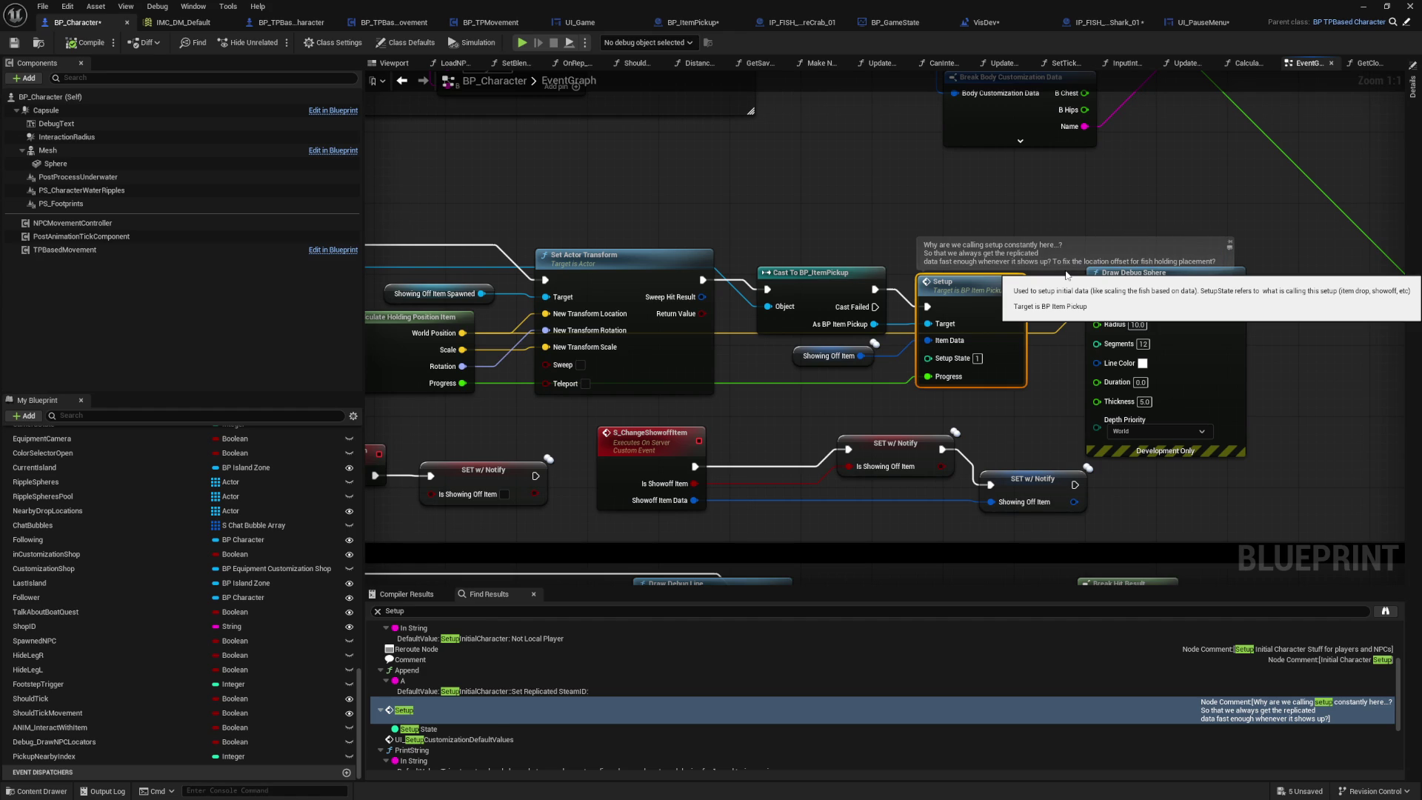
Step: Read the Setup call's description, then open the item pickup's Setup function
mouse_move(796, 224)
left_mouse_down()
mouse_move(1220, 246)
mouse_move(1219, 282)
mouse_move(889, 275)
left_mouse_up()
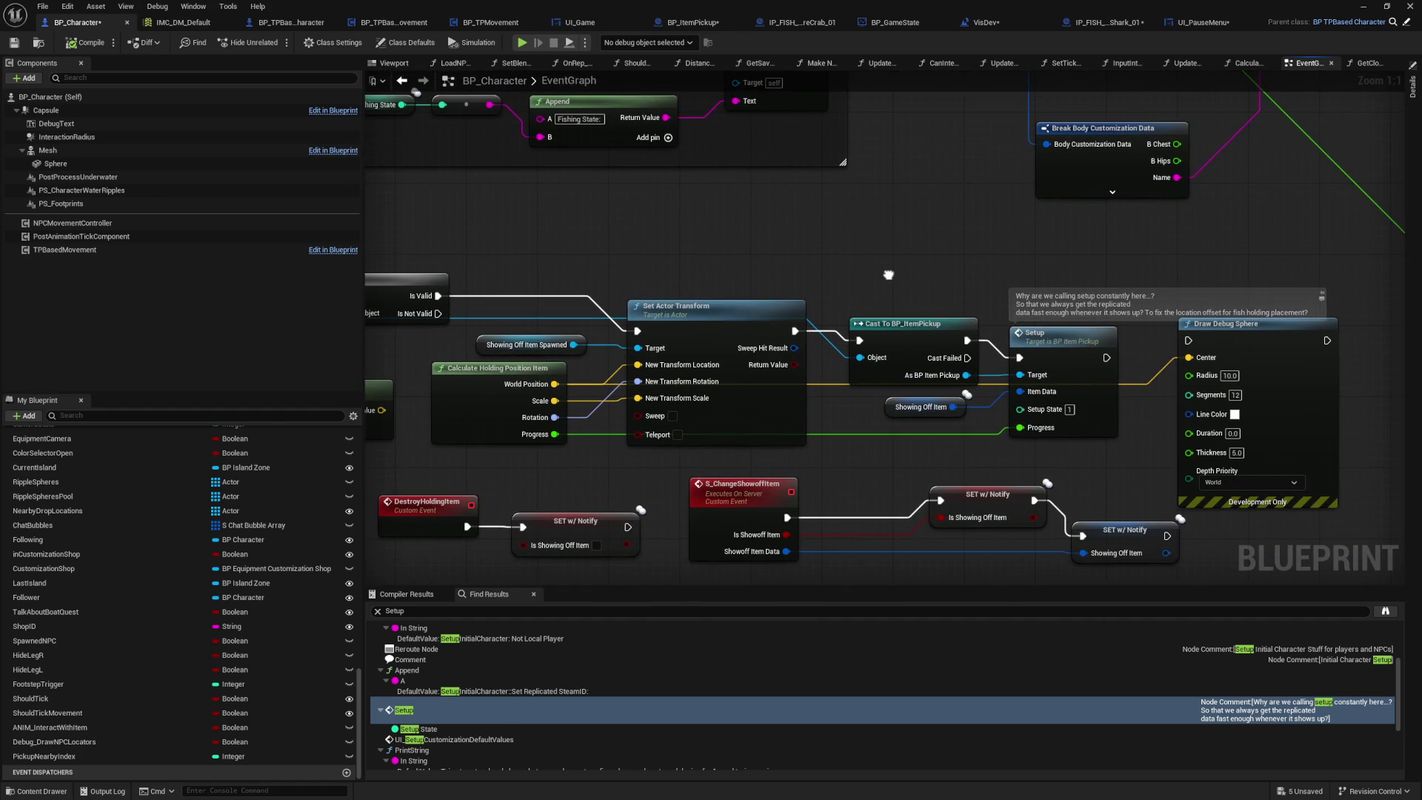
left_click(1054, 360)
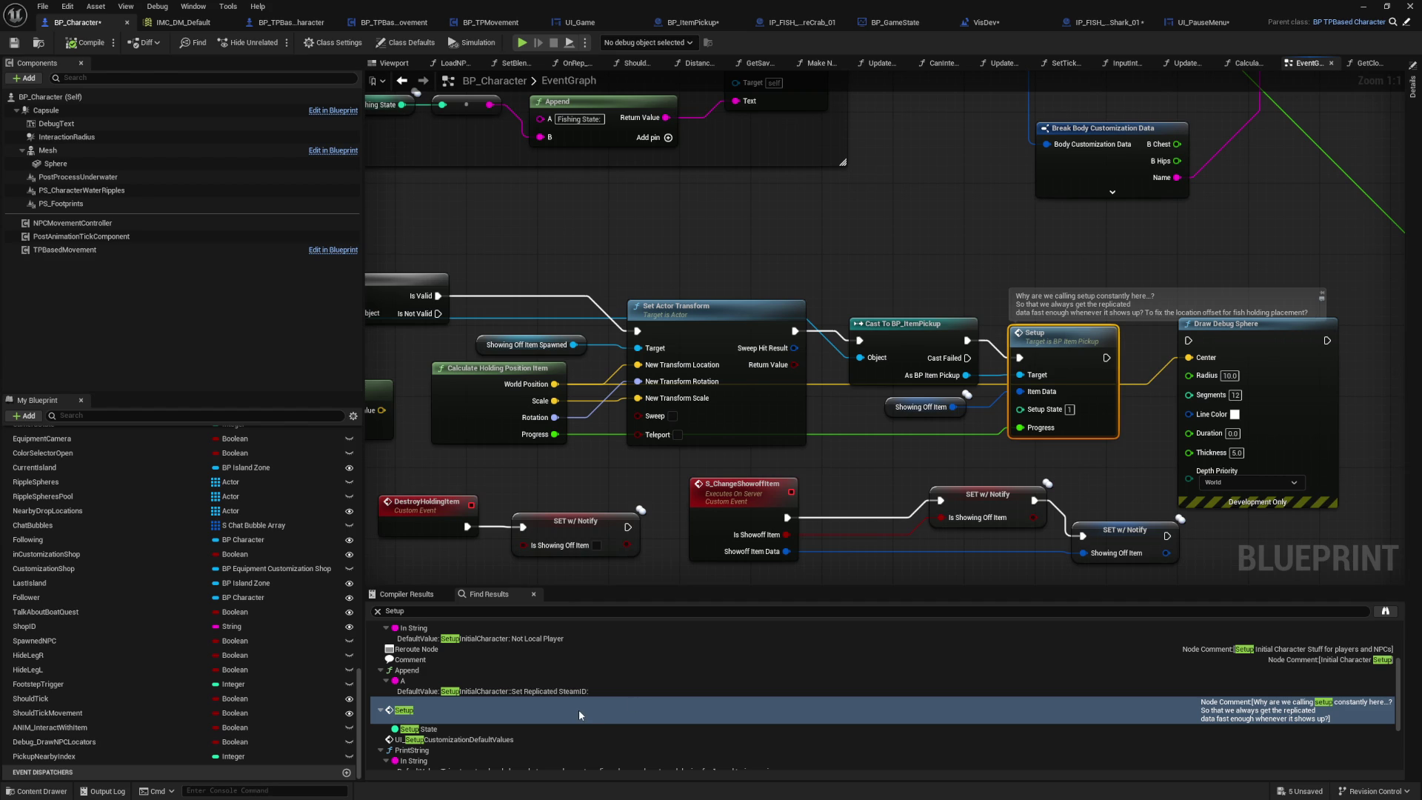
scroll(579, 710, "down", 3)
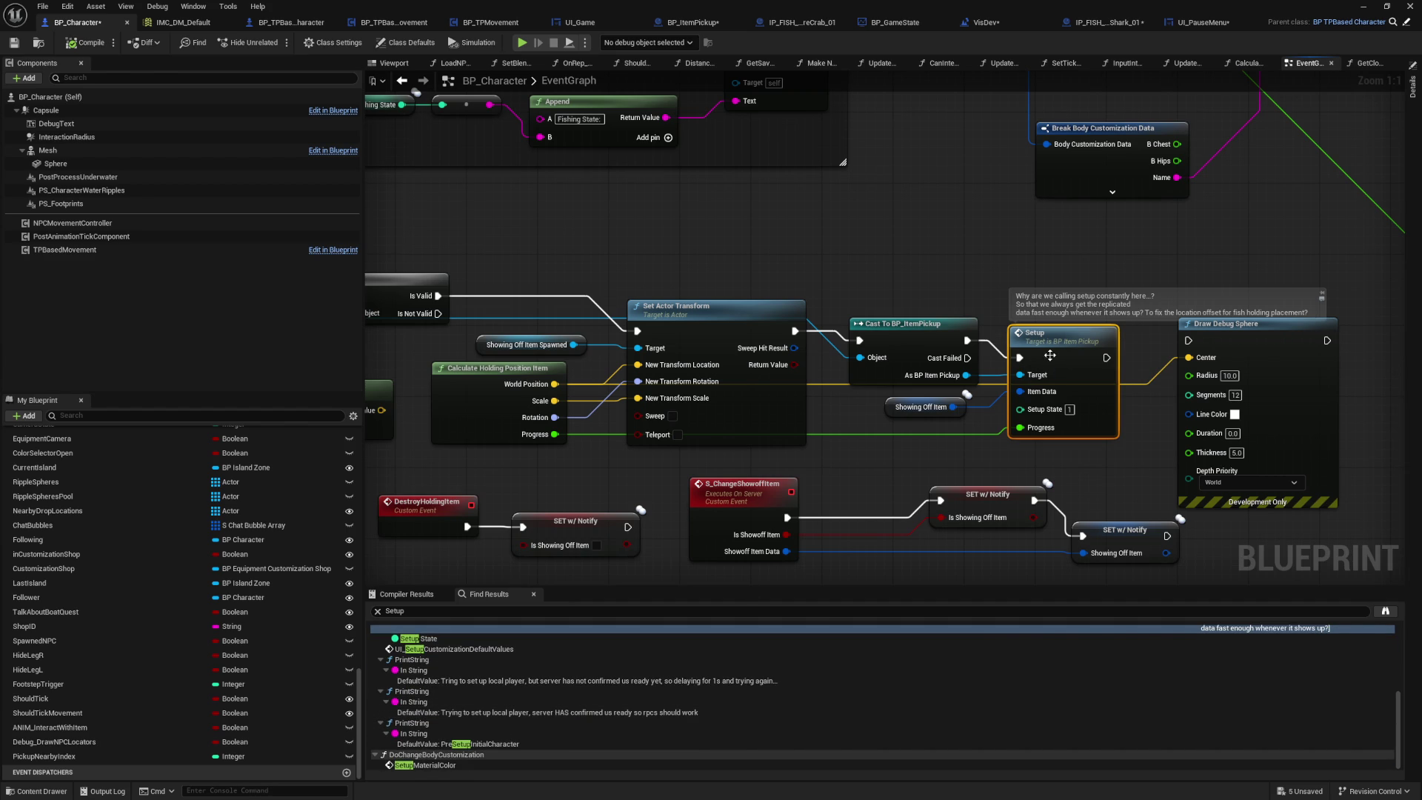
double_click(1045, 356)
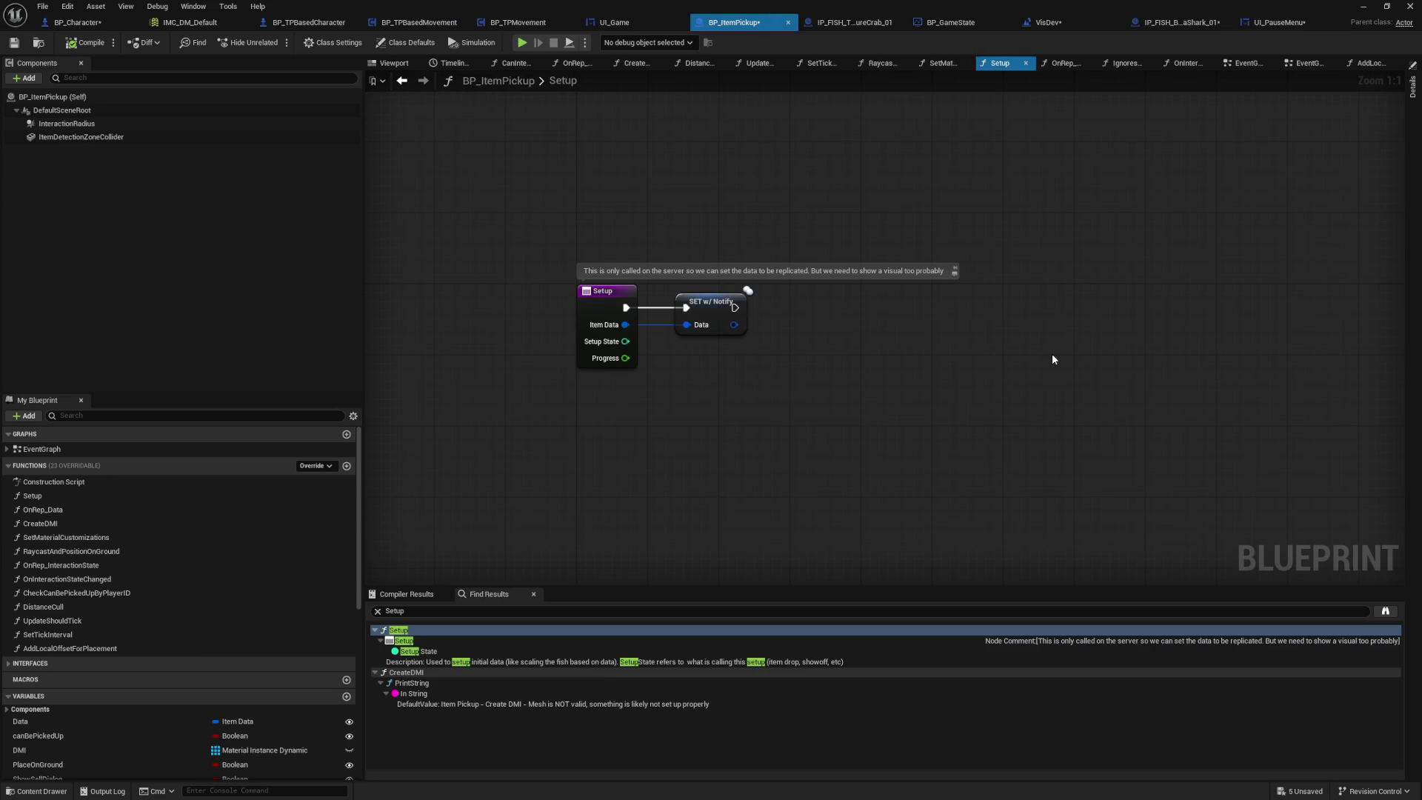
Step: Survey BP_ItemPickup's EventGraph, including the interact and BeginPlay logic
right_click(677, 193)
left_click(1133, 123)
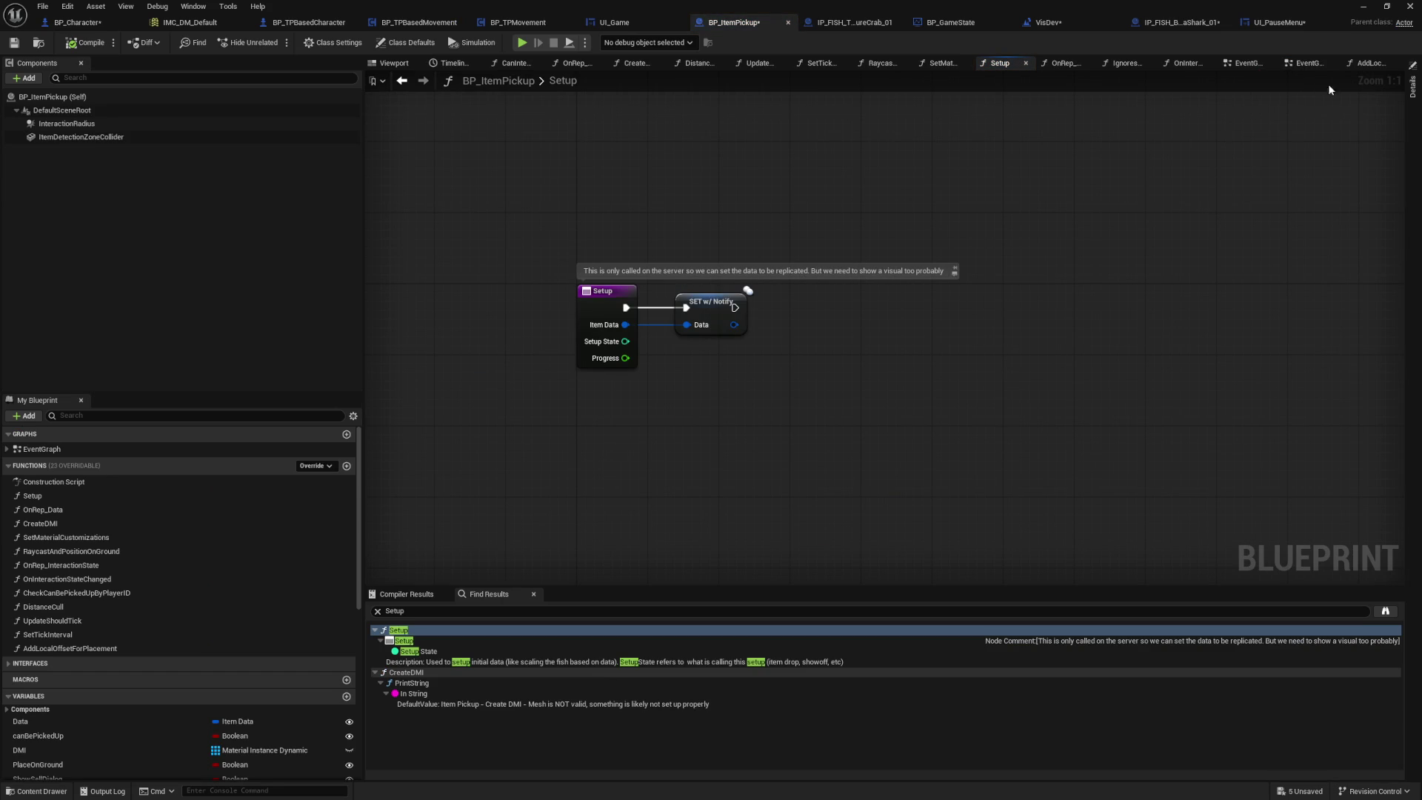
double_click(68, 450)
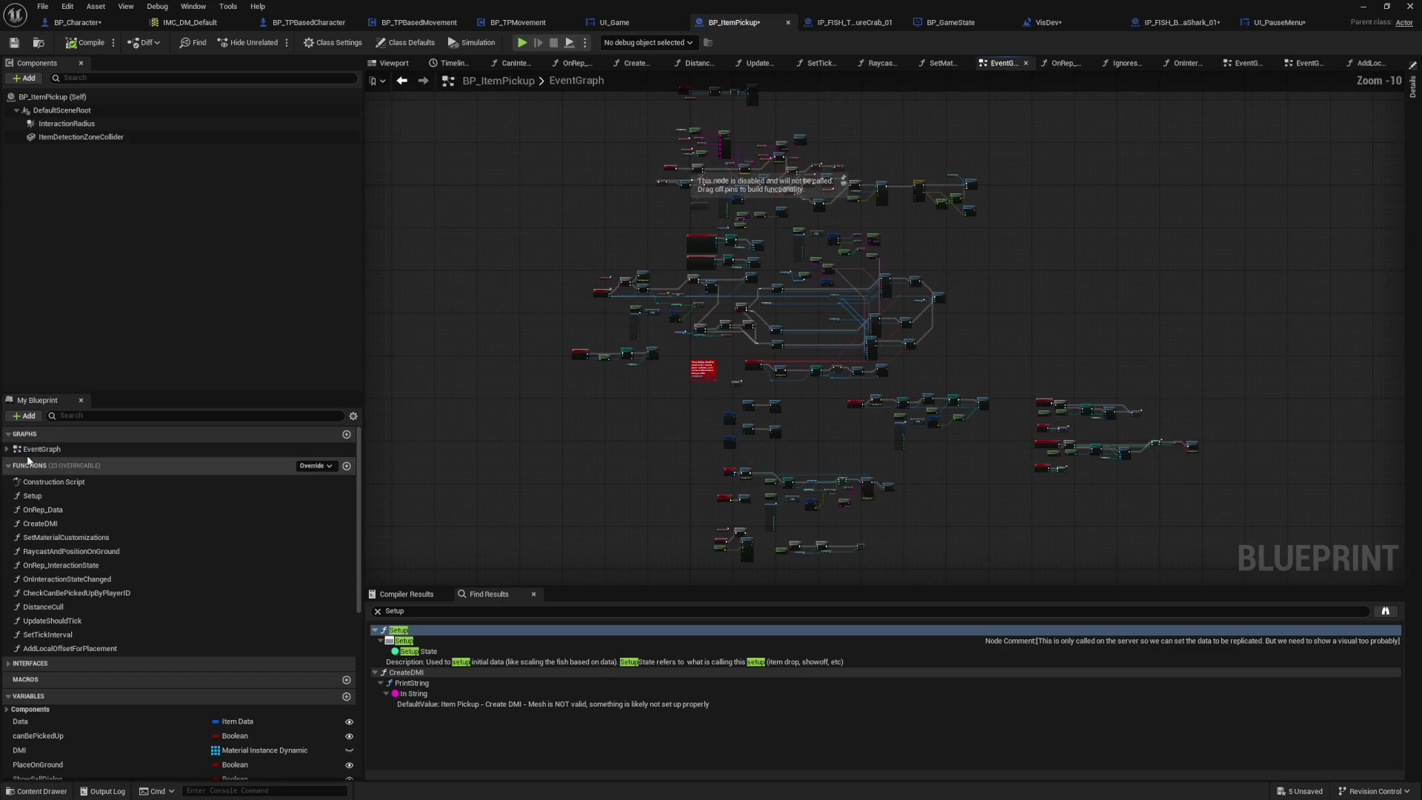
scroll(628, 220, "up", 9)
left_click_drag(635, 260, 646, 119)
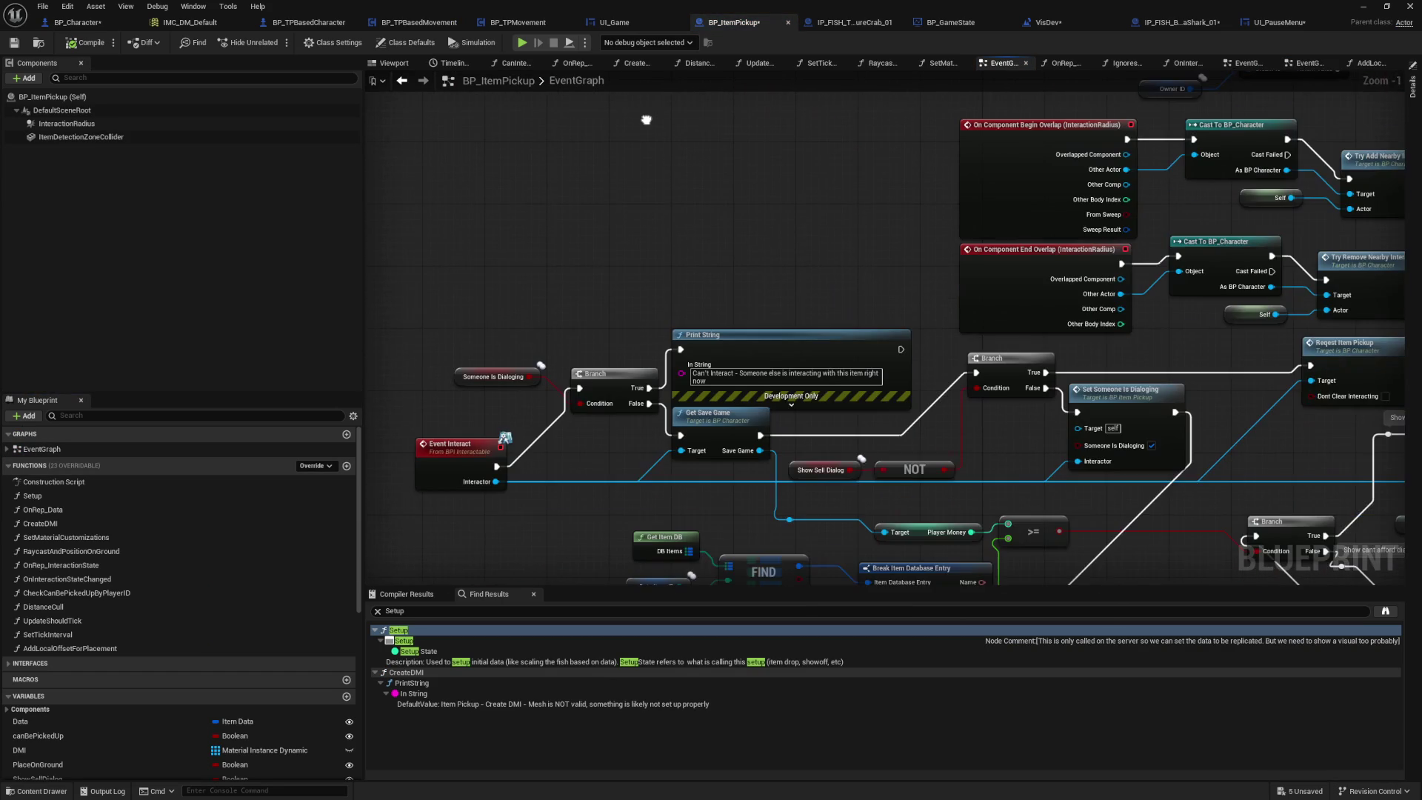
scroll(763, 345, "down", 1)
scroll(763, 345, "down", 2)
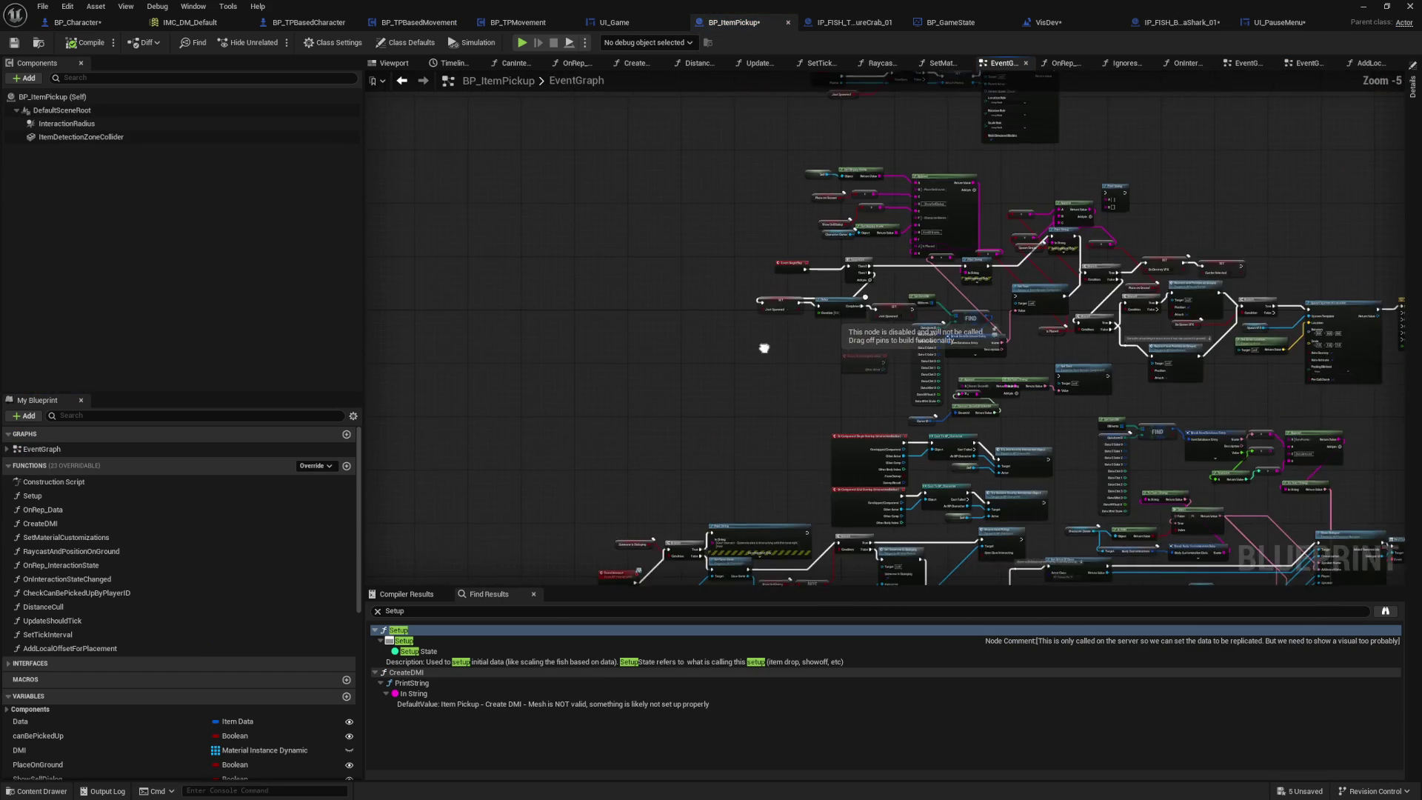
left_click_drag(762, 345, 619, 308)
scroll(619, 308, "up", 4)
left_click_drag(824, 462, 826, 372)
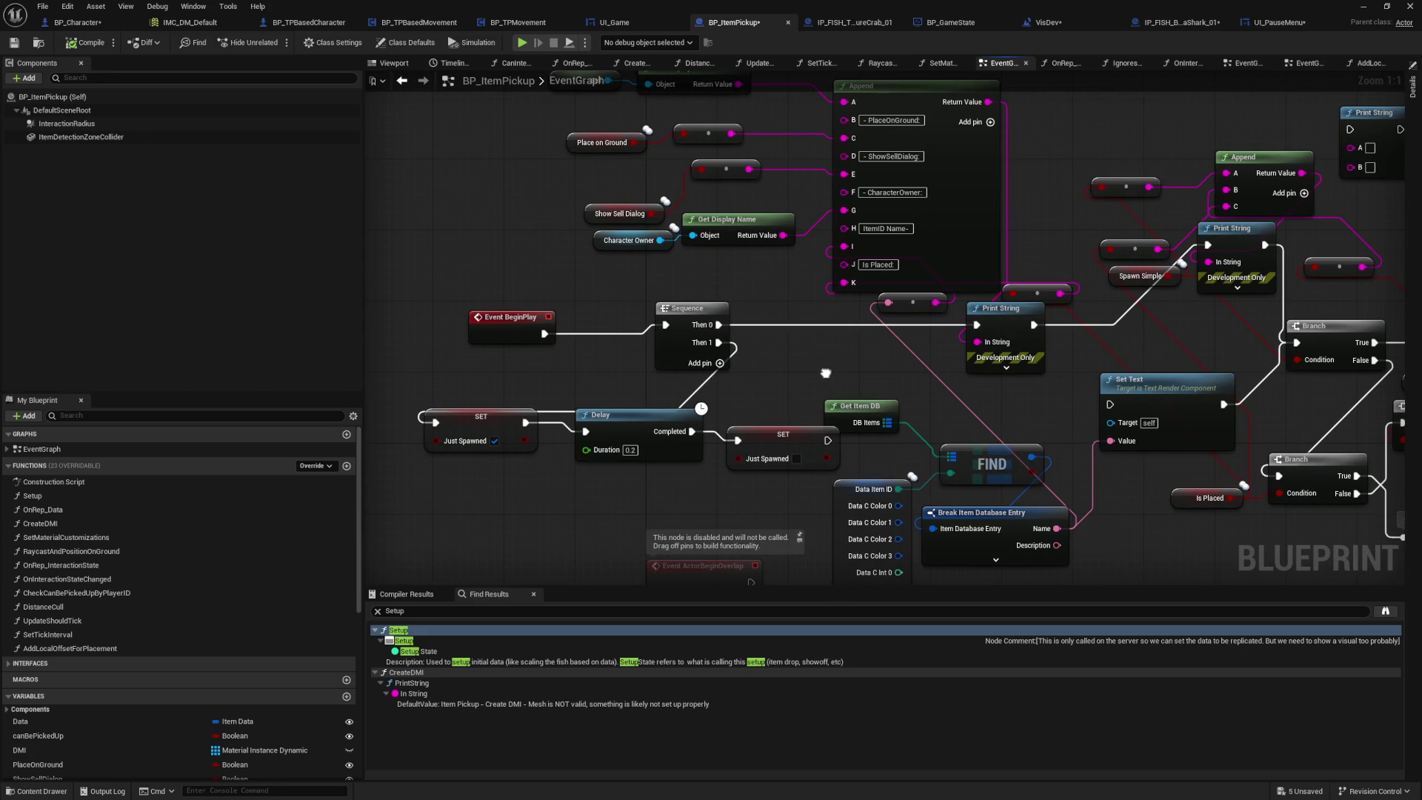
Step: Append to Setup's Description that the child class calls it on BeginPlay, then save
double_click(33, 495)
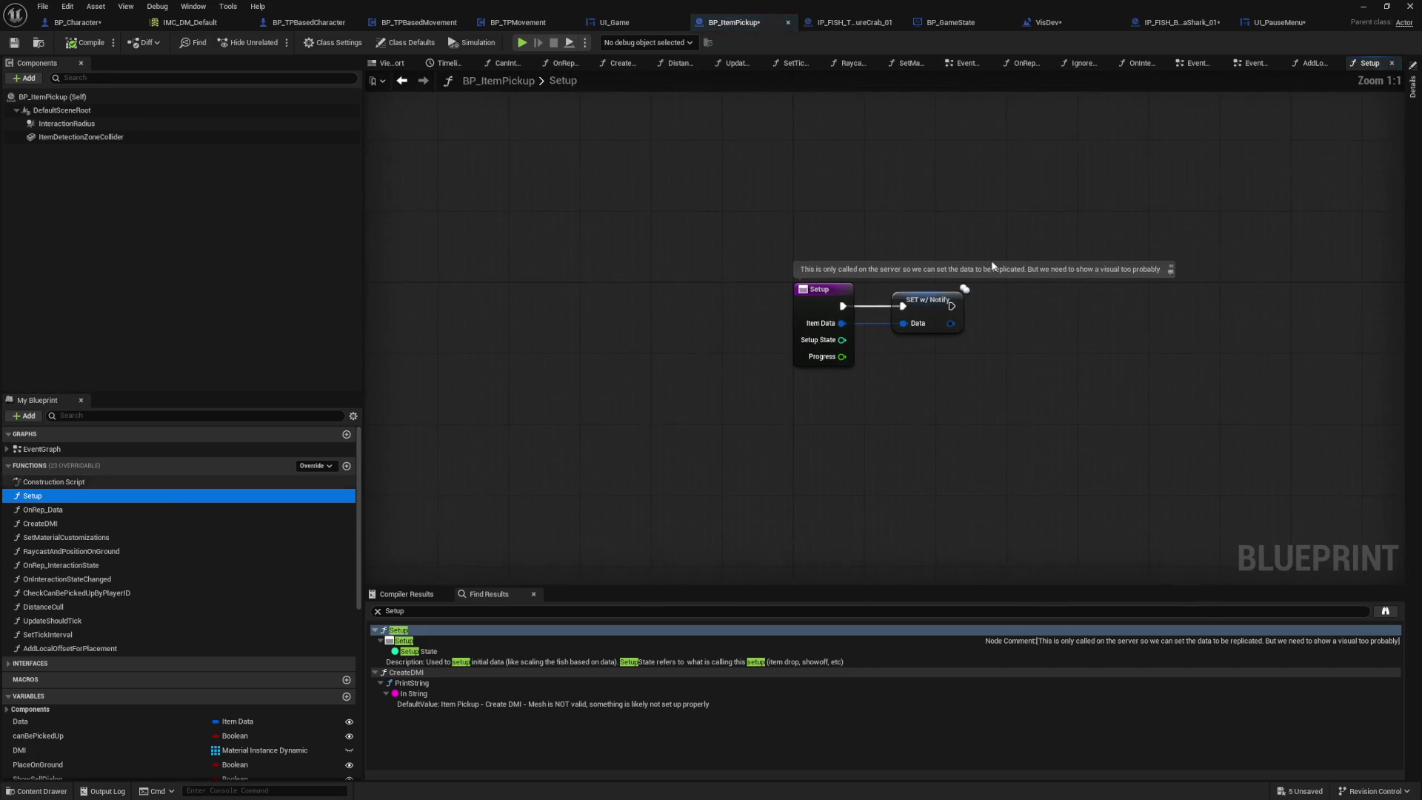
left_click(1413, 93)
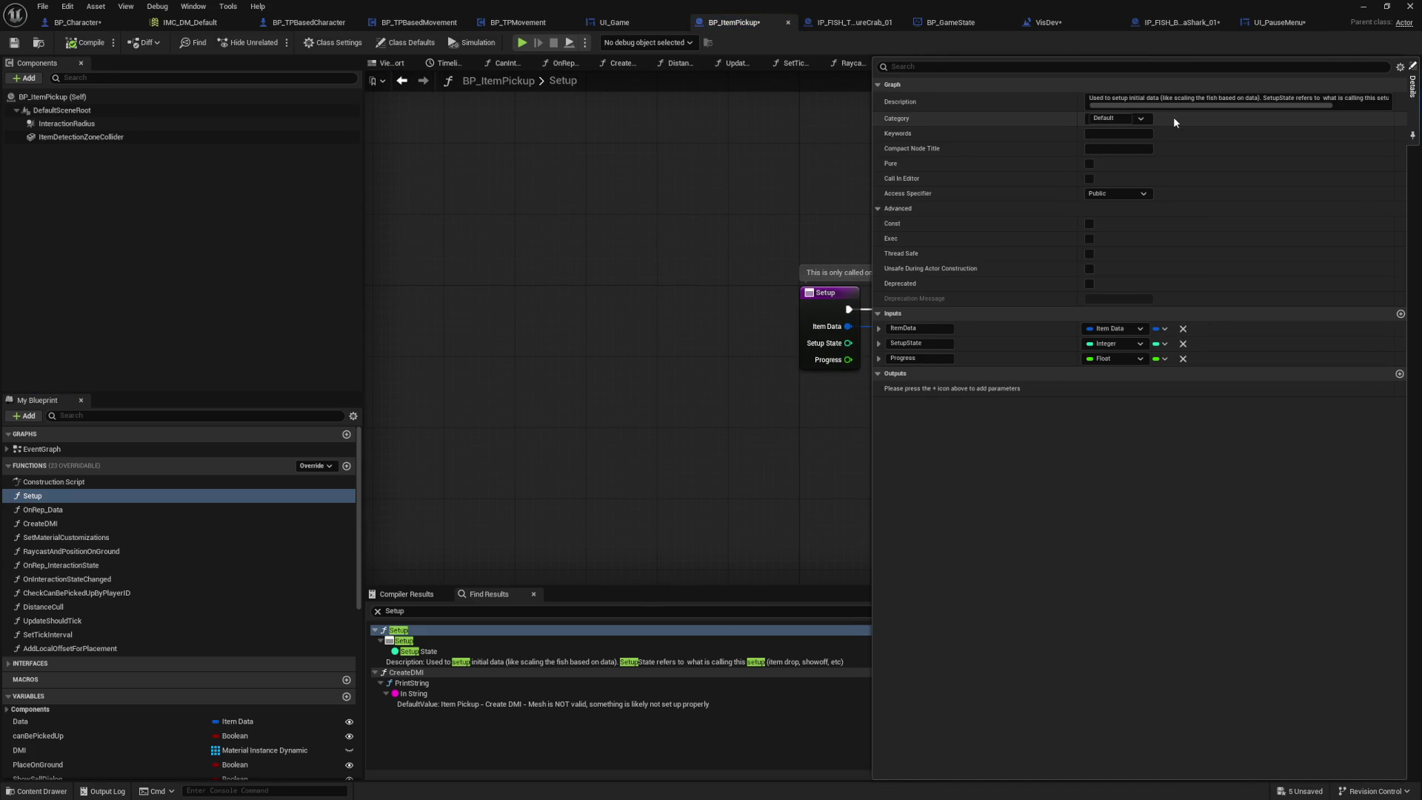
left_click_drag(1232, 104, 1287, 104)
key("Home")
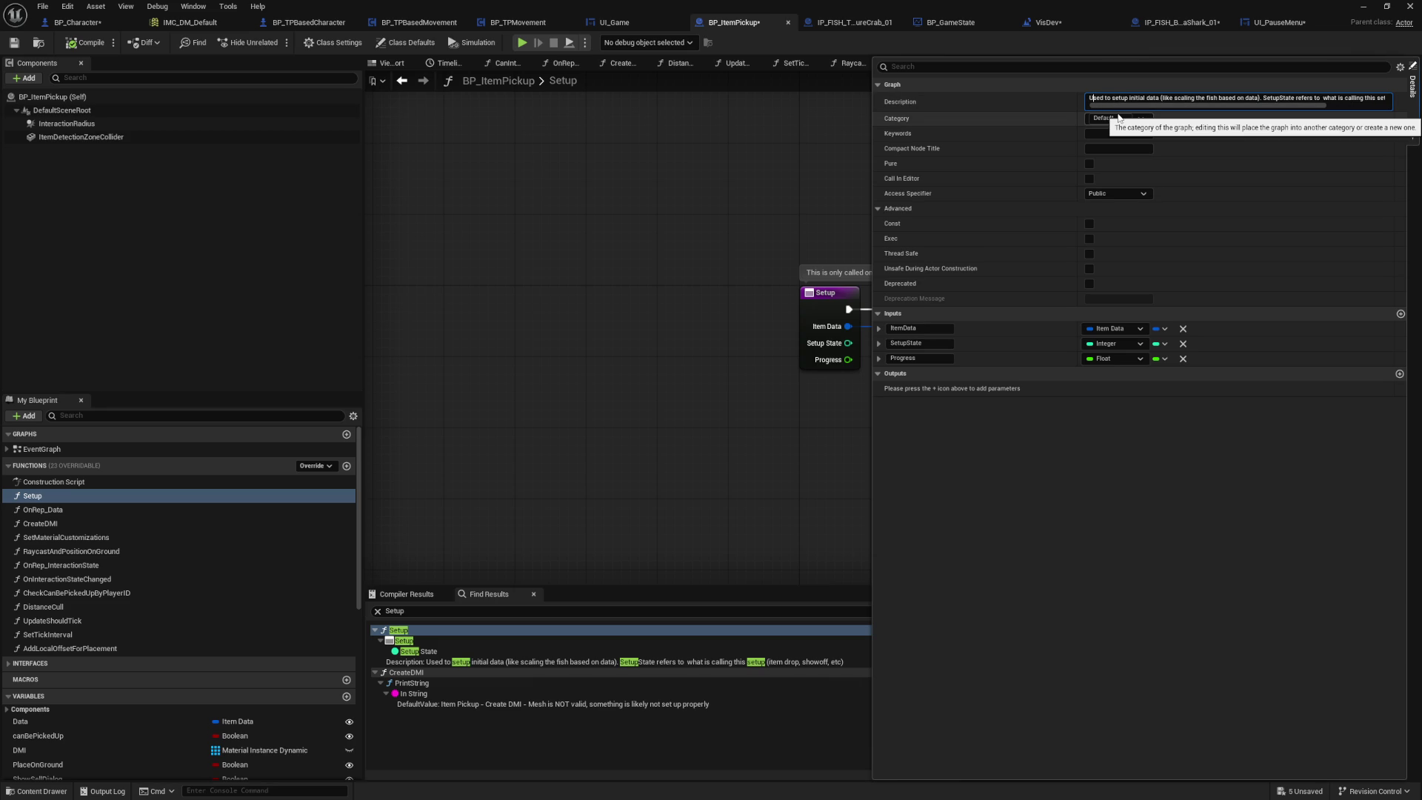
left_click_drag(1156, 105, 1416, 119)
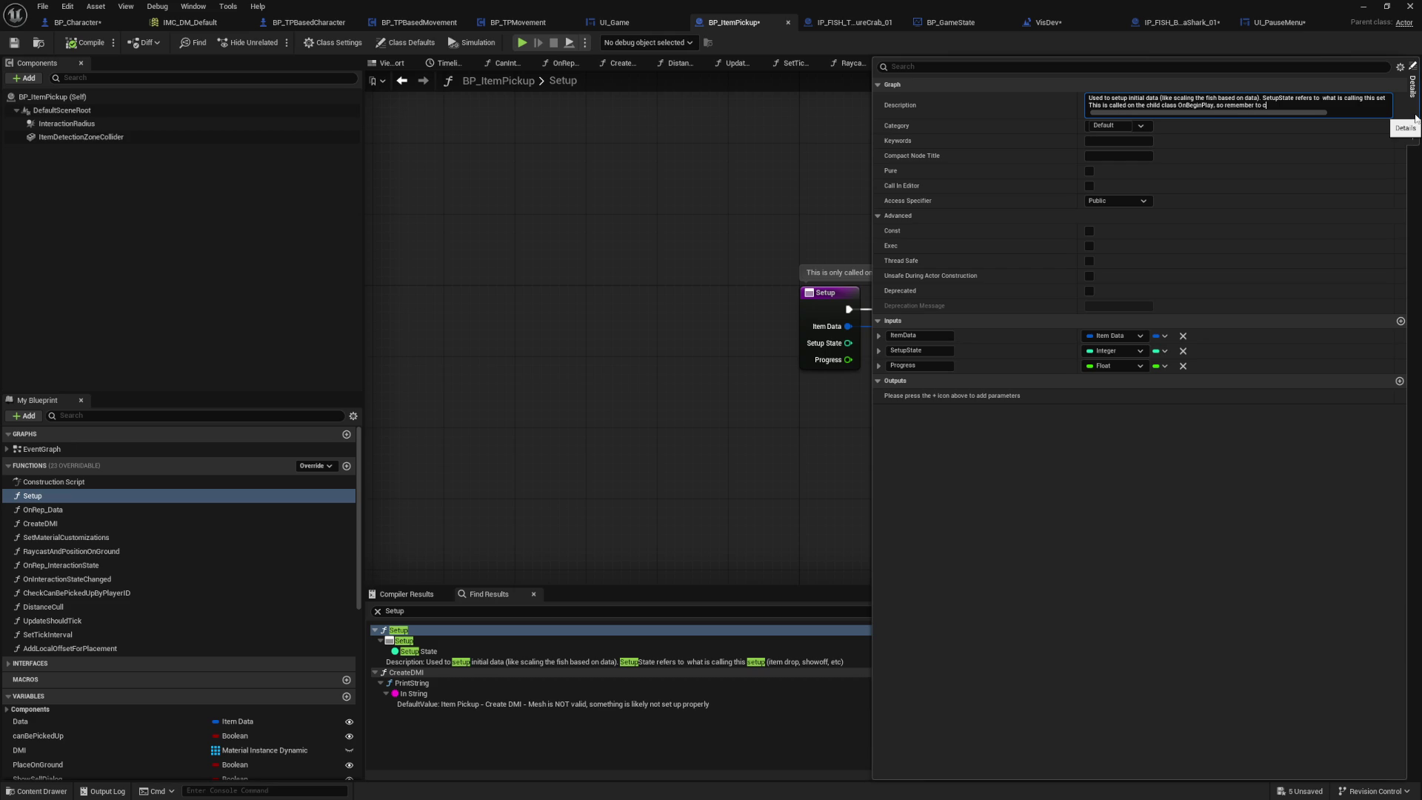
left_click(1415, 119)
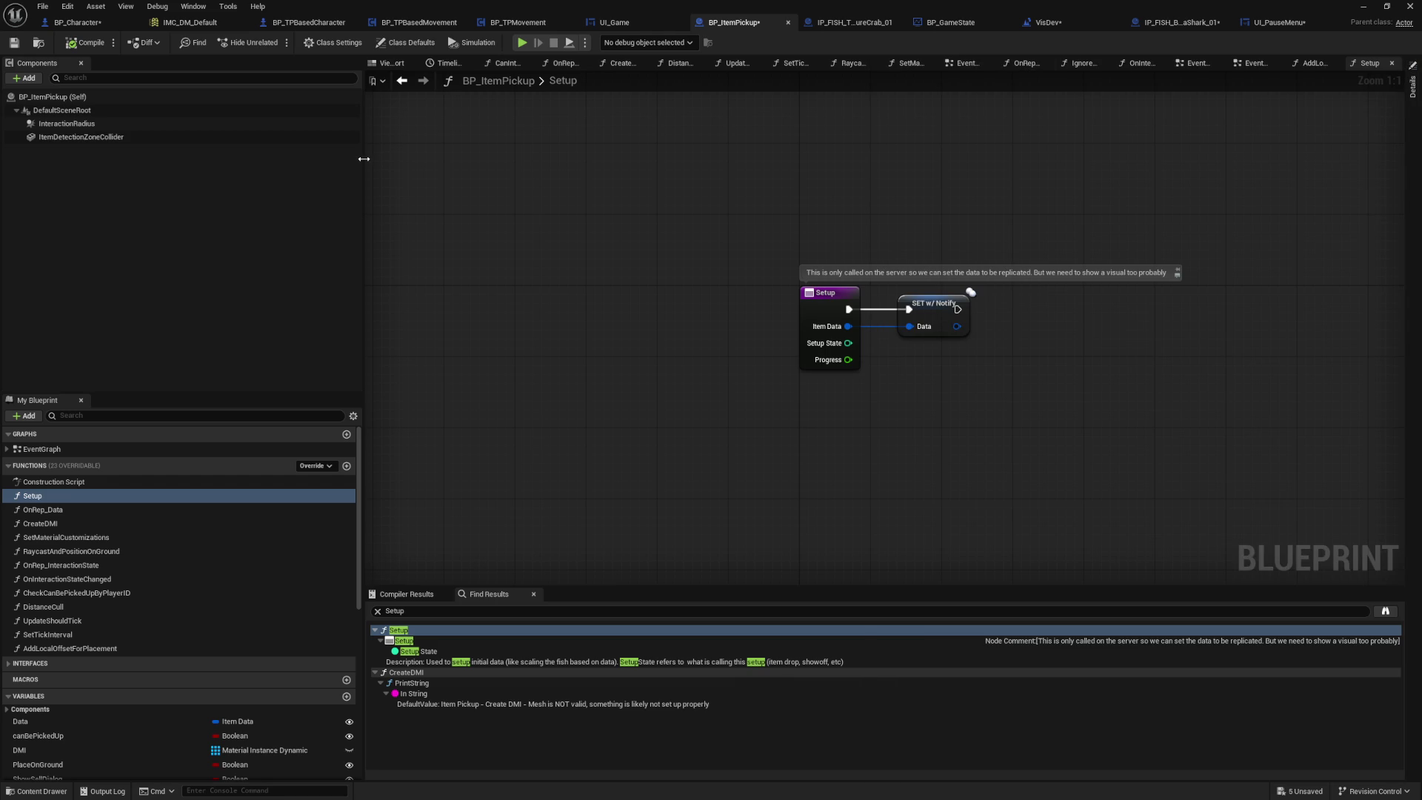
left_click(14, 42)
Step: Follow IP_FISH_BananaShark_01's BeginPlay into the fish's Setup override and its size offset calculation
left_click(1158, 28)
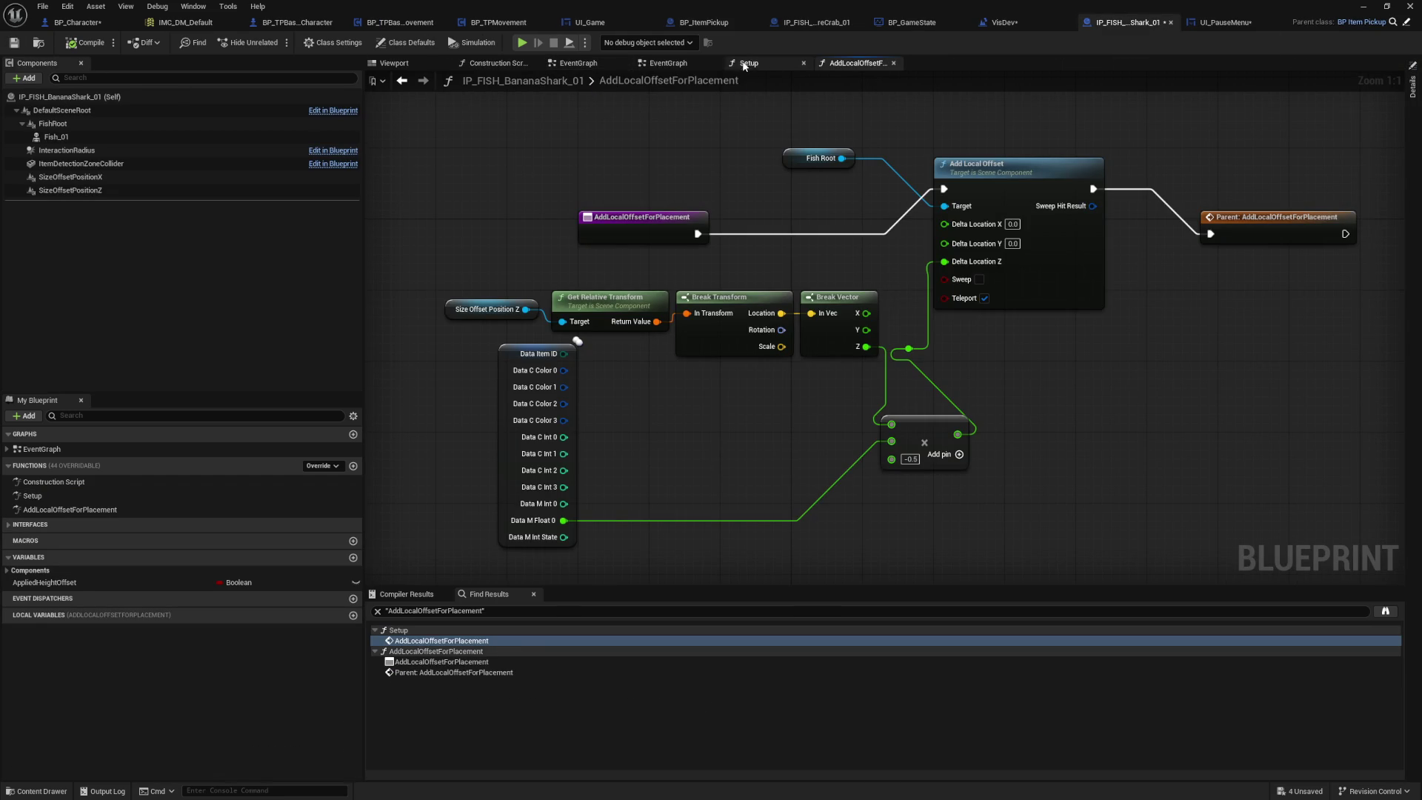
left_click(654, 66)
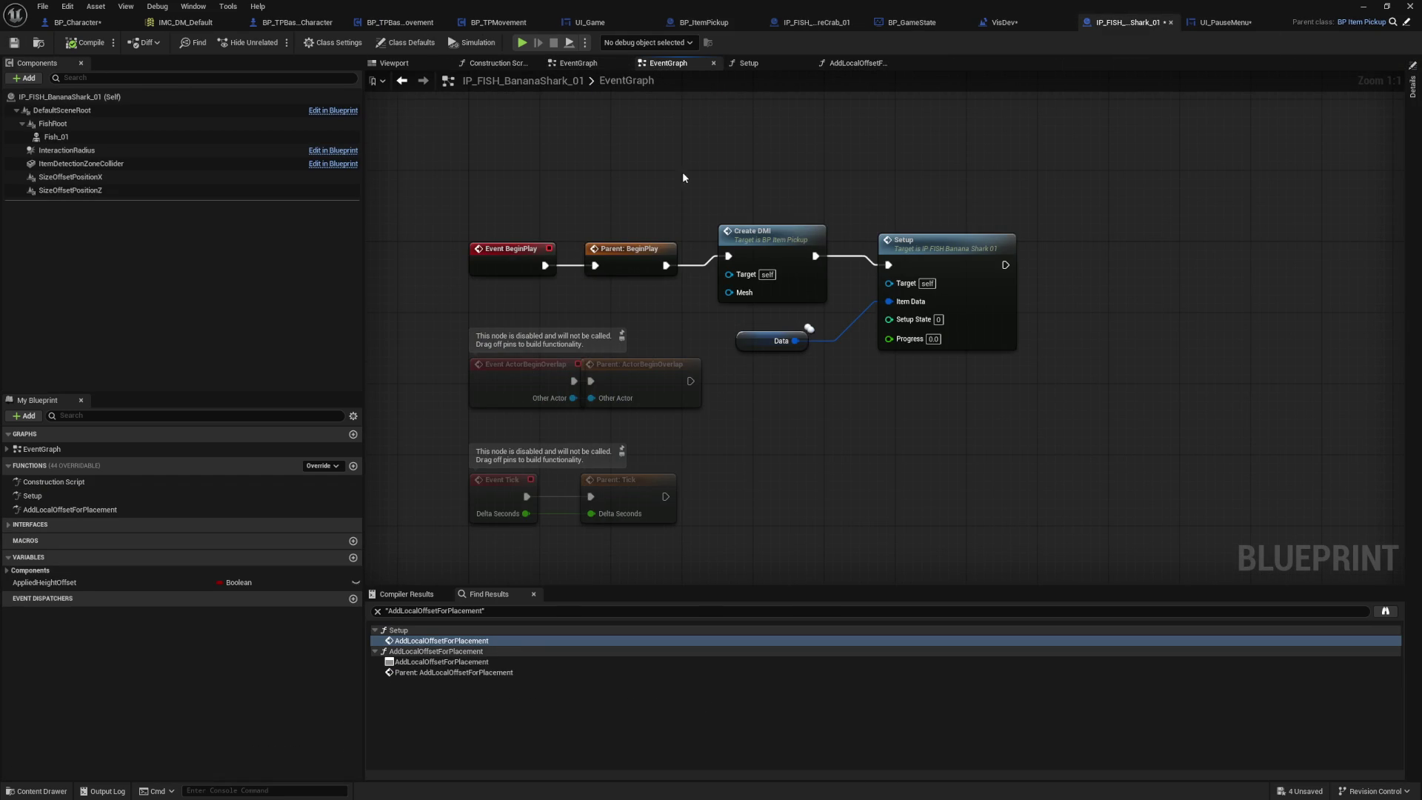
left_click_drag(986, 301, 902, 296)
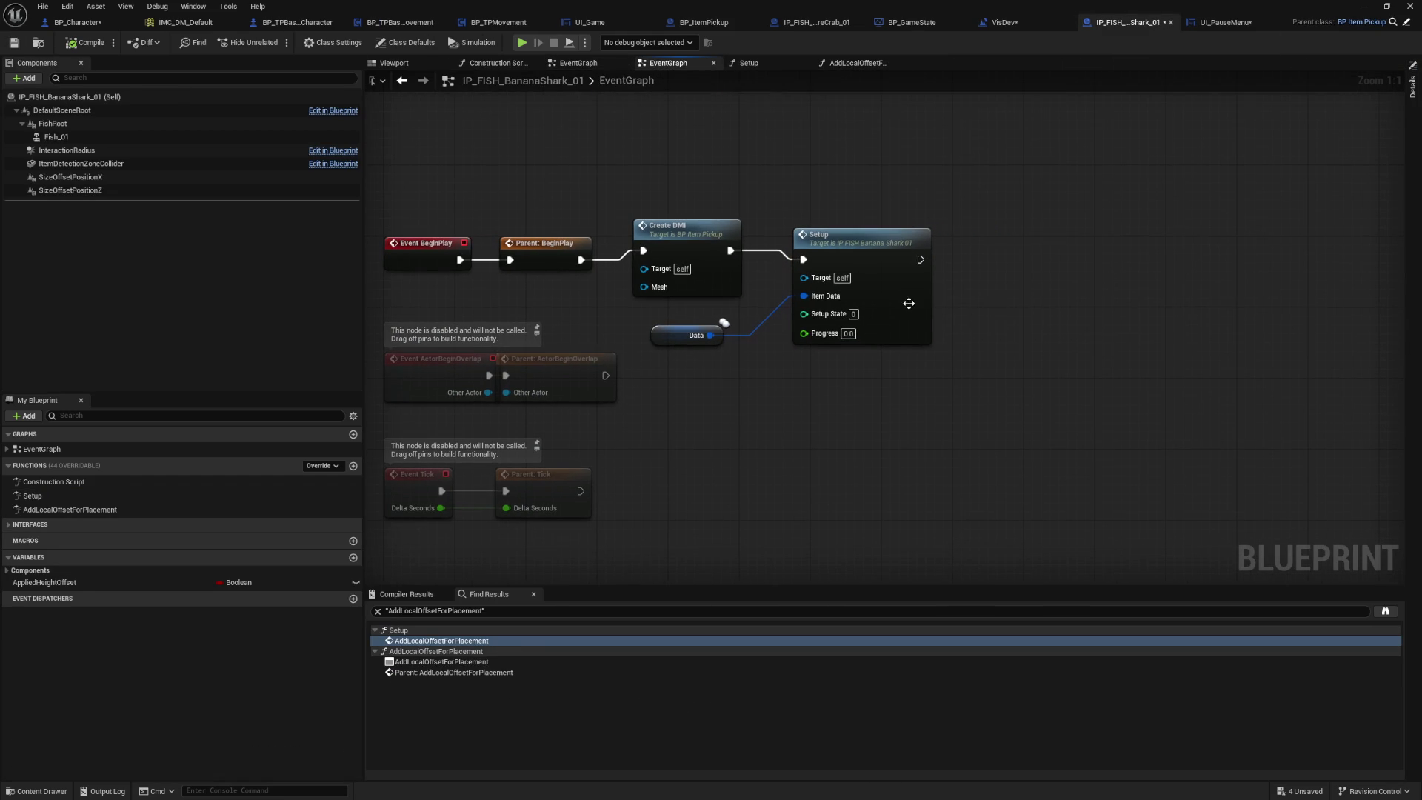
left_click(901, 296)
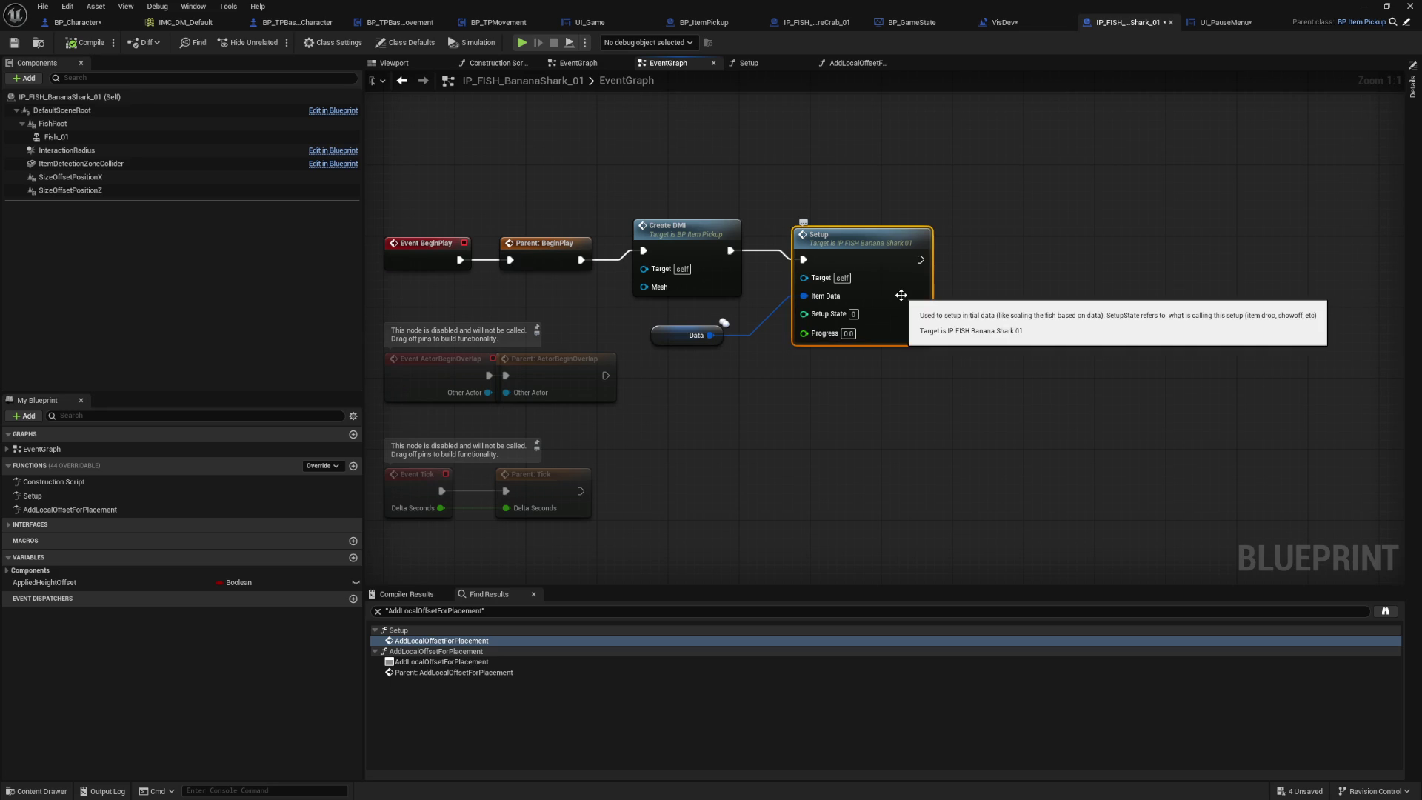
double_click(900, 294)
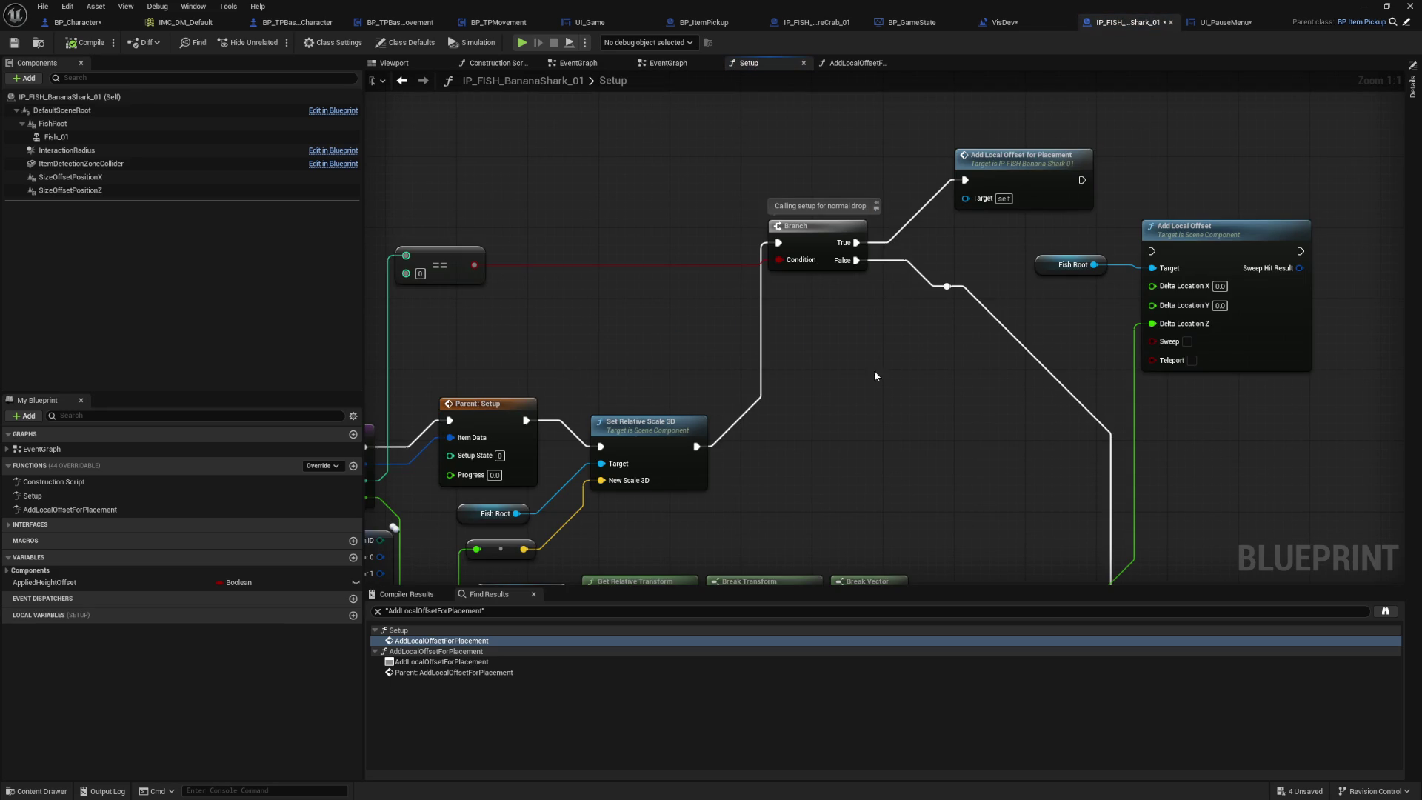
mouse_move(857, 404)
left_mouse_down()
mouse_move(953, 399)
mouse_move(965, 279)
left_mouse_up()
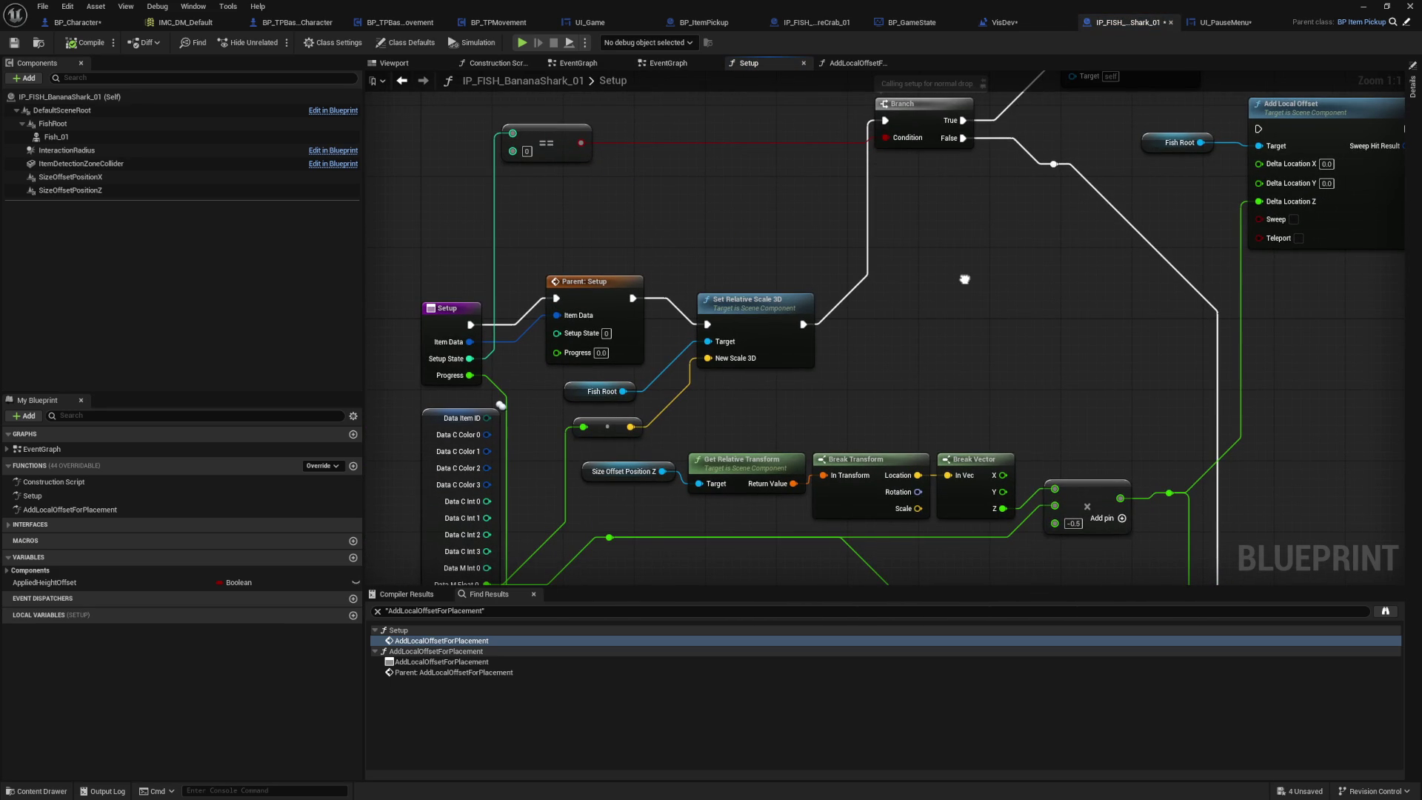
mouse_move(897, 391)
left_mouse_down()
mouse_move(948, 320)
mouse_move(749, 507)
left_mouse_up()
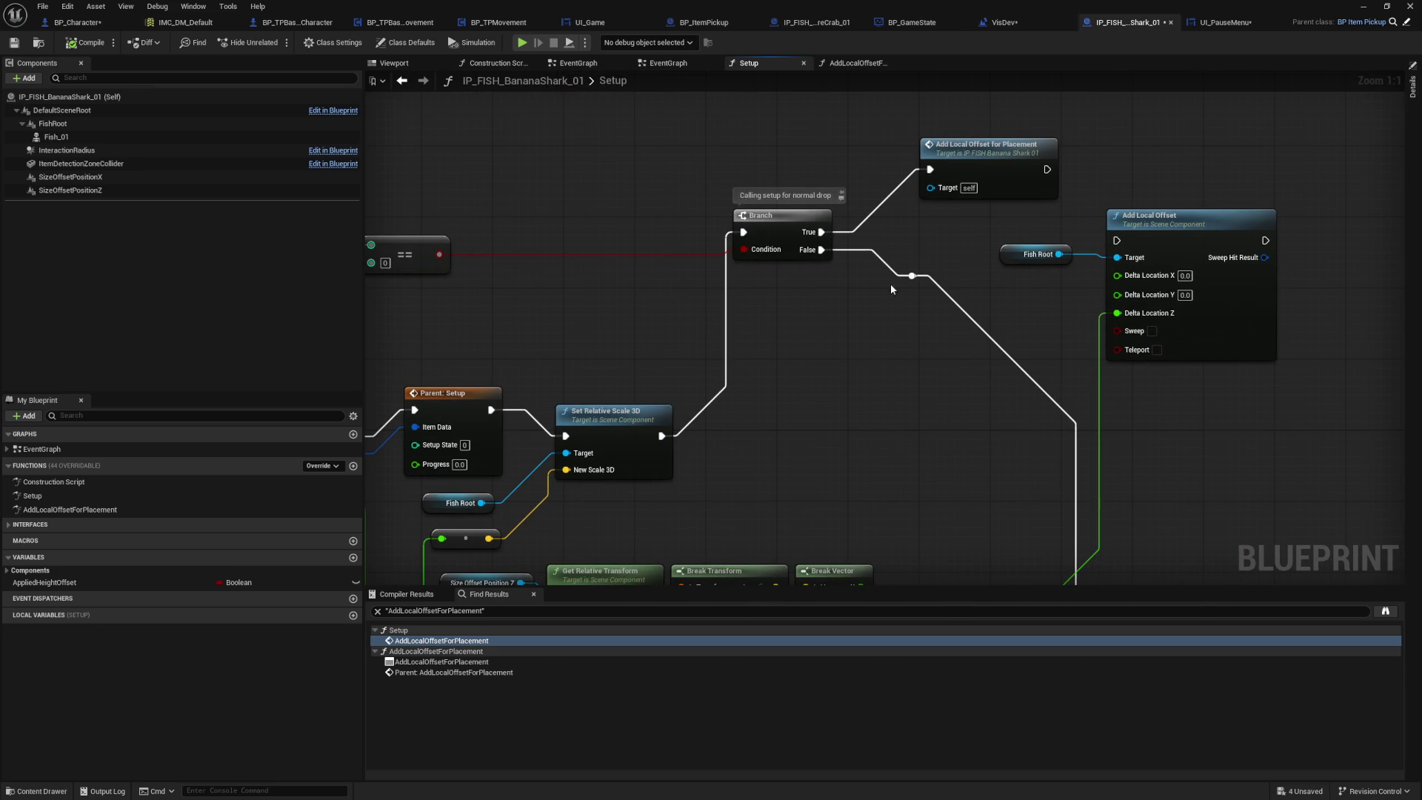
Step: Open the Add Local Offset for Placement function from the fish's Setup graph
left_click(978, 178)
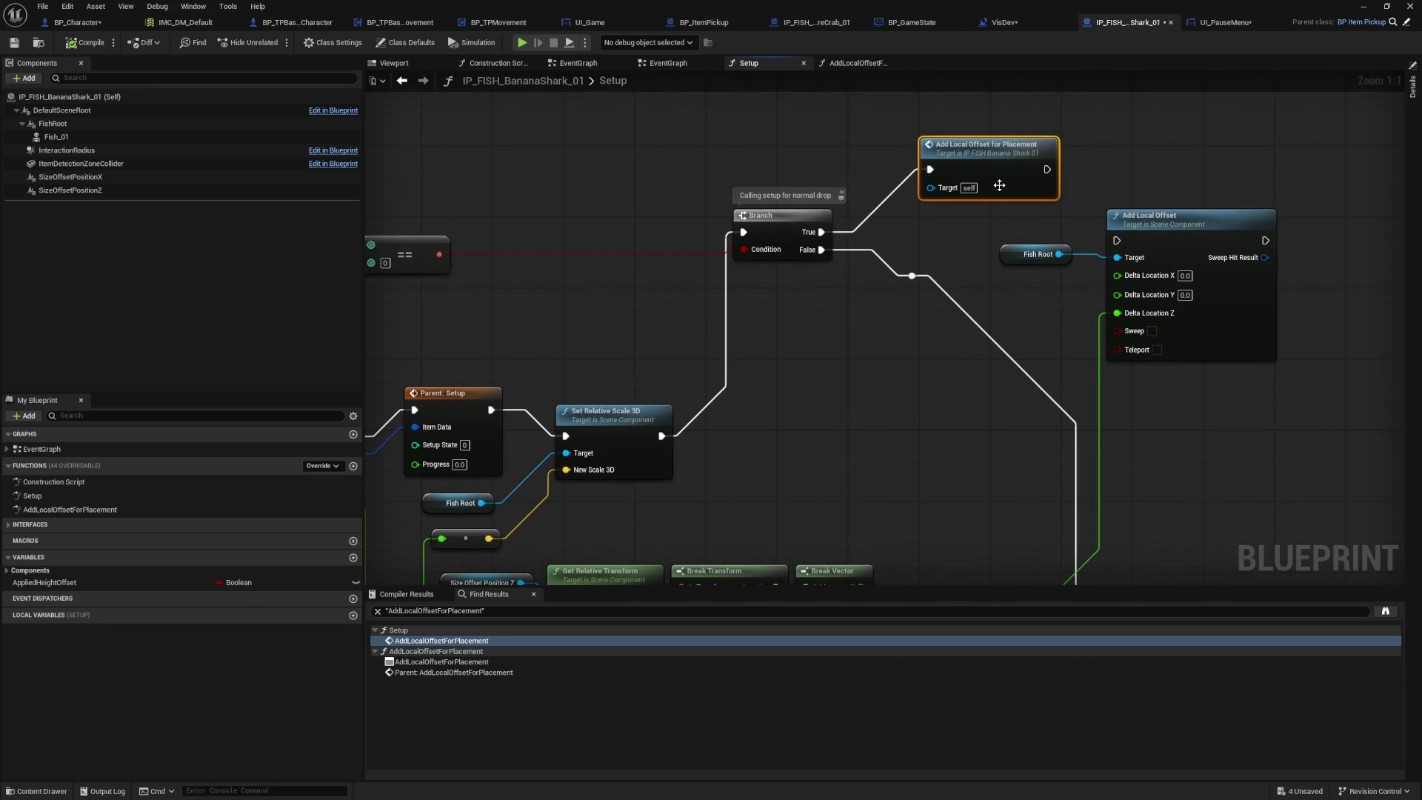
mouse_move(876, 360)
left_mouse_down()
mouse_move(927, 314)
mouse_move(1009, 276)
mouse_move(831, 408)
left_mouse_up()
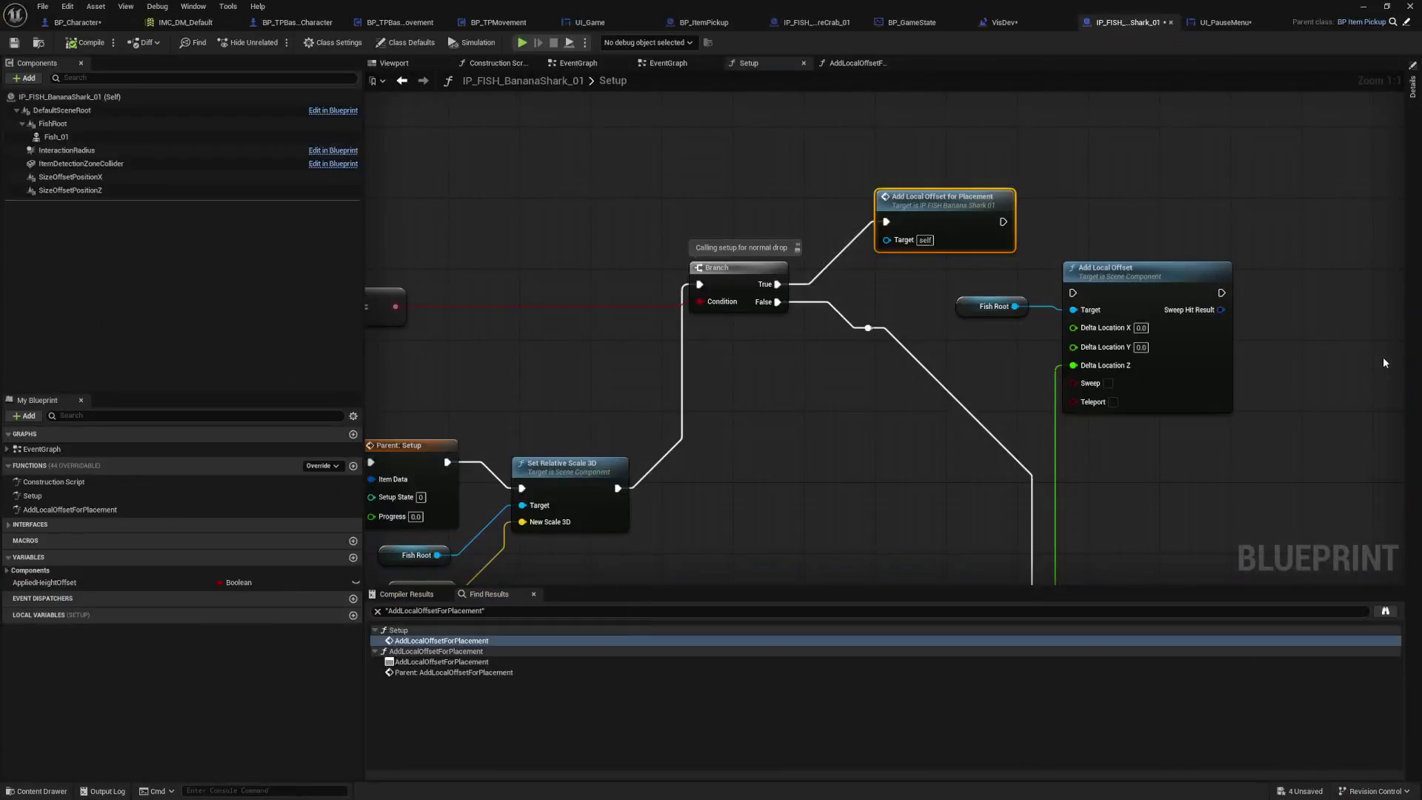
mouse_move(874, 446)
left_mouse_down()
mouse_move(1218, 343)
mouse_move(1003, 351)
mouse_move(848, 411)
left_mouse_up()
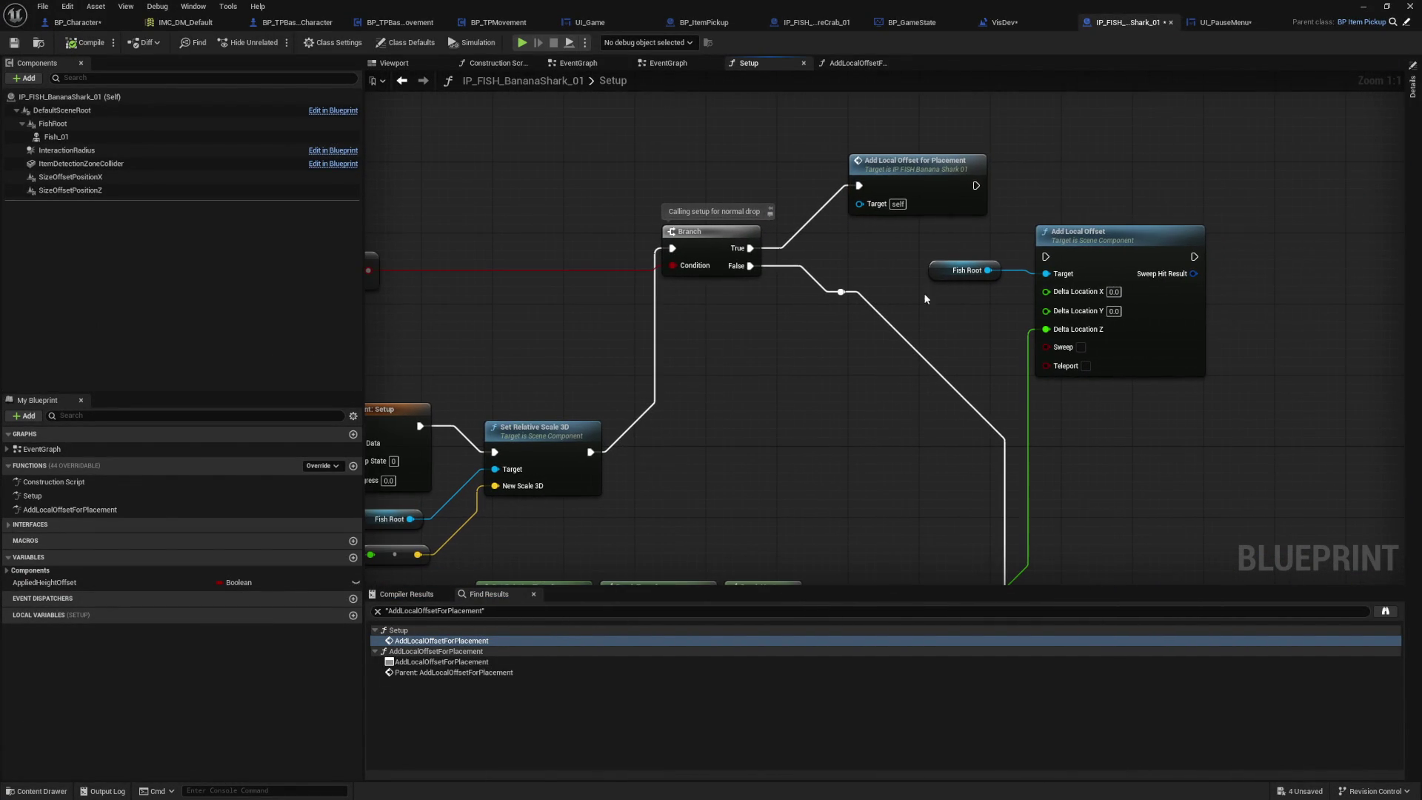
left_click(925, 211)
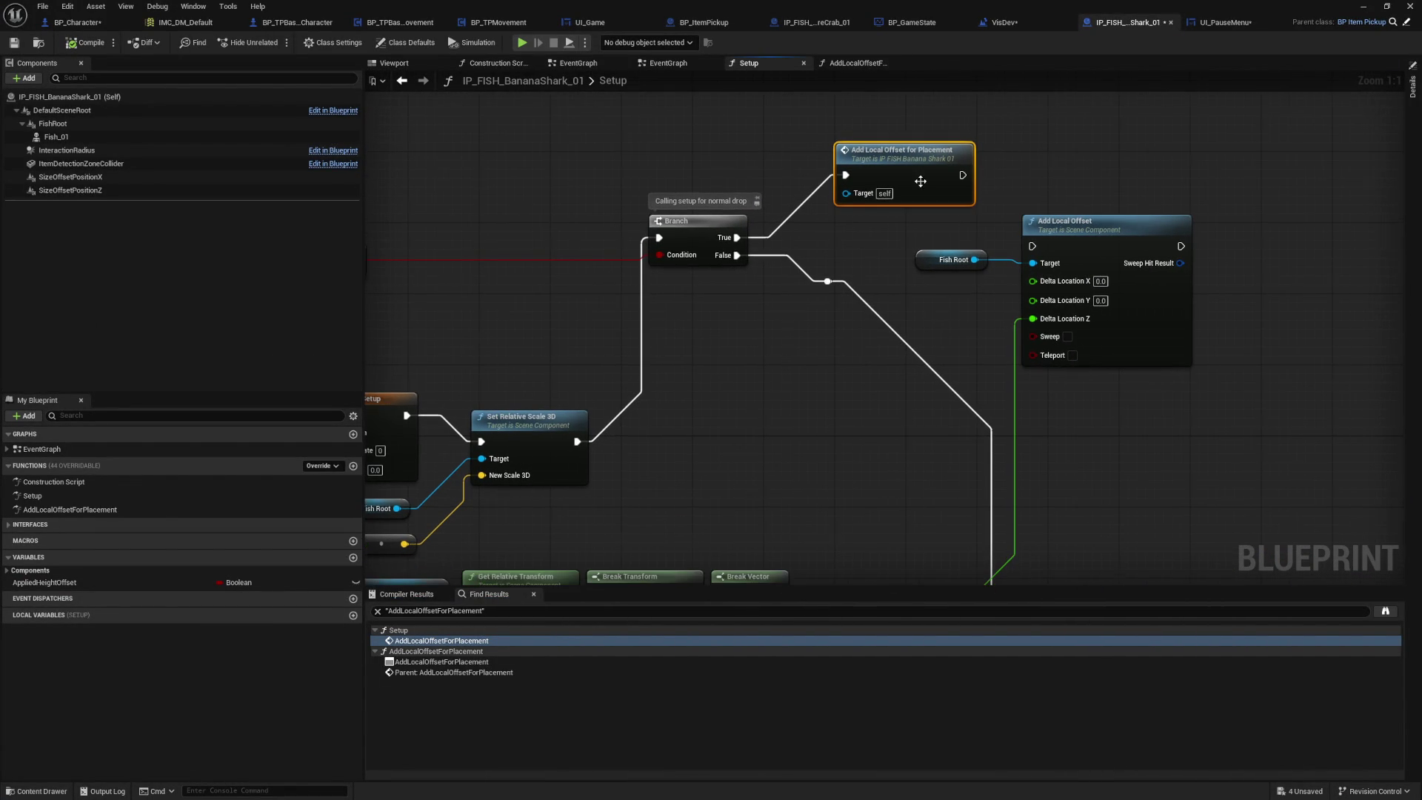
double_click(919, 182)
left_click_drag(984, 385, 970, 388)
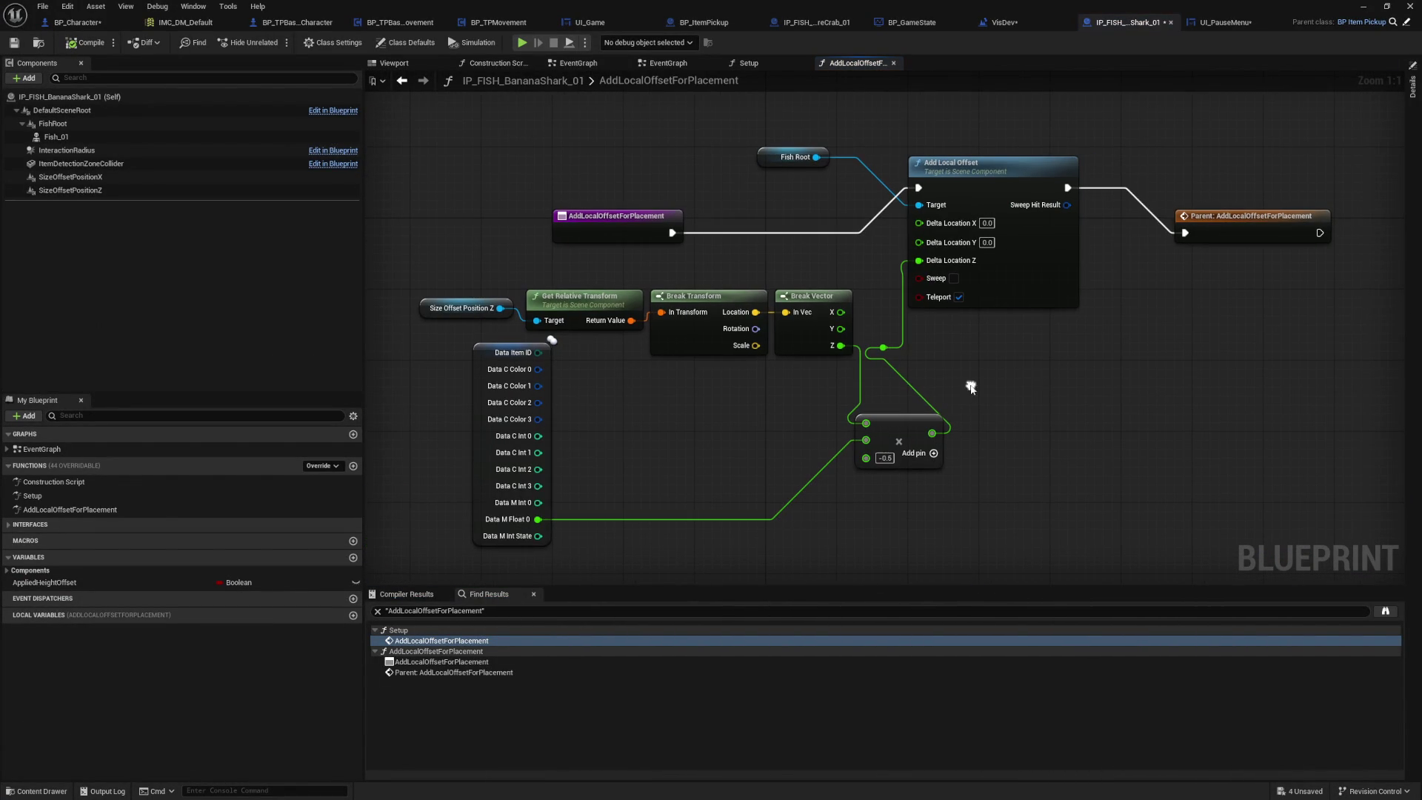
Step: Add a Print String node with the message 'Adjusting fish offset by:'
right_click(1036, 353)
type("ptinr")
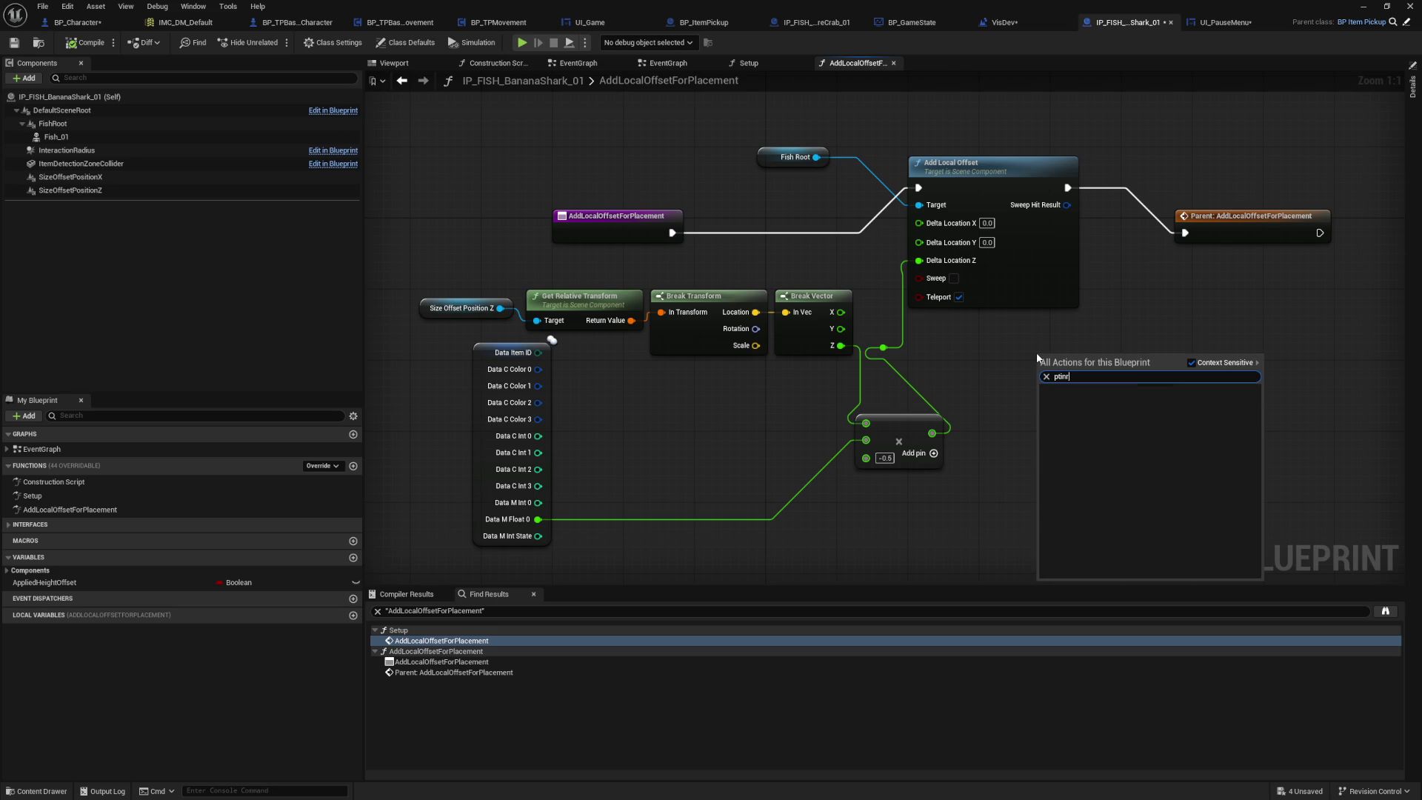
type("print string")
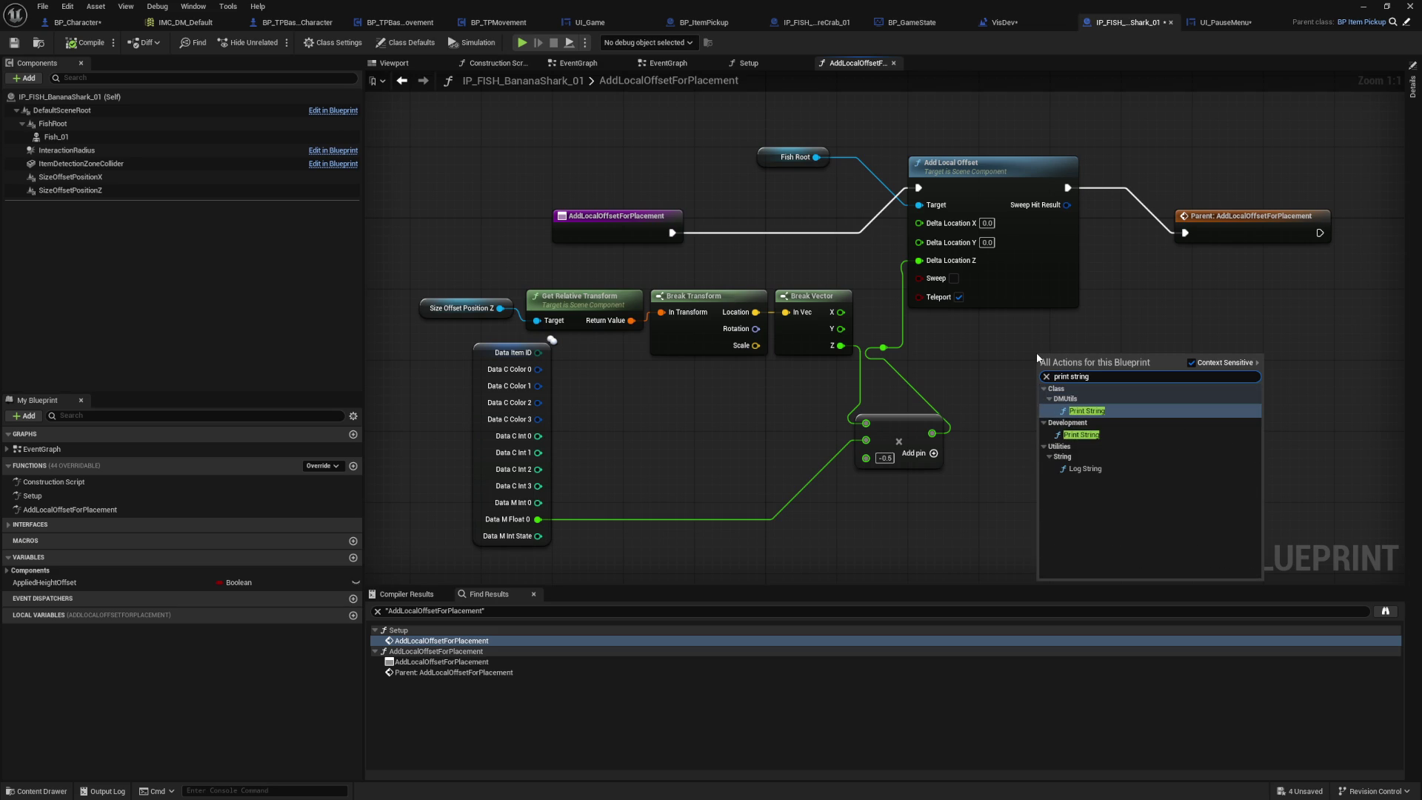
key("Return")
left_click(1064, 393)
type("Ad")
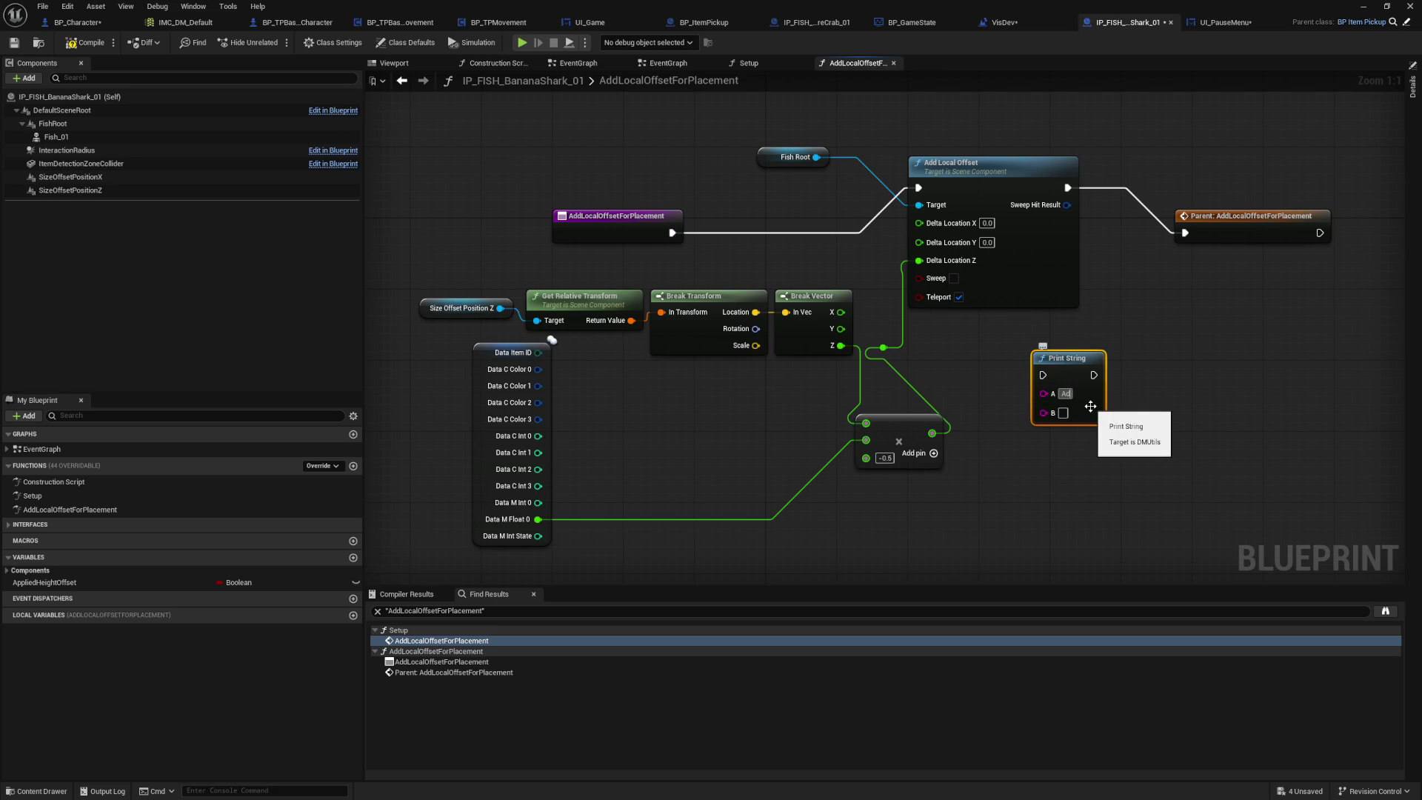
type("justing fish offset by:")
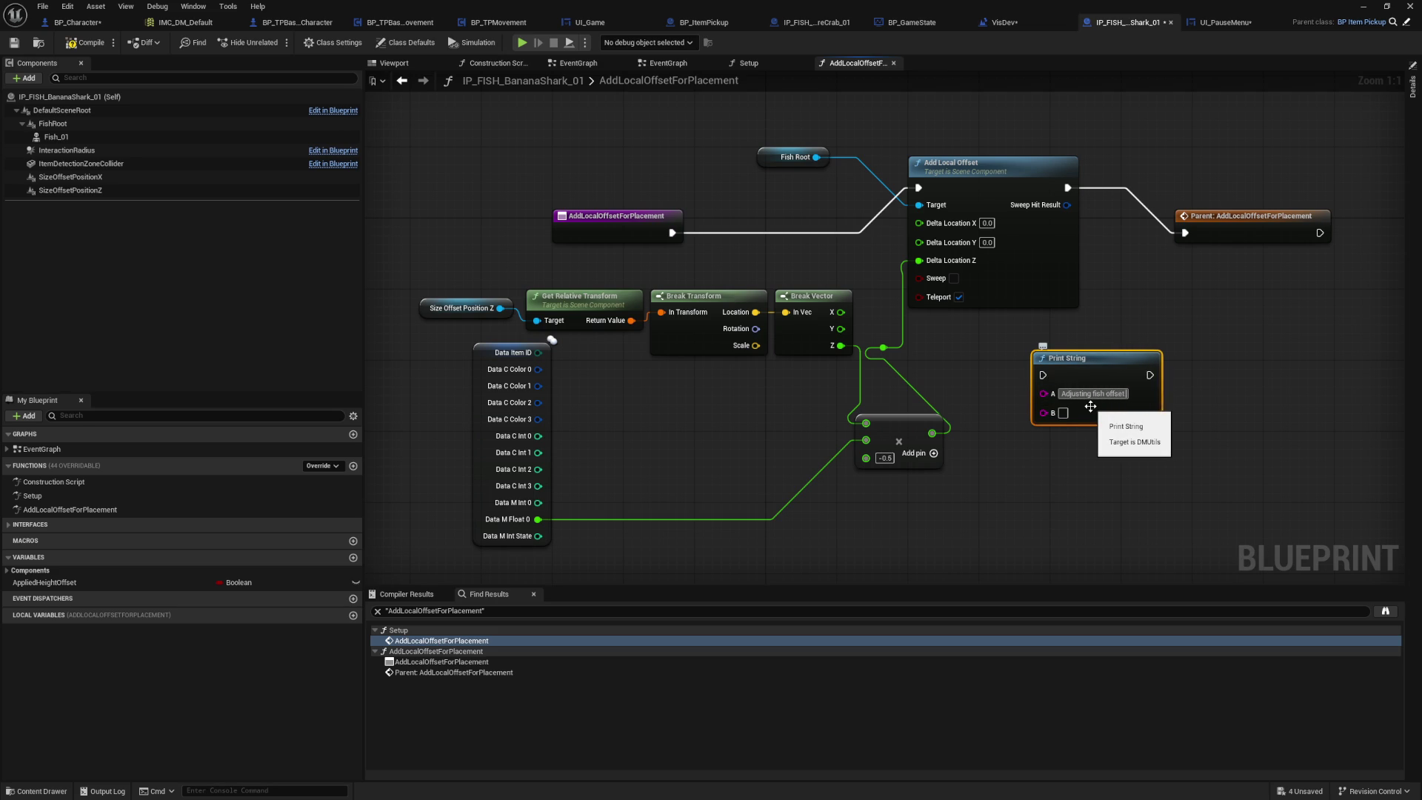
left_click(984, 461)
Step: Feed the offset sum into B, insert the print before the parent call, and compile
left_click_drag(931, 433, 1043, 420)
left_click_drag(1067, 188, 1038, 367)
key("Escape")
left_click_drag(1067, 189, 1043, 374)
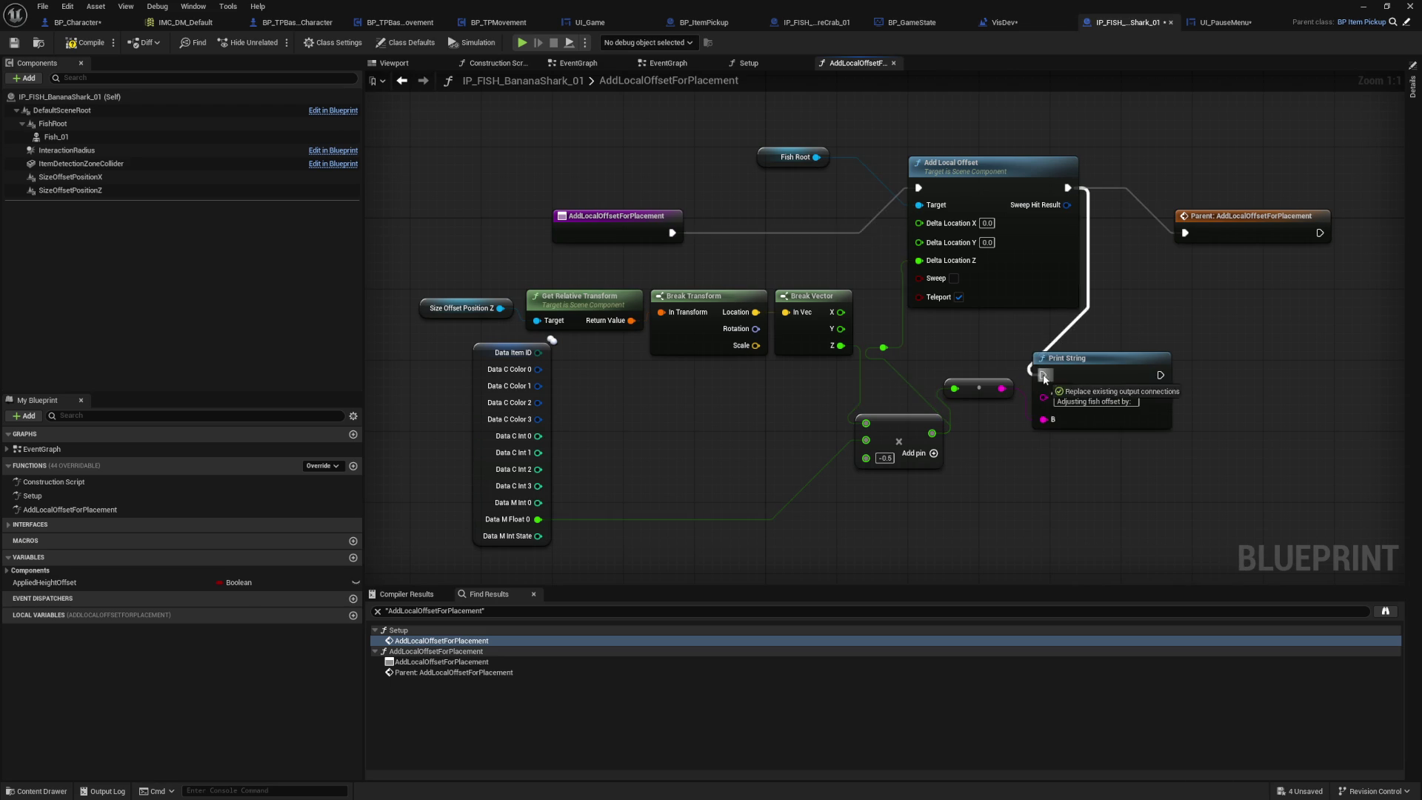
left_click_drag(1160, 375, 1185, 233)
left_click(85, 42)
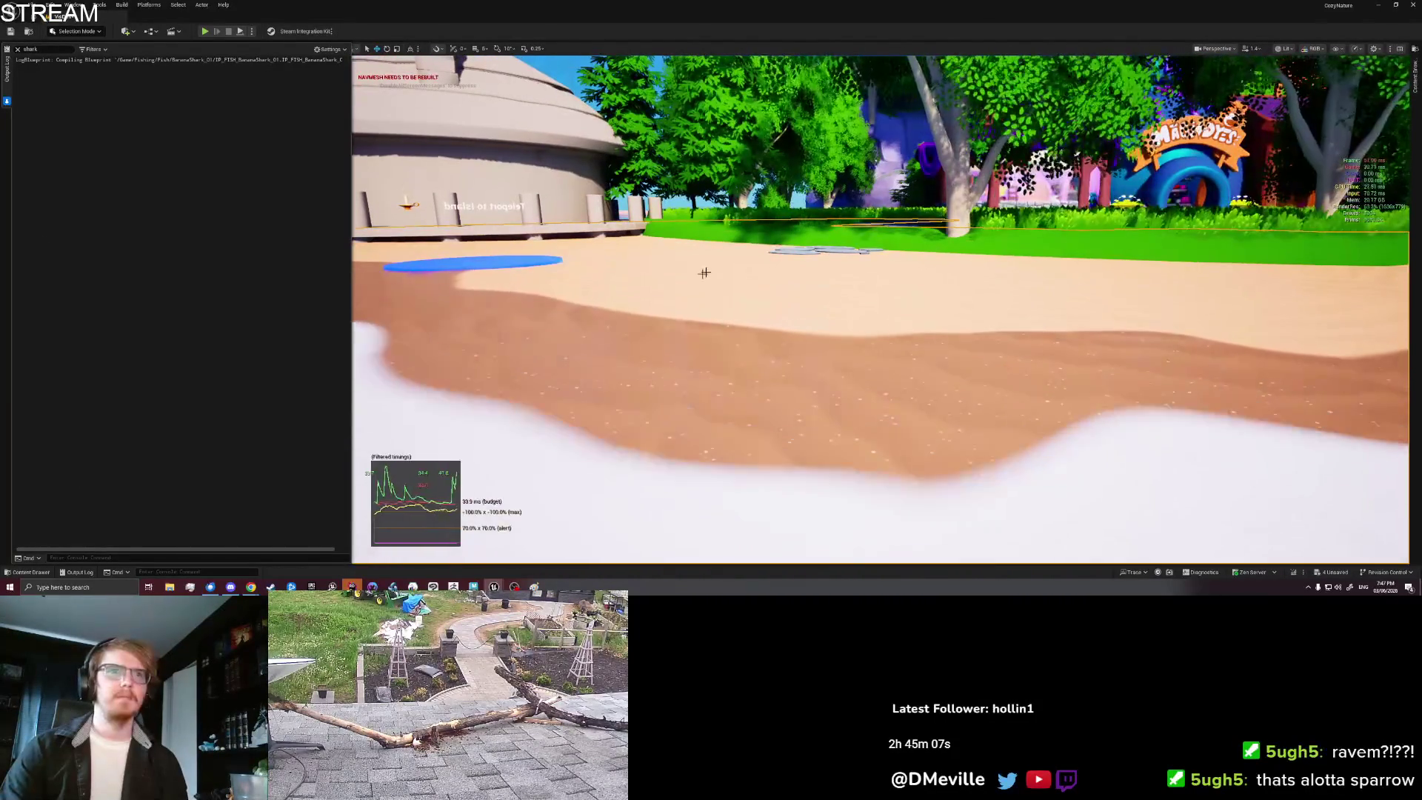
Step: Play from a spot on the beach and pick up the Banana Shark
right_click(708, 275)
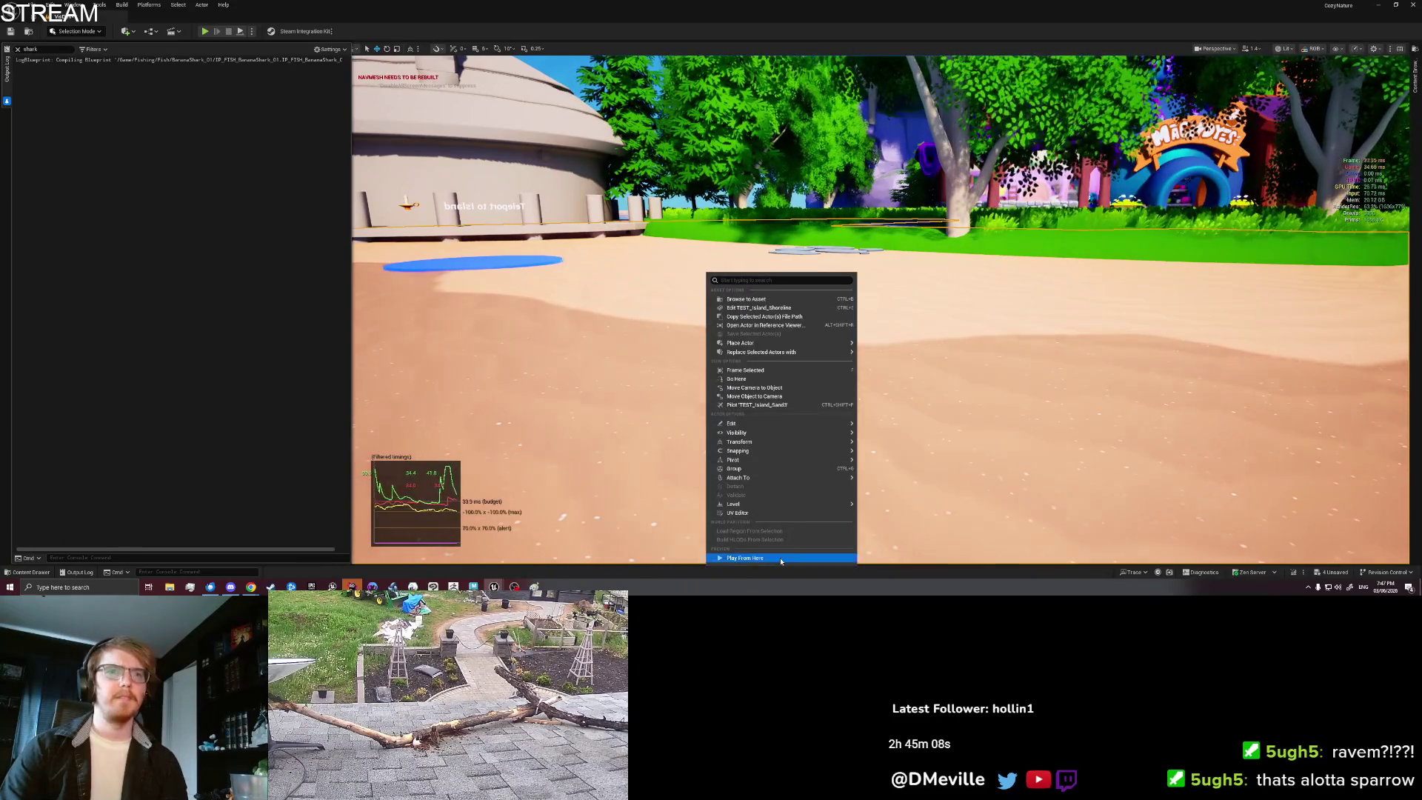
left_click(546, 456)
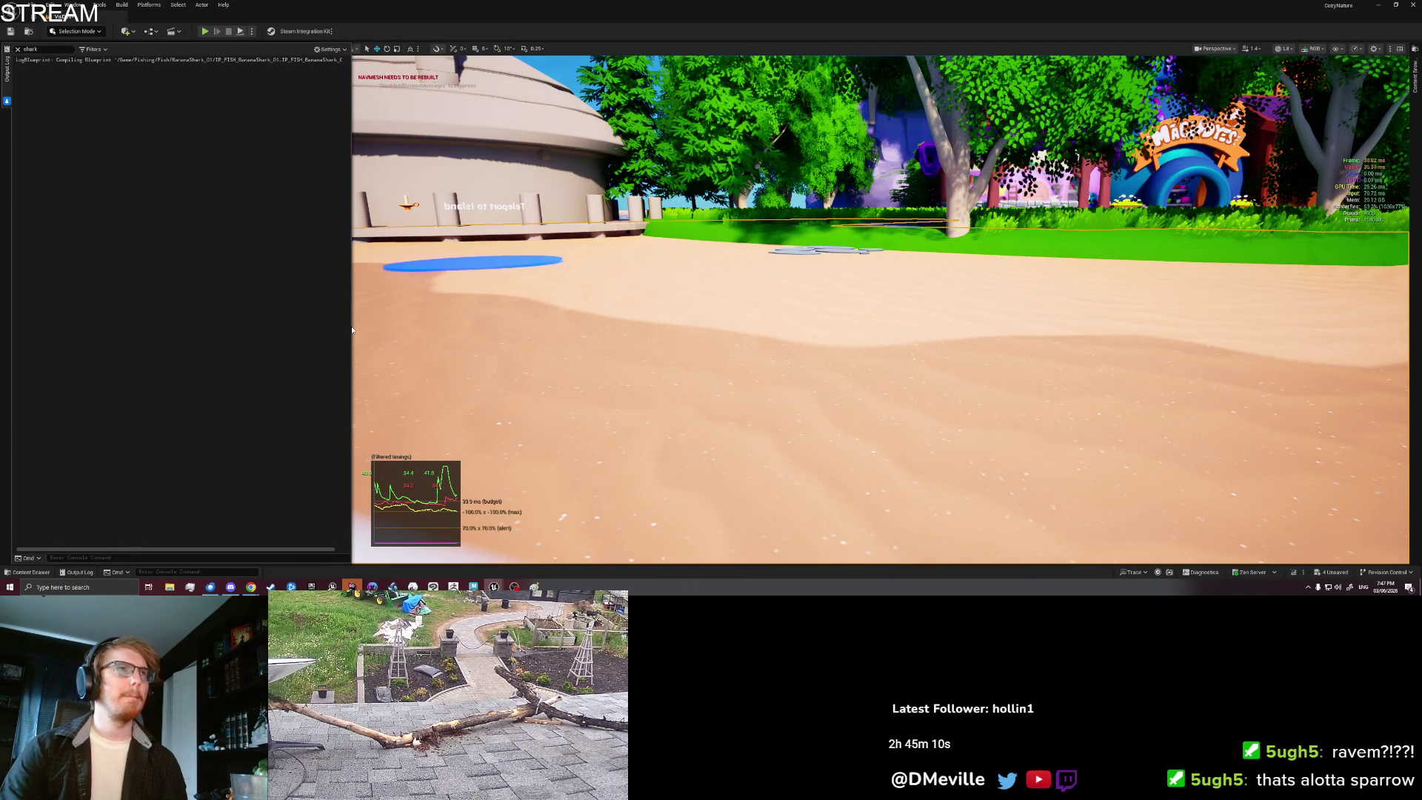
key("alt+p")
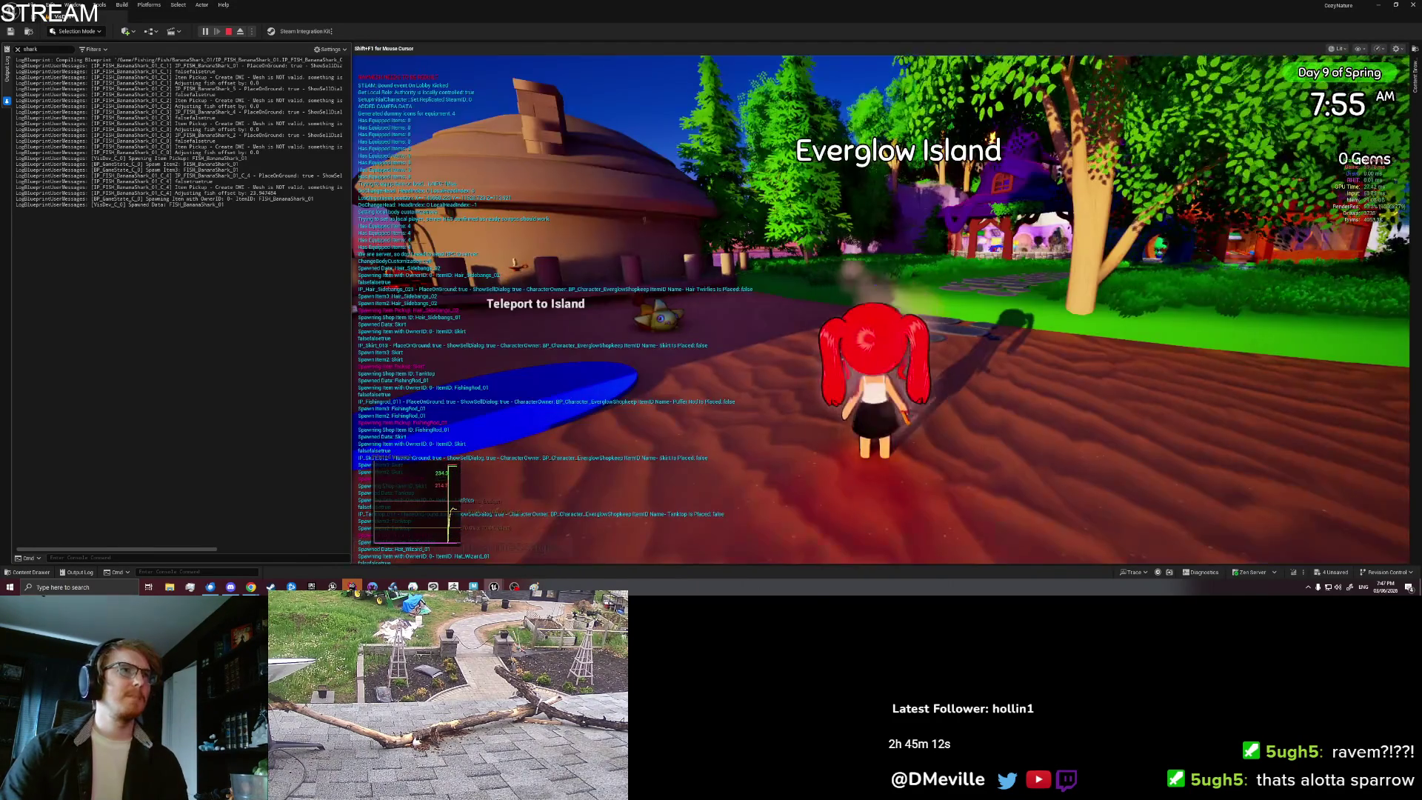
key("a")
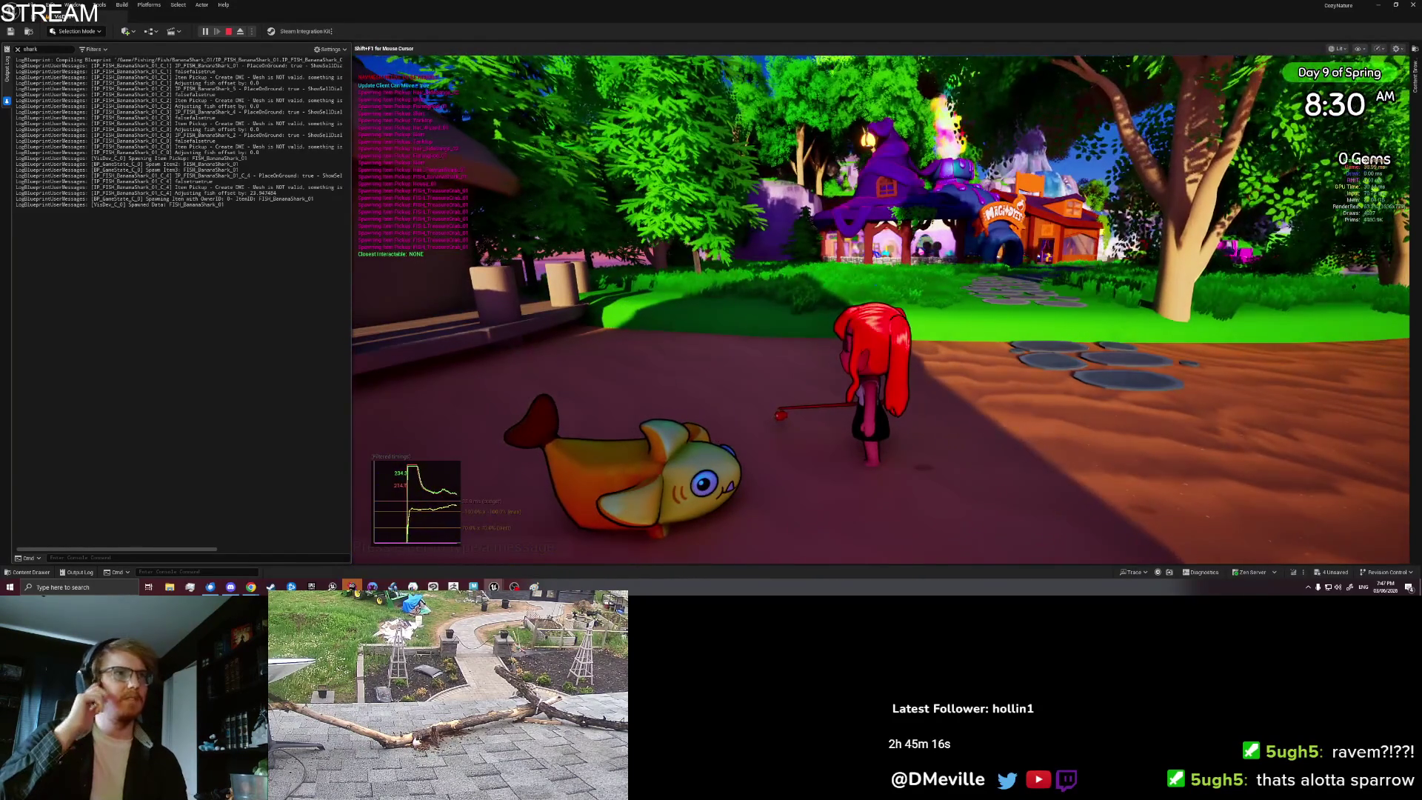
key("a")
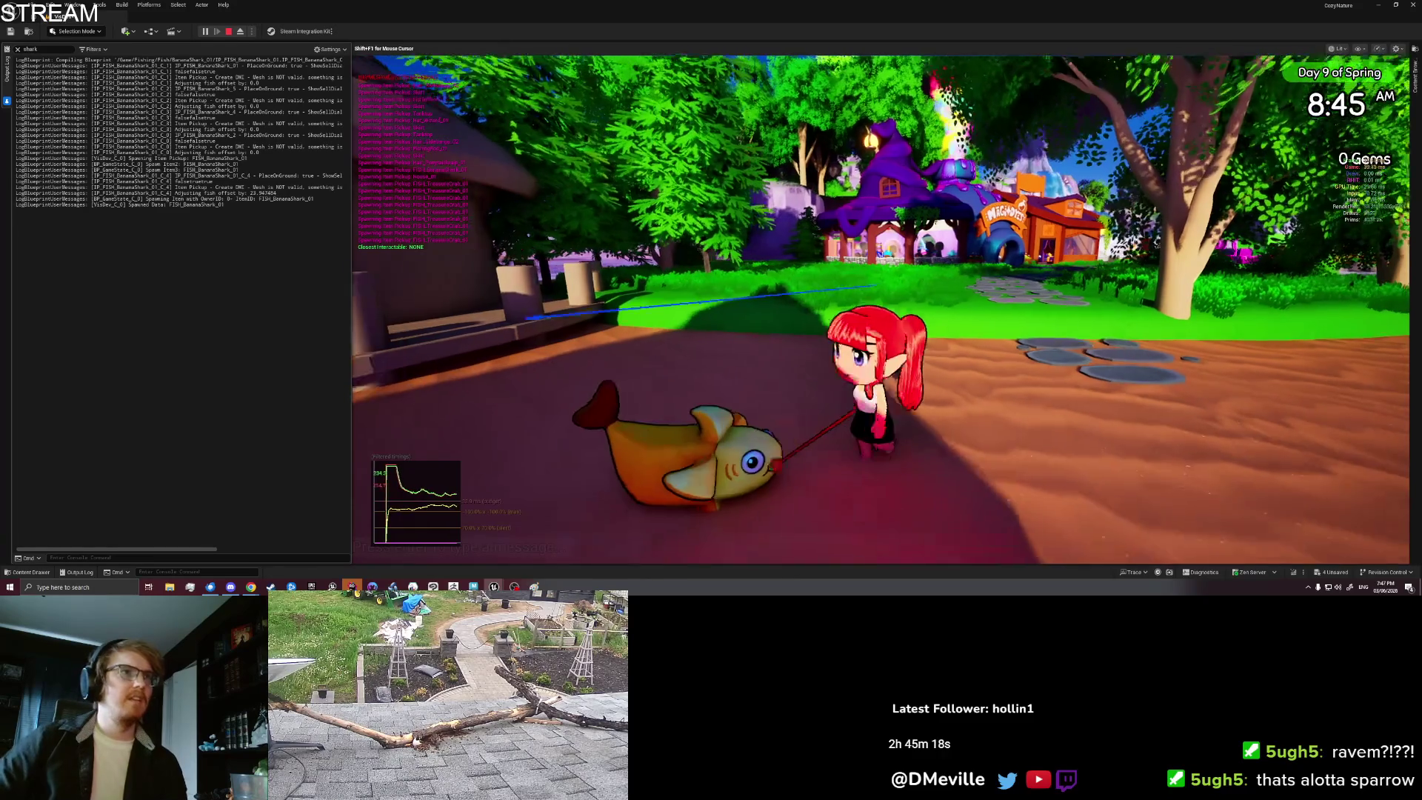
key("e")
Step: Place the Banana Shark from the inventory onto the sand, inspect it, then stop playing
key("Tab")
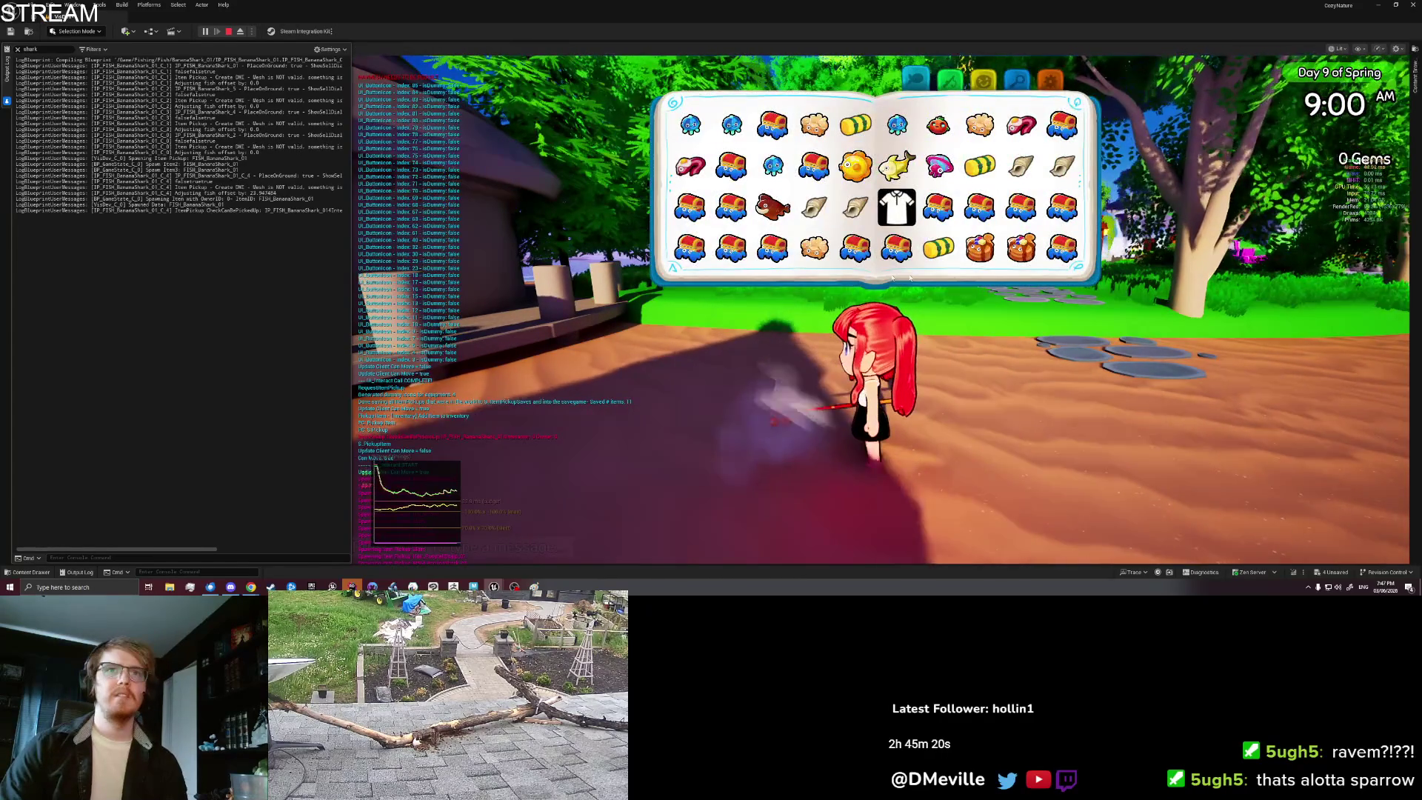
left_click(689, 254)
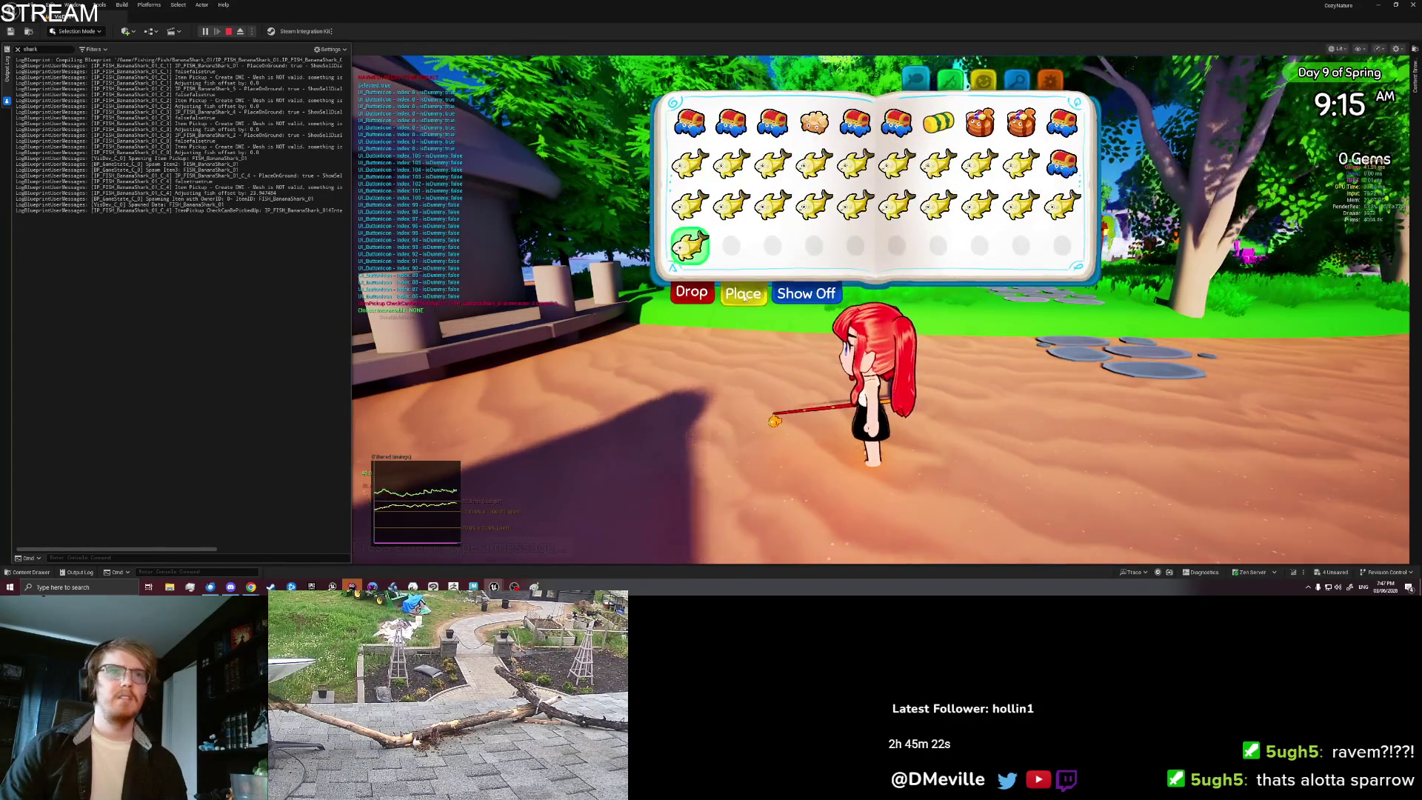
left_click(748, 291)
key("a")
key("a")
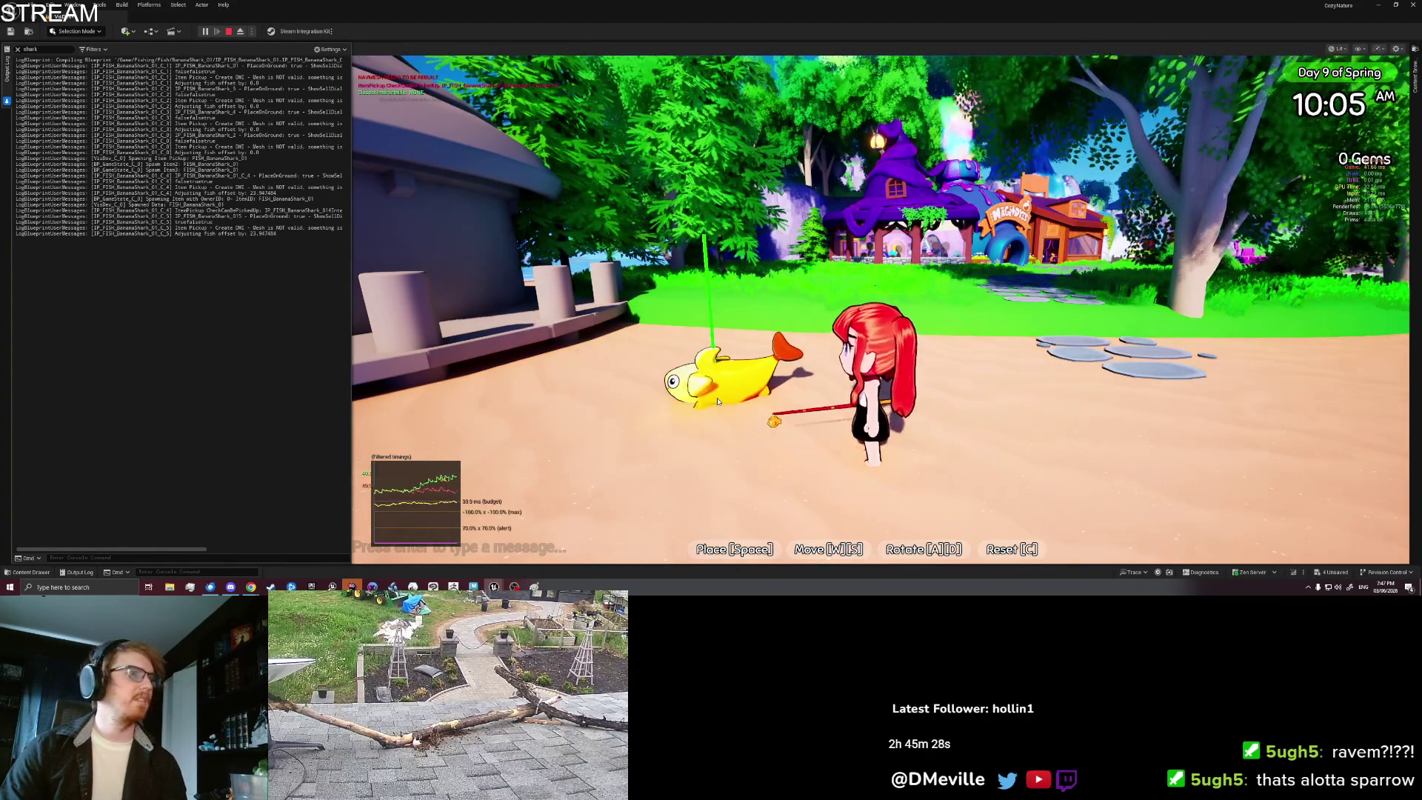
left_click(718, 400)
key("space")
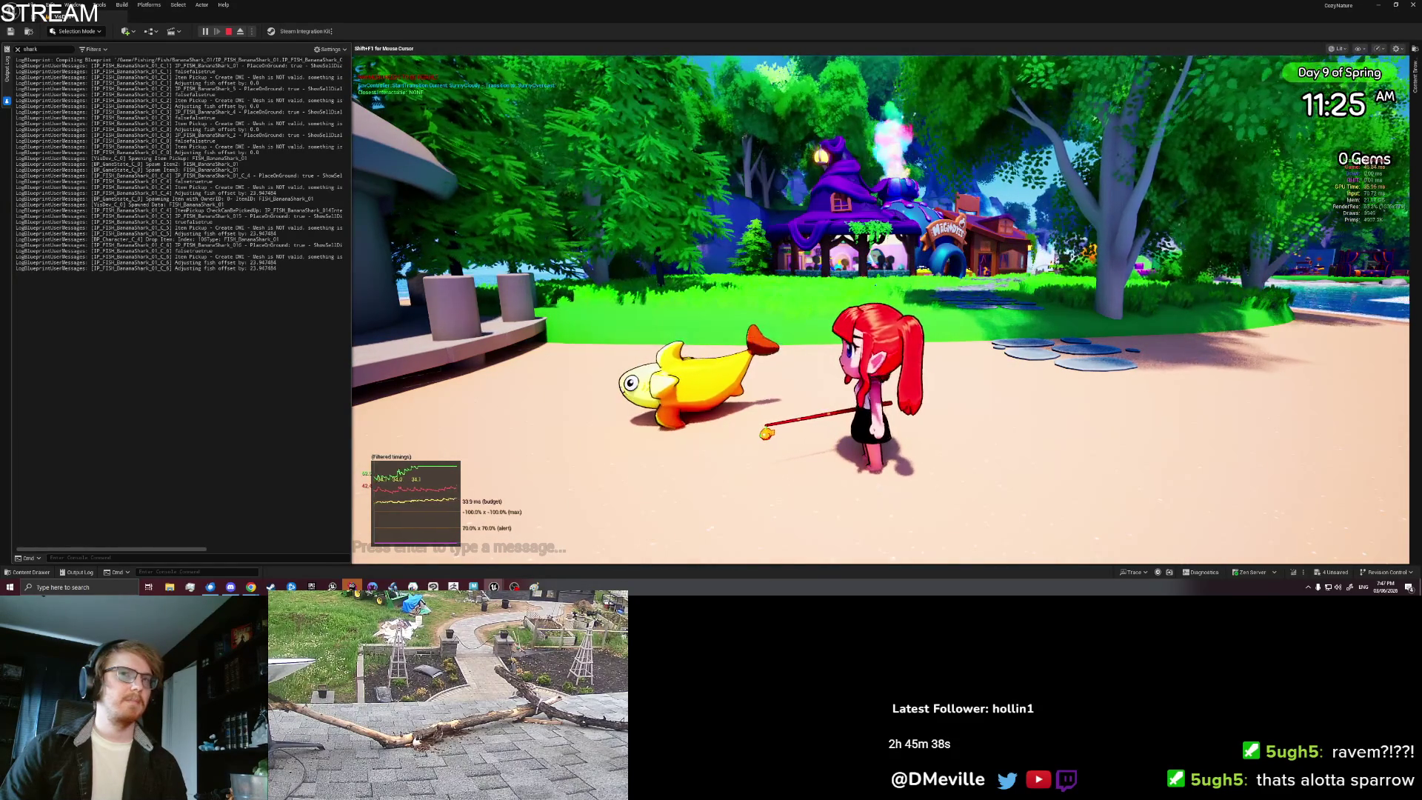
key("w")
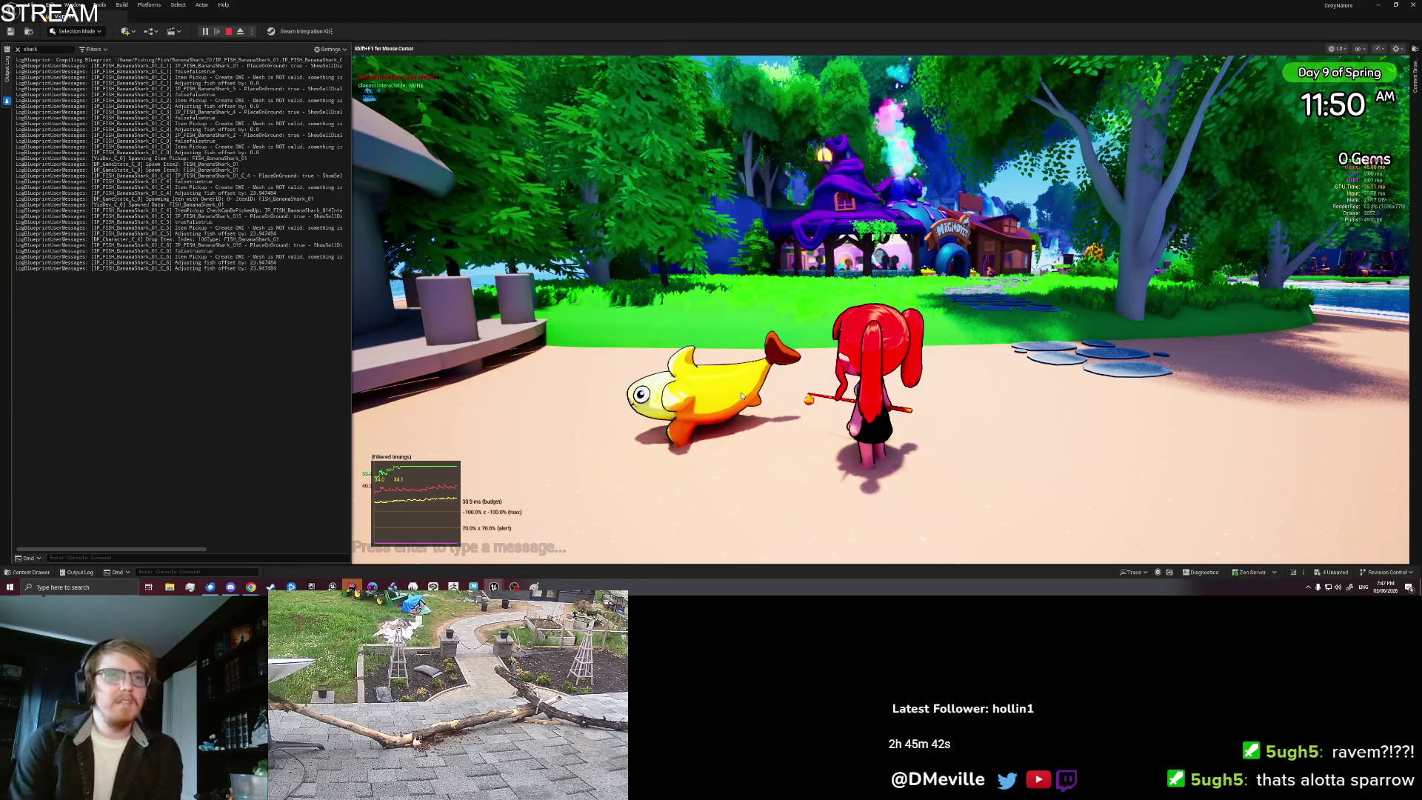
key("Escape")
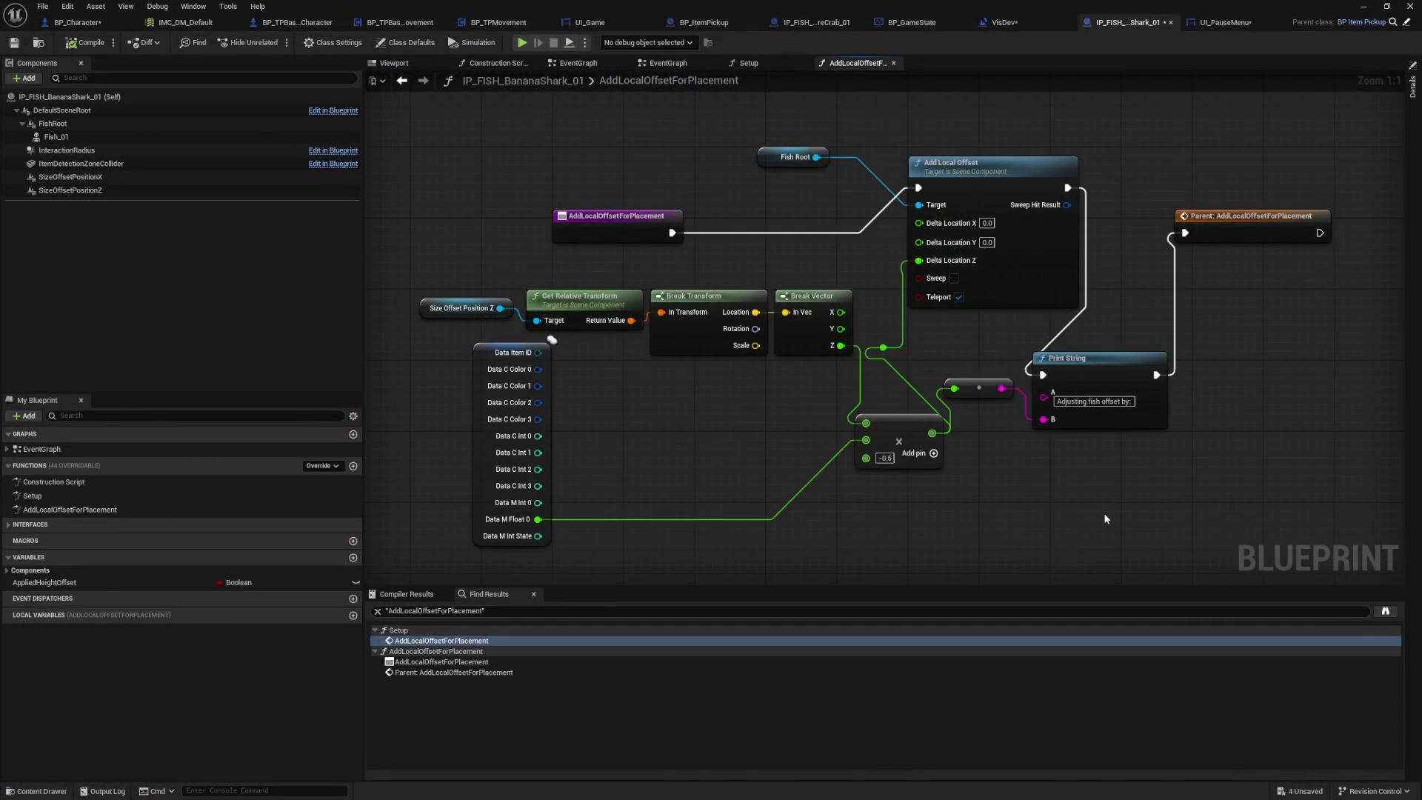
Step: Uncheck Teleport on Add Local Offset, save the level, and return to BP_ItemPickup's Setup graph
left_click(959, 297)
left_click(1011, 21)
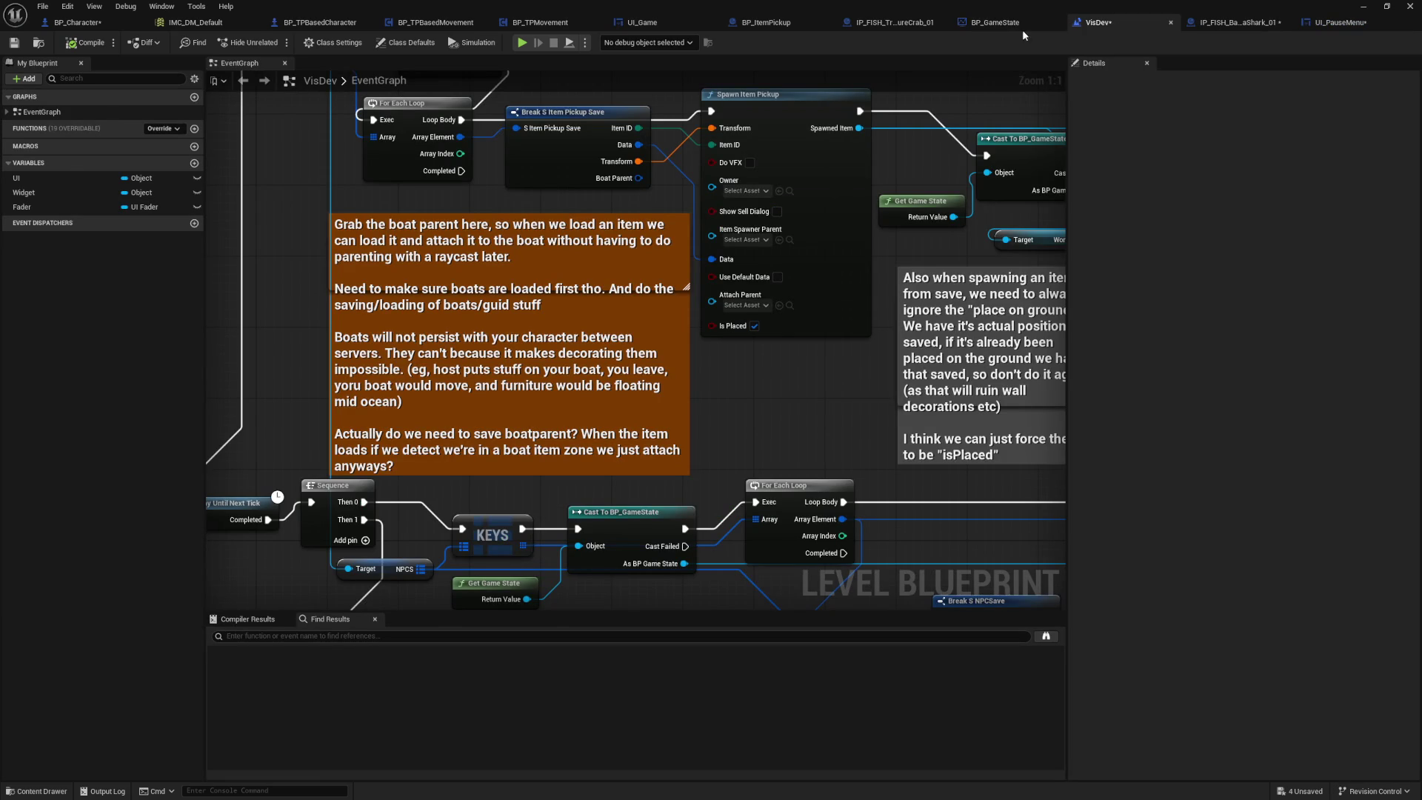
left_click(1013, 24)
left_click(1143, 24)
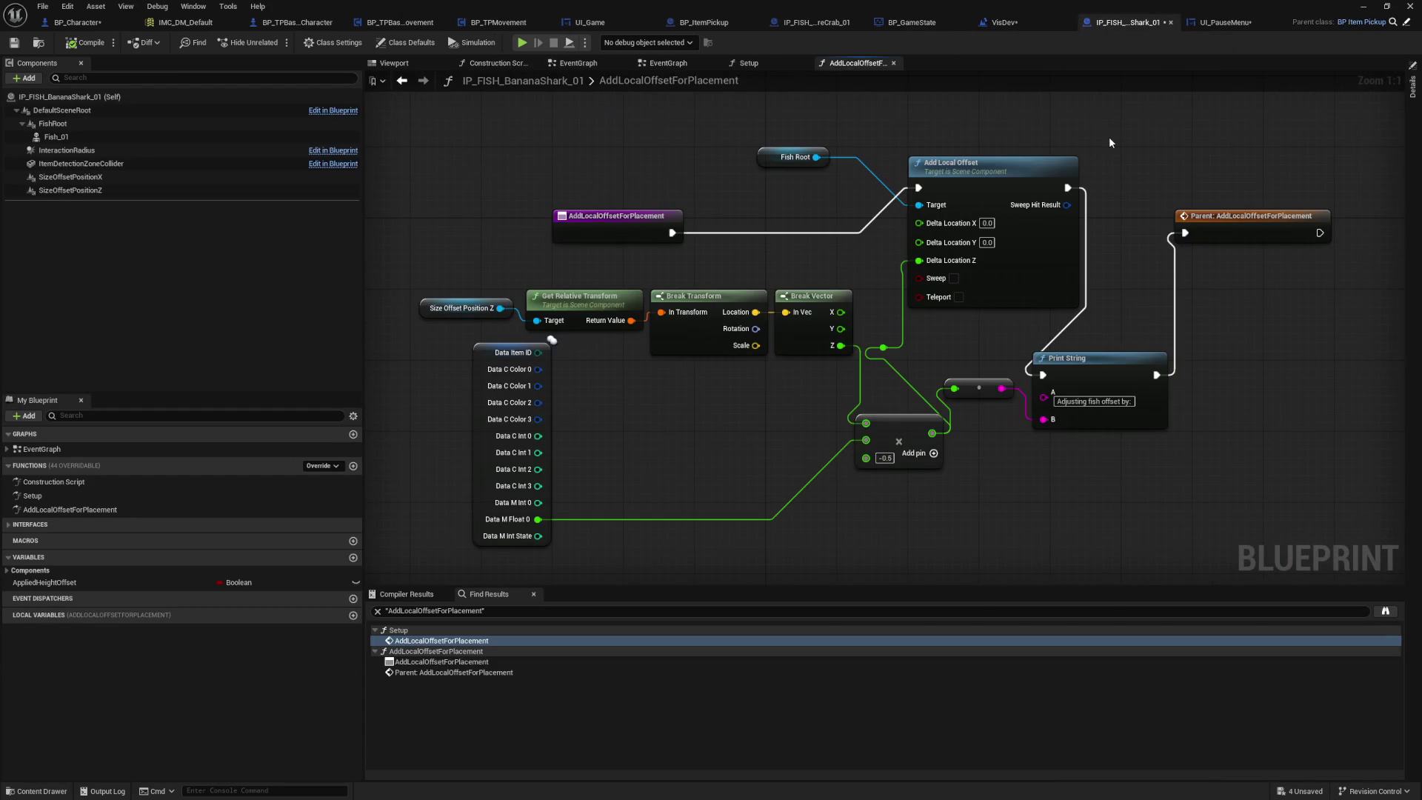
key("ctrl+shift+s")
left_click(863, 22)
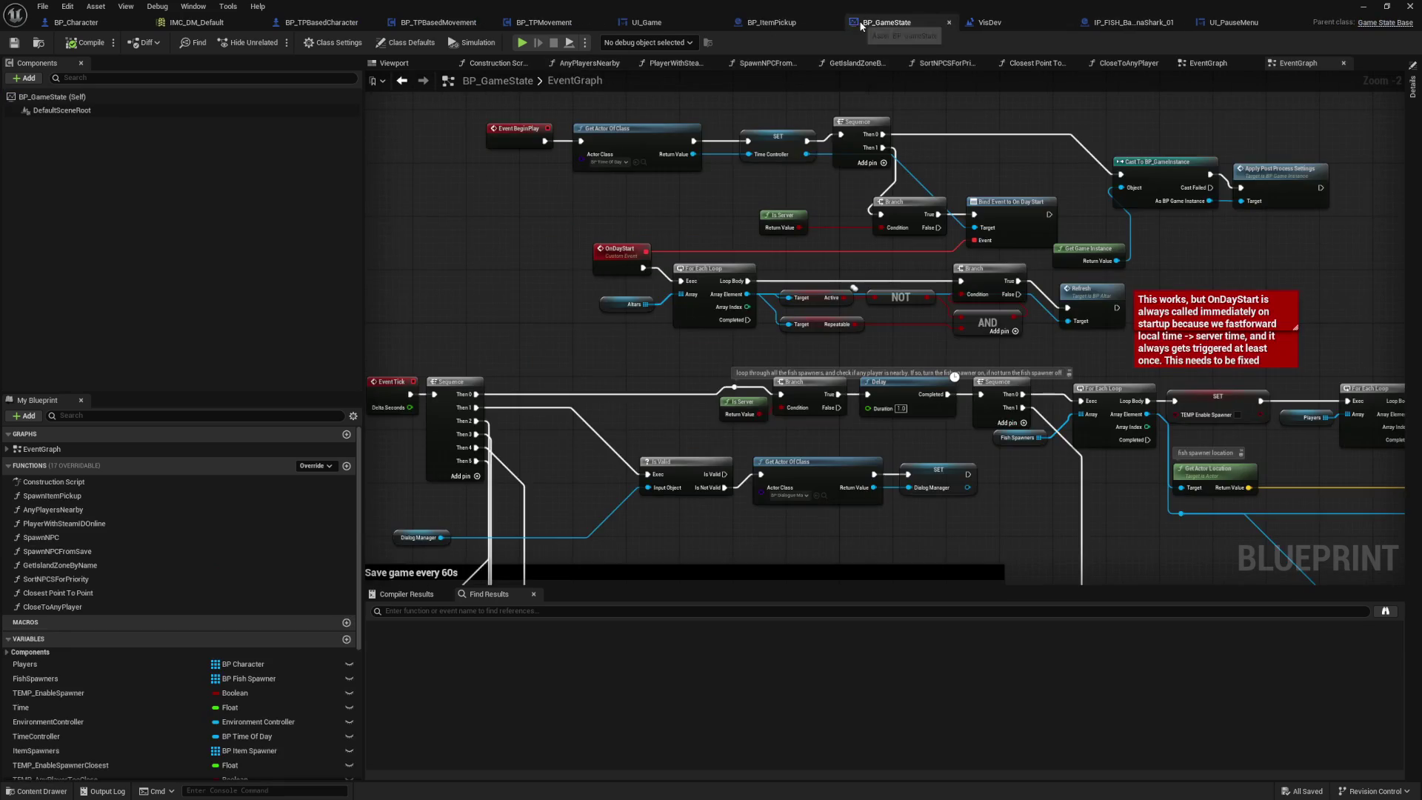
left_click(762, 23)
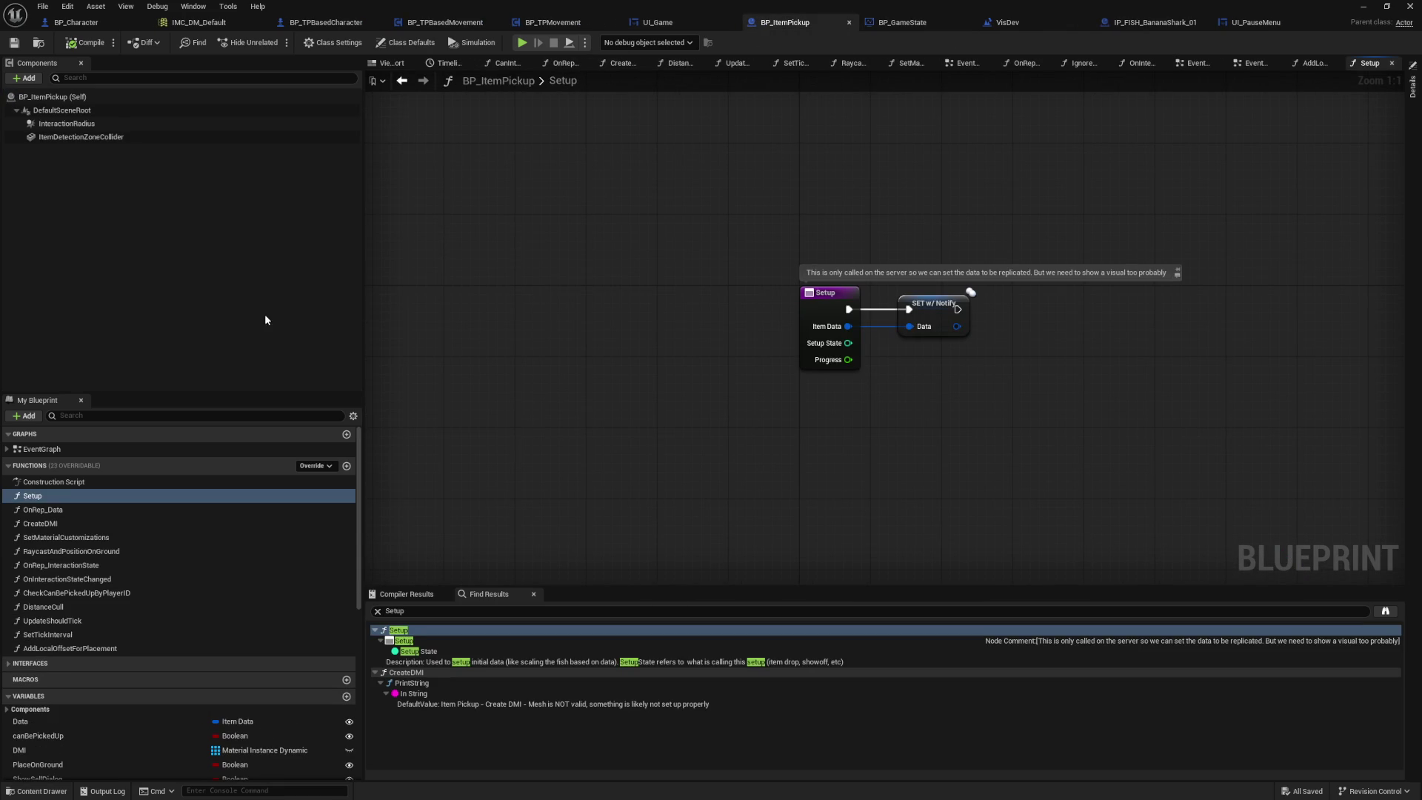
Step: Add a Print String on a new Sequence Then 2 reading 'Item Pickup Begin Play - Spawn Location -'
double_click(74, 450)
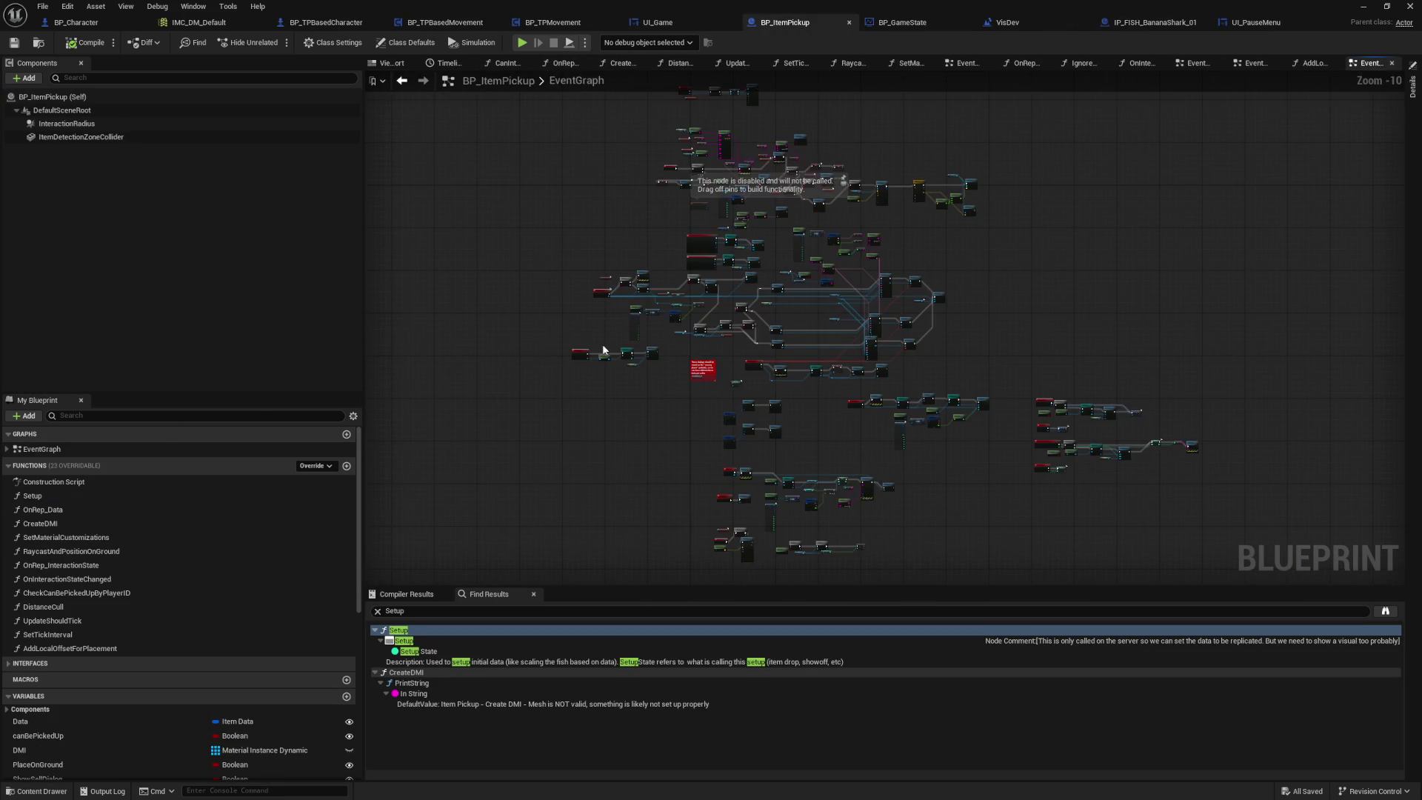
scroll(610, 334, "up", 10)
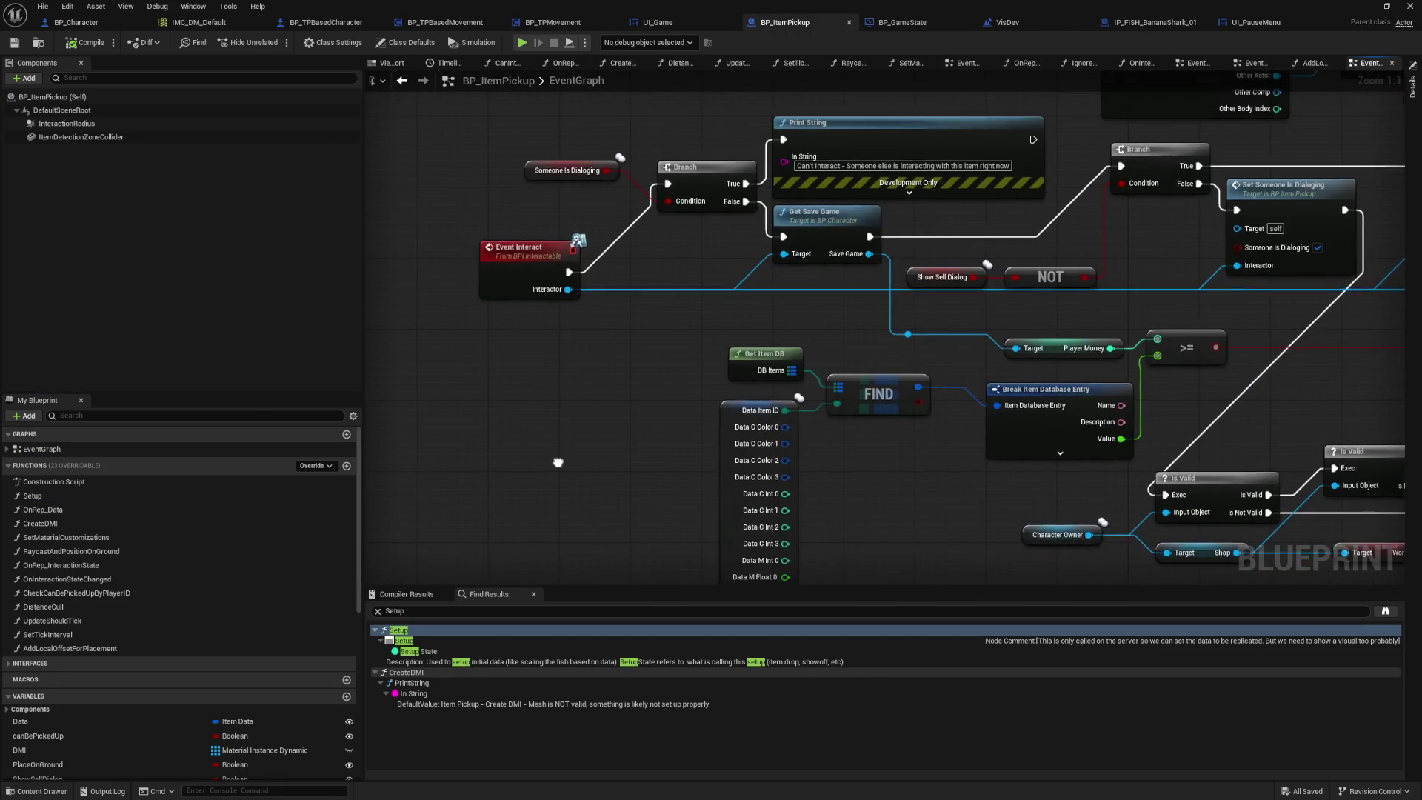
scroll(557, 462, "down", 5)
scroll(571, 283, "up", 5)
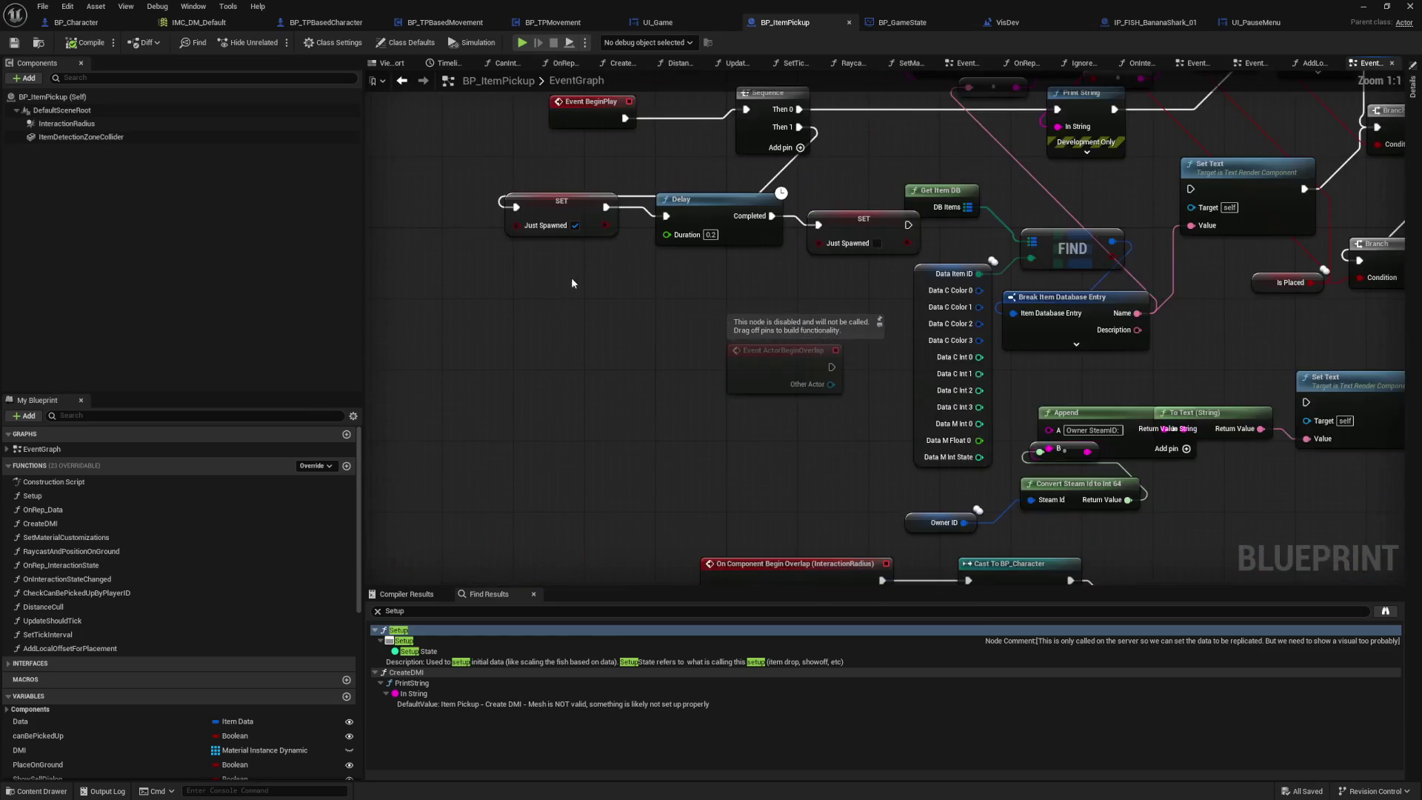
scroll(571, 283, "down", 2)
scroll(557, 334, "up", 2)
mouse_move(678, 306)
left_mouse_down()
mouse_move(561, 285)
mouse_move(597, 299)
left_mouse_up()
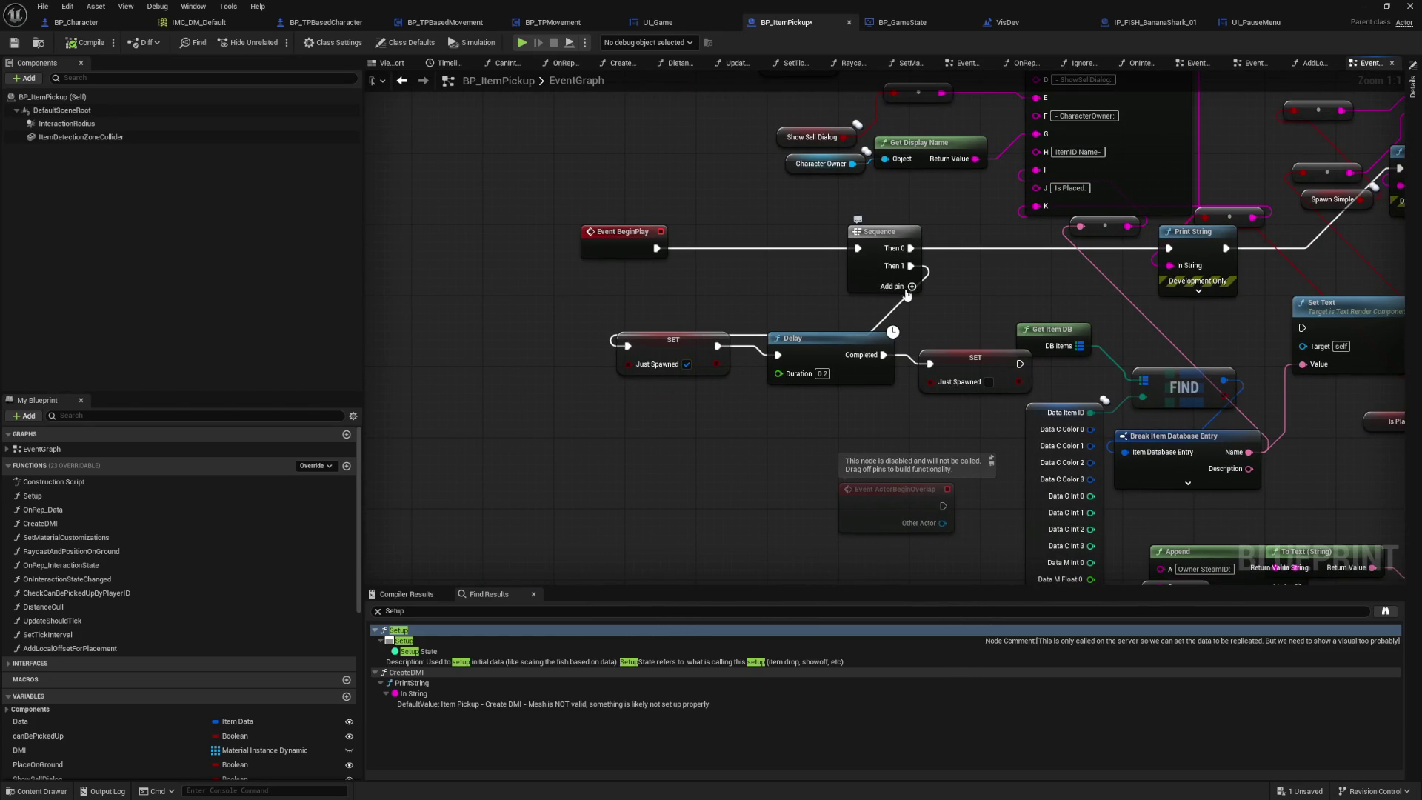
left_click(874, 282)
left_click_drag(874, 283, 573, 371)
key("ctrl+z")
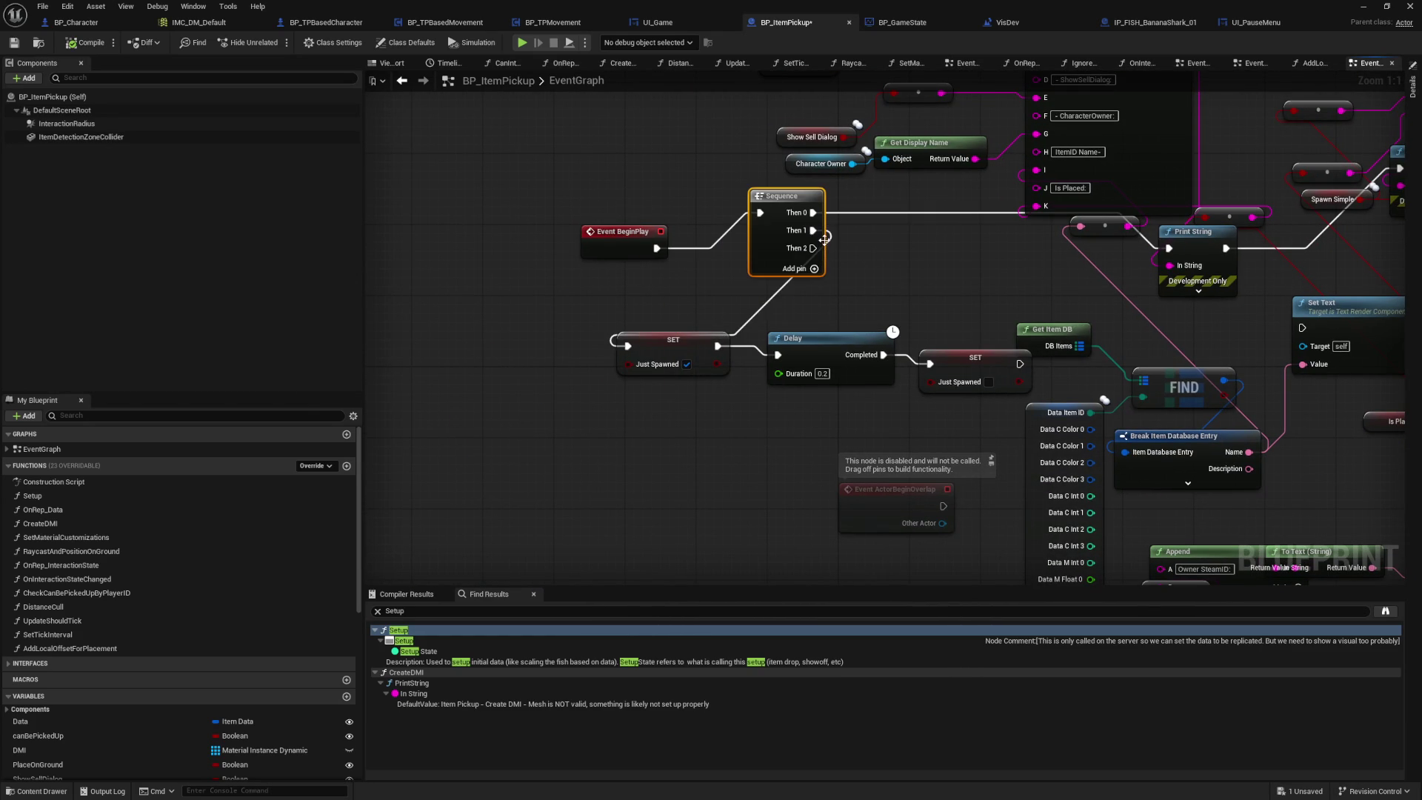
left_click_drag(813, 248, 424, 468)
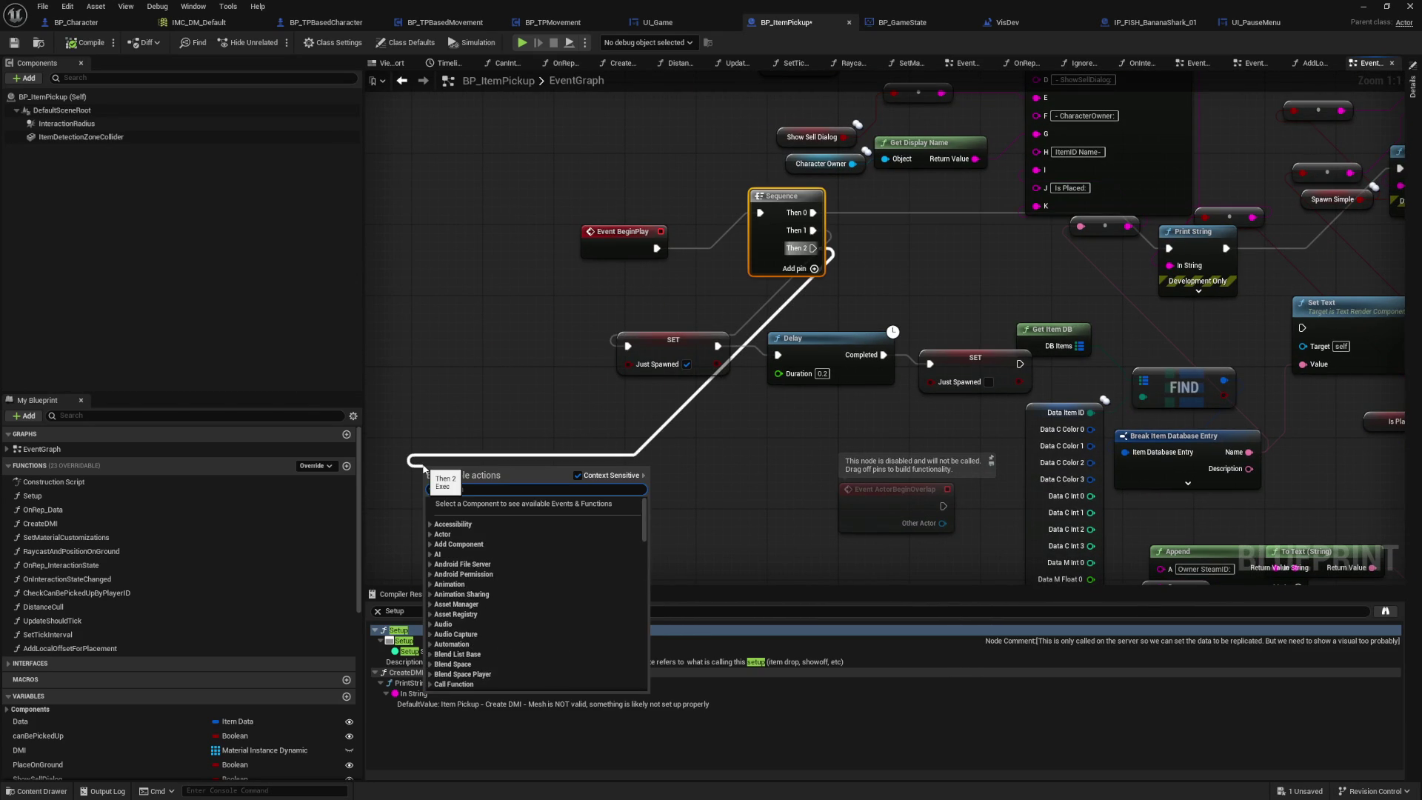
type("print")
key("Return")
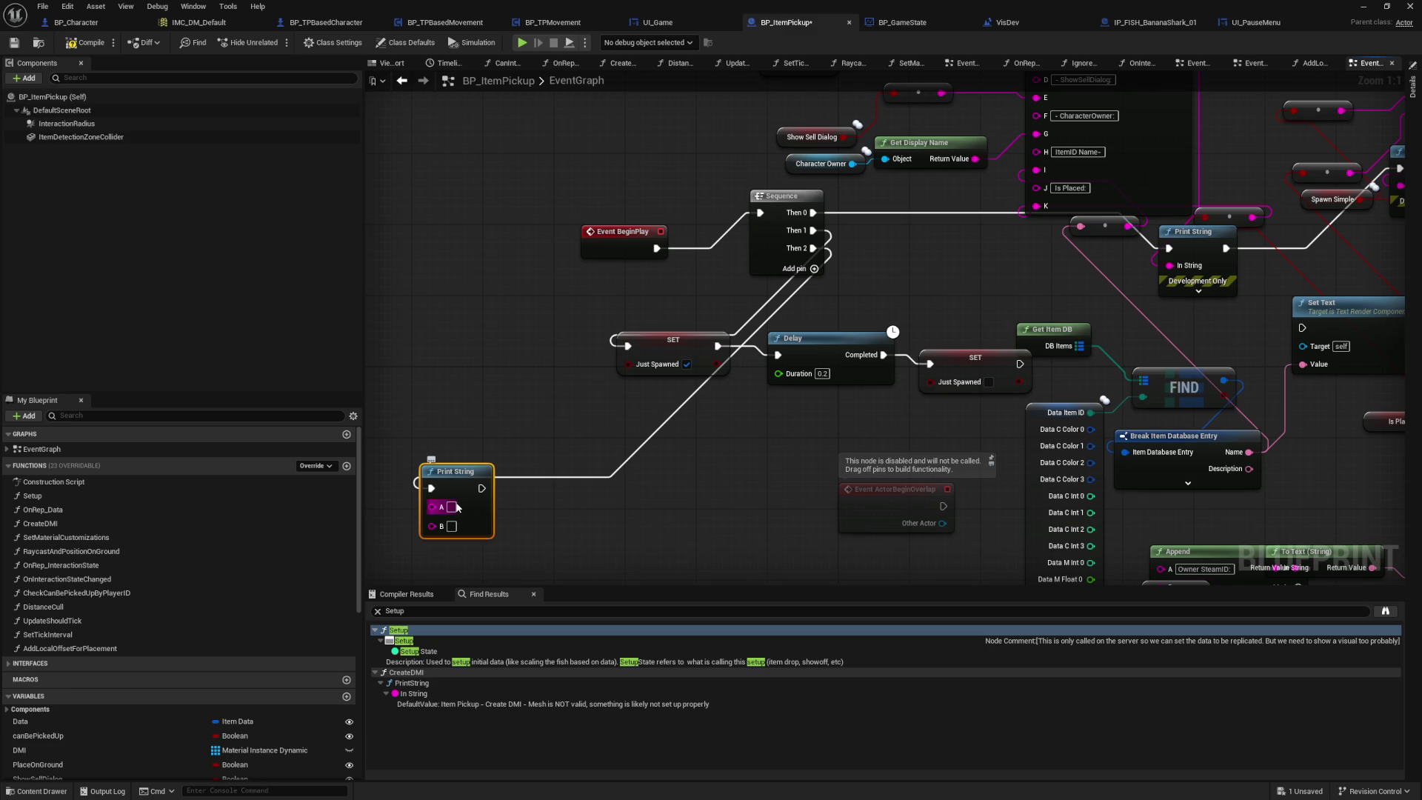
type("Item Pickup")
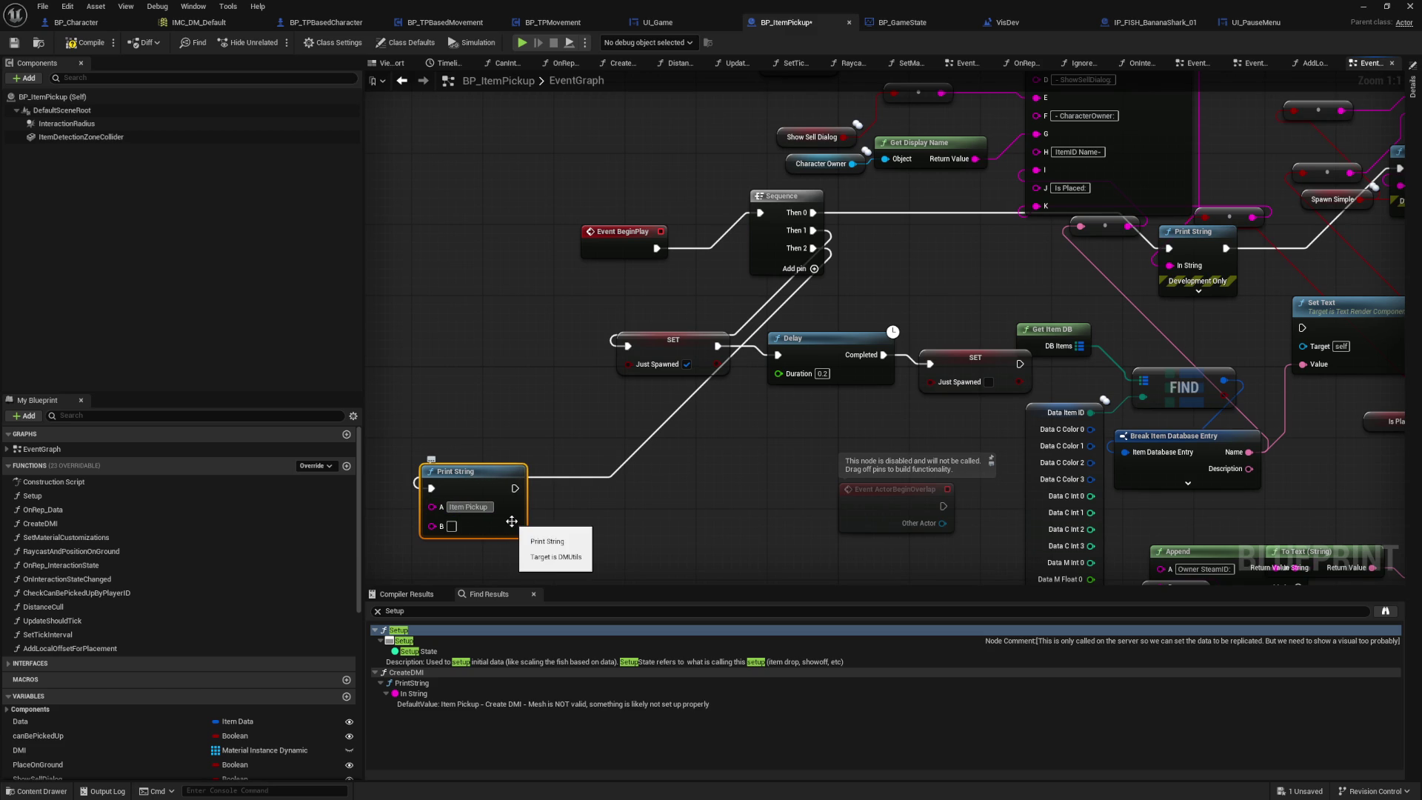
type(" Begin P")
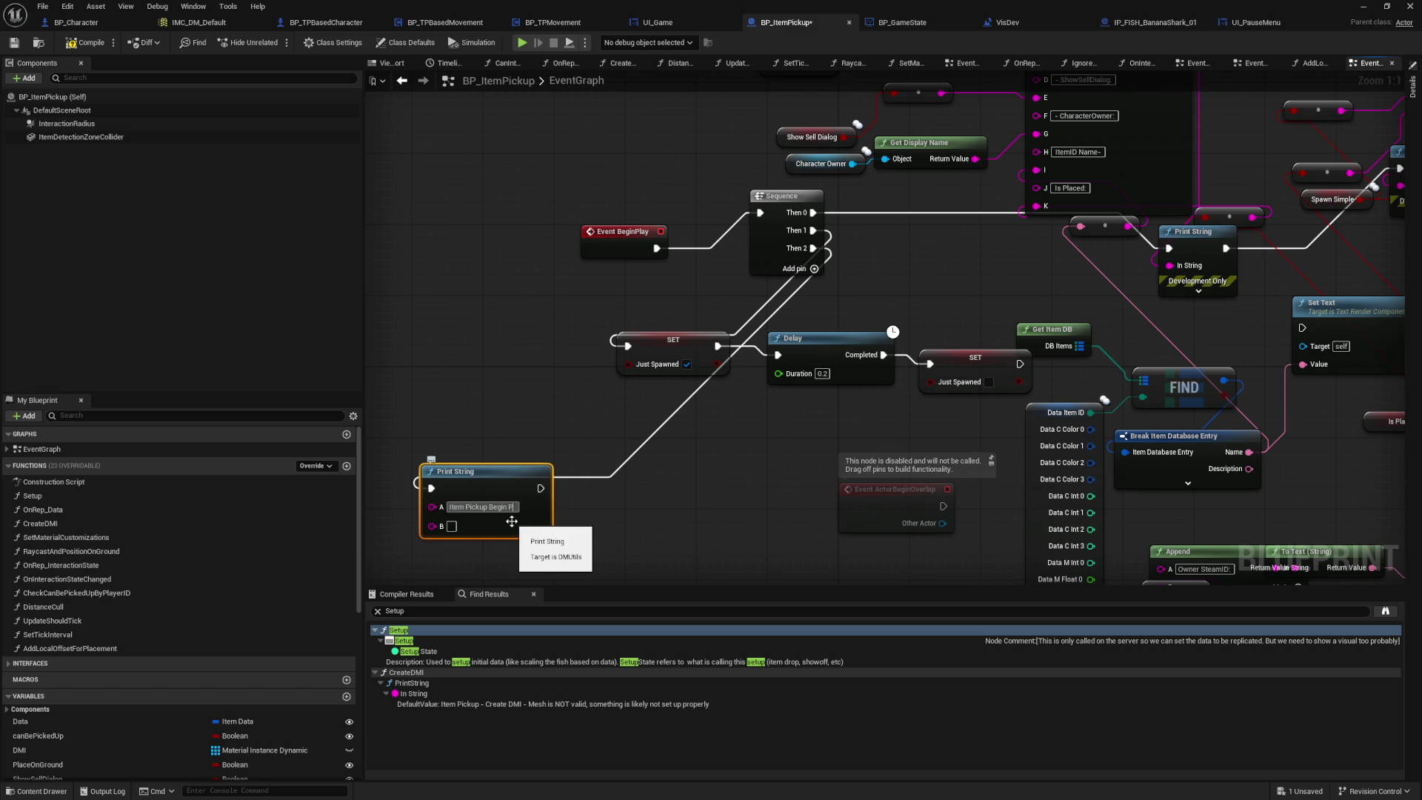
type("lay - Spawn Location -")
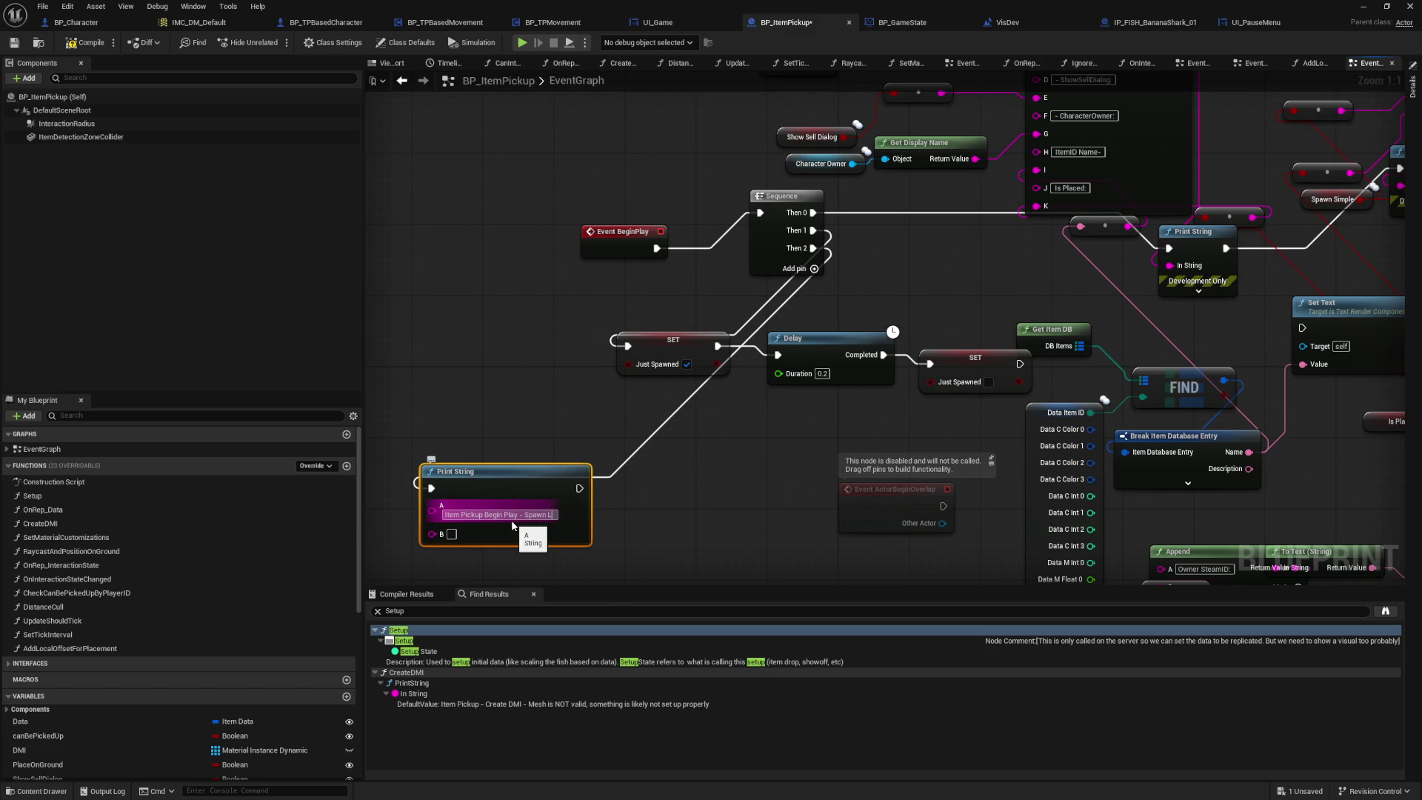
Step: Wire a Get Actor Location node's Return Value into the Print String's B input
left_click_drag(432, 435, 637, 363)
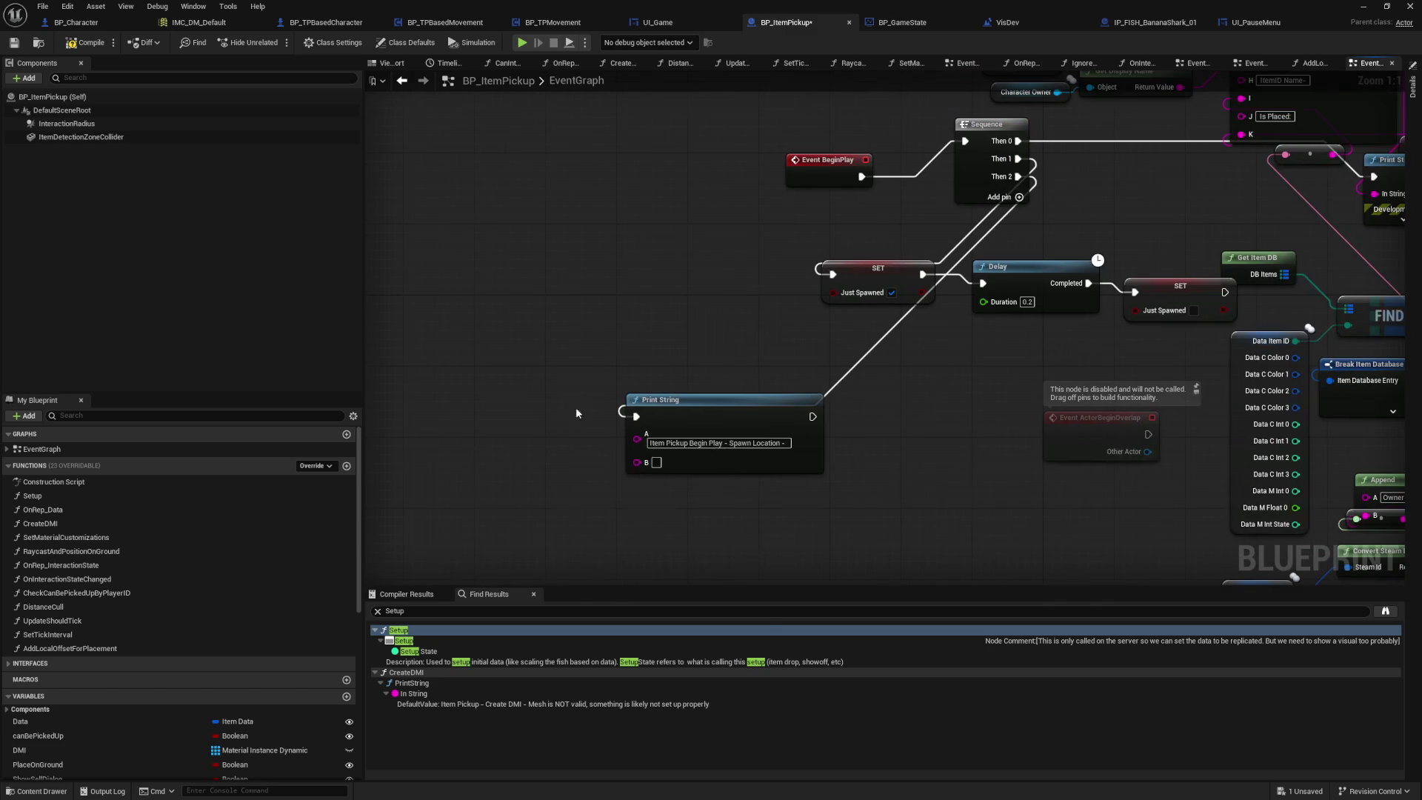
right_click(546, 435)
type("get actor location")
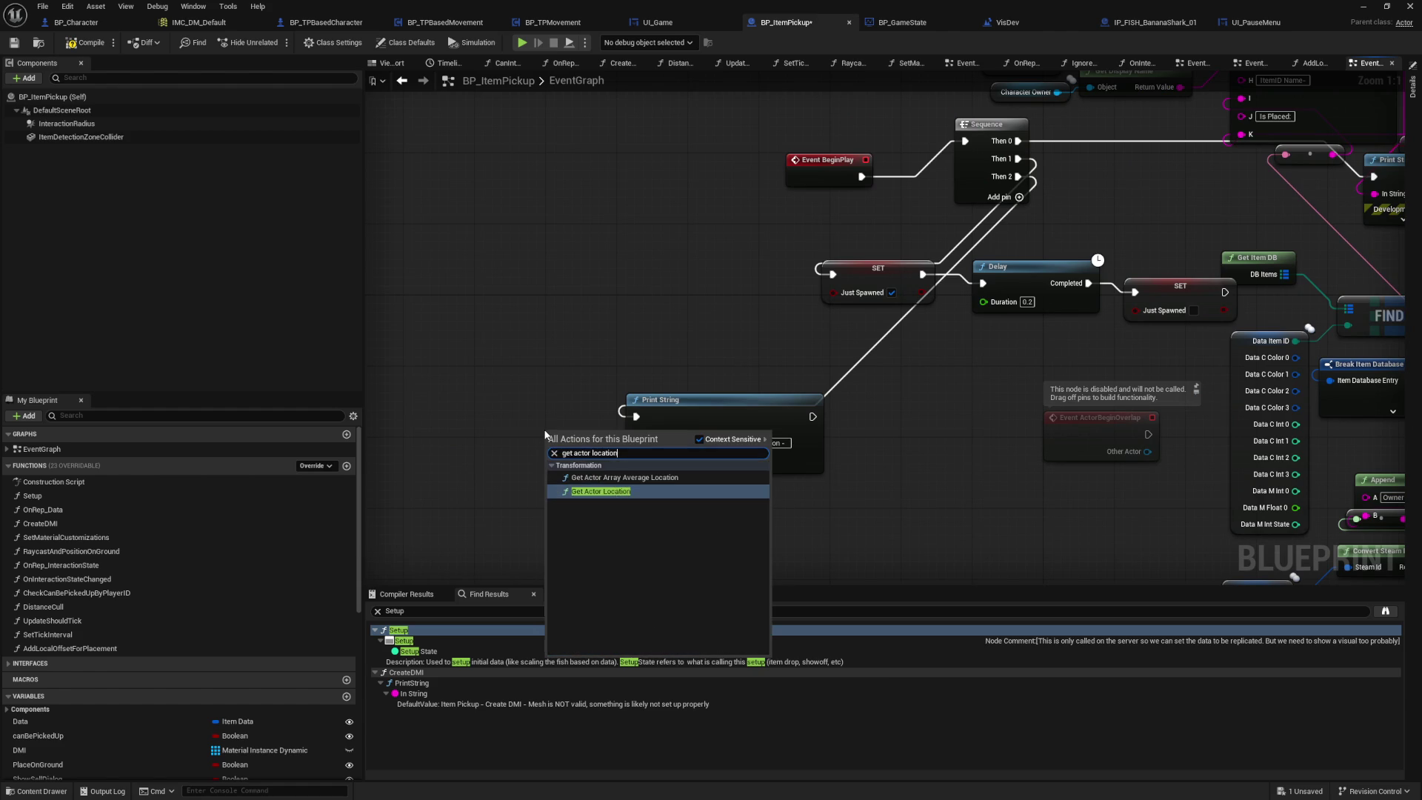
key("Return")
left_click_drag(534, 449, 472, 458)
left_click_drag(593, 469, 636, 461)
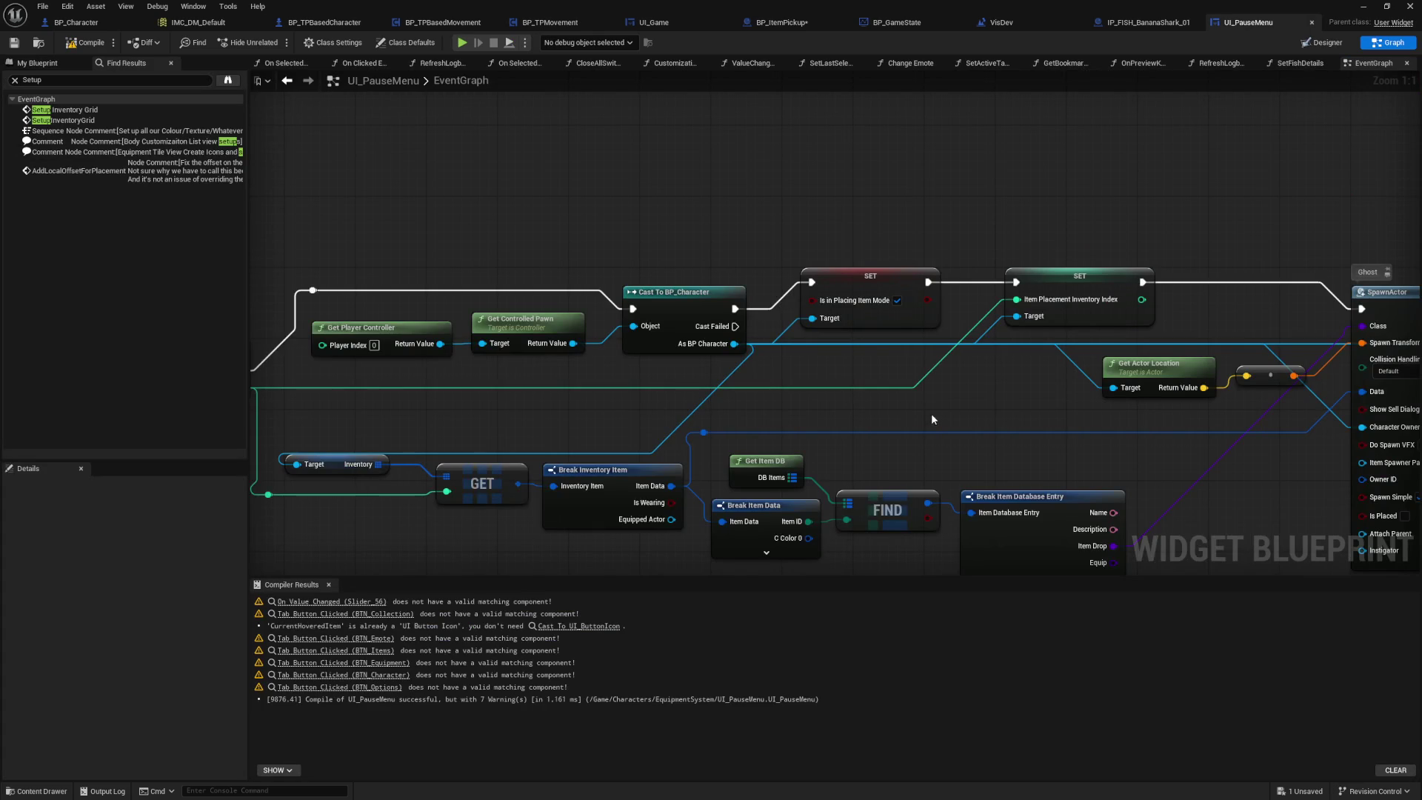
mouse_move(931, 413)
left_mouse_down()
mouse_move(883, 390)
mouse_move(507, 354)
mouse_move(260, 309)
left_mouse_up()
Step: Pan around the SpawnActor ghost node, its spawn transform inputs, and the upstream cast and item lookup
left_click_drag(1029, 497, 908, 489)
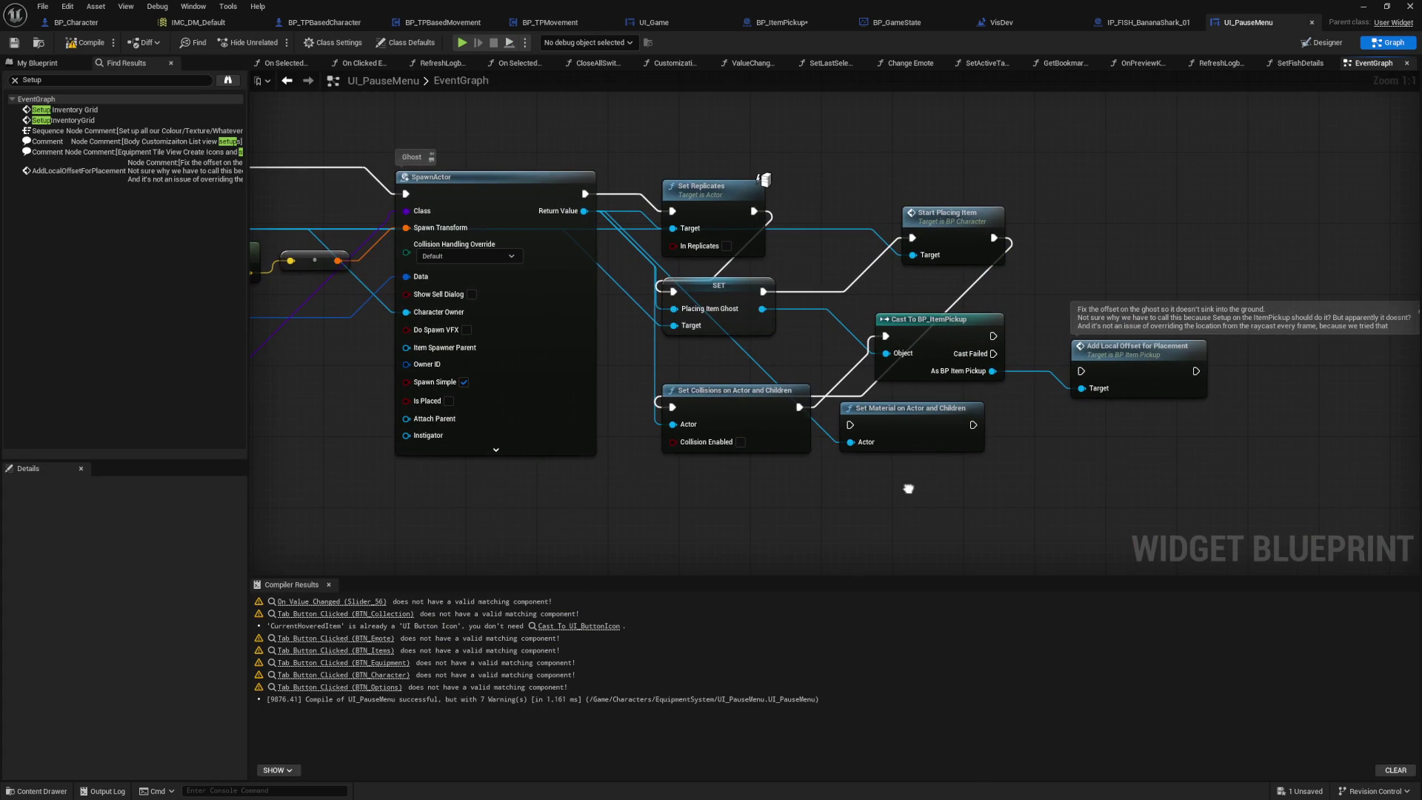
left_click_drag(705, 490, 962, 495)
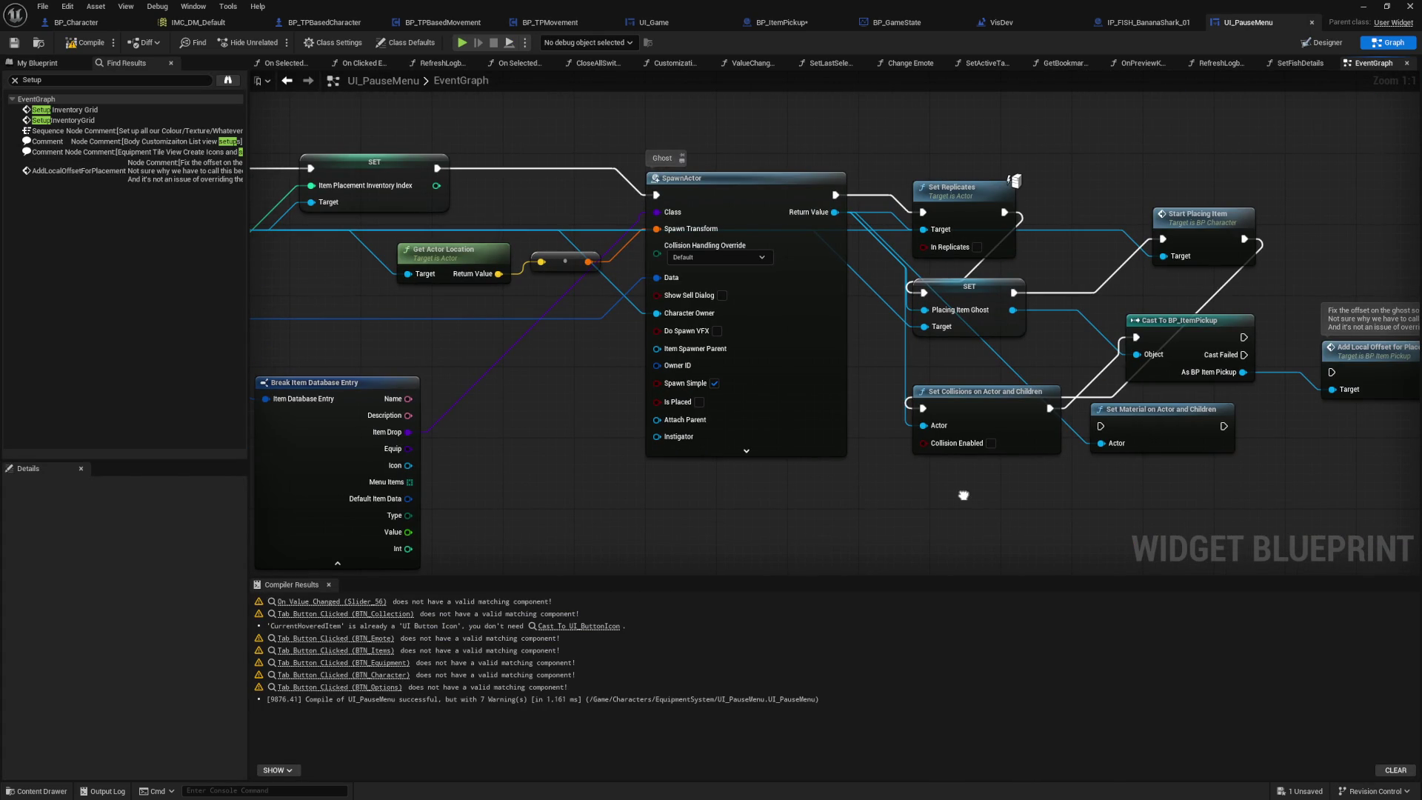
mouse_move(296, 311)
left_mouse_down()
mouse_move(652, 281)
mouse_move(688, 285)
mouse_move(775, 346)
left_mouse_up()
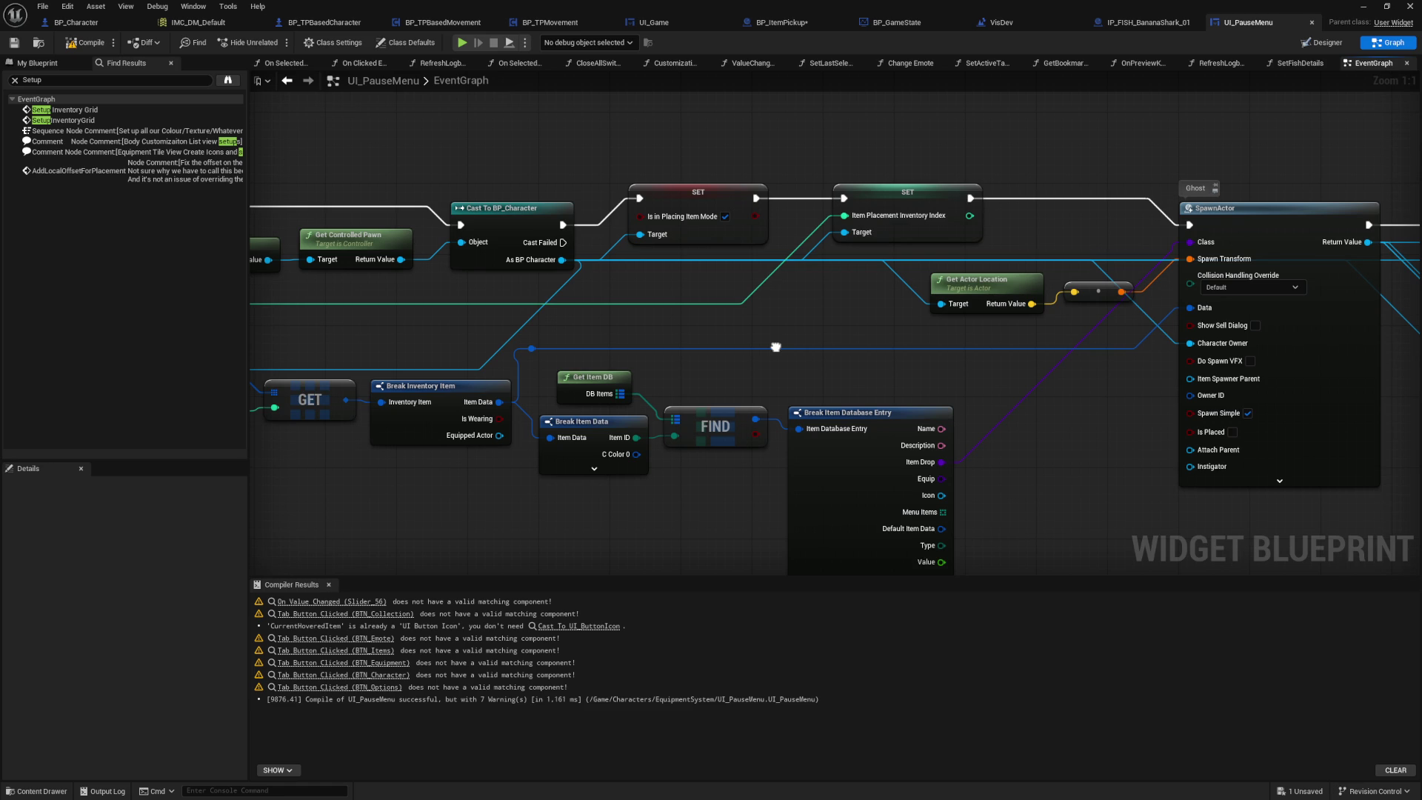
mouse_move(775, 347)
left_mouse_down()
mouse_move(1215, 353)
mouse_move(368, 312)
mouse_move(593, 340)
left_mouse_up()
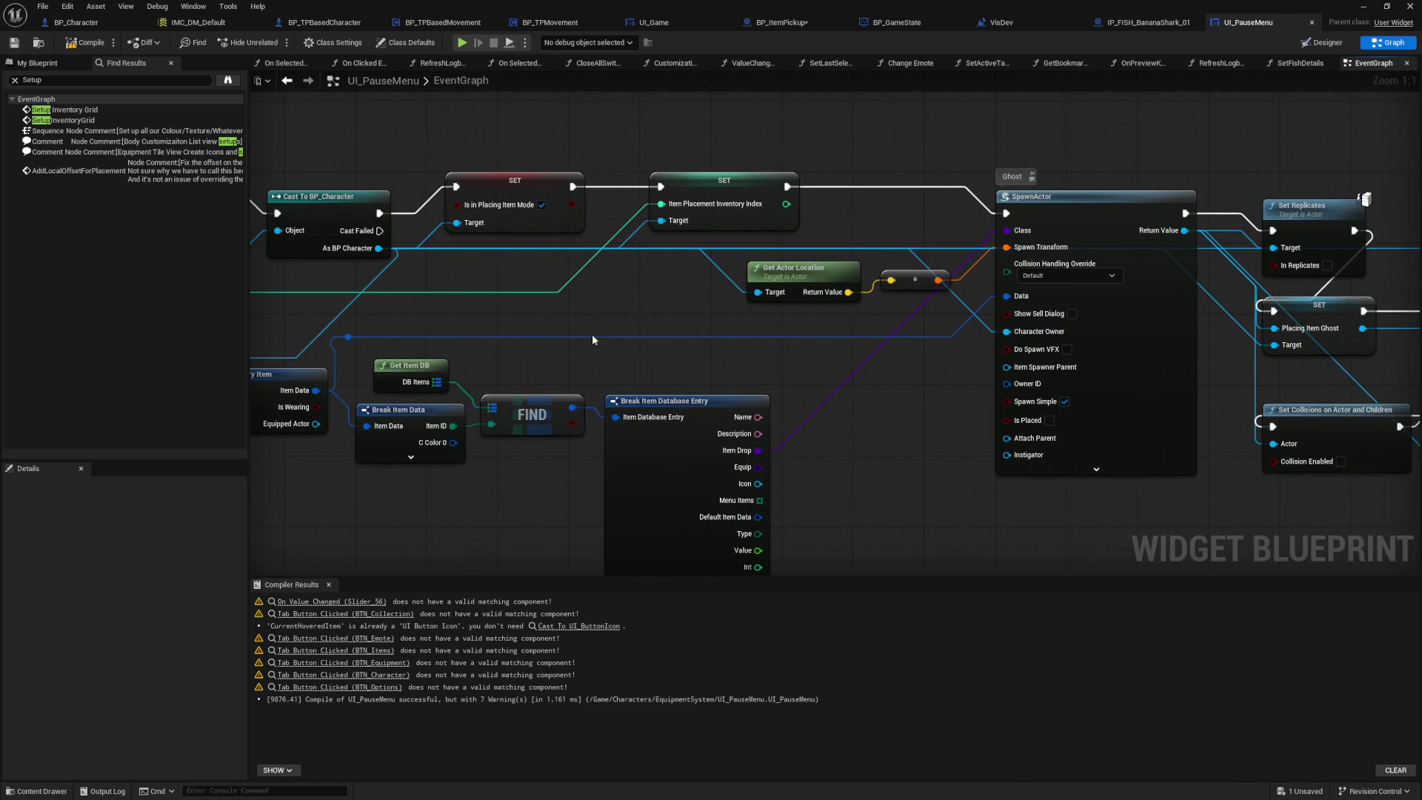
left_click(84, 27)
Step: Above Set Actor Transform, add a Print String labelled 'Player Tick Ghost - Location -'
mouse_move(808, 249)
left_mouse_down()
mouse_move(979, 241)
mouse_move(784, 248)
mouse_move(770, 278)
mouse_move(857, 299)
left_mouse_up()
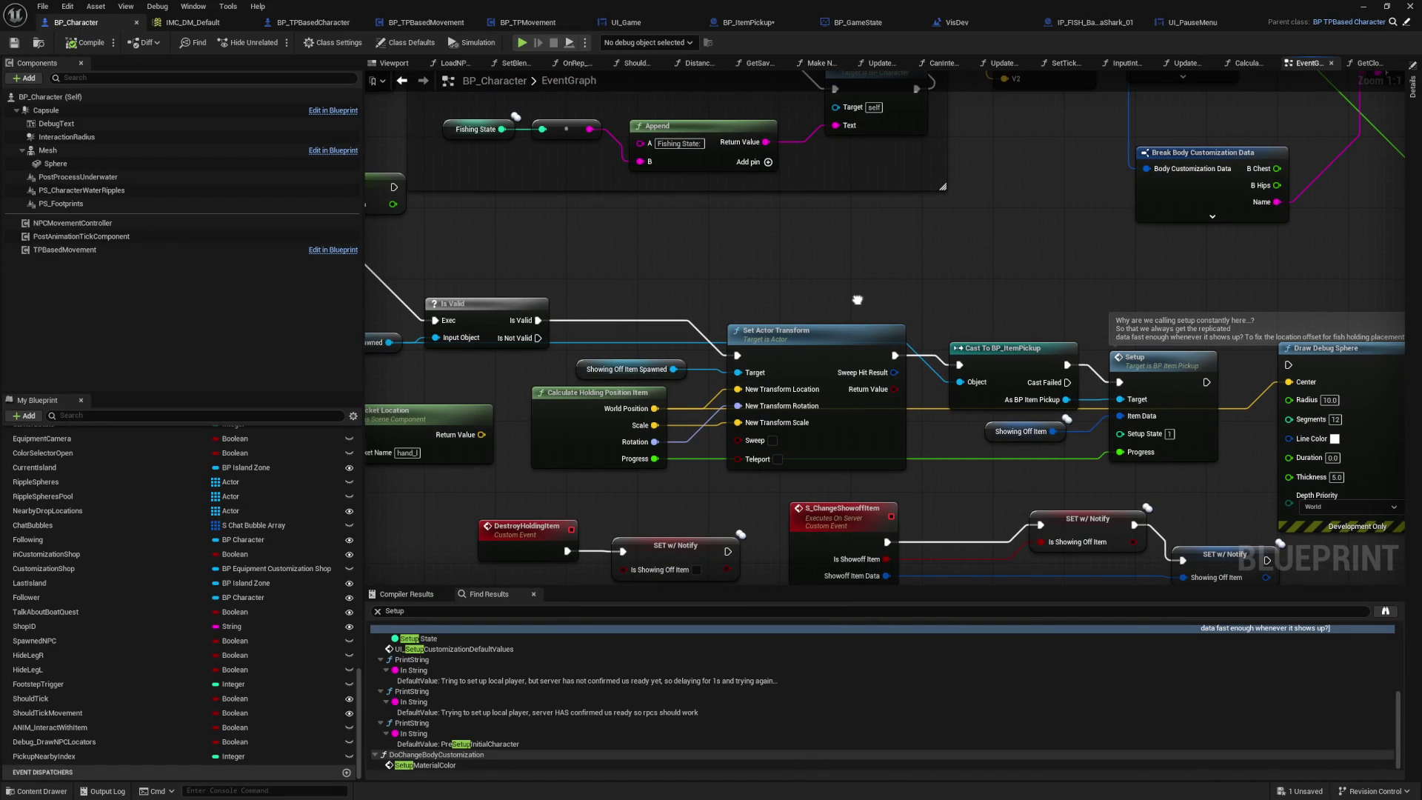
left_click_drag(857, 299, 718, 275)
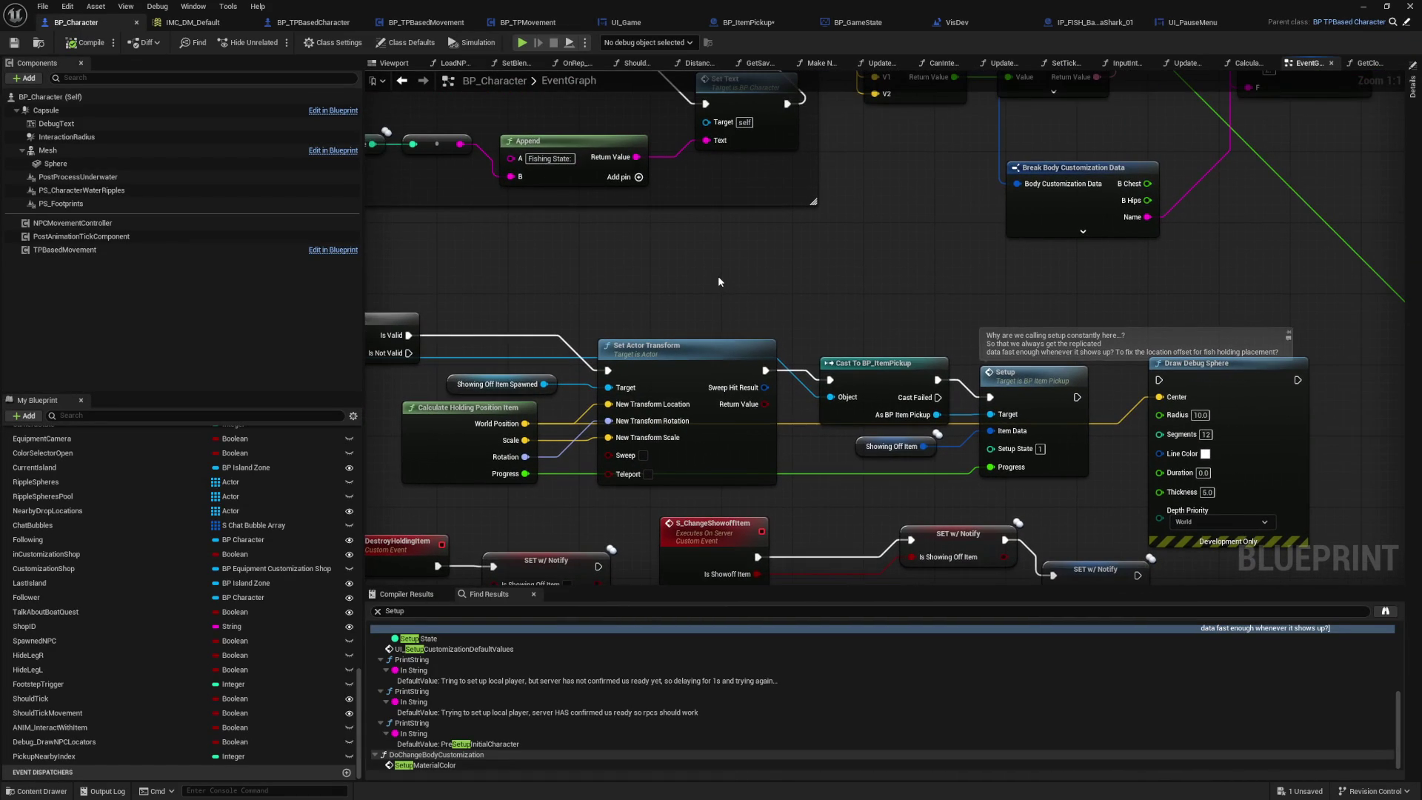
right_click(718, 276)
type("setup")
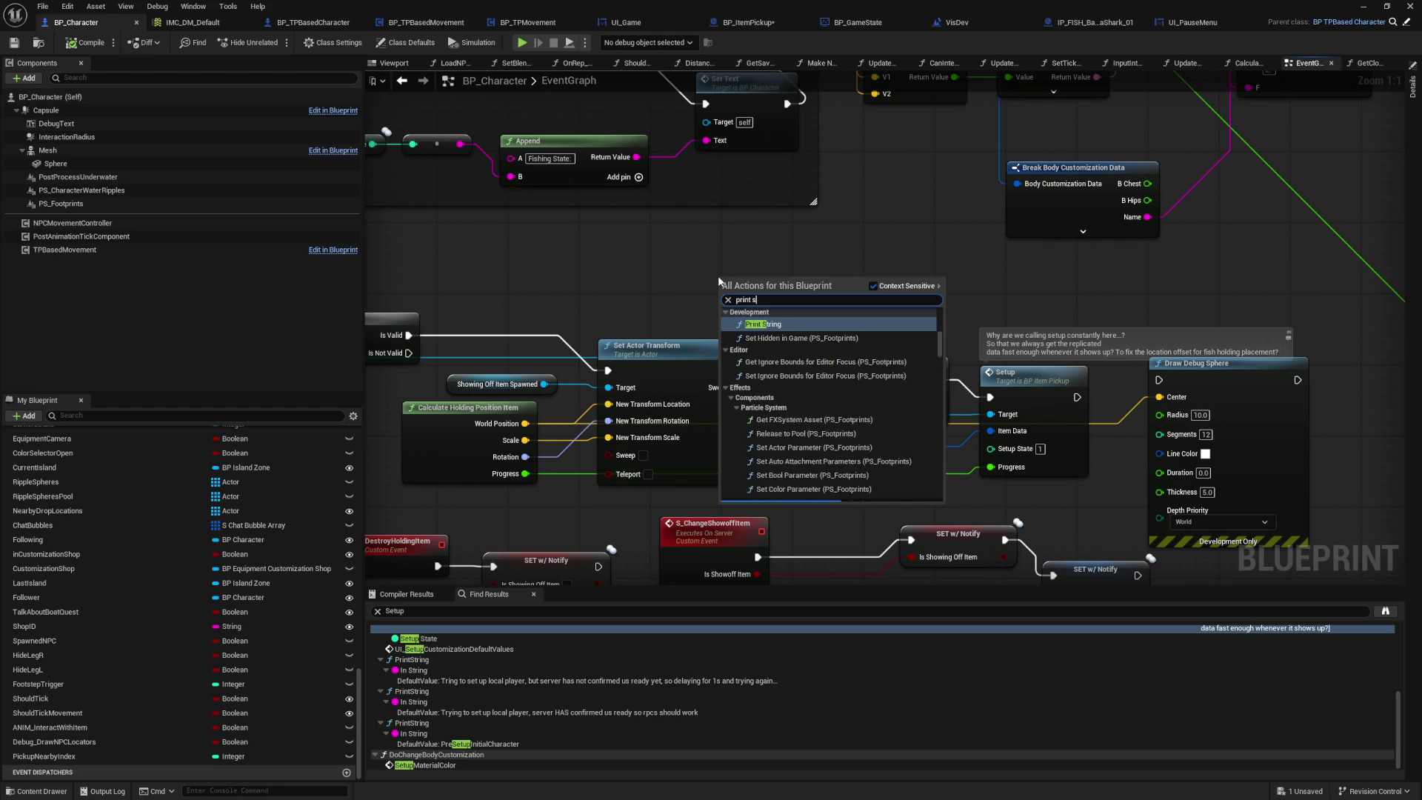
key("Escape")
key("ctrl+v")
key("Delete")
right_click(768, 248)
type("p")
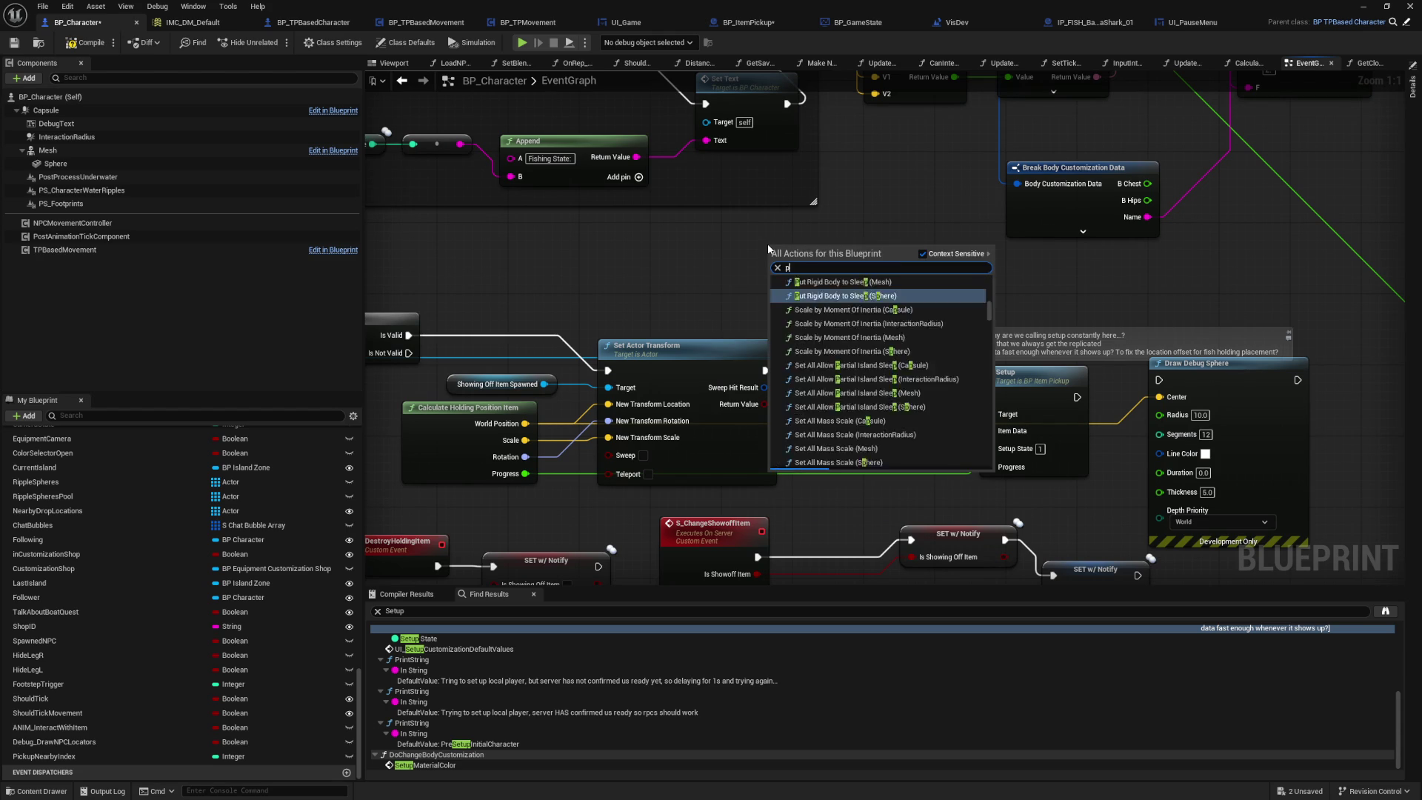
type("rint string")
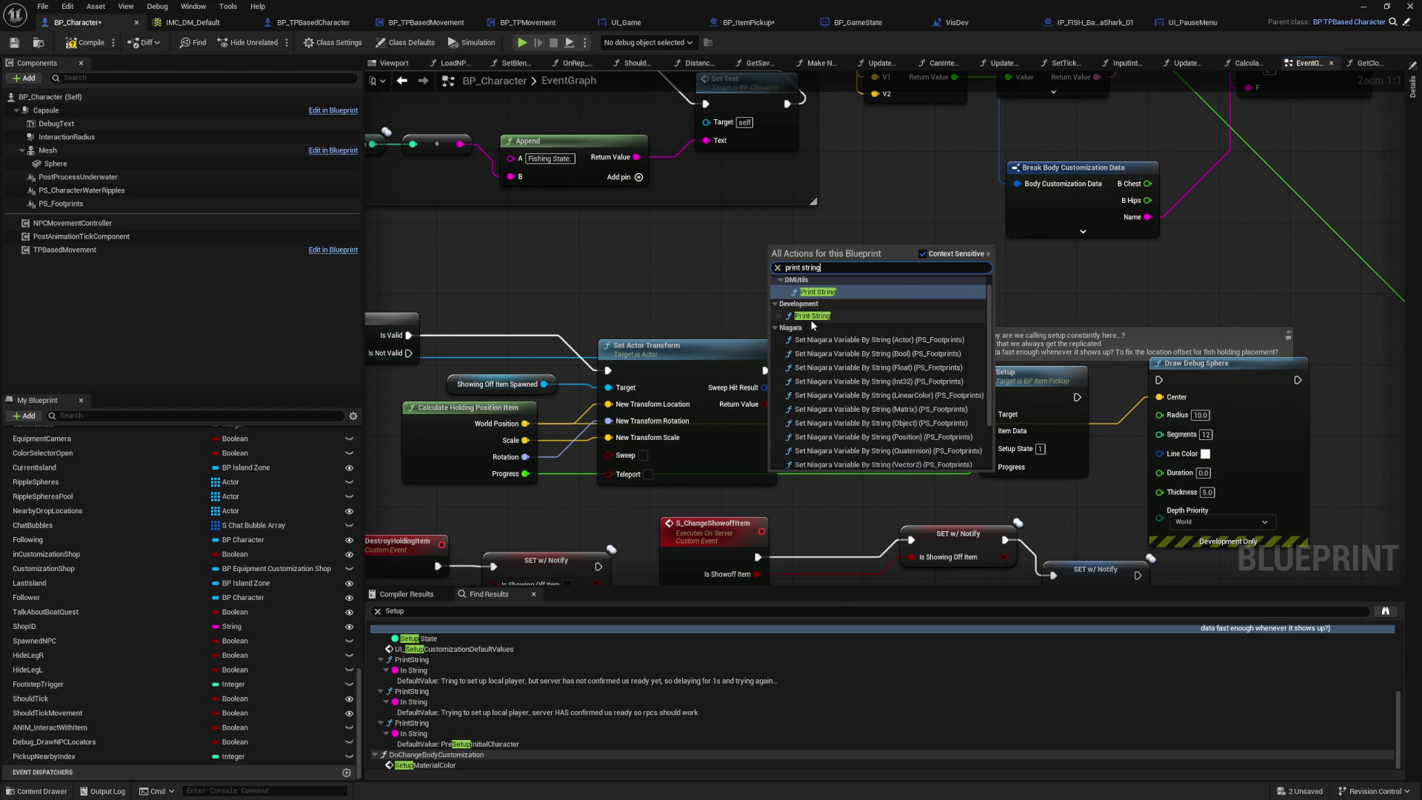
left_click(824, 292)
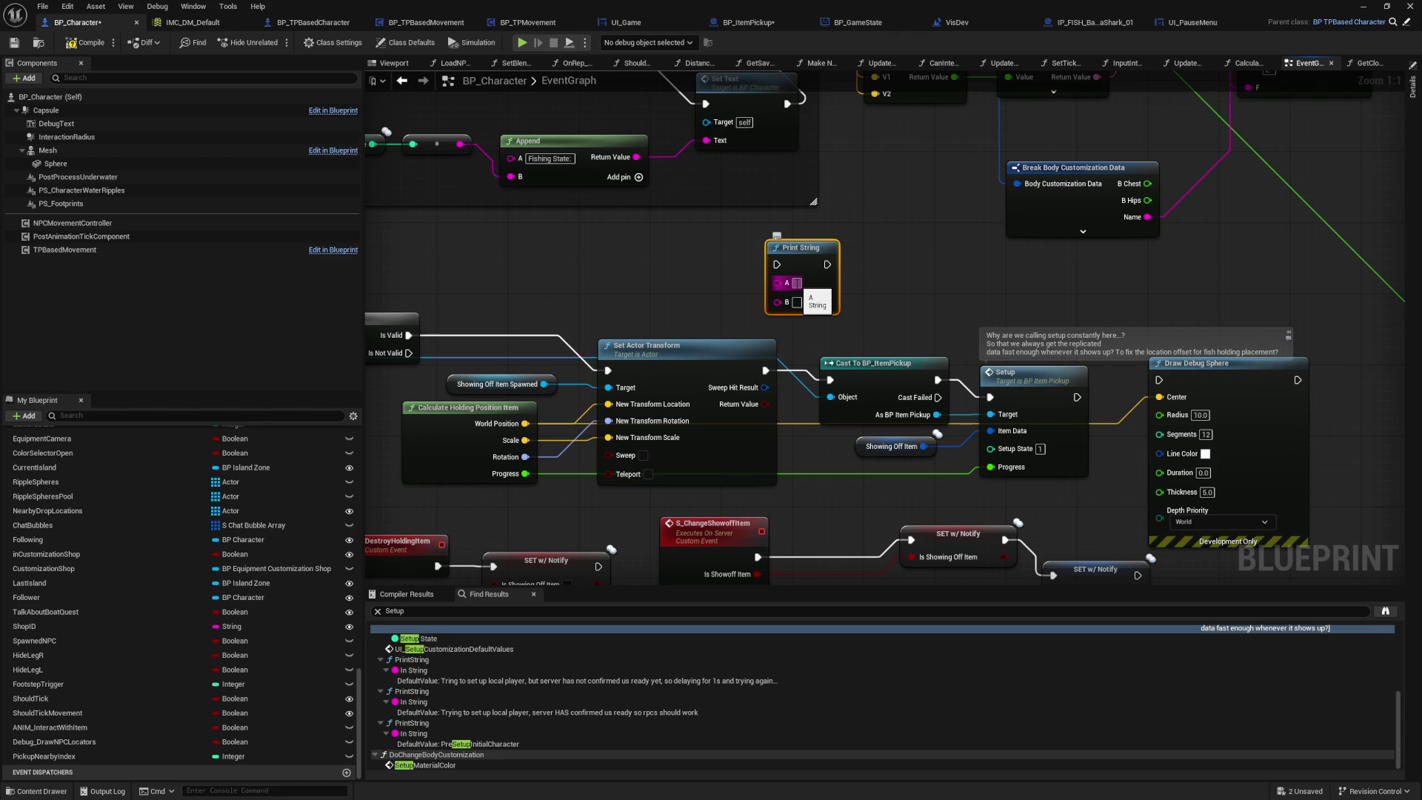
type("Player Tick")
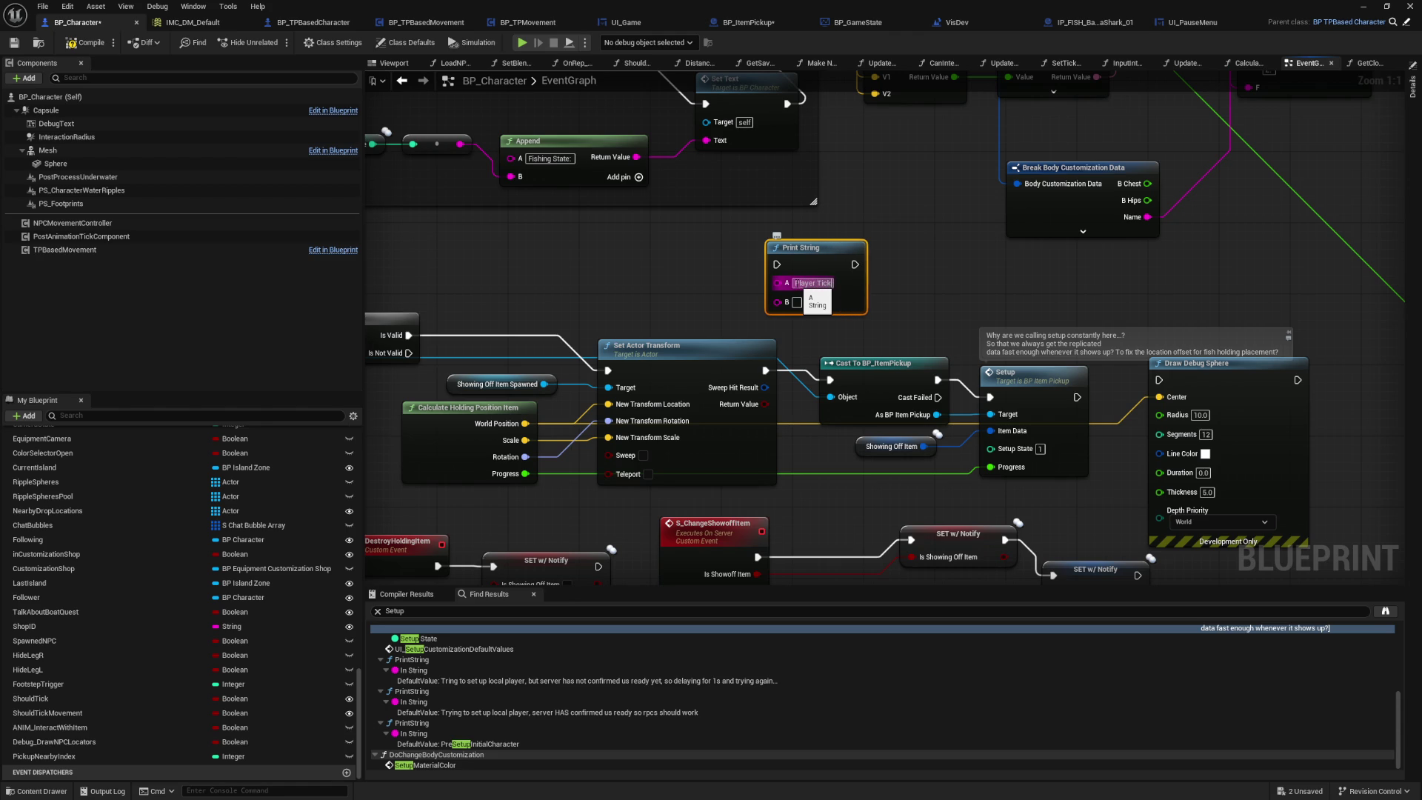
type(" Ghost -")
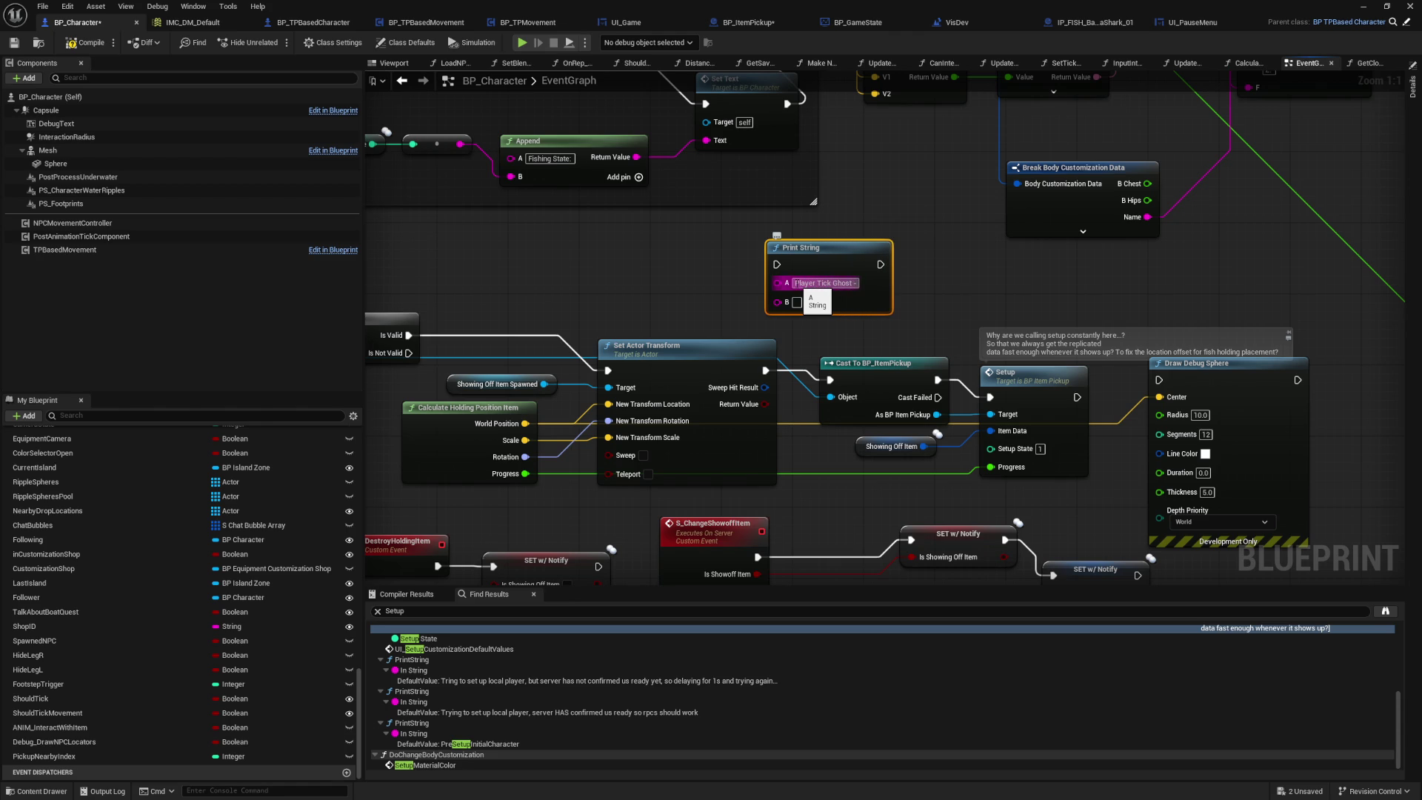
type(" Location")
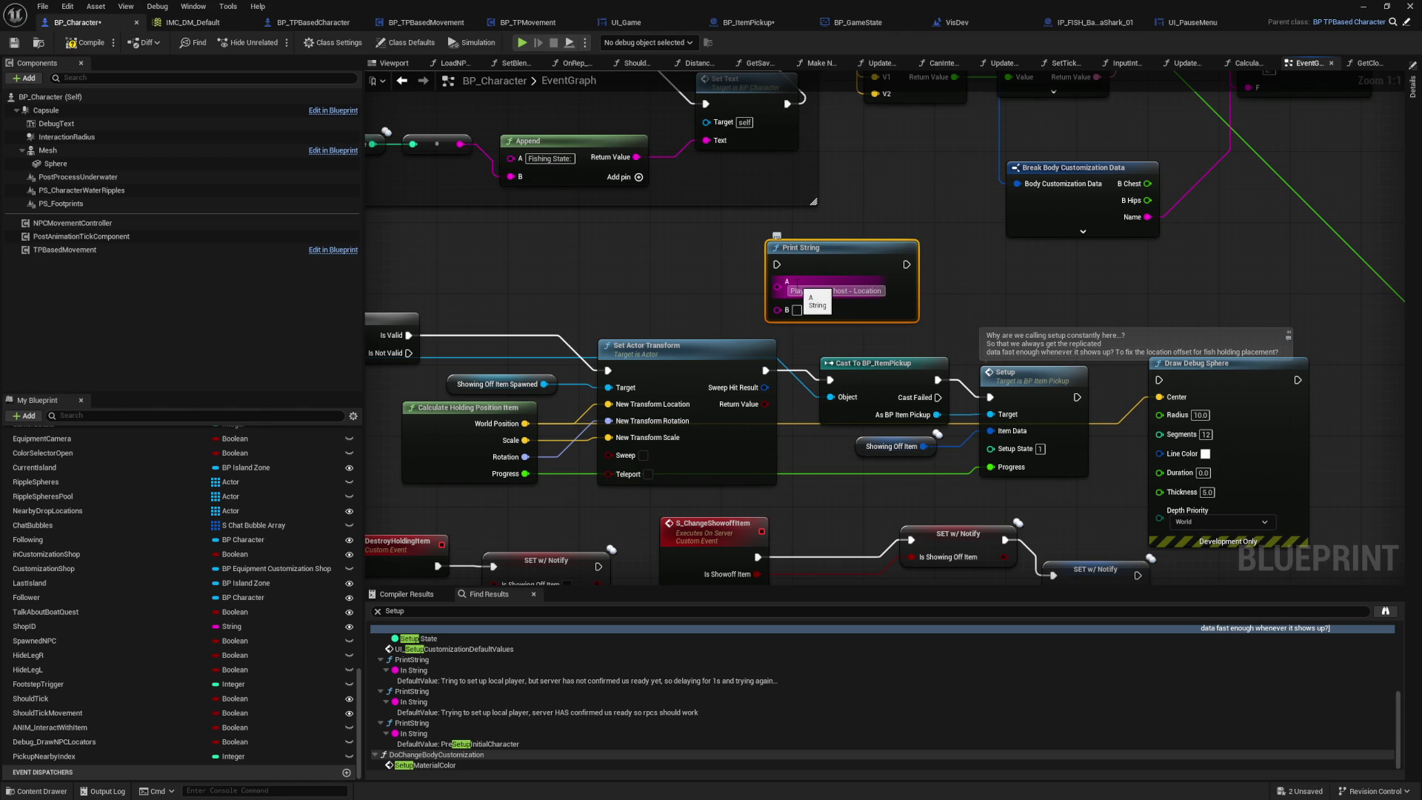
type(" -")
left_click(538, 432)
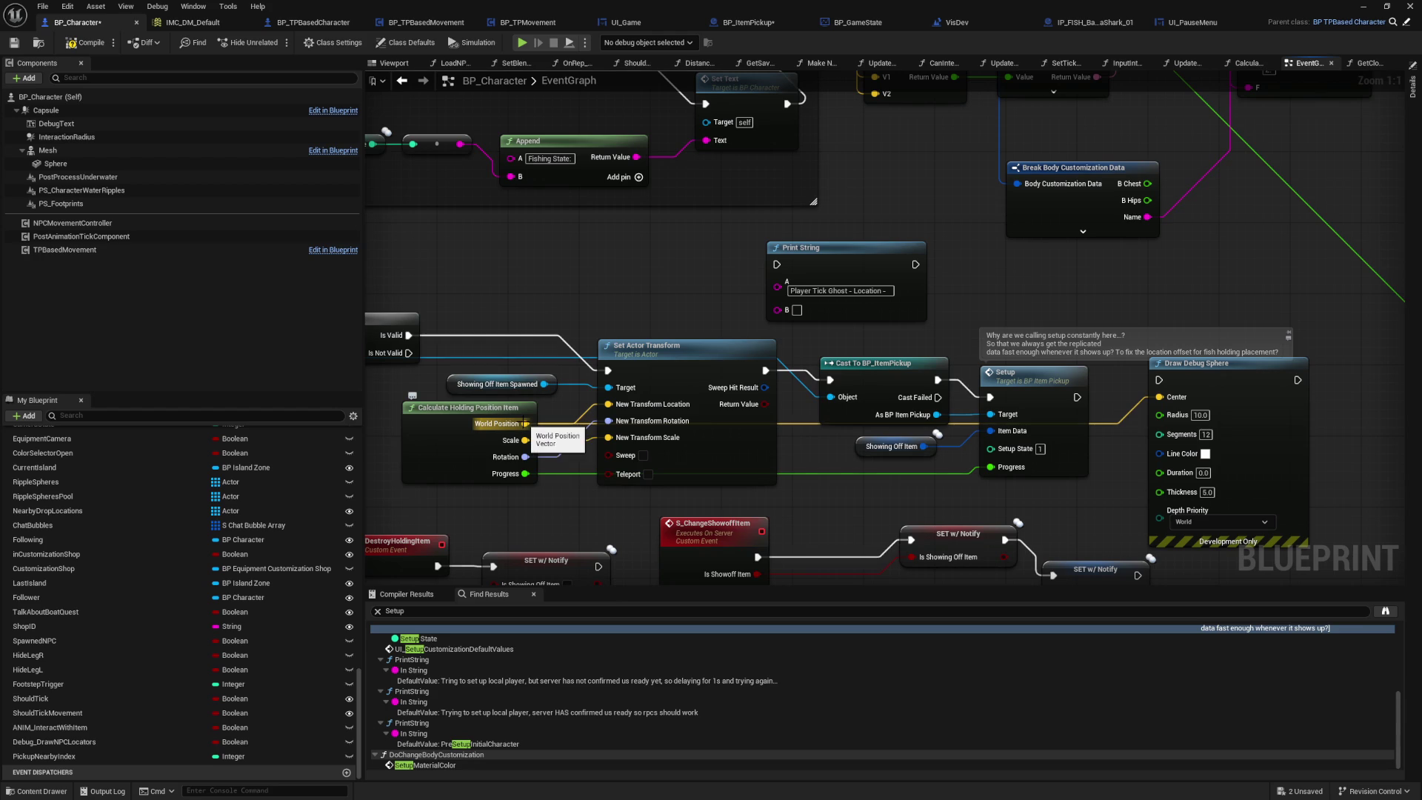
Step: Check Calculate Holding Position Item, then cut the new Print String and zoom out over the graph
left_click_drag(464, 406, 624, 384)
left_click(614, 430)
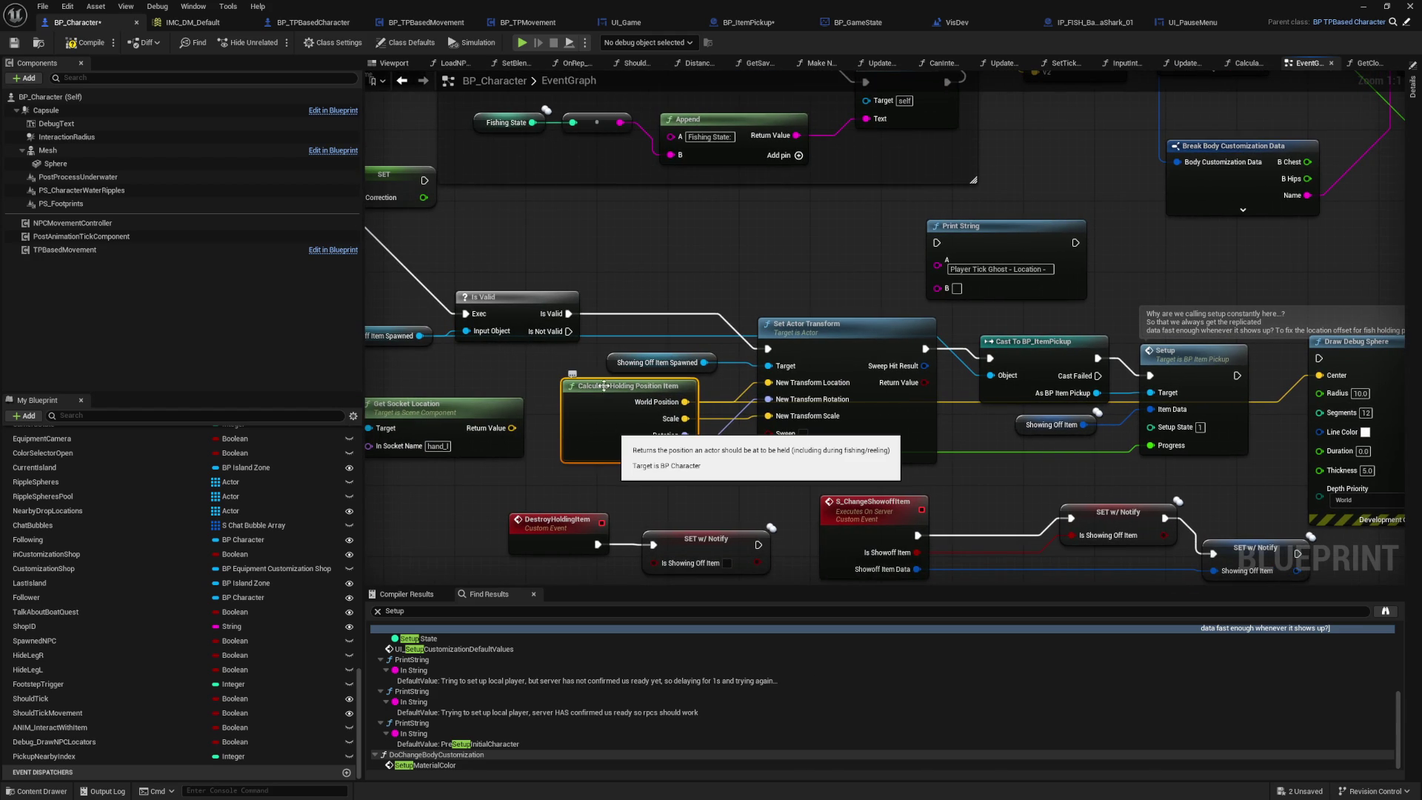
mouse_move(578, 260)
left_mouse_down()
mouse_move(761, 266)
mouse_move(511, 250)
left_mouse_up()
left_click(952, 255)
key("Delete")
scroll(606, 295, "down", 3)
left_click_drag(668, 271, 712, 97)
scroll(616, 322, "down", 3)
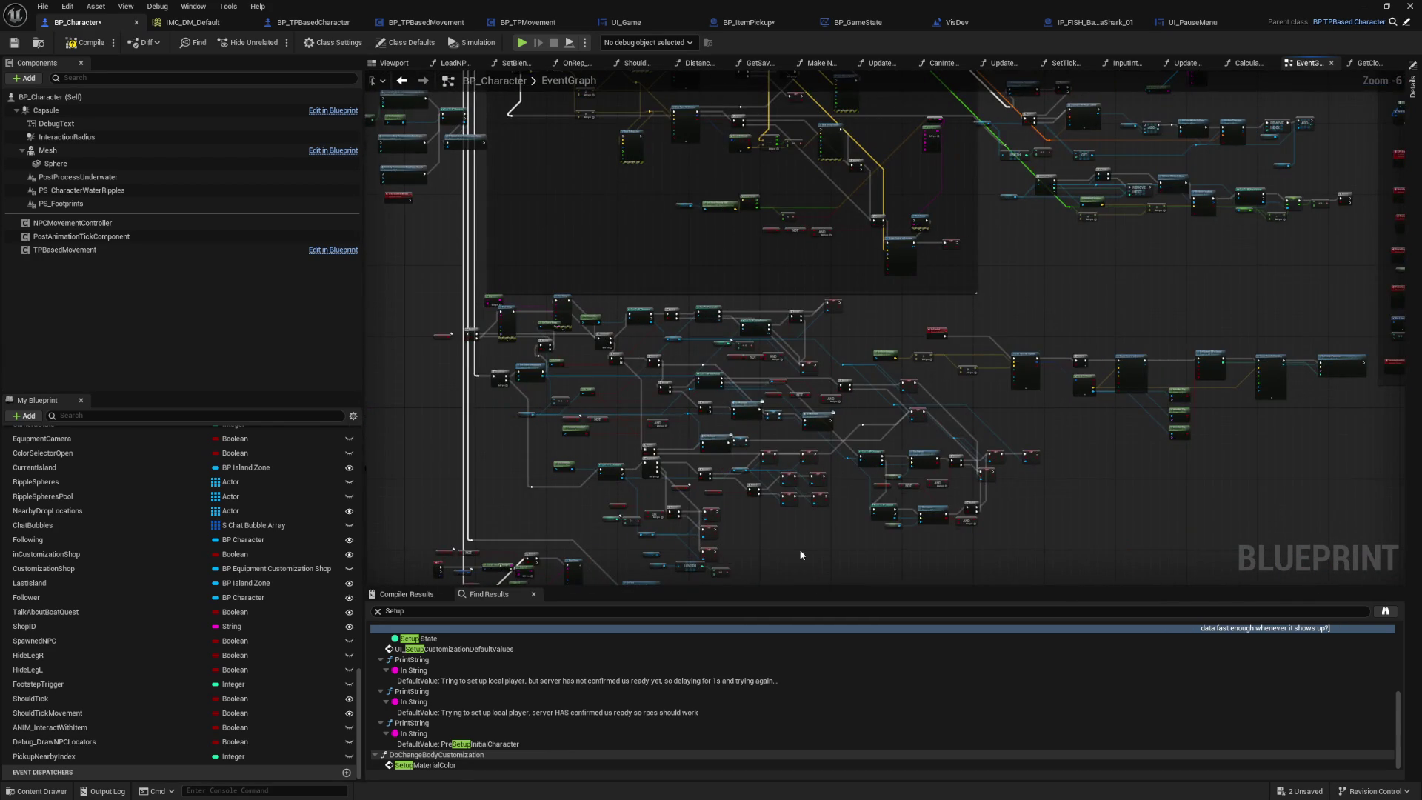
mouse_move(809, 391)
left_mouse_down()
mouse_move(809, 406)
mouse_move(831, 325)
left_mouse_up()
Step: Search the blueprint for 'Ghost' and jump to the ghost positioning logic
key("ctrl+f")
type("Ghost")
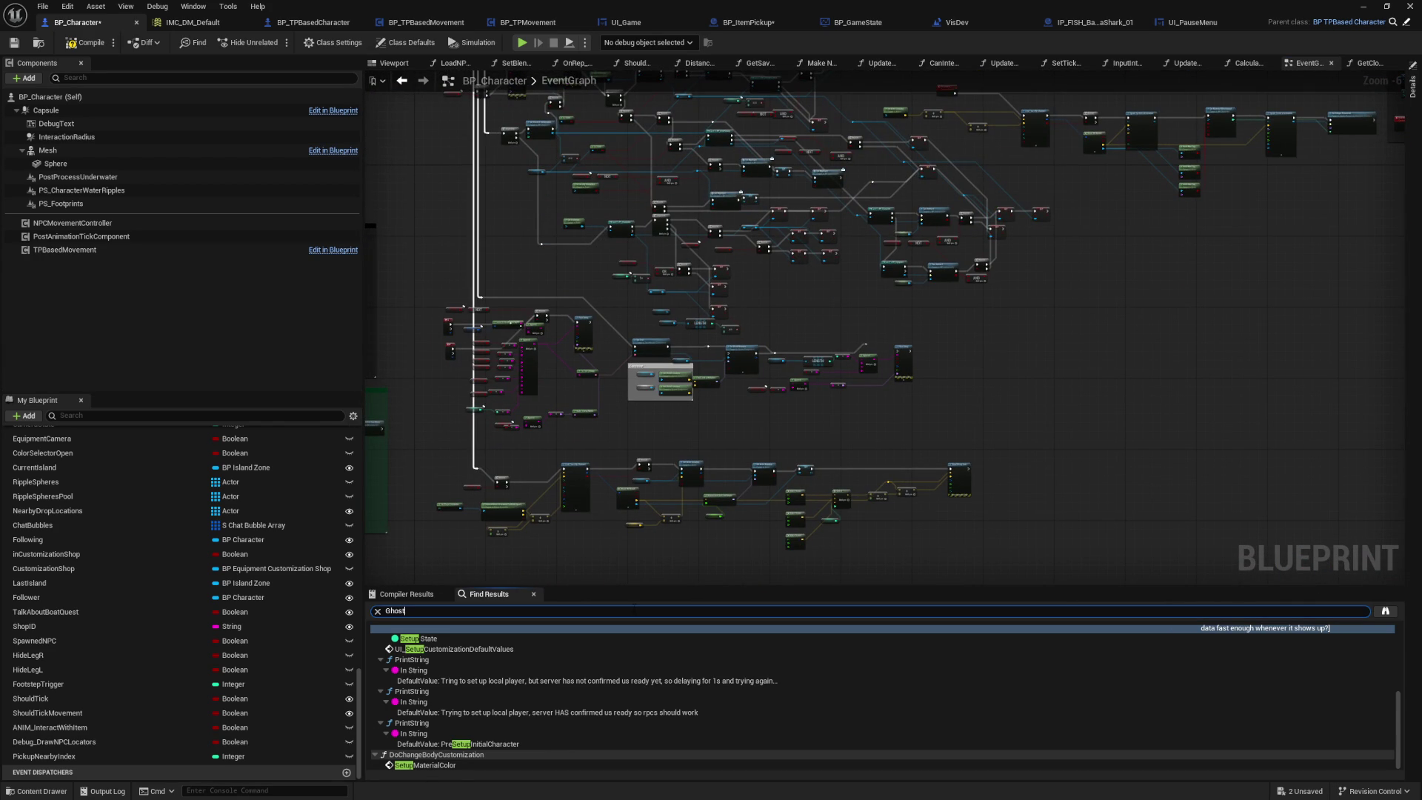
key("Return")
double_click(444, 652)
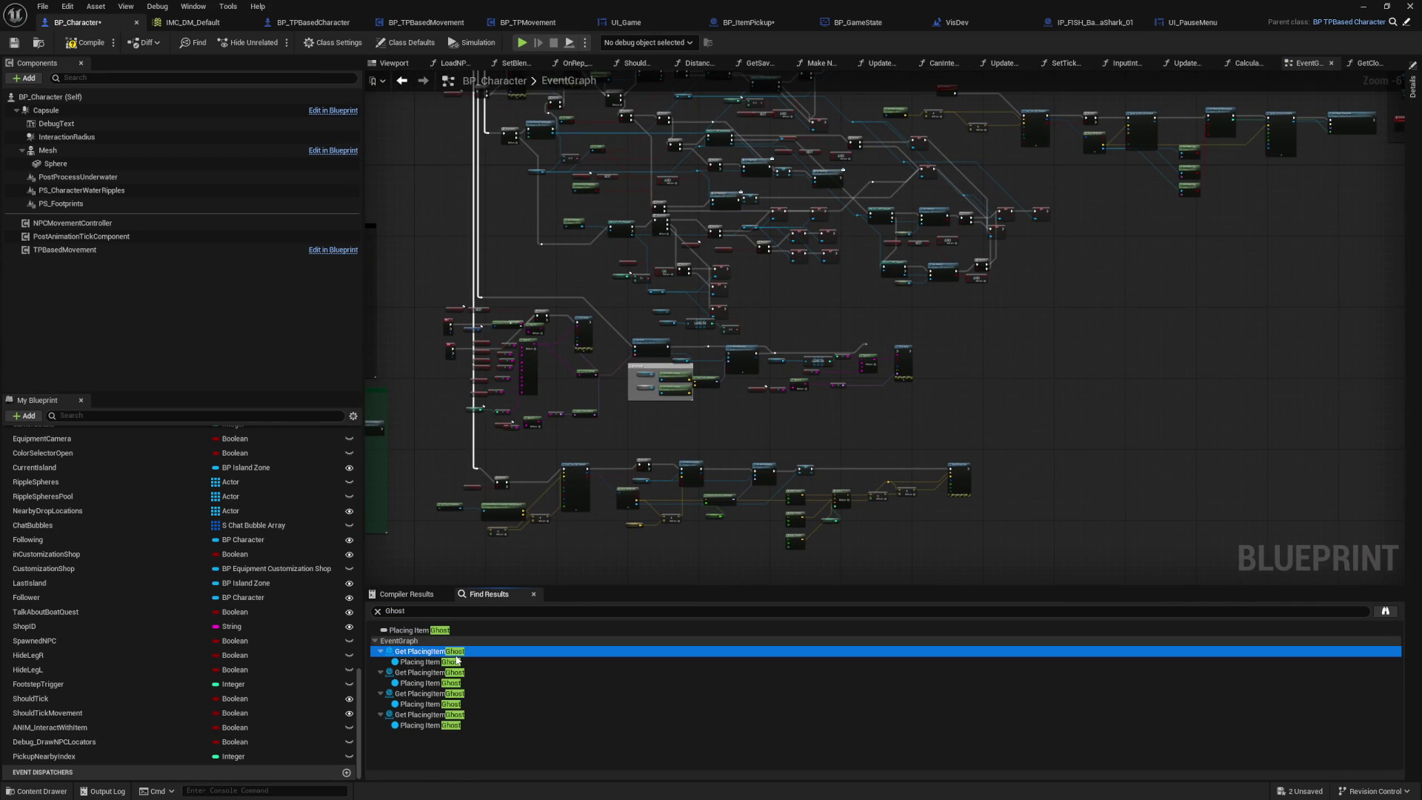
mouse_move(979, 398)
left_mouse_down()
mouse_move(877, 398)
mouse_move(666, 447)
left_mouse_up()
scroll(803, 243, "down", 3)
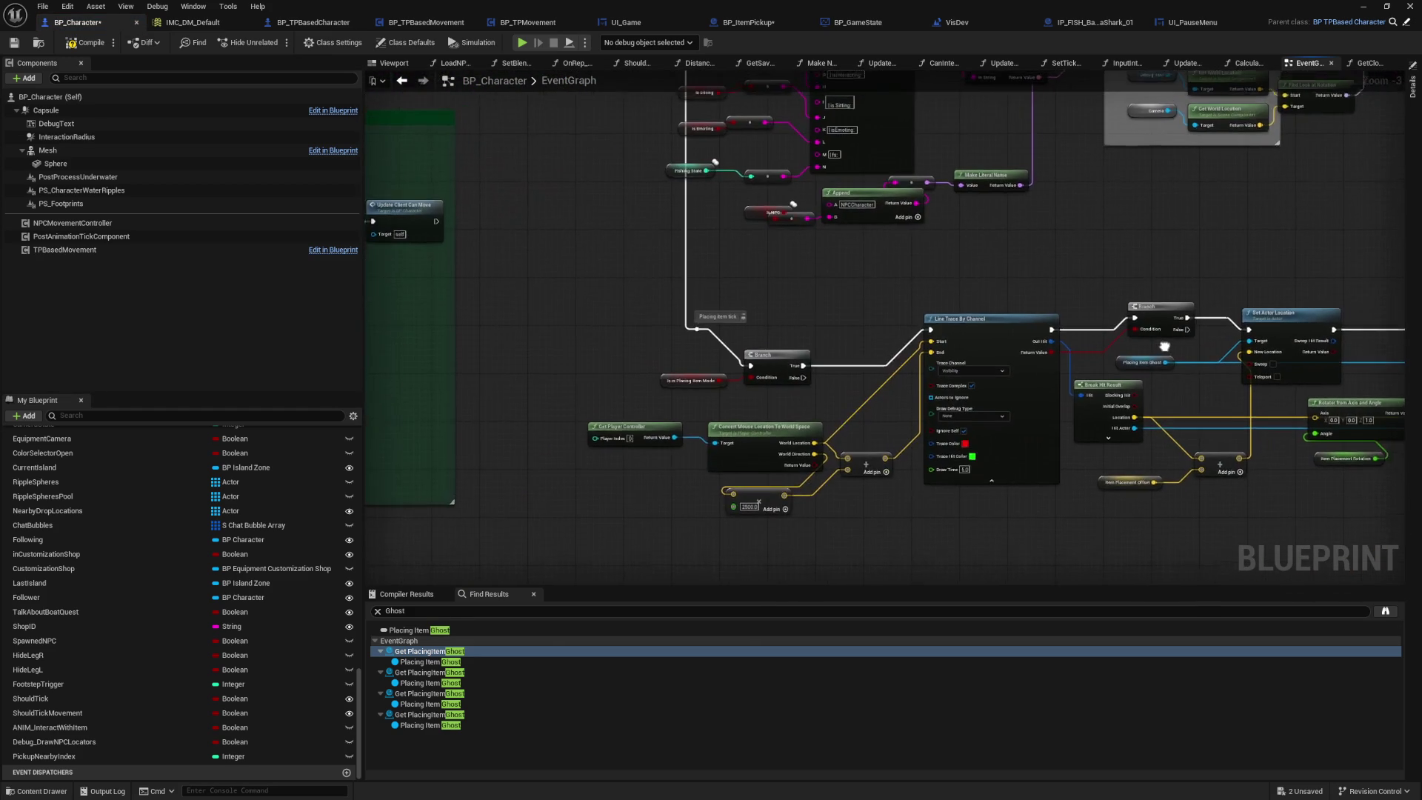
scroll(759, 347, "up", 3)
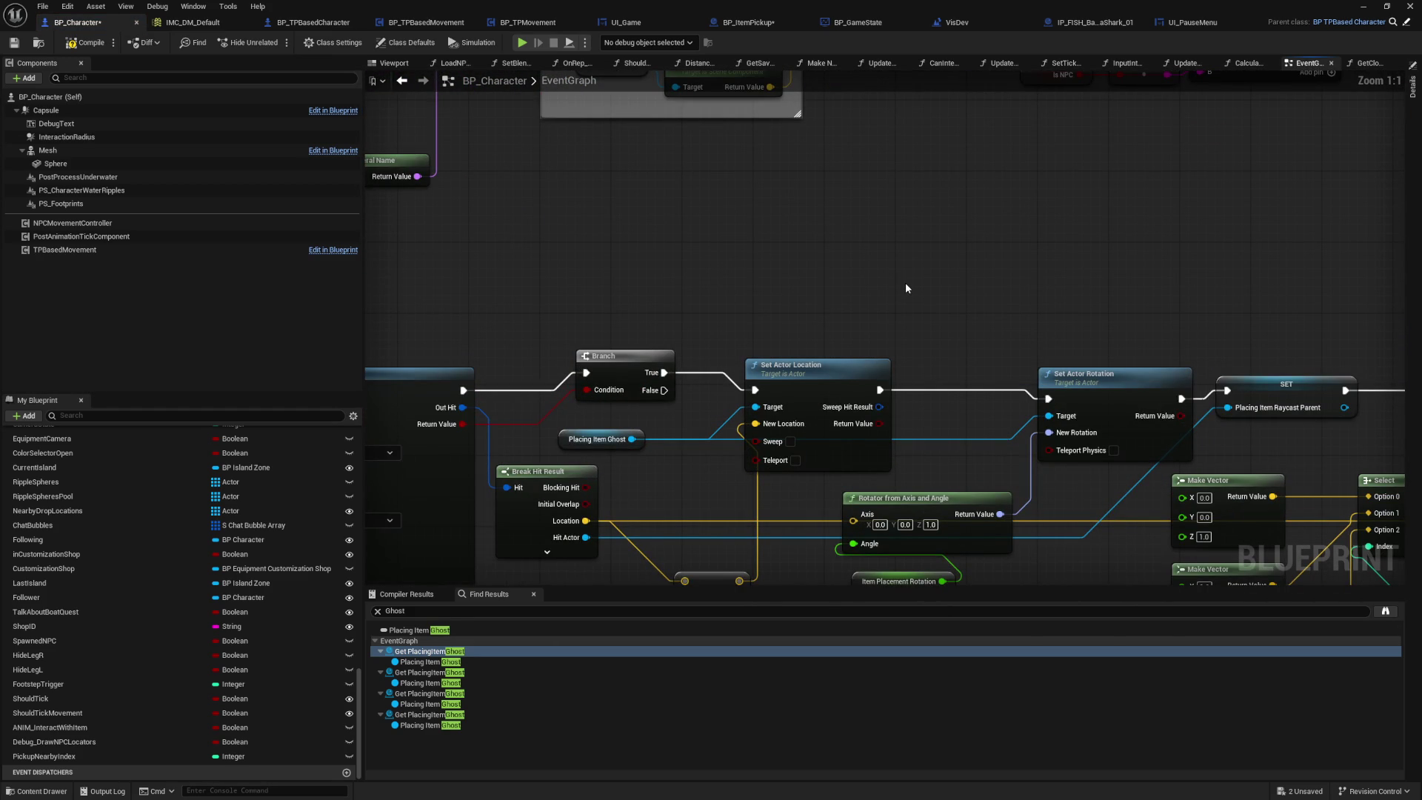
Step: Paste the Print String and wire it between Set Actor Location and Set Actor Rotation
key("ctrl+v")
left_click_drag(919, 288, 953, 273)
left_click(834, 280)
mouse_move(705, 507)
left_mouse_down()
mouse_move(697, 445)
mouse_move(379, 383)
mouse_move(296, 391)
left_mouse_up()
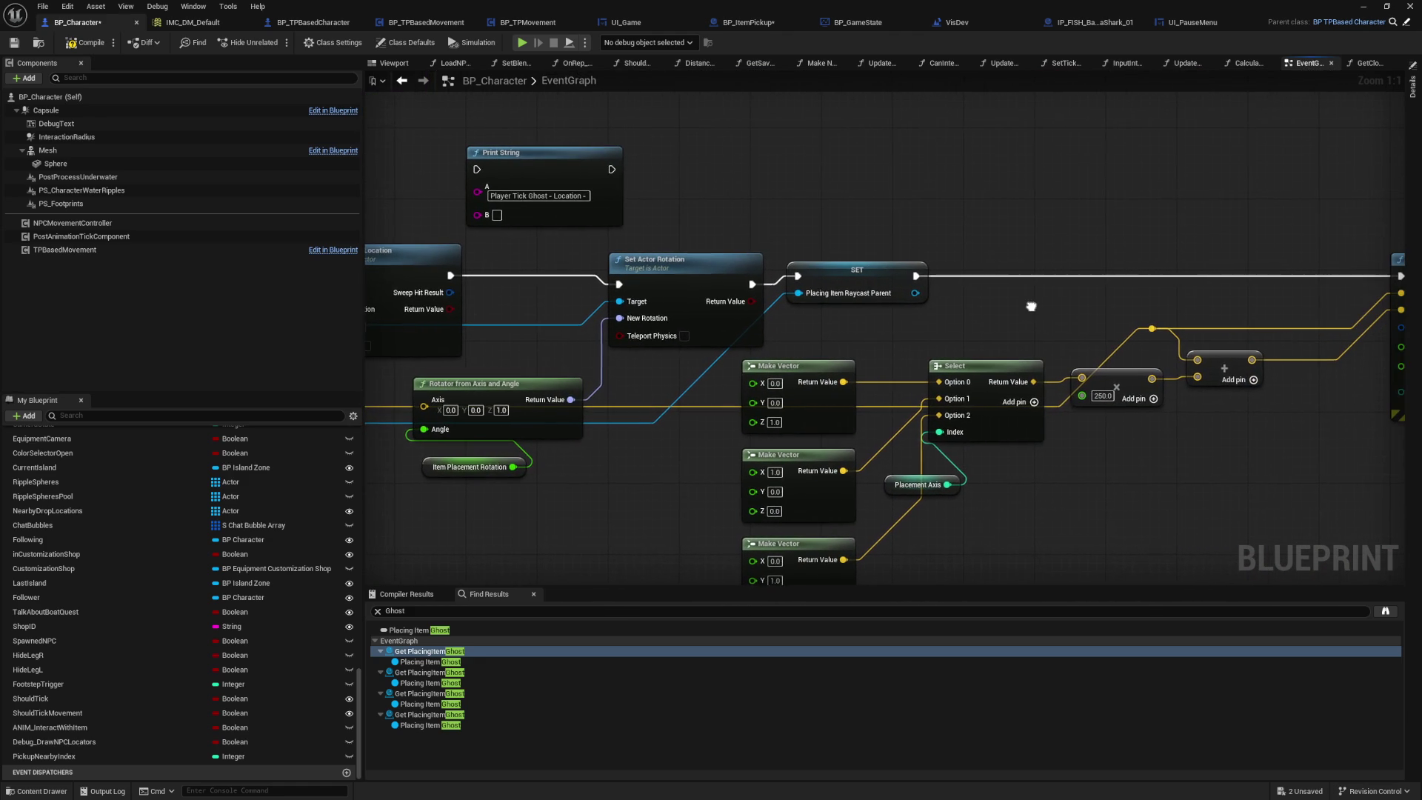
mouse_move(1028, 308)
left_mouse_down()
mouse_move(597, 327)
mouse_move(1116, 326)
mouse_move(1279, 378)
left_mouse_up()
mouse_move(640, 479)
left_mouse_down()
mouse_move(651, 514)
mouse_move(796, 239)
mouse_move(813, 264)
left_mouse_up()
left_click_drag(776, 326, 803, 219)
left_click_drag(939, 219, 945, 333)
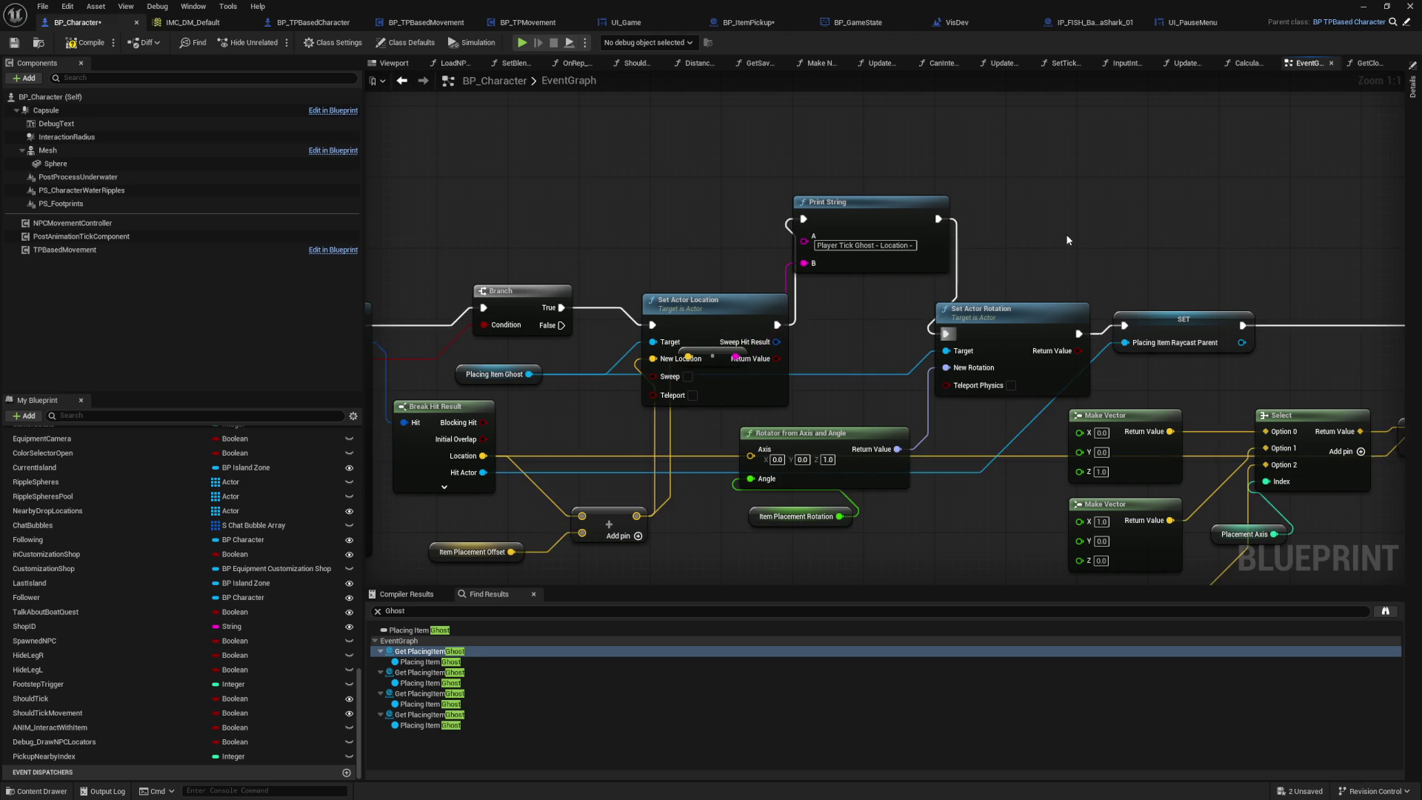
double_click(453, 653)
double_click(479, 673)
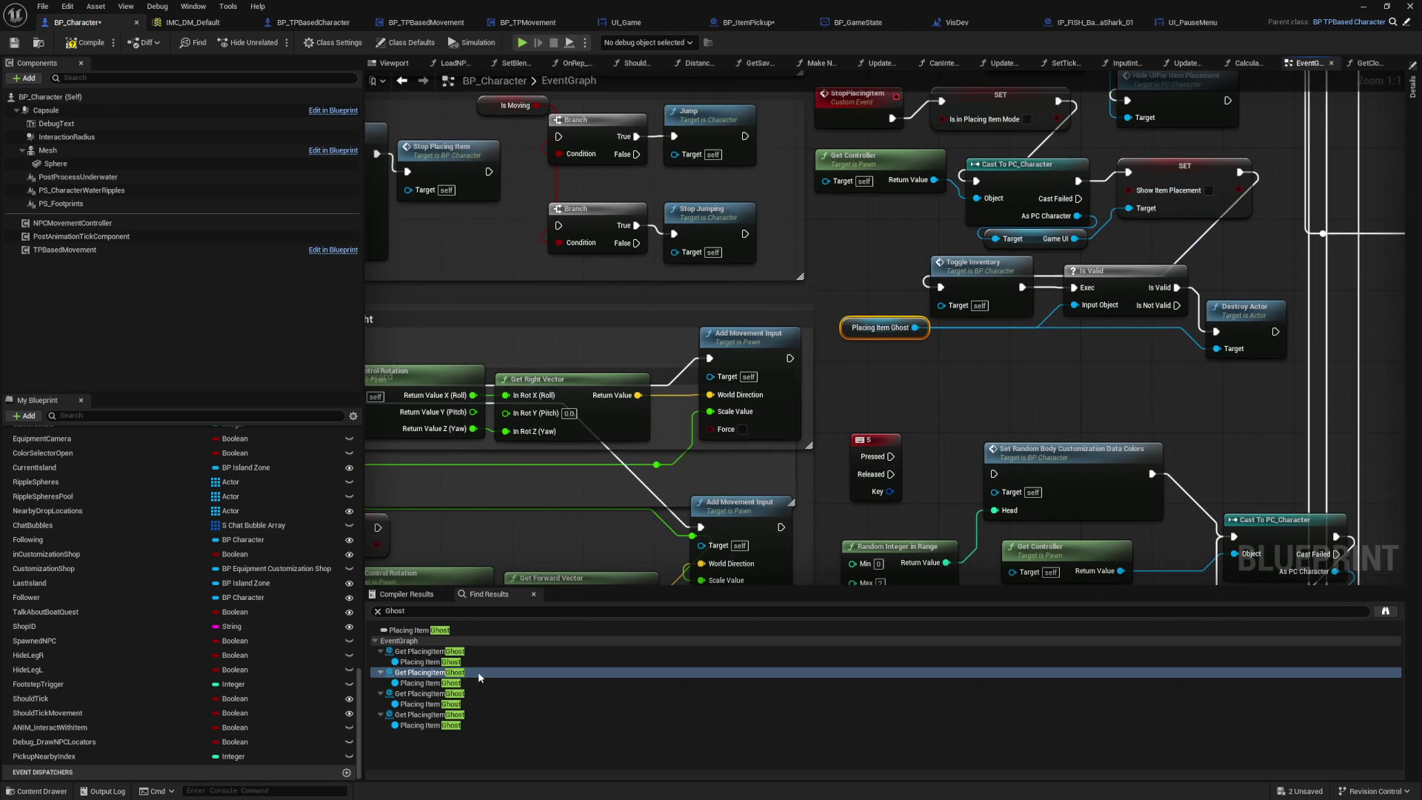
Step: Step through the PlacingItemGhost references to reach the ConfirmPlaceItem event
mouse_move(1012, 379)
left_mouse_down()
mouse_move(740, 430)
mouse_move(752, 455)
left_mouse_up()
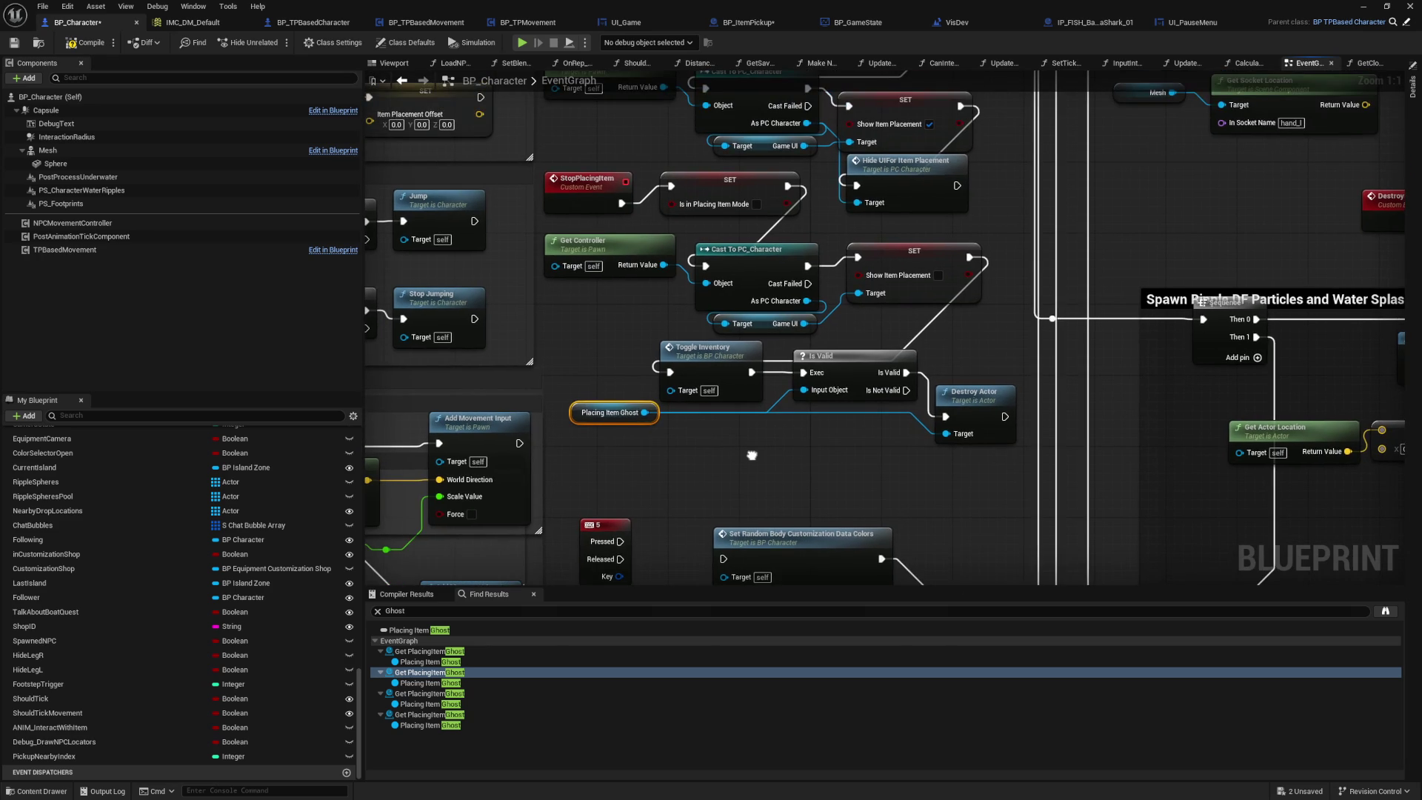
double_click(470, 693)
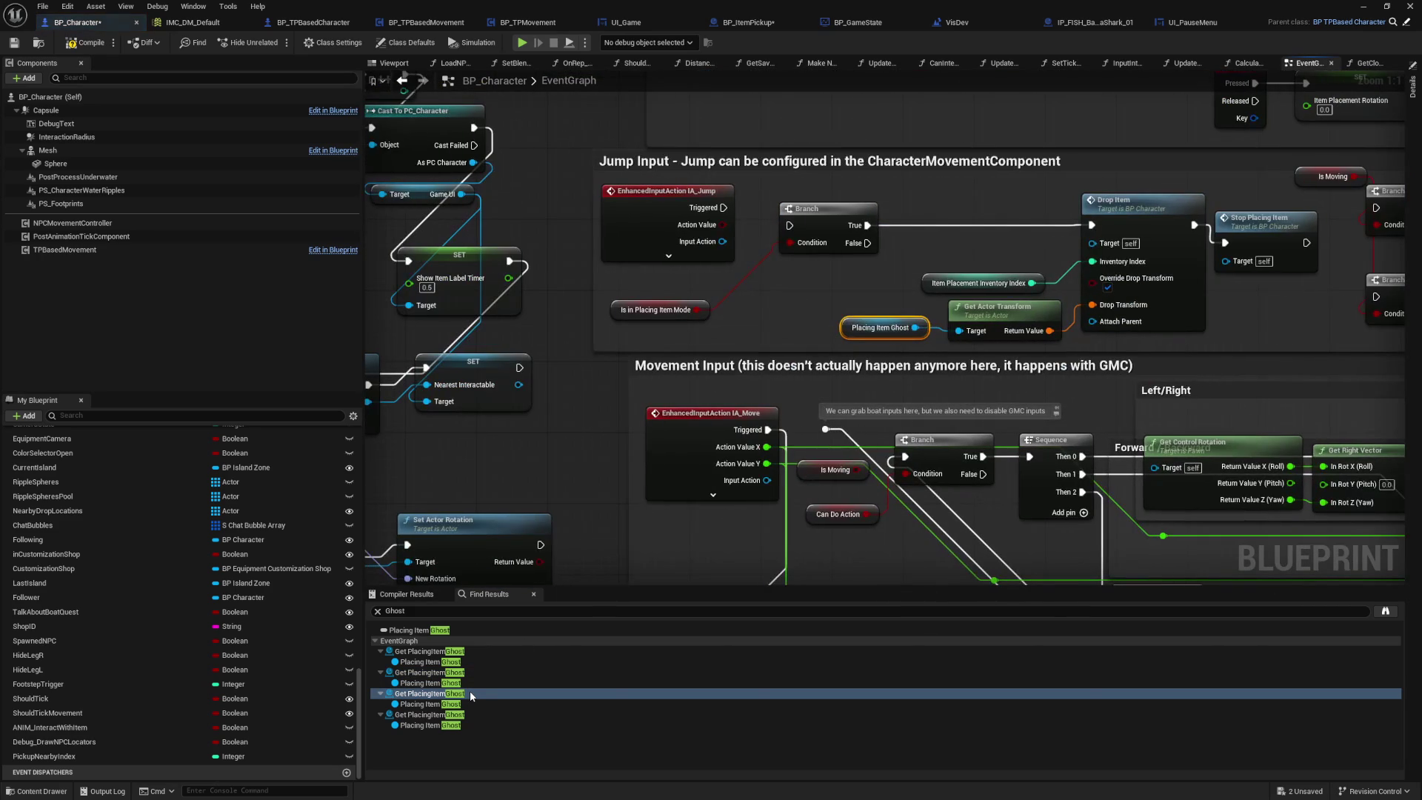
double_click(469, 715)
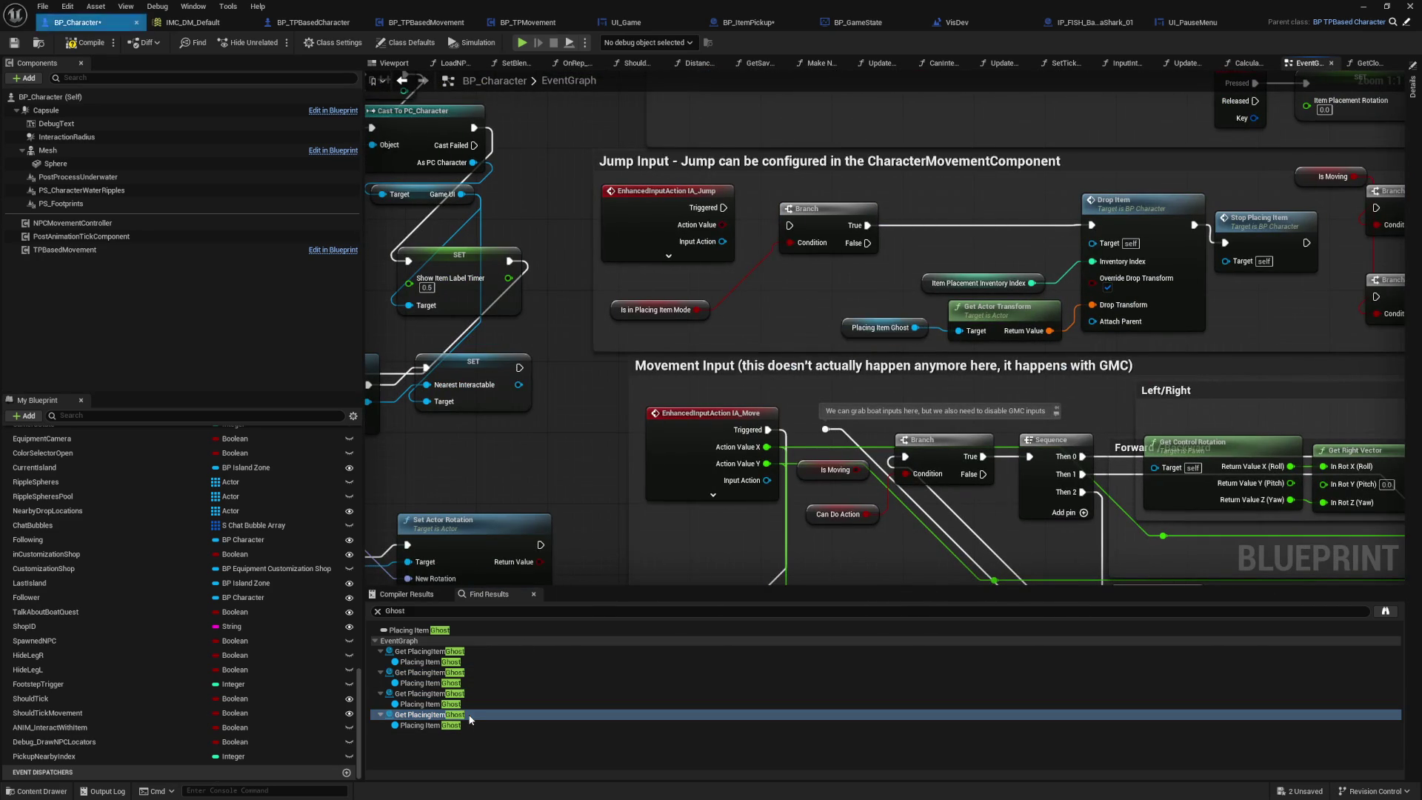
mouse_move(856, 504)
left_mouse_down()
mouse_move(403, 524)
mouse_move(453, 505)
left_mouse_up()
scroll(466, 498, "up", 1)
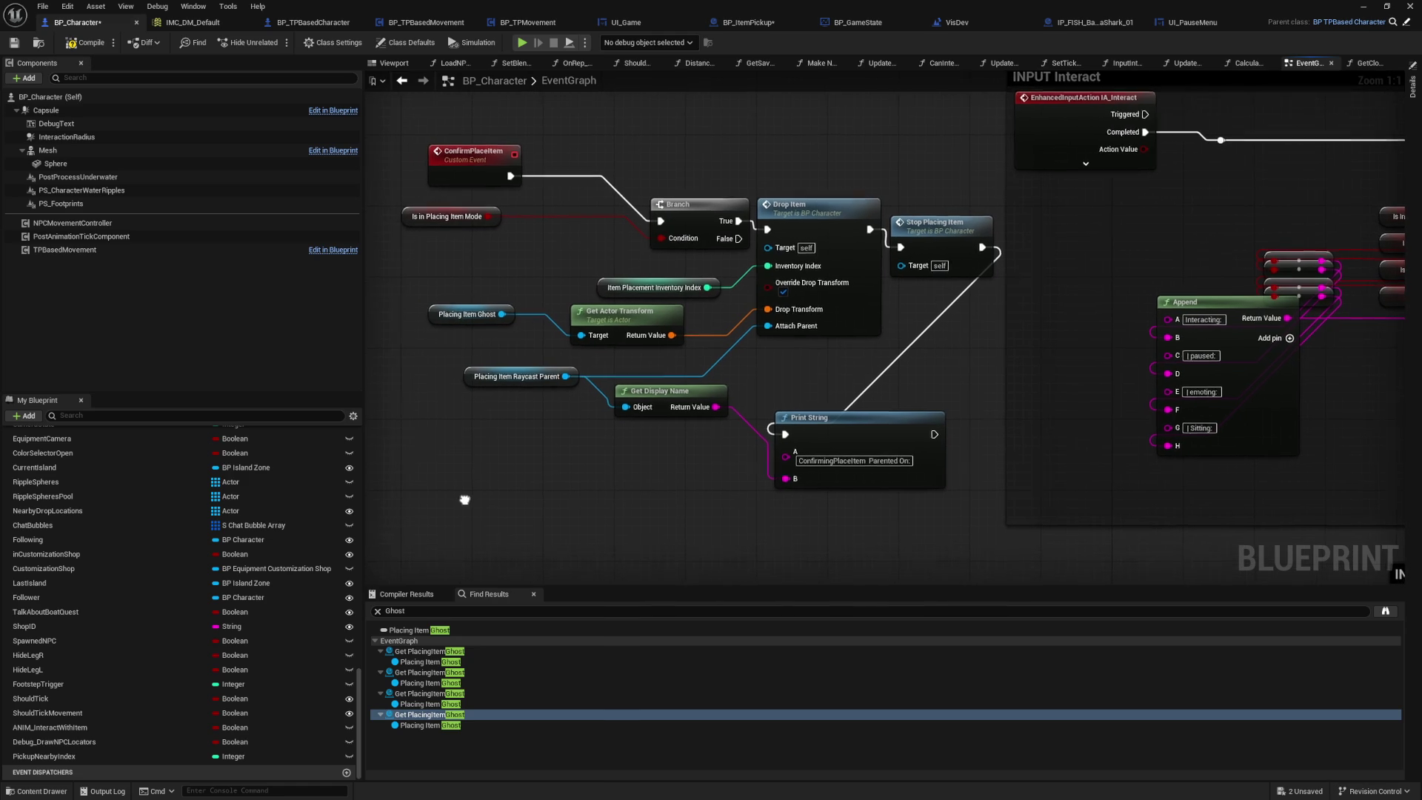
scroll(614, 487, "down", 1)
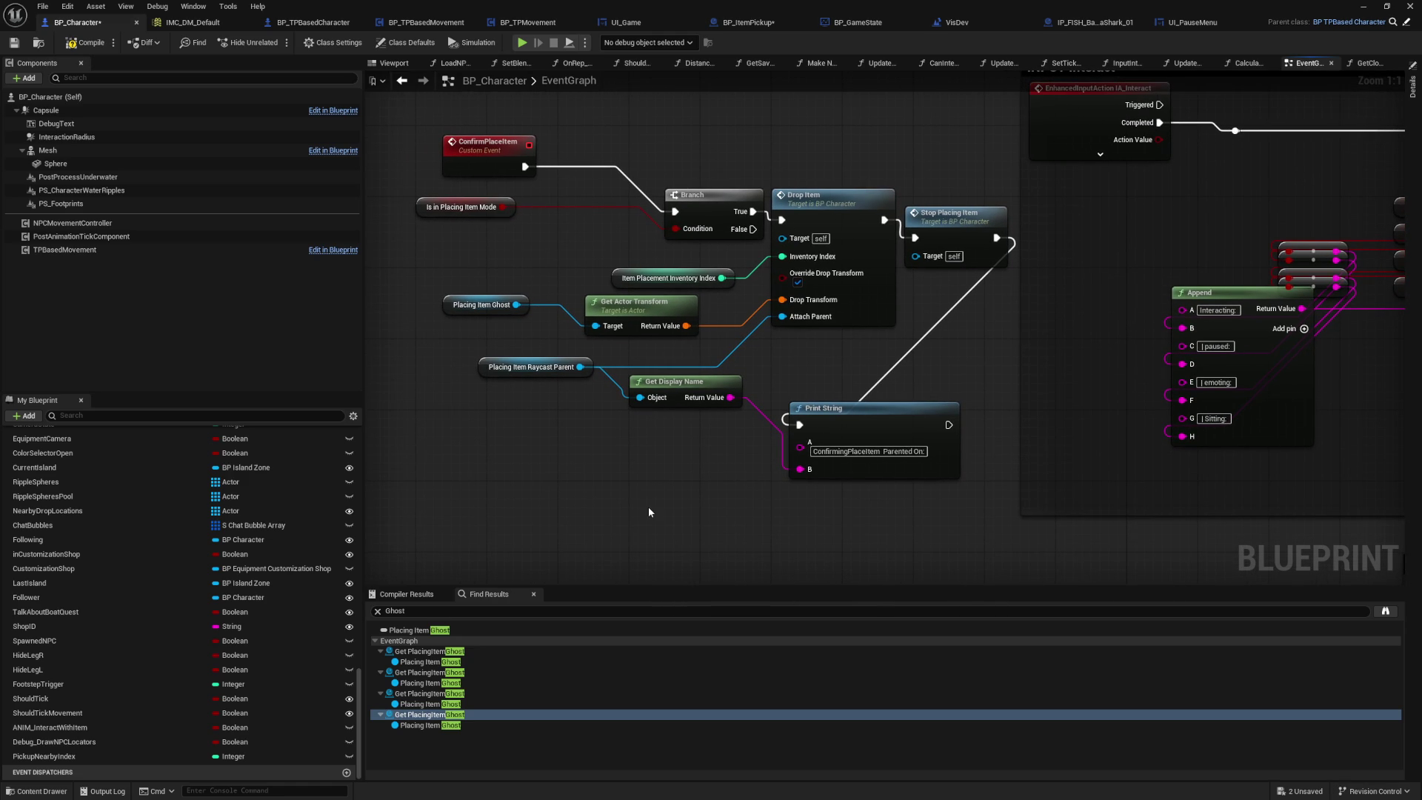
Step: Paste a Print String after the ConfirmingPlaceItem print with text 'Confirm Place Item - Location -'
key("ctrl+v")
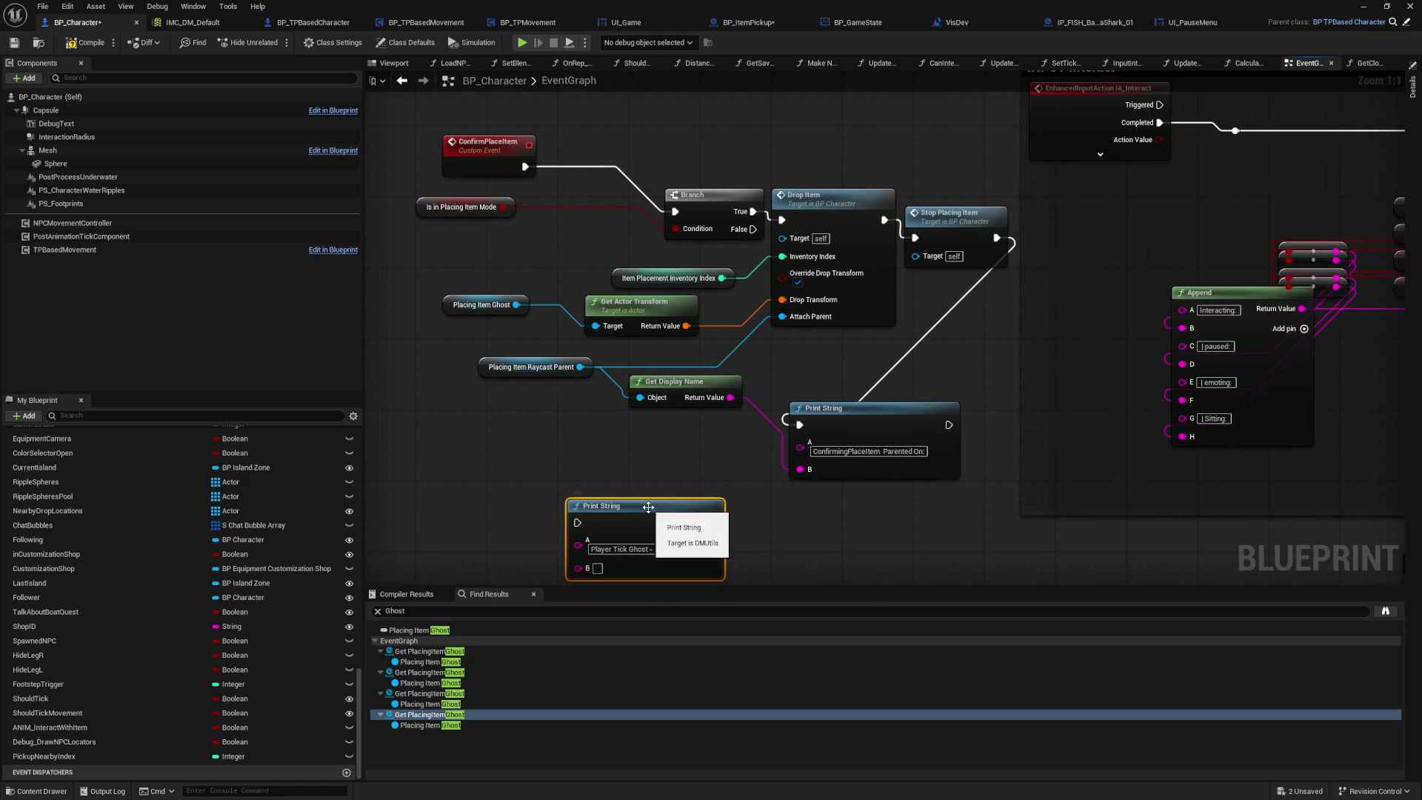
left_click_drag(948, 426, 577, 522)
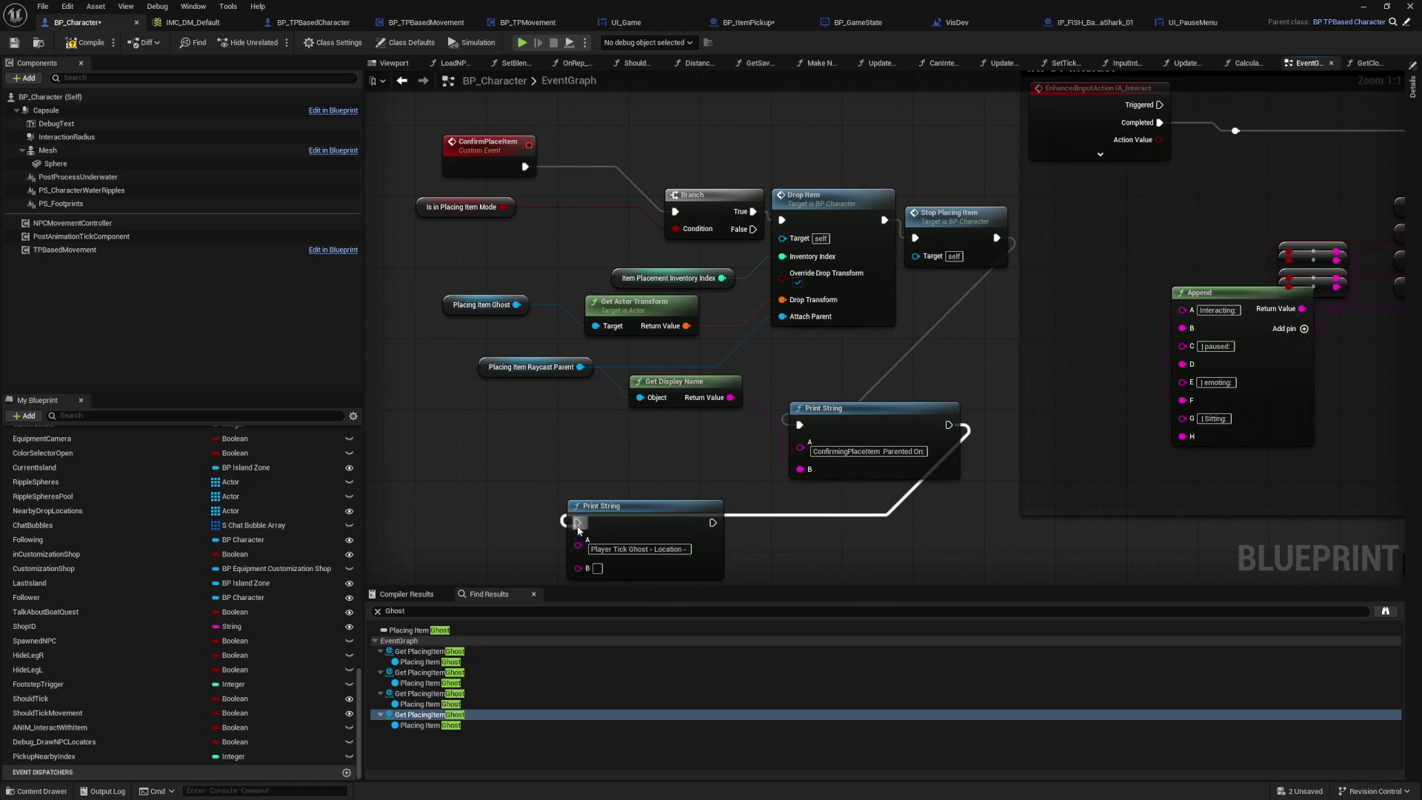
double_click(619, 548)
key("ctrl+a")
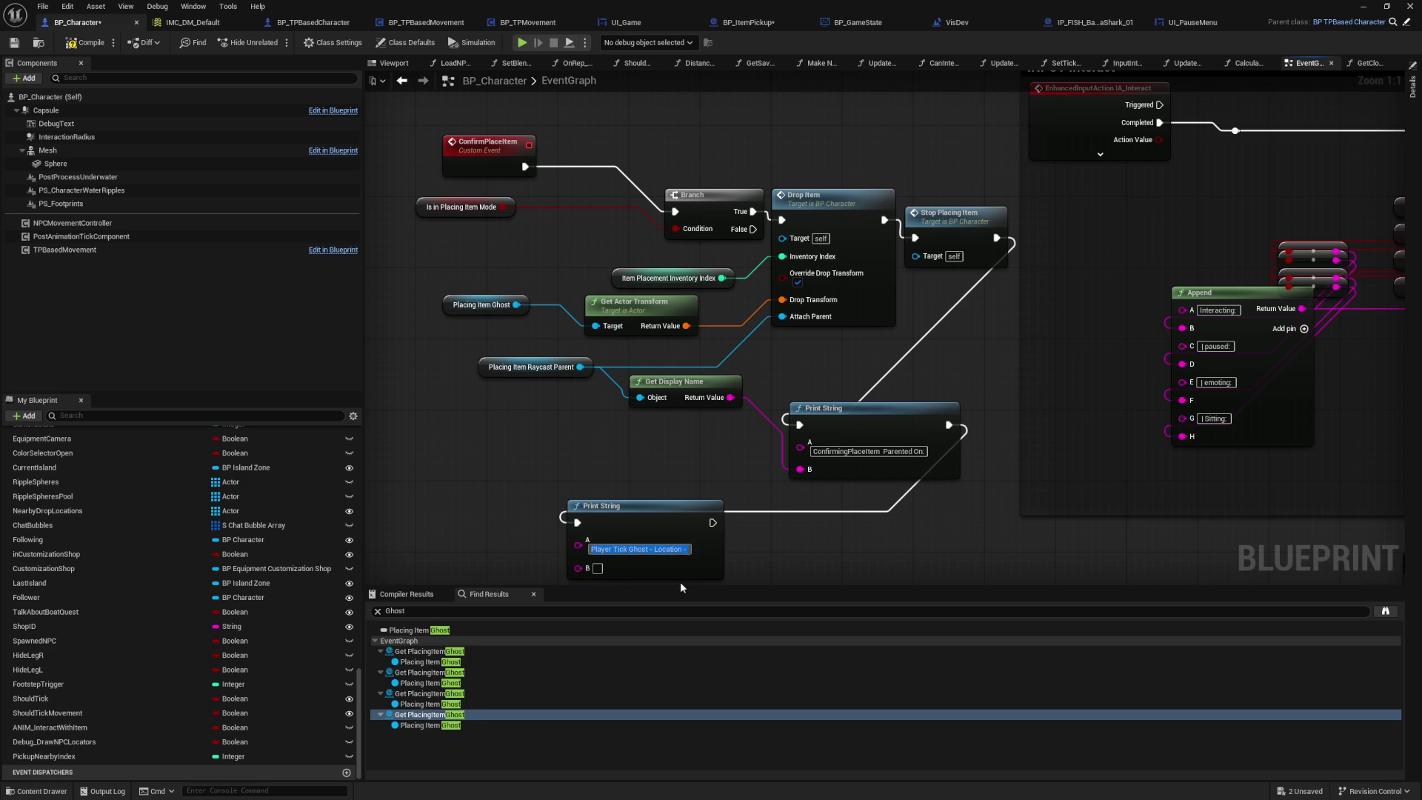
type("Confirm P")
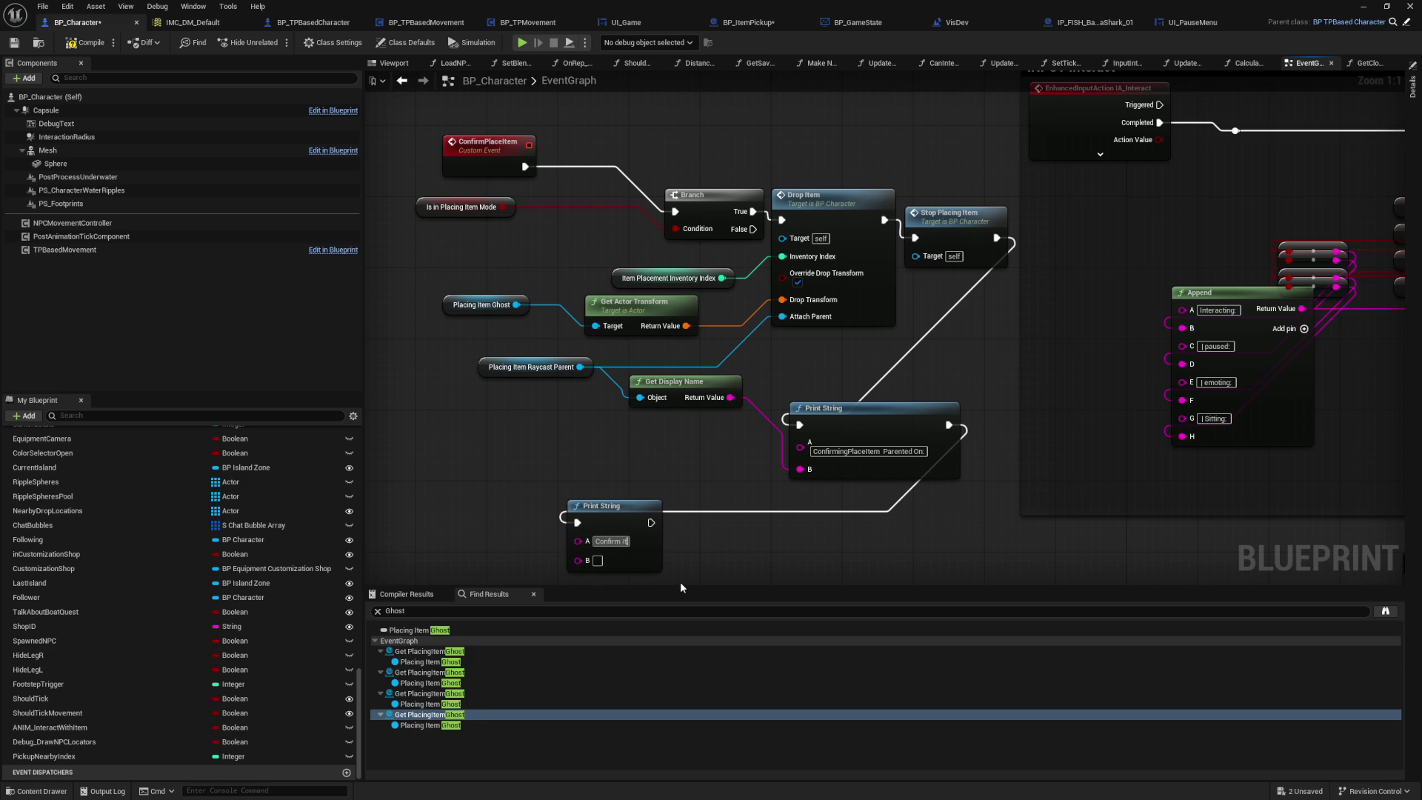
type("lace I")
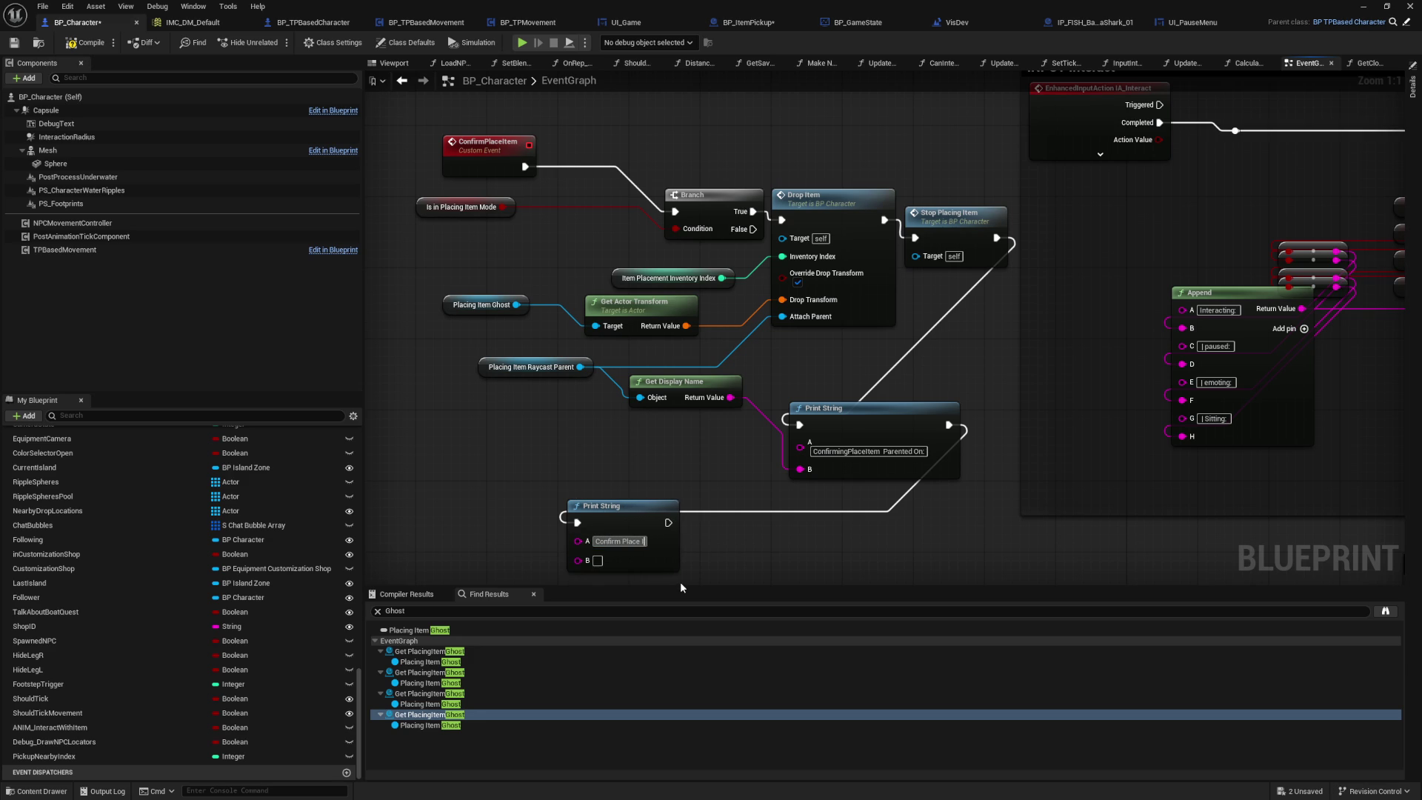
type("tem - Location -")
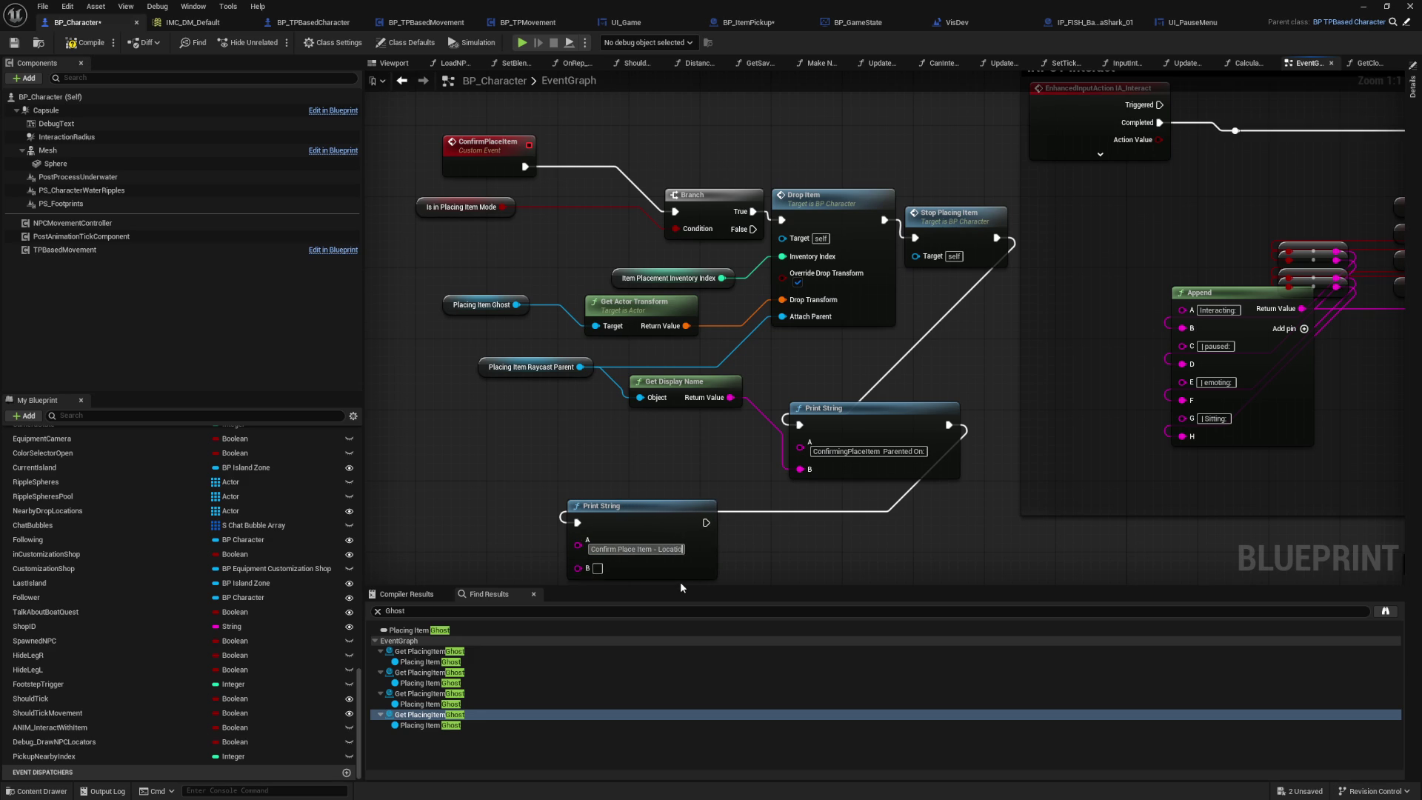
left_click(469, 465)
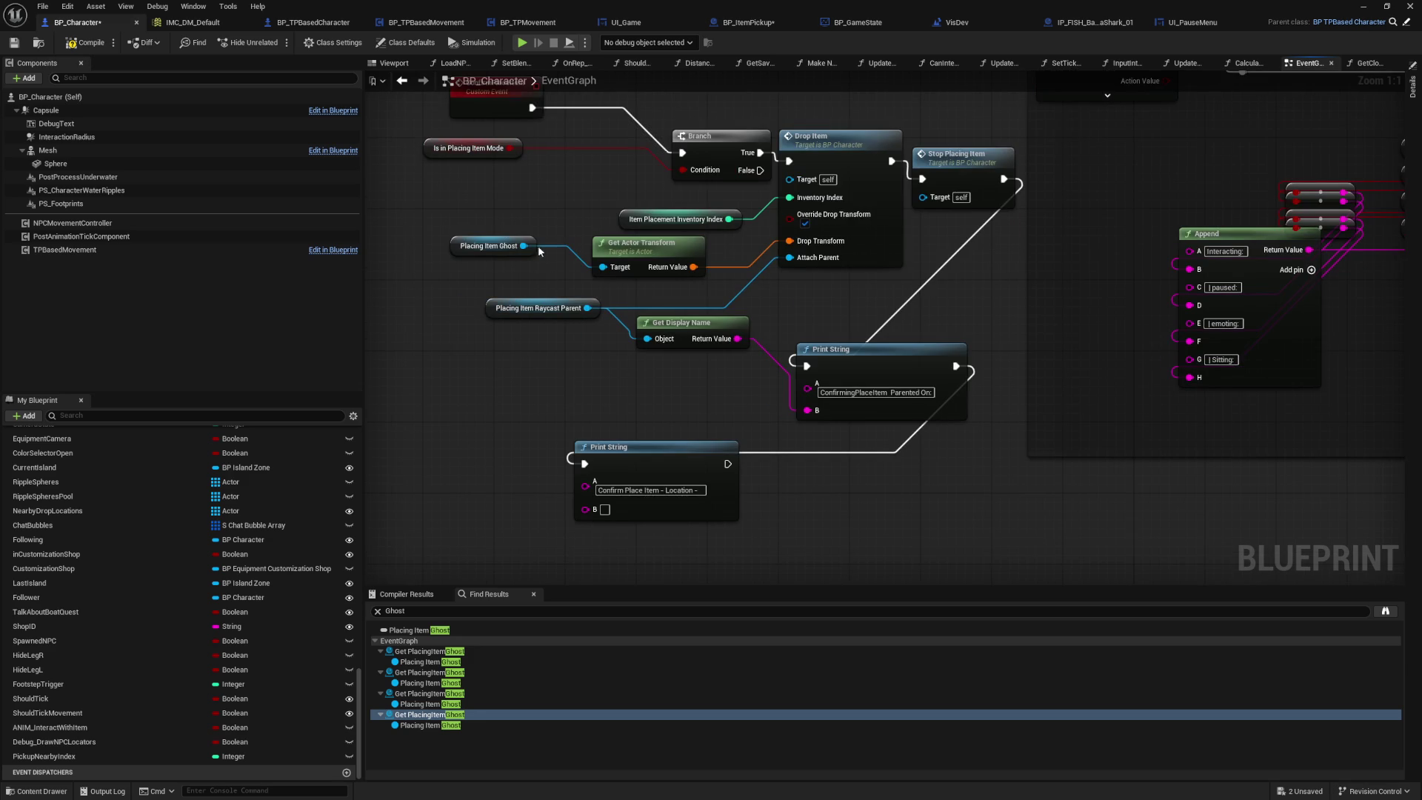
Step: Add Get Actor Location from Placing Item Ghost and feed it into the print's B input
left_click_drag(523, 246, 443, 468)
type("get actor locat")
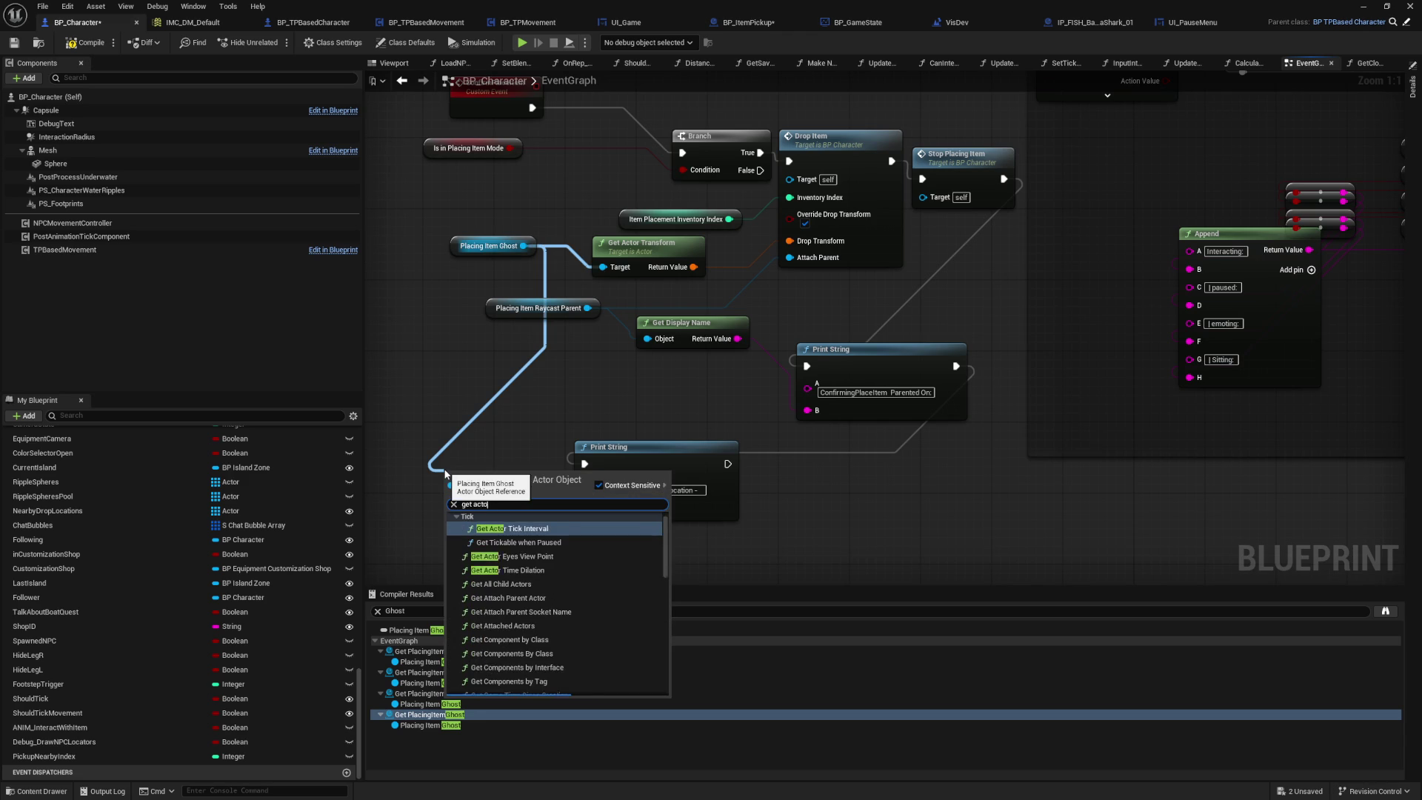
key("Return")
mouse_move(542, 497)
left_mouse_down()
mouse_move(612, 528)
mouse_move(725, 510)
left_mouse_up()
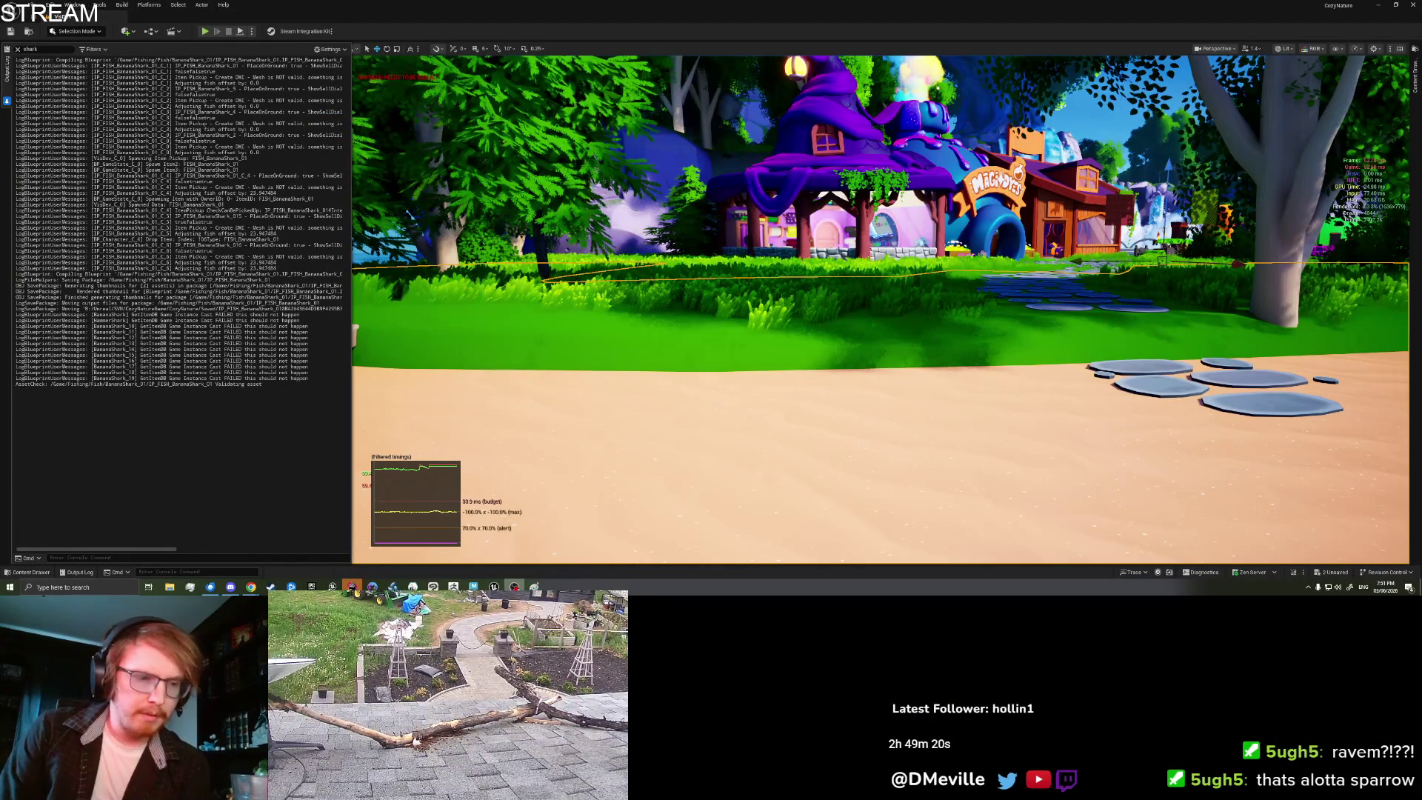
Step: Start a play-in-editor session with Alt+P and clear the Output Log
key("alt+p")
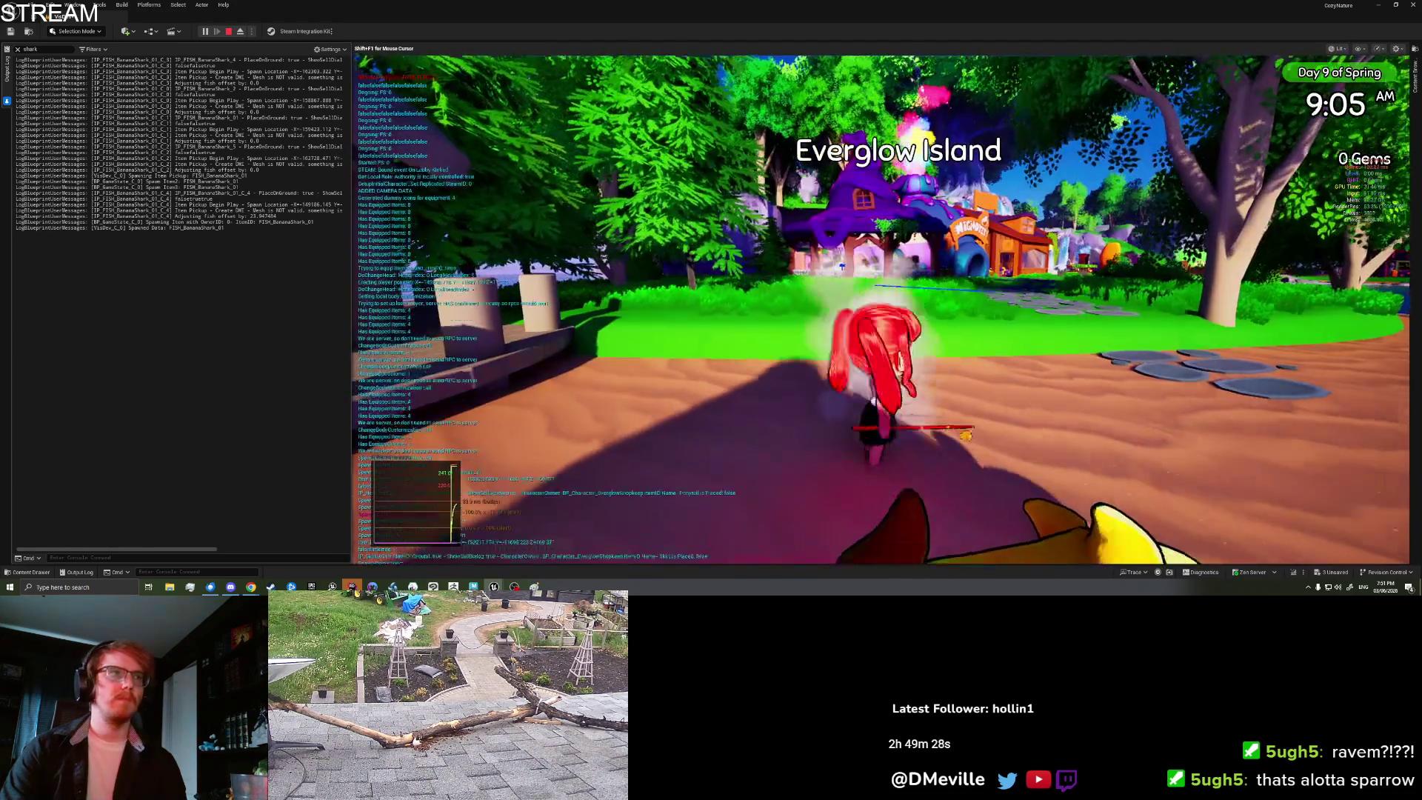
right_click(66, 336)
left_click(137, 345)
scroll(993, 222, "down", 3)
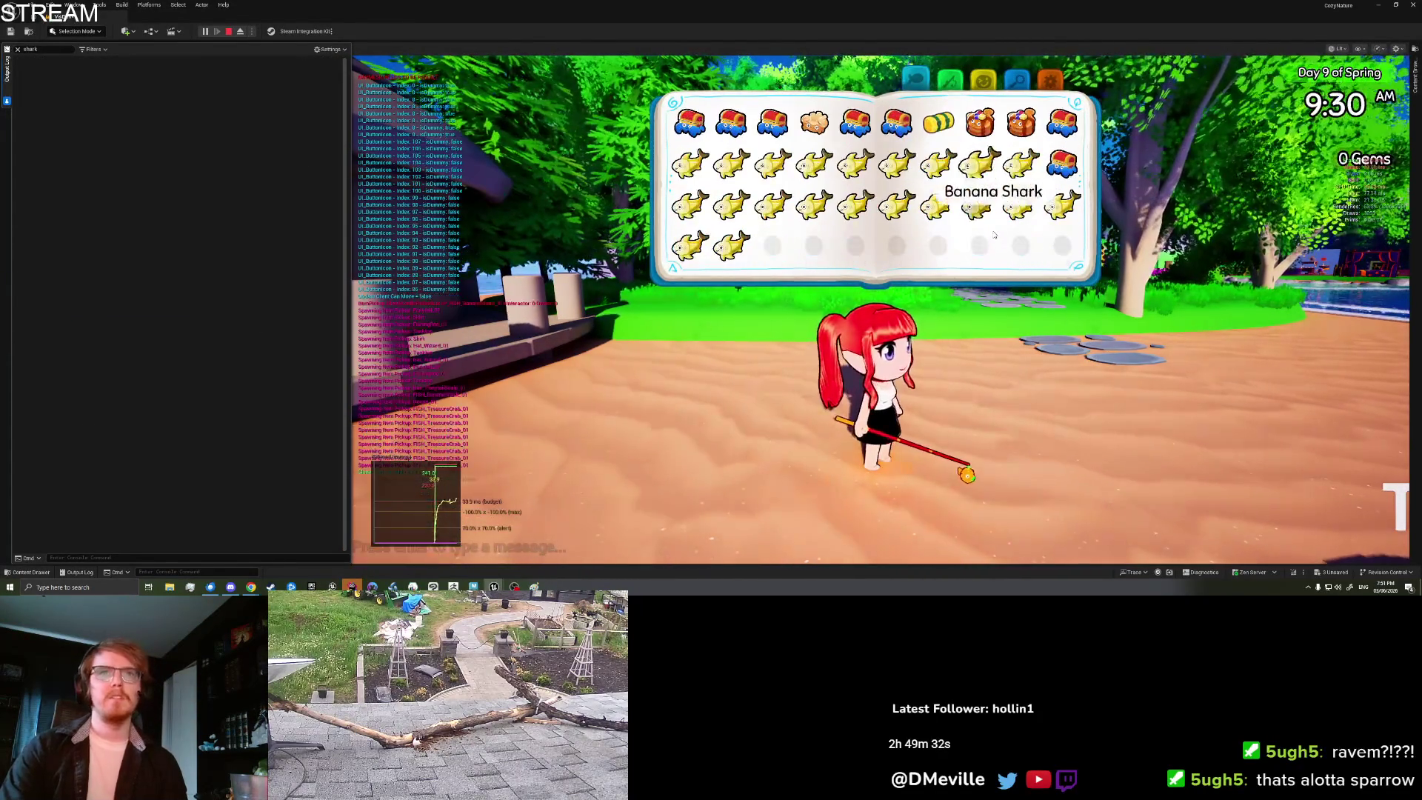
Step: Place a Banana Shark from the inventory and rotate its ghost twice with D
left_click(730, 246)
left_click(743, 292)
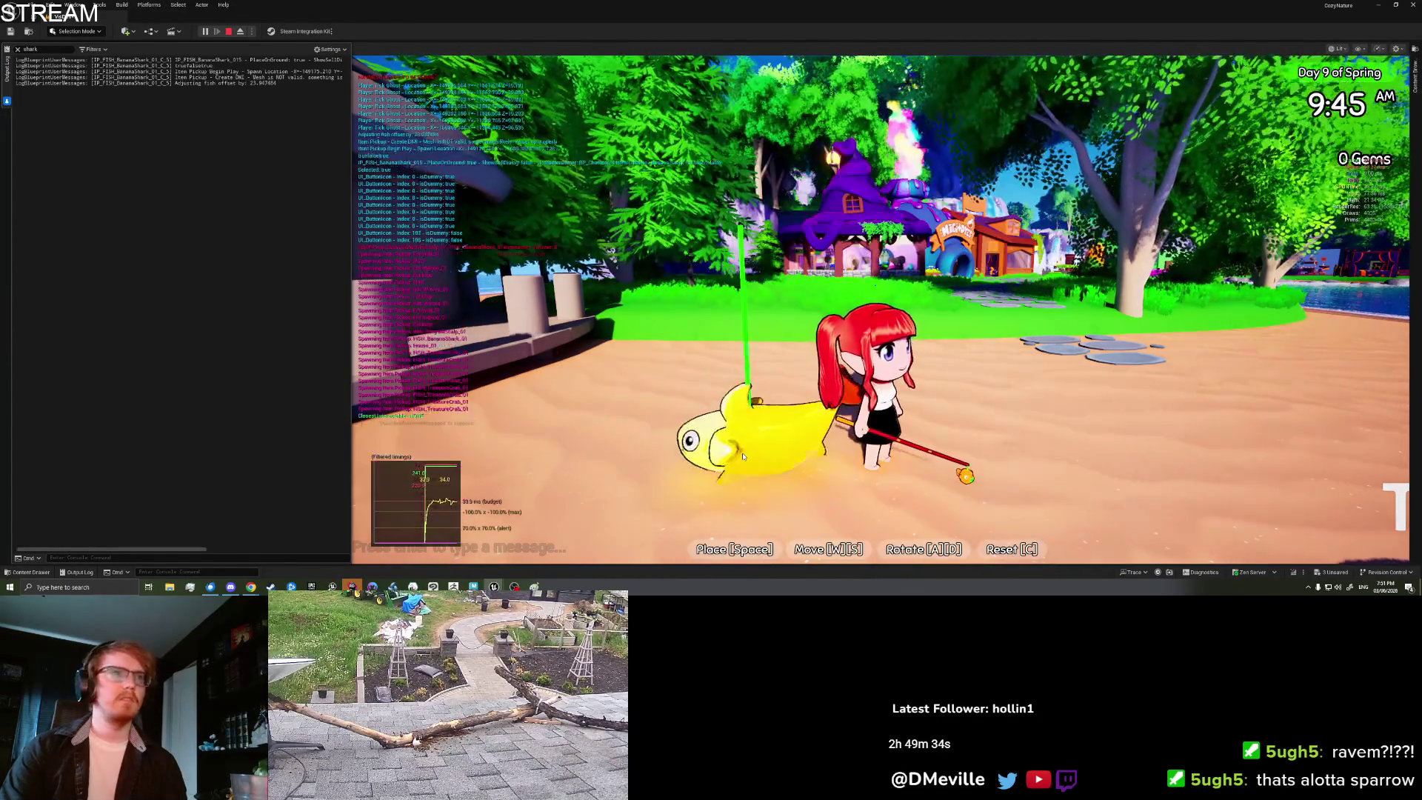
key("d")
key("d")
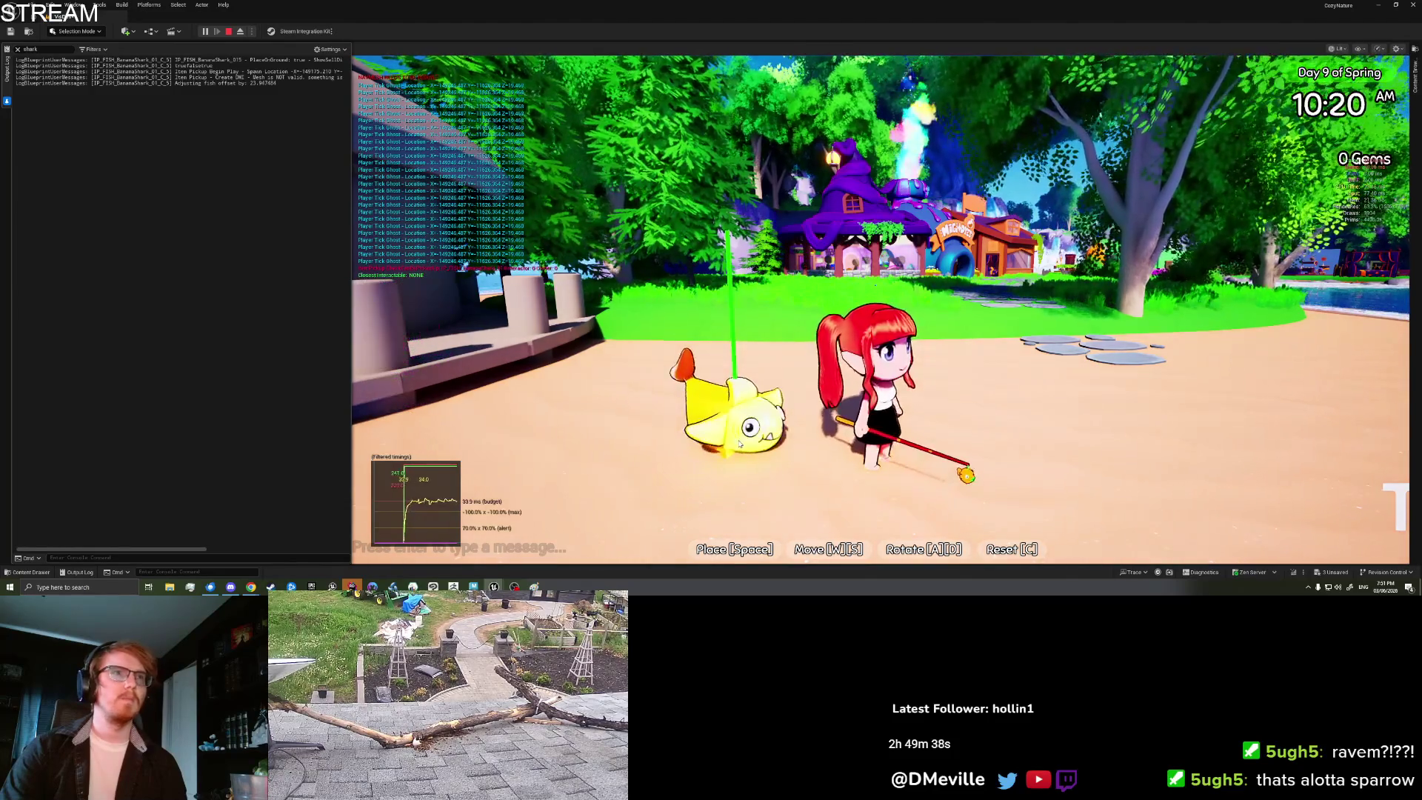
key("d")
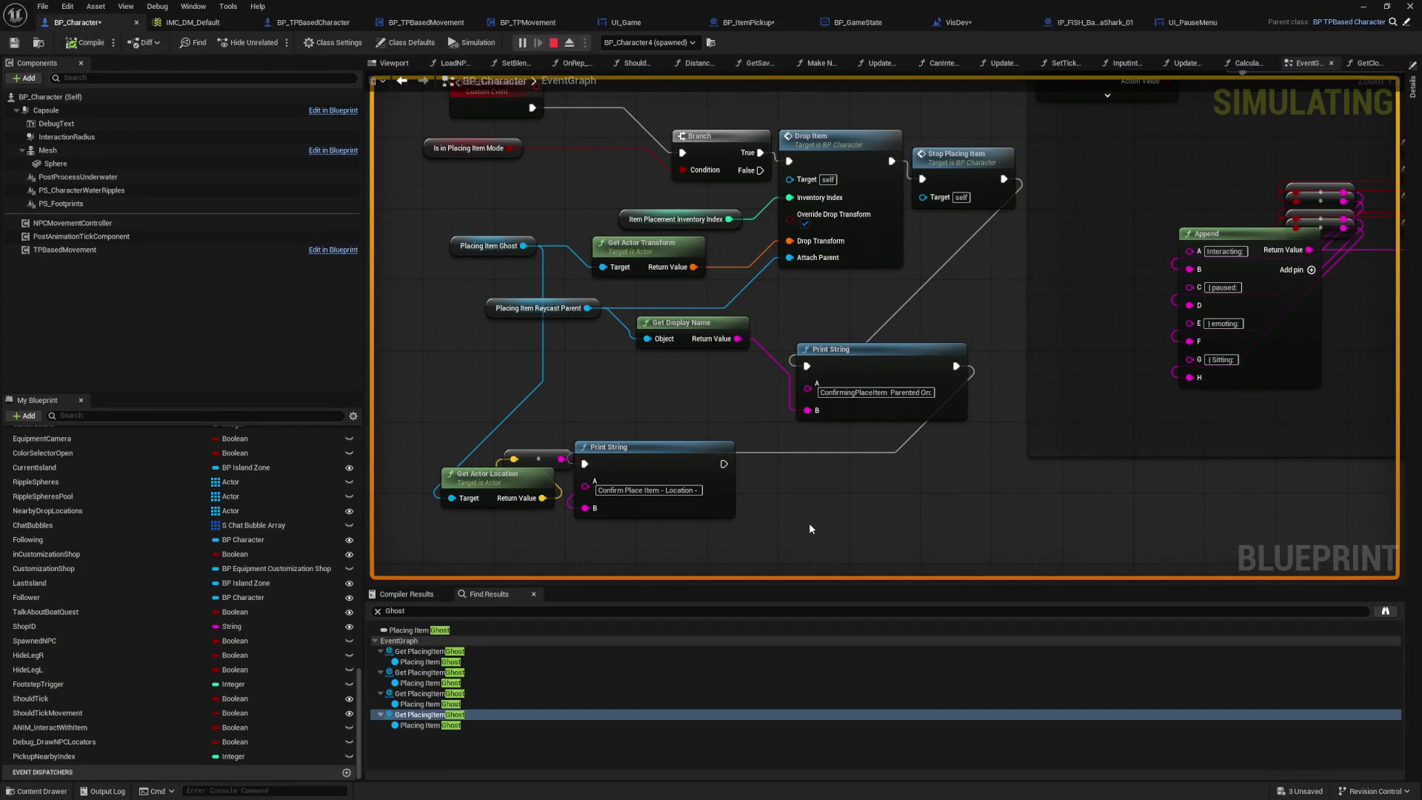
Step: Stop the play session and inspect the DMUtils PrintString helper's advanced inputs
key("Escape")
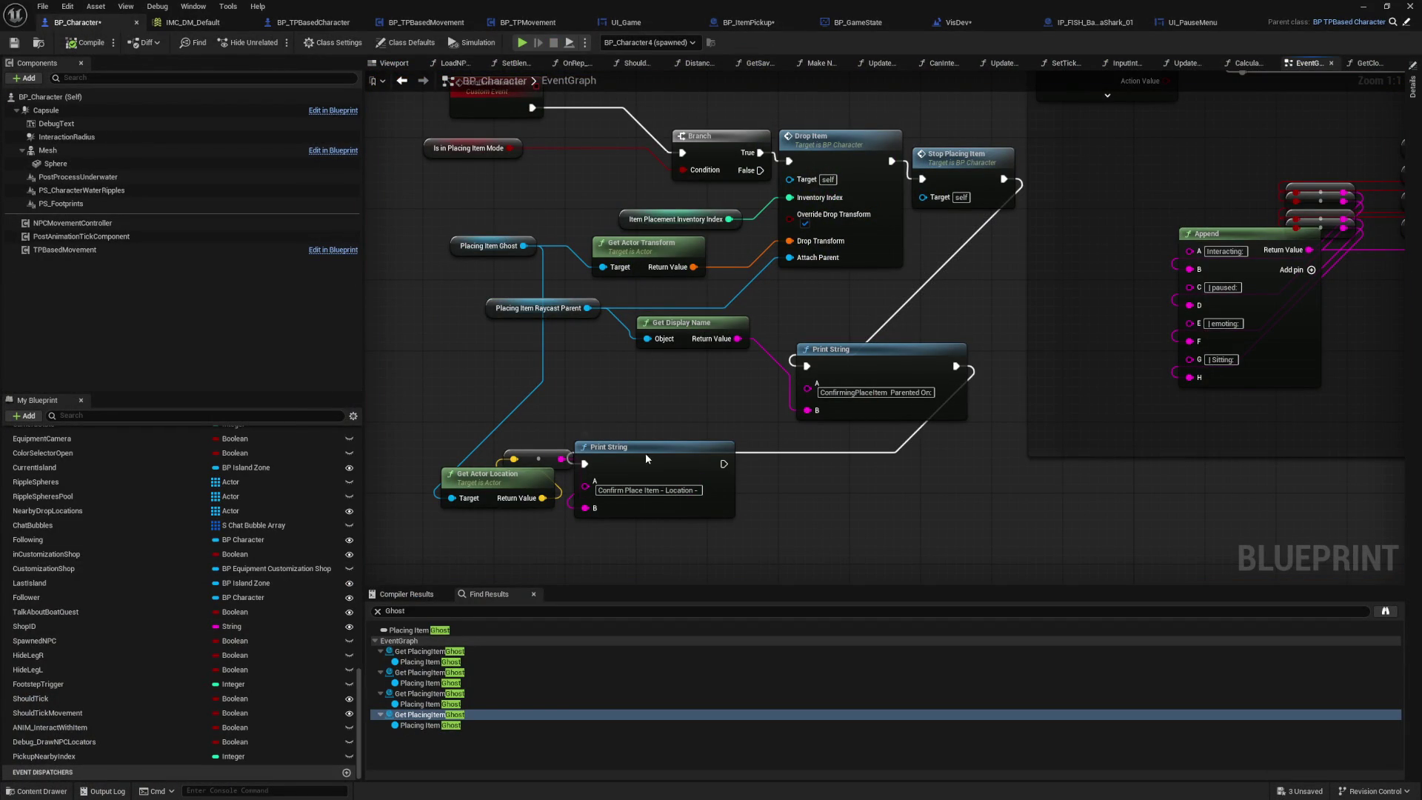
double_click(654, 461)
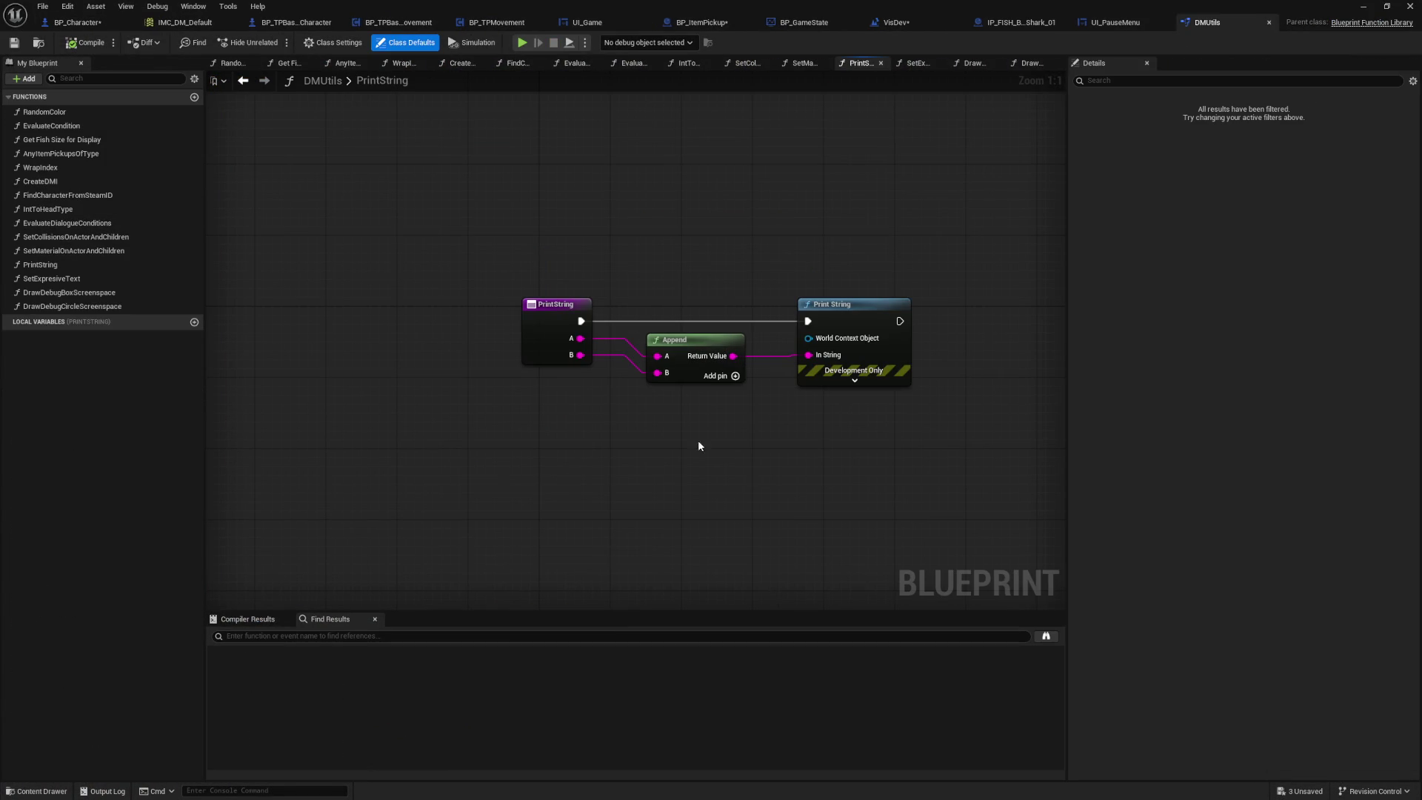
left_click(846, 382)
left_click(854, 468)
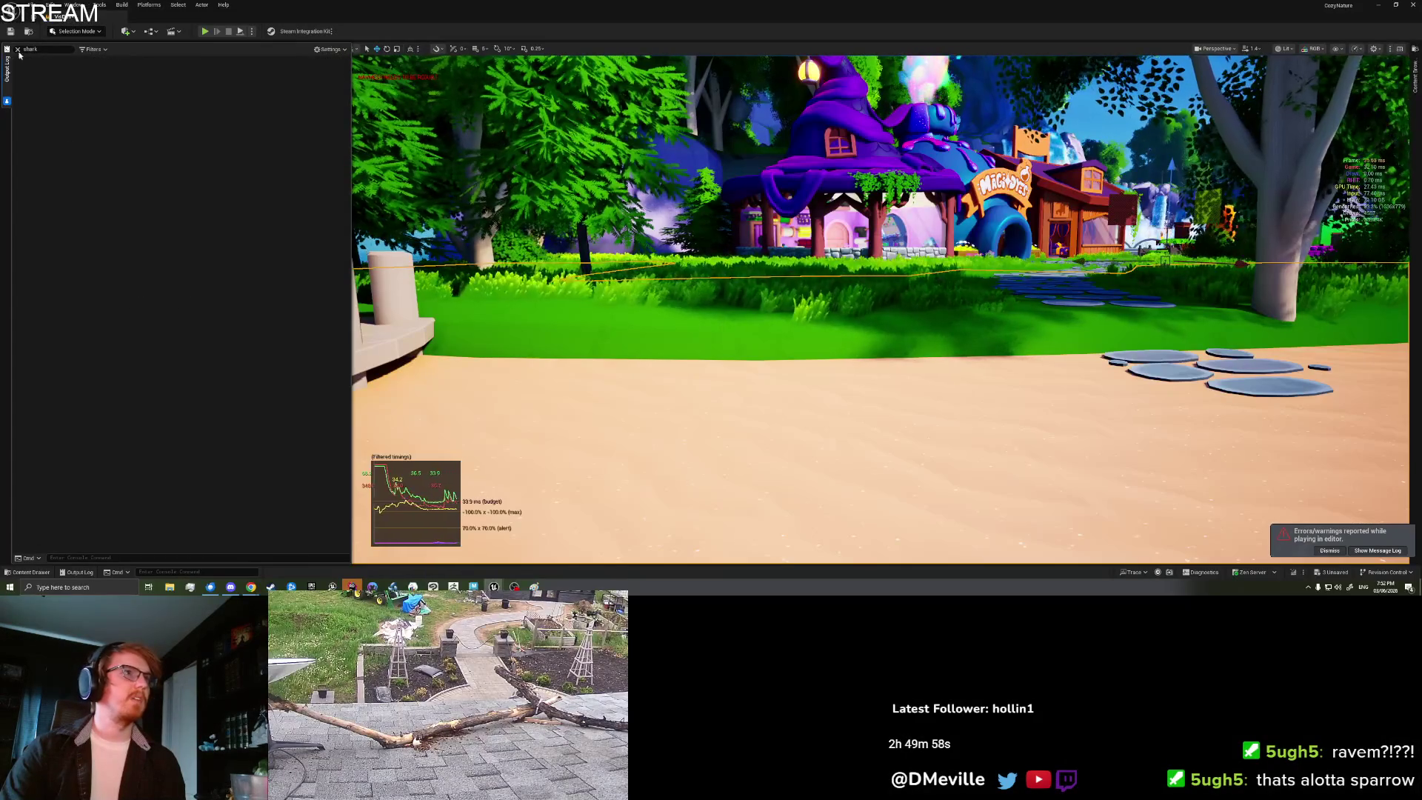
Step: Remove the shark filter from the log and dismiss the viewport context menu
left_click(18, 49)
right_click(731, 450)
left_click(749, 454)
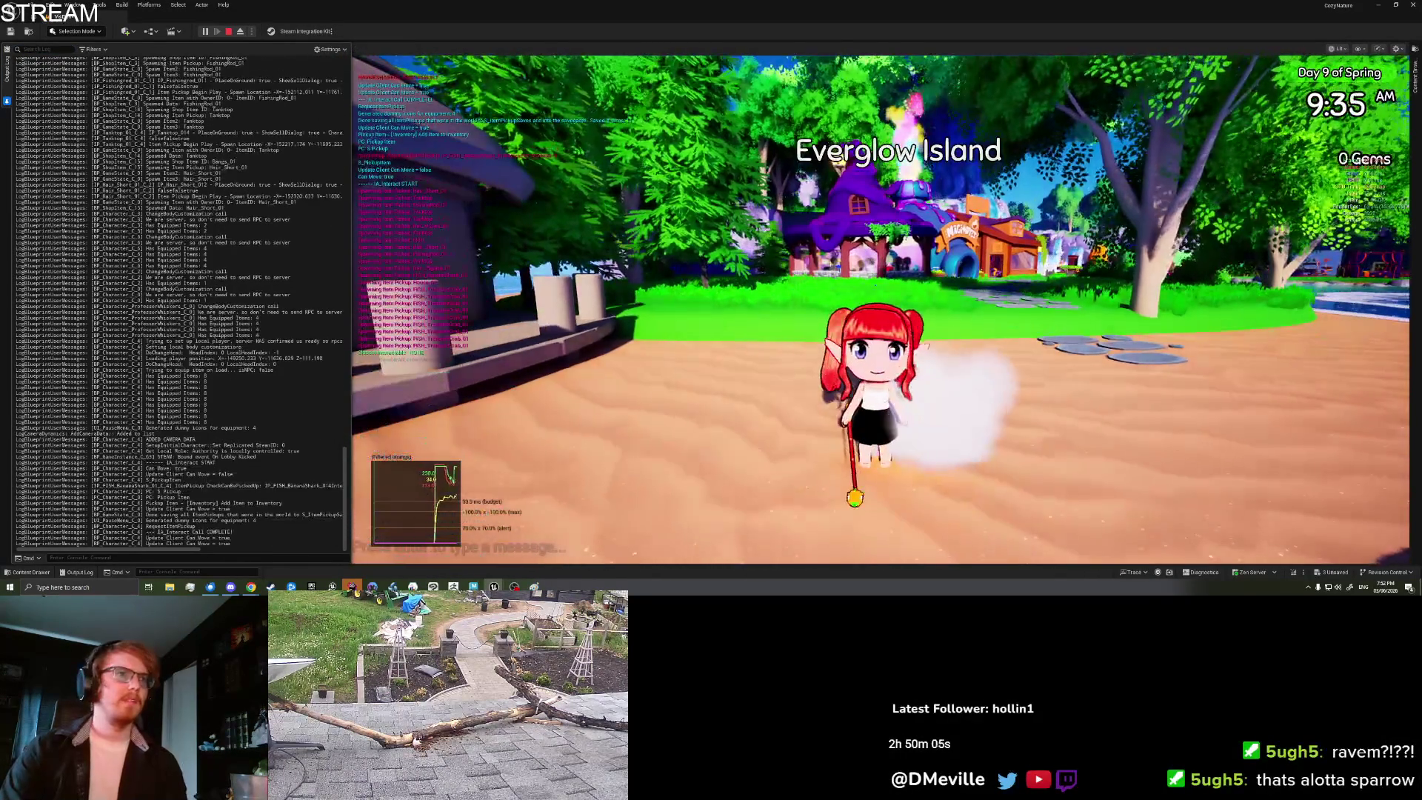
Step: Clear the log, place a Banana Shark from the inventory, and rotate its ghost with A and D
right_click(183, 363)
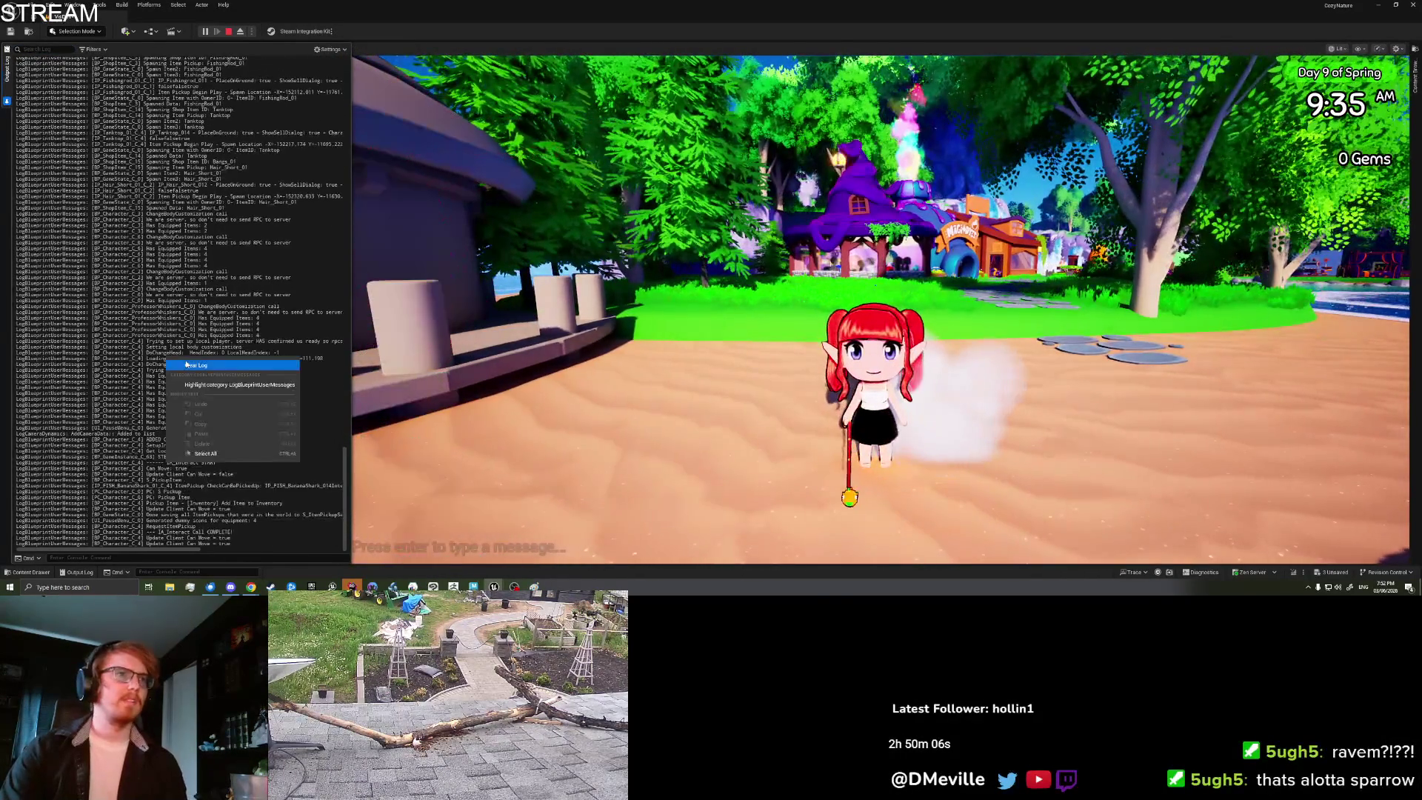
left_click(183, 364)
key("i")
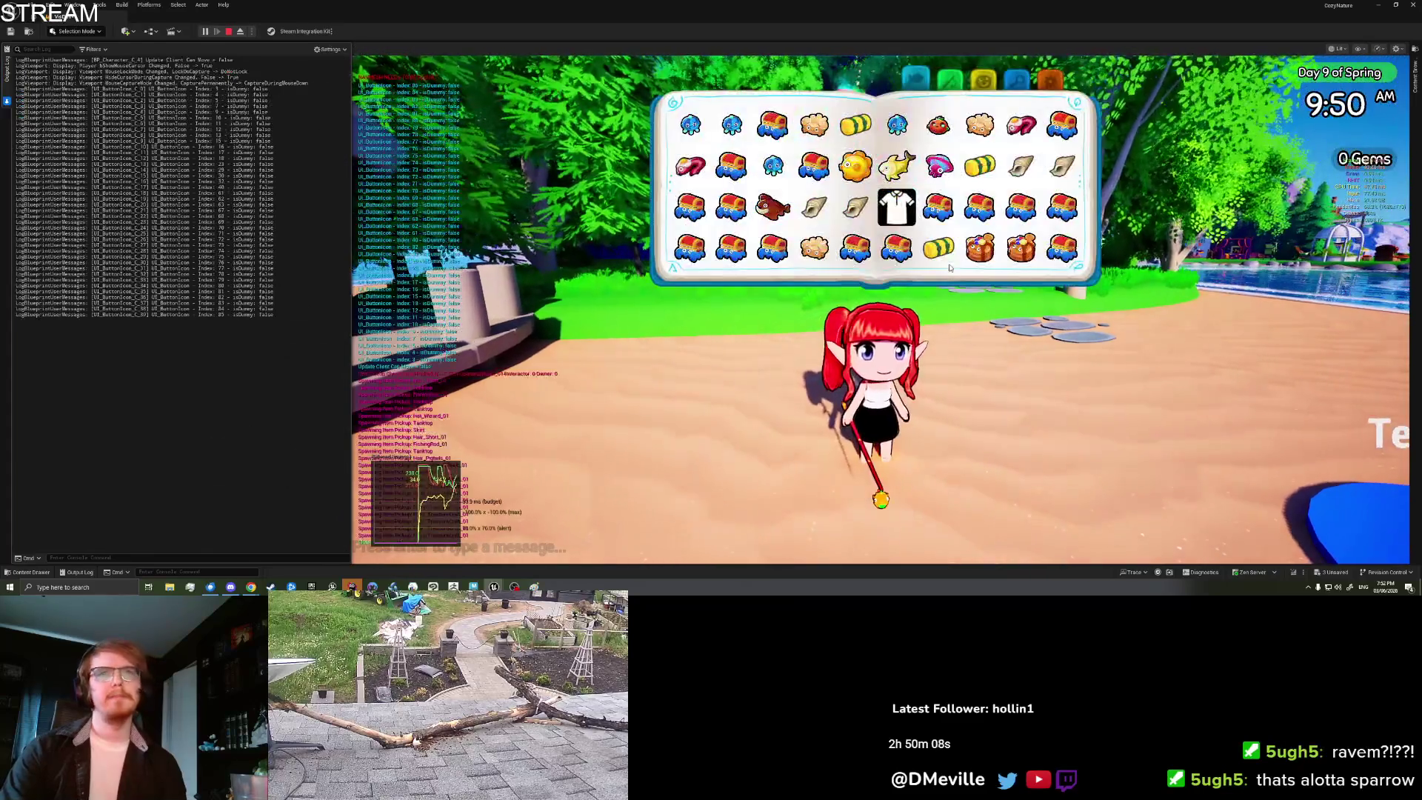
left_click(773, 246)
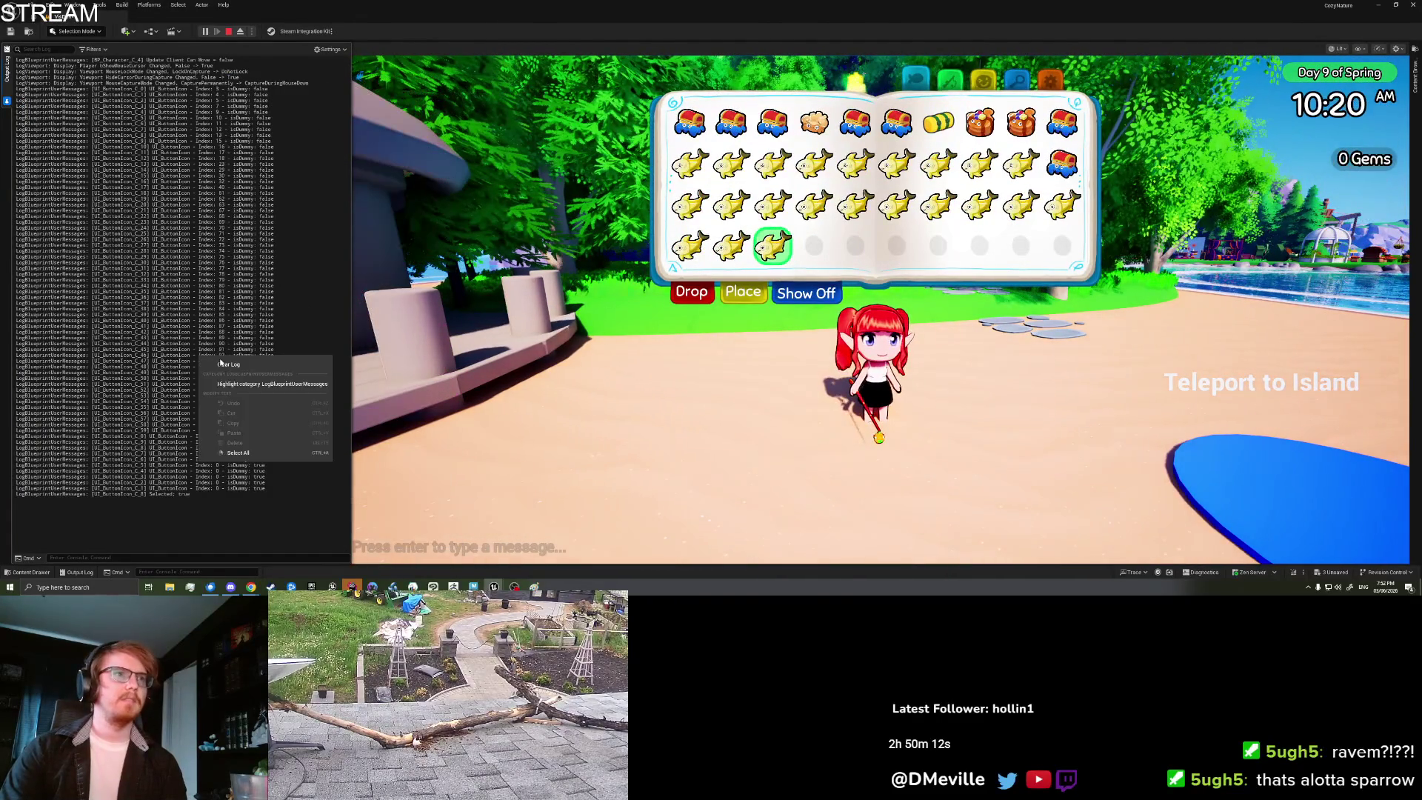
left_click(743, 291)
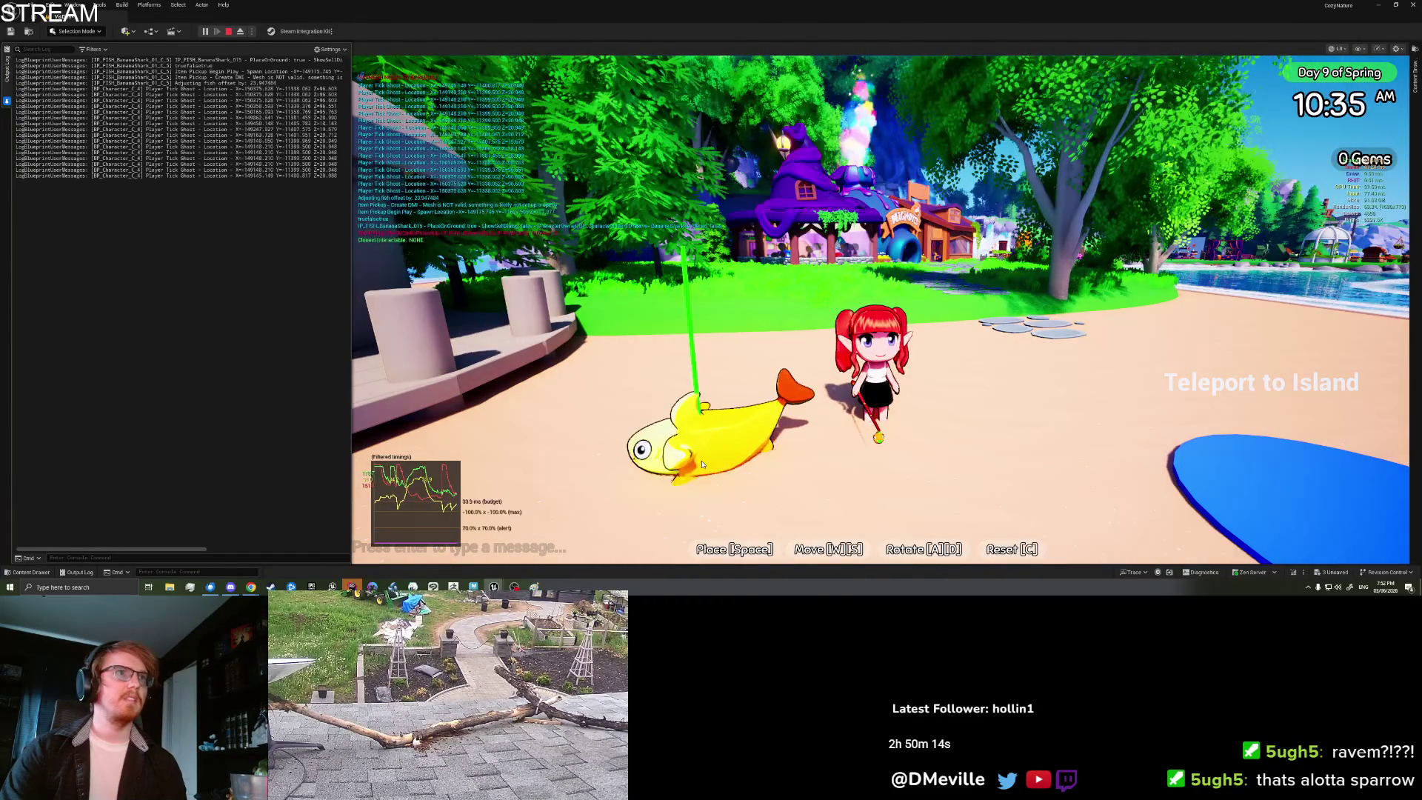
key("a")
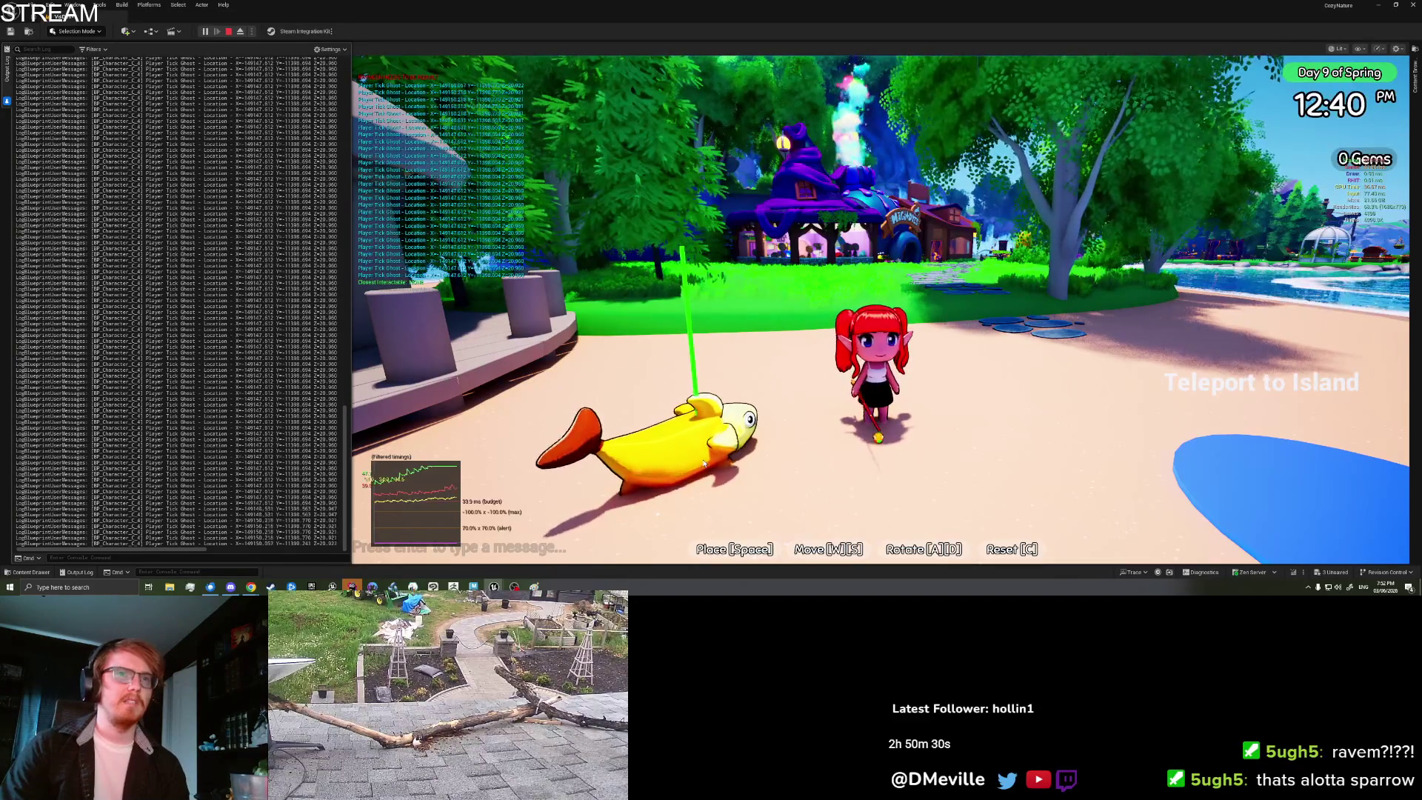
key("d")
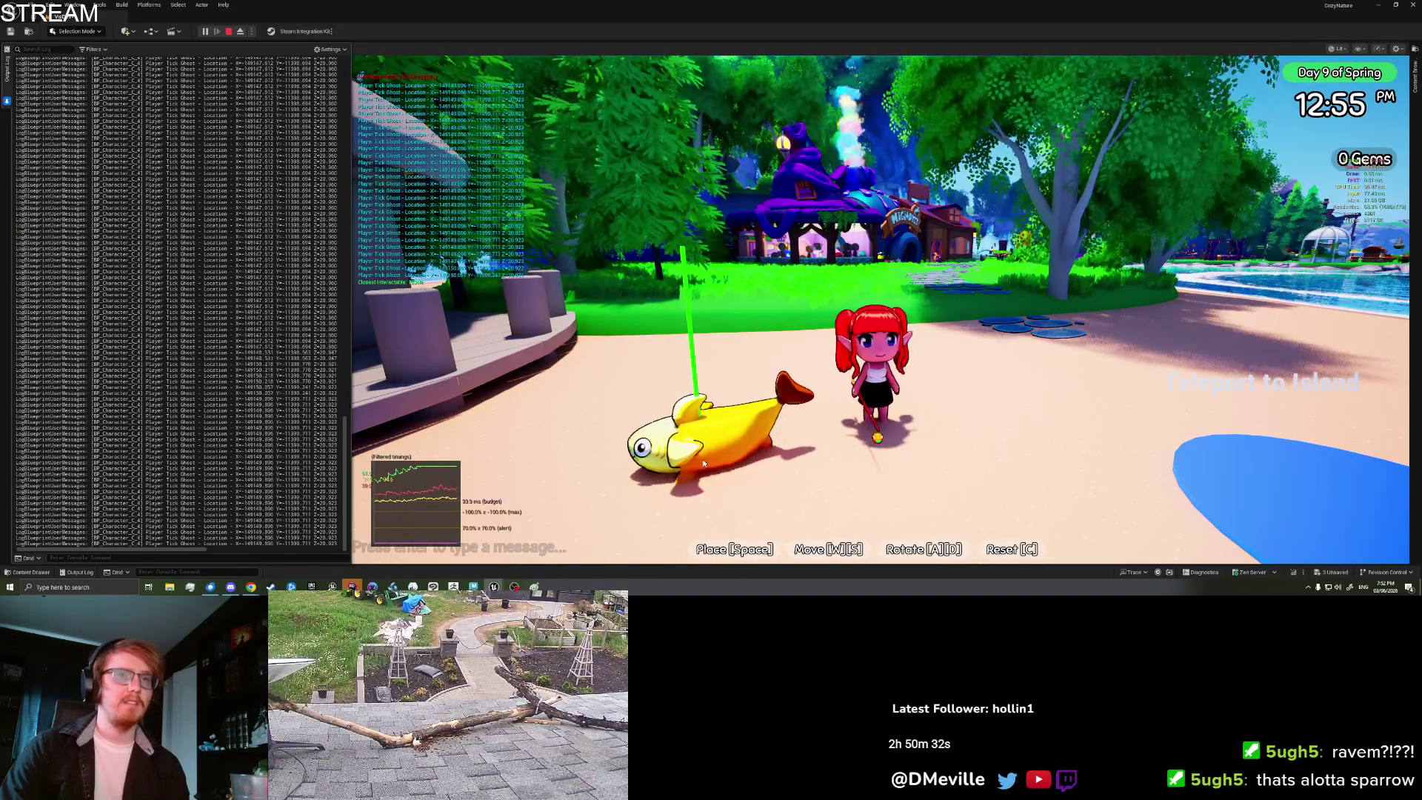